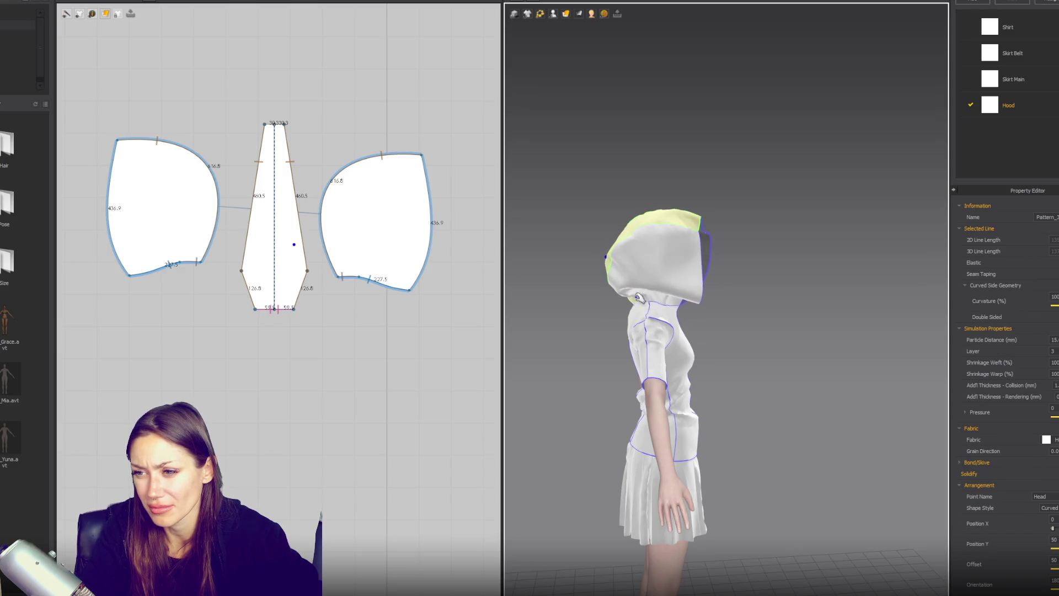
Try the Cotton_14_Wale_Corduroy and Cotton_40s_Chambray presets on the hood fabric.
scroll(1050, 400, "down", 10)
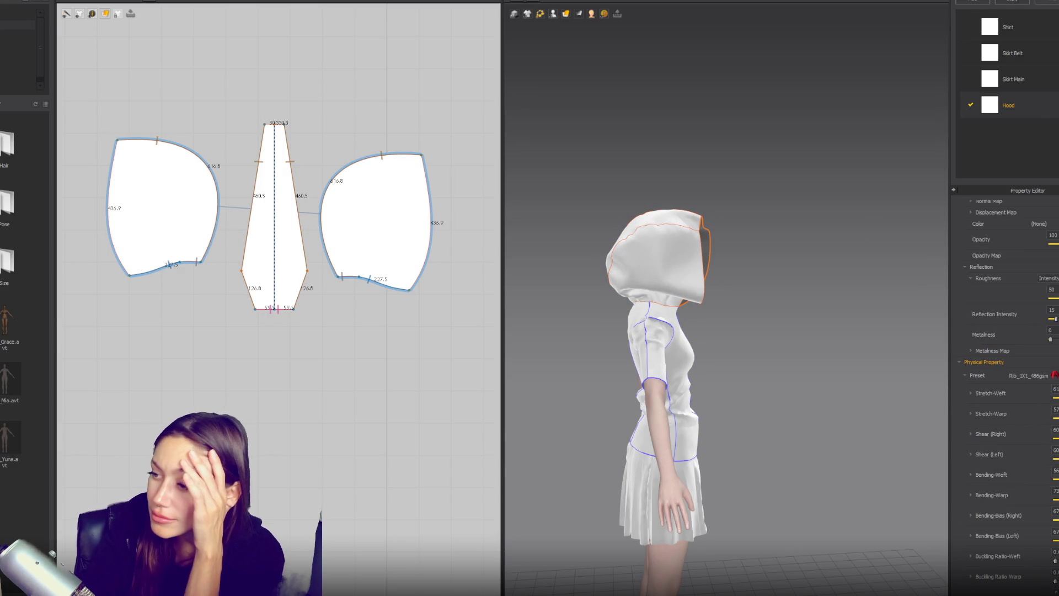
left_click(1038, 375)
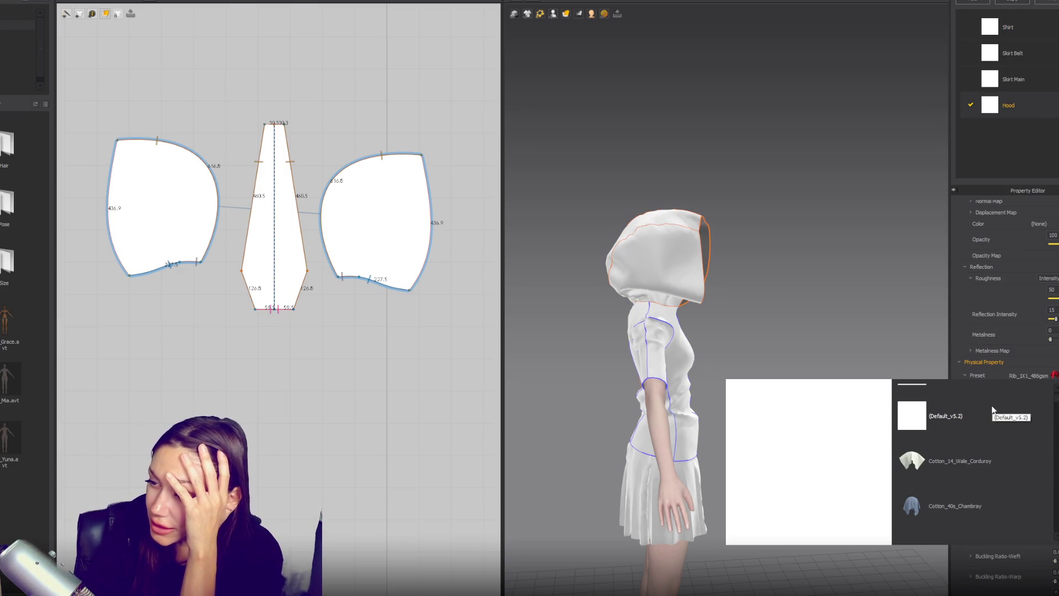
left_click(974, 463)
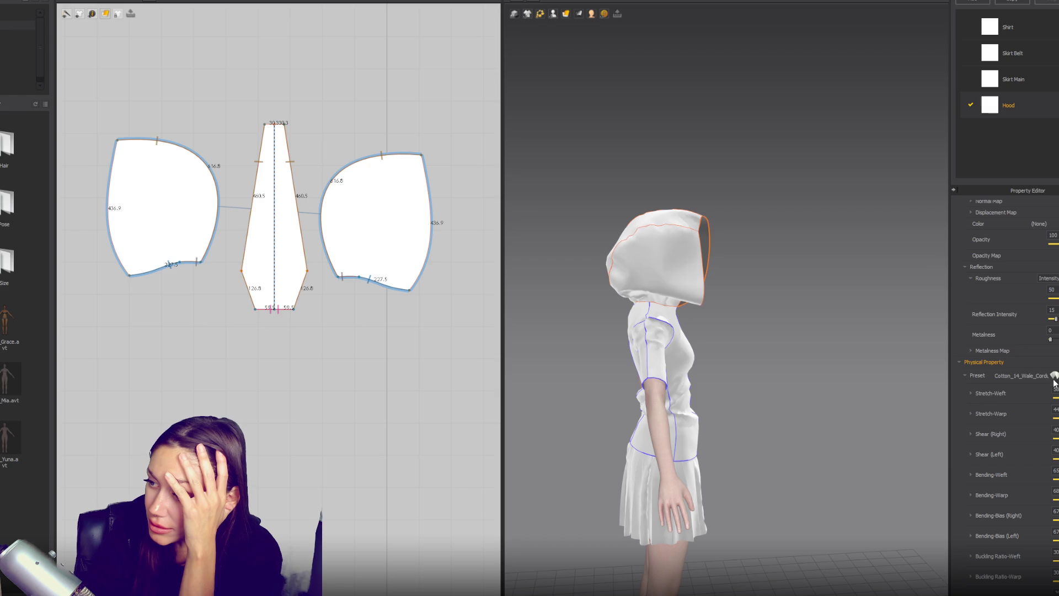
left_click(1037, 375)
scroll(1000, 466, "down", 2)
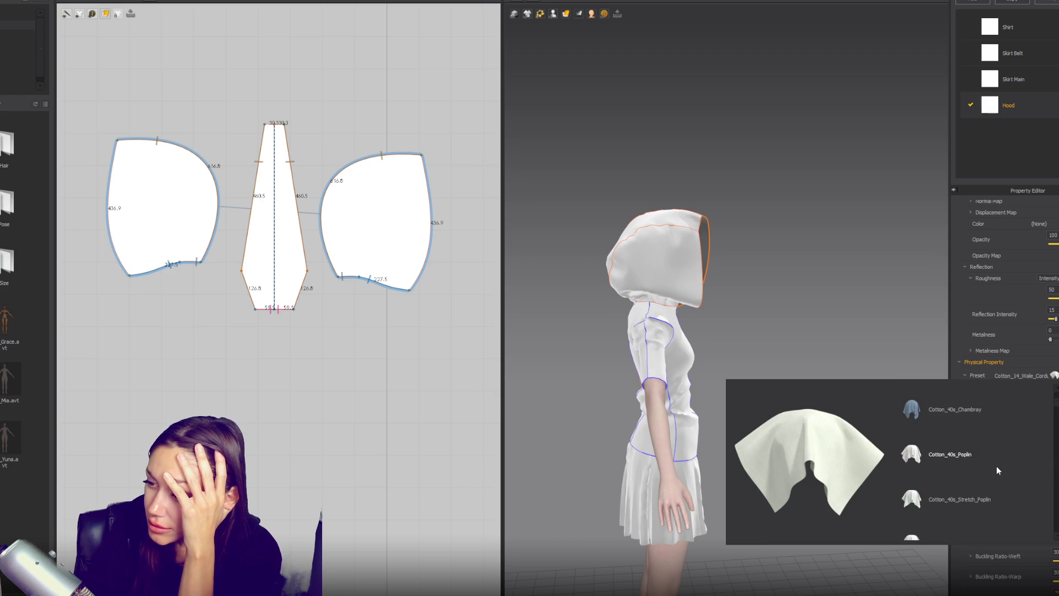
left_click(863, 343)
left_click(866, 346)
Select the hood panels in front view and let the hood settle to show its seams.
left_click(700, 307)
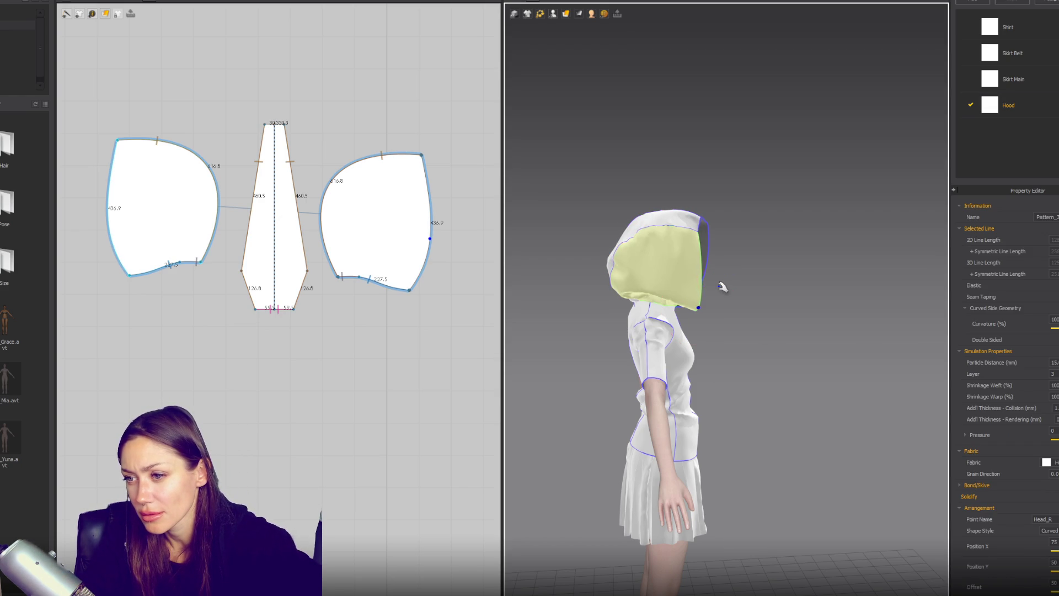
key("2")
left_click(697, 318)
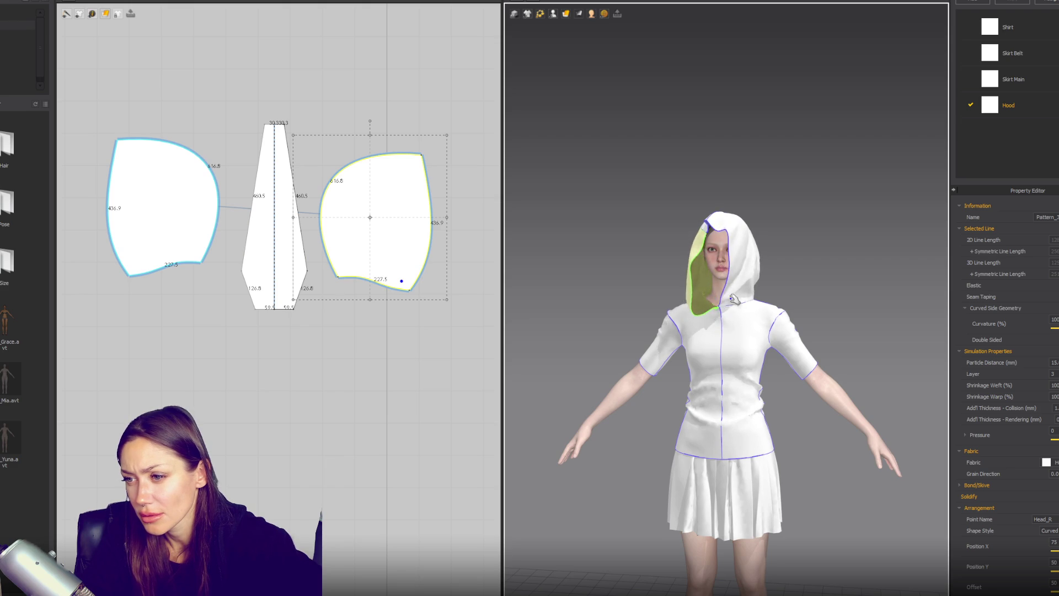
left_click(756, 304)
key("b")
key("a")
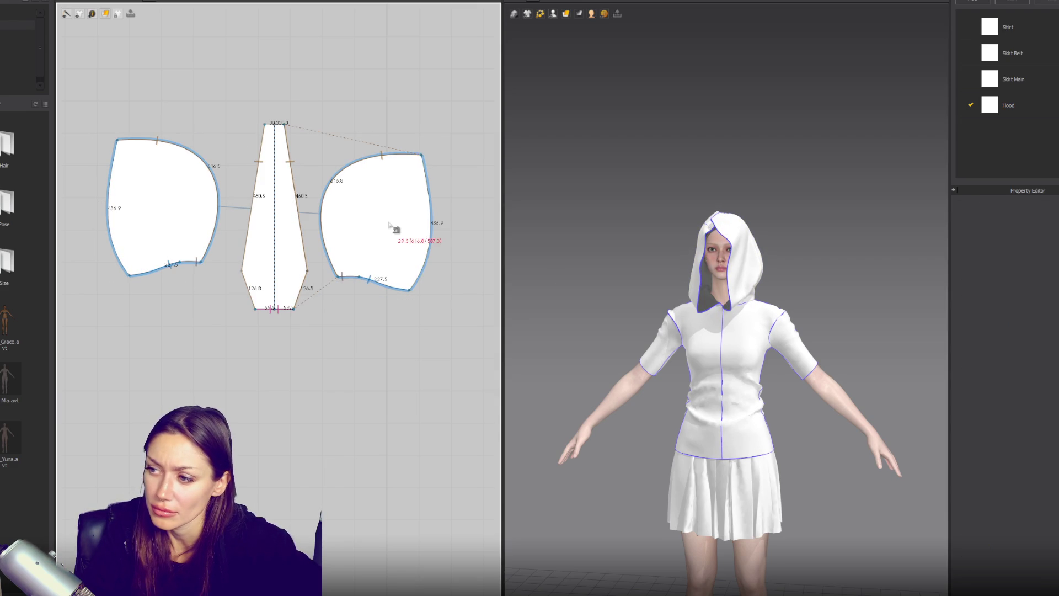
left_click(384, 234)
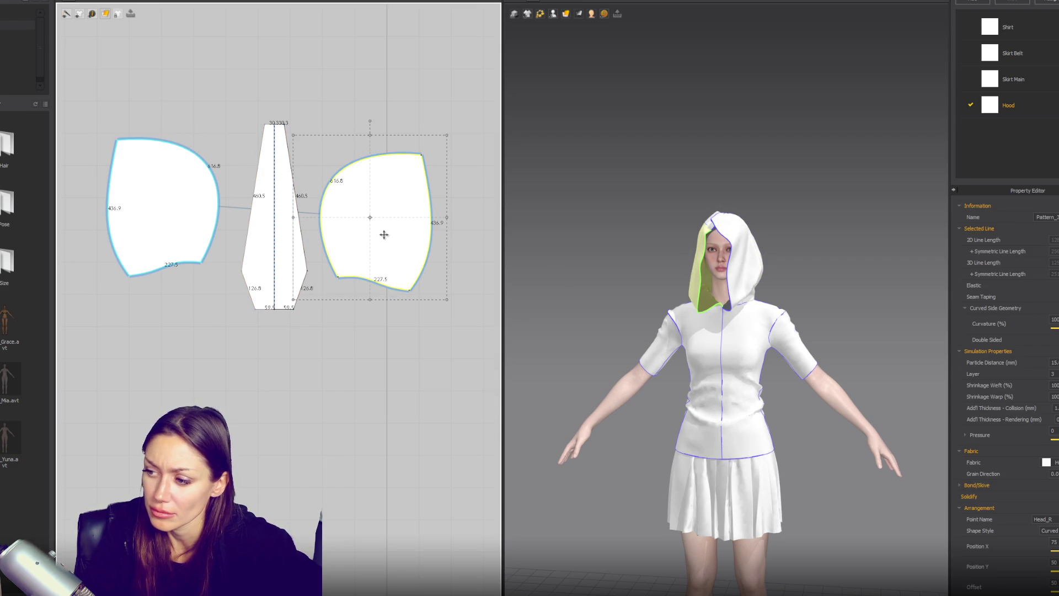
Apply the Cotton_Canvas physical preset to the Hood fabric.
left_click(1008, 116)
left_click(1055, 376)
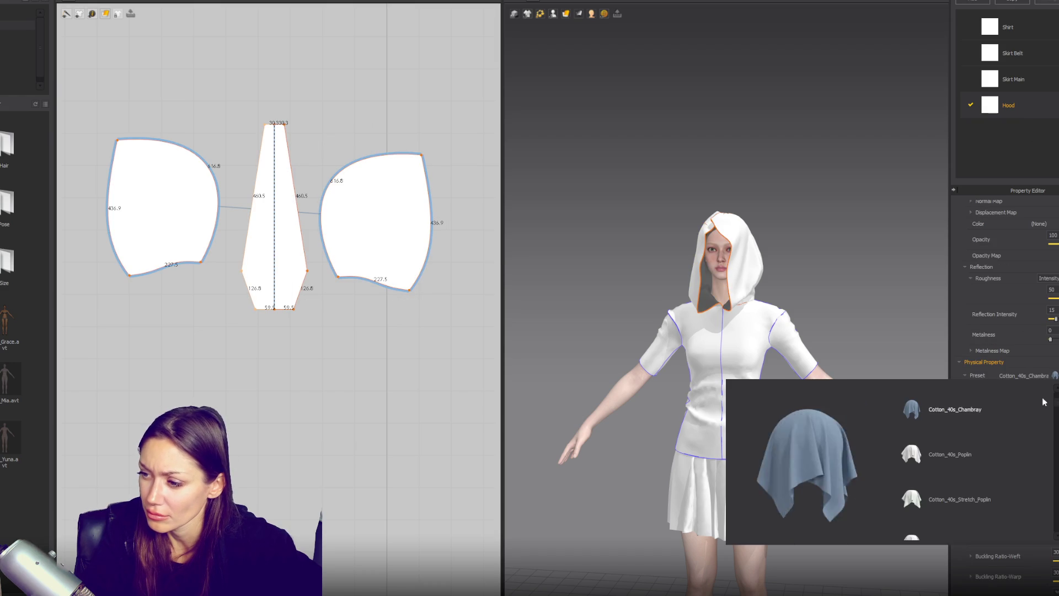
scroll(981, 488, "down", 2)
left_click(976, 493)
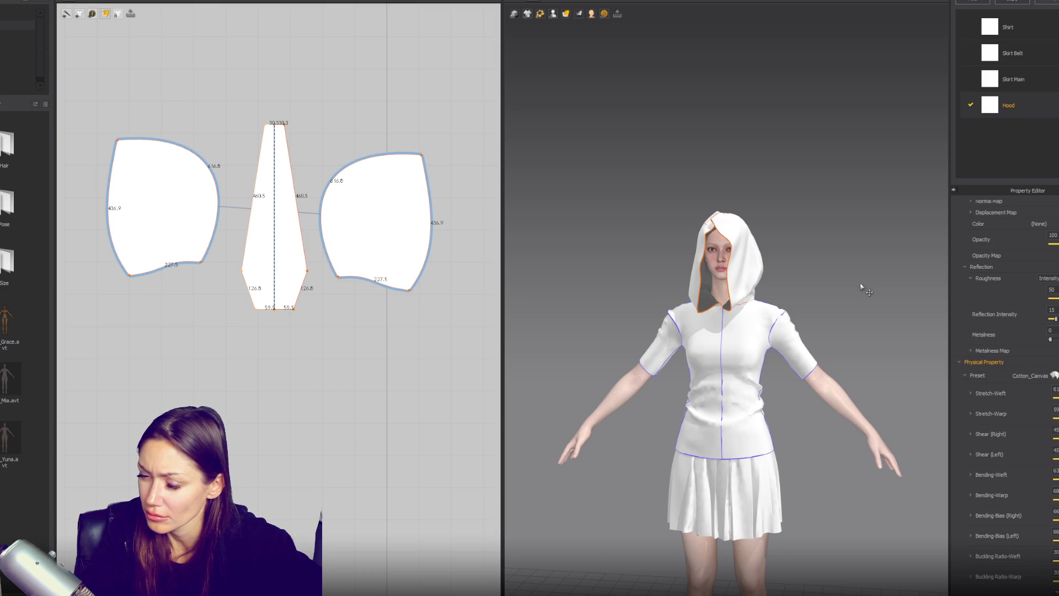
left_click(863, 295)
left_click(764, 287)
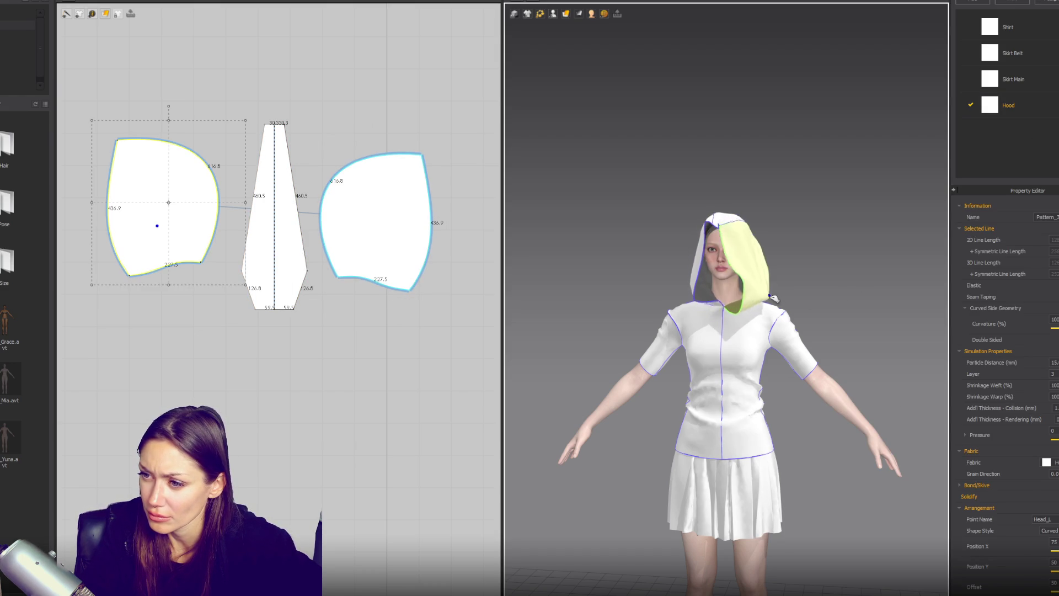
Inspect the hood's side panels and centre strip from side and front views.
left_click(695, 304)
right_click_drag(690, 304, 771, 275)
left_click(745, 224)
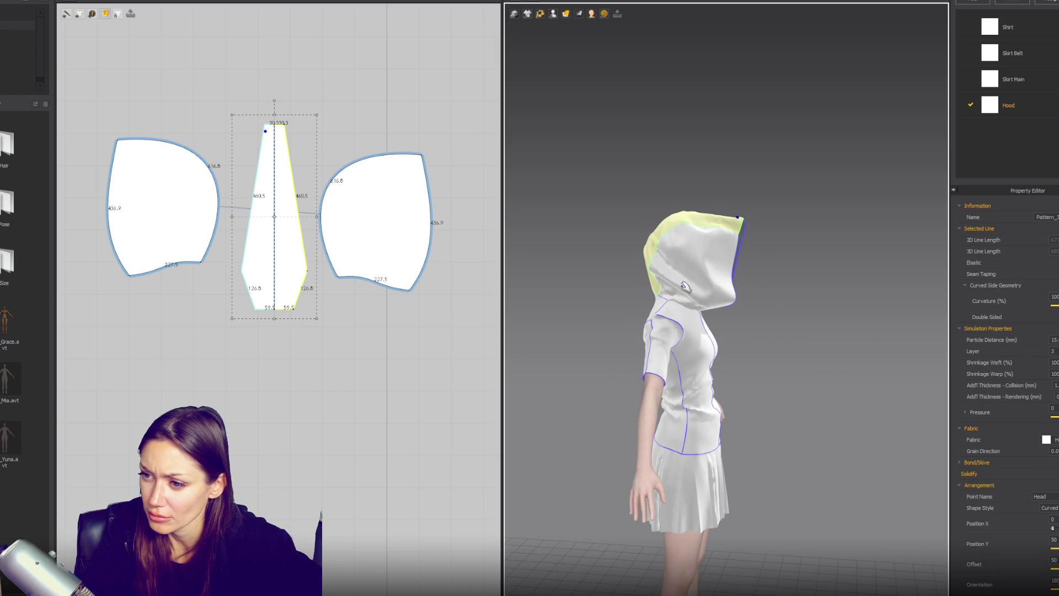
left_click(668, 298)
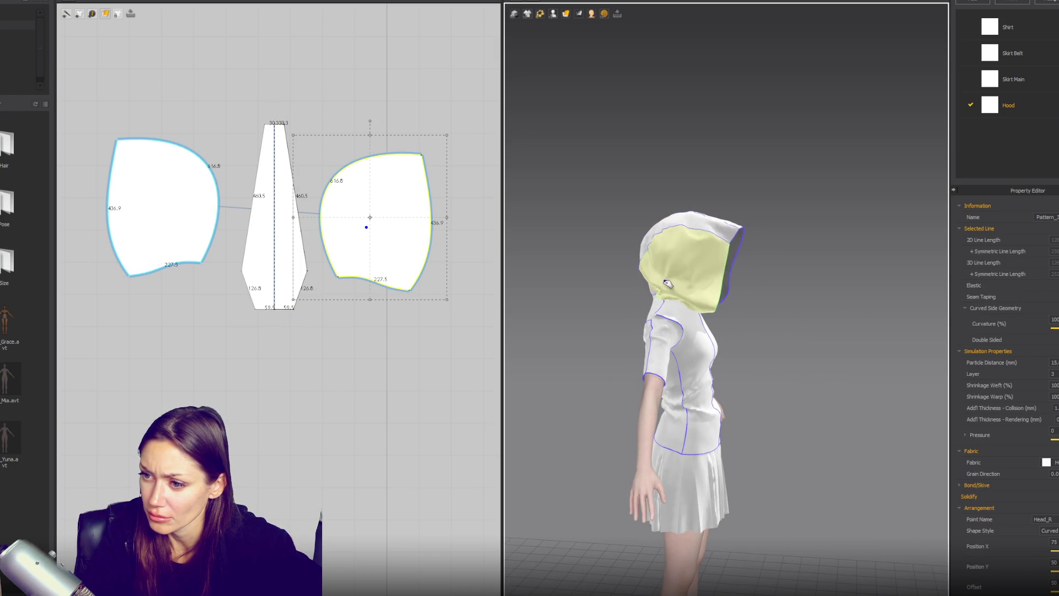
right_click_drag(789, 292, 740, 292)
left_click(761, 289)
left_click(688, 287)
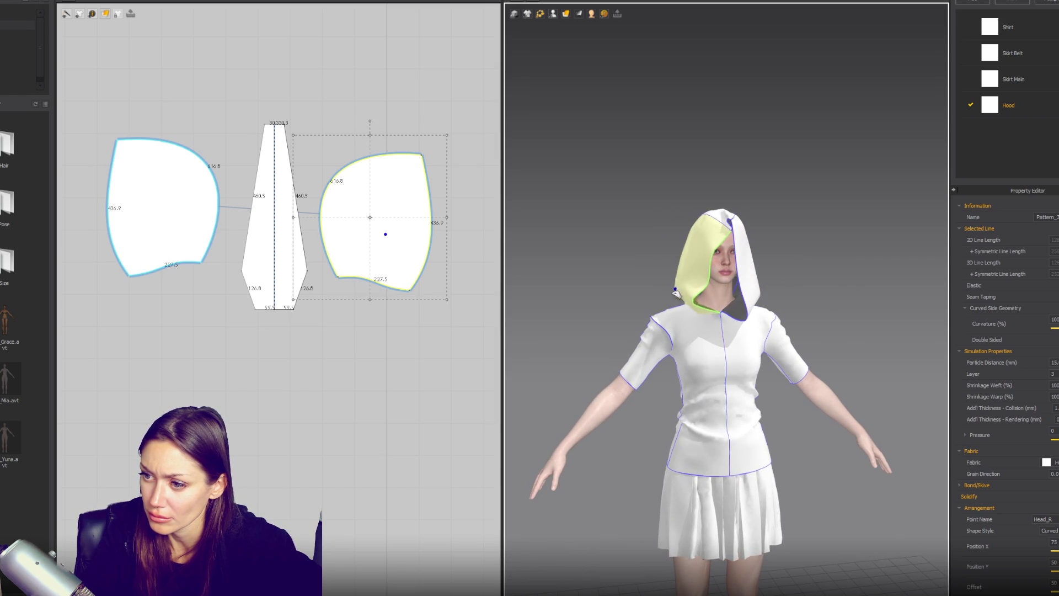
left_click(793, 303)
Check the hood panels' drape from several three-quarter angles around the avatar.
mouse_move(804, 322)
right_mouse_down()
mouse_move(898, 316)
mouse_move(805, 319)
mouse_move(888, 320)
right_mouse_up()
left_click(676, 304)
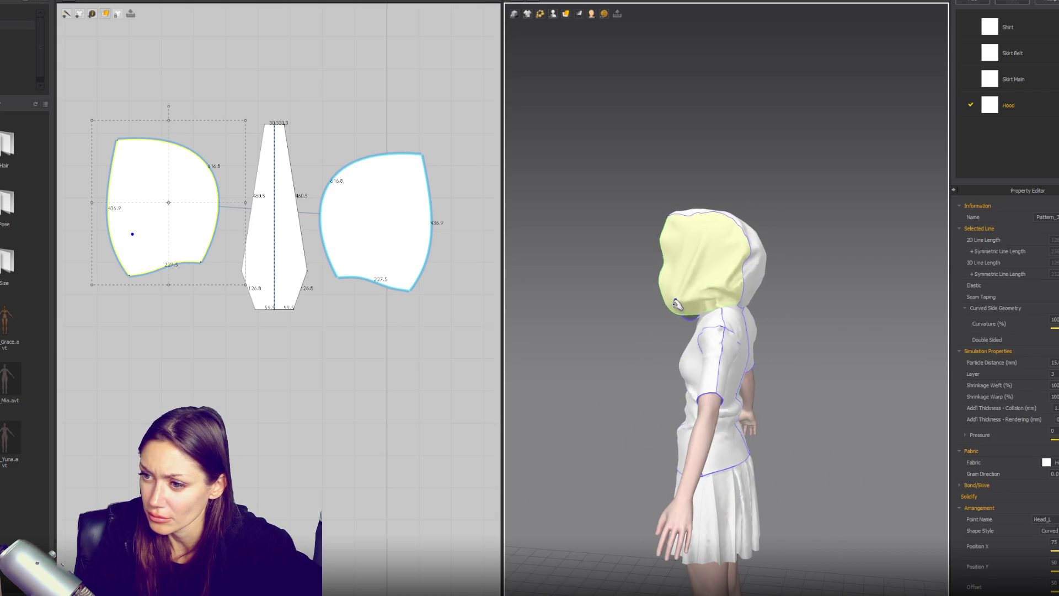
left_click(796, 305)
right_click_drag(796, 305, 718, 305)
left_click(756, 297)
right_click_drag(847, 288, 727, 279)
left_click(835, 279)
scroll(835, 324, "down", 3)
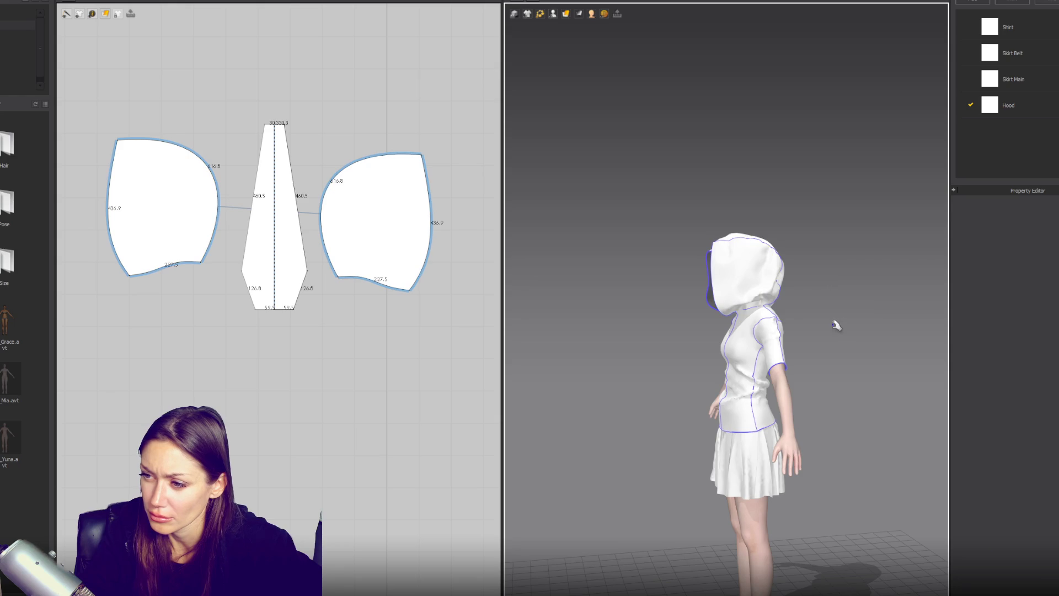
mouse_move(846, 310)
right_mouse_down()
mouse_move(894, 331)
mouse_move(833, 313)
right_mouse_up()
left_click(777, 296)
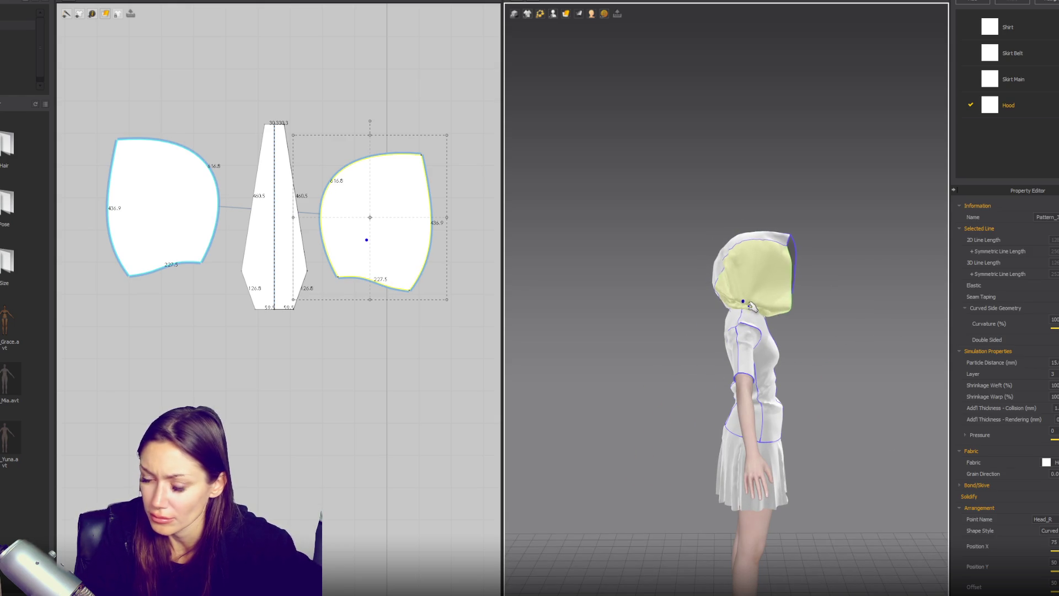
Scale the right side and centre hood pieces down to about 406.3 and 426.2.
scroll(830, 291, "up", 1)
key("2")
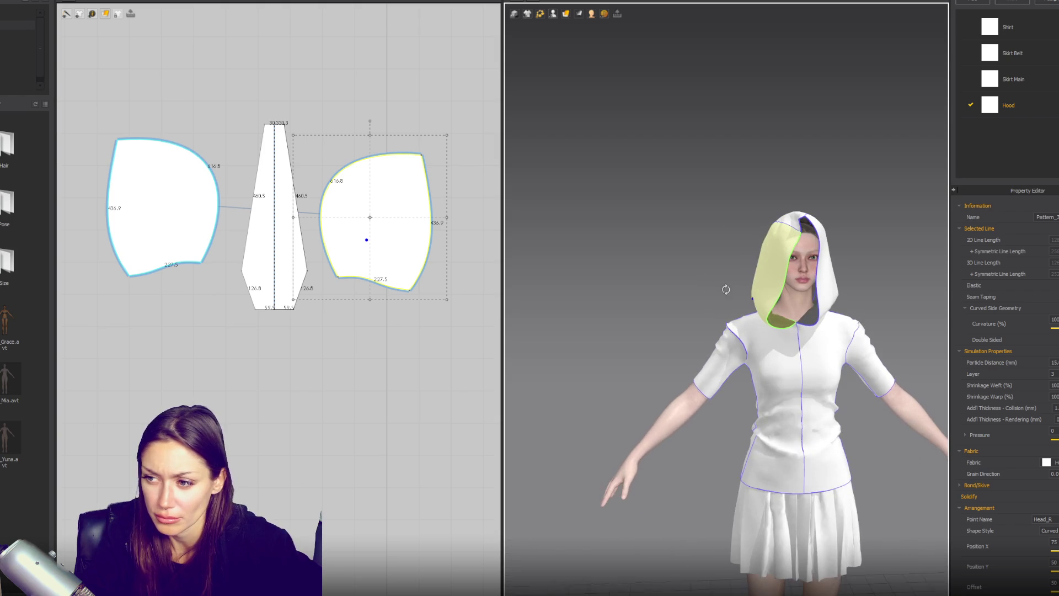
left_click(845, 307)
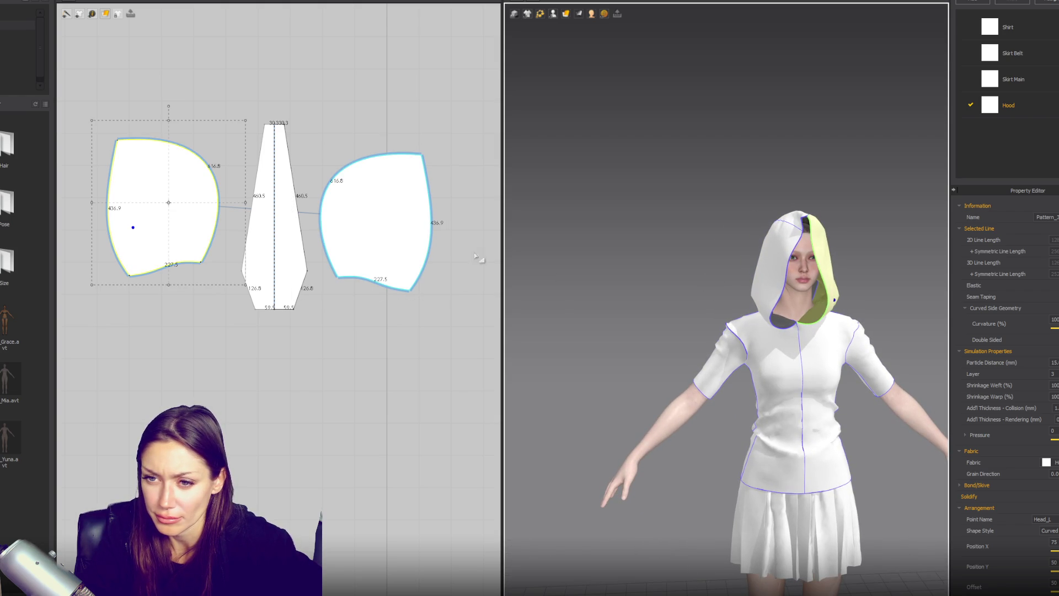
left_click(412, 222)
key("4")
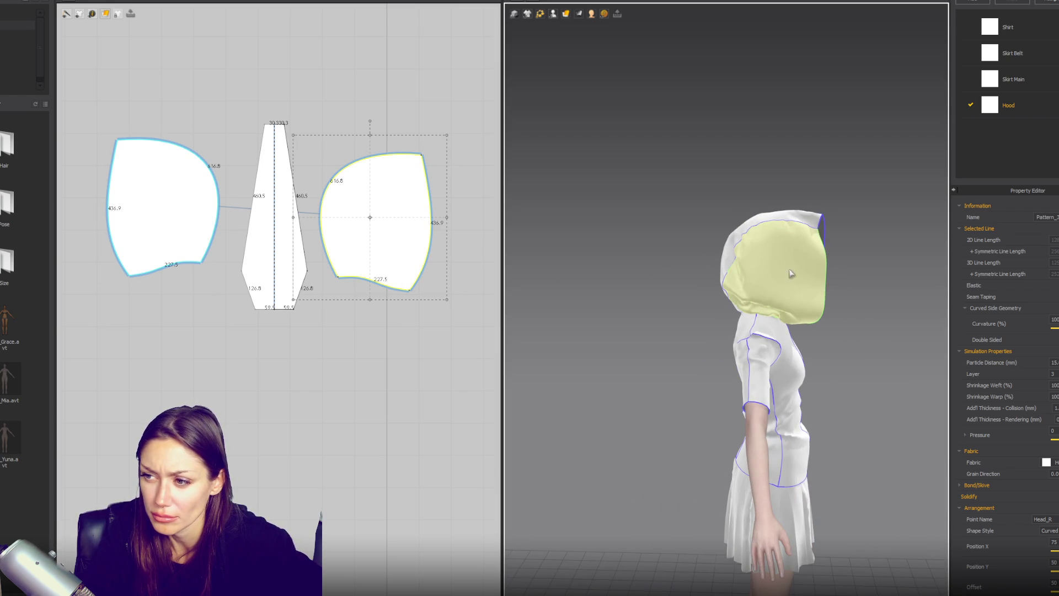
left_click(293, 199, "shift")
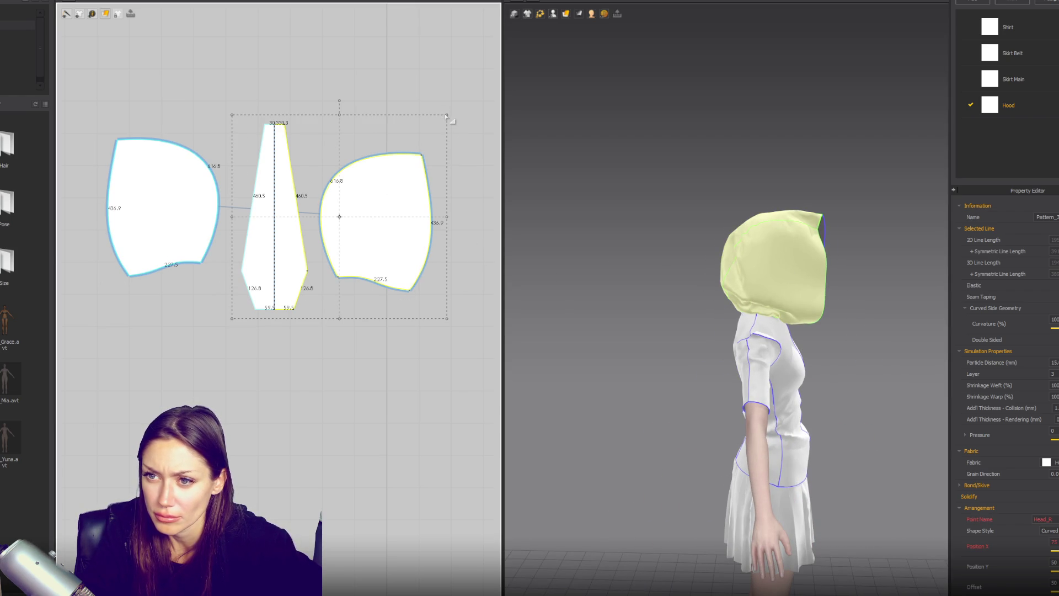
left_click_drag(435, 120, 394, 131)
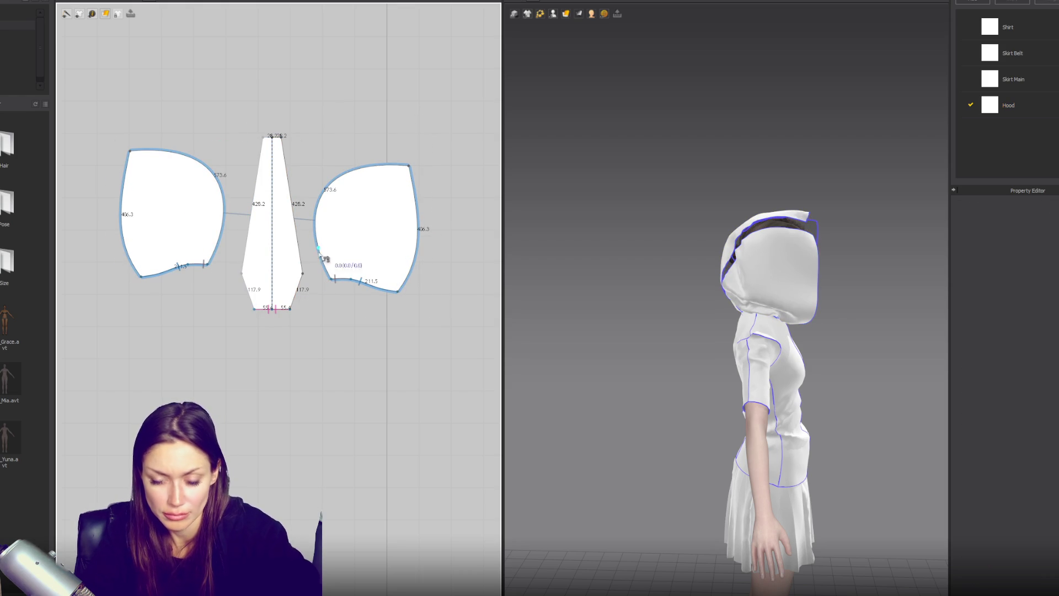
Sew the centre strip to the right side piece and nudge its top corner inward.
left_click(283, 141)
left_click(330, 279)
left_click(407, 166)
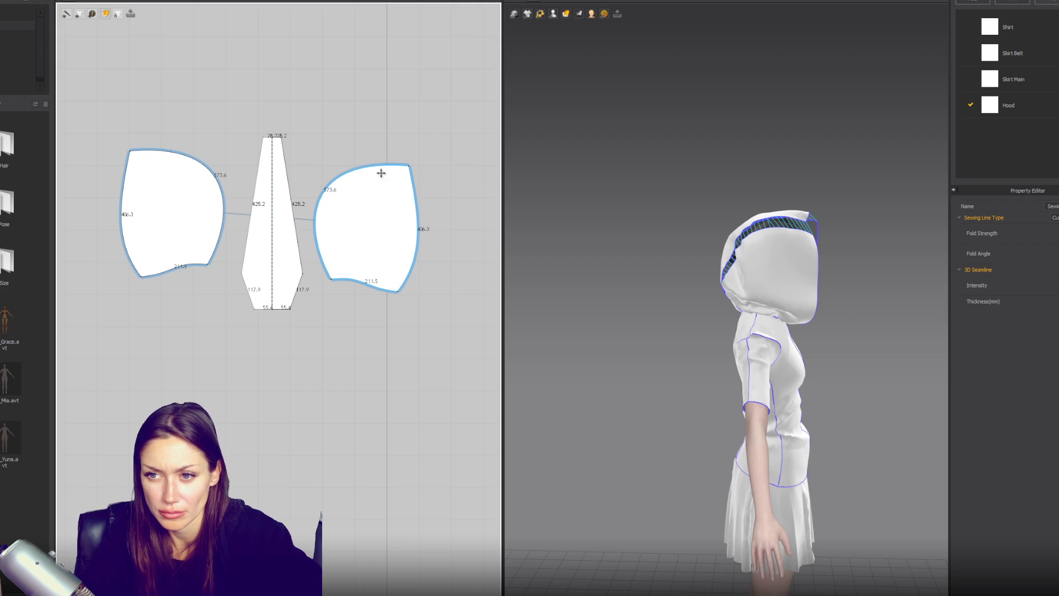
left_click_drag(416, 174, 399, 174)
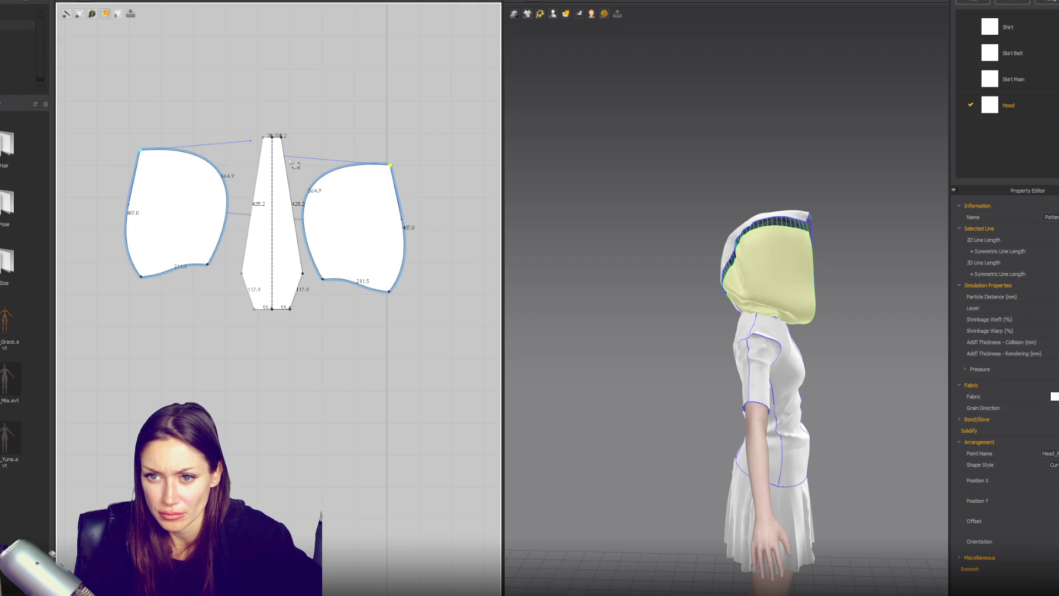
key("Escape")
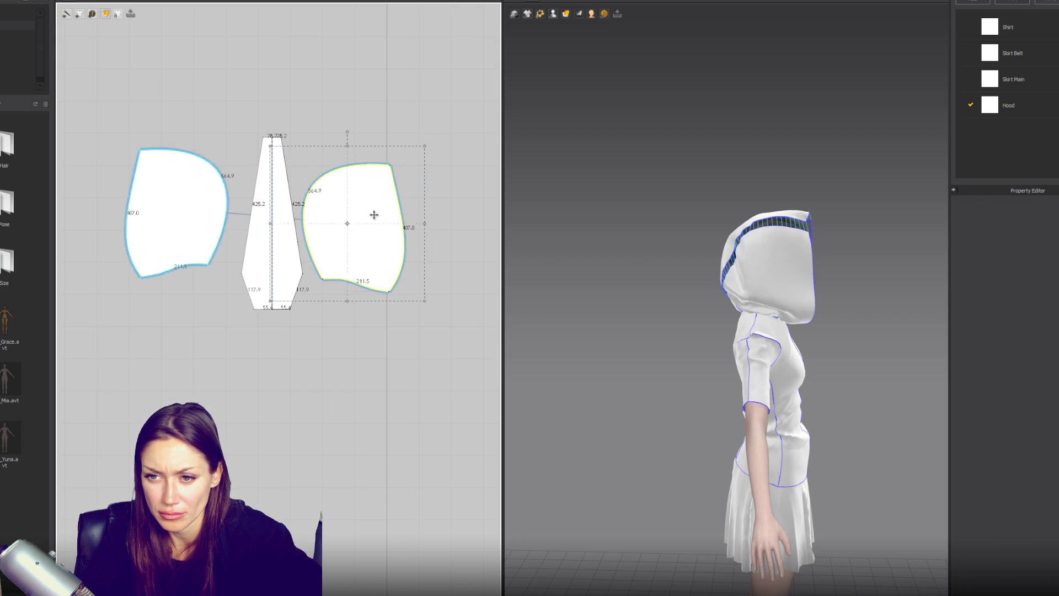
Shift the right hood piece outward and shorten its curved edge.
left_click_drag(370, 214, 404, 214)
key("Escape")
left_click(431, 172)
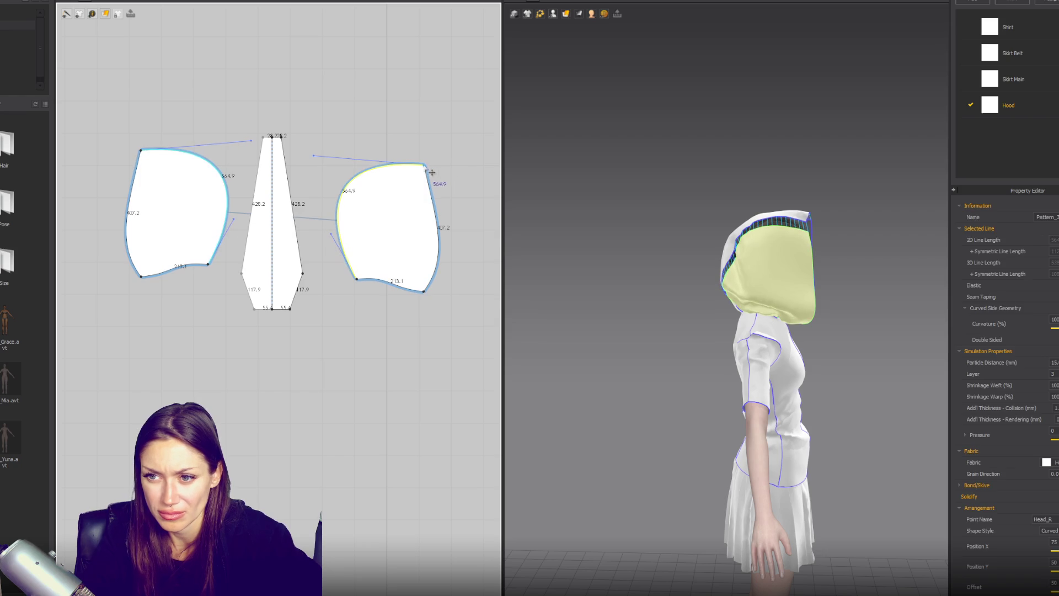
left_click_drag(315, 159, 320, 160)
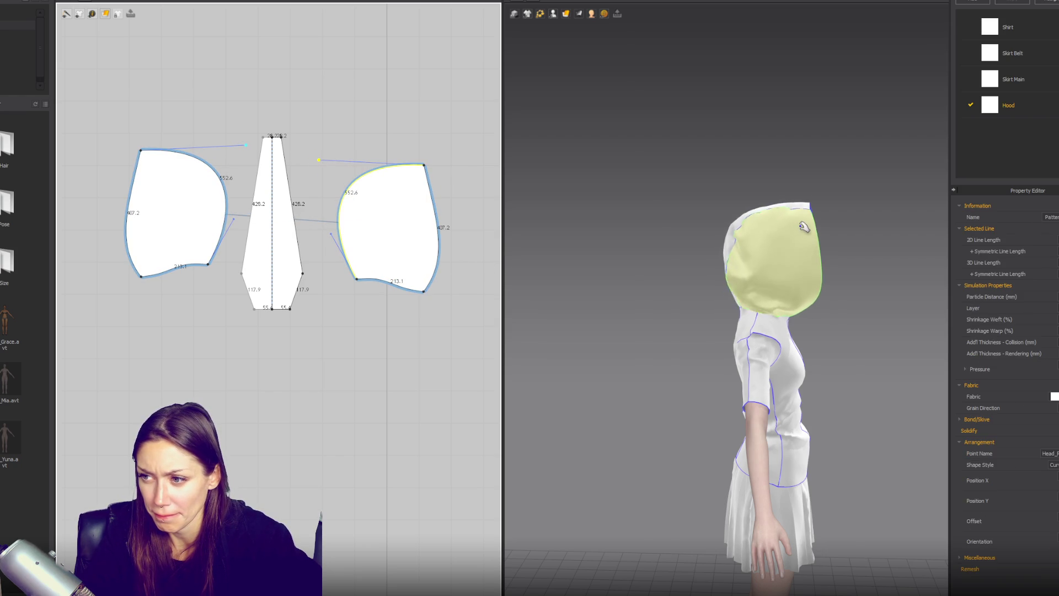
Pull the hood back off the face and move the left side piece's placement point.
left_click(794, 256)
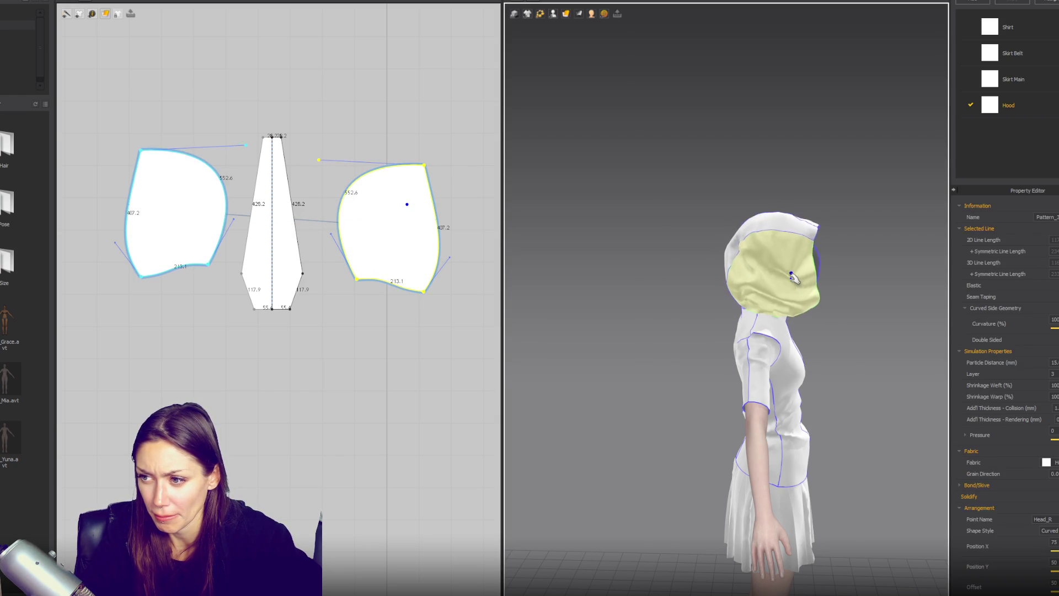
left_click_drag(809, 240, 764, 221)
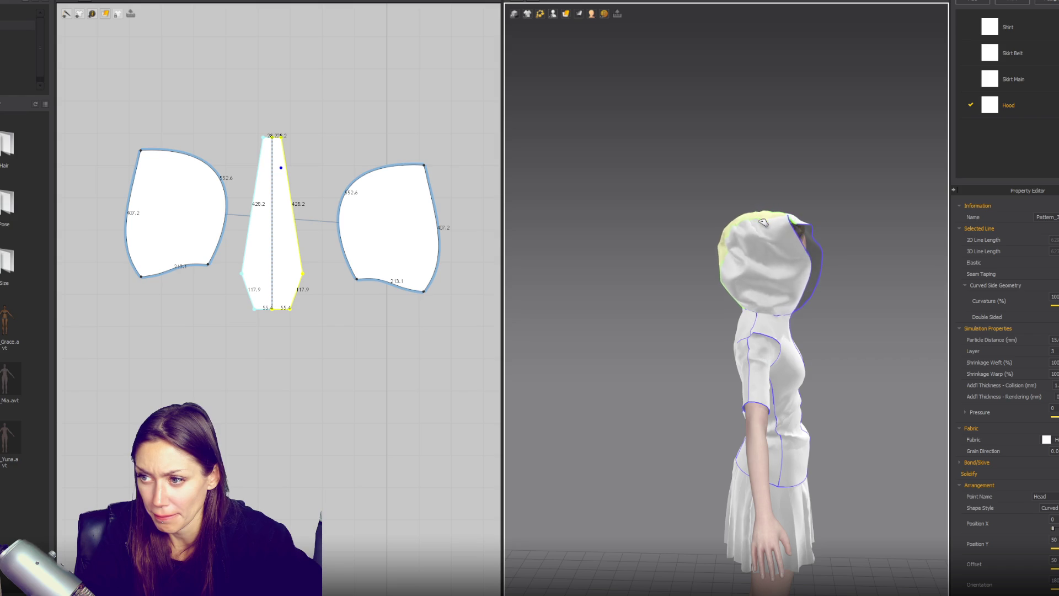
left_click(788, 307)
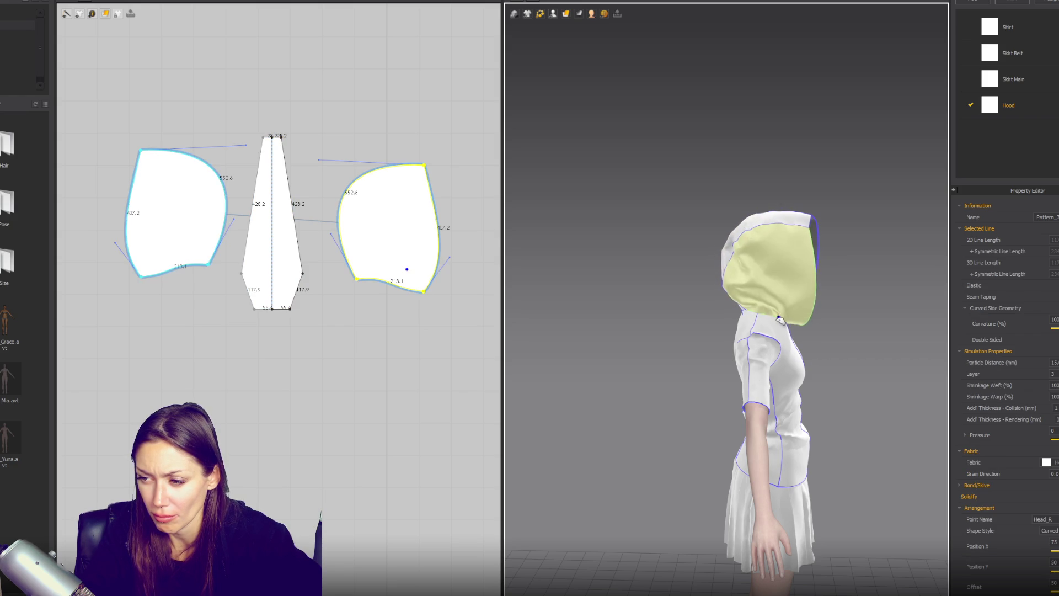
mouse_move(788, 307)
right_mouse_down()
mouse_move(800, 291)
mouse_move(852, 304)
right_mouse_up()
left_click(853, 304)
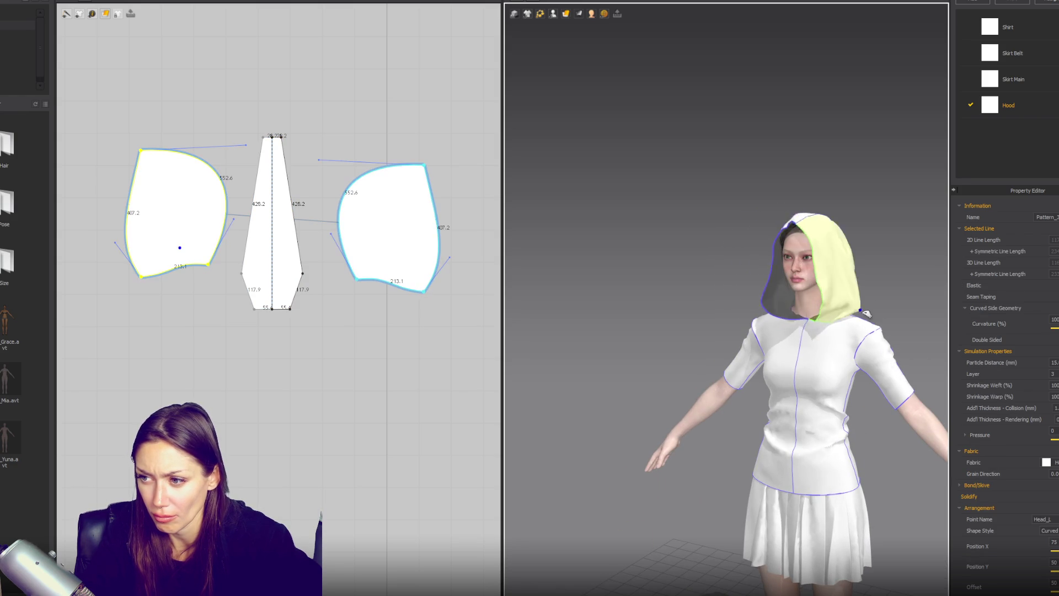
left_click(780, 292)
left_click(830, 302)
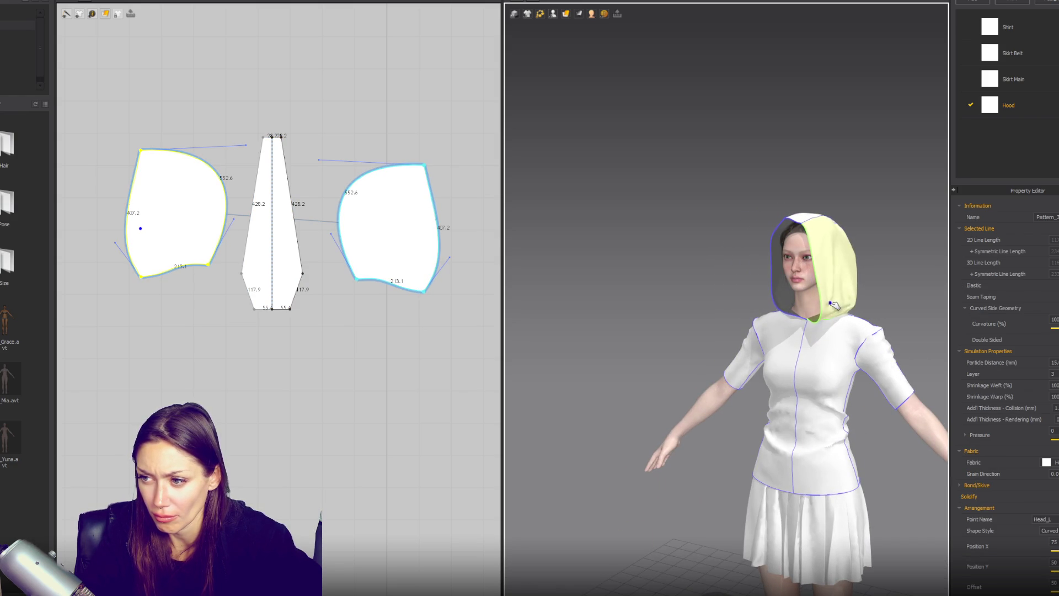
Move the right hood side piece's placement point on the head, then zoom out.
left_click(785, 308)
left_click(847, 271)
left_click(784, 287)
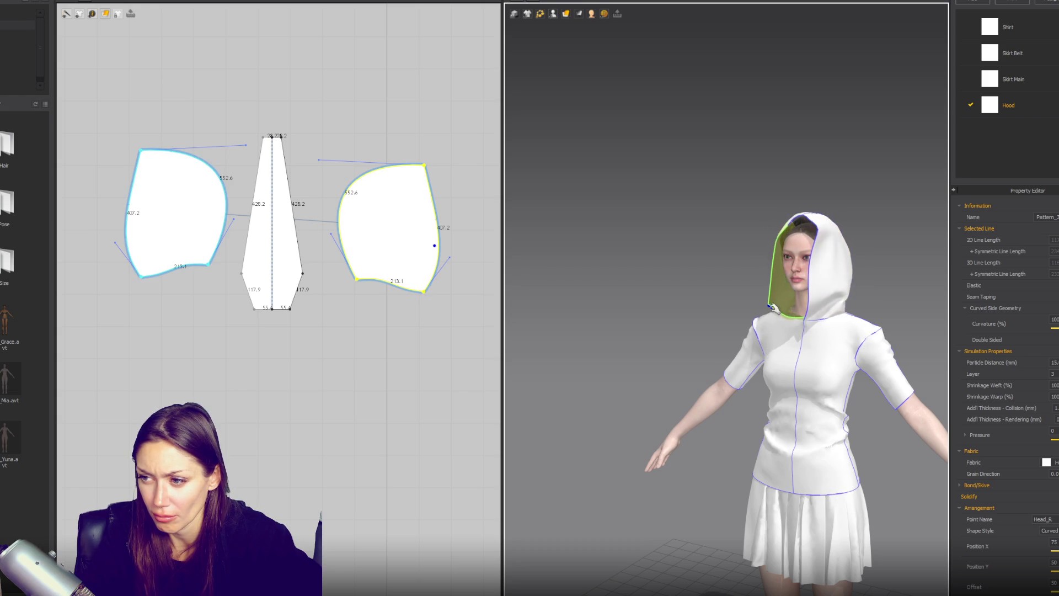
right_click_drag(784, 298, 889, 306)
scroll(839, 303, "down", 5)
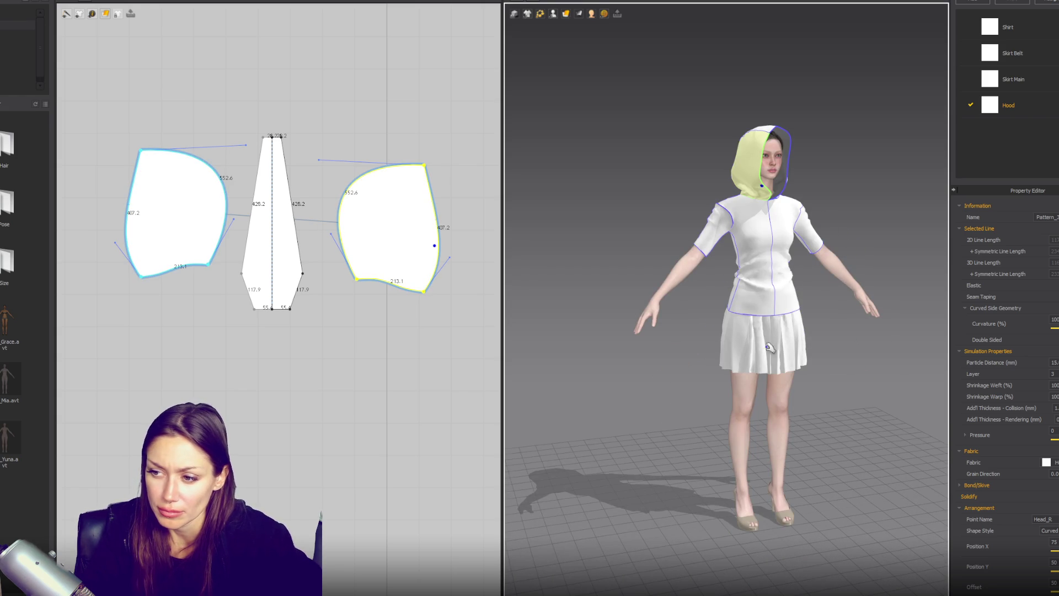
scroll(296, 304, "down", 5)
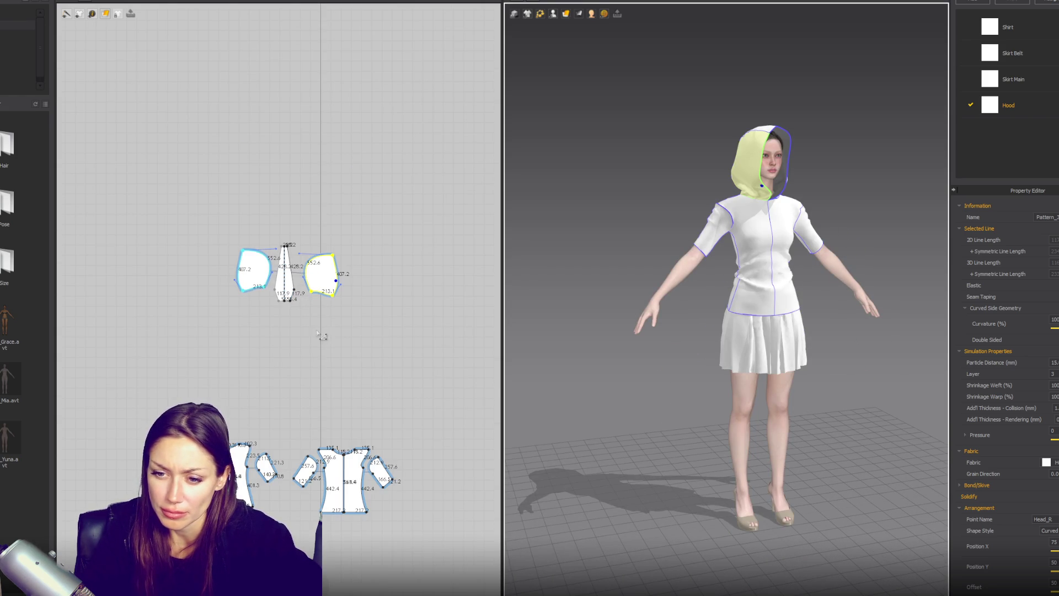
Leave Skirt Main's preset unchanged, select the shirt front pieces, and add new fabric FABRIC 1.
left_click(1045, 76)
left_click(1024, 375)
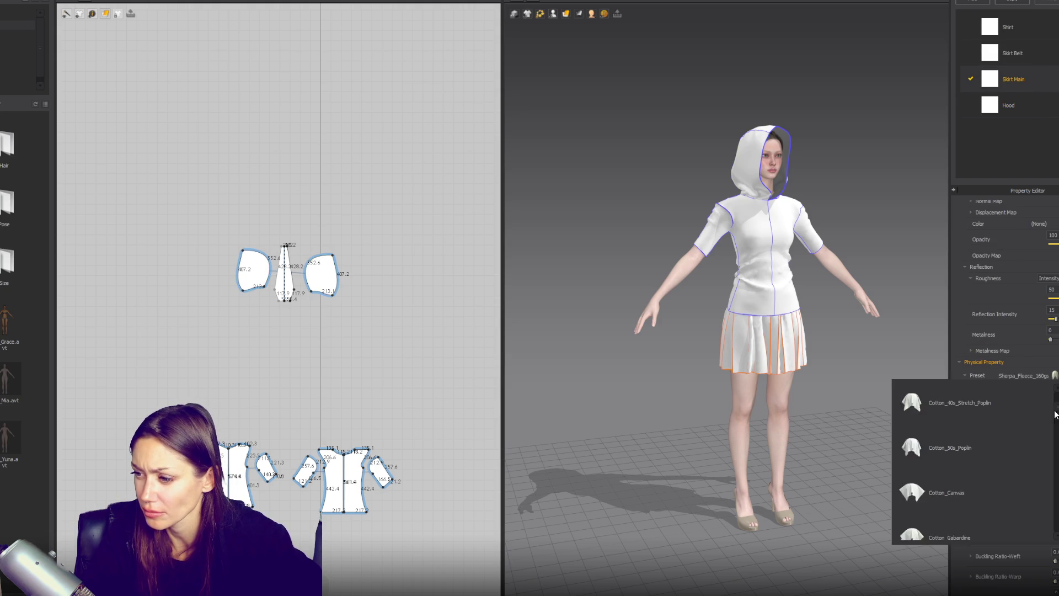
left_click(897, 269)
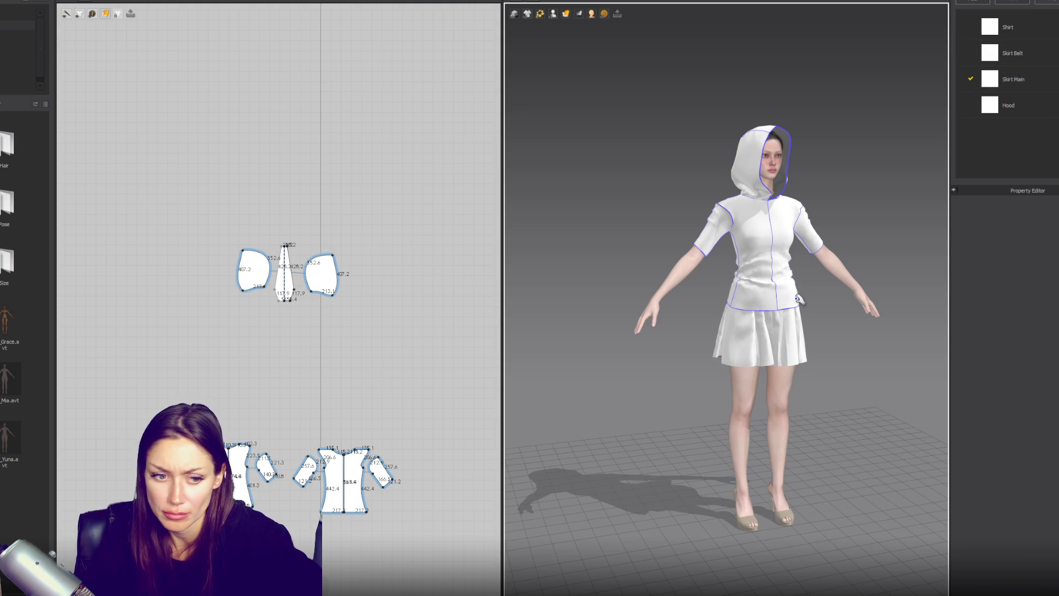
key("2")
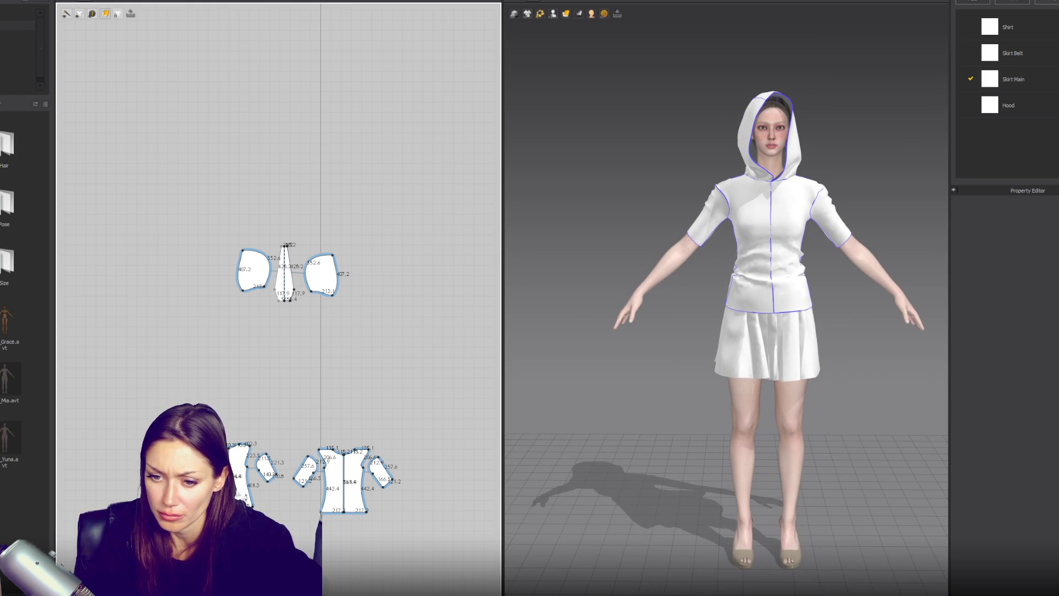
left_click(237, 493)
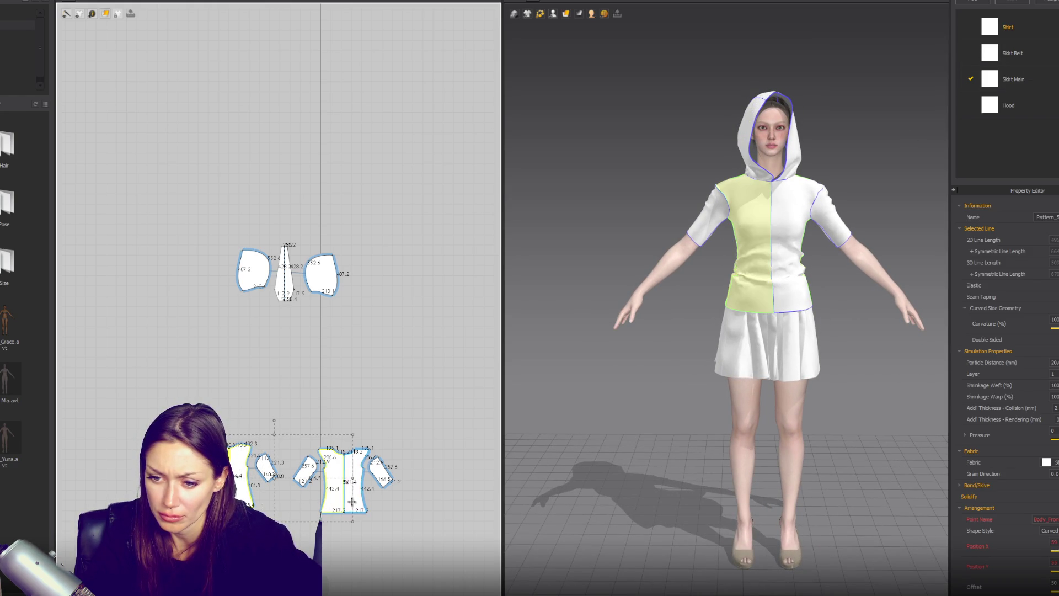
left_click(1003, 1)
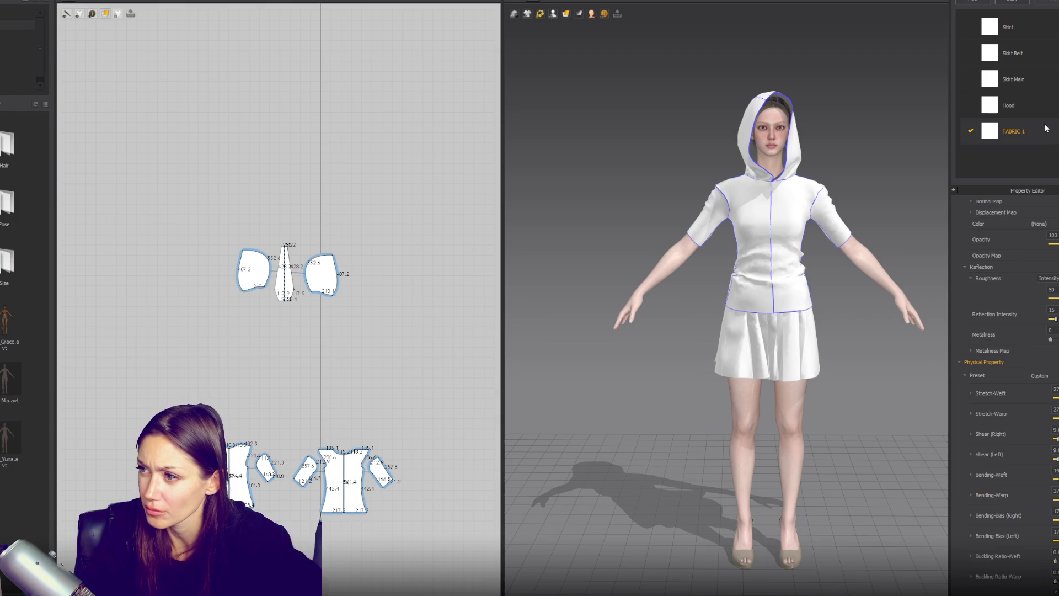
Rename FABRIC 1 to 'Dress Torso', fixing a mistyped first attempt.
double_click(1015, 131)
type("dRESS")
key("BackSpace")
key("BackSpace")
key("BackSpace")
type("Dress Torso")
key("Return")
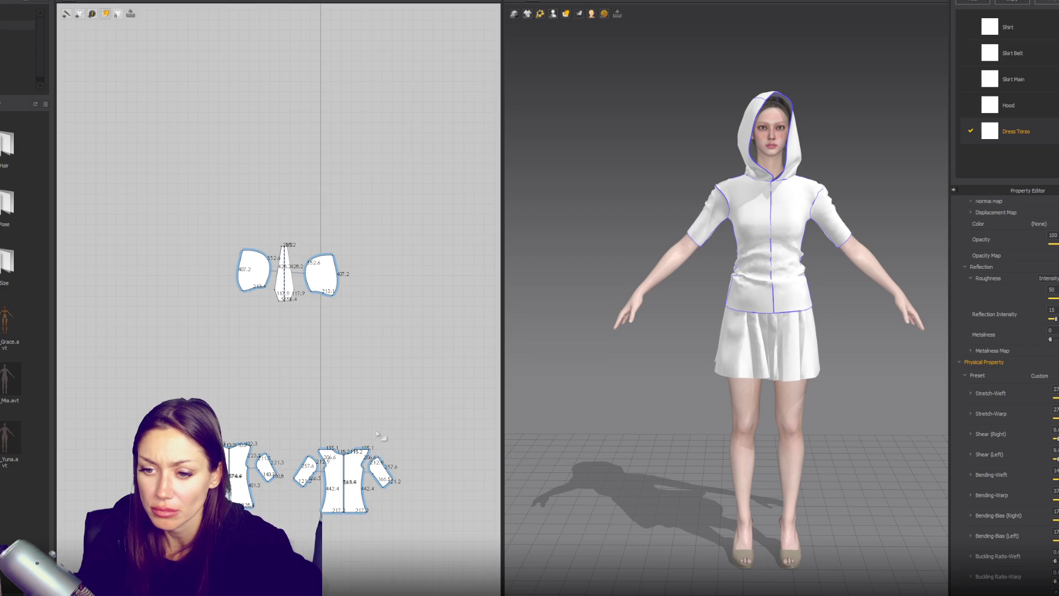
Pull the shirt's centre-front neckline point down into a V.
scroll(378, 436, "up", 5)
middle_click_drag(378, 437, 382, 313)
left_click(289, 385)
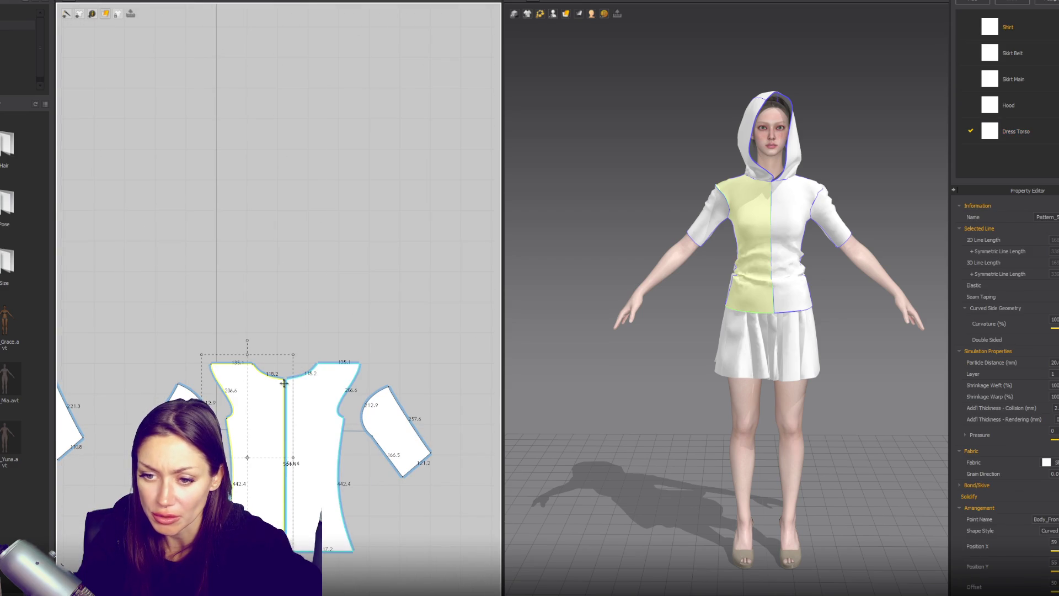
left_click_drag(287, 381, 285, 402)
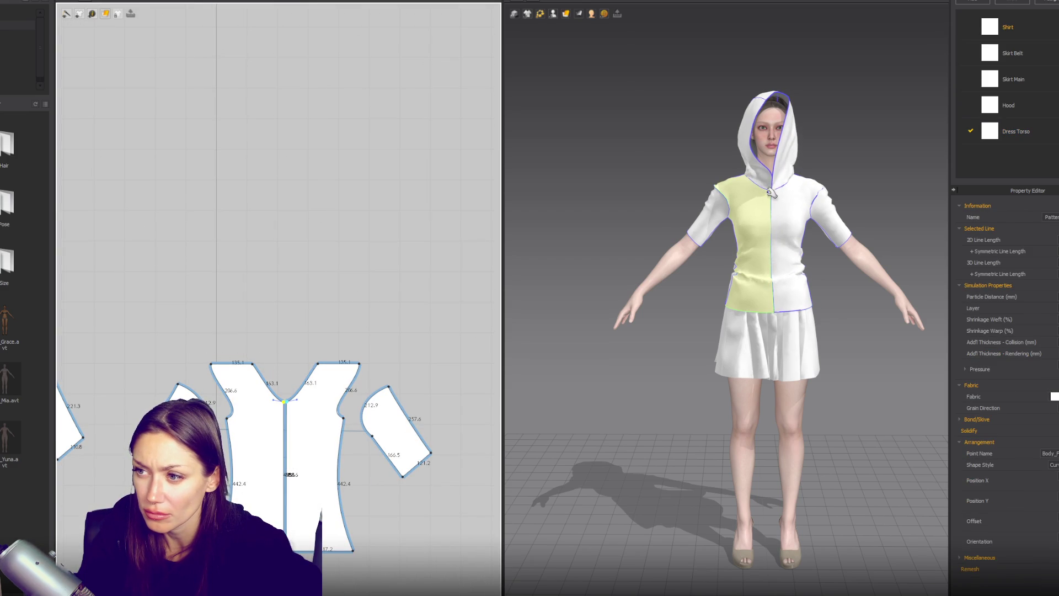
Reposition the hood side piece around the face, onto the crown, then the head's side.
left_click(793, 175)
left_click_drag(795, 179, 775, 166)
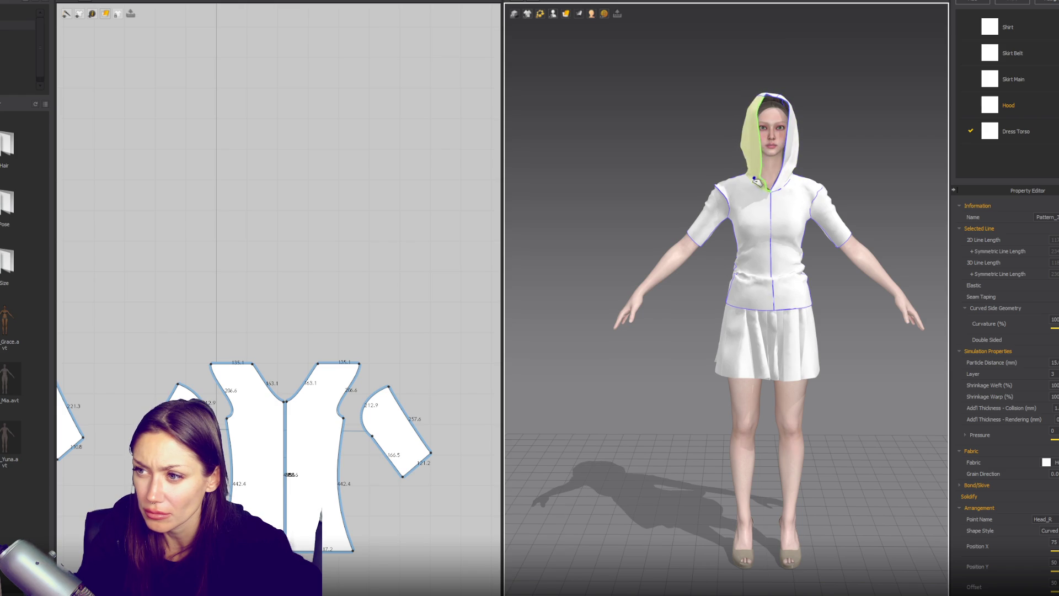
mouse_move(752, 237)
right_mouse_down()
mouse_move(861, 237)
mouse_move(753, 238)
right_mouse_up()
left_click_drag(788, 171, 780, 114)
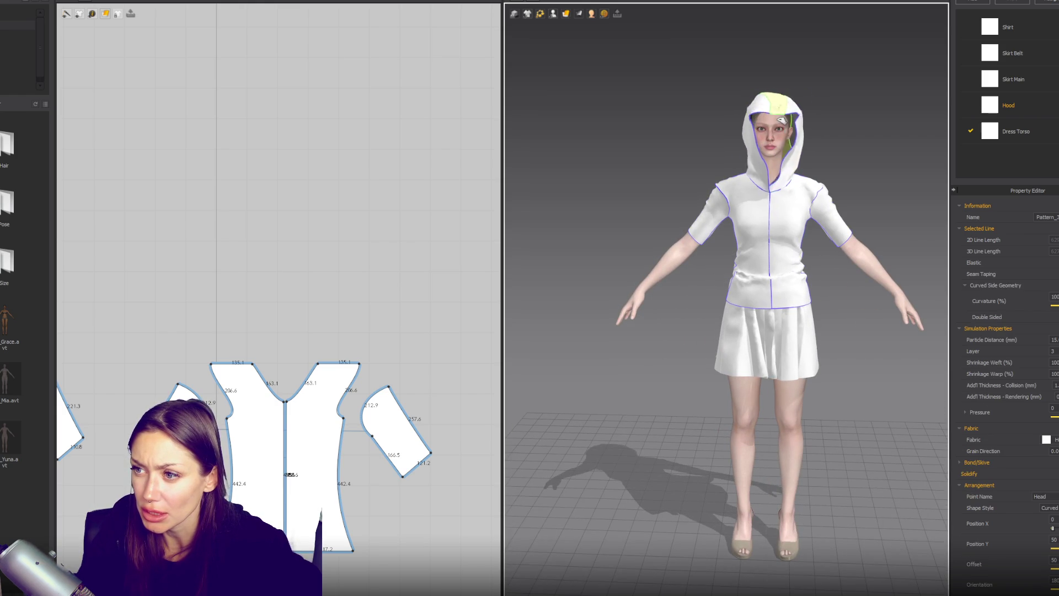
left_click_drag(757, 158, 748, 168)
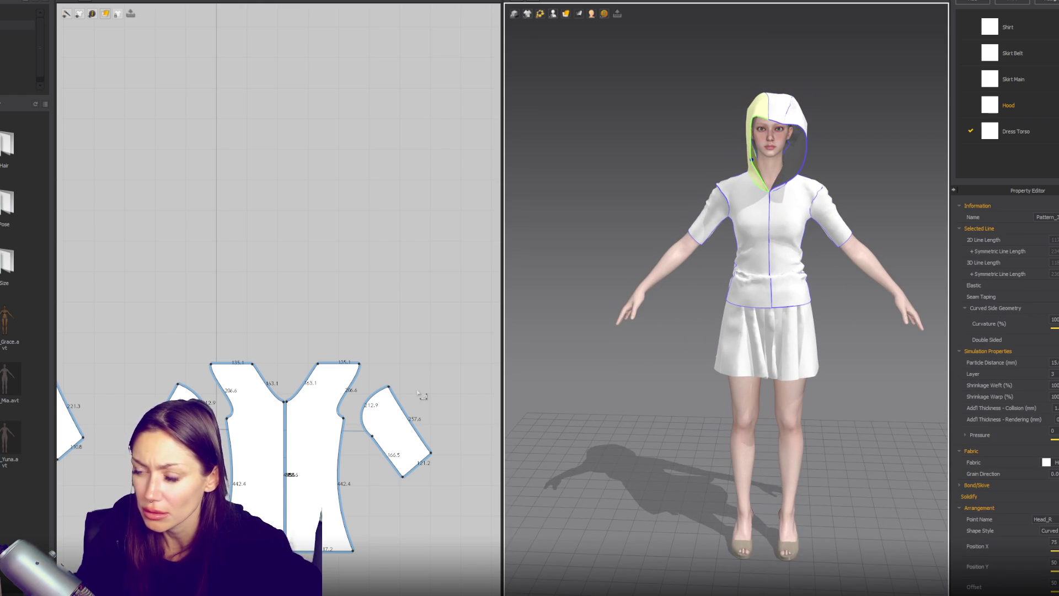
scroll(387, 397, "up", 3)
scroll(368, 271, "down", 5)
Reshape the curve of the hood side piece's outer edge in the 2D window.
right_click_drag(329, 208, 390, 406)
scroll(349, 279, "up", 5)
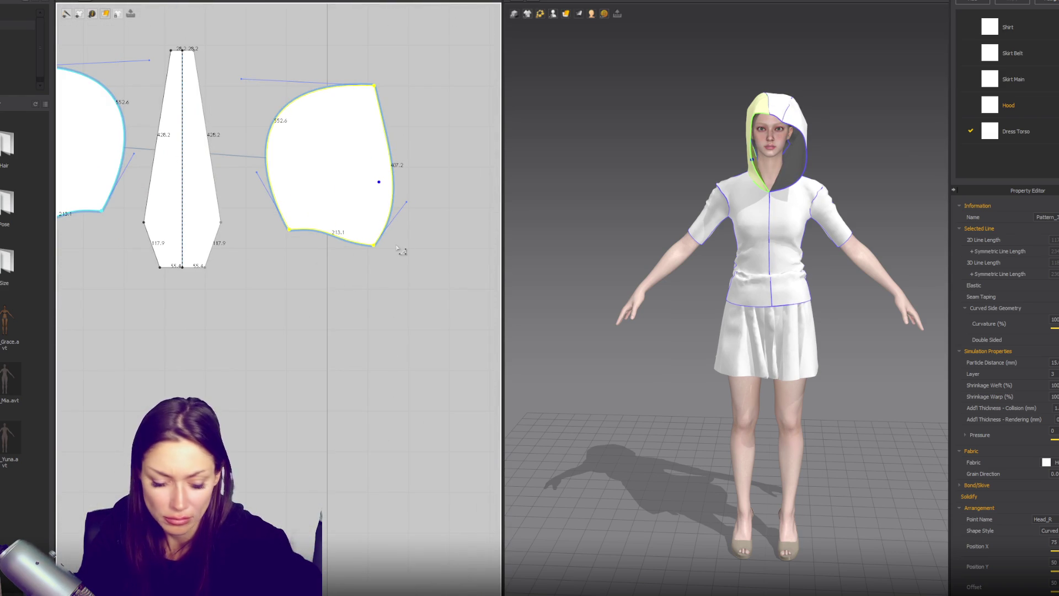
mouse_move(407, 203)
left_mouse_down()
mouse_move(386, 210)
mouse_move(379, 237)
mouse_move(384, 214)
left_mouse_up()
left_click_drag(389, 155, 382, 155)
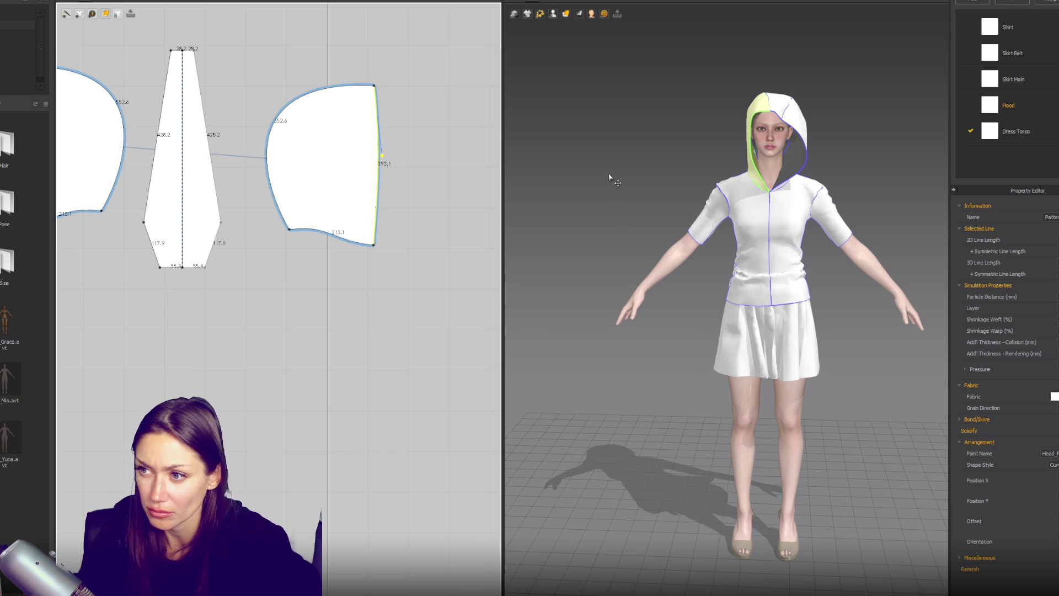
left_click(739, 137)
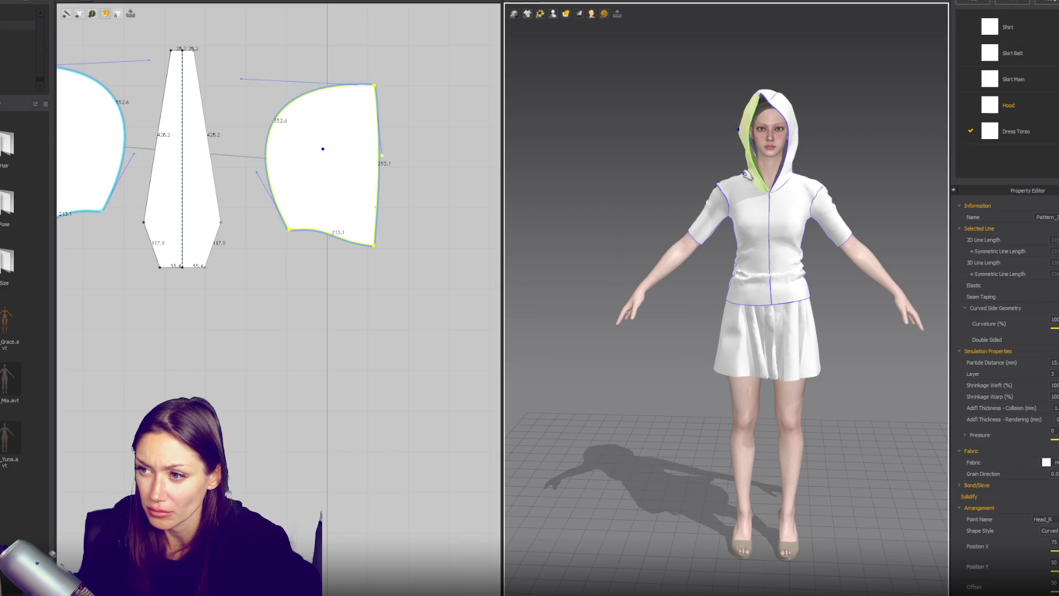
left_click(457, 231)
Undo the edge curve back to 405.7 and start a seam at the hood's bottom edge.
key("ctrl+z")
key("ctrl+z")
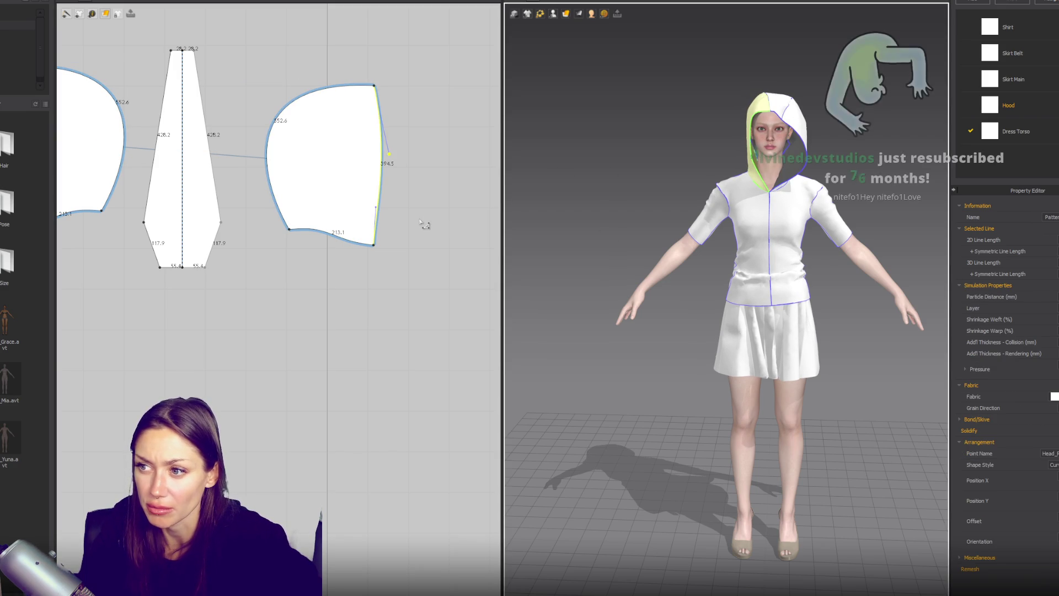
key("ctrl+z")
key("ctrl+z")
key("ctrl+z")
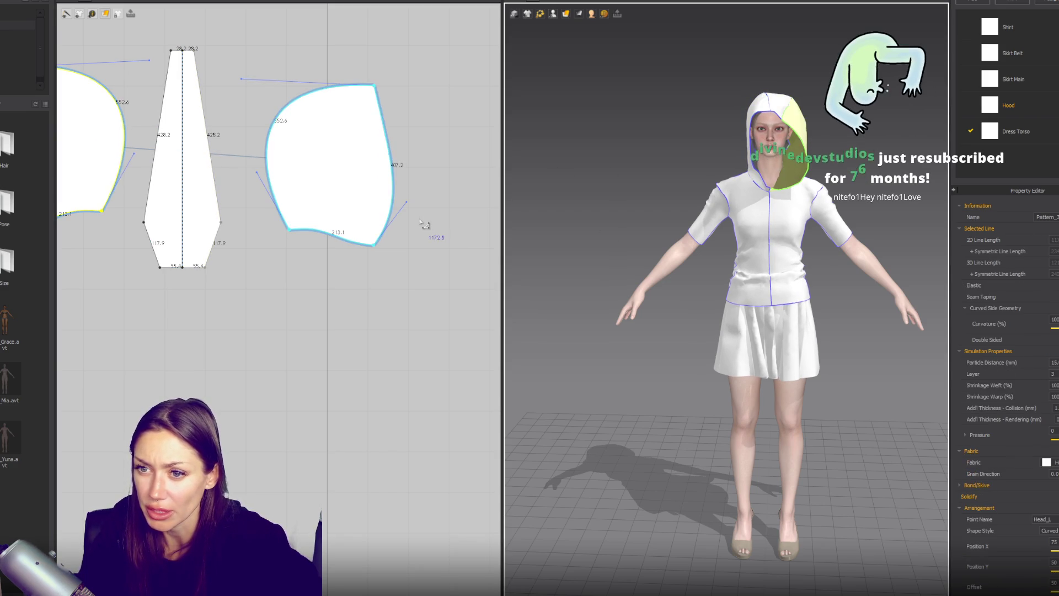
key("ctrl+z")
key("ctrl+z")
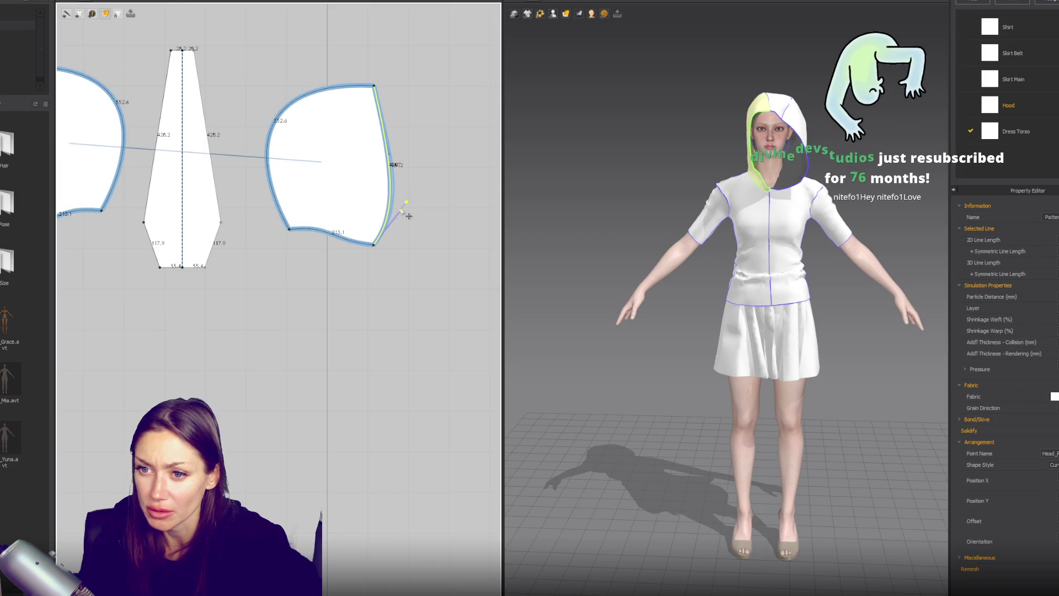
scroll(429, 280, "down", 5)
scroll(353, 237, "up", 4)
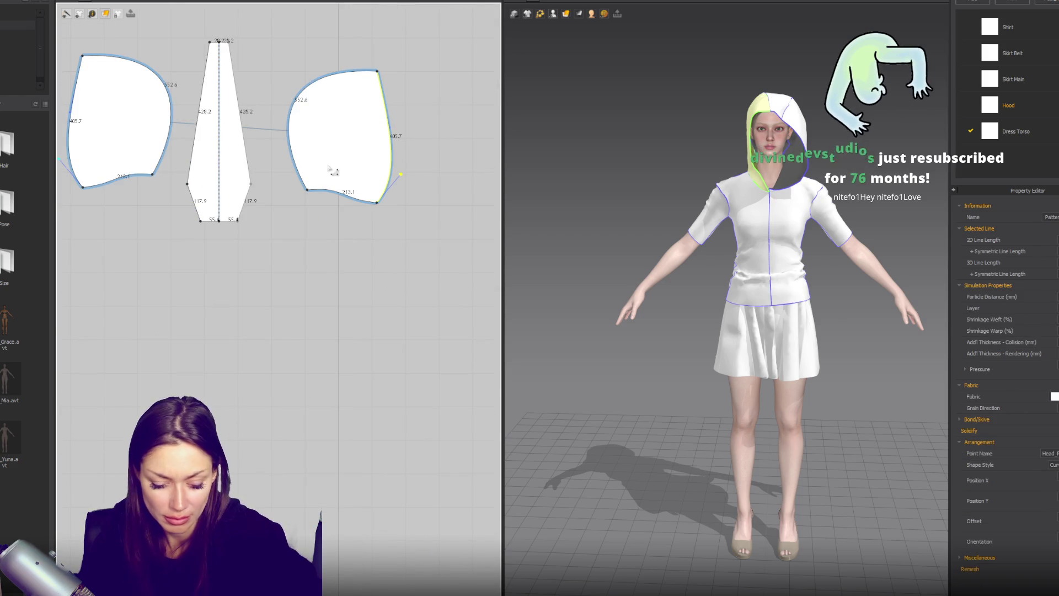
key("n")
left_click(385, 198)
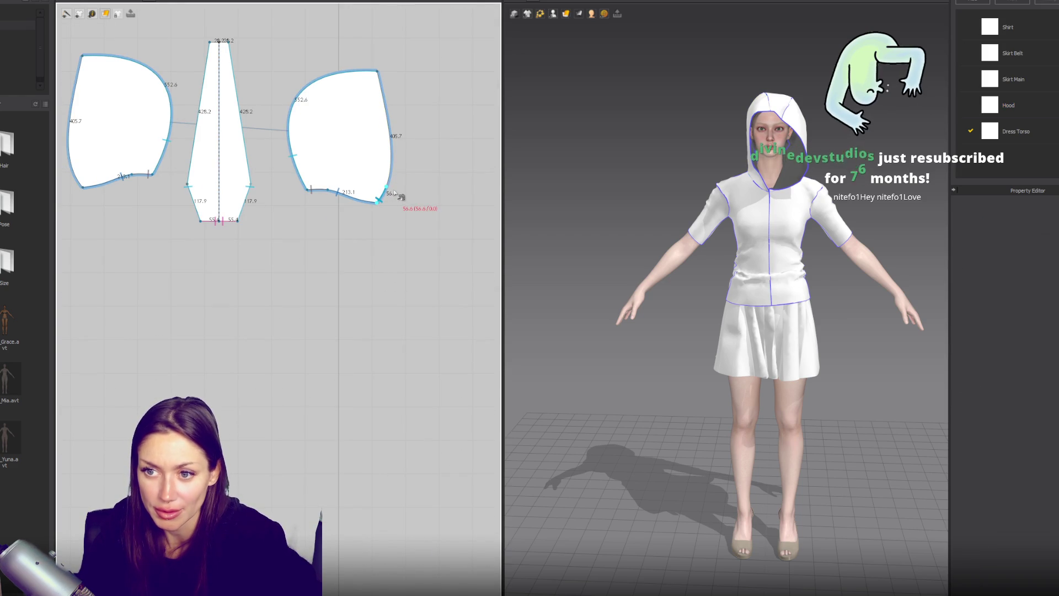
Finish the seam on the other hood piece's bottom edge and inspect the neckline seam in 3D.
left_click(83, 187)
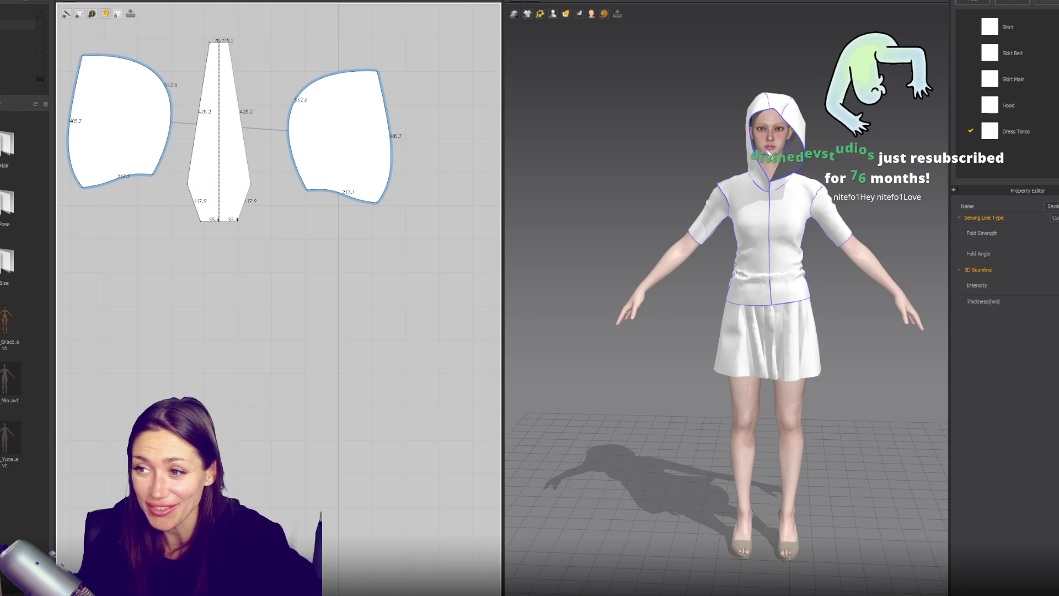
left_click(743, 166)
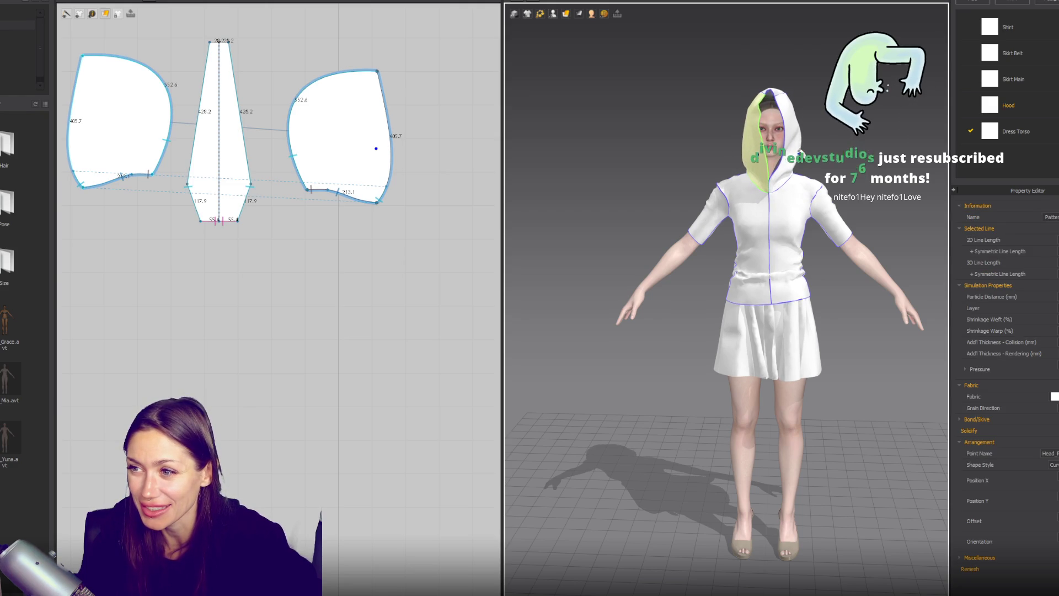
left_click(749, 175)
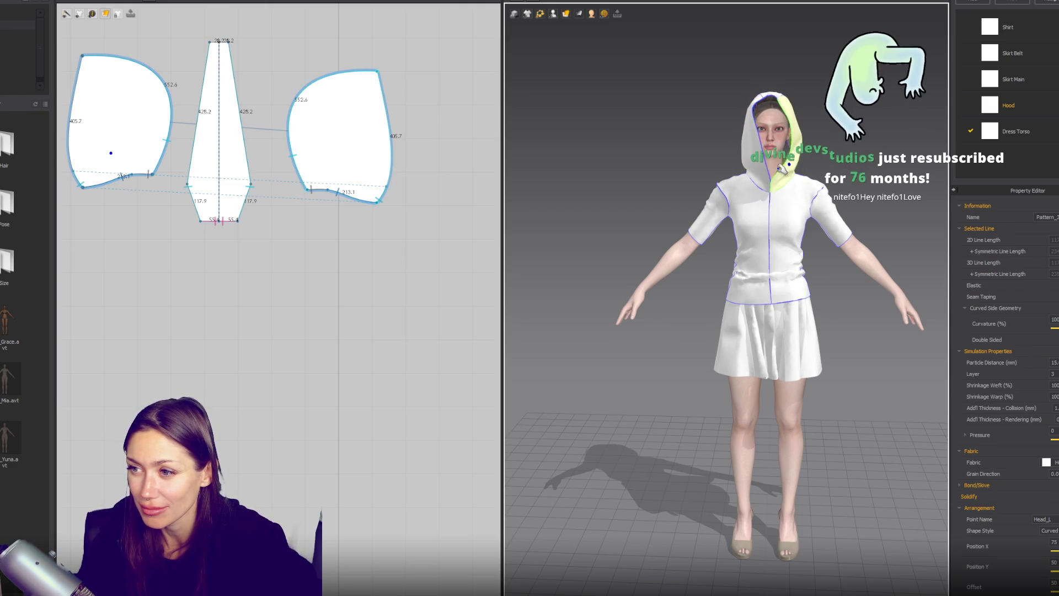
scroll(783, 195, "up", 5)
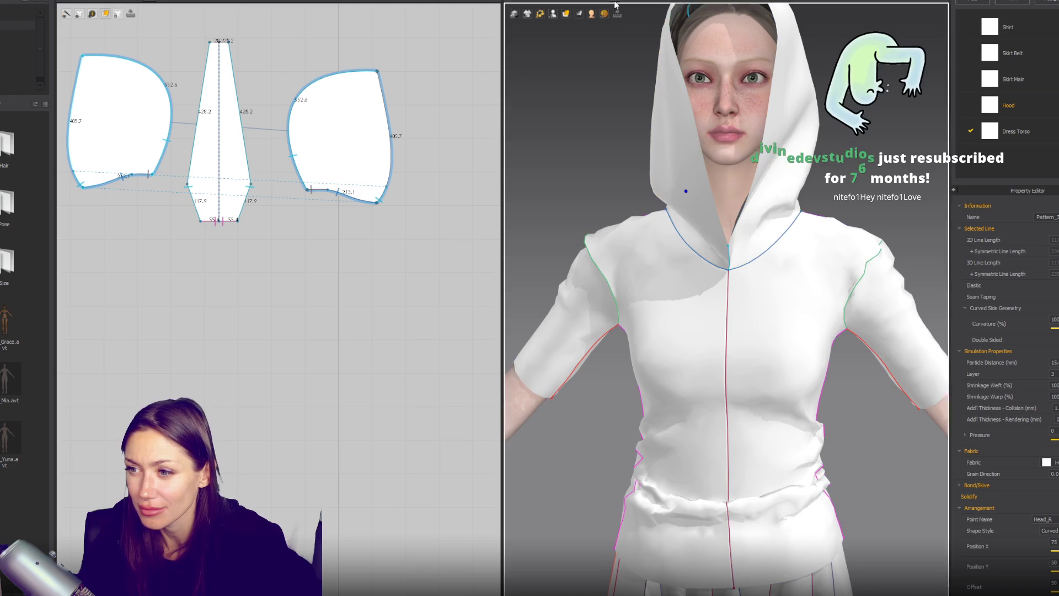
left_click(767, 237)
Undo to the open hood and re-simulate it, checking the drape from a three-quarter side view.
right_click_drag(767, 237, 750, 242)
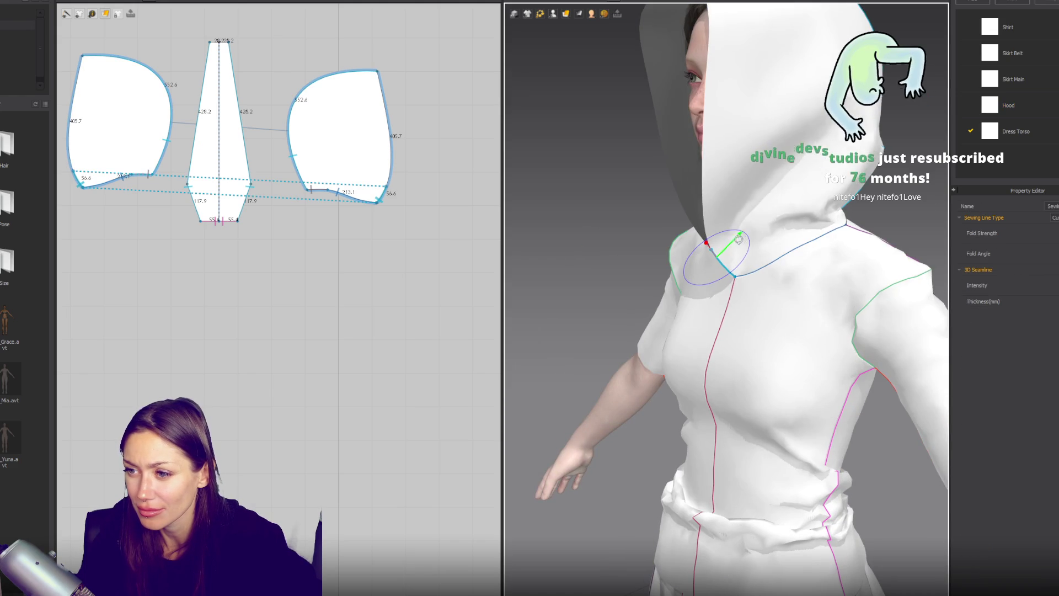
key("space")
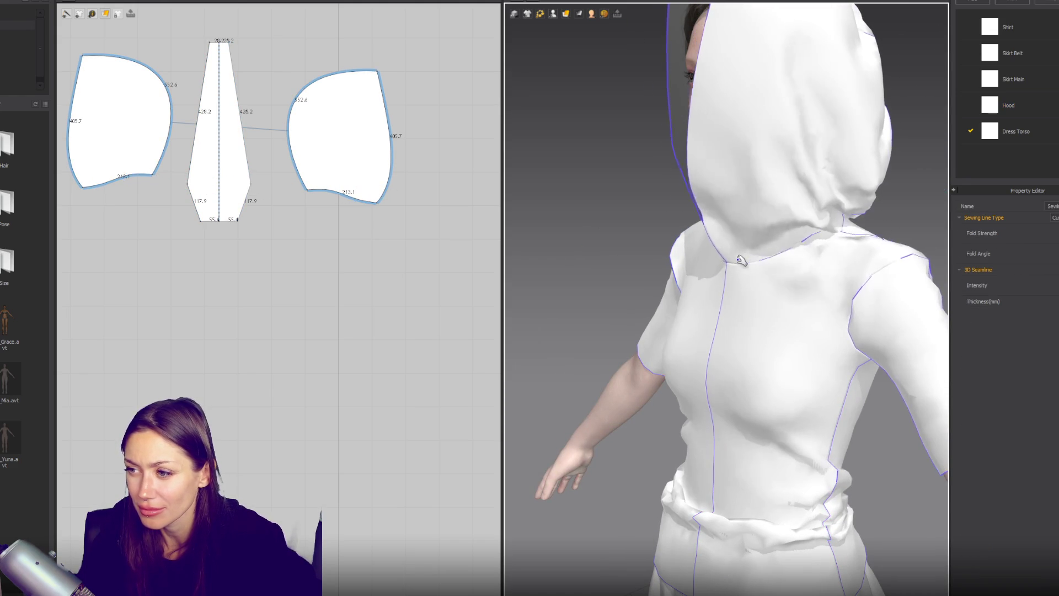
left_click(723, 257)
key("ctrl+z")
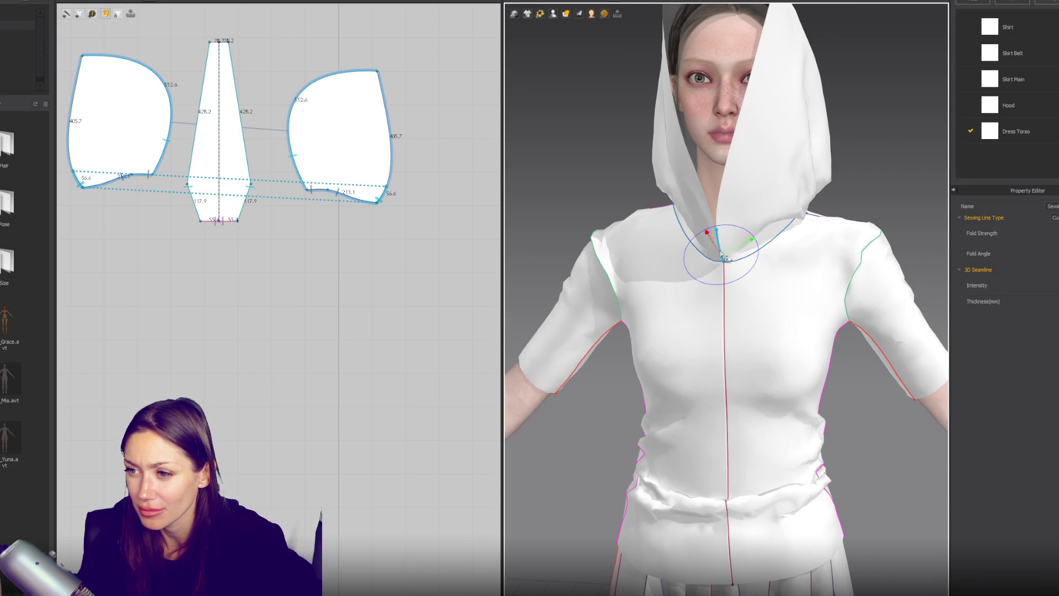
key("space")
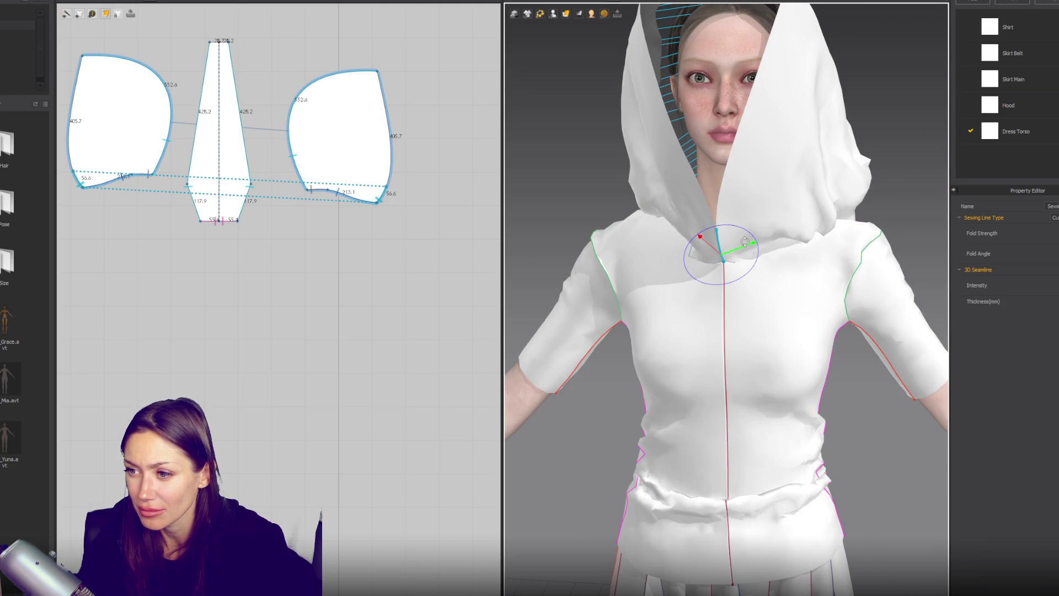
left_click(723, 249)
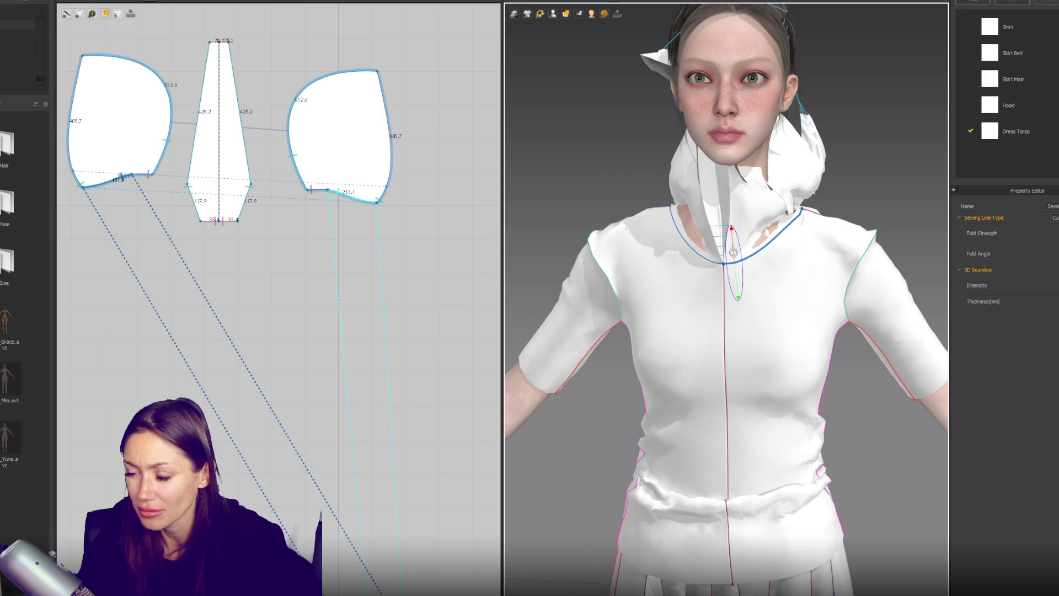
mouse_move(749, 267)
right_mouse_down()
mouse_move(736, 246)
mouse_move(849, 189)
mouse_move(938, 201)
mouse_move(818, 204)
mouse_move(844, 210)
mouse_move(922, 206)
mouse_move(623, 199)
right_mouse_up()
left_click(861, 212)
Pull the hood's back gusset tip inward from a side profile view.
left_click(635, 287)
left_click(789, 270)
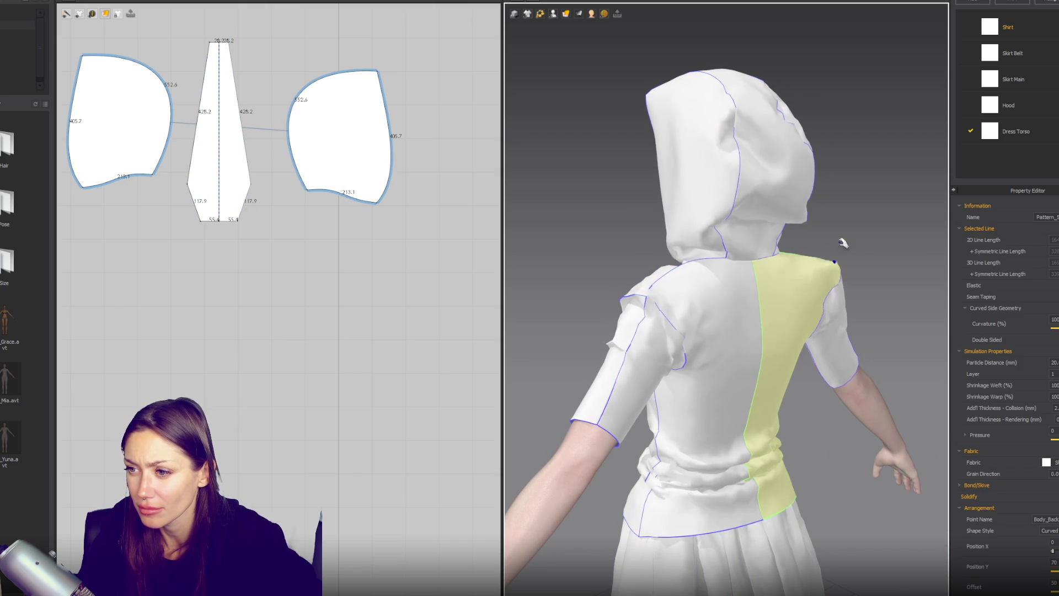
left_click(620, 355)
right_click_drag(620, 354, 608, 106)
left_click(607, 105)
left_click(714, 123)
left_click(720, 130)
left_click_drag(721, 131, 693, 153)
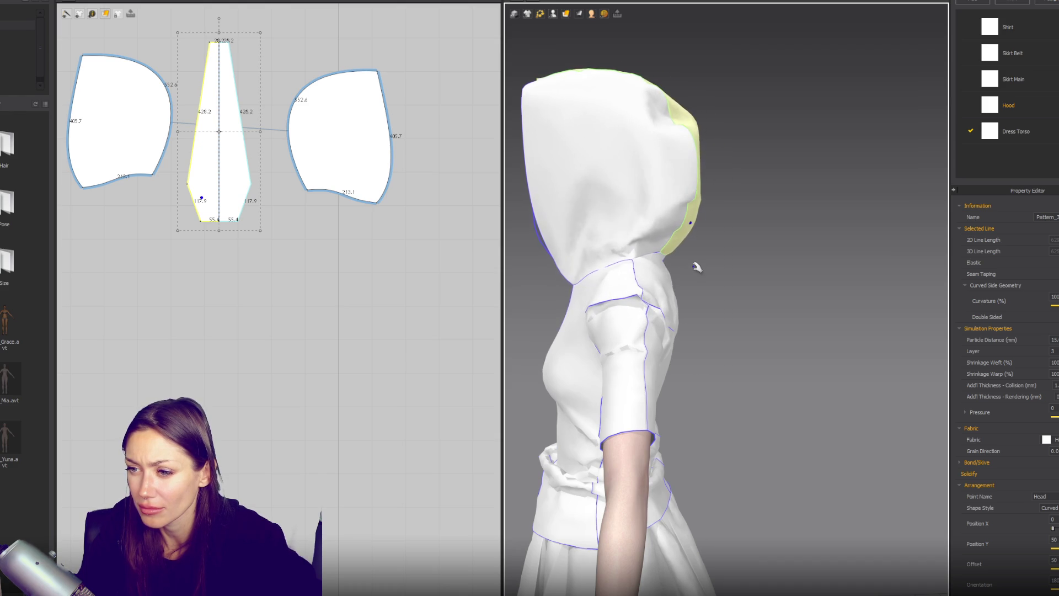
Check the left and right hood halves from the front view.
key("2")
left_click(690, 244)
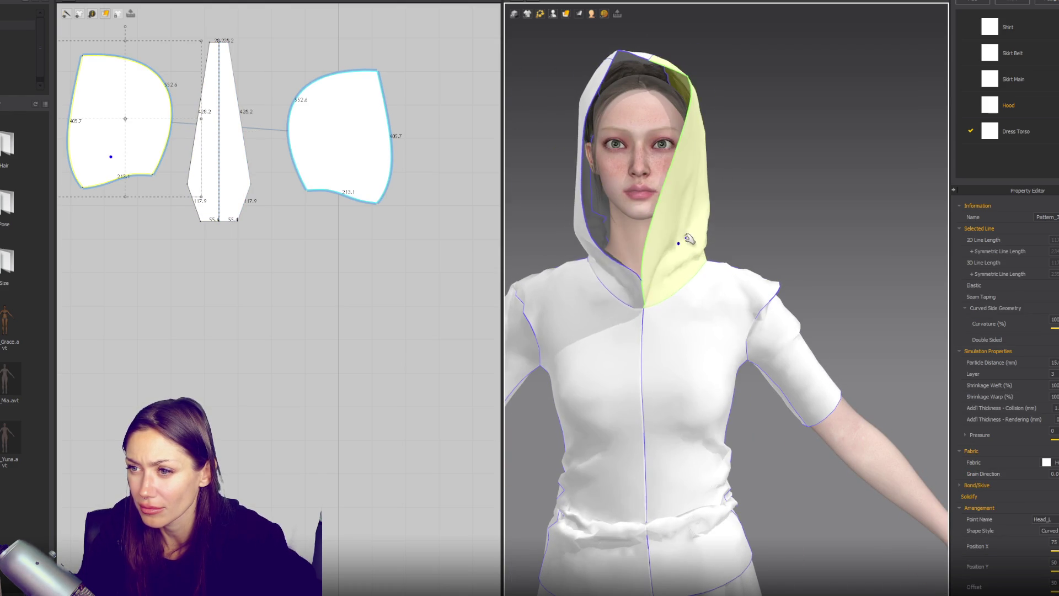
left_click(601, 239)
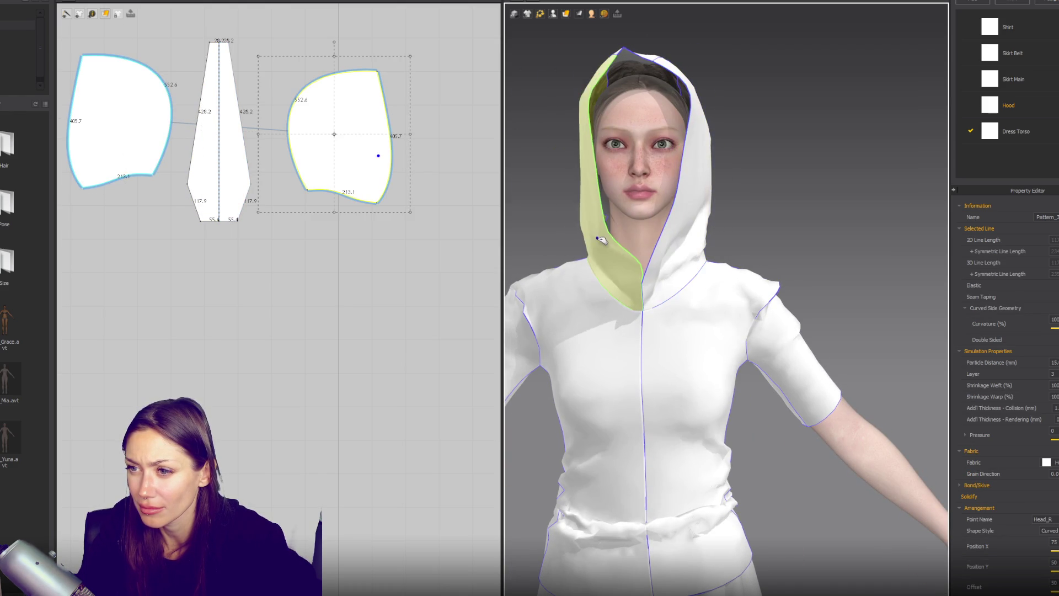
left_click(683, 225)
left_click(604, 242)
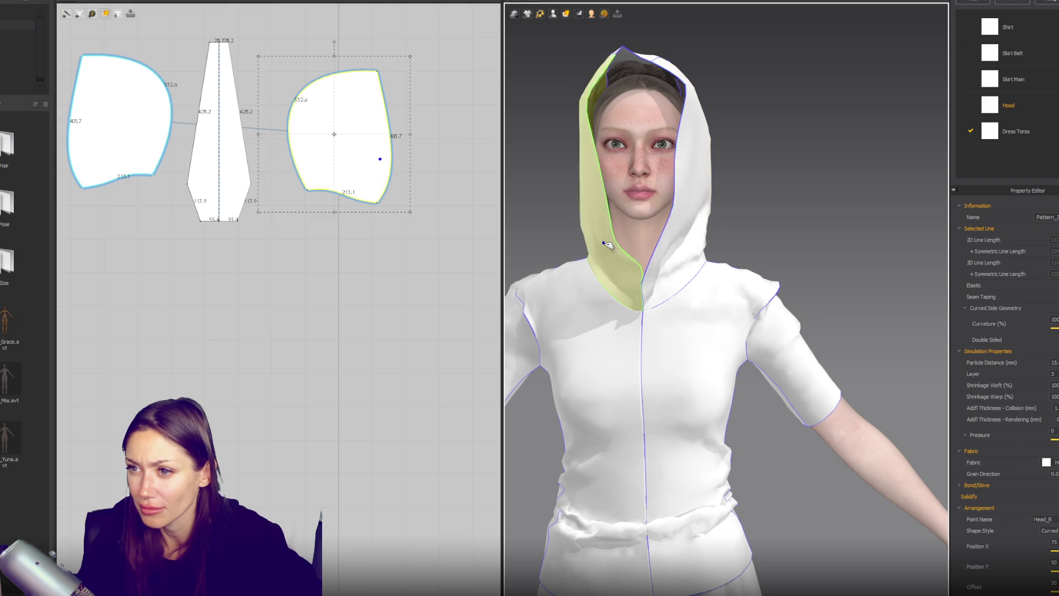
left_click(445, 218)
Draw a thin rectangular strip, about 398 long, beside the right hood piece and start sewing its edge.
left_click(99, 1)
left_click(122, 26)
mouse_move(415, 71)
left_mouse_down()
mouse_move(434, 188)
mouse_move(419, 203)
left_mouse_up()
left_click_drag(418, 77, 424, 193)
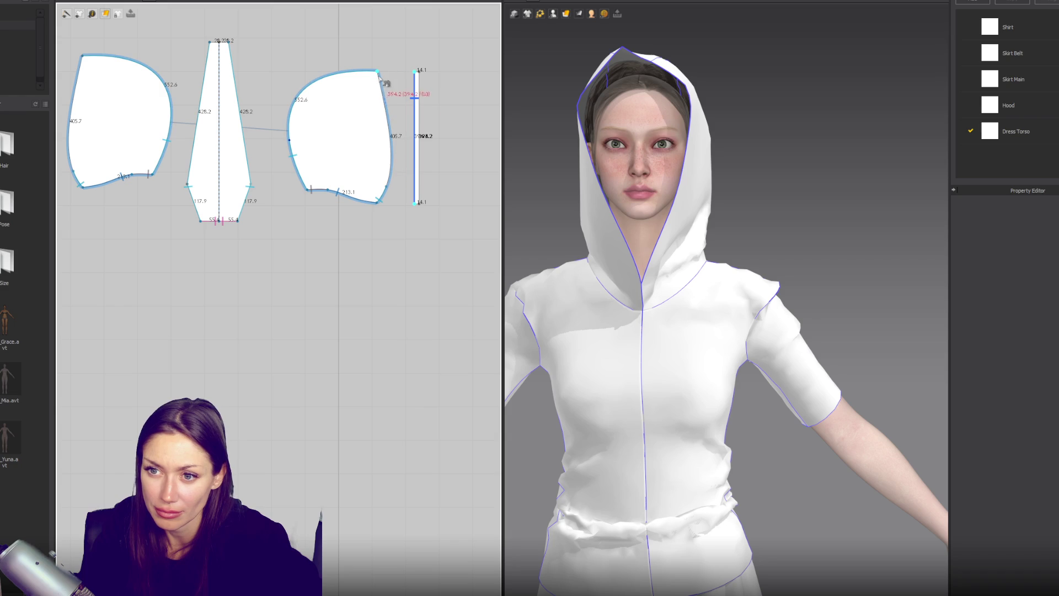
Complete the seam from the thin strip to the hood edge and simulate to attach it.
left_click(389, 196)
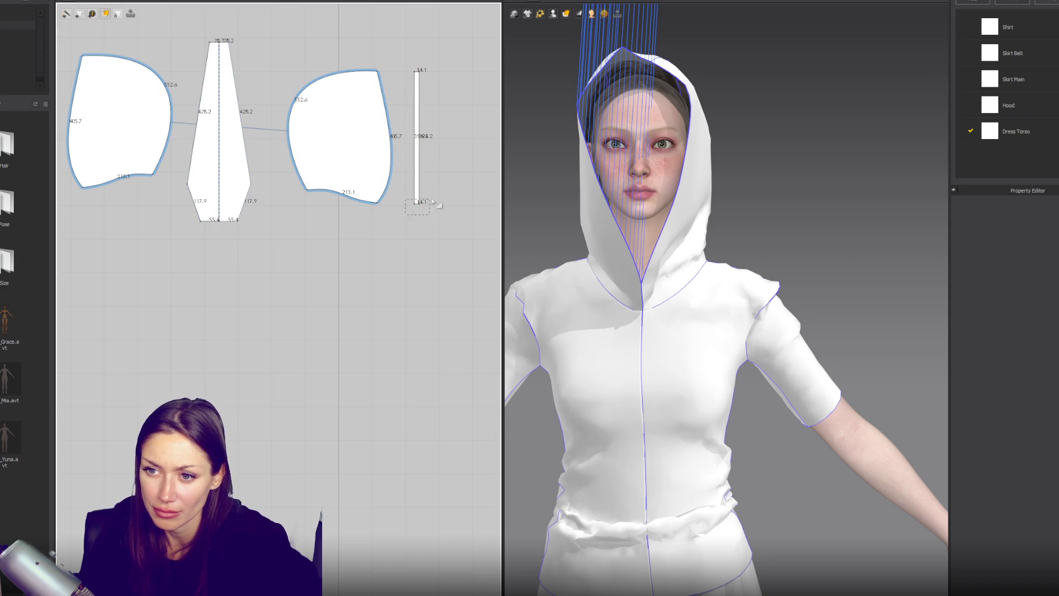
left_click(417, 204)
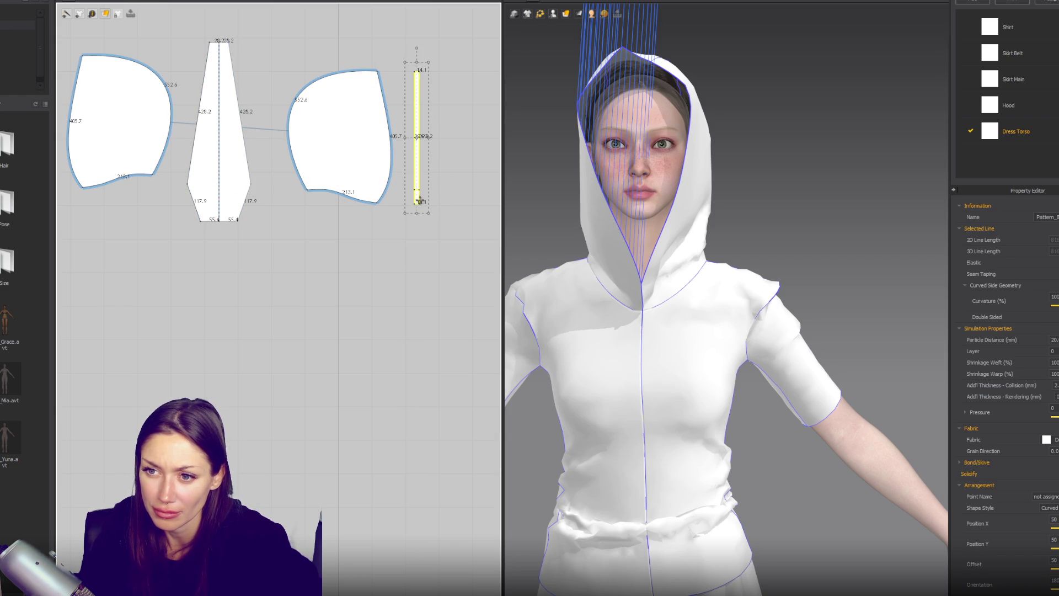
key("space")
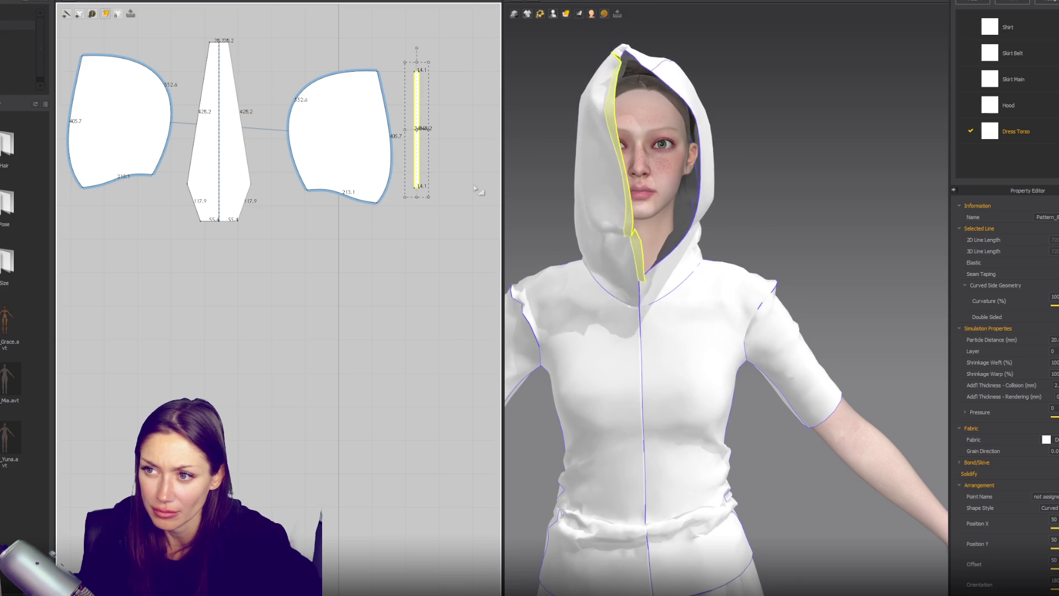
Place a copy of the strip beside the first, sew their ends together, and simulate.
scroll(474, 188, "up", 2)
middle_click_drag(469, 186, 409, 187)
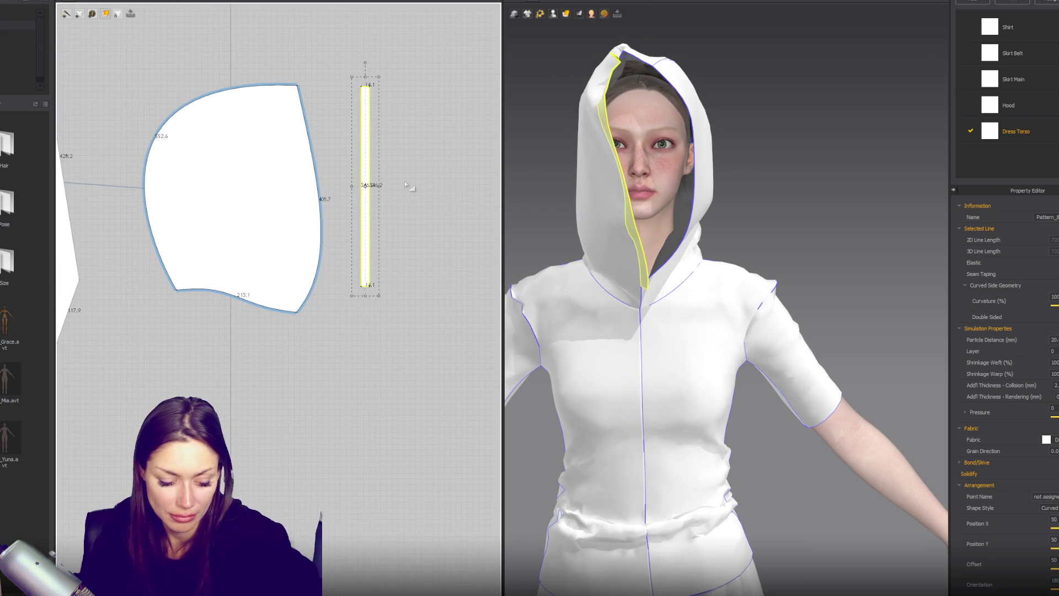
left_click(367, 207)
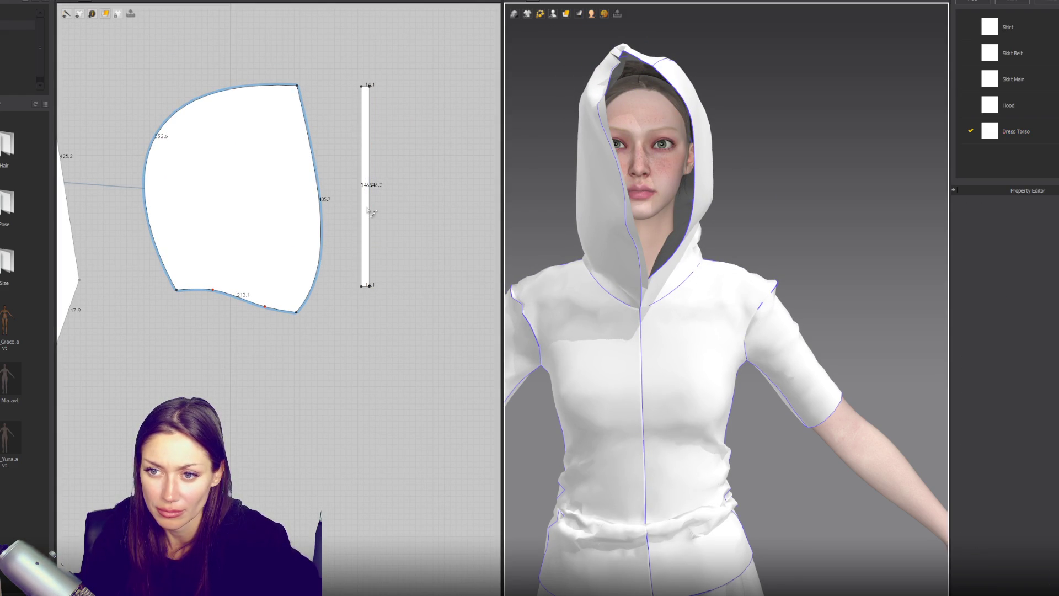
left_click_drag(413, 210, 417, 192)
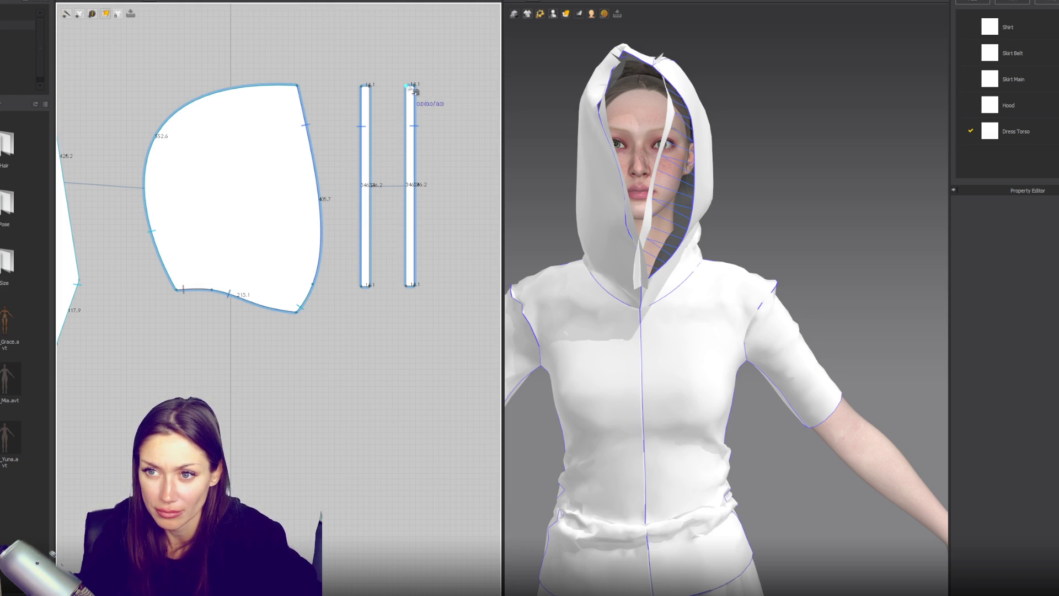
left_click(370, 95)
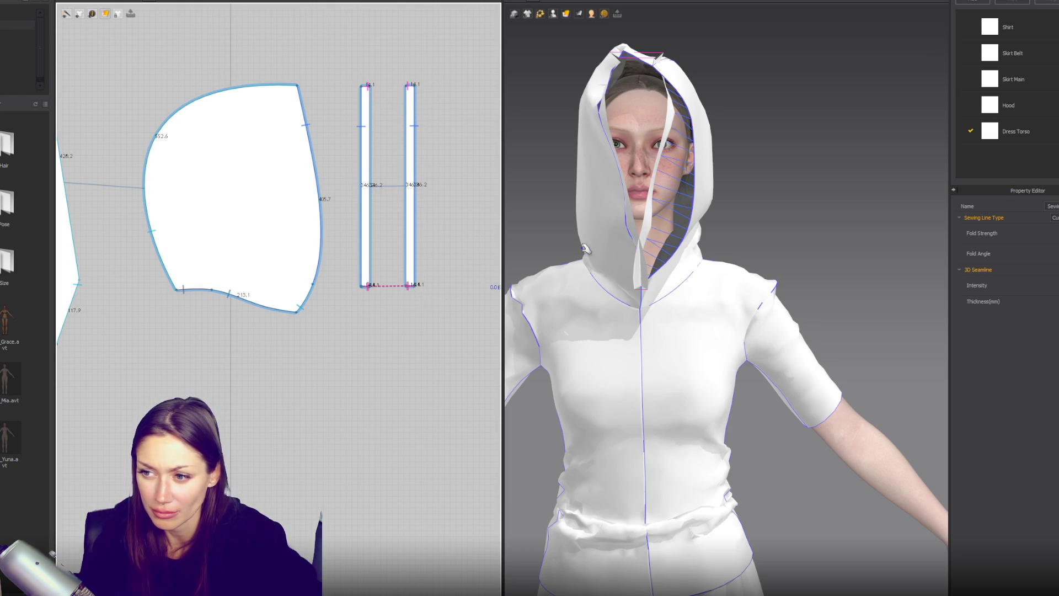
key("space")
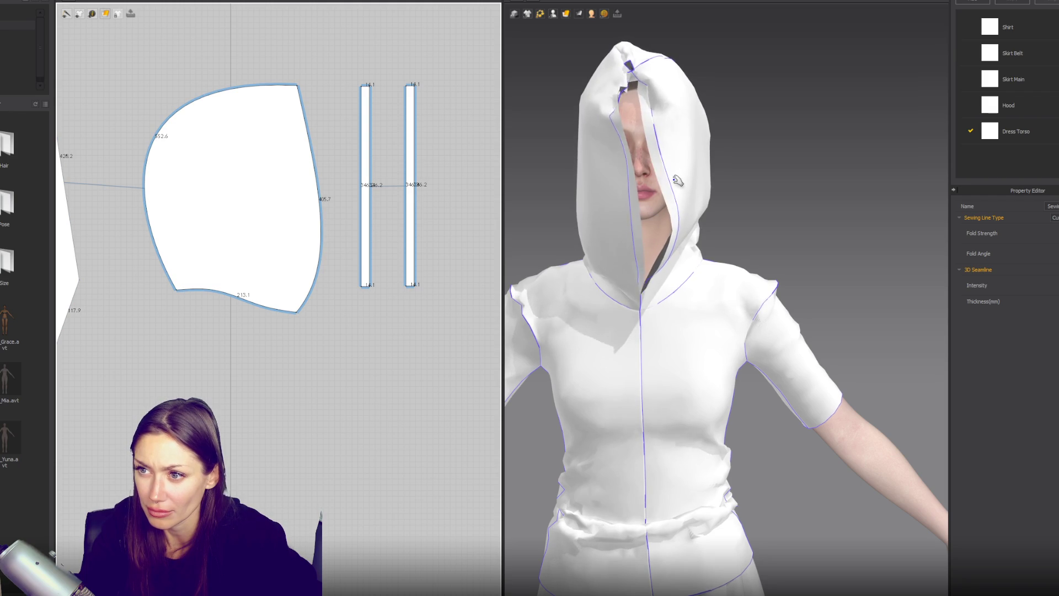
Inspect the hood from the side, pick the extra collar strip in 3D, and delete it.
left_click(675, 180)
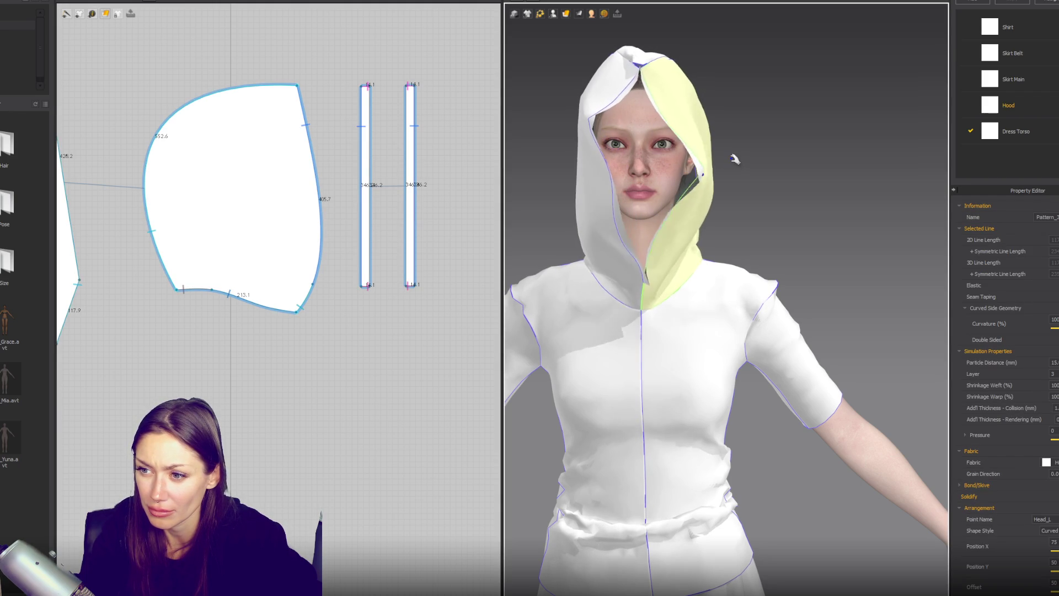
scroll(752, 227, "up", 5)
mouse_move(773, 237)
right_mouse_down()
mouse_move(728, 209)
mouse_move(656, 331)
mouse_move(619, 200)
right_mouse_up()
left_click(619, 200)
scroll(716, 187, "up", 5)
right_click_drag(717, 187, 731, 184)
scroll(732, 183, "down", 5)
right_click_drag(684, 309, 658, 364)
scroll(349, 119, "down", 3)
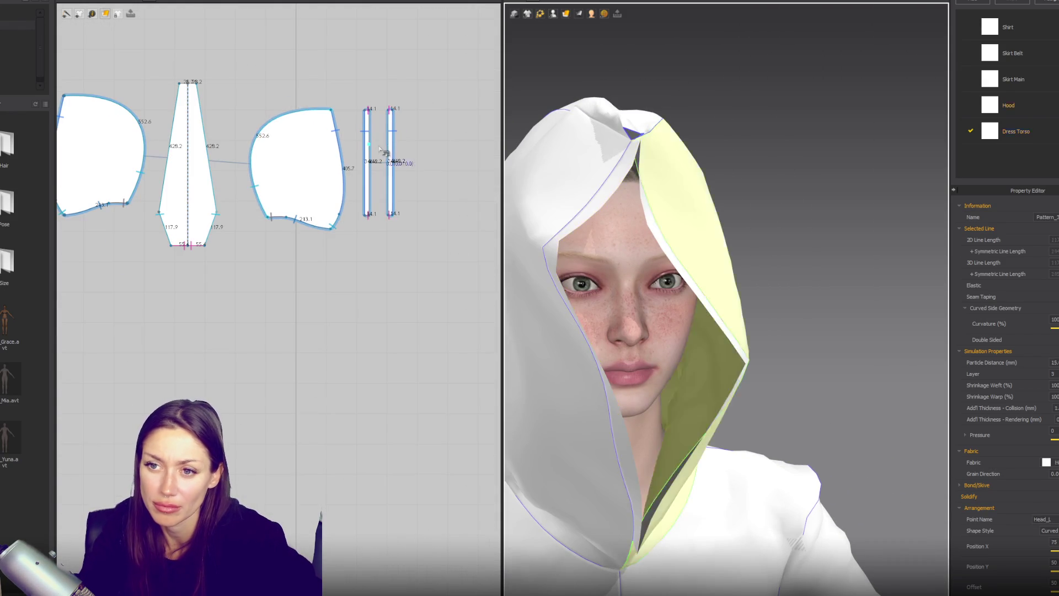
key("Delete")
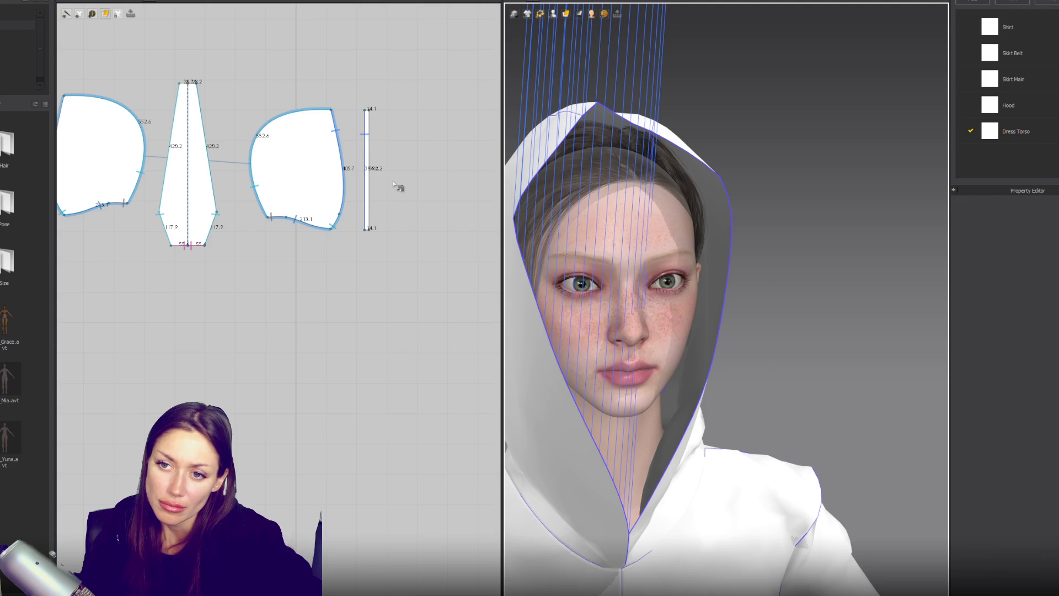
Free-sew the remaining strip to the right hood piece's front edge in two parts.
left_click(366, 175)
key("n")
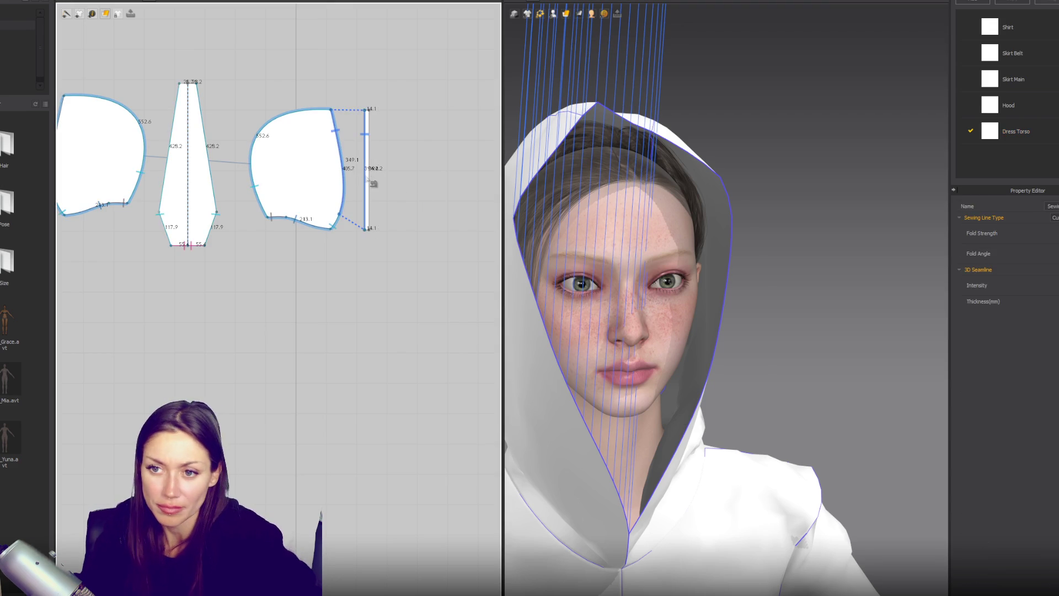
scroll(367, 178, "up", 2)
key("Escape")
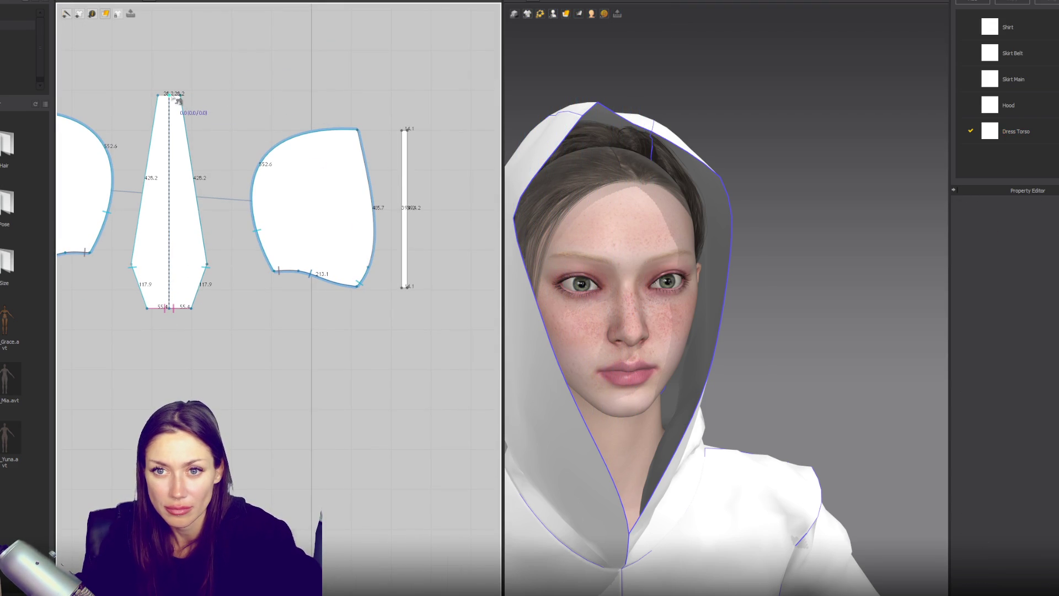
left_click(402, 142)
left_click(402, 143)
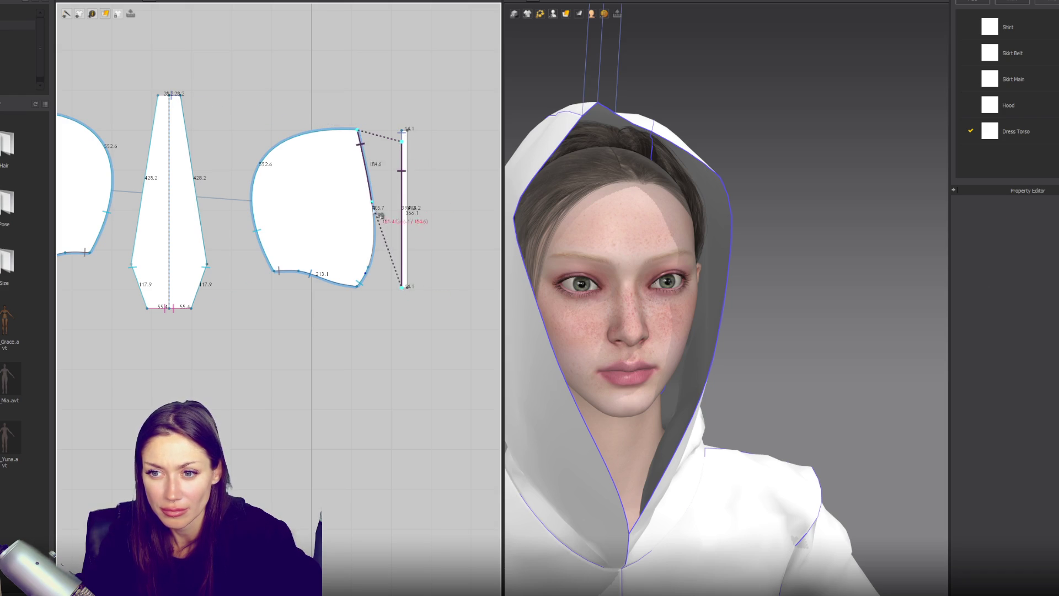
left_click(371, 278)
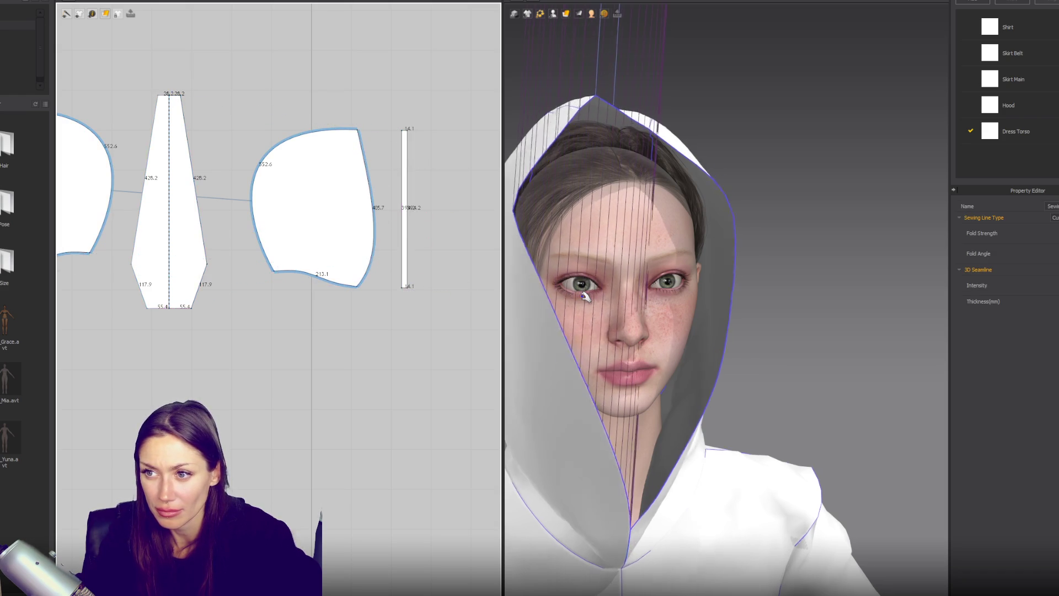
Simulate and pull the hood forward so it drapes around the face again.
key("space")
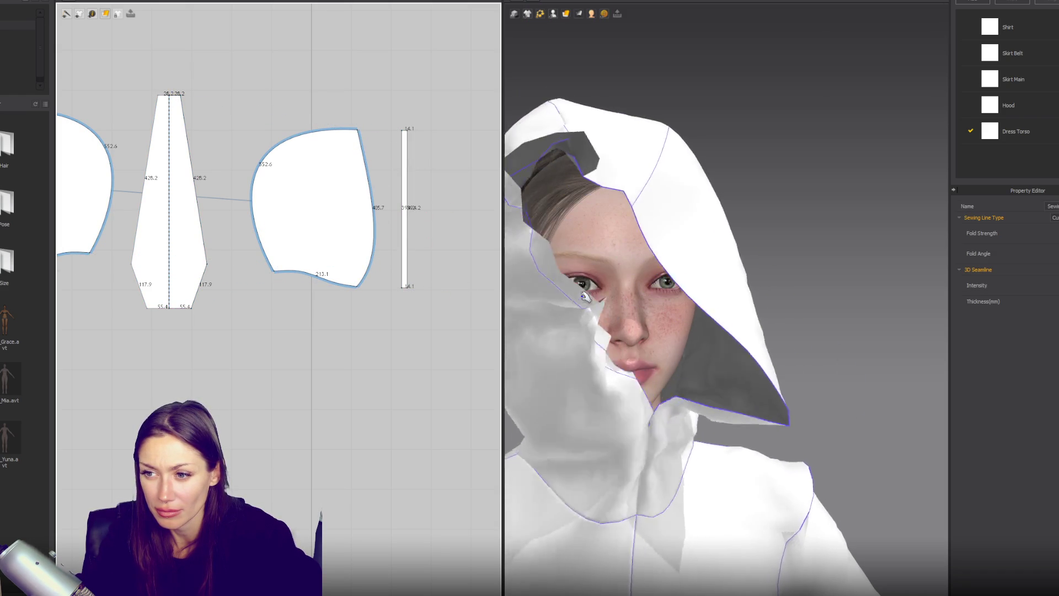
left_click(577, 486)
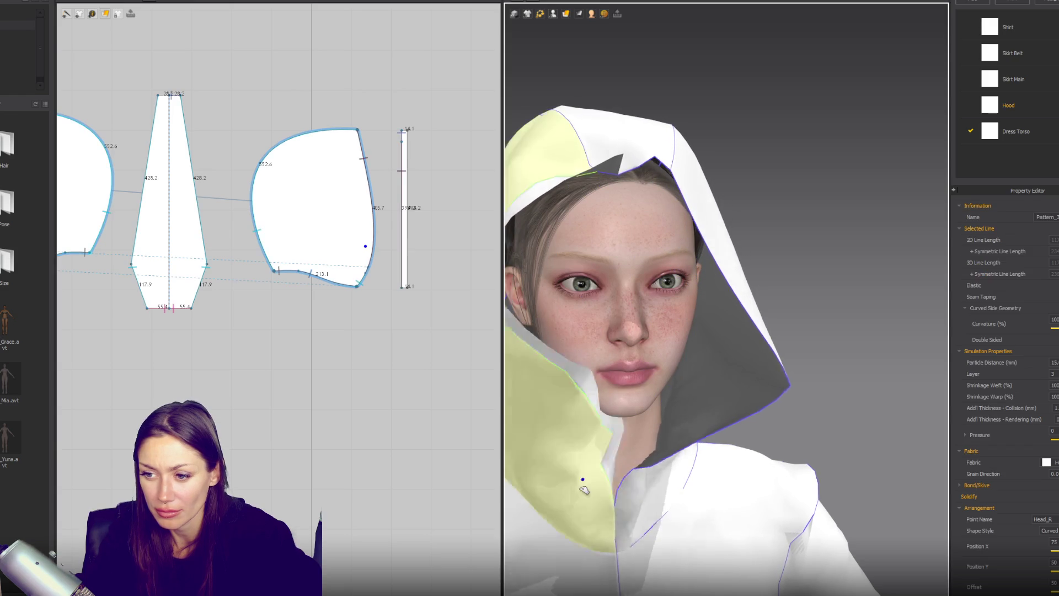
left_click_drag(574, 500, 614, 460)
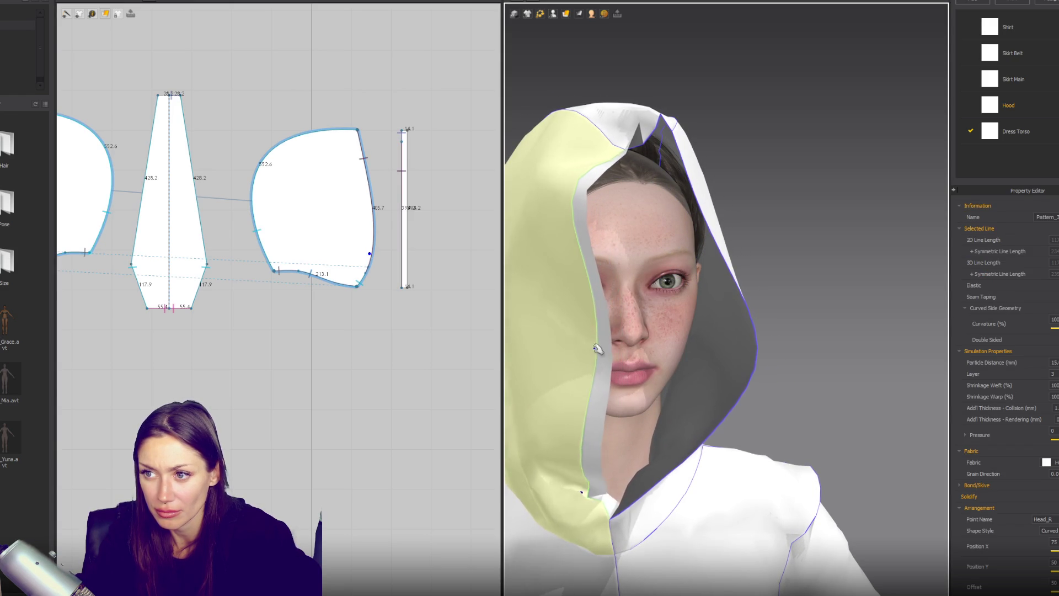
mouse_move(623, 314)
right_mouse_down()
mouse_move(827, 307)
mouse_move(485, 236)
right_mouse_up()
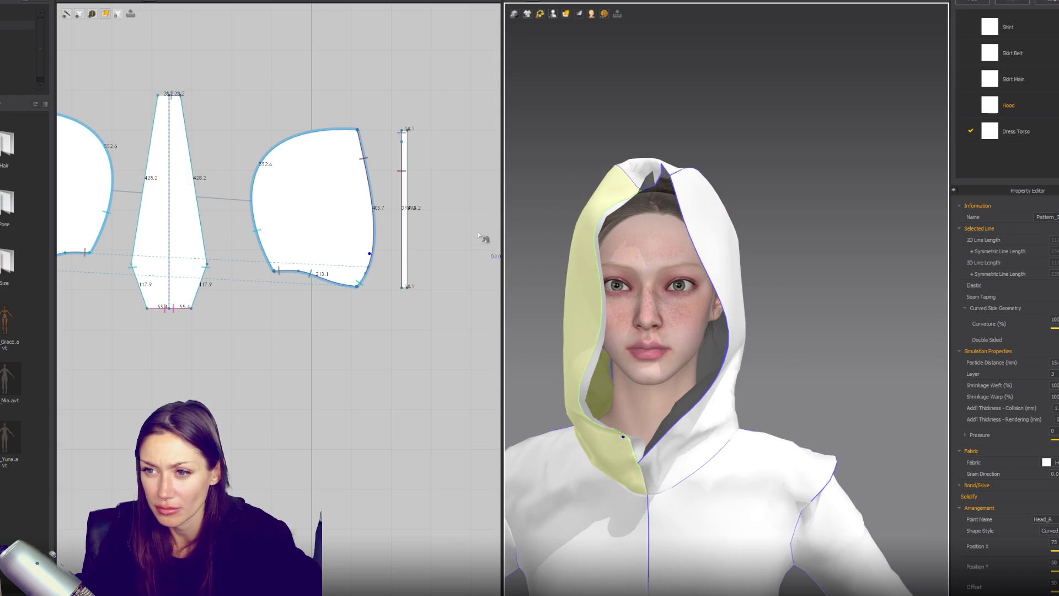
Select both narrow hood strips in the 2D window and shorten them slightly.
left_click(405, 183)
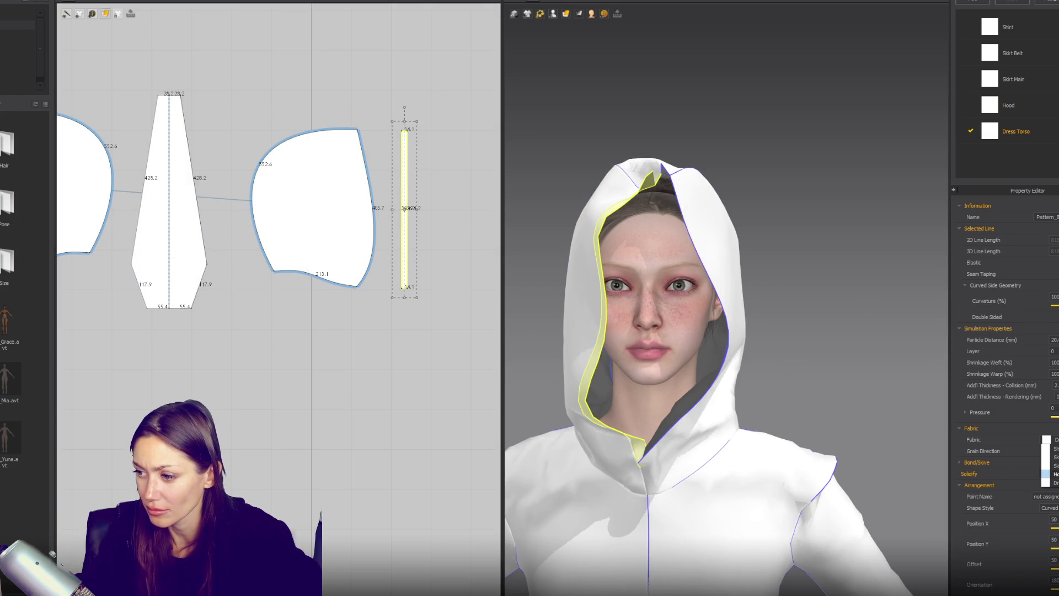
left_click(434, 345)
mouse_move(407, 231)
left_mouse_down()
mouse_move(435, 238)
mouse_move(445, 213)
left_mouse_up()
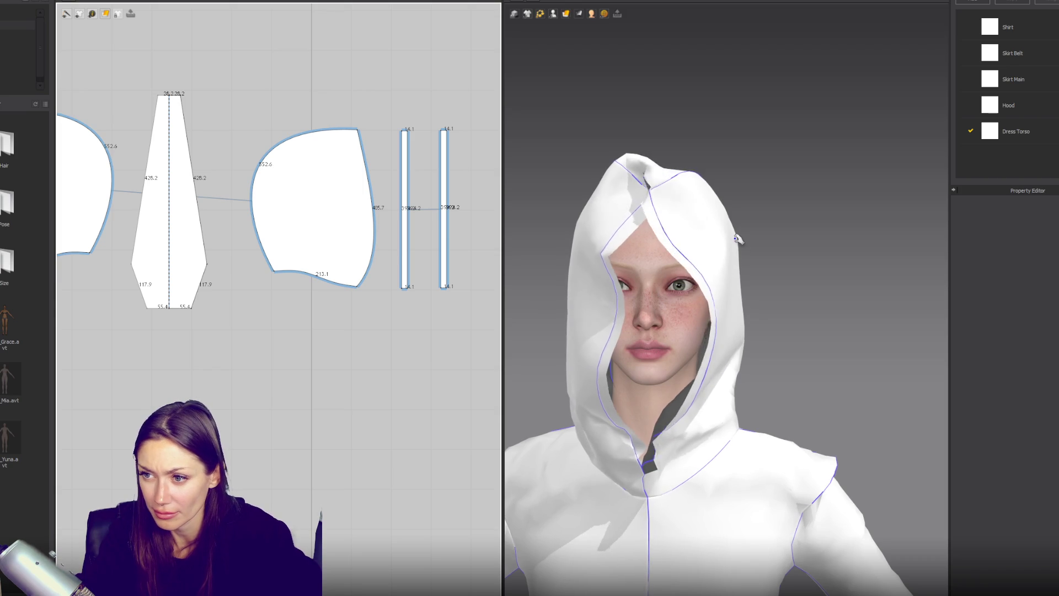
left_click(688, 215)
left_click(601, 223)
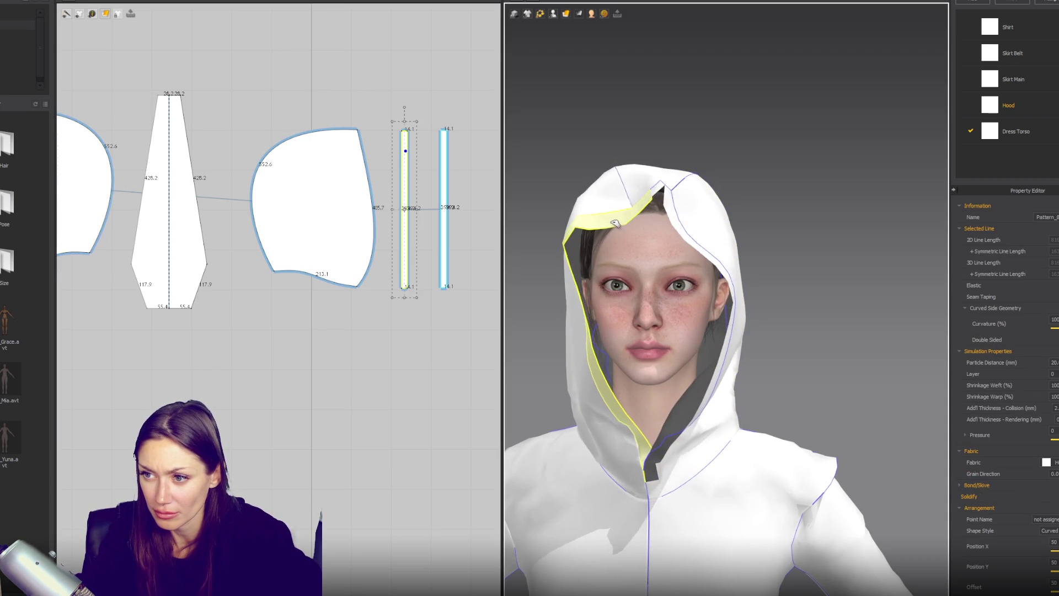
left_click(679, 415)
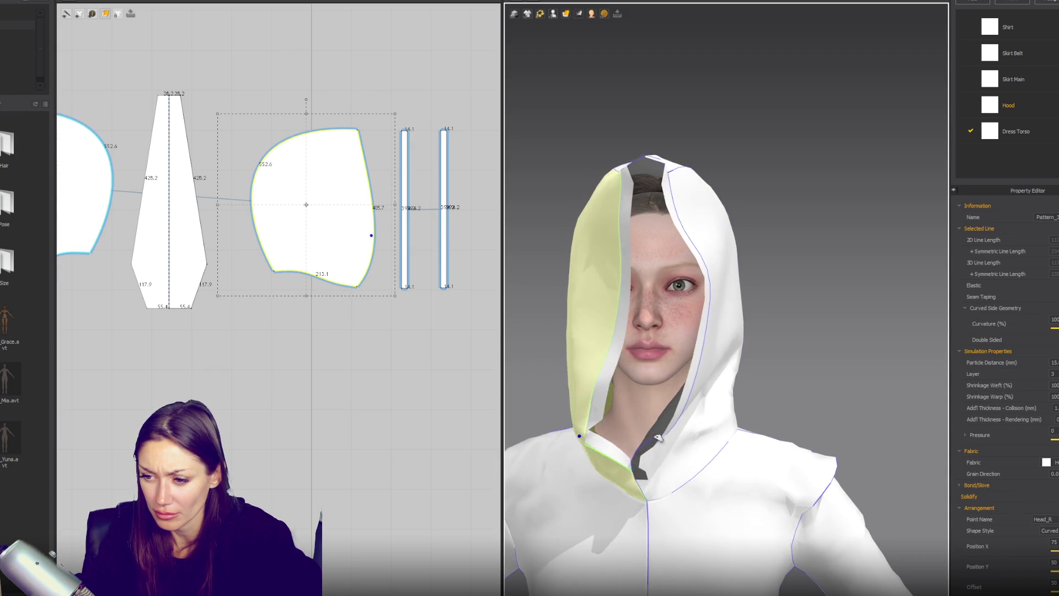
left_click(687, 446)
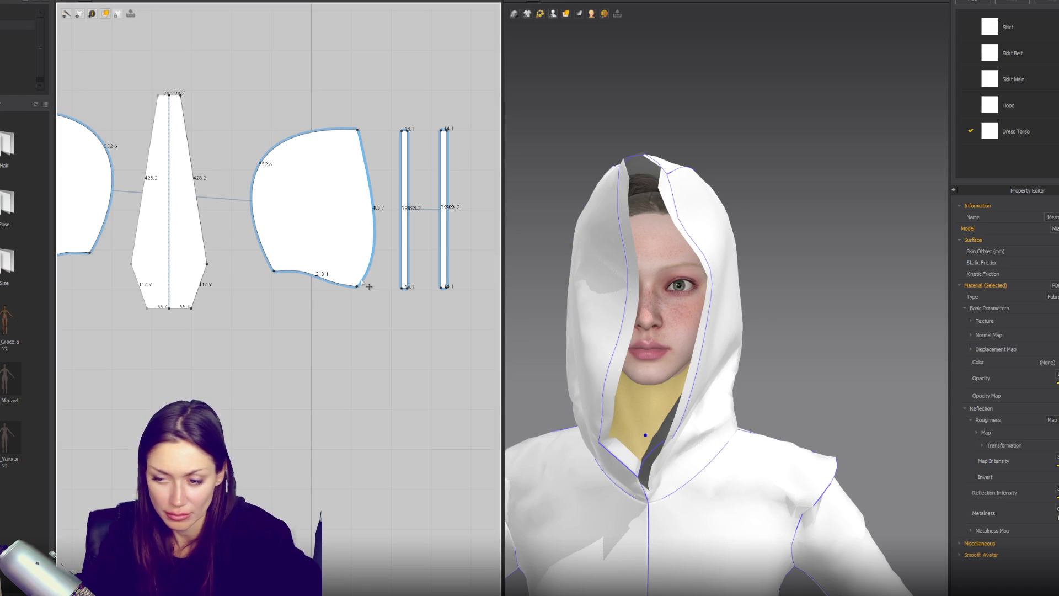
left_click(405, 285)
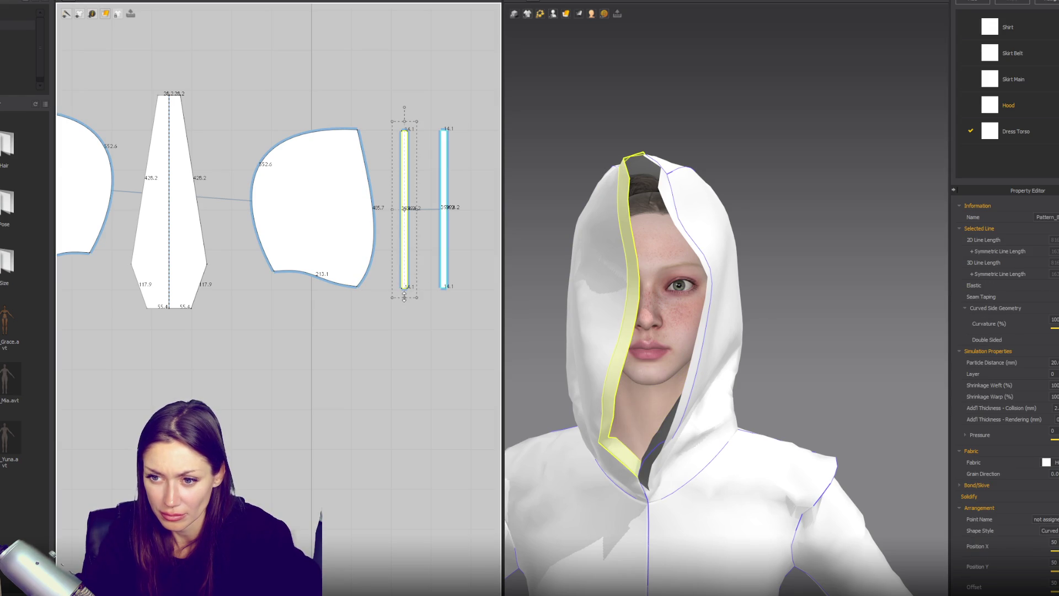
left_click(446, 279, "shift")
left_click_drag(424, 300, 425, 284)
left_click(426, 275)
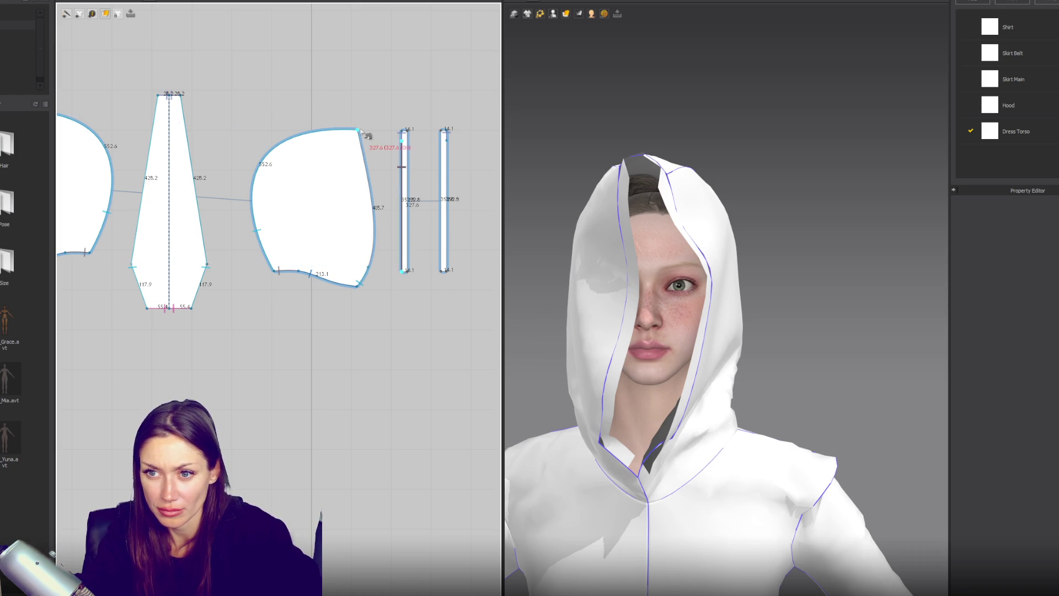
Box-select both strips and shorten them from the top, first to 315, then to 222.7.
left_click(377, 273)
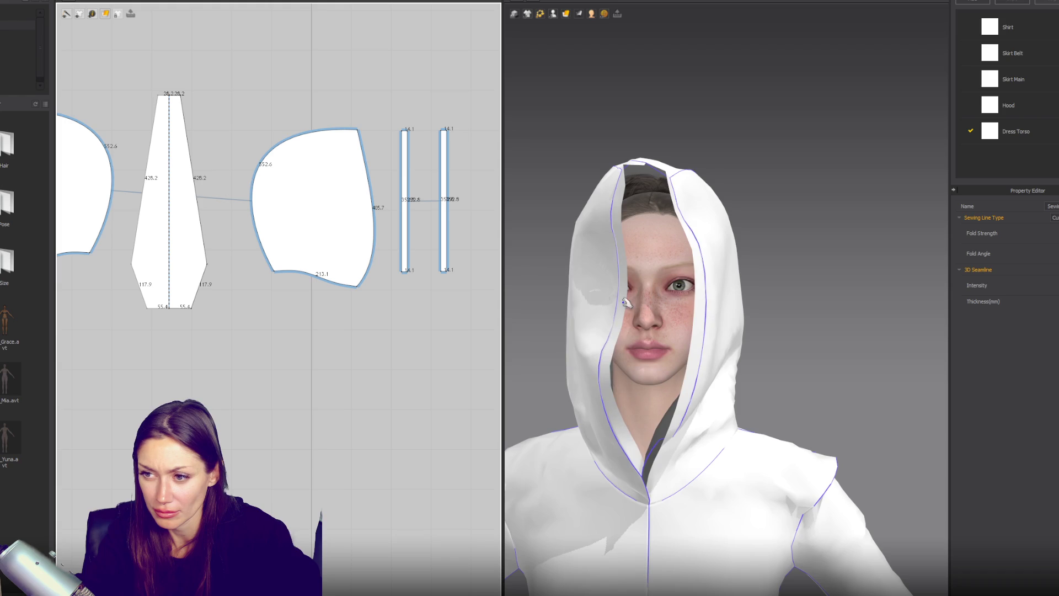
left_click_drag(376, 107, 457, 244)
left_click_drag(424, 120, 424, 136)
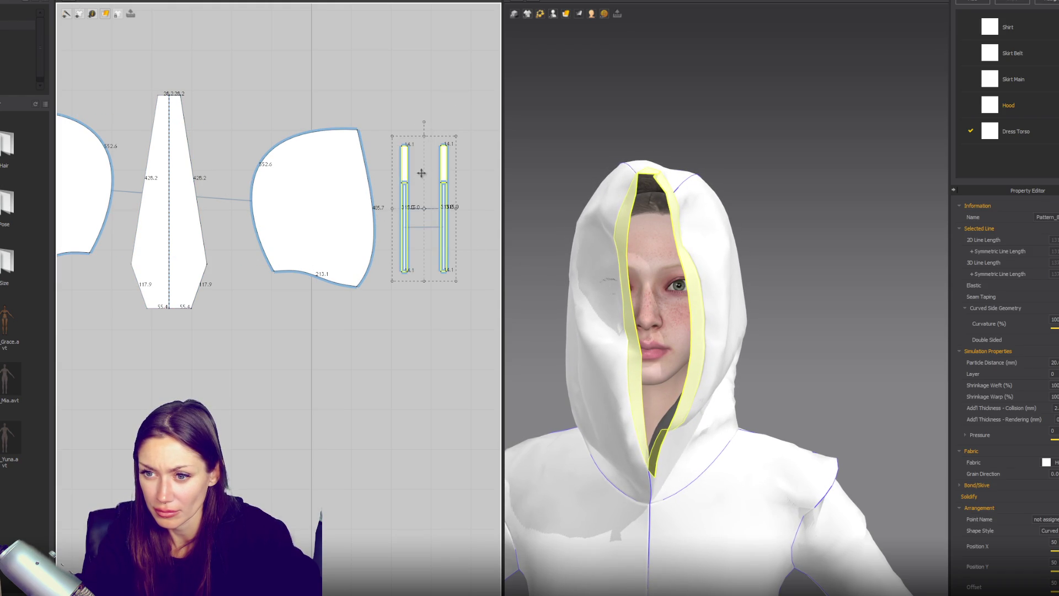
left_click_drag(424, 136, 424, 173)
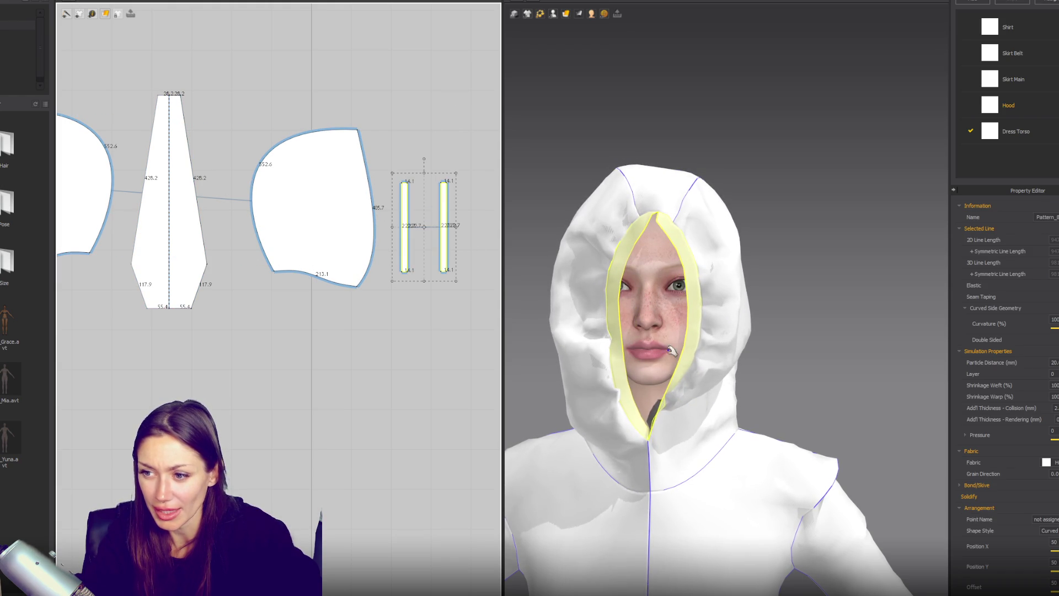
scroll(820, 291, "down", 5)
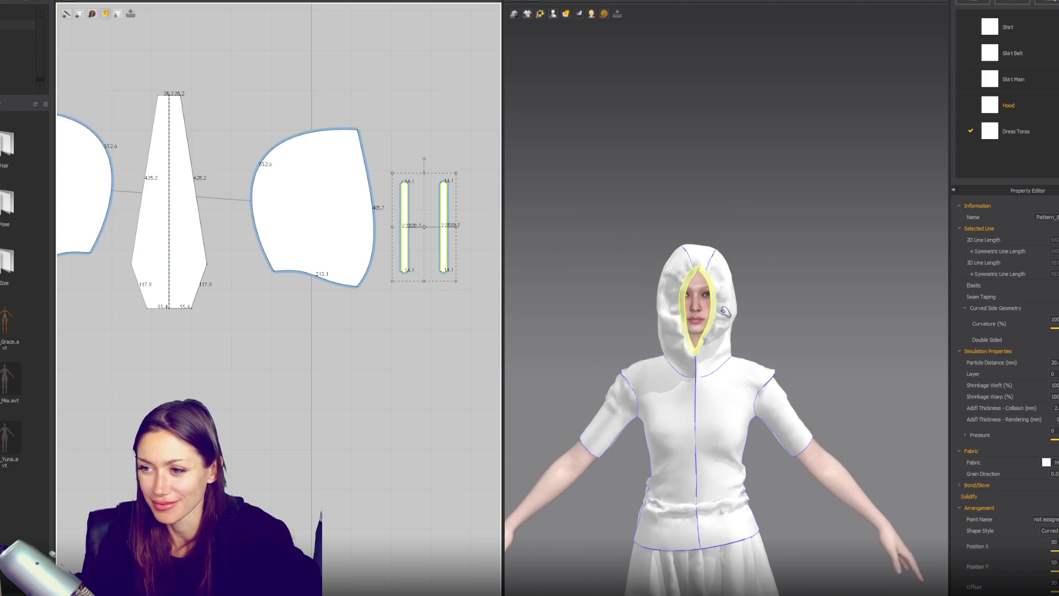
scroll(723, 318, "up", 5)
scroll(440, 267, "up", 5)
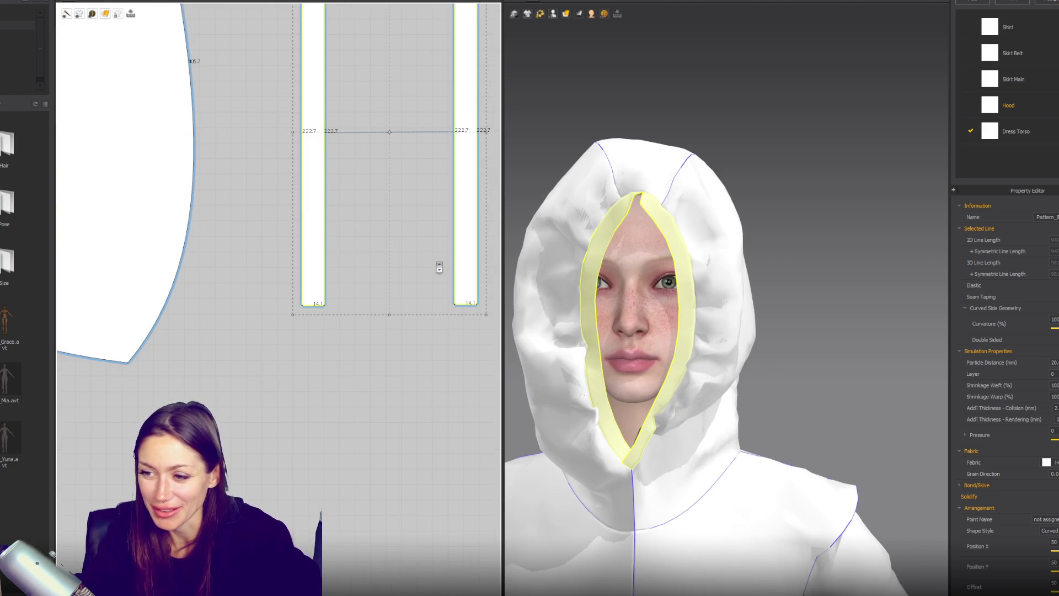
Segment-sew the two strips' bottom ends together, then their top ends.
left_click(357, 348)
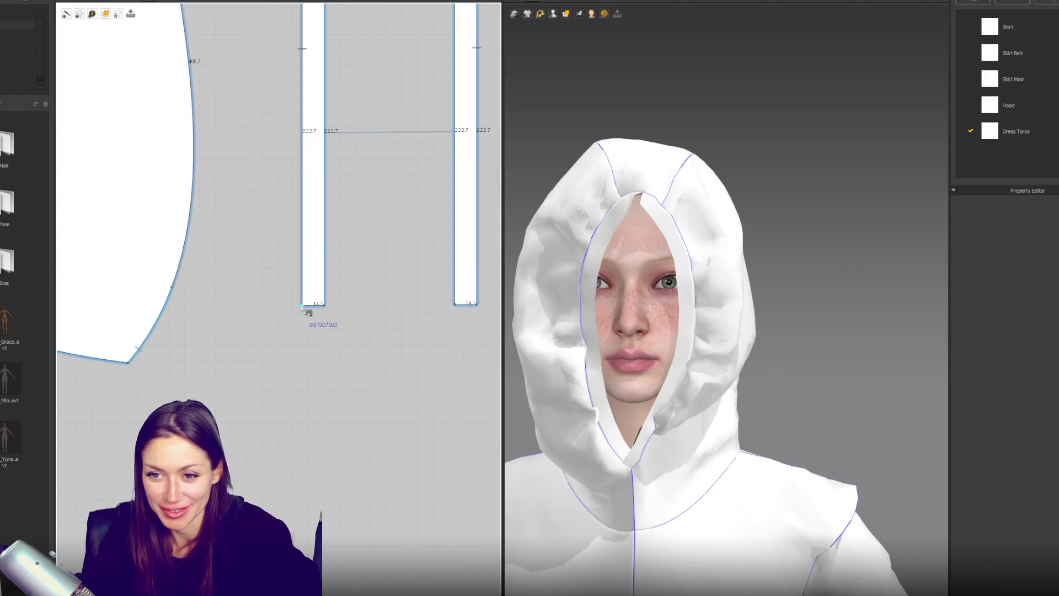
left_click(461, 307)
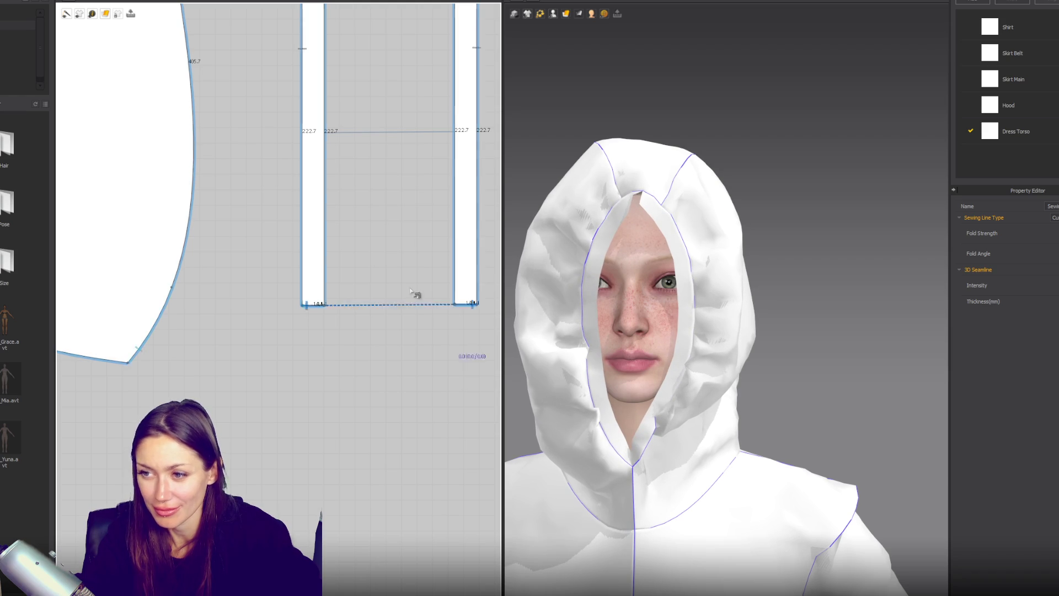
scroll(419, 295, "down", 3)
scroll(289, 188, "up", 4)
left_click(274, 181)
left_click(462, 188)
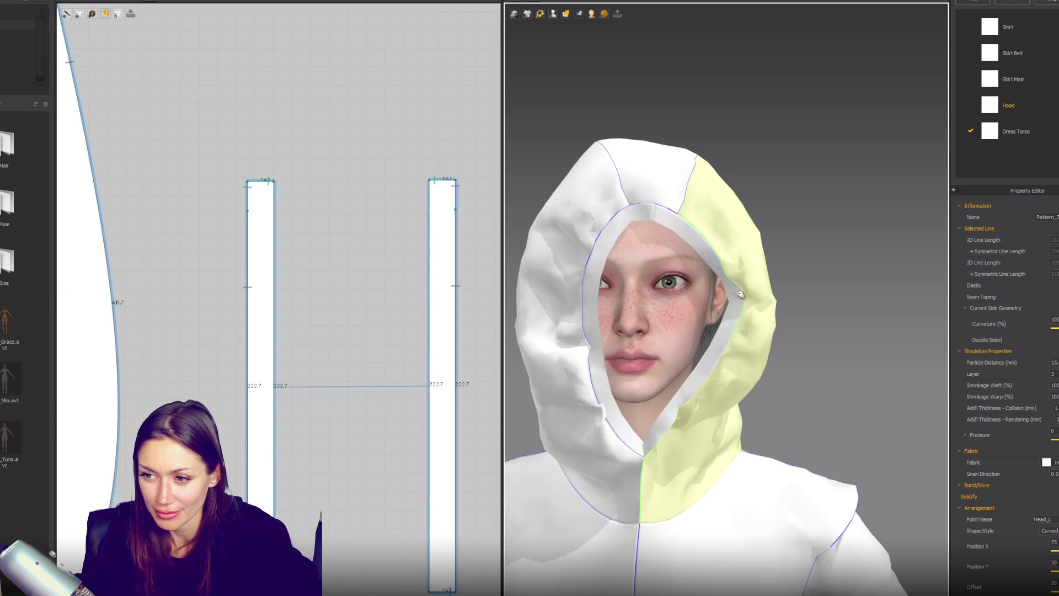
scroll(771, 429, "down", 4)
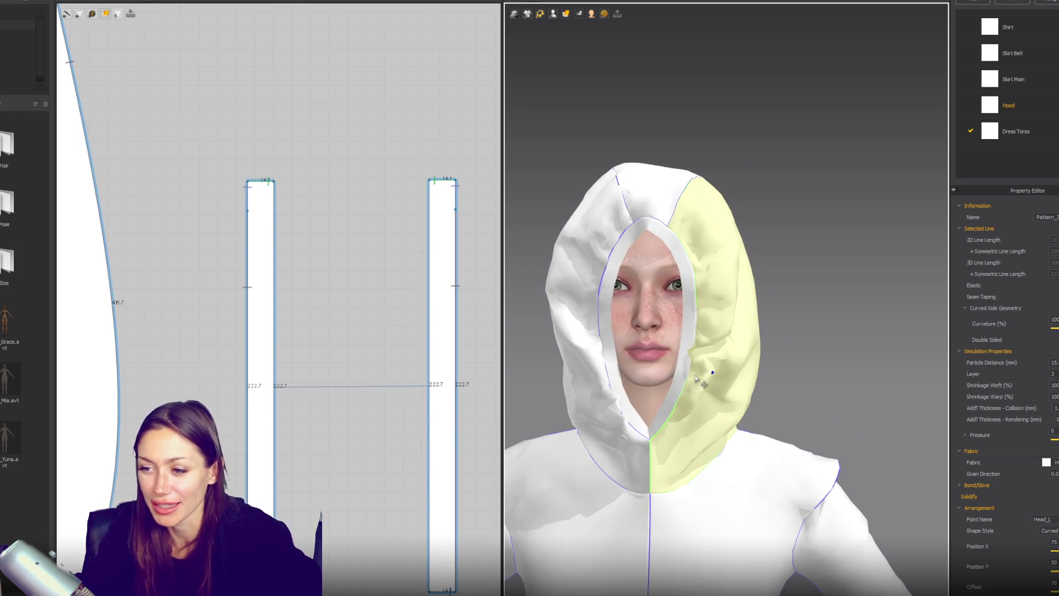
scroll(695, 364, "up", 5)
Orbit around the hood in 3D to check the new seams at the neckline.
left_click(653, 348)
left_click(882, 220)
scroll(776, 309, "up", 5)
mouse_move(594, 16)
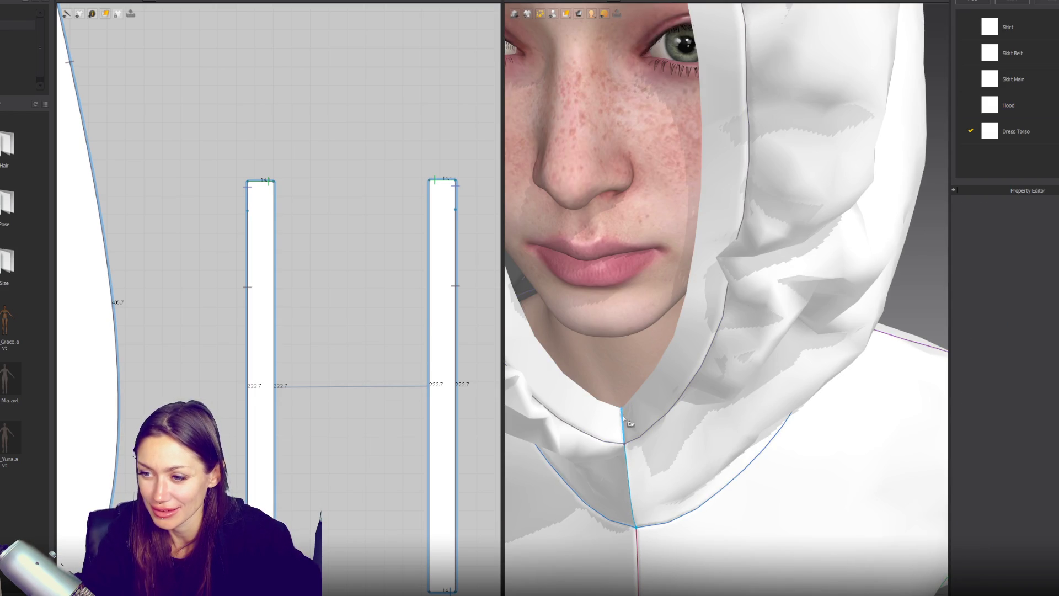
left_click(624, 415)
scroll(623, 415, "down", 5)
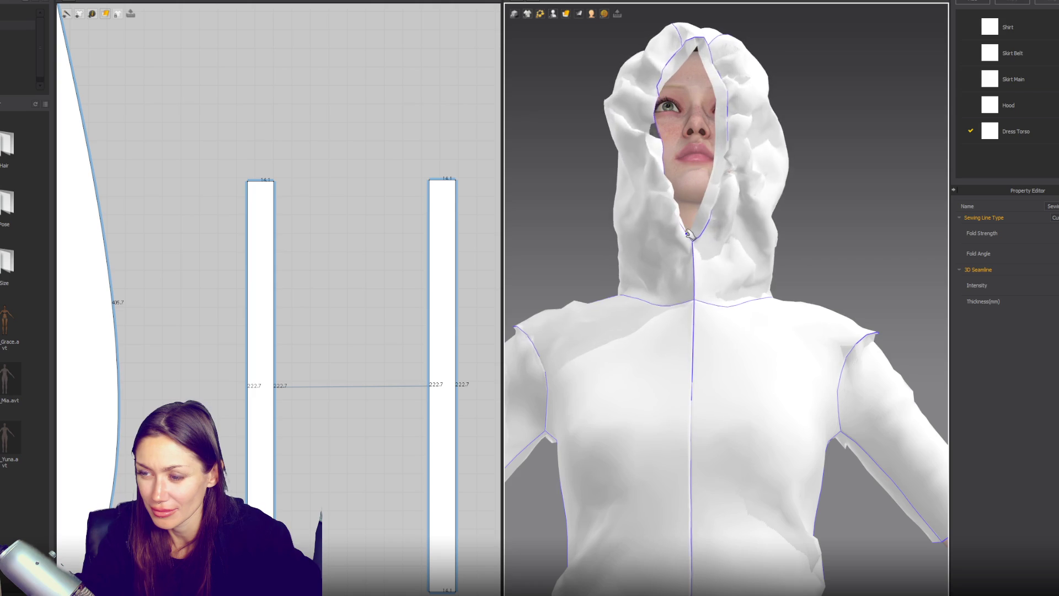
left_click(698, 45)
right_click_drag(698, 46, 675, 188)
scroll(675, 189, "up", 5)
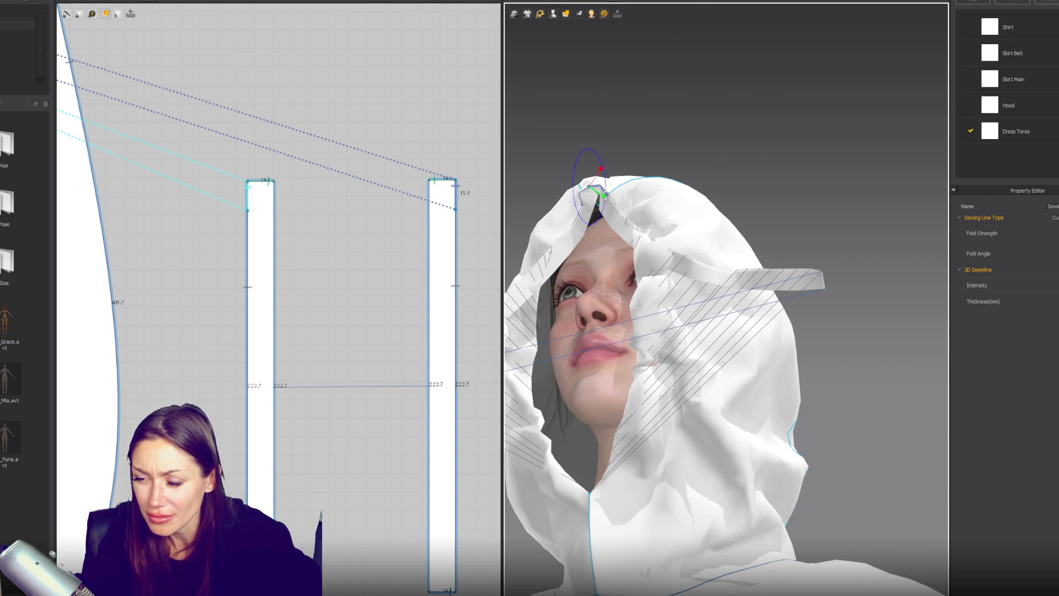
scroll(740, 217, "up", 8)
scroll(740, 217, "down", 5)
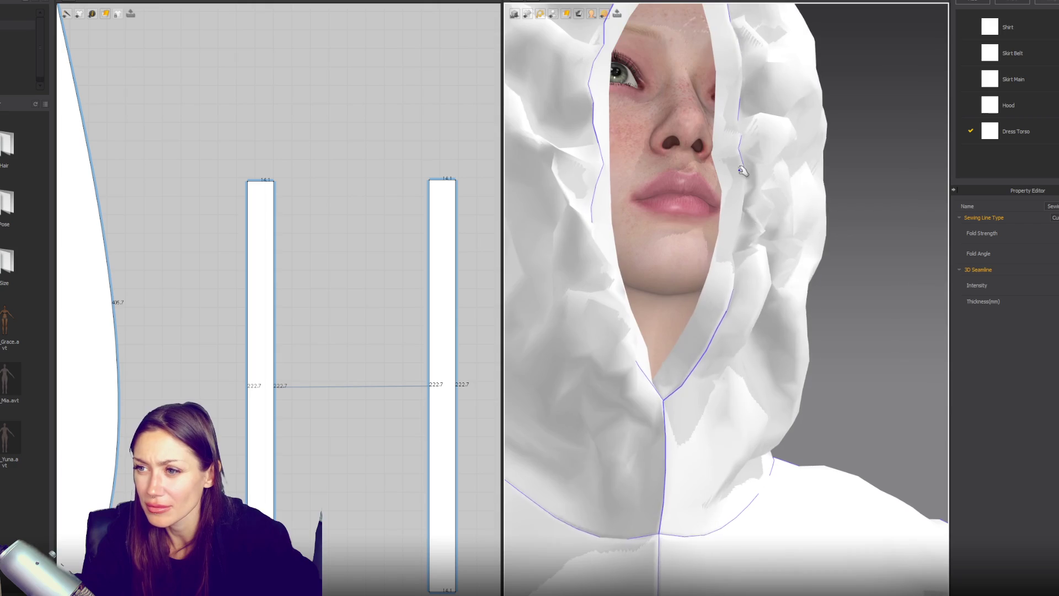
Pull the hood panel outward to loosen it, then check each hood panel and strip.
left_click_drag(747, 202, 923, 208)
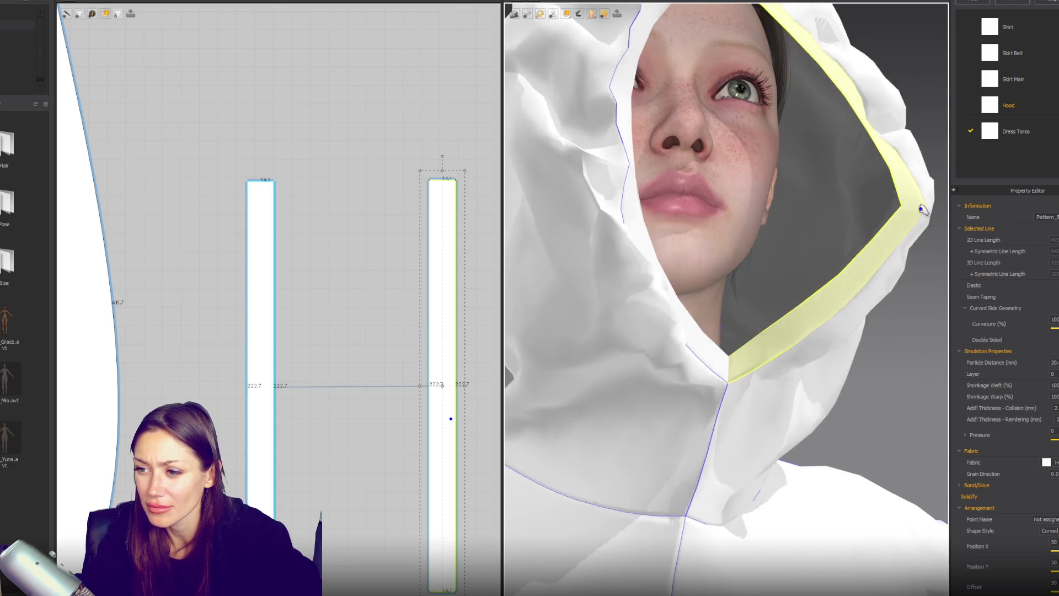
left_click(551, 182)
scroll(633, 236, "down", 10)
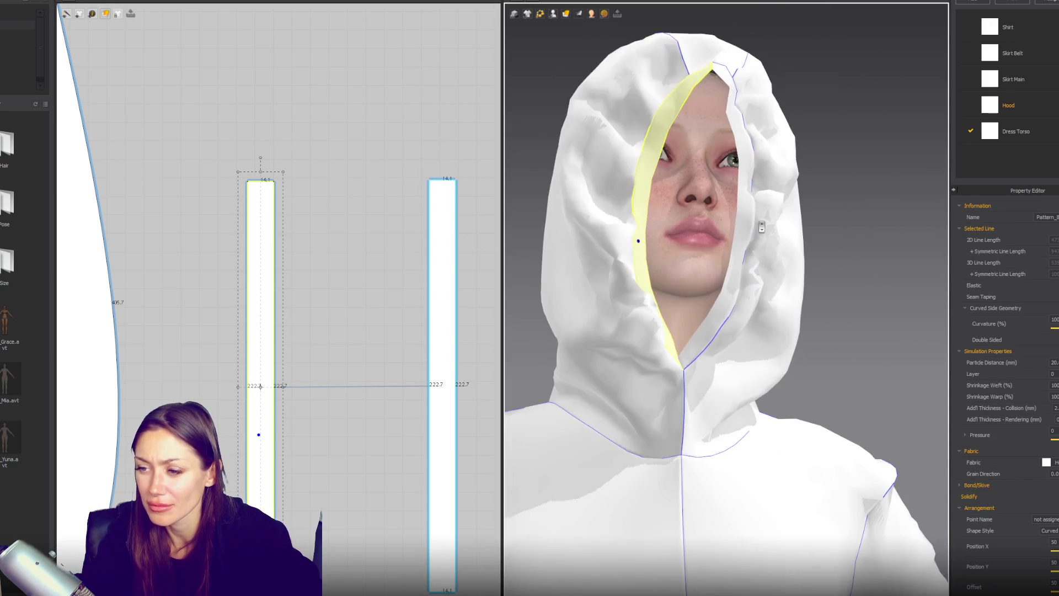
left_click(784, 182)
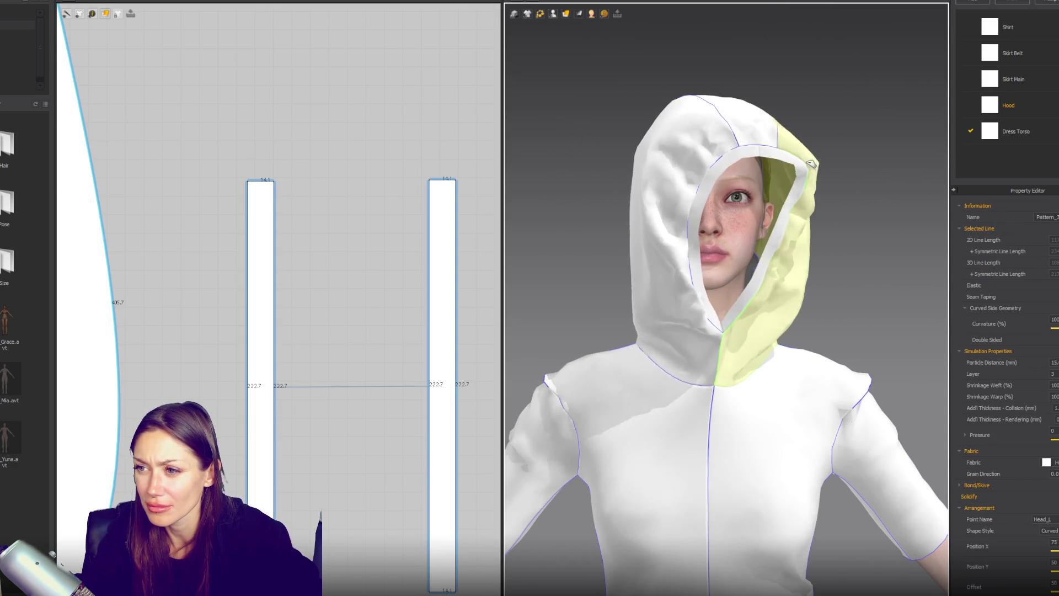
left_click(649, 297)
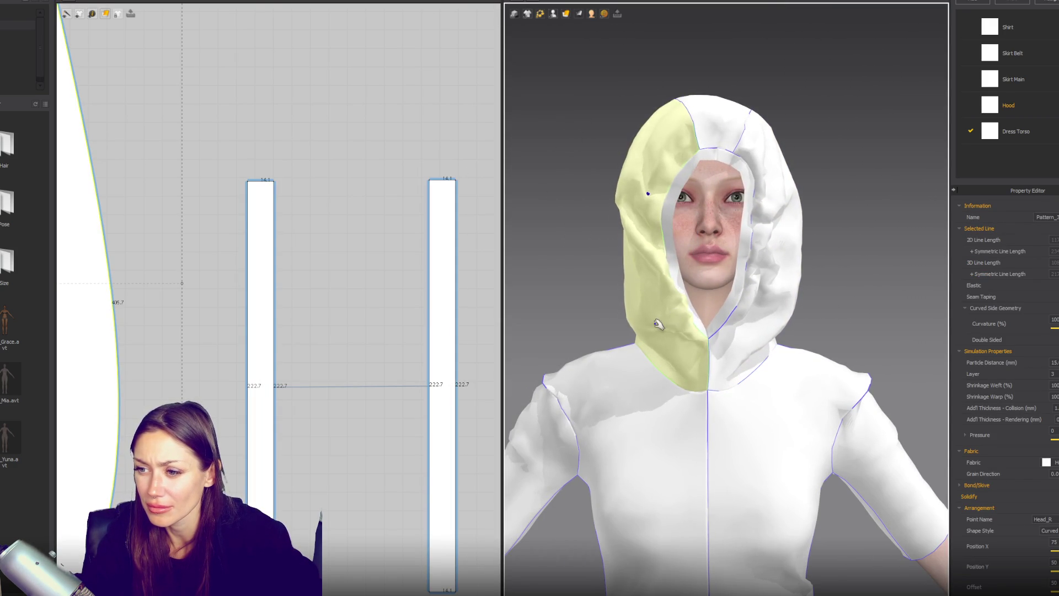
left_click(748, 334)
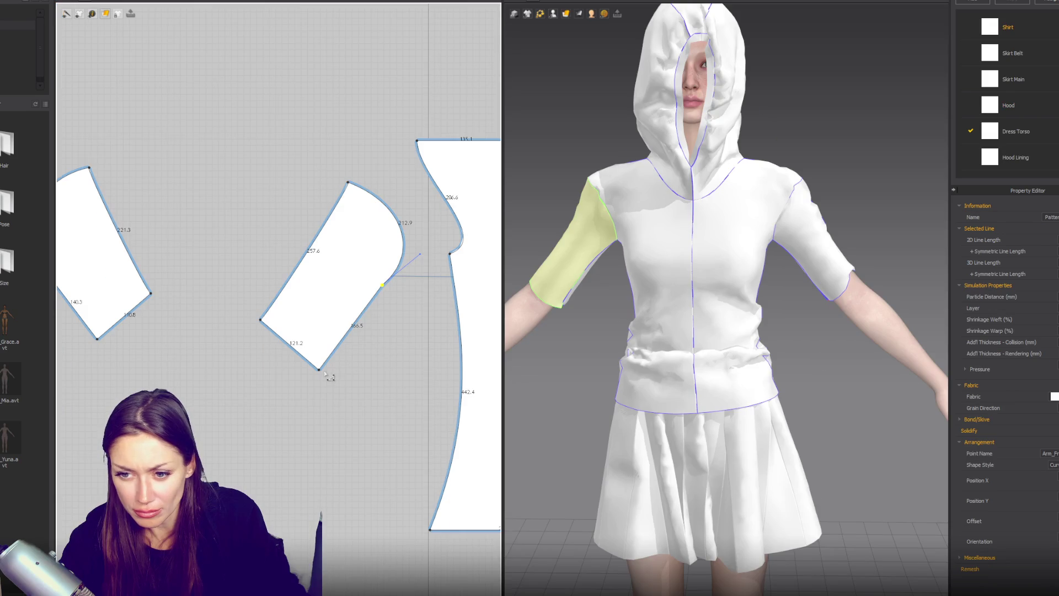
Drag the first sleeve piece's lower corners up and outward to reshape its edges.
left_click_drag(260, 321, 276, 299)
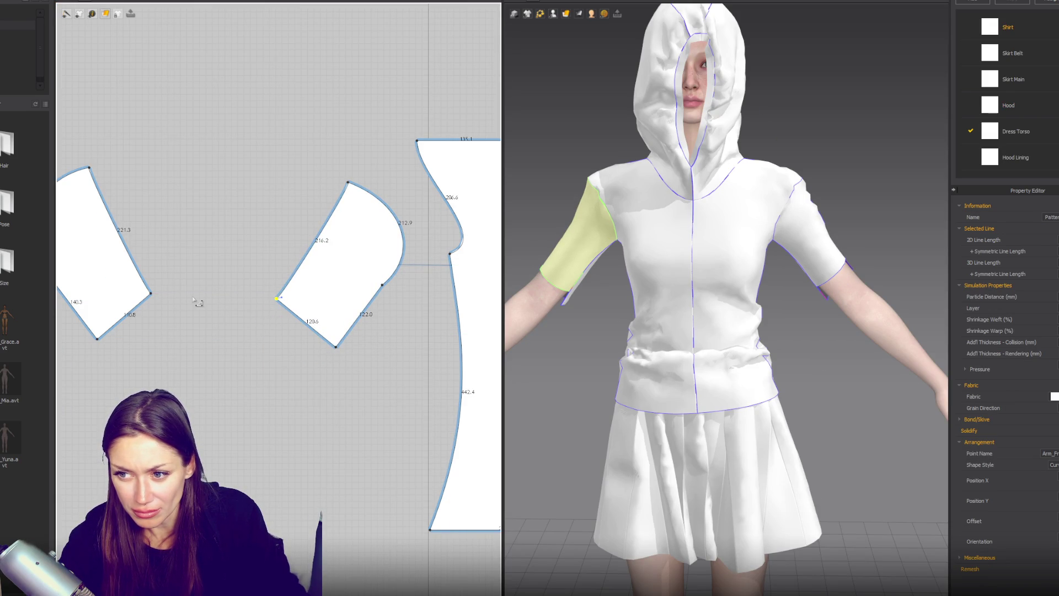
left_click_drag(151, 294, 133, 261)
left_click_drag(99, 339, 78, 310)
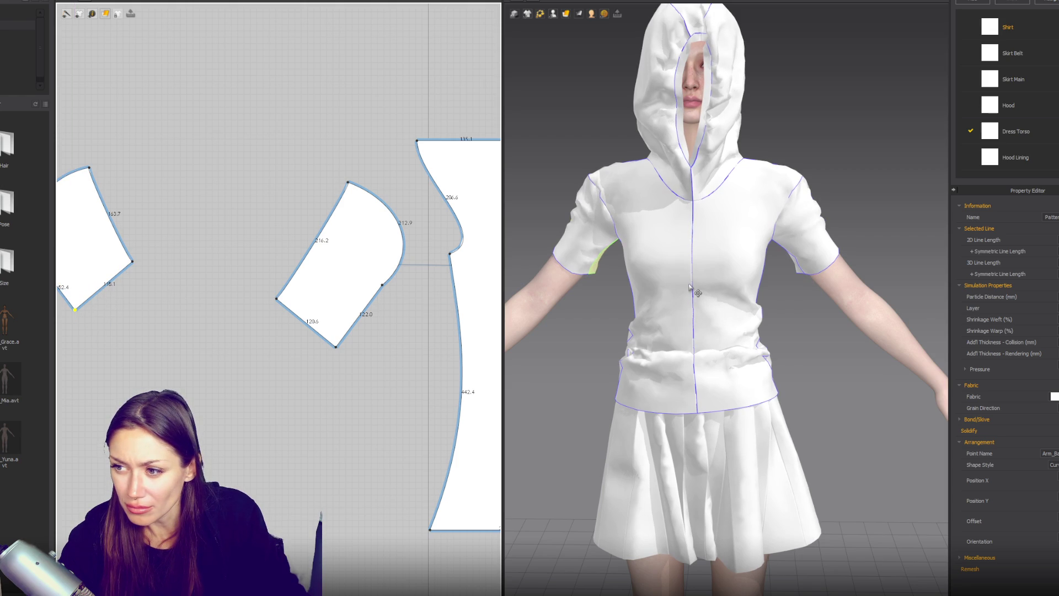
left_click_drag(79, 315, 73, 308)
scroll(718, 313, "down", 2)
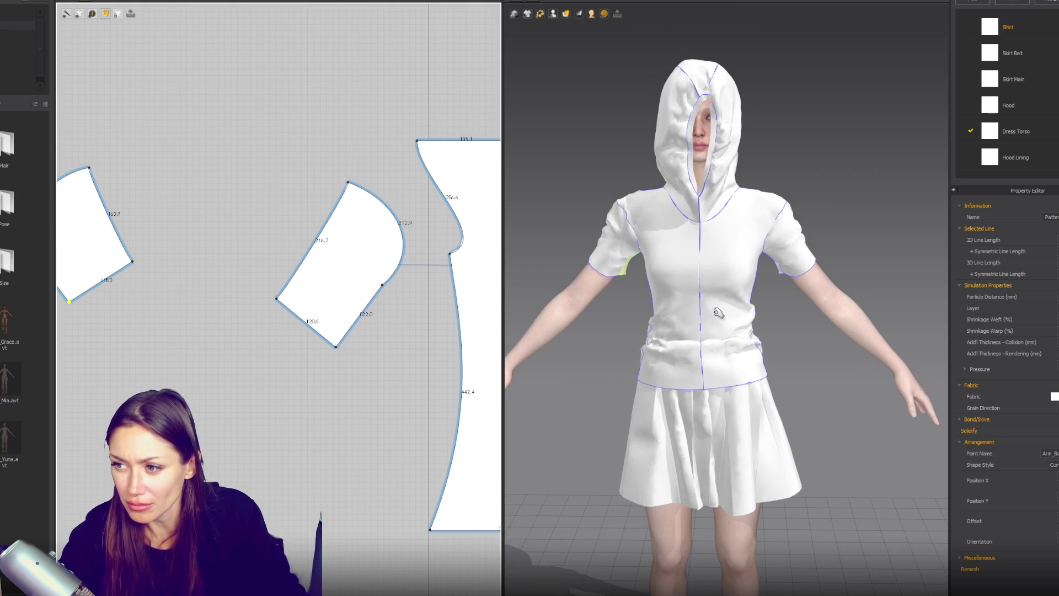
Refine that sleeve's lower corners, then pull the left sleeve's lower-right corner outward.
mouse_move(788, 277)
right_mouse_down()
mouse_move(806, 300)
mouse_move(869, 304)
right_mouse_up()
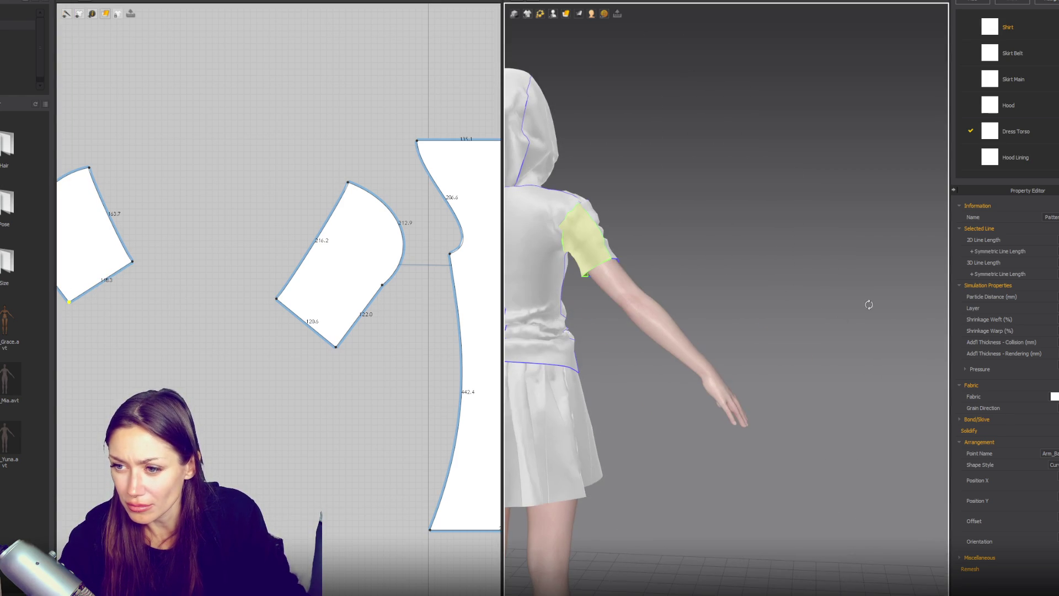
left_click(611, 253)
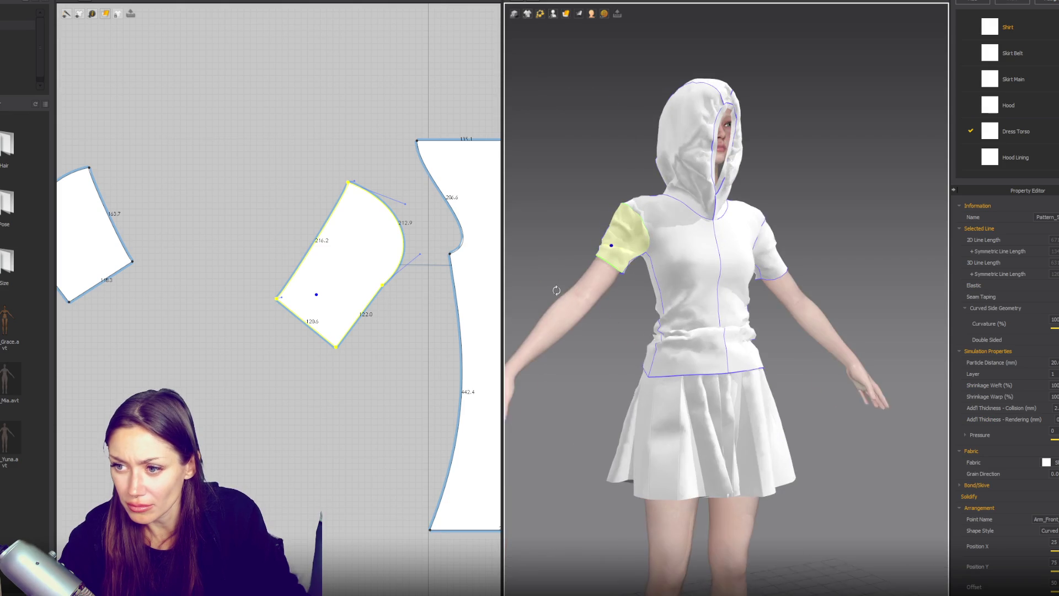
key("2")
left_click_drag(278, 300, 289, 298)
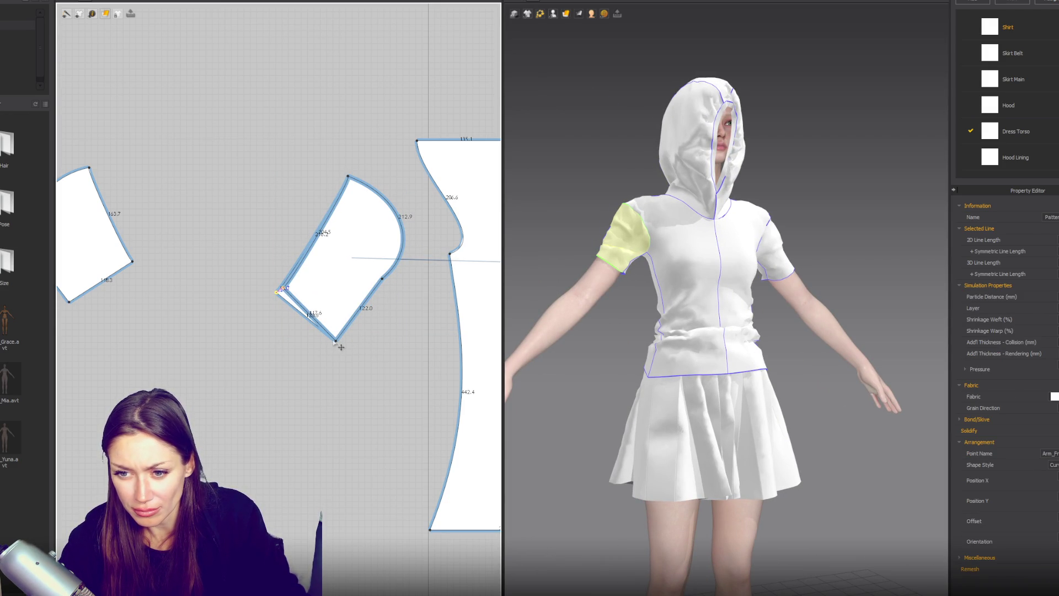
left_click_drag(337, 342, 341, 338)
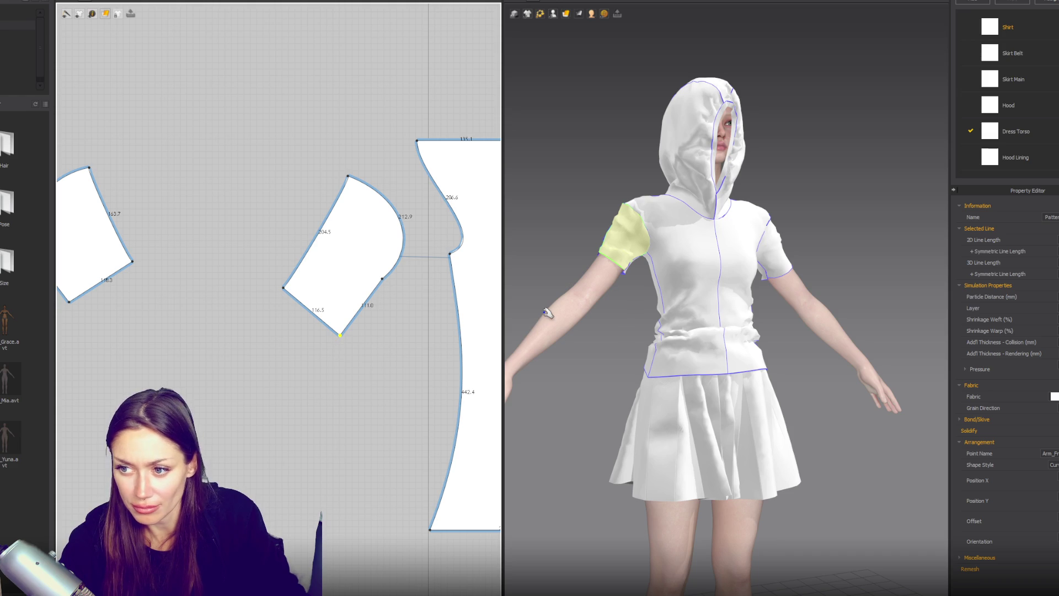
scroll(773, 318, "up", 2)
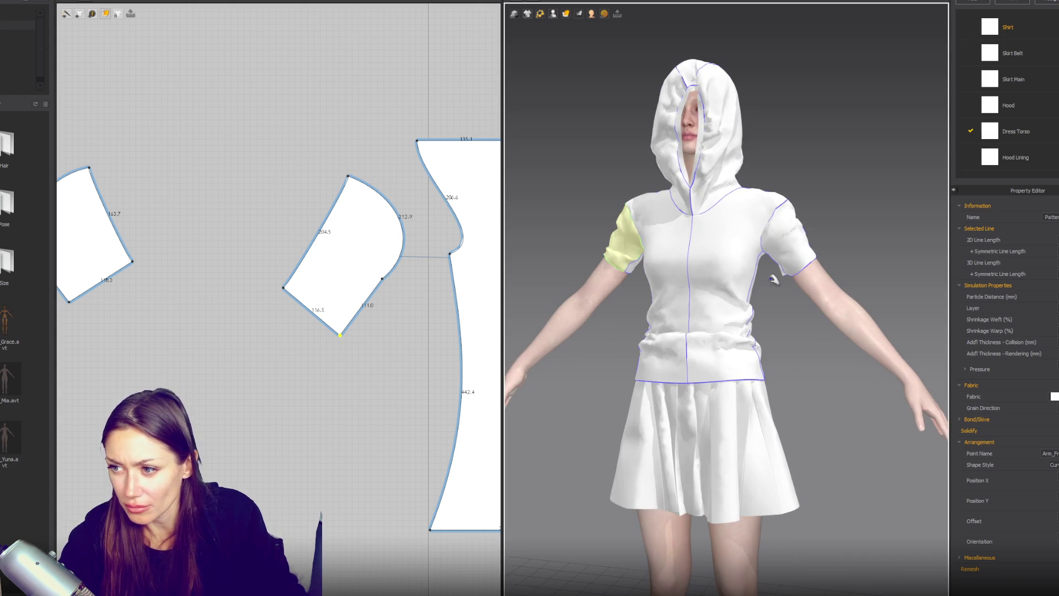
left_click(784, 237)
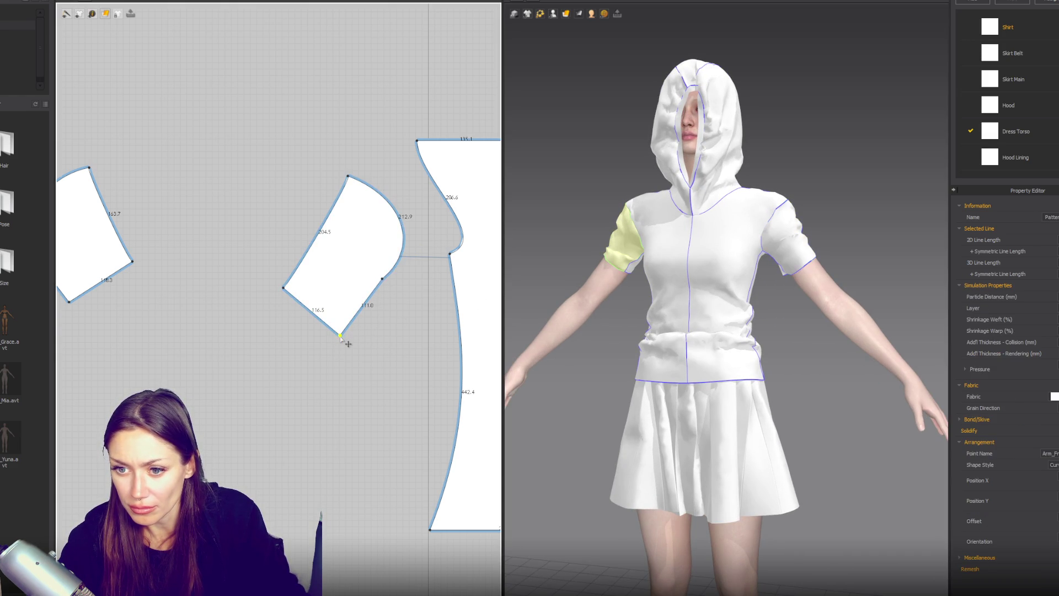
left_click_drag(341, 337, 356, 328)
left_click_drag(278, 293, 274, 296)
right_click_drag(141, 269, 225, 286)
left_click_drag(217, 280, 231, 285)
scroll(226, 284, "down", 2)
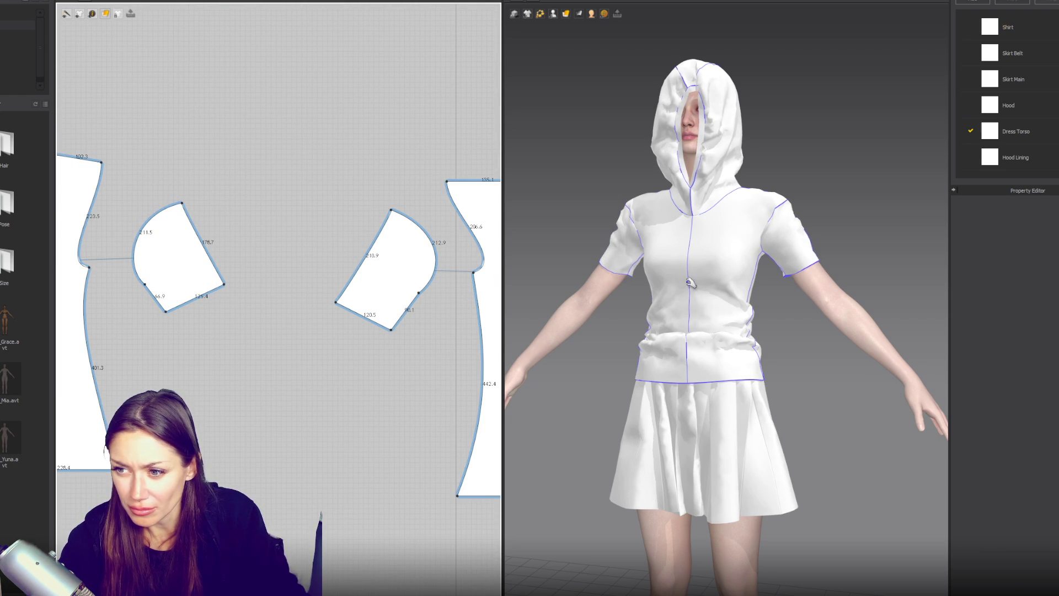
Select the sleeve pieces' edges and raise the right sleeve's lower corner.
right_click_drag(675, 282, 635, 279)
left_click(392, 211)
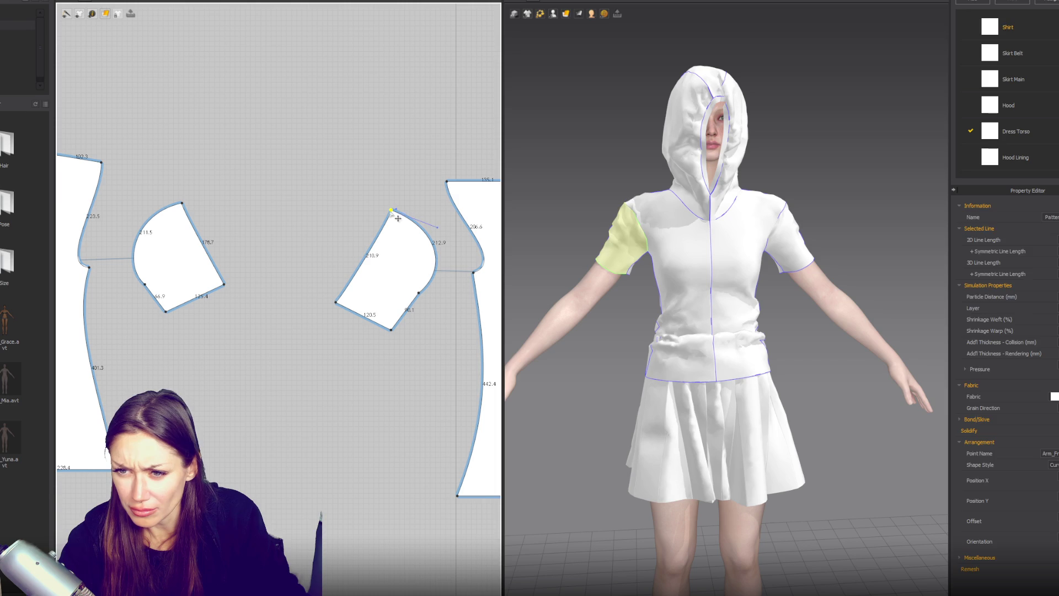
left_click(380, 228)
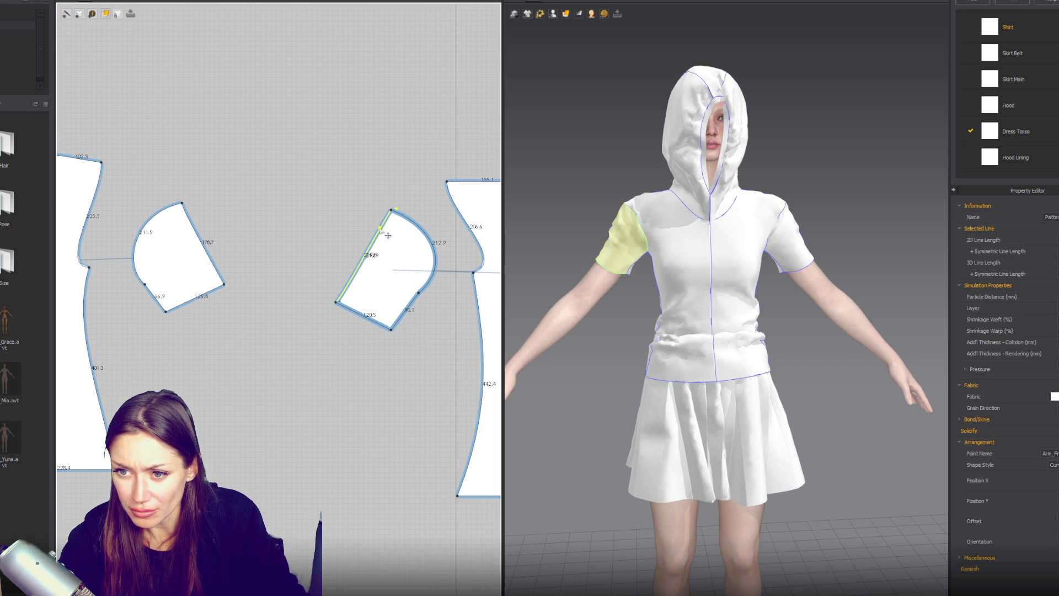
left_click(182, 204)
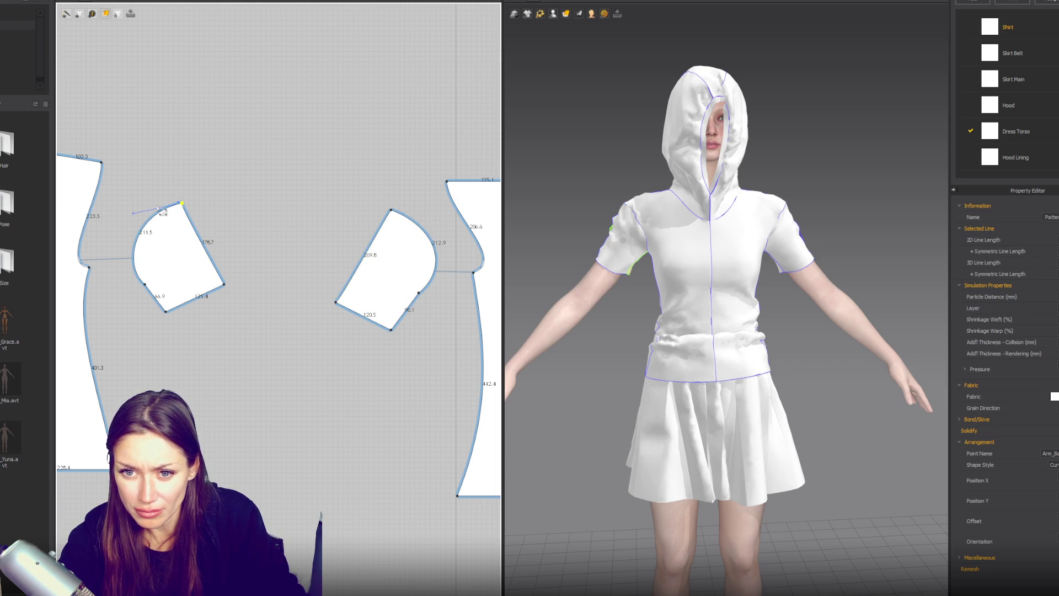
left_click(190, 220)
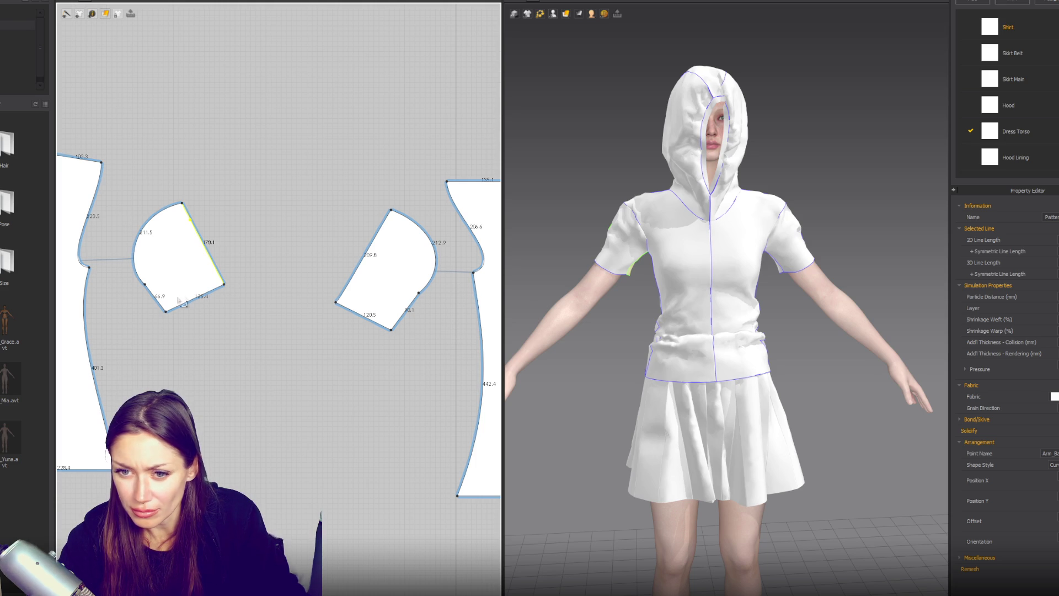
left_click(195, 304)
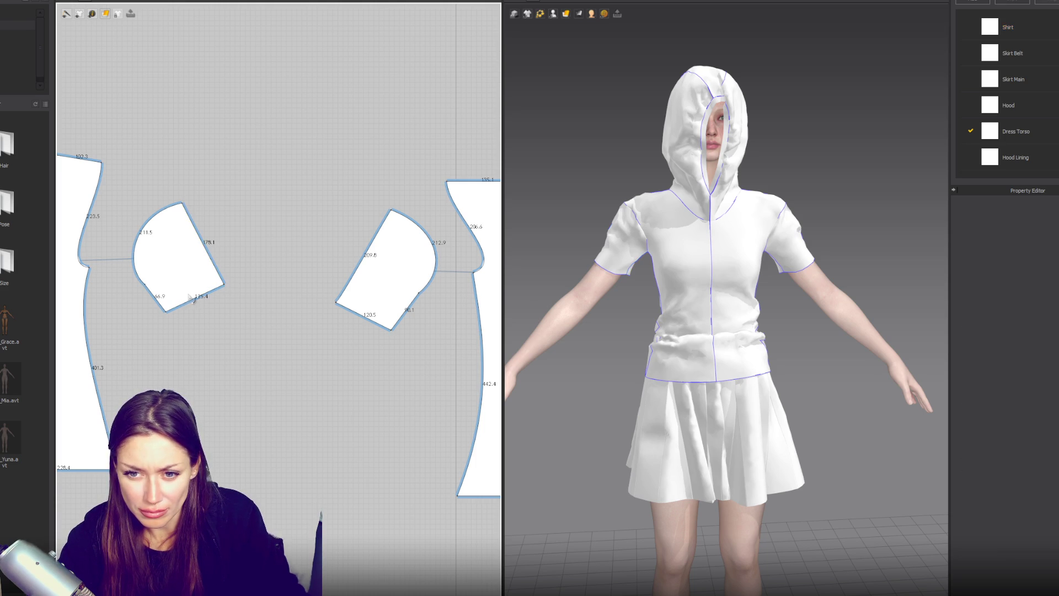
left_click(195, 298)
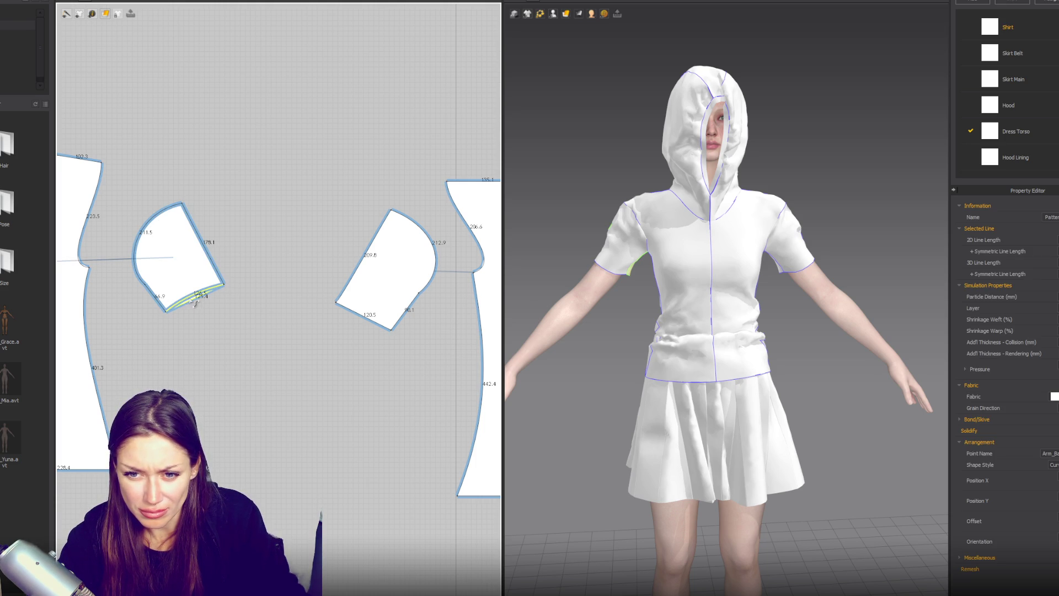
left_click(373, 318)
left_click_drag(337, 303, 341, 297)
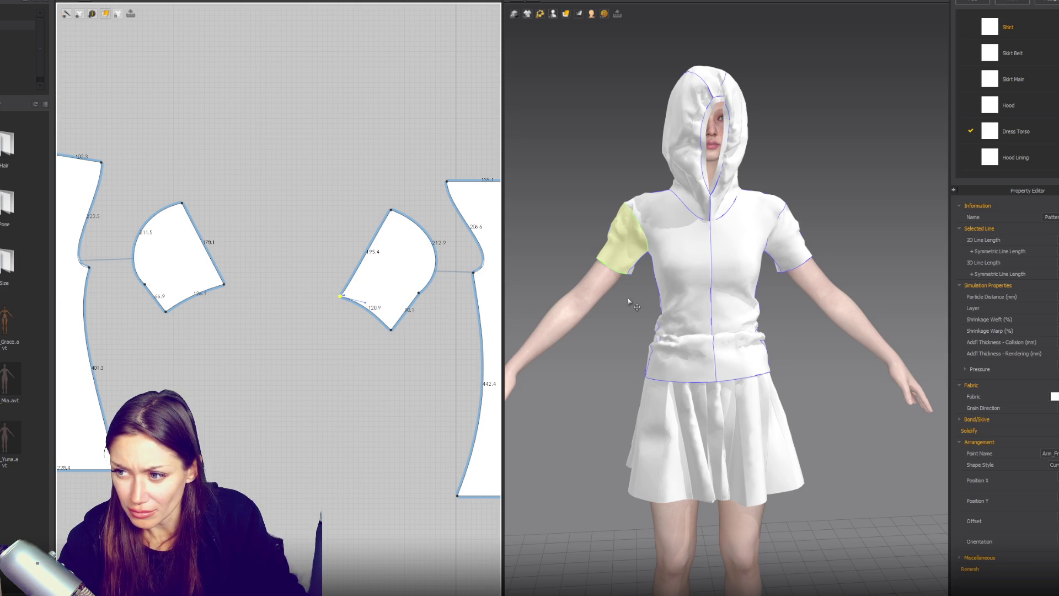
Sew the right sleeve's left edge to the left piece's edge and raise its corner slightly.
key("n")
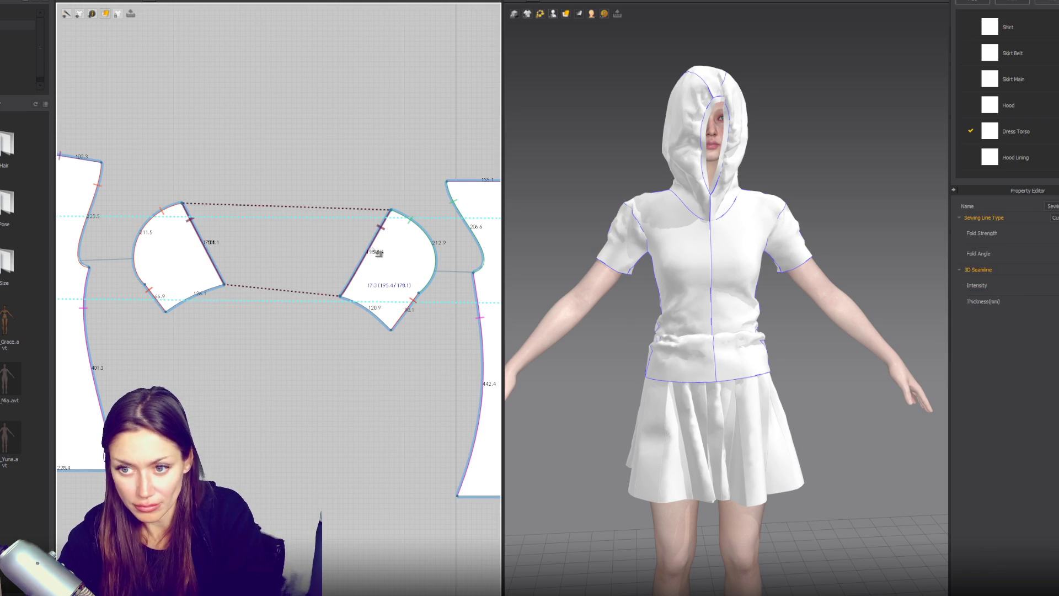
left_click(379, 230)
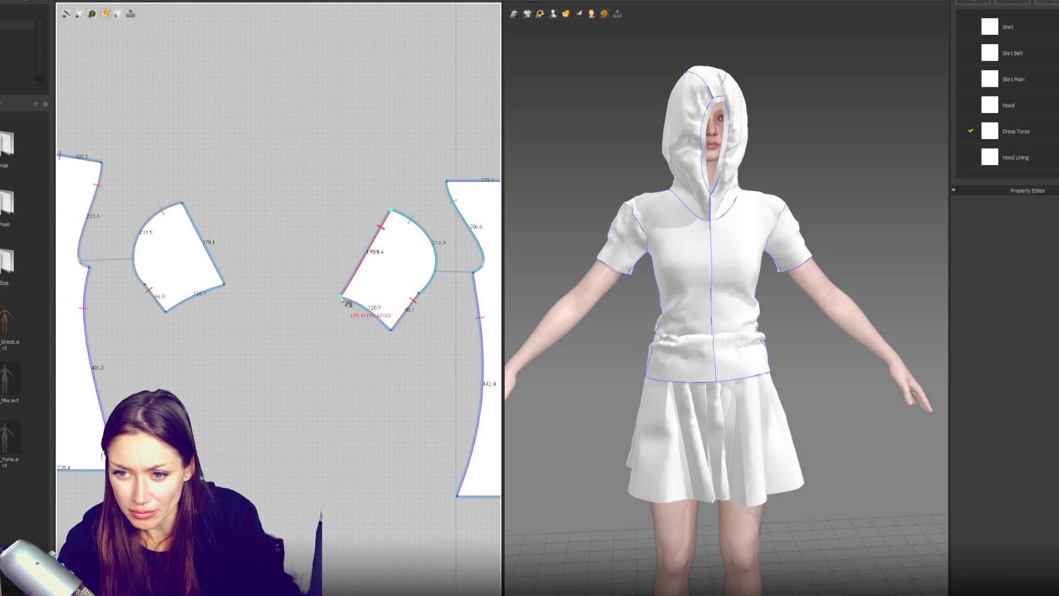
left_click(190, 215)
key("a")
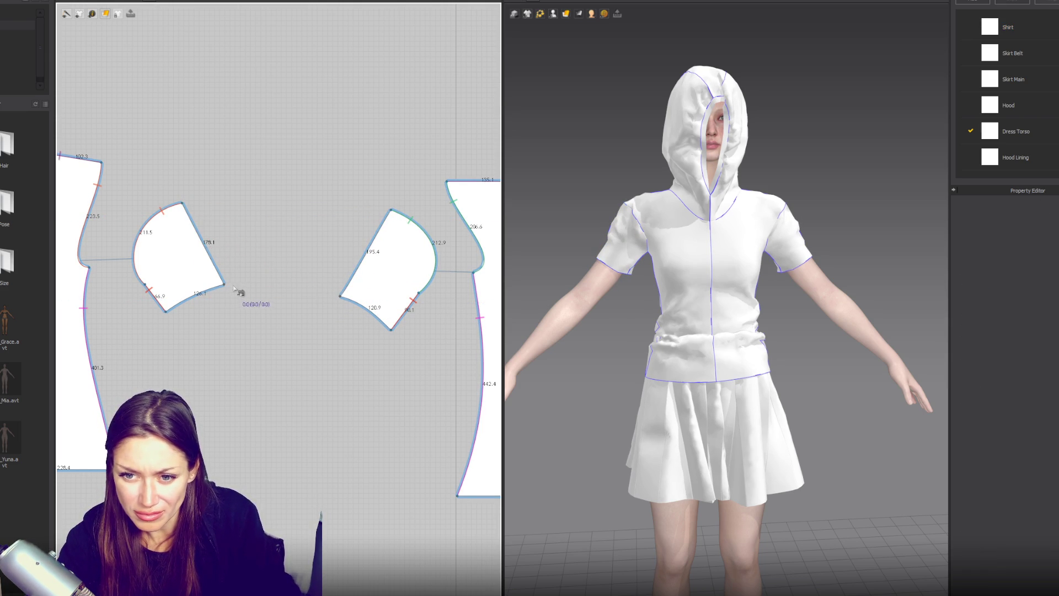
left_click(340, 296)
left_click_drag(341, 295, 340, 288)
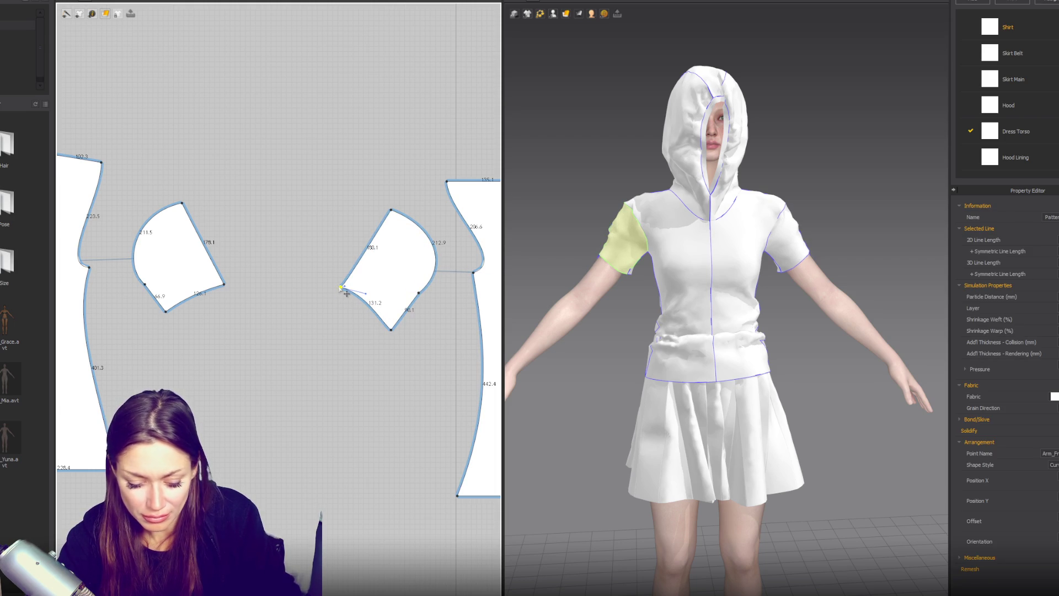
Segment-sew the sleeve's left edge, top to lower corner, to the matching bodice edge.
key("n")
left_click(392, 332)
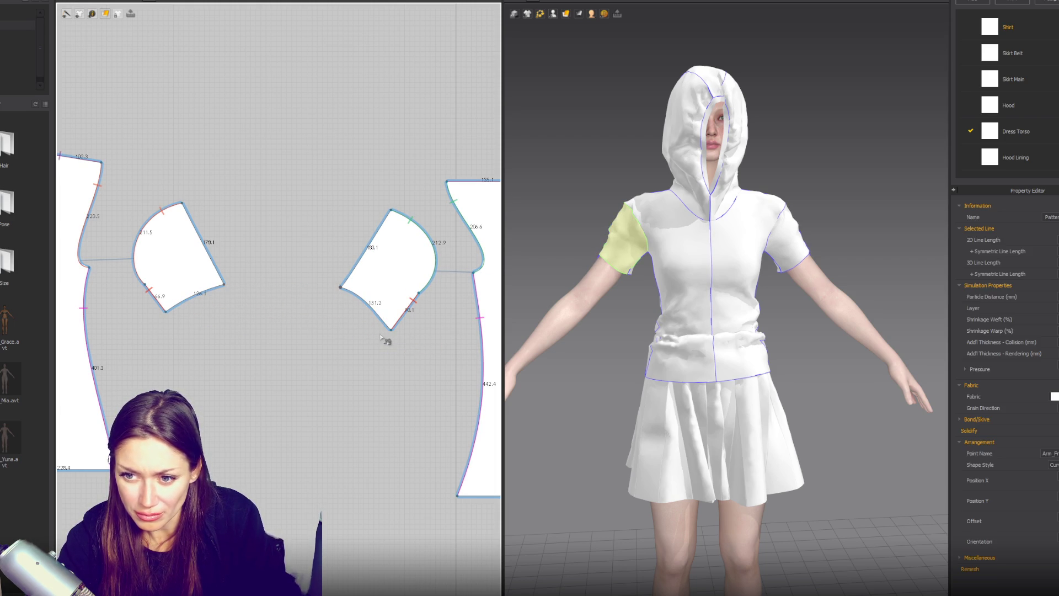
left_click(390, 212)
left_click(341, 287)
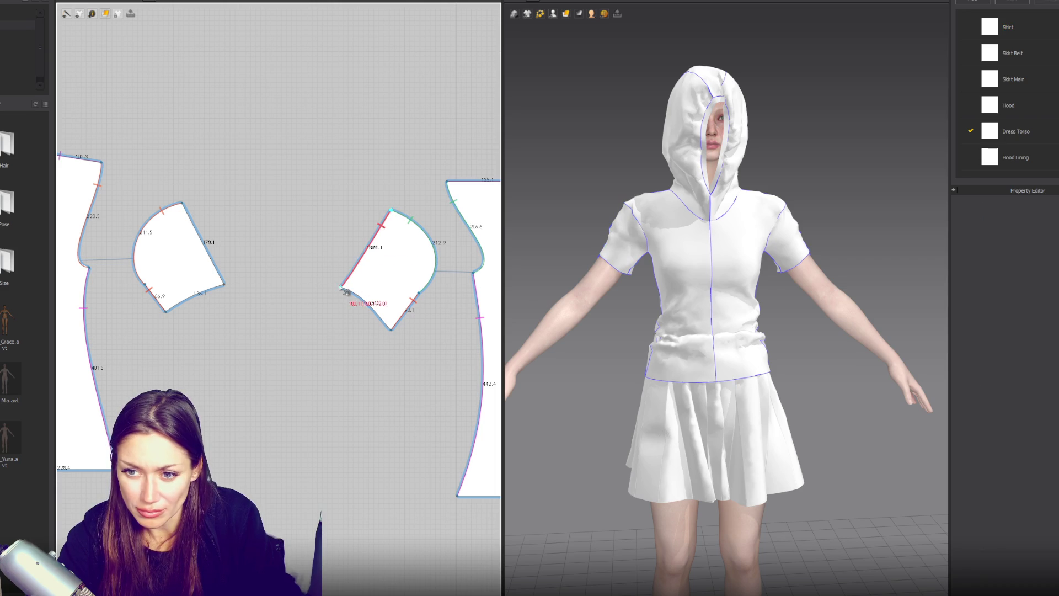
left_click(182, 203)
left_click(225, 285)
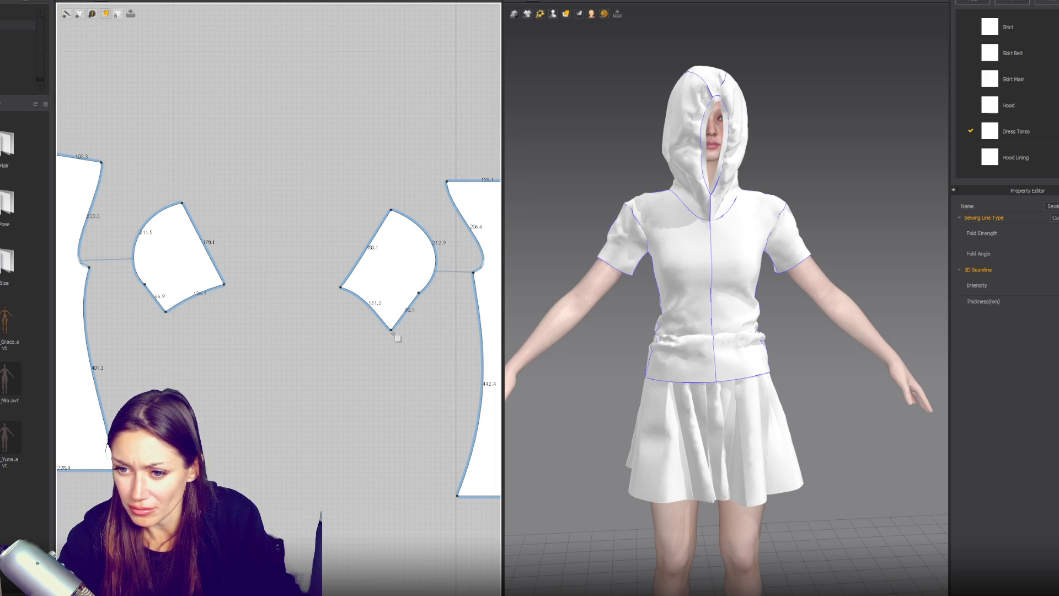
left_click(391, 332)
left_click(544, 335)
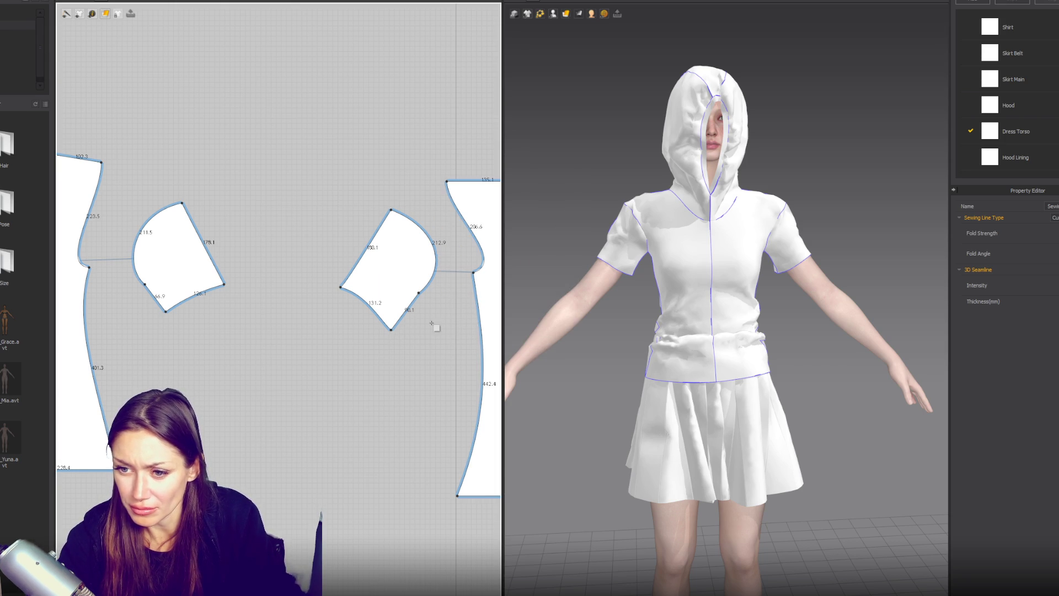
Adjust both sleeve pieces' bottom corners to reshape the hems, the second to about 98.0.
left_click(391, 330)
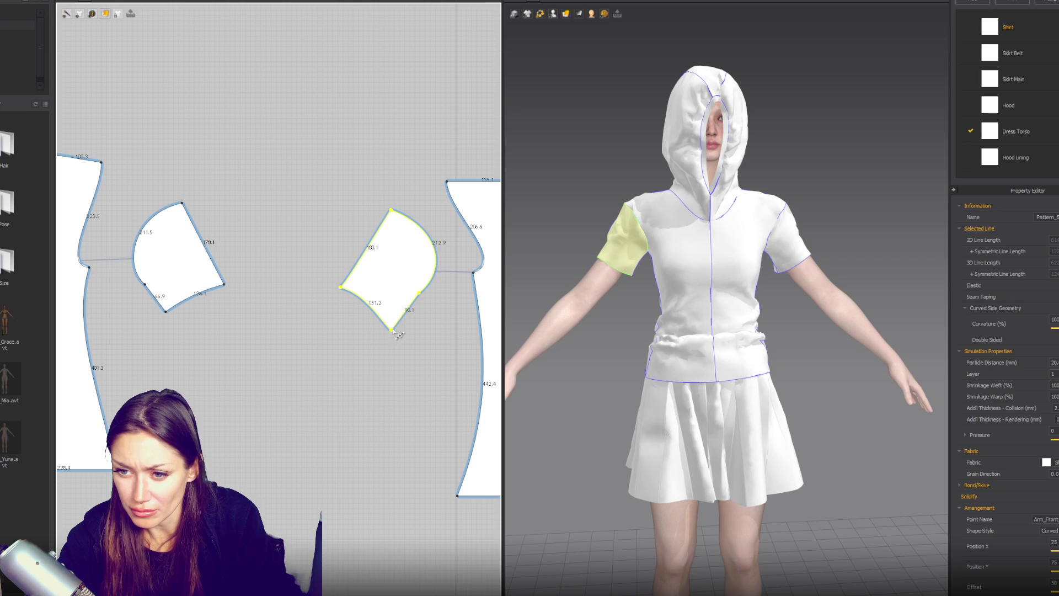
key("v")
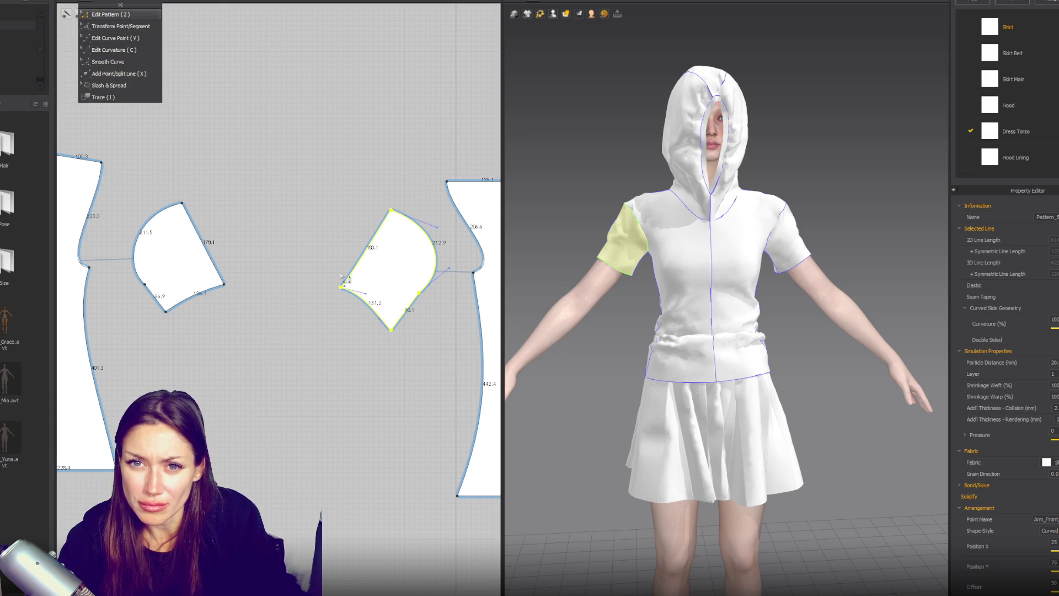
left_click(303, 221)
mouse_move(392, 330)
left_mouse_down()
mouse_move(395, 338)
mouse_move(398, 324)
left_mouse_up()
left_click_drag(166, 312, 164, 310)
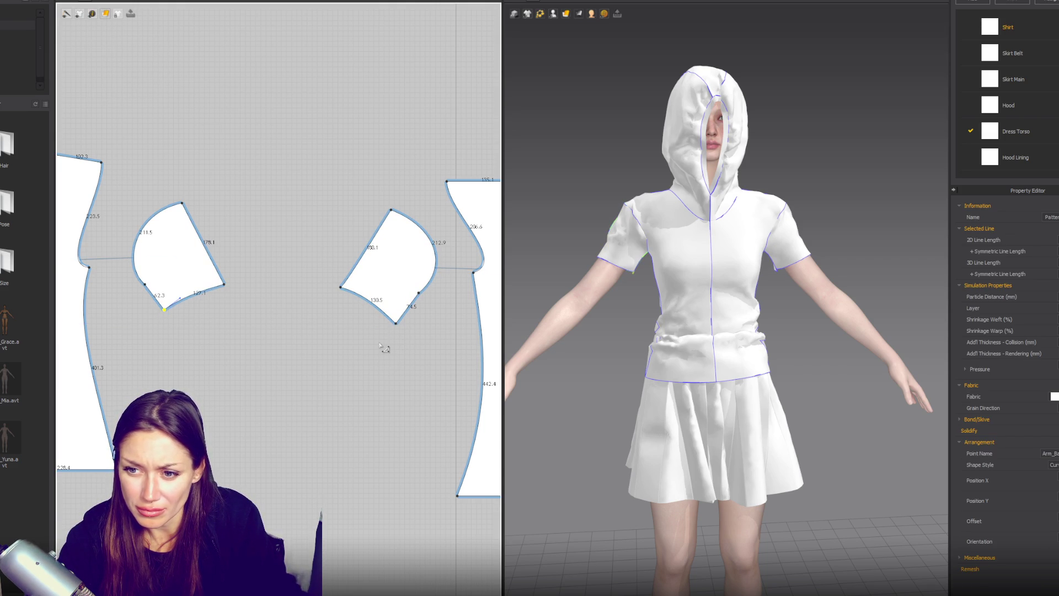
left_click_drag(398, 324, 399, 319)
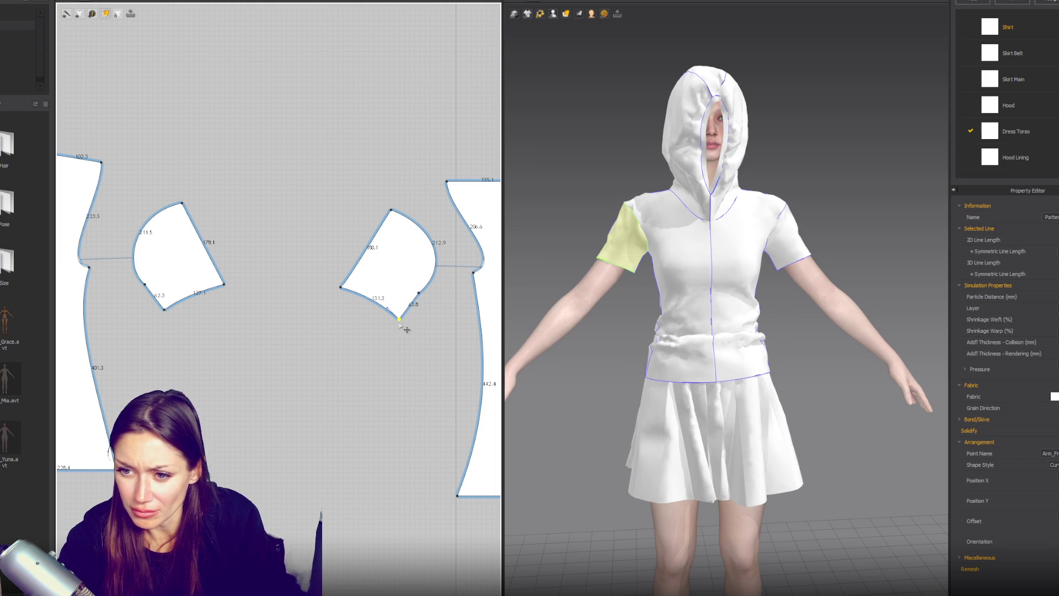
left_click_drag(399, 322, 396, 323)
left_click_drag(164, 313, 168, 315)
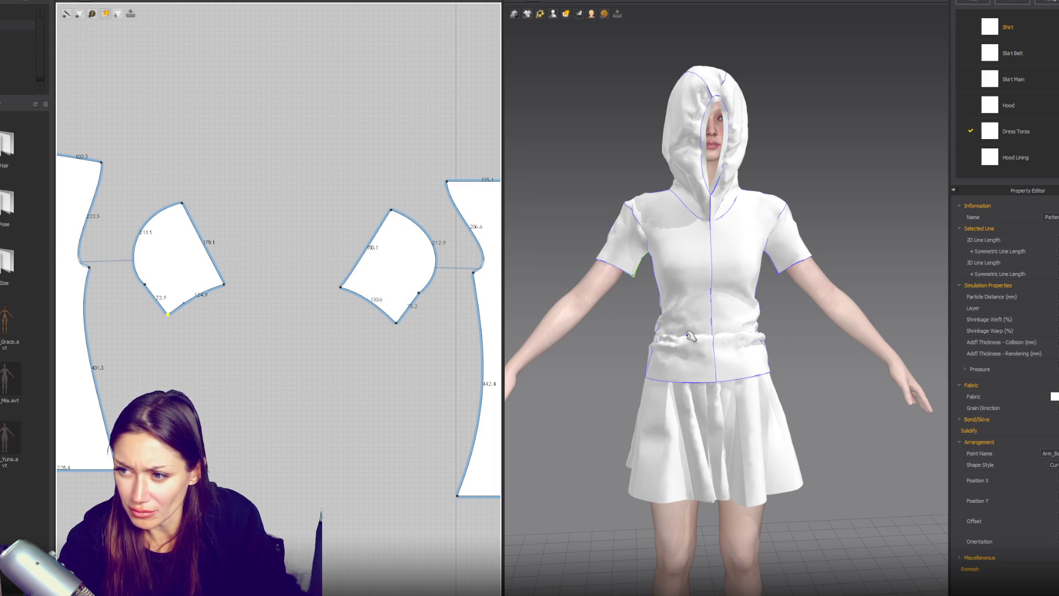
left_click_drag(399, 324, 393, 320)
left_click_drag(168, 315, 171, 313)
left_click_drag(224, 284, 219, 285)
Shift the right sleeve's left corner up and right, then activate the Rectangle tool.
left_click(357, 293)
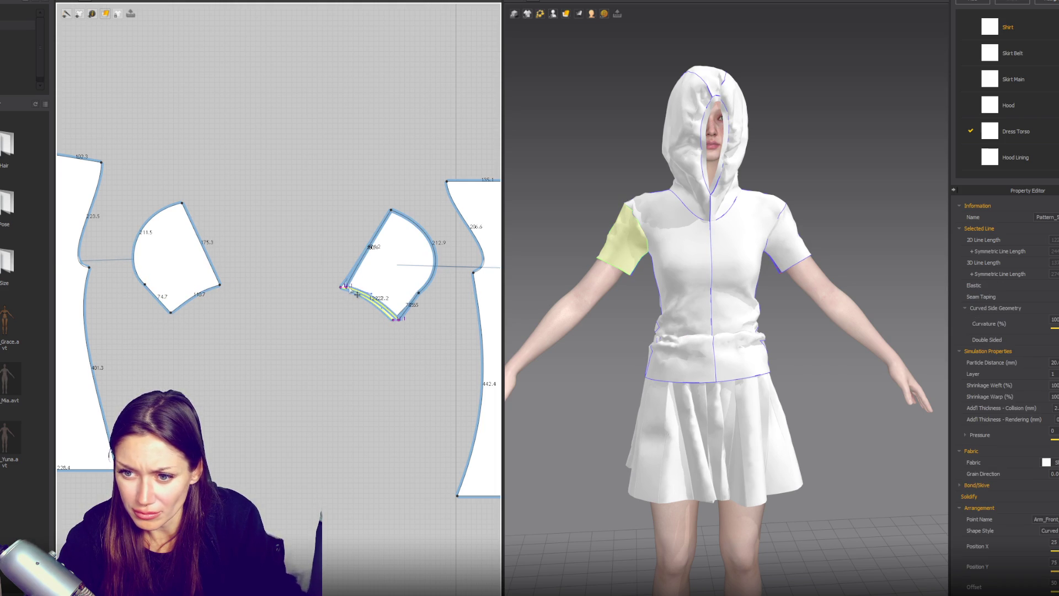
left_click(353, 294)
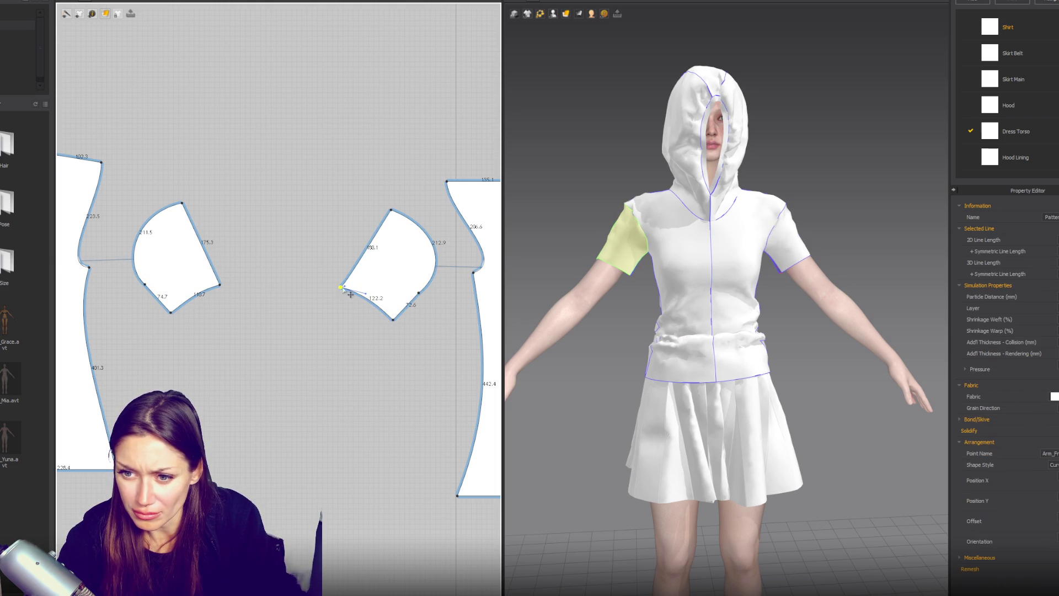
left_click_drag(353, 294, 356, 294)
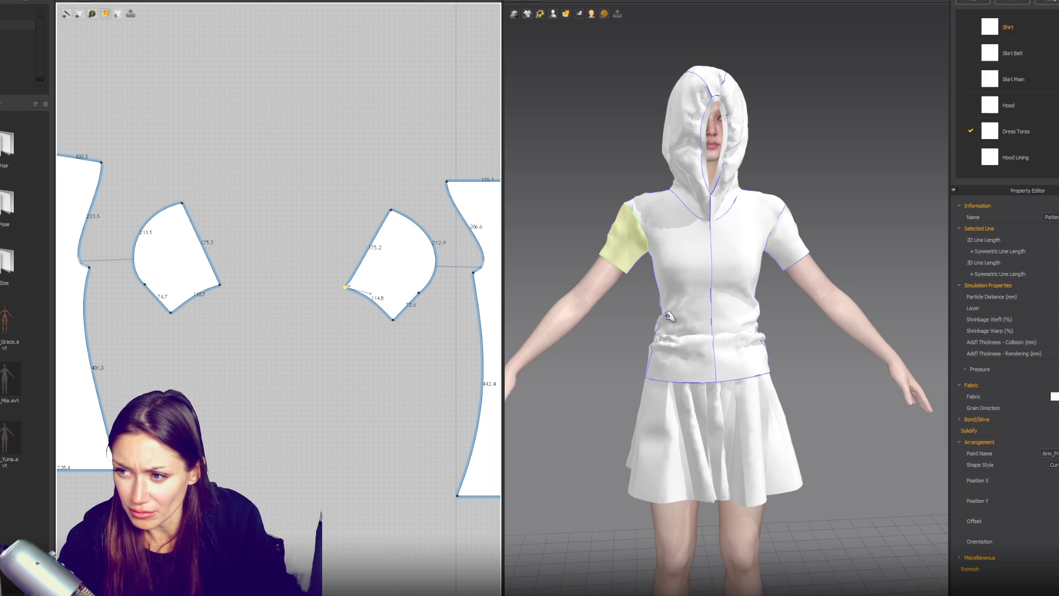
right_click_drag(704, 310, 763, 278)
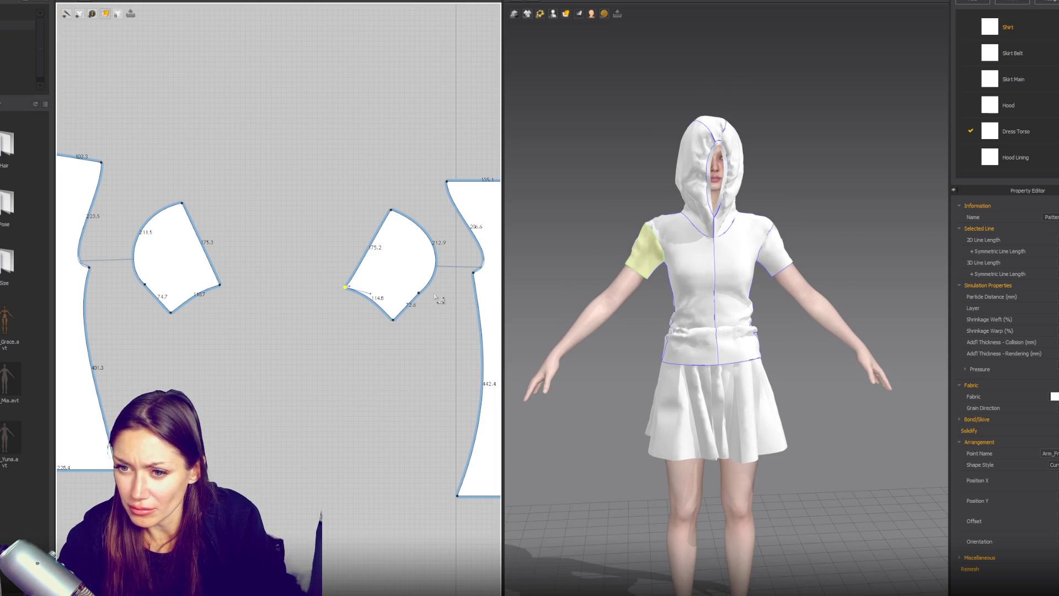
left_click(358, 292)
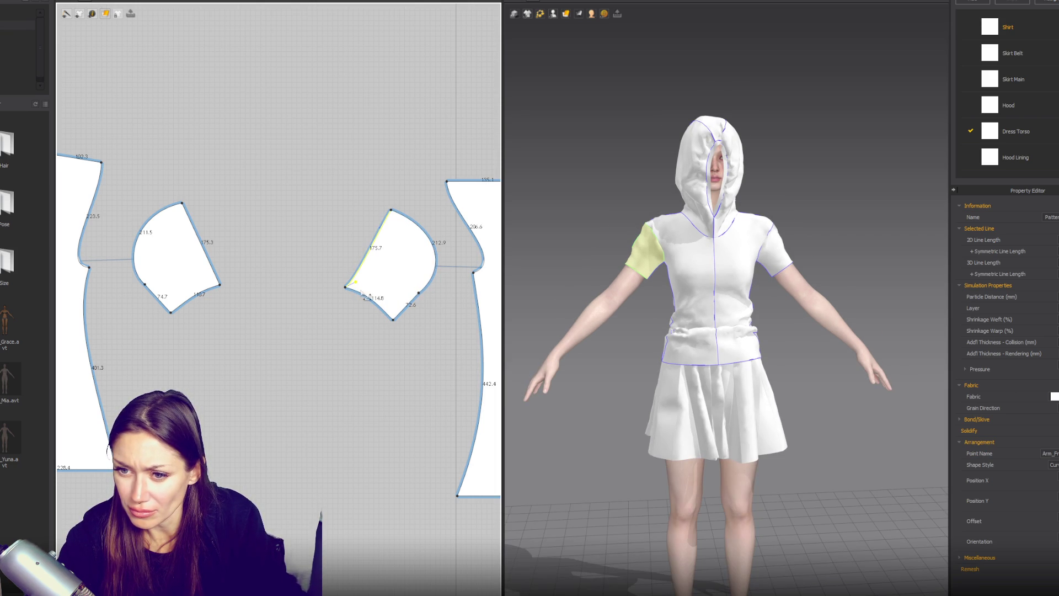
left_click_drag(344, 291, 372, 301)
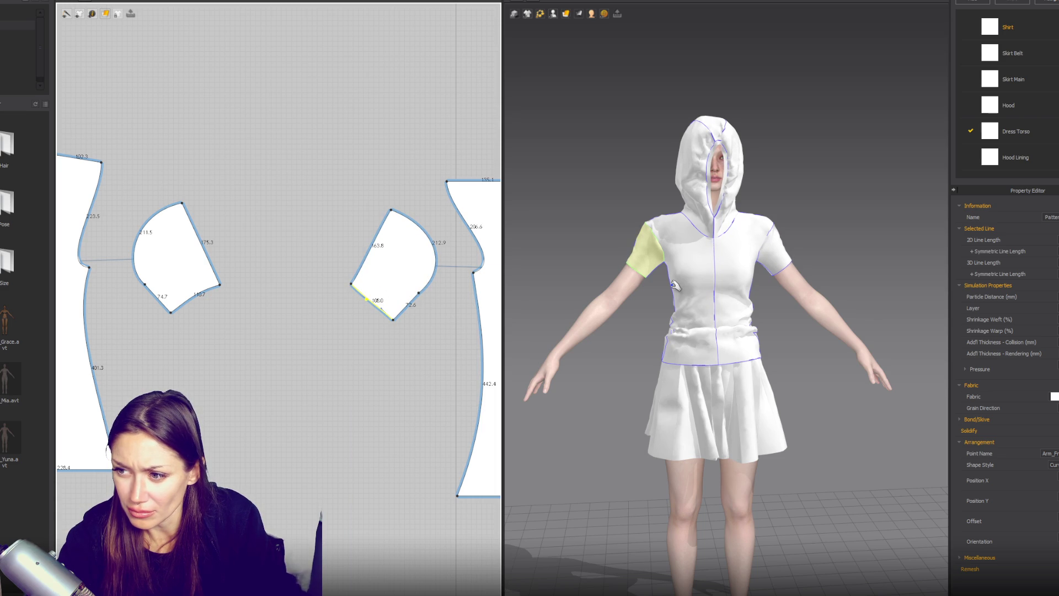
scroll(834, 241, "down", 5)
mouse_move(834, 241)
right_mouse_down()
mouse_move(795, 236)
mouse_move(845, 244)
right_mouse_up()
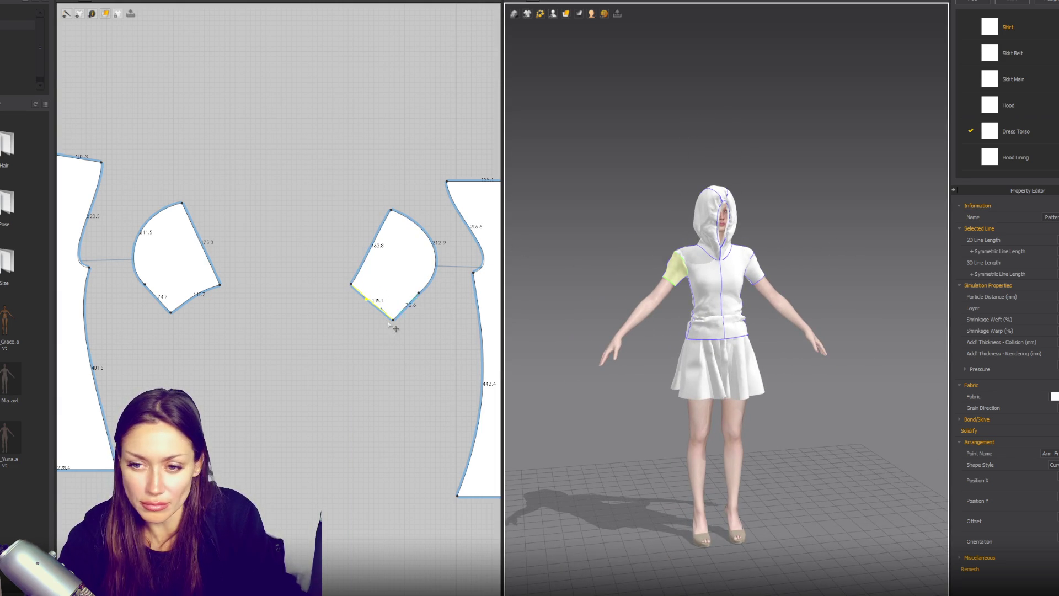
left_click(324, 346)
Draw a small rectangle pattern below the sleeve piece with the Rectangle tool.
key("s")
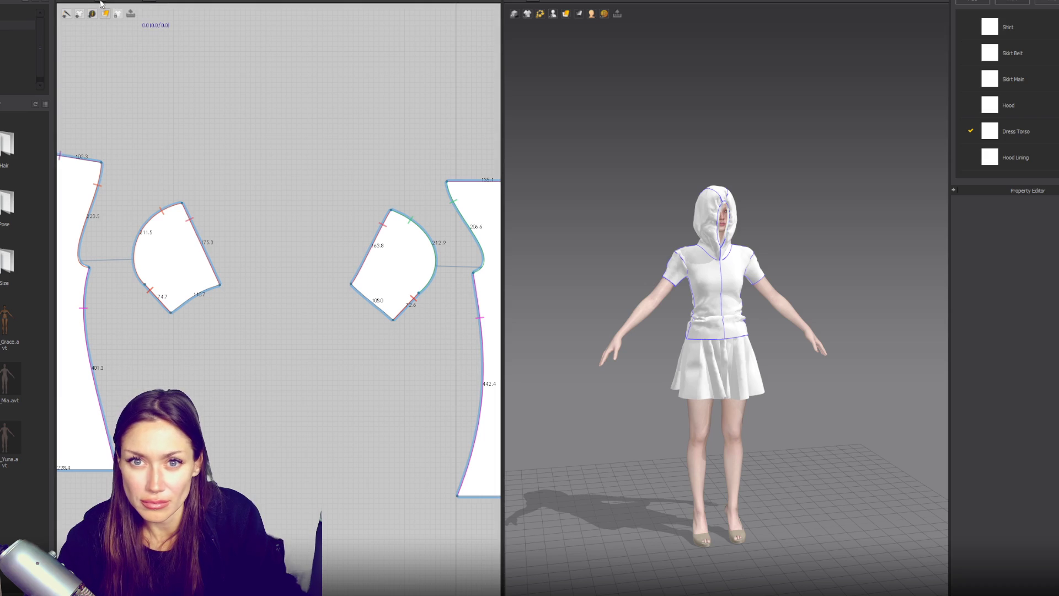
left_click_drag(354, 352, 408, 377)
scroll(408, 378, "up", 3)
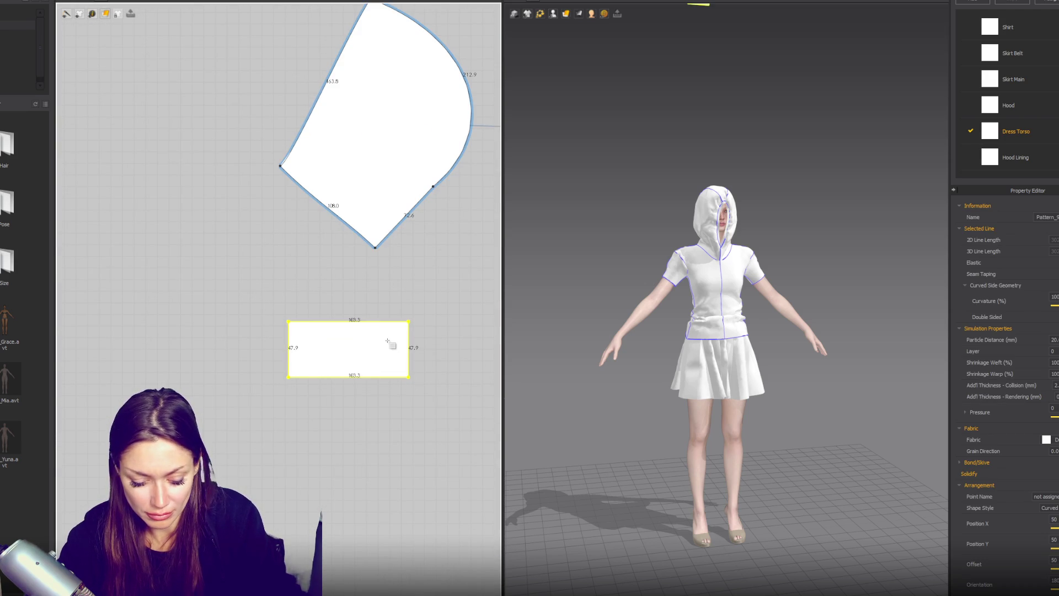
Free-sew the rectangle's top edge to the sleeve's lower edge.
key("m")
left_click(281, 165)
left_click(375, 247)
left_click(296, 322)
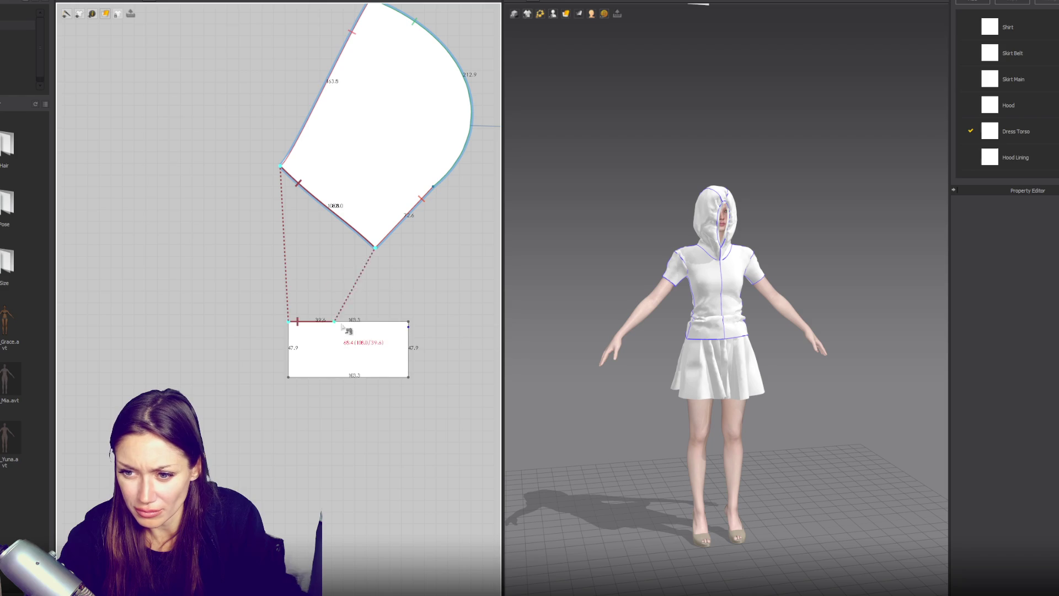
left_click(412, 341)
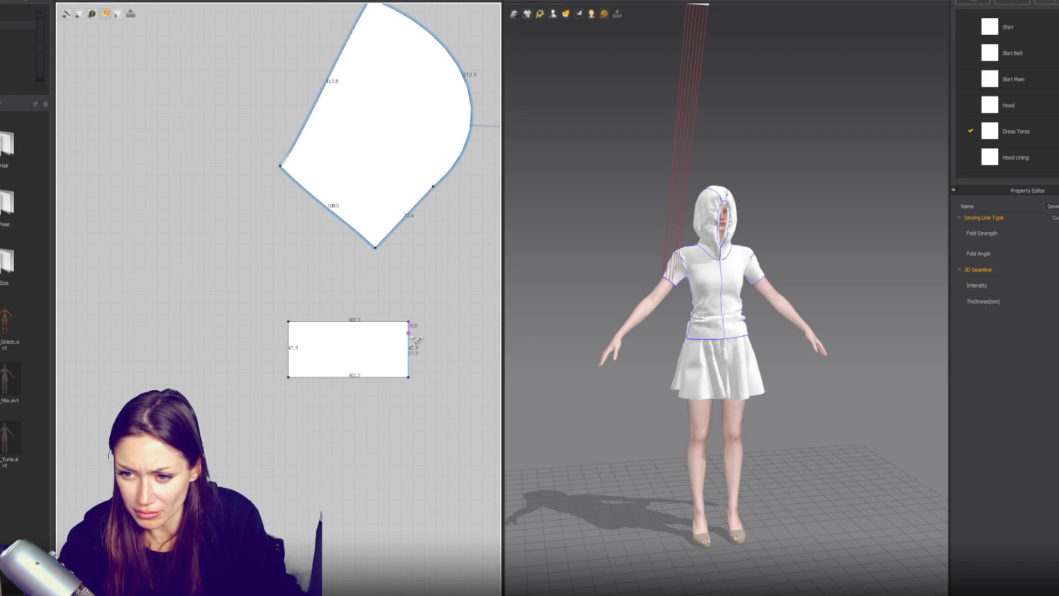
left_click(408, 342)
key("Escape")
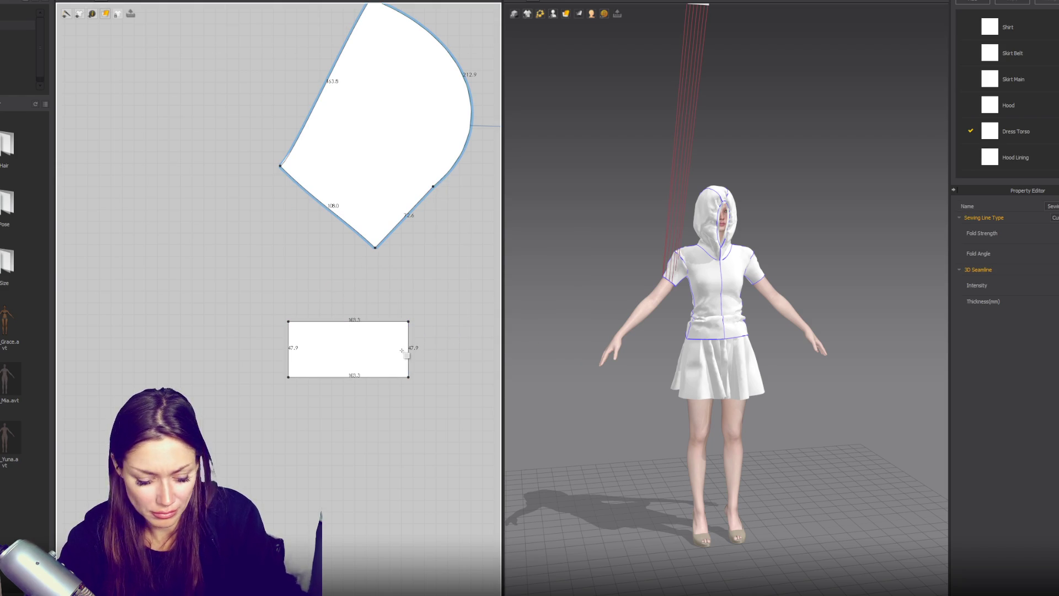
Widen the band rectangle to 106.1.
left_click(390, 344)
left_click_drag(422, 350, 424, 351)
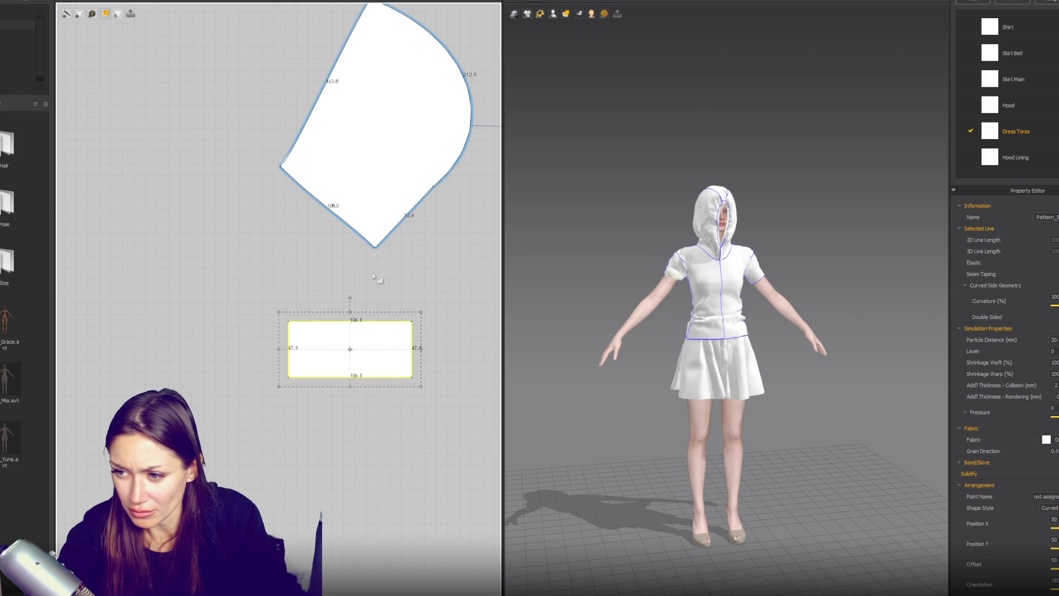
scroll(604, 248, "up", 5)
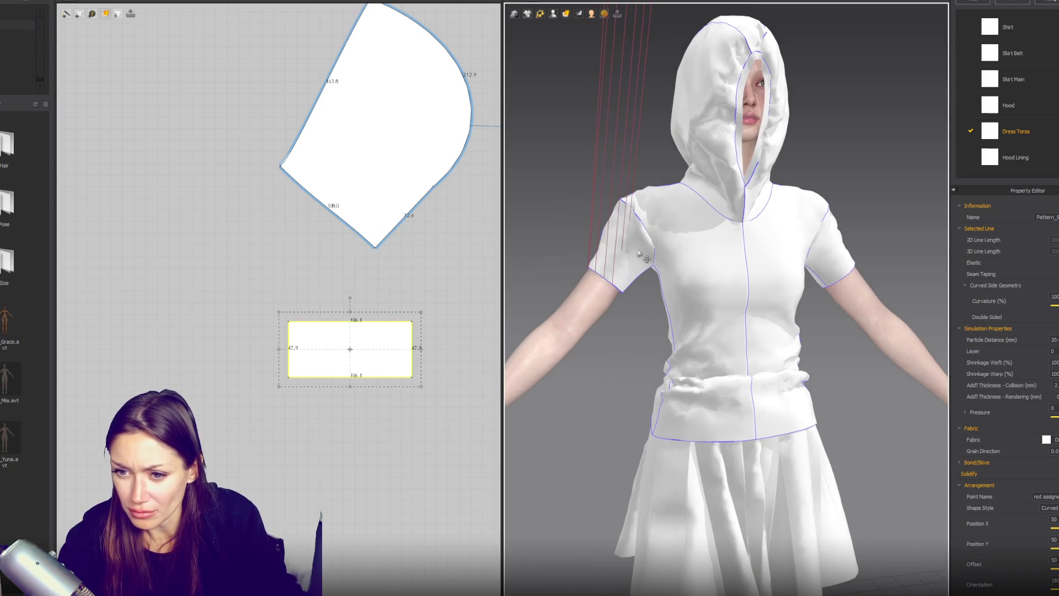
Show arrangement points and place the band on the upper arm (Arm_Front).
left_click(553, 13)
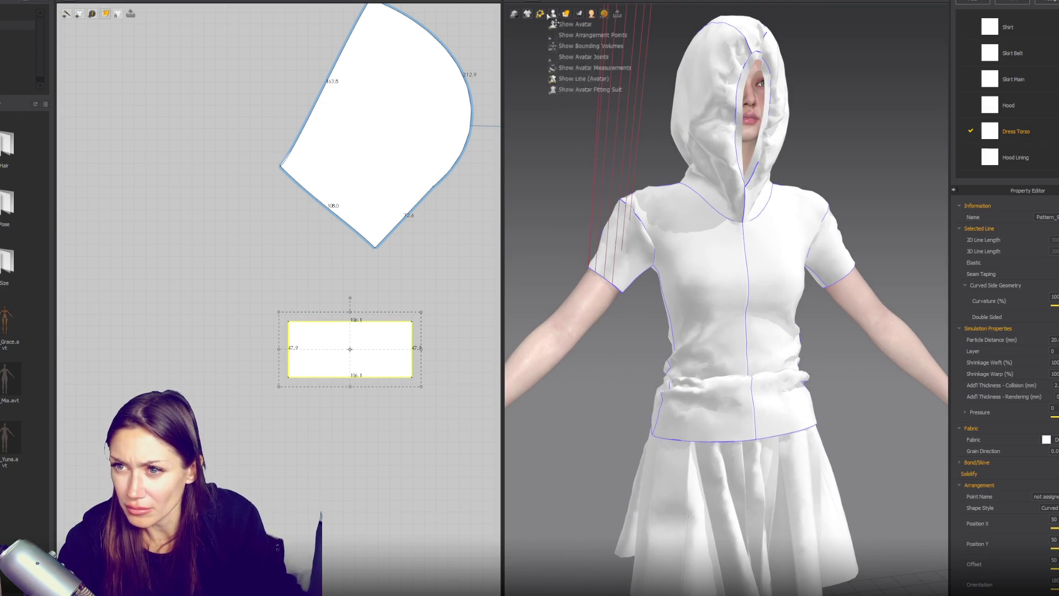
left_click(574, 47)
left_click(616, 262)
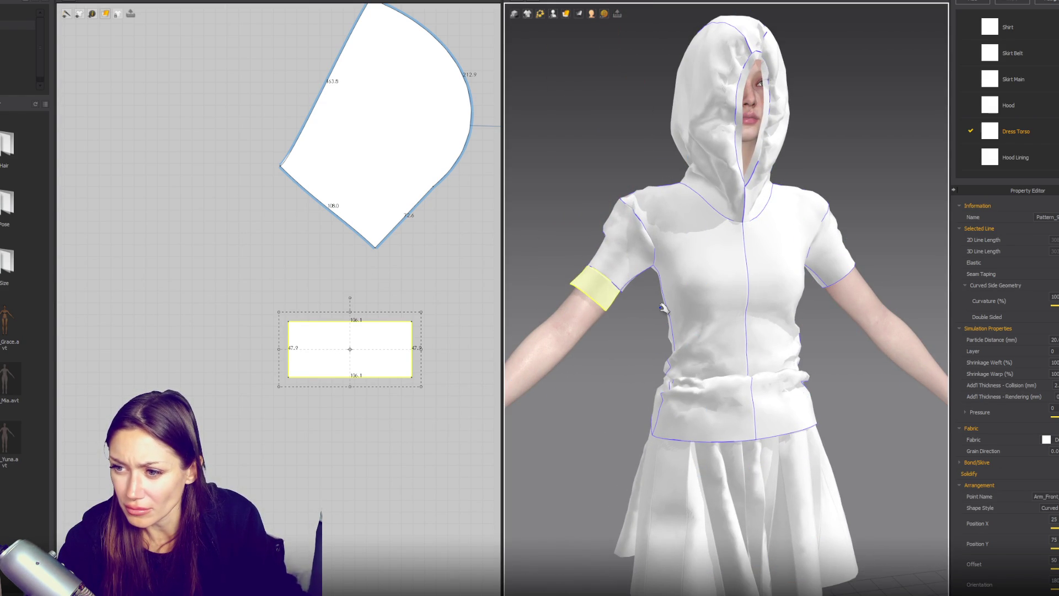
scroll(613, 305, "down", 3)
scroll(309, 257, "down", 5)
Copy the band and mirror-paste it beside the right sleeve.
left_click(268, 329)
left_click(266, 281)
key("ctrl+c")
key("ctrl+r")
left_click(463, 286)
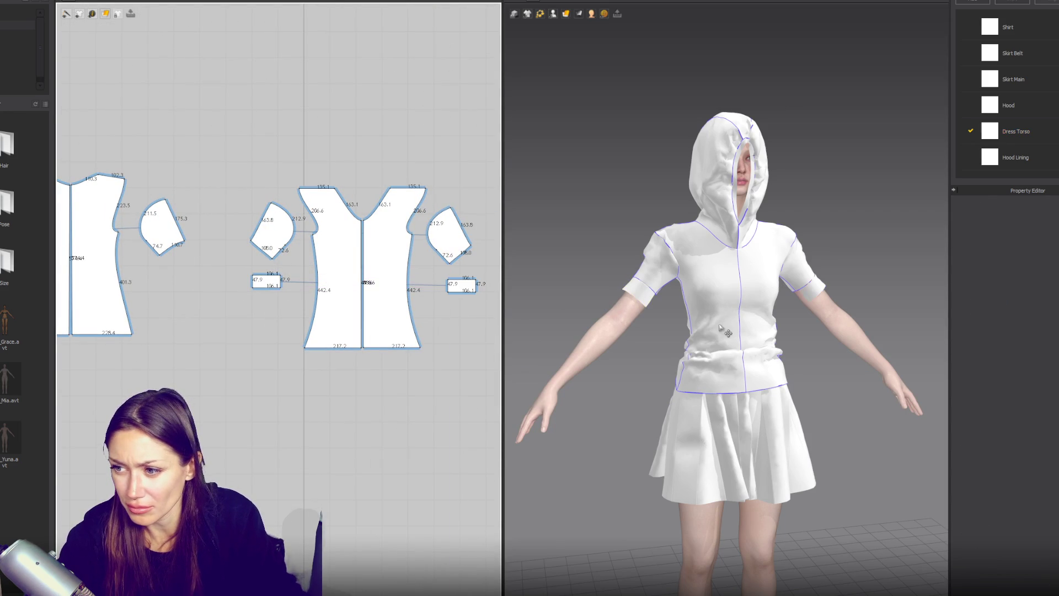
Copy the band and paste a duplicate beside the left sleeve.
right_click_drag(243, 307, 376, 305)
left_click(377, 305)
key("ctrl+c")
key("ctrl+v")
left_click(296, 305)
Segment-sew the band to the sleeve's hem edge.
key("n")
left_click(280, 275)
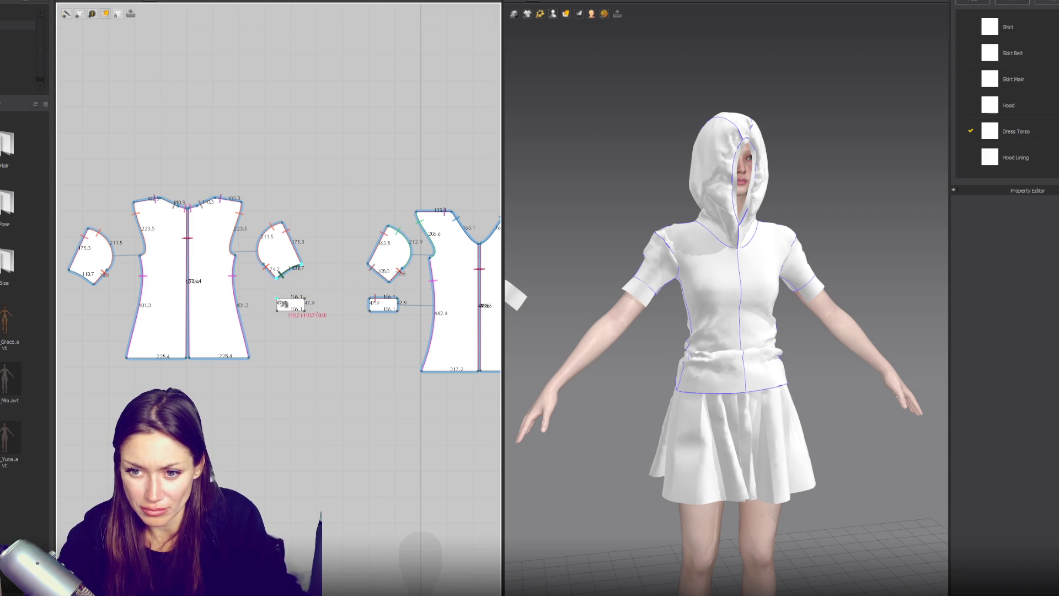
left_click(298, 310)
Paste another copy of the band beside the left sleeve.
key("a")
left_click(297, 306)
key("ctrl+c")
key("ctrl+v")
left_click(84, 309)
Arrange the band on the back of the arm (Arm_Back) from a rear view.
mouse_move(716, 326)
right_mouse_down()
mouse_move(771, 348)
mouse_move(958, 332)
right_mouse_up()
left_click(852, 323)
left_click(566, 14)
left_click(585, 35)
key("8")
left_click(750, 243)
key("6")
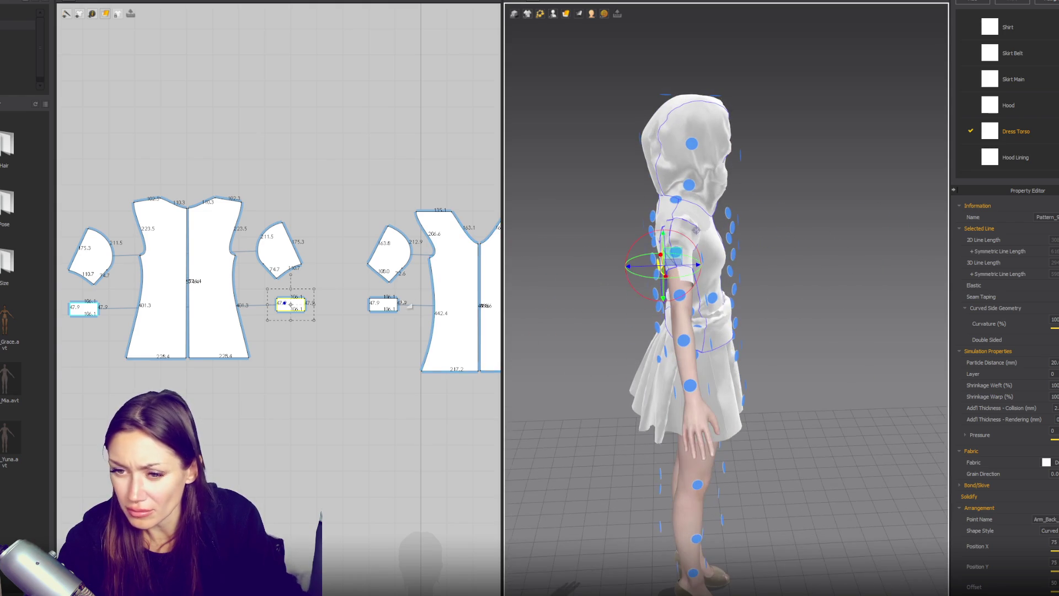
Sew the band to the cuff in front view, then pull the hood back off the face.
key("n")
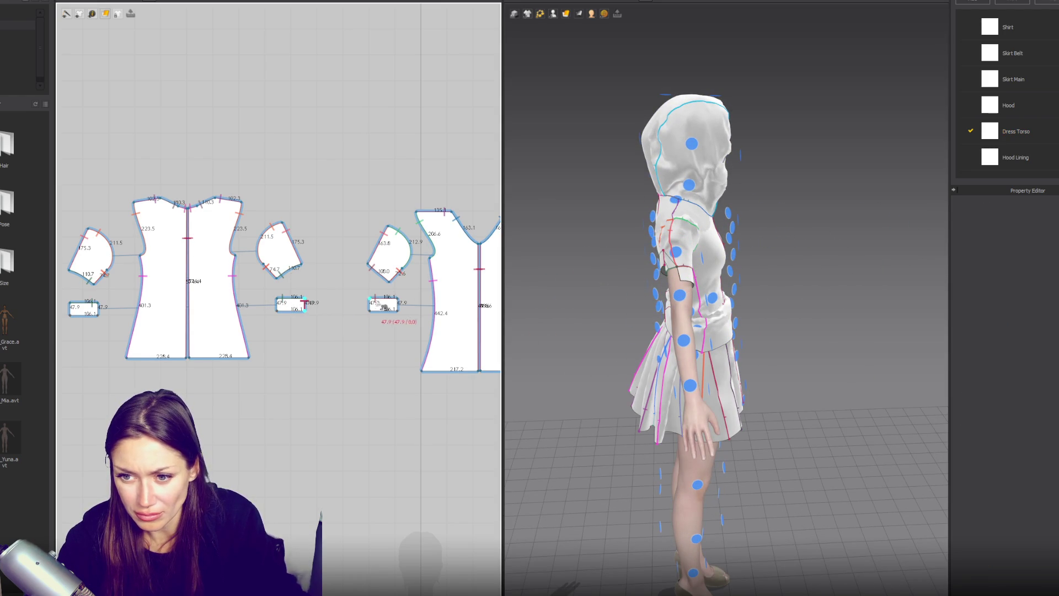
left_click(762, 306)
key("shift+a")
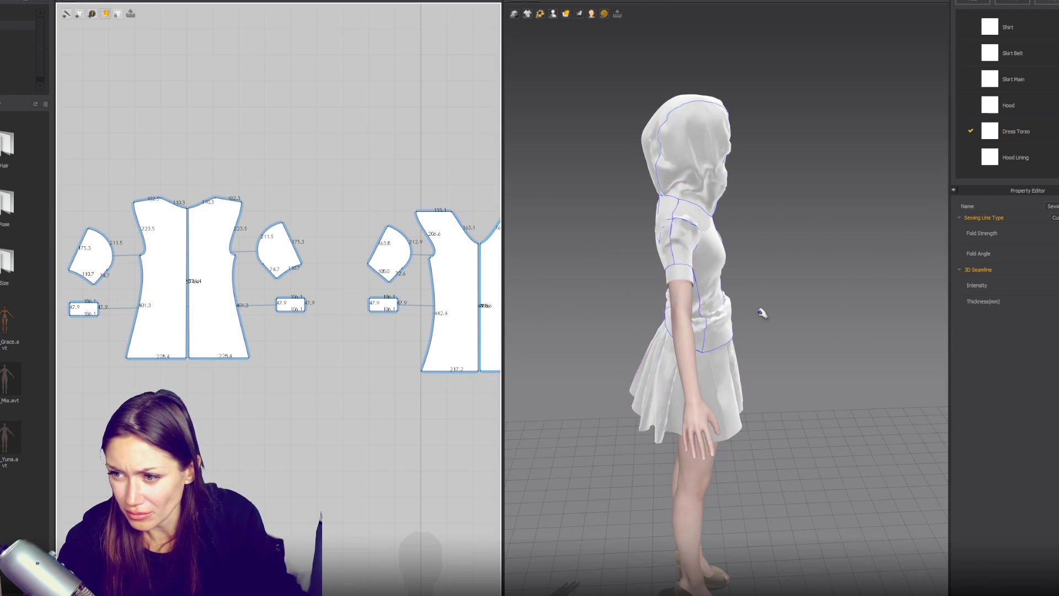
key("2")
left_click(397, 310)
left_click(280, 314)
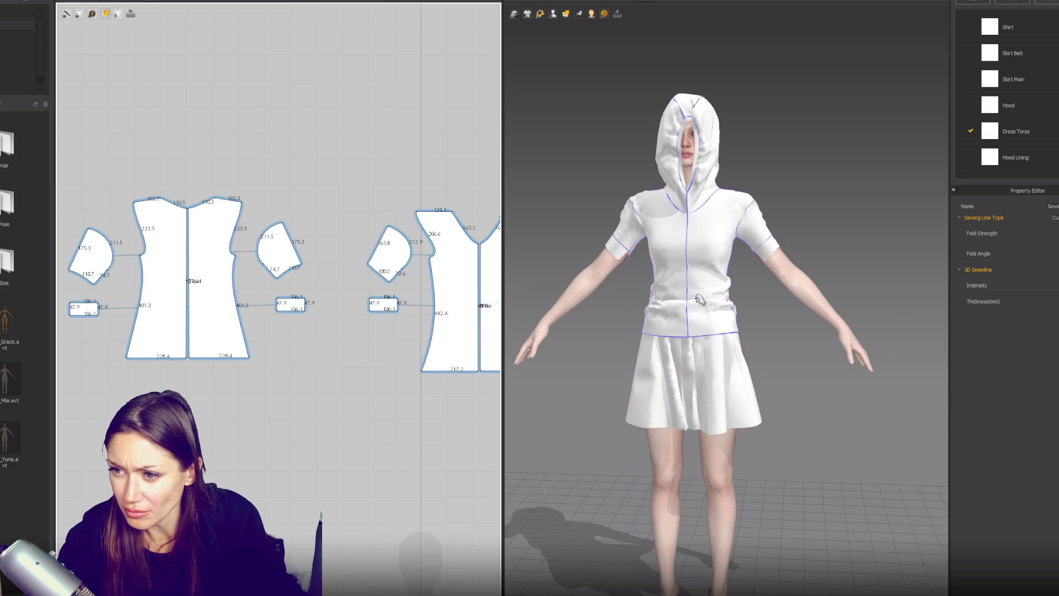
left_click(771, 292)
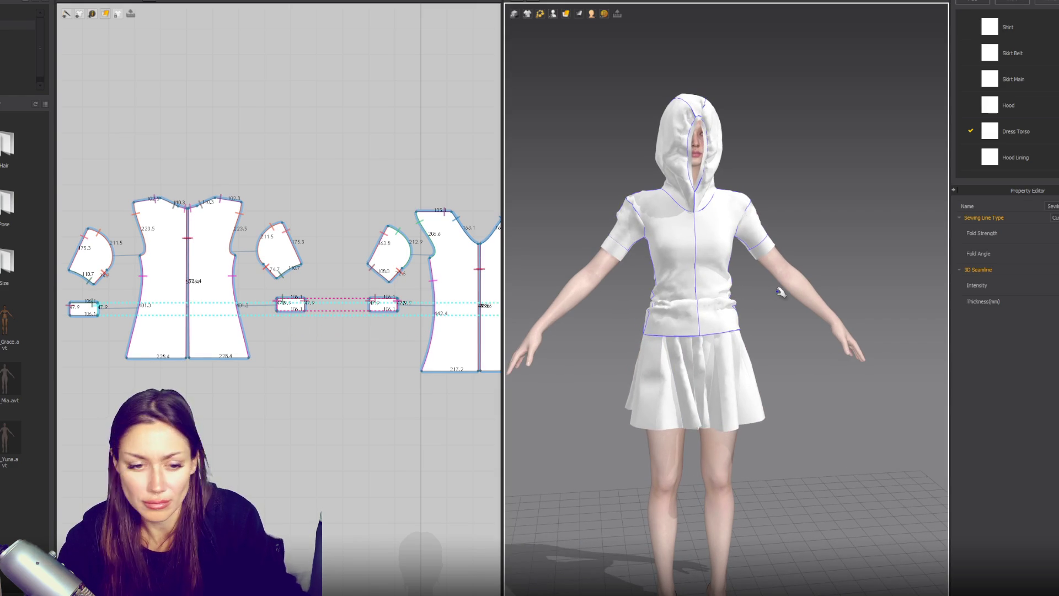
mouse_move(706, 146)
left_mouse_down()
mouse_move(656, 150)
mouse_move(737, 160)
mouse_move(759, 150)
mouse_move(745, 149)
left_mouse_up()
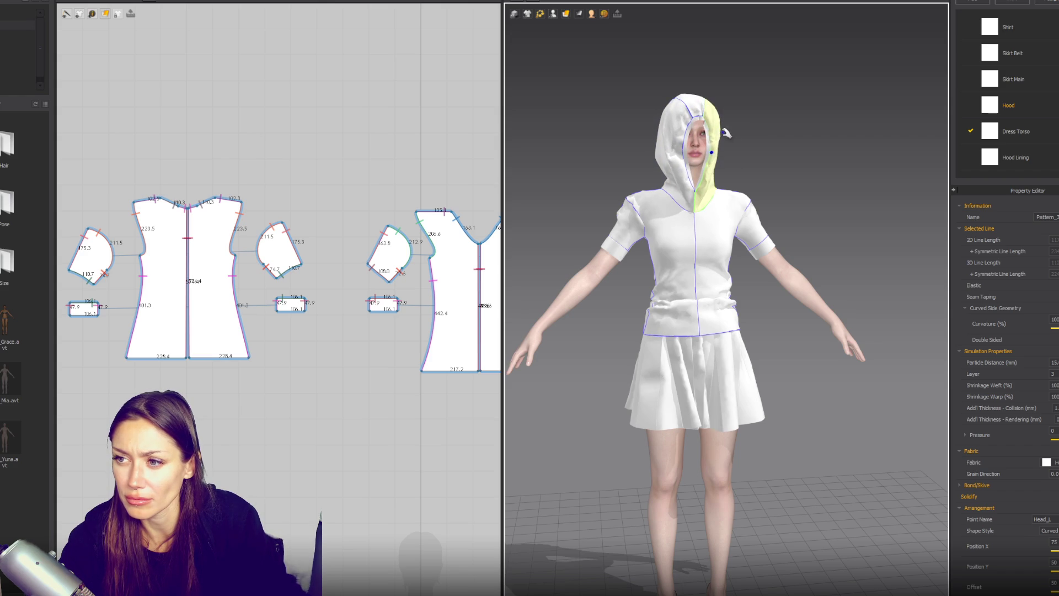
Select the middle hood piece and add a new fabric named Hood Center.
left_click(433, 122)
scroll(433, 122, "down", 5)
left_click(371, 189)
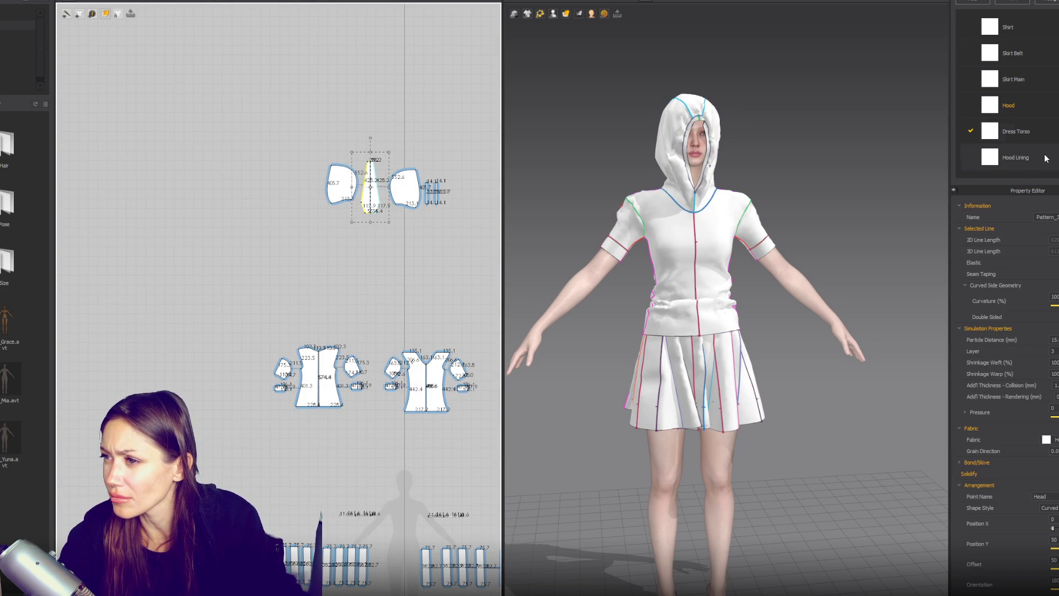
left_click(1031, 5)
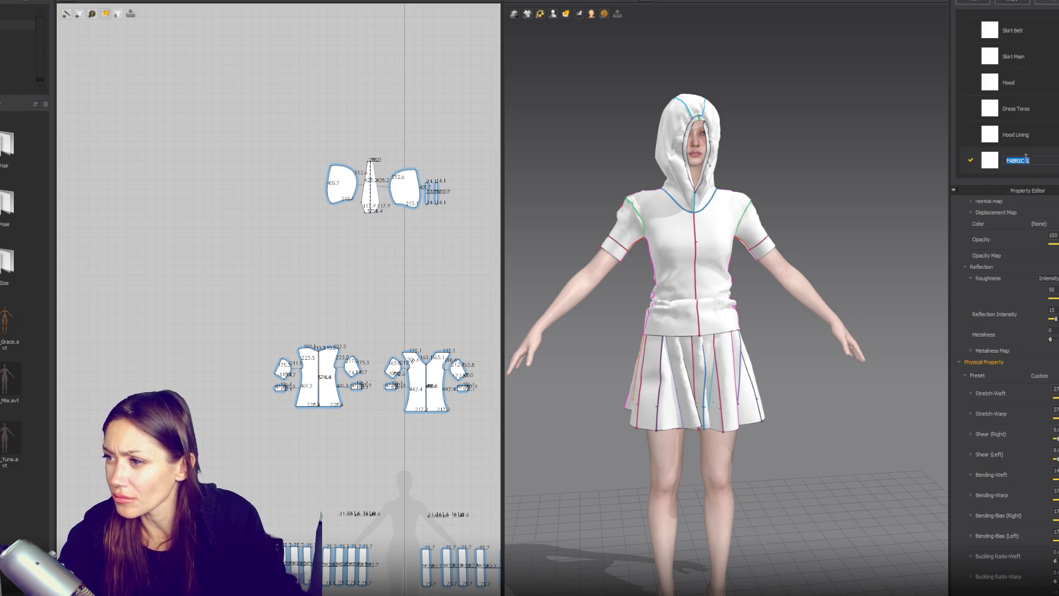
type("Hood Center")
key("Return")
Give the Hood Center fabric the Cotton_Heavy_Twill preset.
left_click(374, 205)
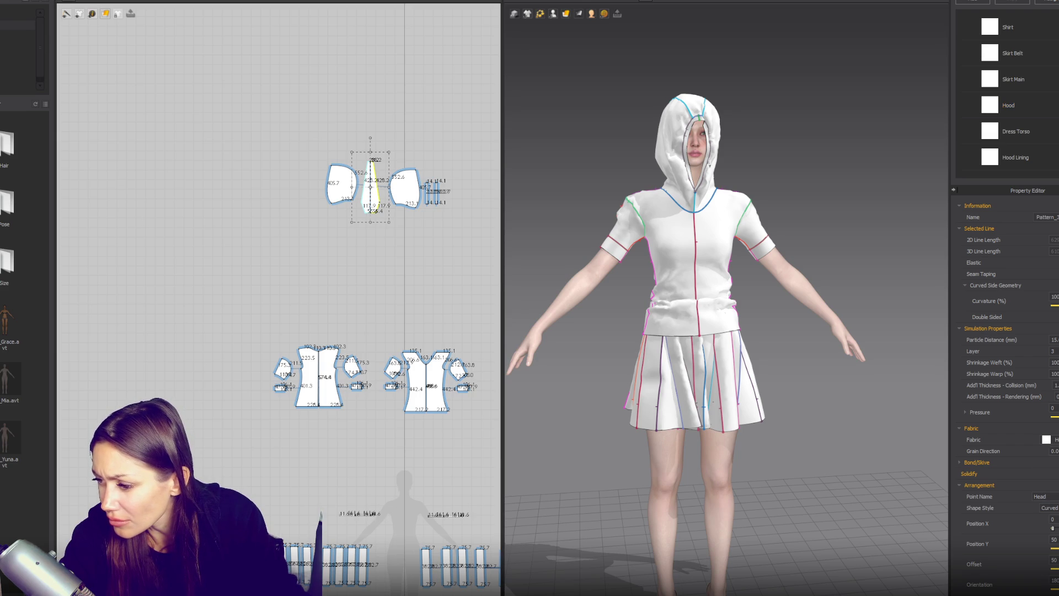
left_click(1041, 156)
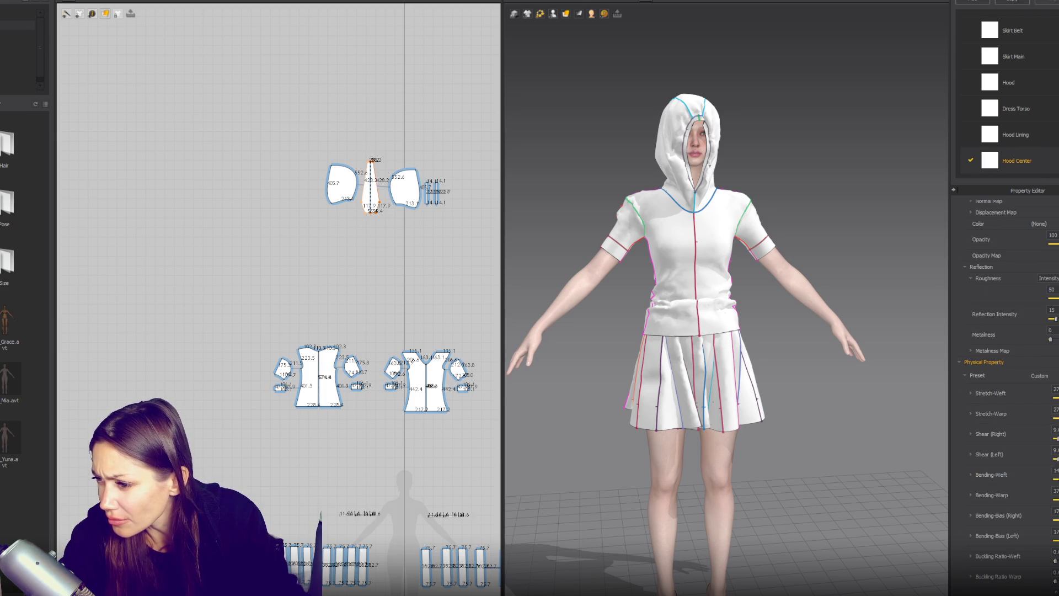
left_click(1040, 375)
left_click(952, 436)
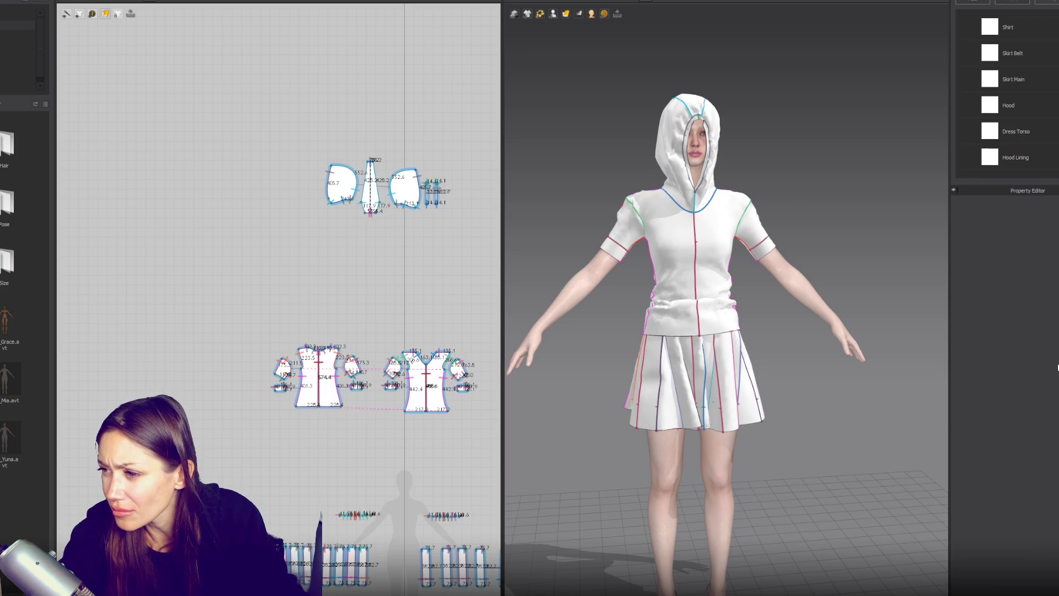
Set the Hood Lining fabric to the Cotton_14_Wale_Corduroy preset.
left_click(1029, 166)
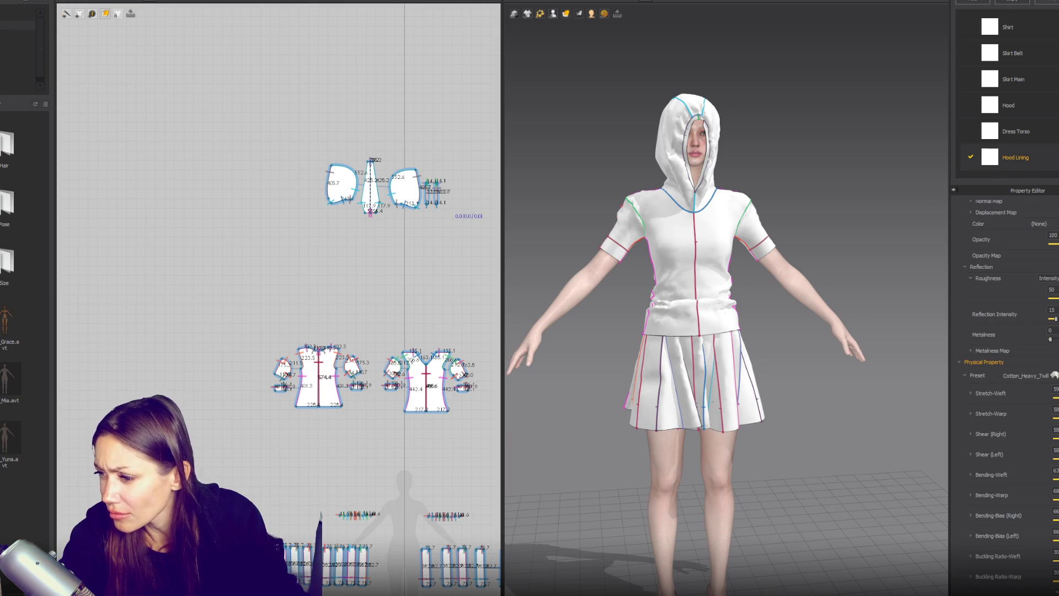
left_click(1026, 375)
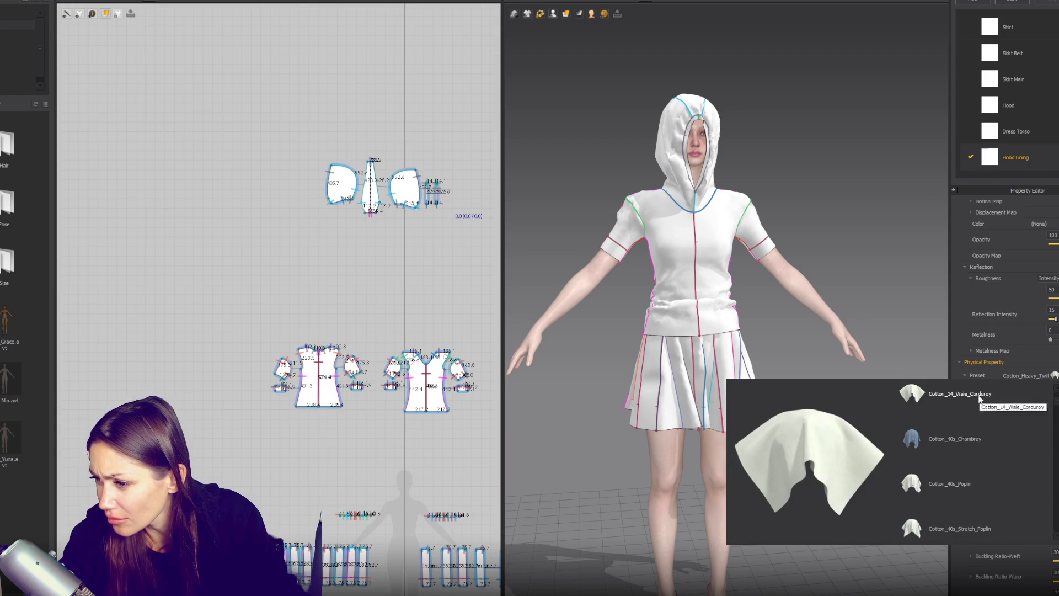
left_click(980, 398)
left_click(869, 192)
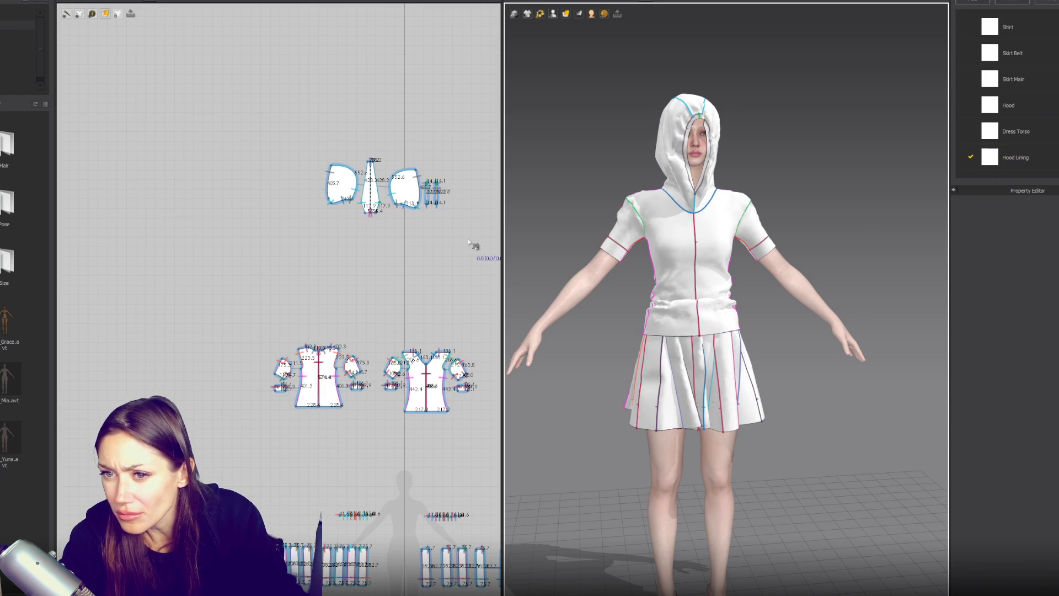
Reorder the fabric list, apply Cotton_50s_Poplin to the hood, and tug the hood outward.
mouse_move(1021, 123)
left_mouse_down()
mouse_move(1014, 151)
mouse_move(1021, 17)
left_mouse_up()
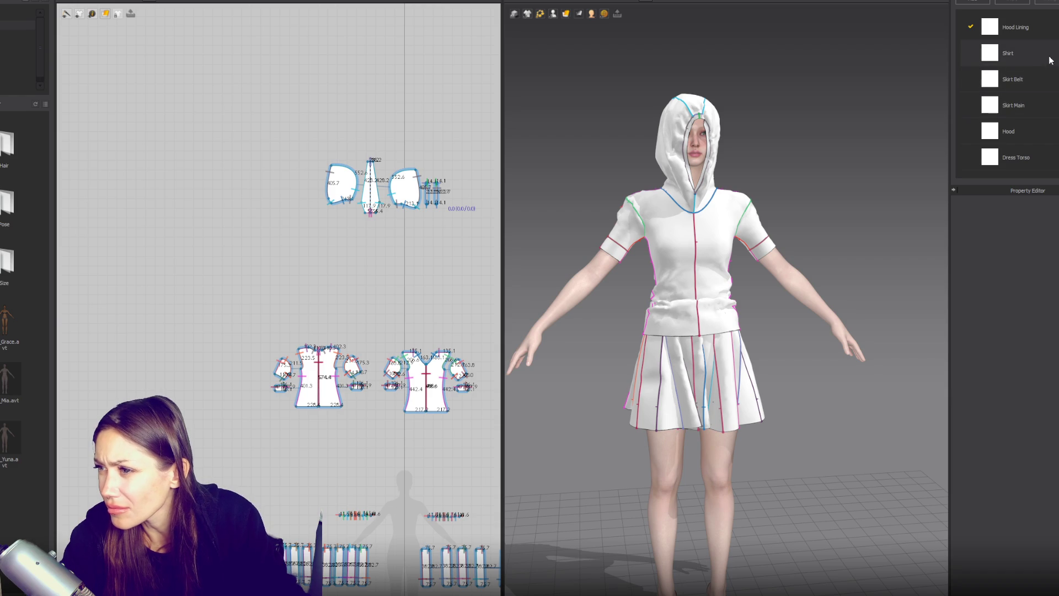
mouse_move(1014, 130)
left_mouse_down()
mouse_move(1018, 15)
mouse_move(1028, 138)
mouse_move(1029, 13)
mouse_move(1031, 53)
left_mouse_up()
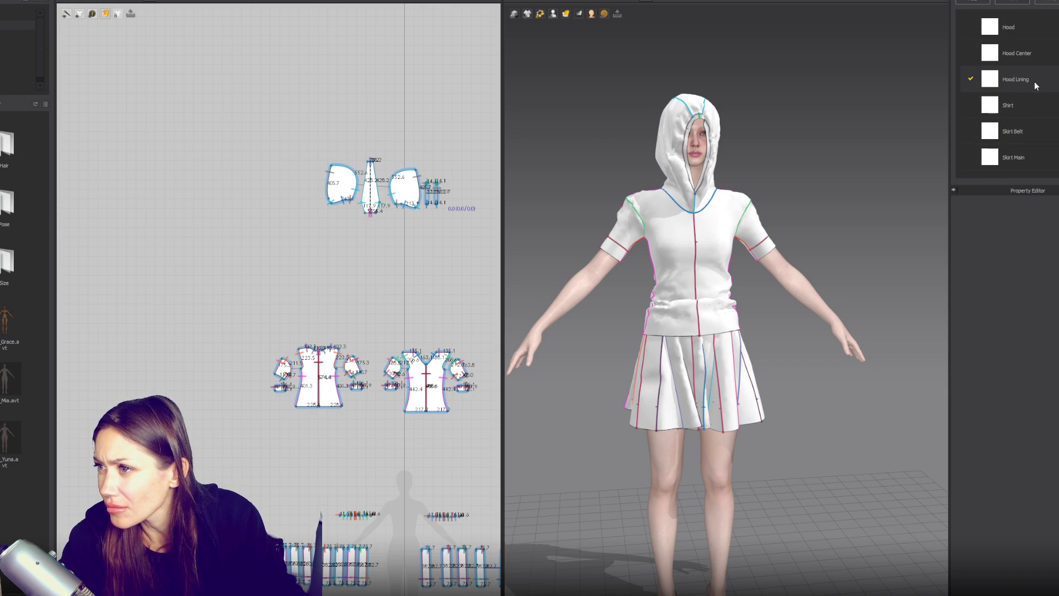
left_click(1018, 53)
left_click(1054, 375)
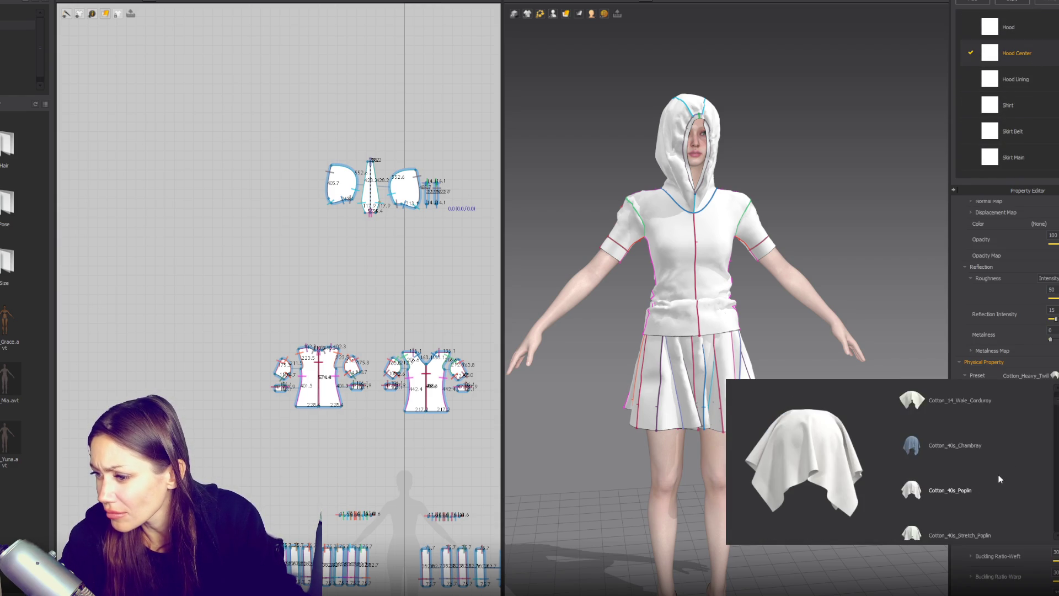
left_click(937, 537)
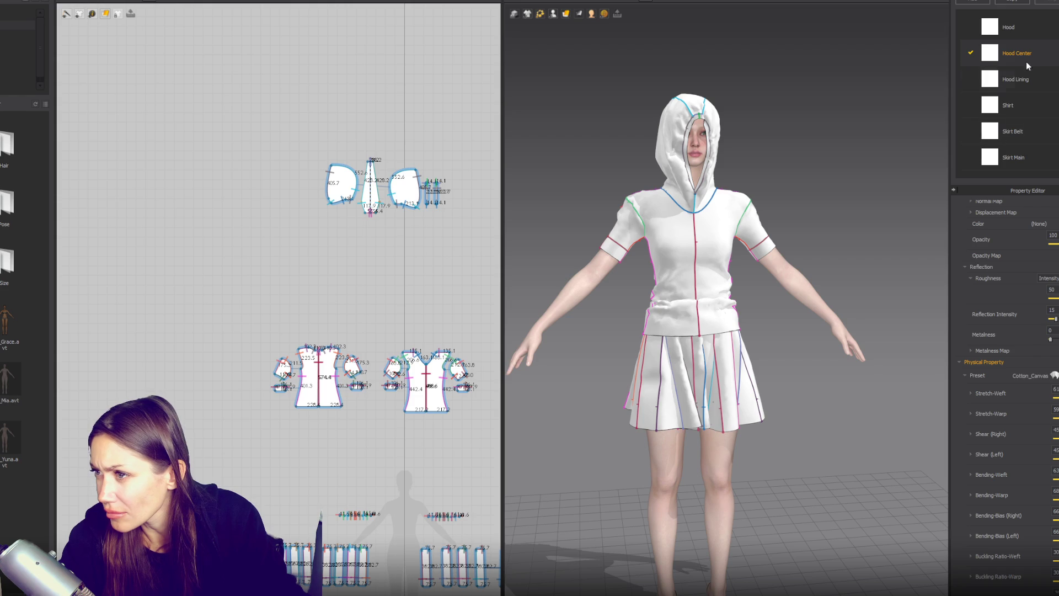
left_click(1054, 375)
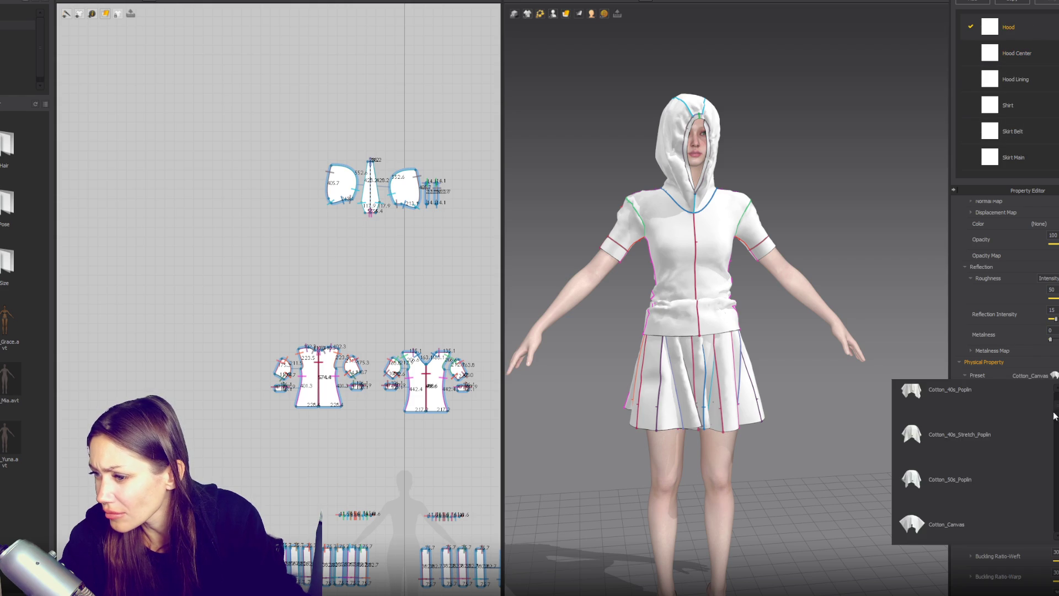
left_click(999, 484)
mouse_move(680, 171)
left_mouse_down()
mouse_move(757, 177)
mouse_move(734, 165)
mouse_move(643, 171)
left_mouse_up()
left_click(657, 162)
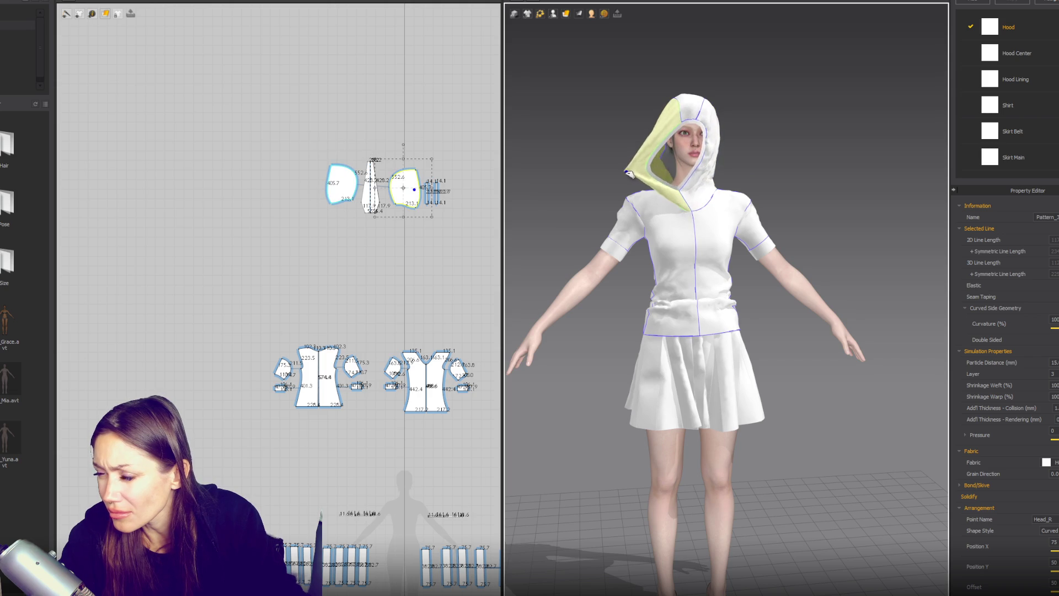
Pull the other side of the hood outward and let it relax.
left_click_drag(733, 148, 767, 162)
left_click(715, 169)
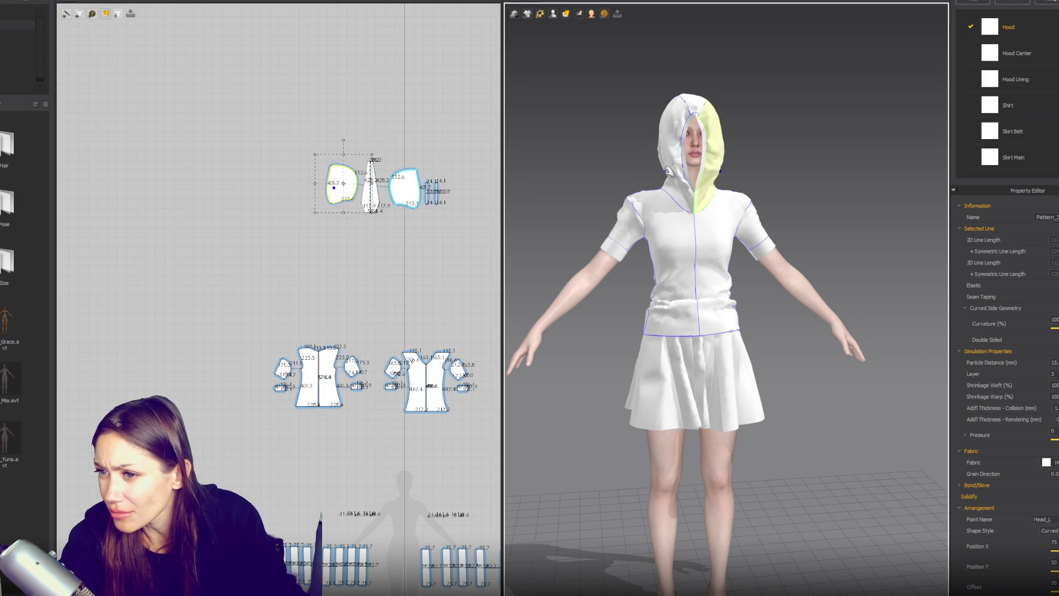
left_click(804, 175)
scroll(805, 176, "down", 1)
Widen the top of the Hood Center strip from 28.2 to 69.4.
mouse_move(805, 176)
right_mouse_down()
mouse_move(853, 160)
mouse_move(733, 161)
mouse_move(762, 173)
mouse_move(734, 123)
mouse_move(733, 154)
right_mouse_up()
scroll(411, 159, "up", 3)
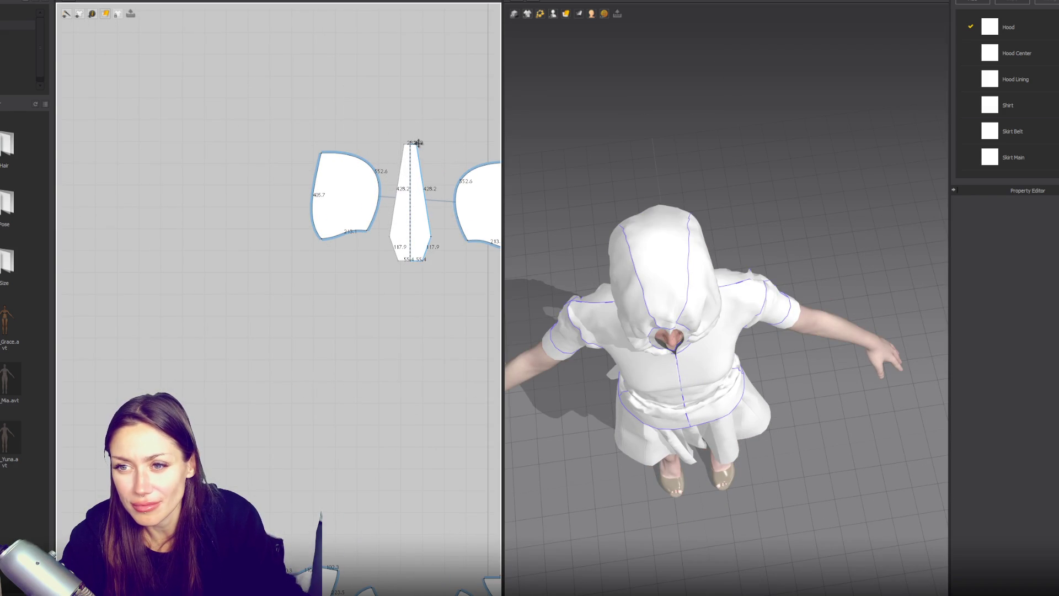
left_click_drag(420, 145, 426, 144)
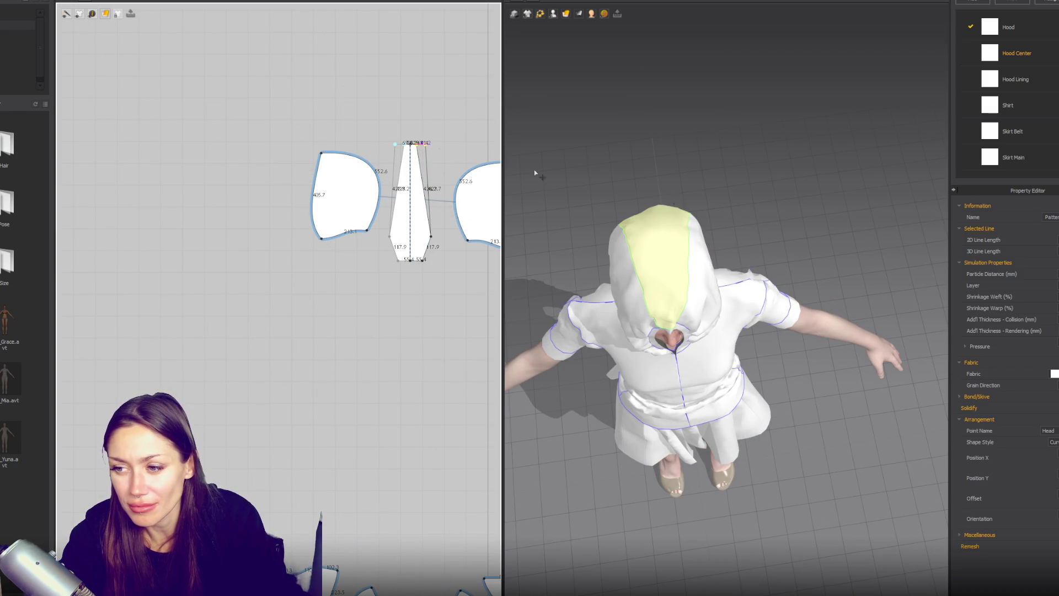
Pull the hood's side panel out to the right on the avatar.
mouse_move(800, 251)
right_mouse_down()
mouse_move(842, 219)
mouse_move(766, 201)
right_mouse_up()
left_click(723, 304)
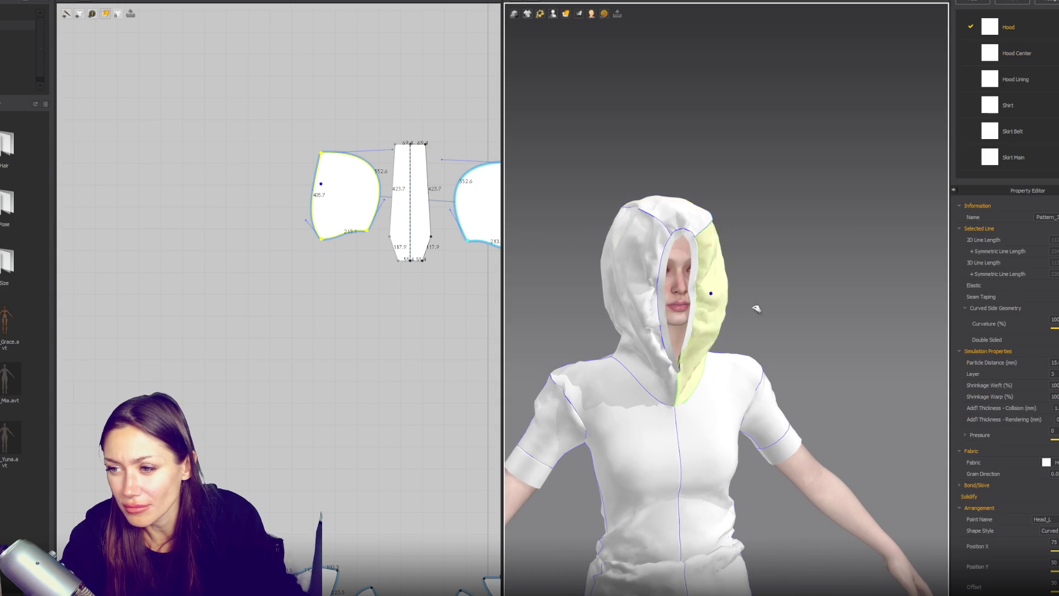
left_click(642, 314)
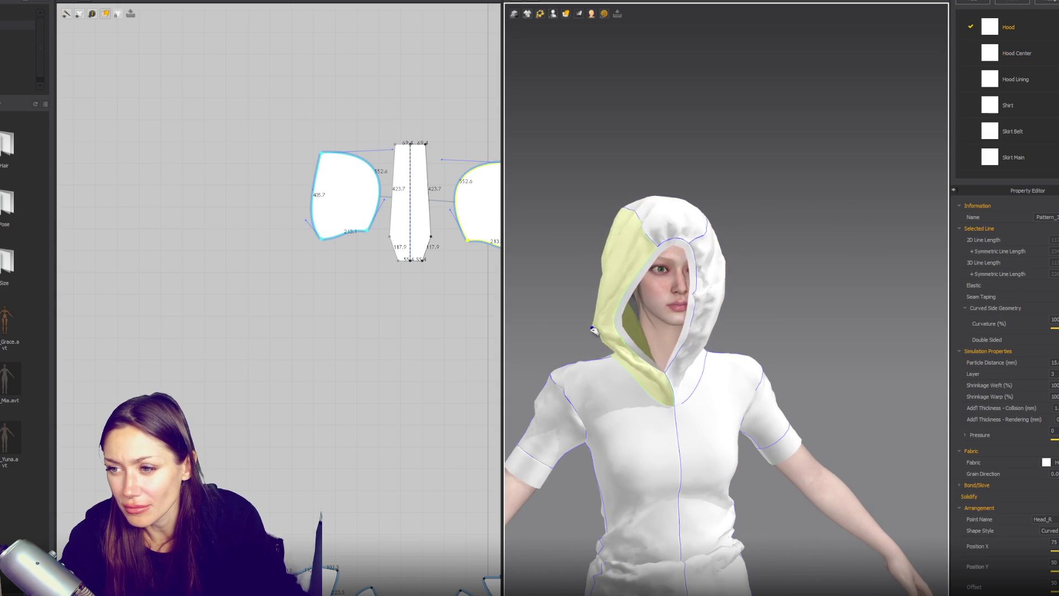
mouse_move(712, 289)
left_mouse_down()
mouse_move(742, 325)
mouse_move(763, 313)
left_mouse_up()
mouse_move(756, 311)
right_mouse_down()
mouse_move(784, 287)
mouse_move(660, 253)
mouse_move(793, 294)
mouse_move(695, 267)
right_mouse_up()
right_click_drag(772, 337, 652, 341)
left_click(652, 340)
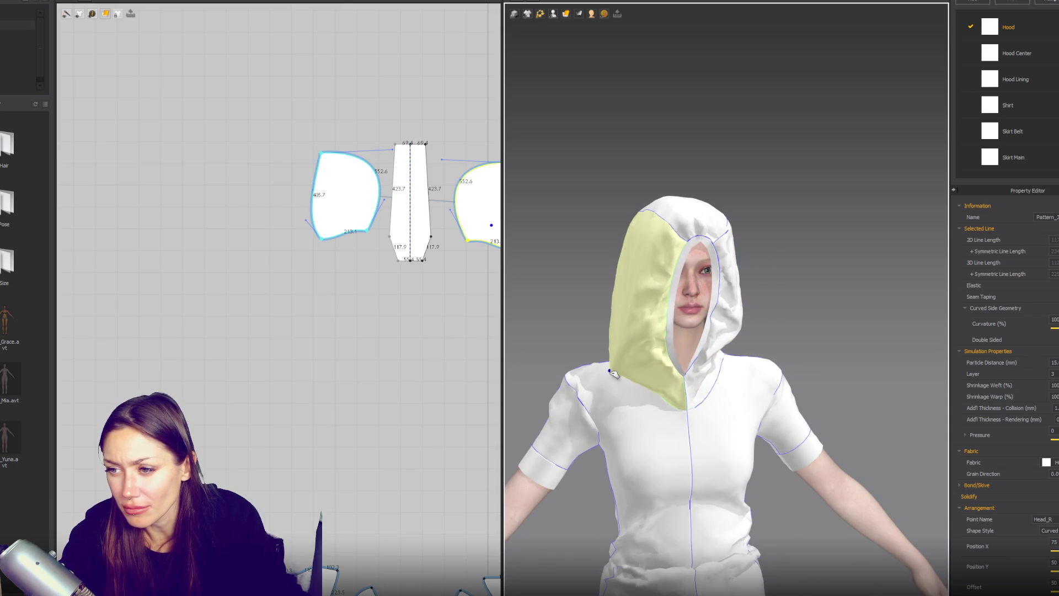
From the front view, tug the hood cloth toward the lower right and release it.
scroll(754, 229, "down", 3)
right_click_drag(759, 208, 552, 216)
left_click(717, 228)
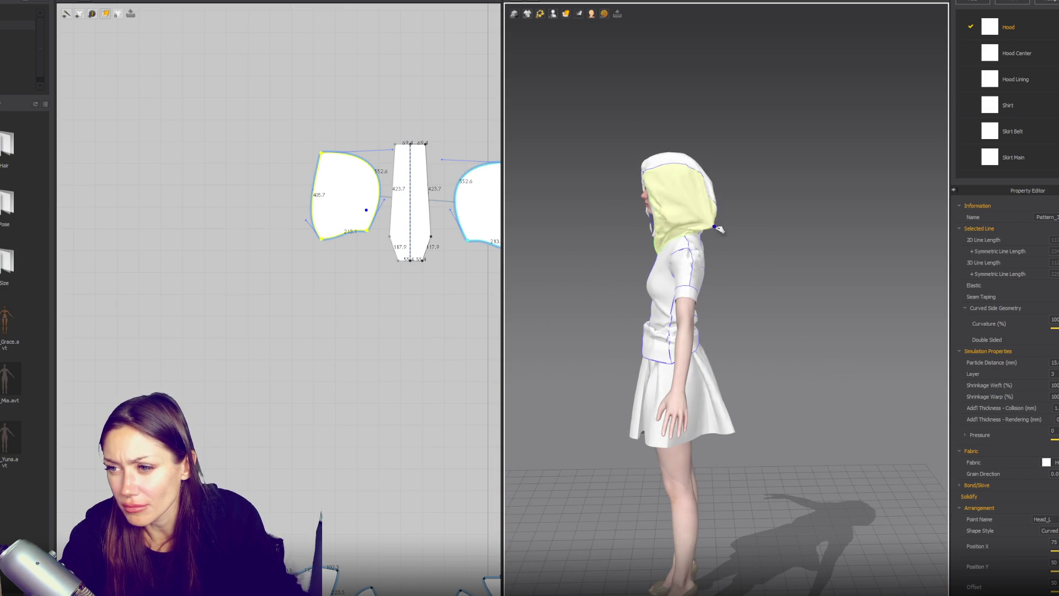
left_click(718, 252)
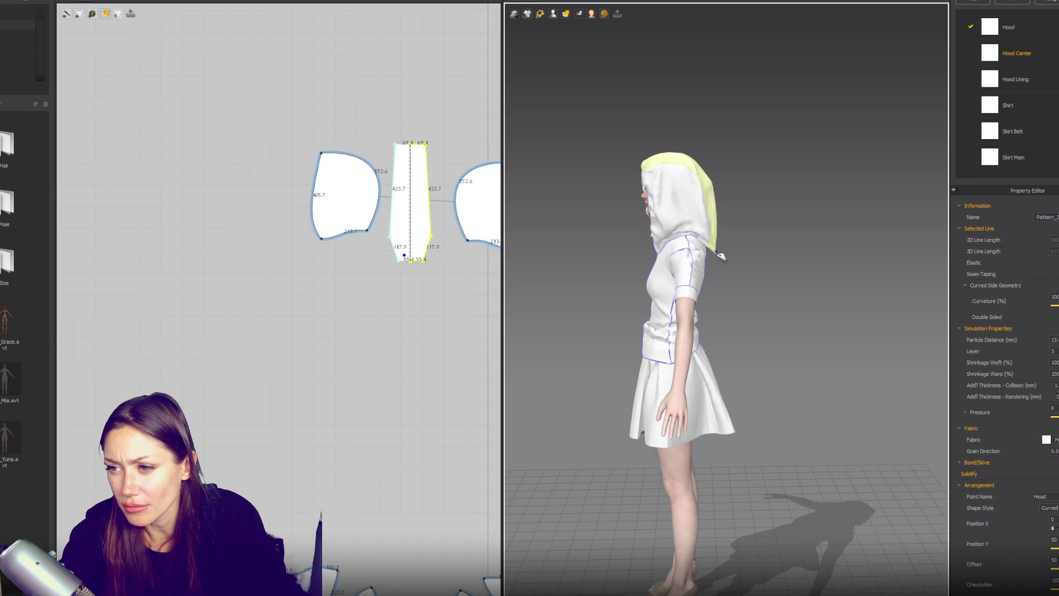
key("2")
left_click(675, 214)
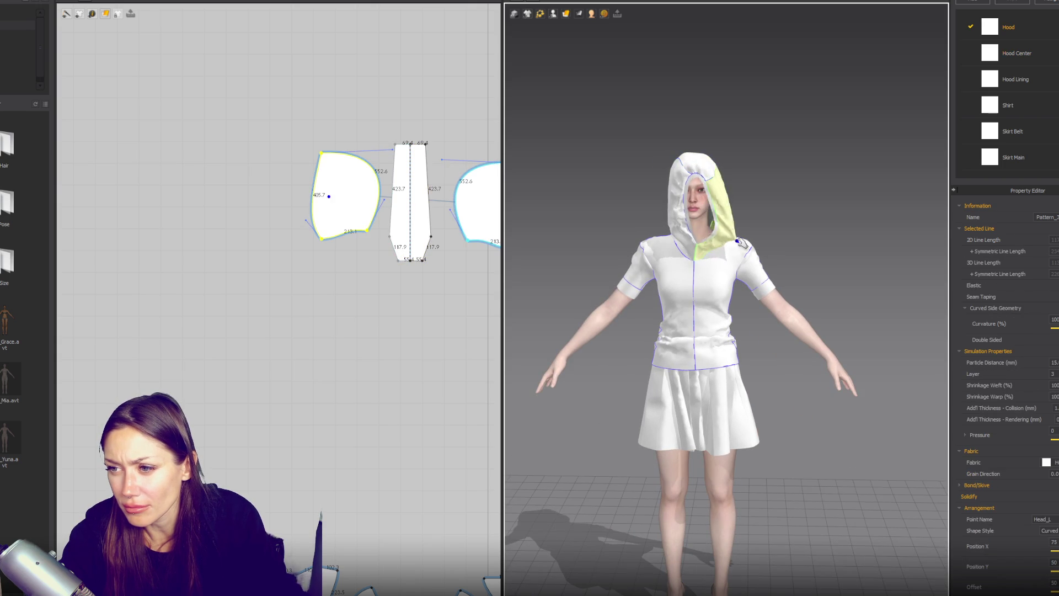
mouse_move(676, 214)
left_mouse_down()
mouse_move(692, 234)
mouse_move(683, 245)
left_mouse_up()
left_click(788, 290)
scroll(750, 314, "up", 4)
Select both cuffs' bottom edges and lengthen the cuffs so their sides measure 106.0.
left_click(731, 219)
scroll(731, 219, "down", 5)
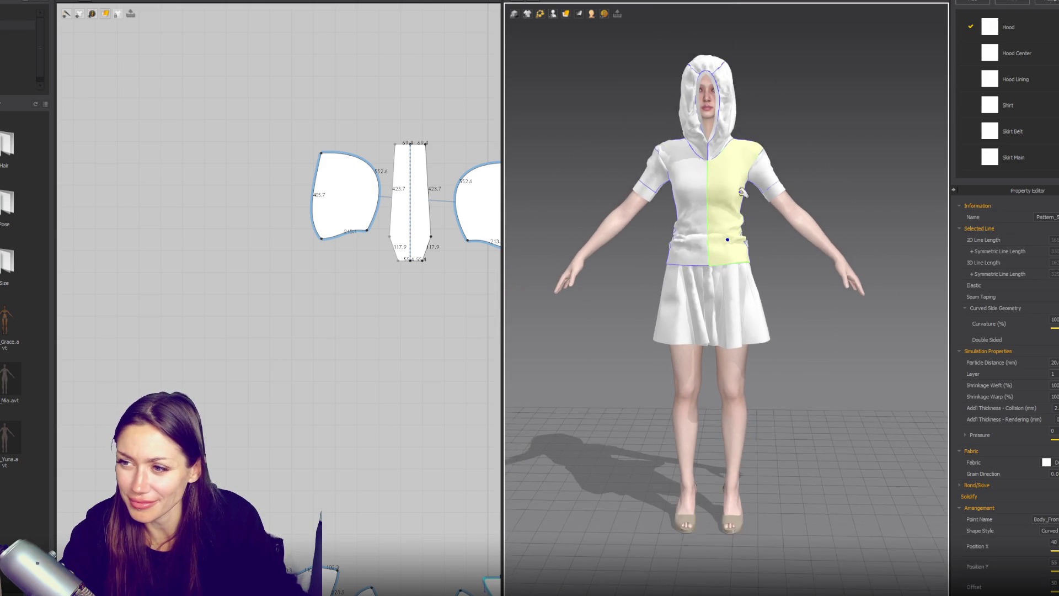
scroll(298, 386, "down", 2)
scroll(298, 386, "up", 4)
left_click(296, 386)
left_click(425, 384)
left_click_drag(282, 389, 283, 410)
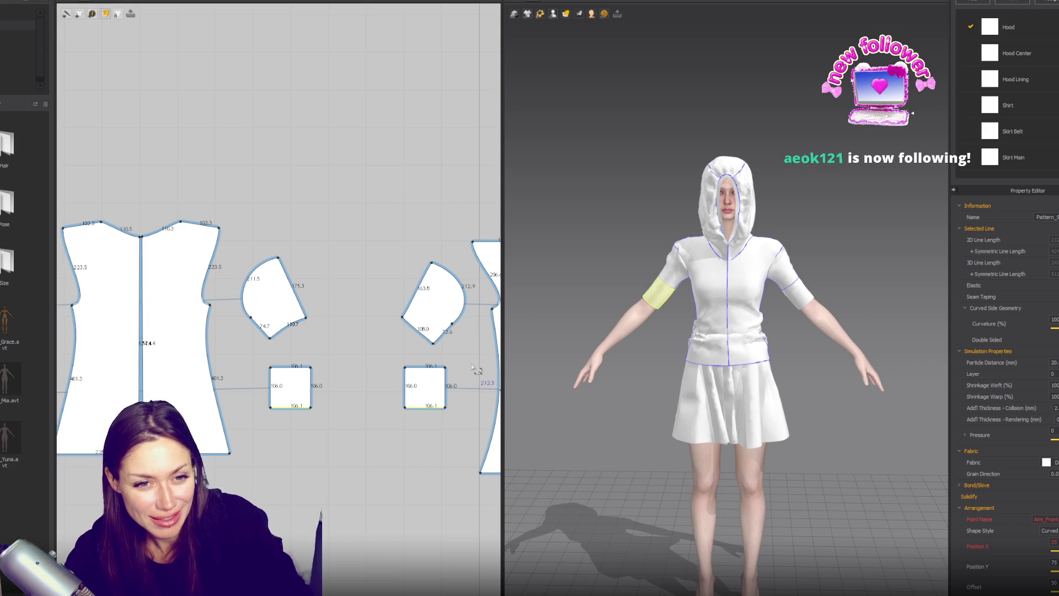
Leave both cuff pieces as 106.0 squares and clear the selection.
scroll(475, 369, "up", 1)
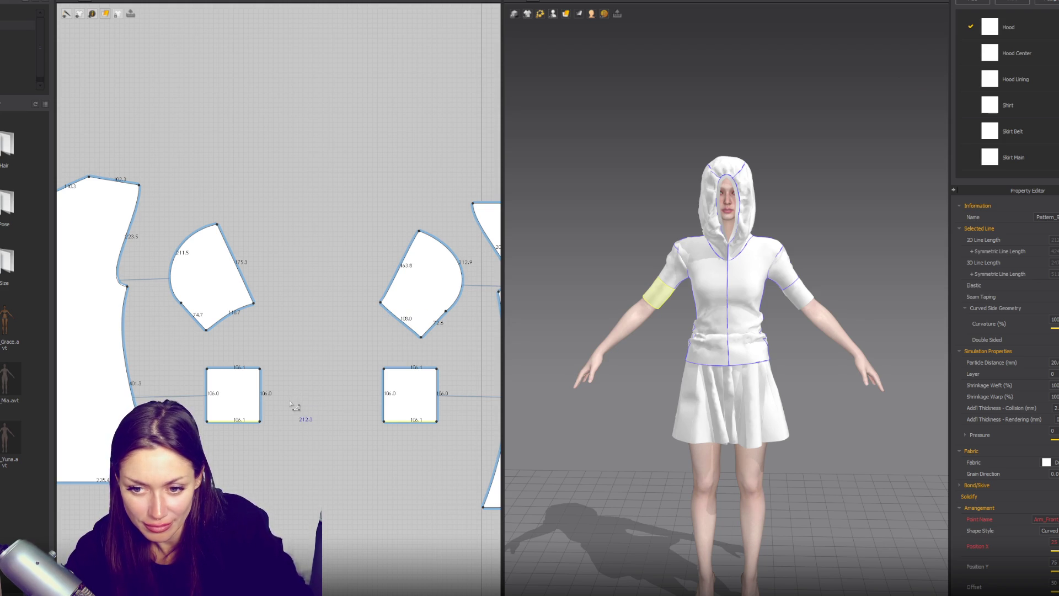
key("Escape")
Select both square cuff pieces and paste duplicates below the originals.
left_click(238, 403)
mouse_move(568, 384)
right_mouse_down()
mouse_move(816, 367)
mouse_move(635, 353)
right_mouse_up()
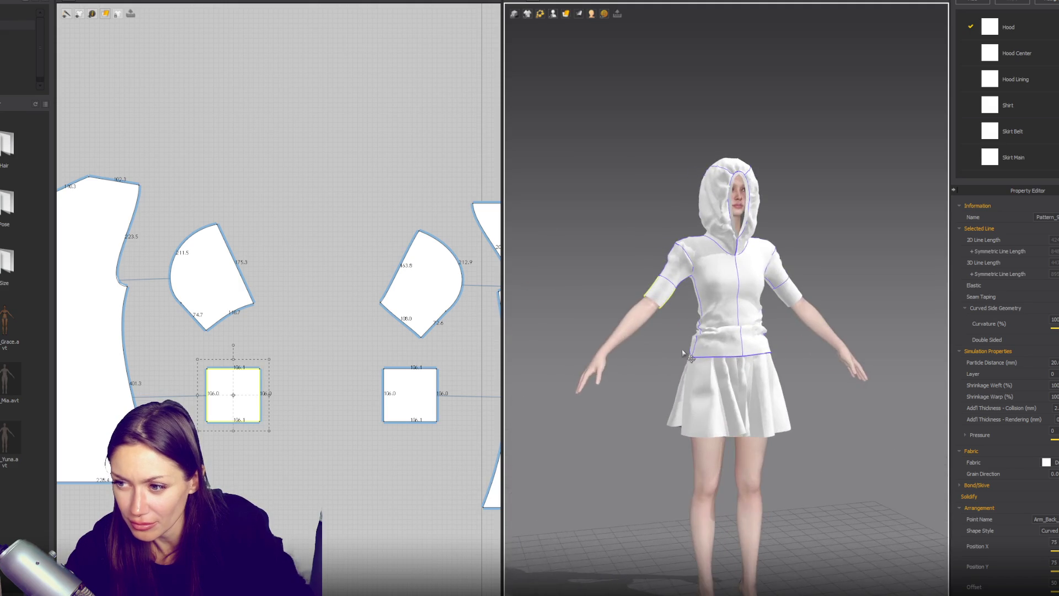
left_click(414, 397, "shift")
scroll(411, 402, "down", 5)
key("ctrl+c")
key("ctrl+v")
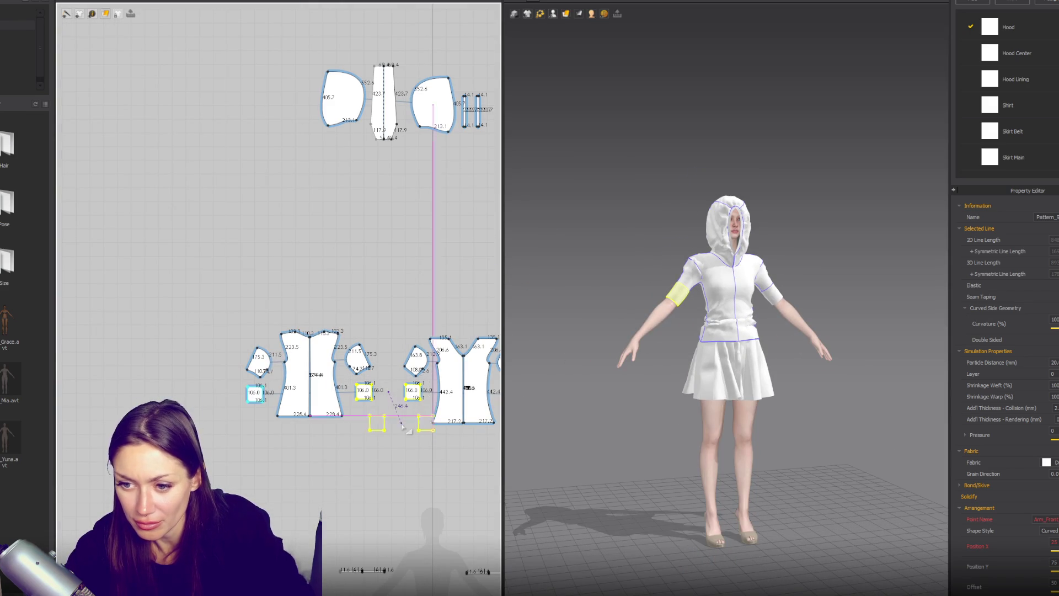
left_click(411, 420)
Position the duplicated squares beside the right sleeve and below the left sleeve.
right_click_drag(411, 419, 307, 356)
mouse_move(308, 356)
left_mouse_down()
mouse_move(426, 360)
mouse_move(415, 357)
left_mouse_up()
left_click_drag(270, 361, 155, 360)
scroll(545, 372, "up", 2)
Show arrangement points (Shift+F) and wrap one new cuff around the right forearm.
left_click(657, 353)
right_click_drag(657, 353, 607, 353)
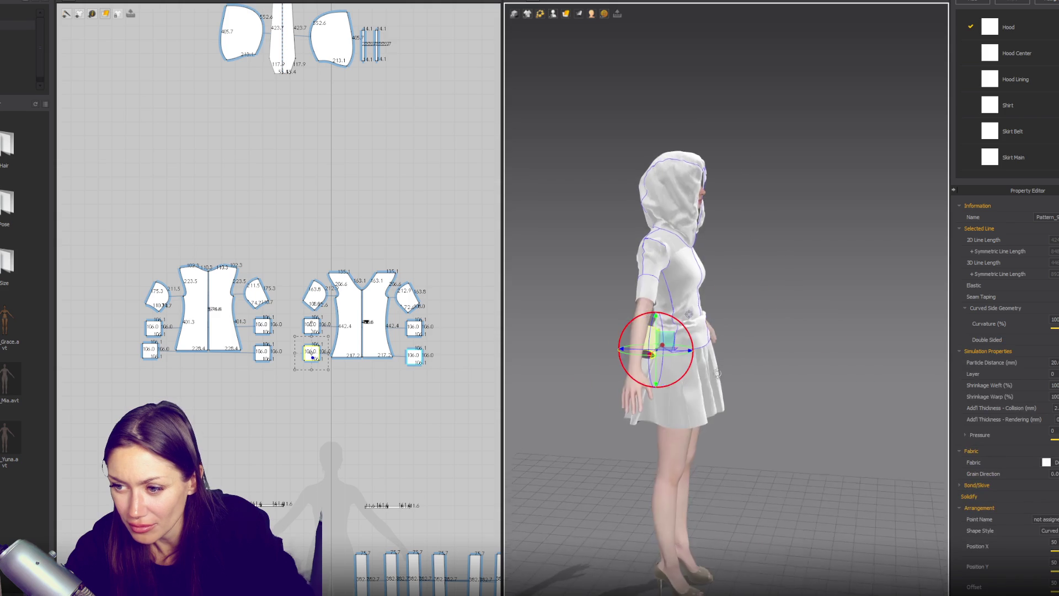
scroll(635, 342, "up", 2)
mouse_move(540, 17)
key("shift+f")
mouse_move(635, 331)
right_mouse_down()
mouse_move(579, 331)
mouse_move(634, 347)
mouse_move(756, 351)
mouse_move(668, 342)
mouse_move(712, 369)
mouse_move(730, 315)
right_mouse_up()
left_click(531, 346)
Wrap the second new cuff around the other forearm.
left_click(712, 356)
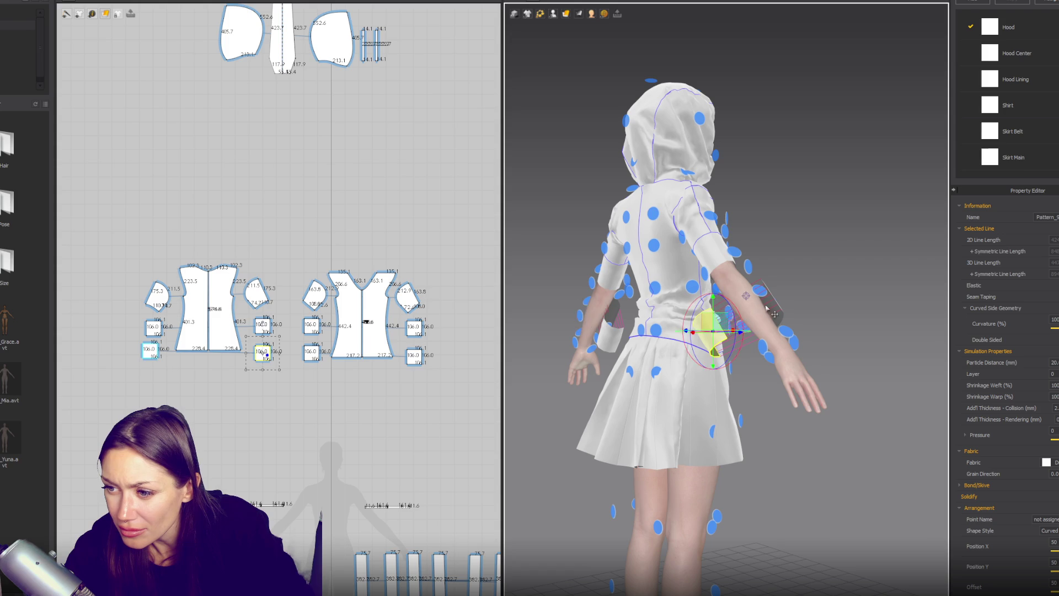
left_click(730, 314)
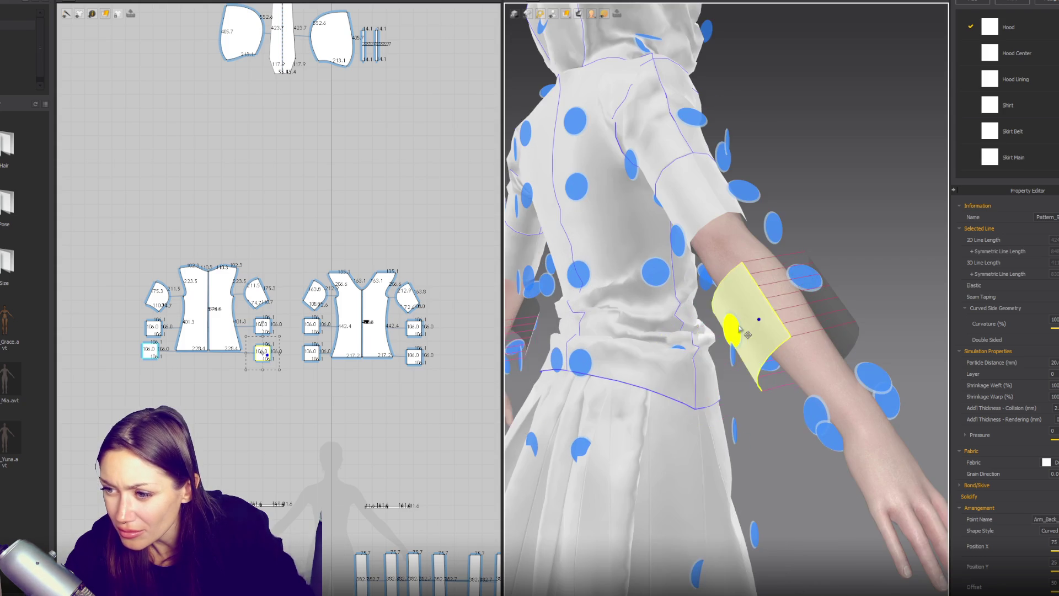
scroll(393, 341, "up", 5)
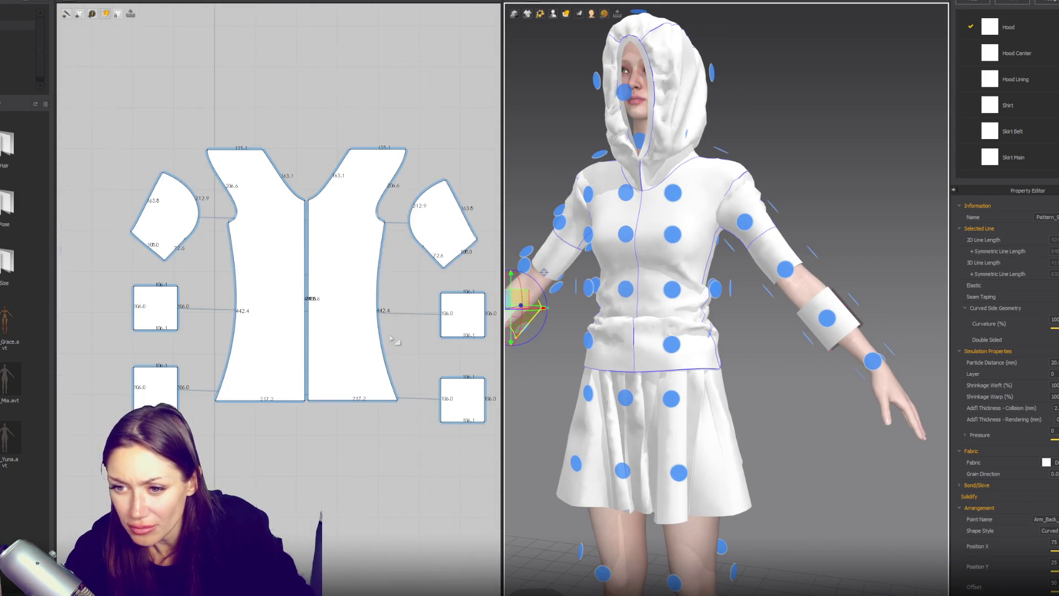
Sew the new squares' edges to the original cuffs and to each other with Segment Sewing.
key("n")
left_click(450, 336)
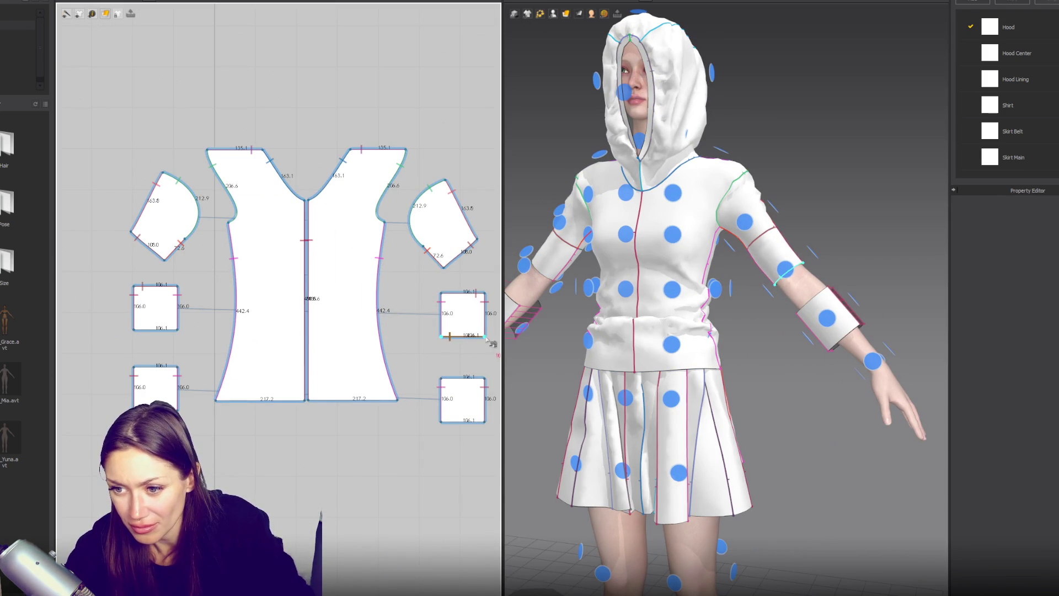
left_click(453, 380)
scroll(386, 359, "down", 3)
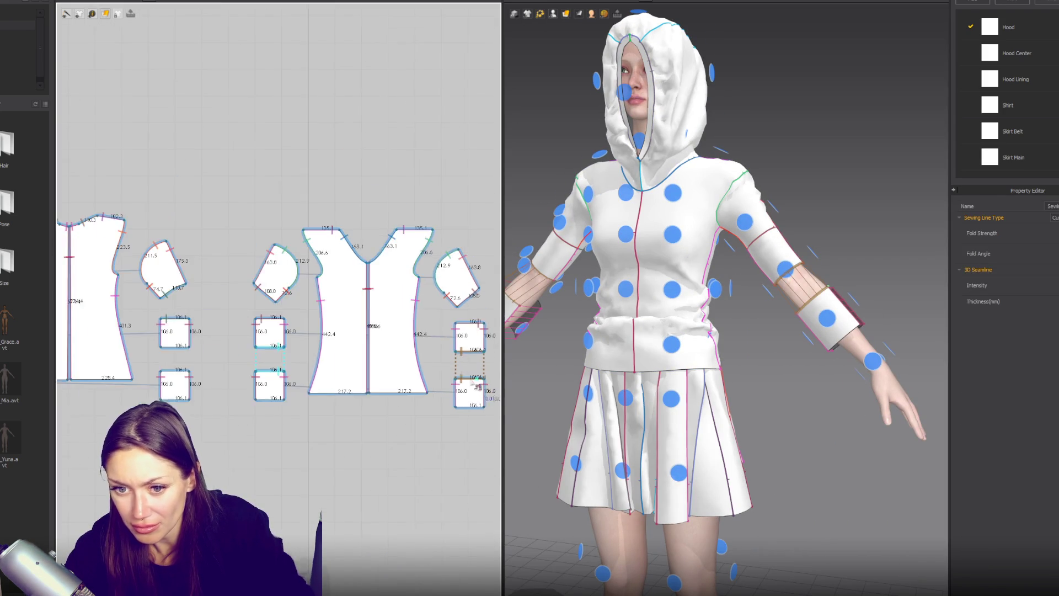
scroll(285, 331, "up", 3)
left_click(295, 337)
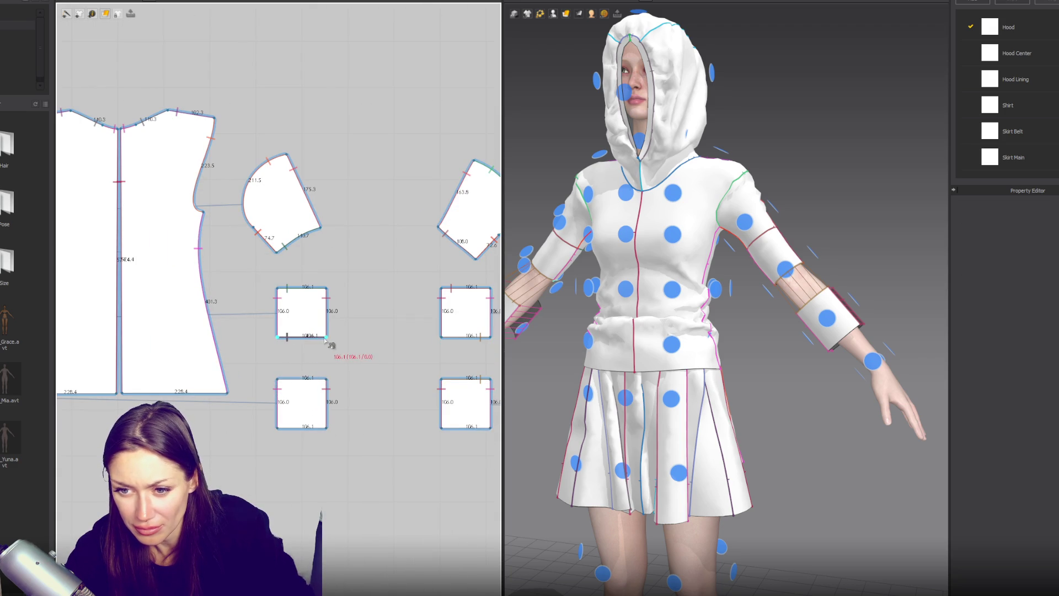
left_click(326, 380)
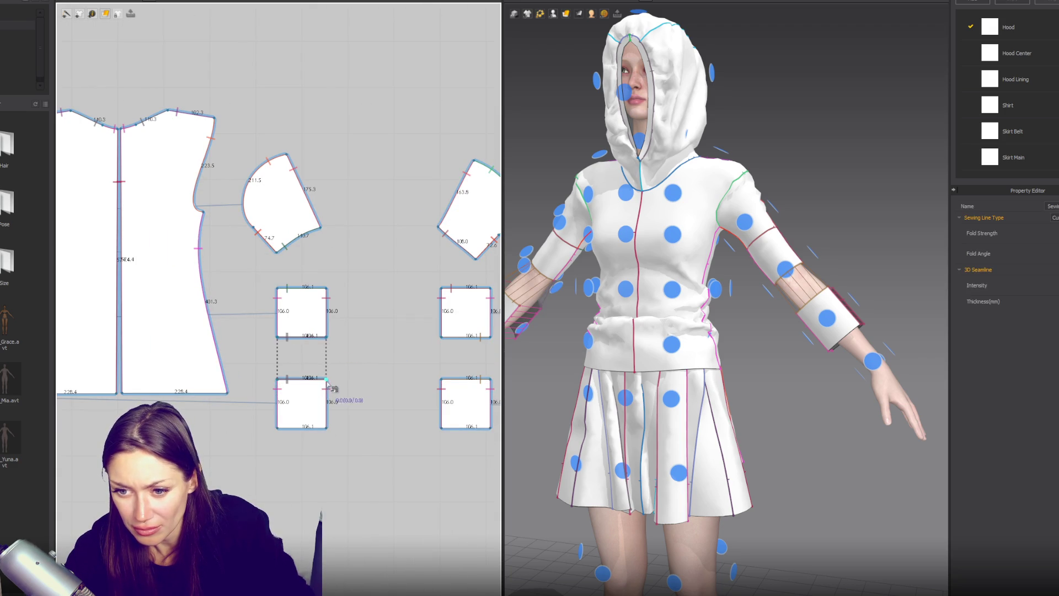
left_click(327, 429)
left_click(441, 379)
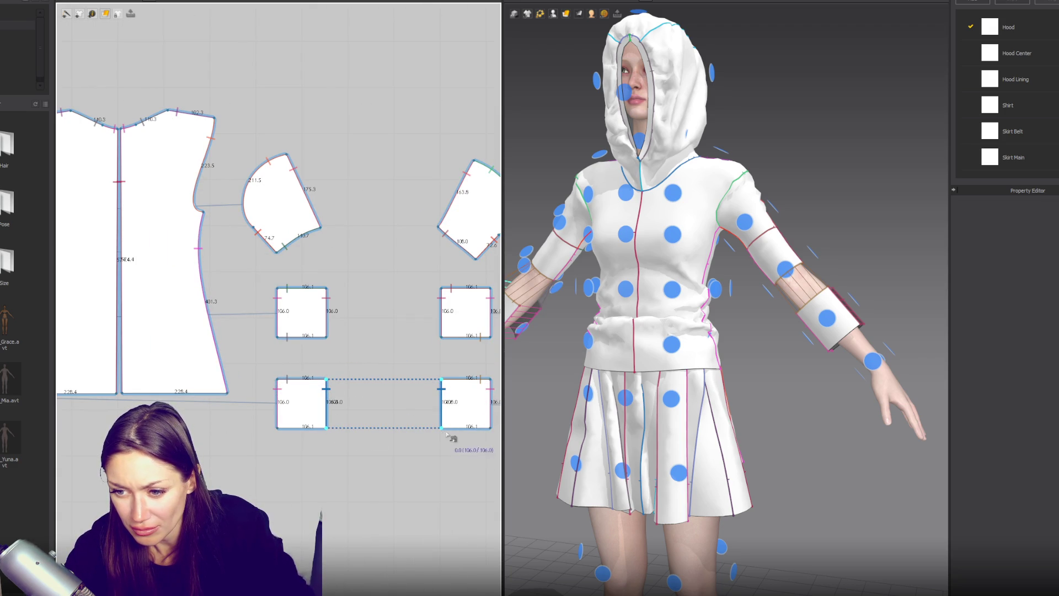
left_click(441, 428)
Dismiss the seam warnings, let the lengthened sleeves settle, and check them from front and side.
left_click(510, 304)
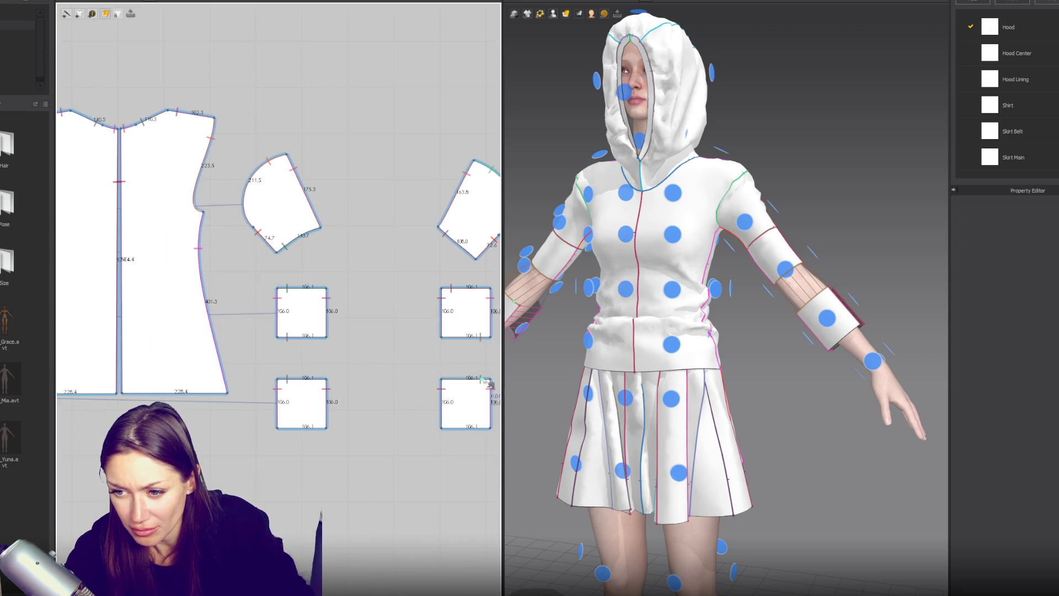
left_click(724, 321)
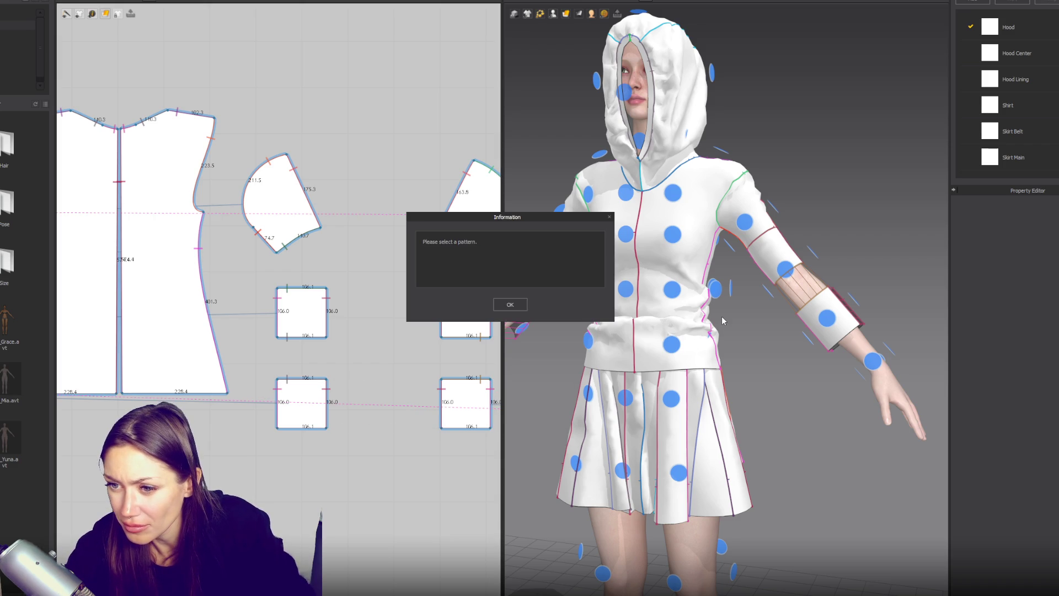
left_click(494, 306)
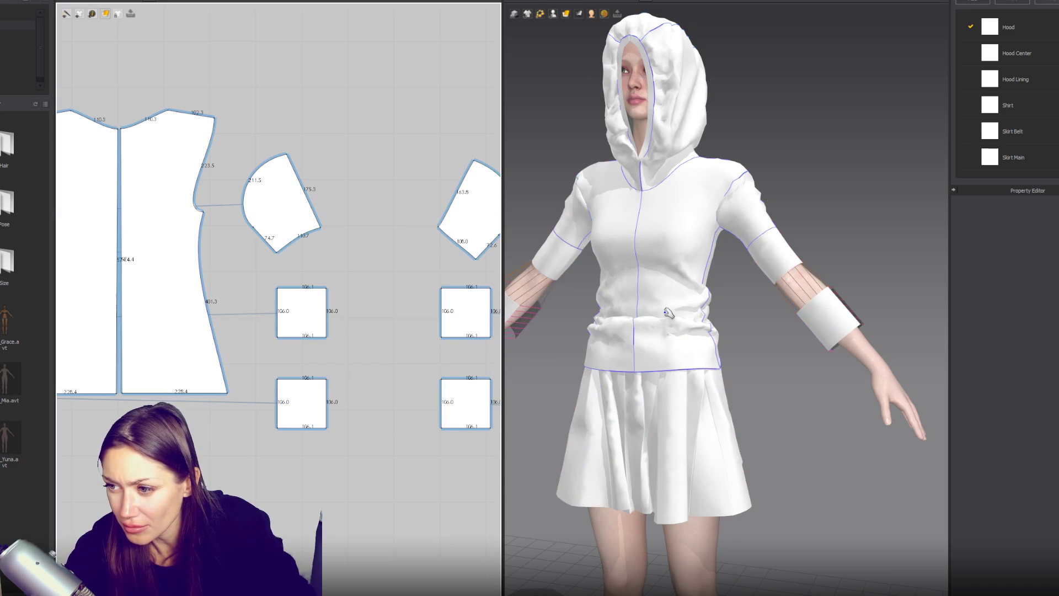
key("2")
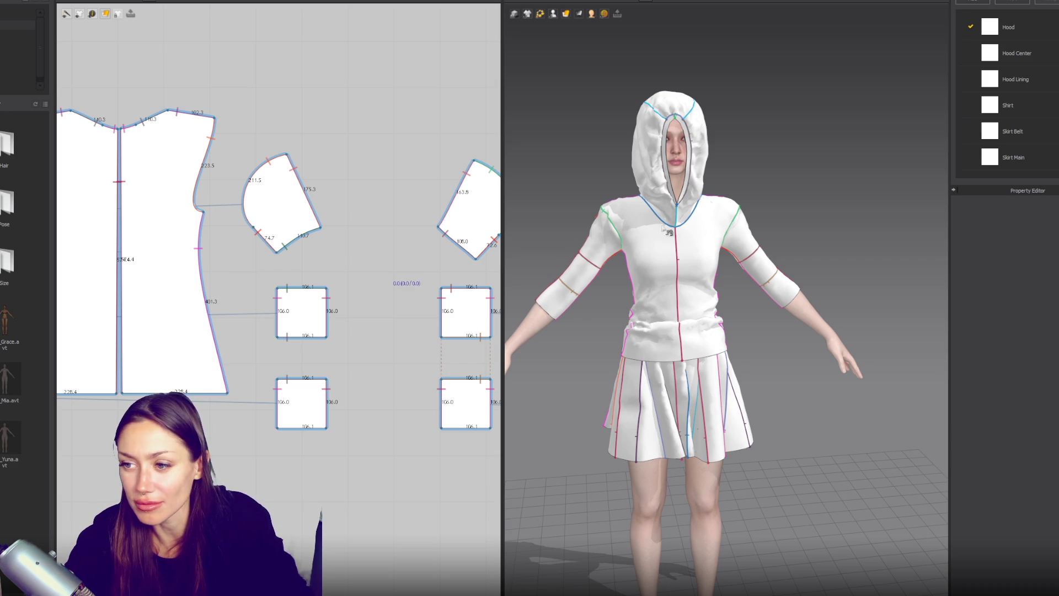
mouse_move(797, 213)
right_mouse_down()
mouse_move(815, 203)
mouse_move(690, 237)
right_mouse_up()
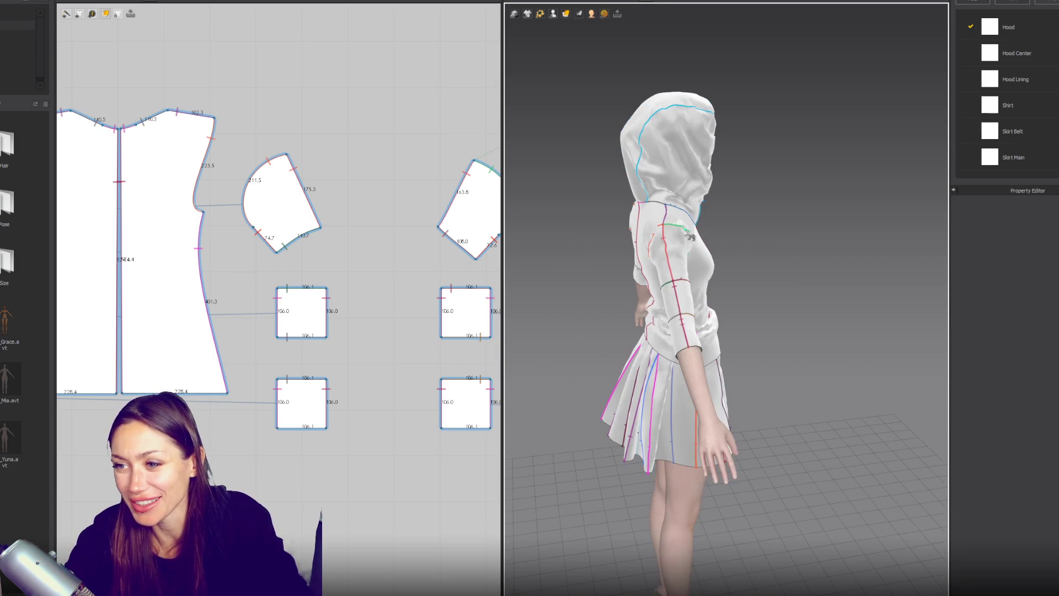
left_click(685, 236)
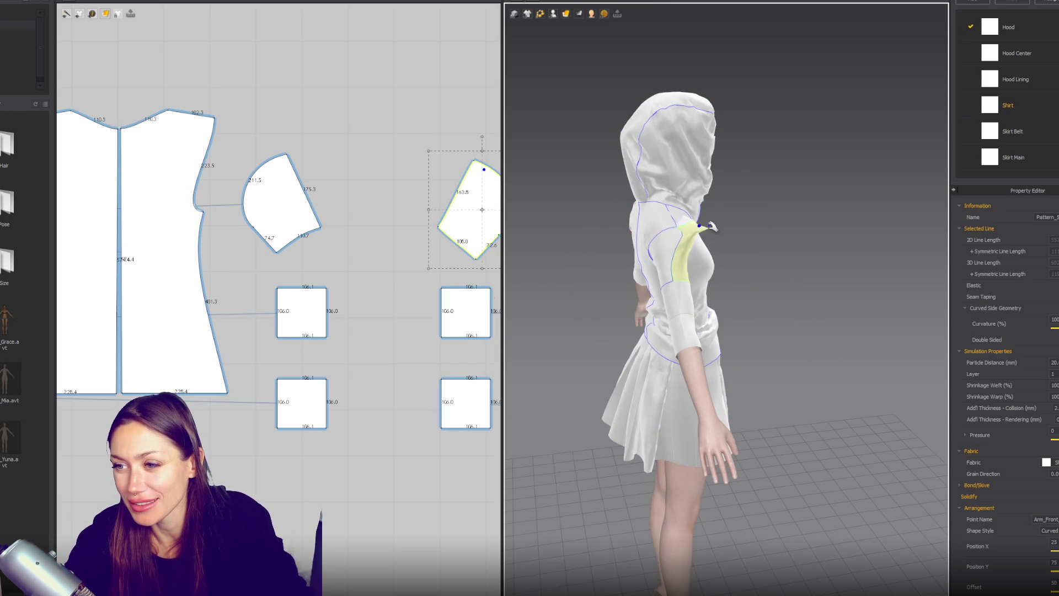
mouse_move(688, 237)
right_mouse_down()
mouse_move(835, 239)
mouse_move(693, 242)
right_mouse_up()
left_click(720, 202)
scroll(706, 205, "up", 5)
right_click_drag(720, 202, 685, 237)
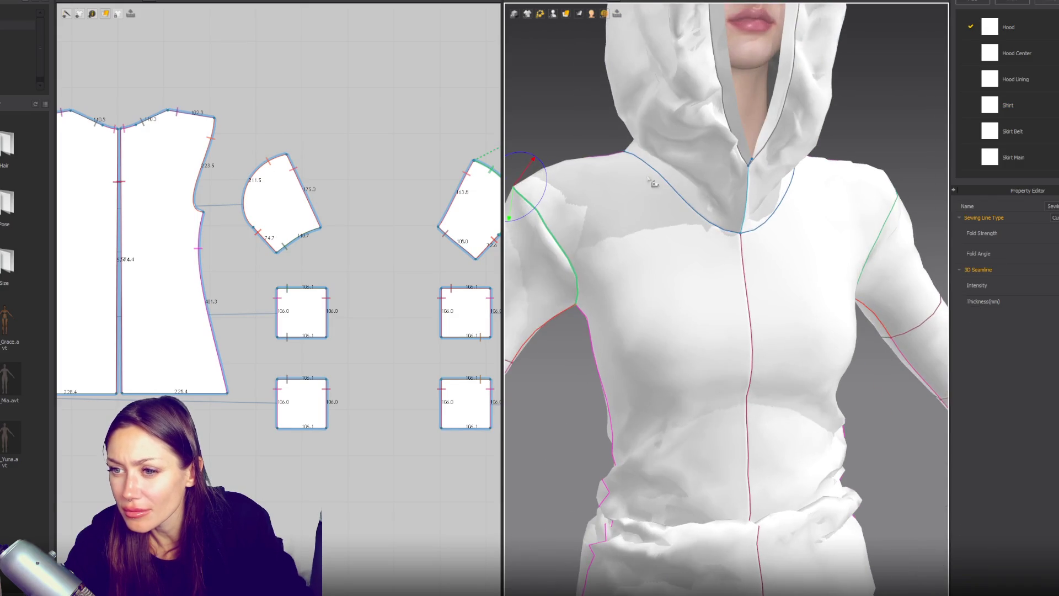
scroll(685, 237, "up", 3)
left_click(683, 237)
key("space")
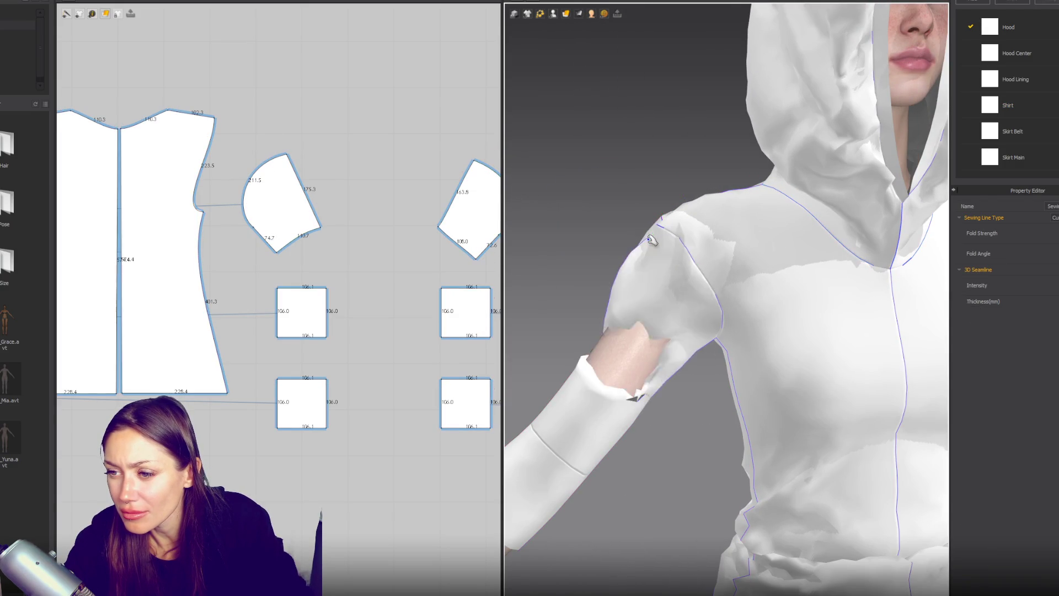
mouse_move(655, 236)
right_mouse_down()
mouse_move(727, 249)
mouse_move(828, 242)
right_mouse_up()
left_click(815, 237)
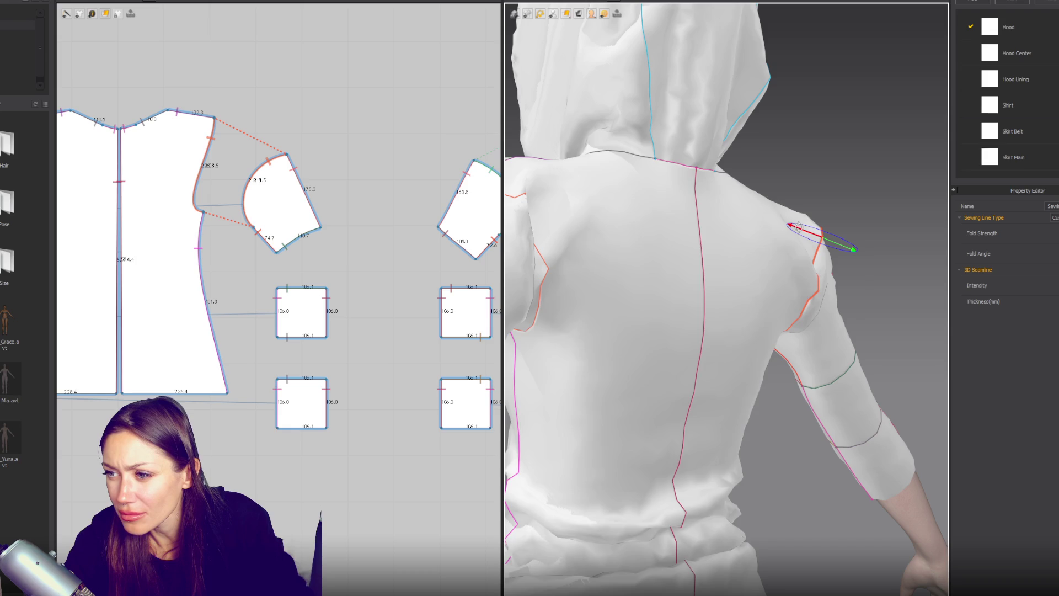
left_click(794, 226)
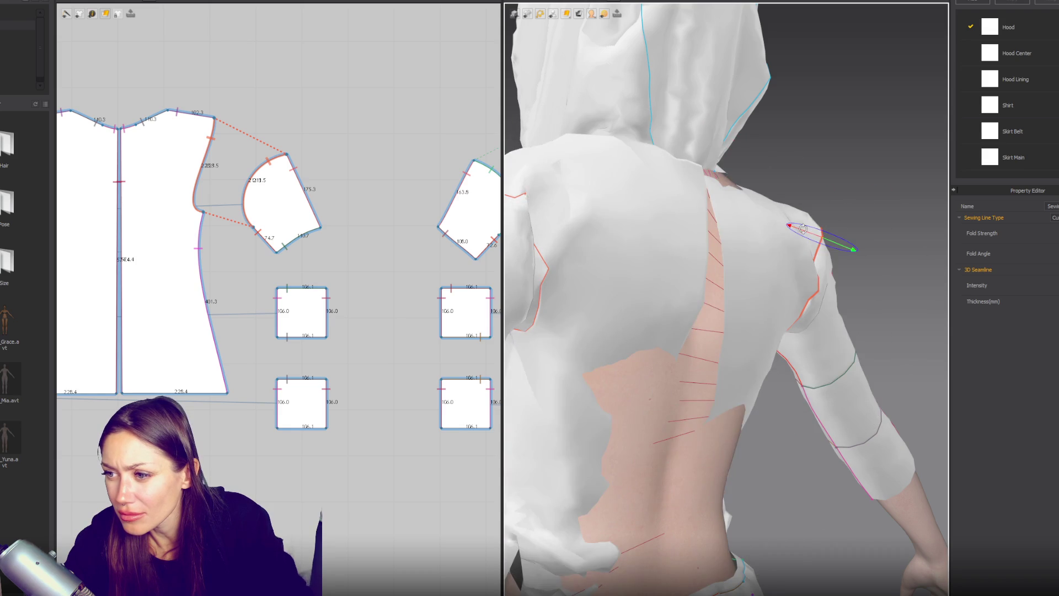
scroll(596, 277, "down", 5)
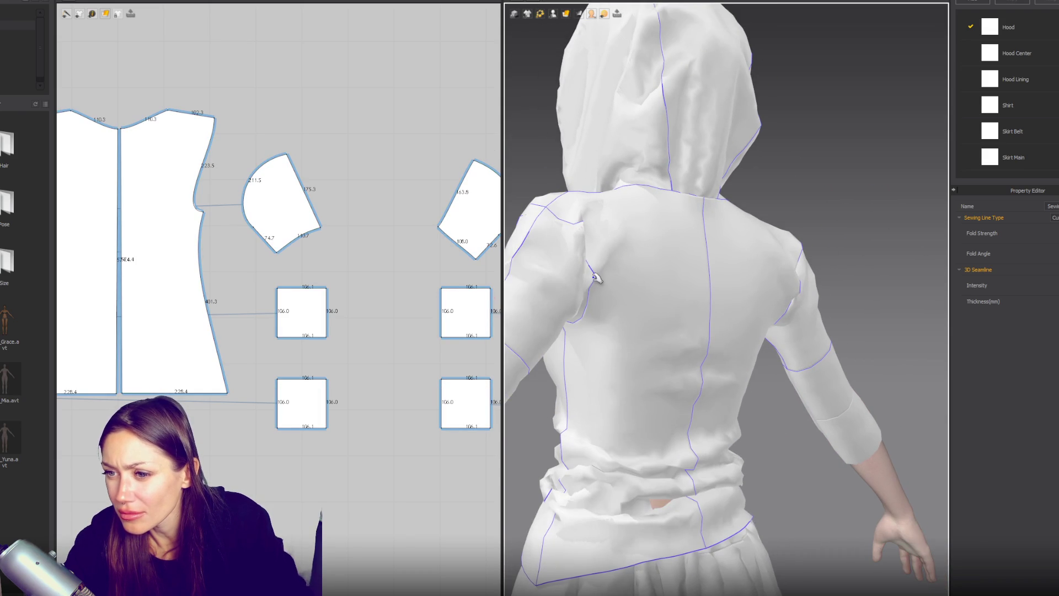
left_click(596, 278)
mouse_move(591, 272)
right_mouse_down()
mouse_move(728, 255)
mouse_move(880, 272)
mouse_move(728, 237)
right_mouse_up()
left_click(671, 260)
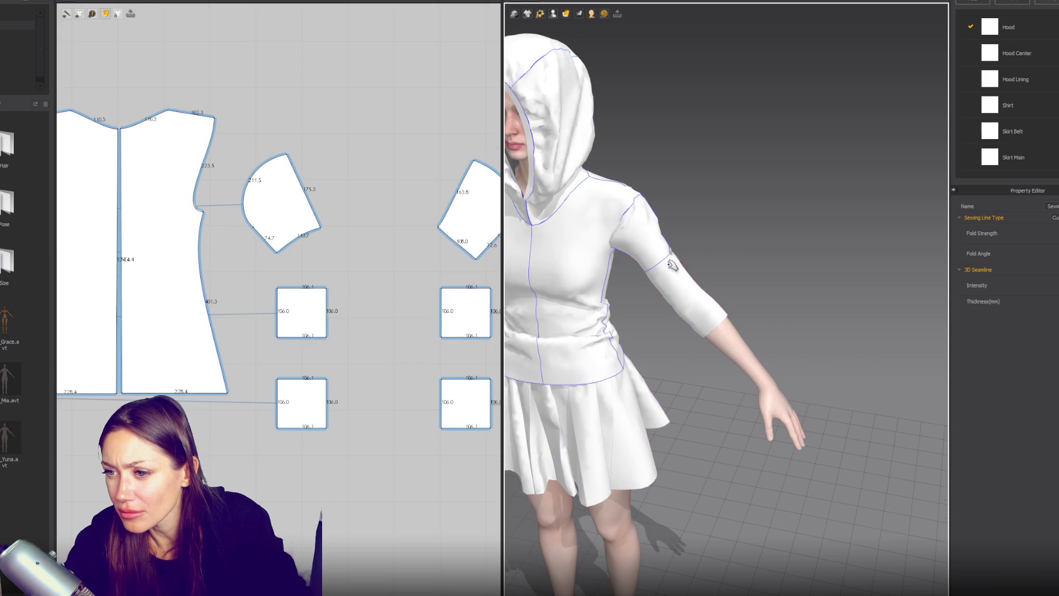
left_click(675, 265)
mouse_move(713, 287)
right_mouse_down()
mouse_move(807, 236)
mouse_move(773, 182)
mouse_move(771, 132)
right_mouse_up()
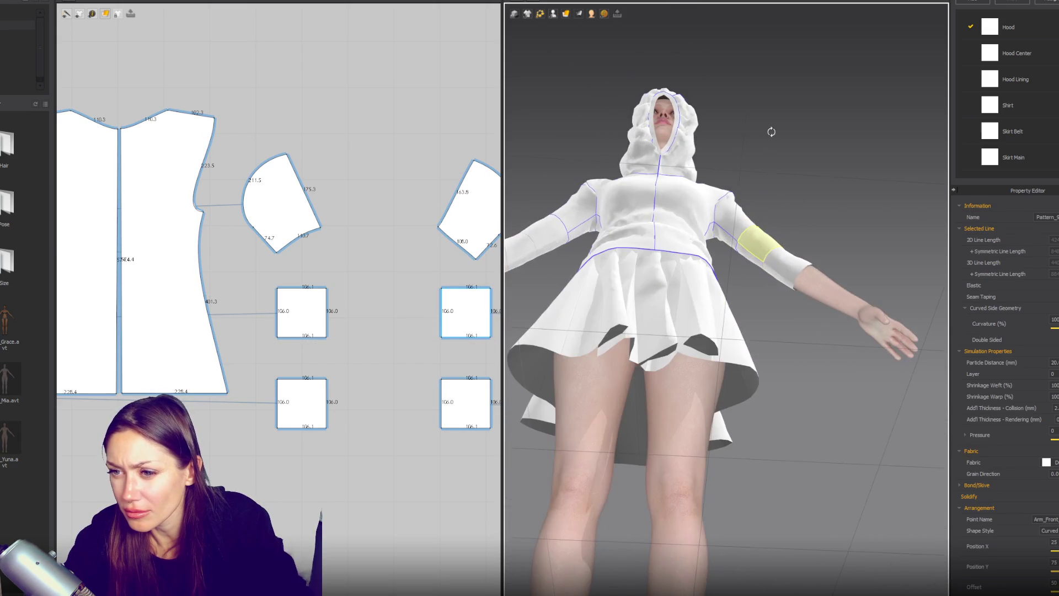
key("2")
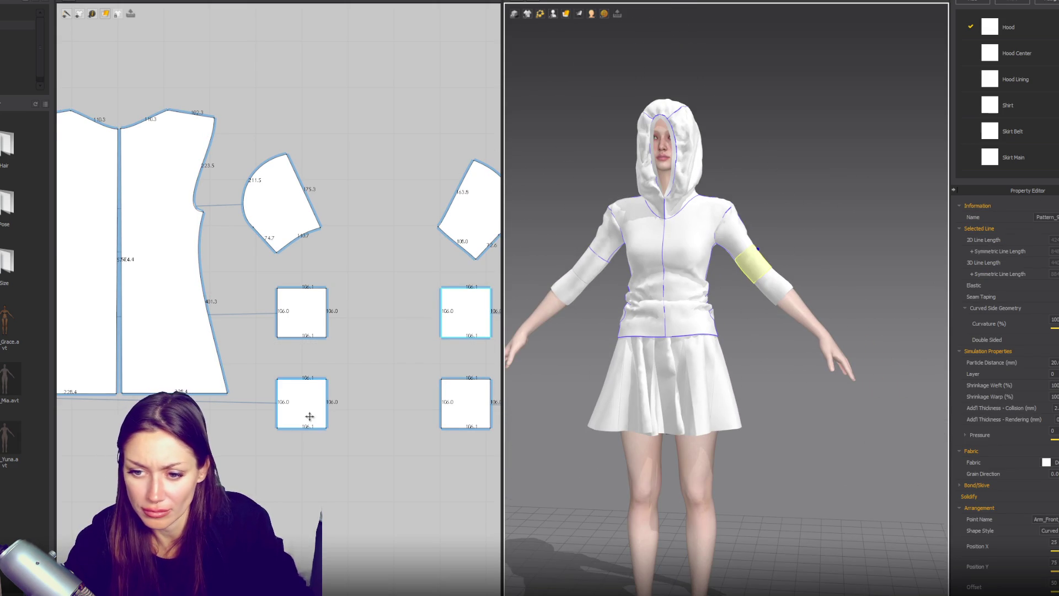
Try stretching both bottom cuff pieces downward, then undo that stretch.
left_click(310, 416)
left_click(464, 411, "shift")
scroll(381, 414, "down", 3)
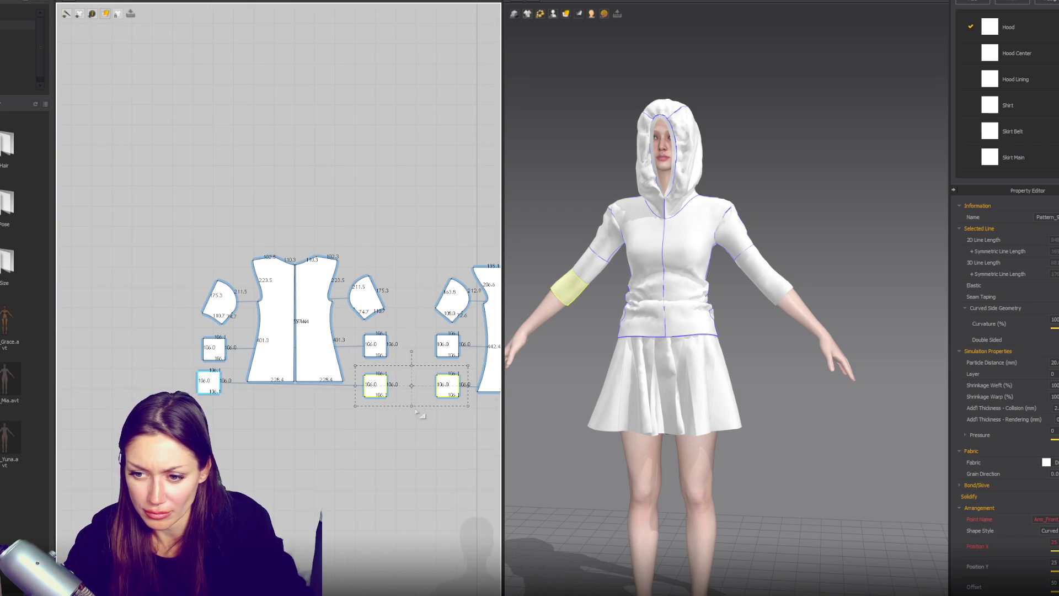
left_click_drag(411, 410, 413, 457)
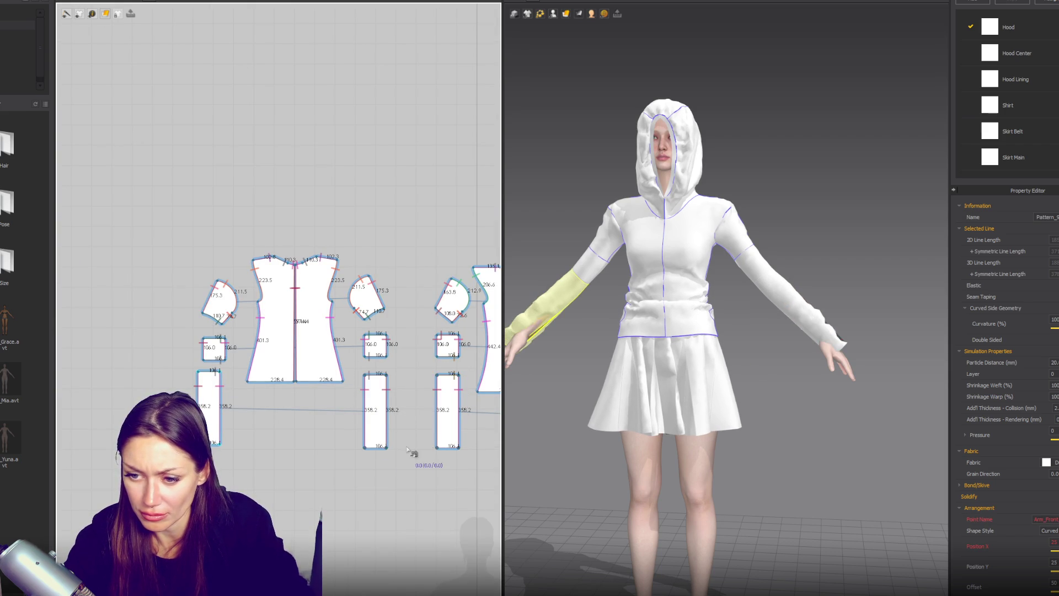
key("ctrl+z")
Reselect both cuff pieces and drag them longer toward the wrists.
left_click(397, 404)
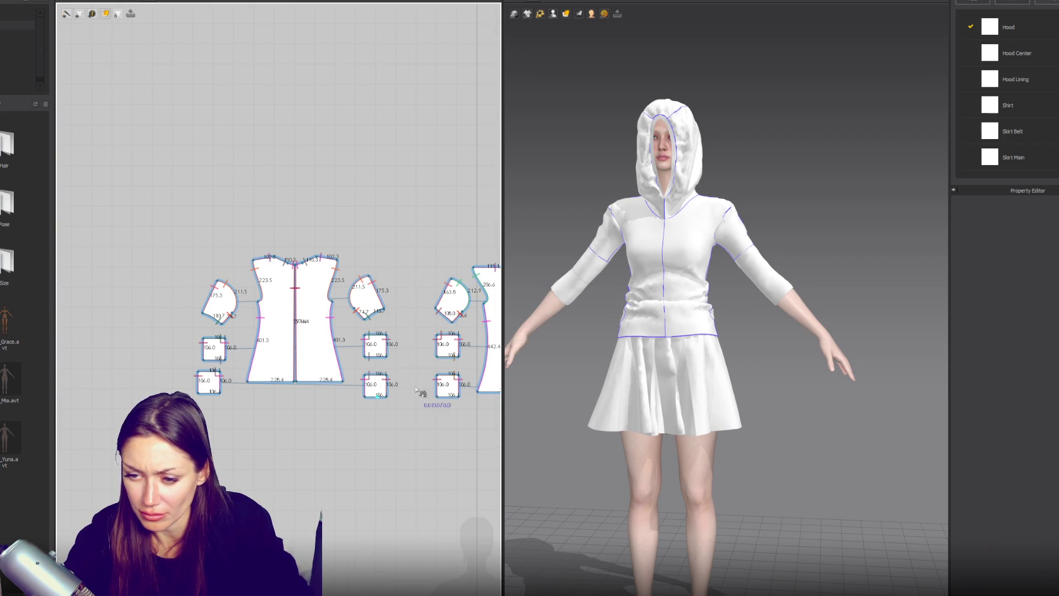
left_click(375, 384)
left_click(447, 386, "shift")
left_click_drag(411, 406, 412, 448)
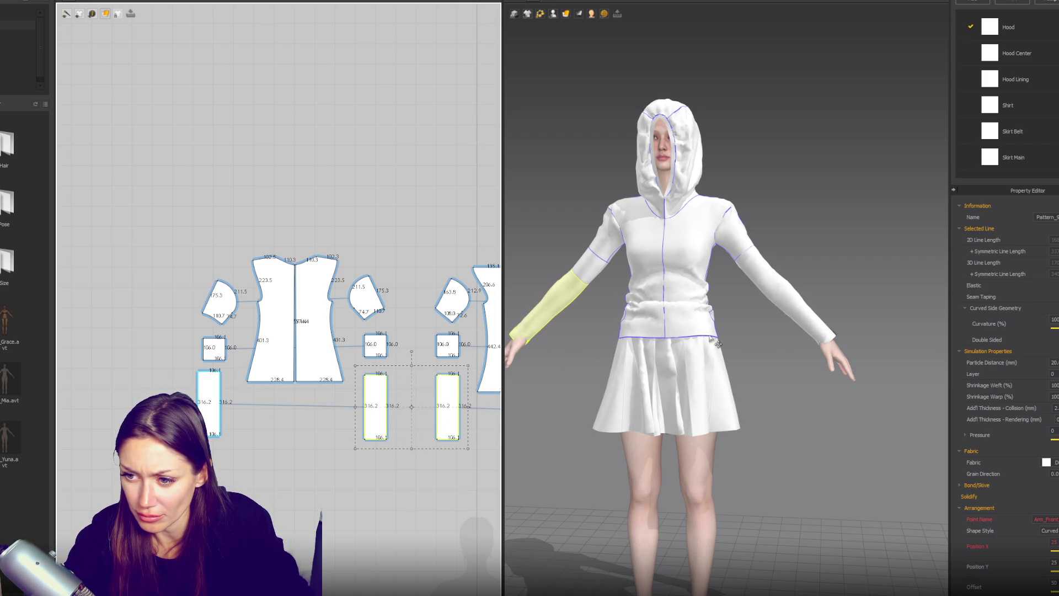
Orbit the avatar and select the cuff on each sleeve in the 3D view.
right_click_drag(513, 376, 602, 396)
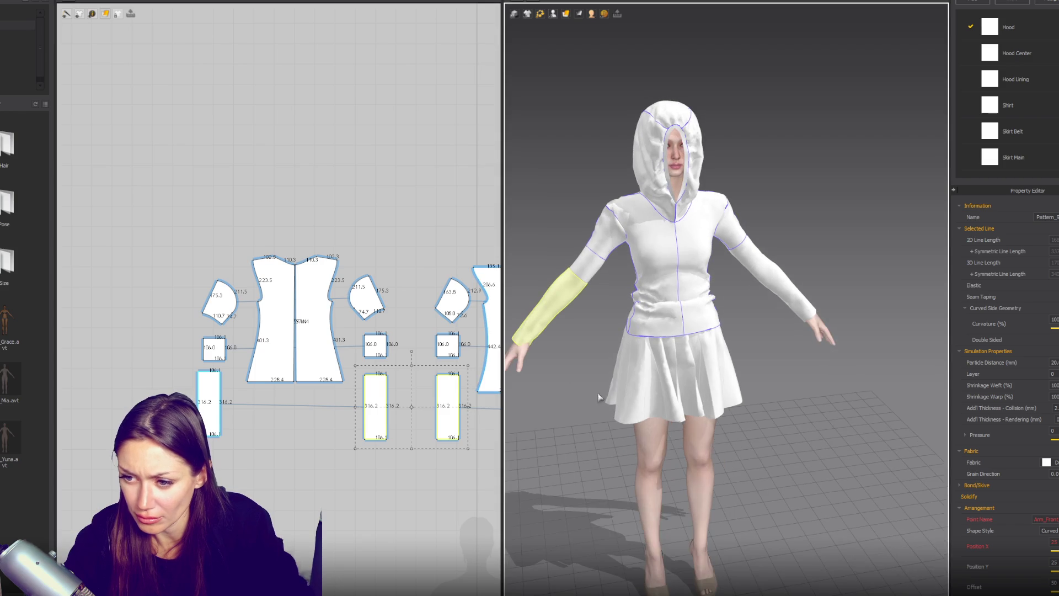
left_click(534, 343)
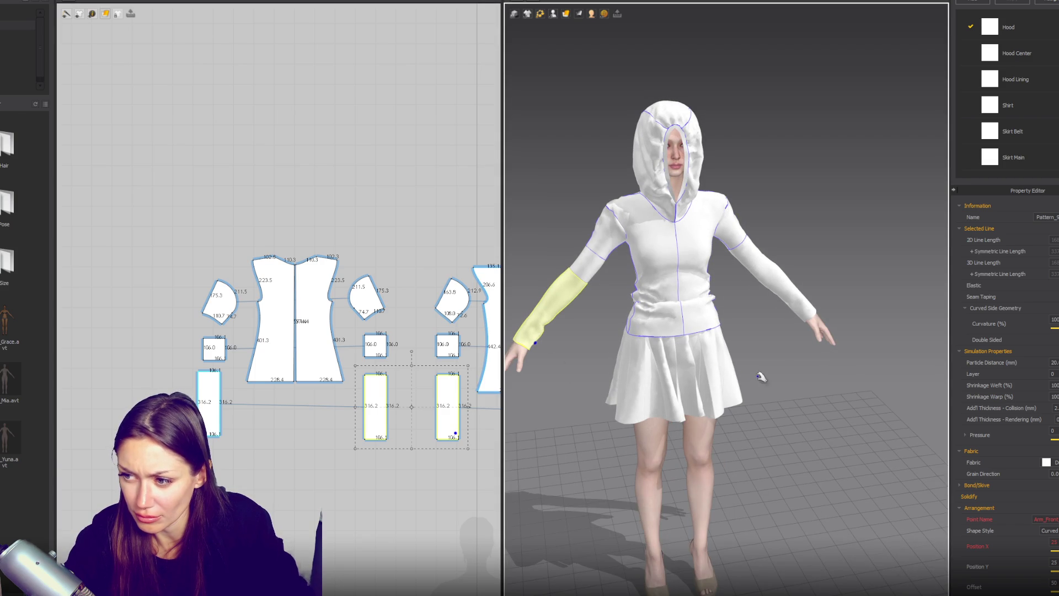
left_click(800, 315)
mouse_move(775, 359)
right_mouse_down()
mouse_move(621, 362)
mouse_move(631, 363)
right_mouse_up()
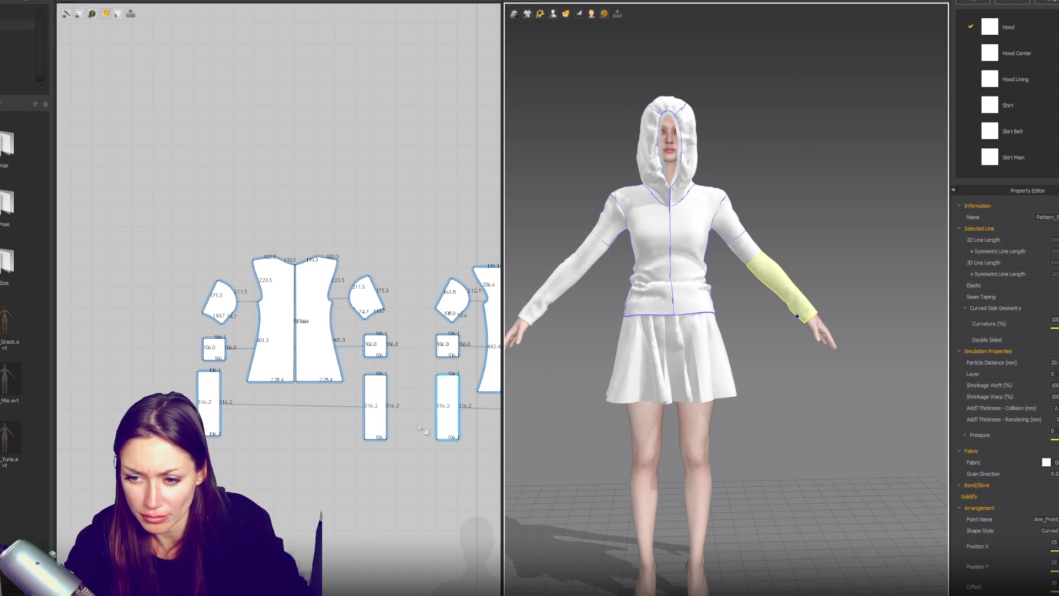
Lengthen both cuff patterns from 316.2 to 346.5.
left_click(378, 436)
left_click(455, 422, "shift")
left_click_drag(411, 452, 411, 458)
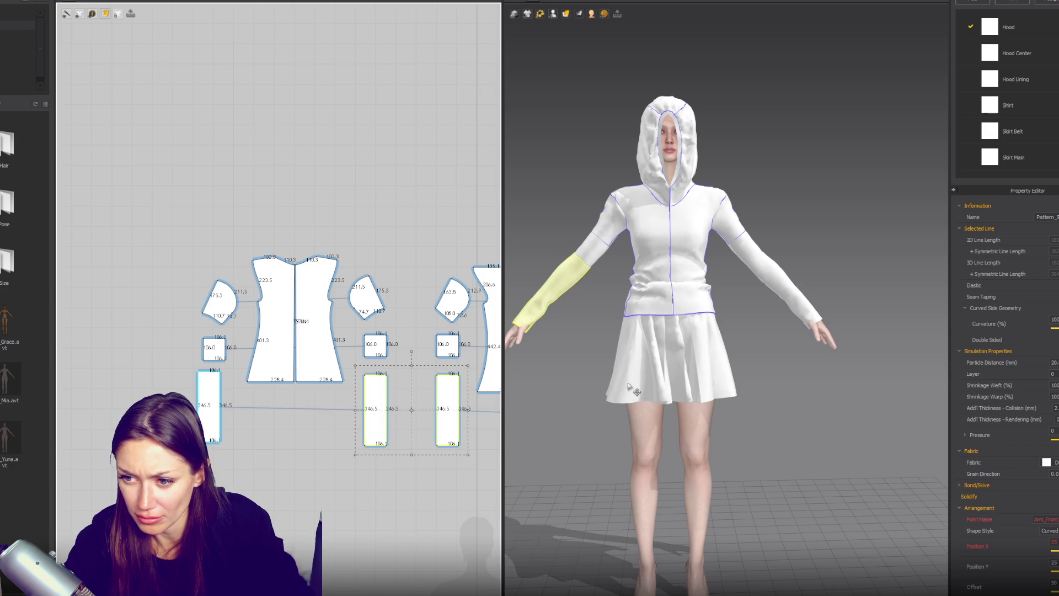
key("z")
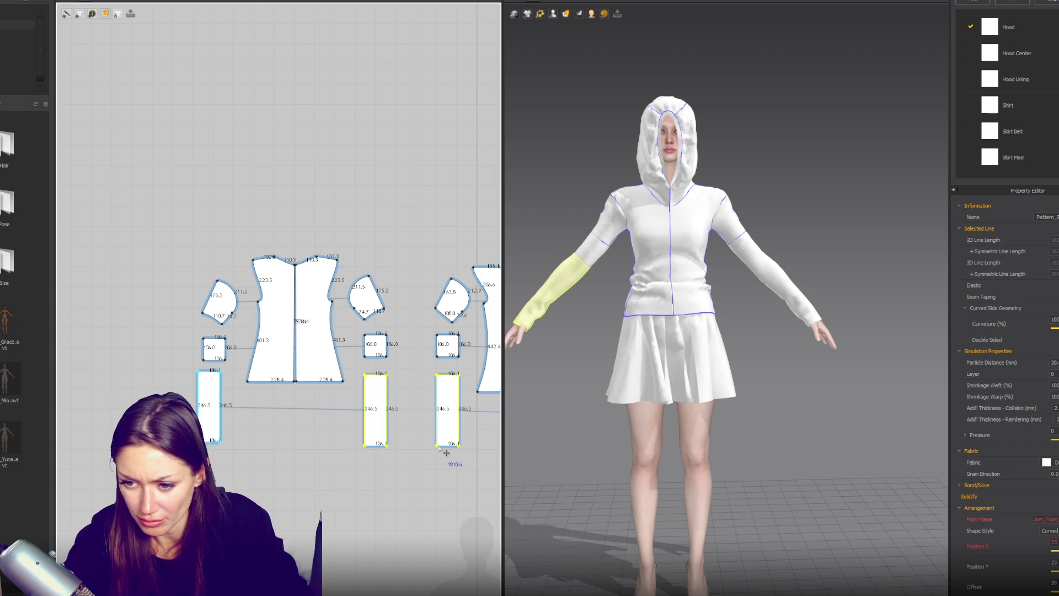
left_click(387, 446)
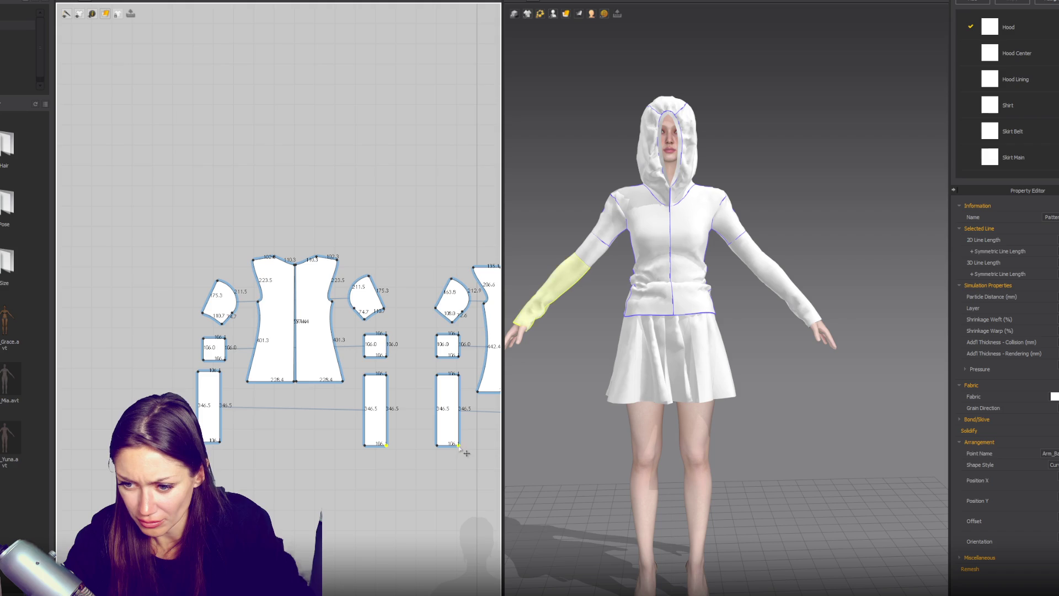
Drag the cuffs' bottom corners outward to flare the hem to about 180.2.
left_click_drag(459, 445, 469, 451)
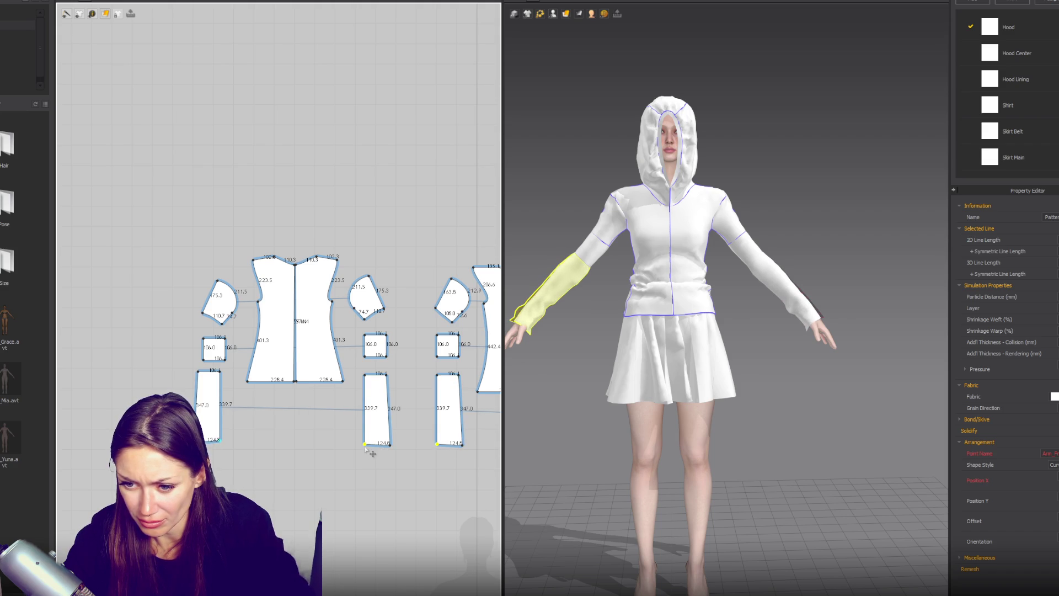
left_click_drag(365, 449, 362, 449)
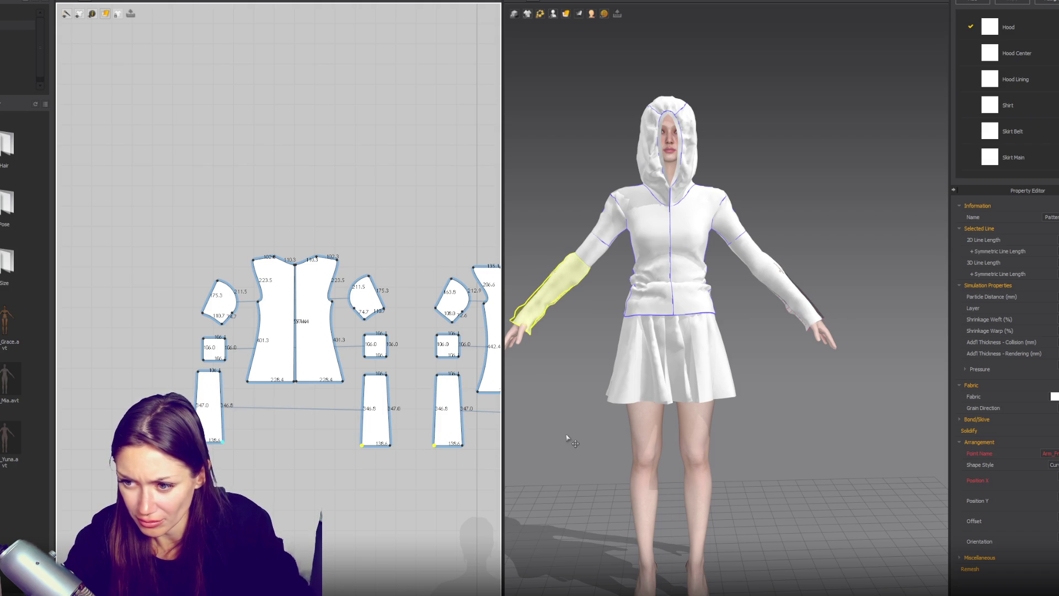
left_click_drag(358, 446, 395, 445)
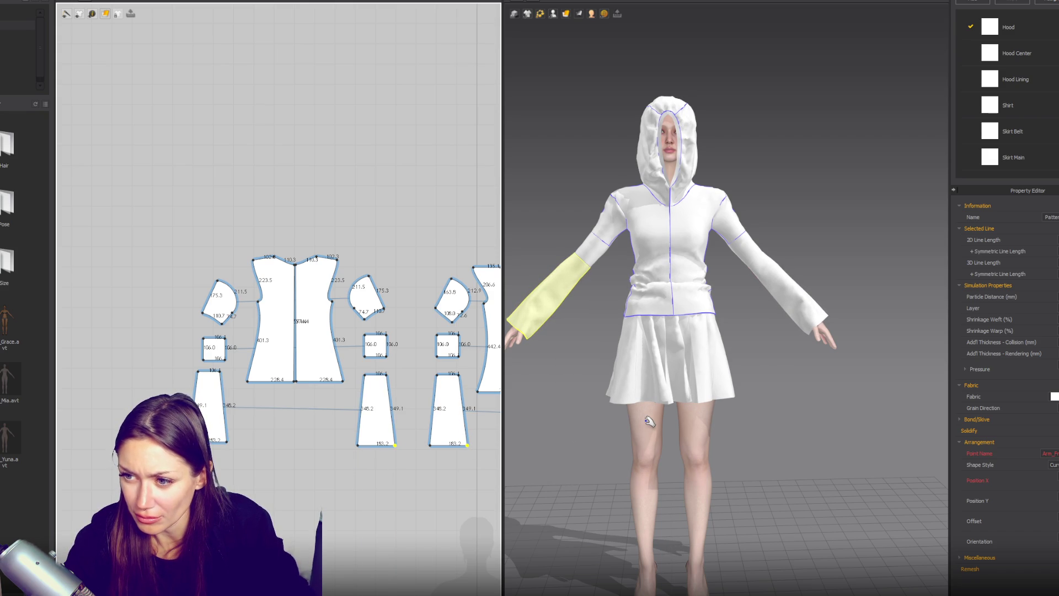
mouse_move(792, 414)
right_mouse_down()
mouse_move(812, 400)
mouse_move(771, 441)
mouse_move(838, 442)
right_mouse_up()
key("2")
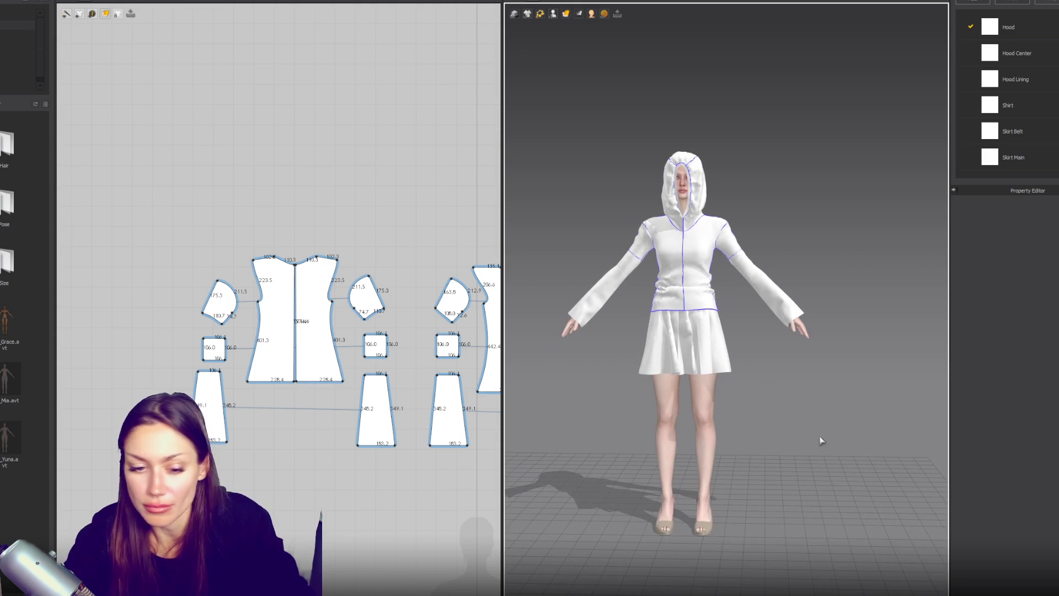
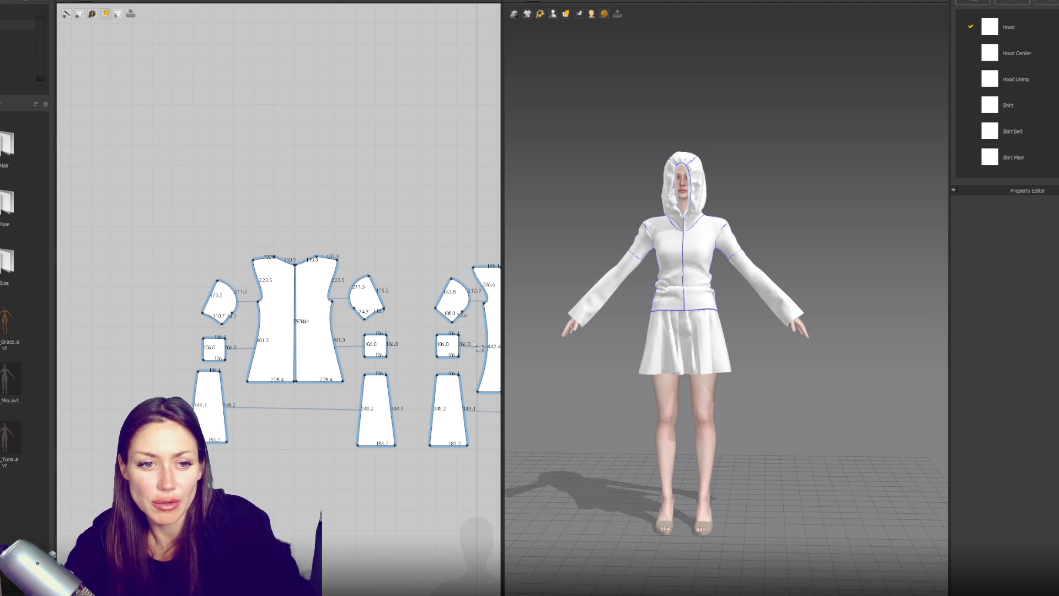
Orbit around the avatar and select the back shirt, front shirt and skirt panels to inspect them.
scroll(425, 367, "up", 3)
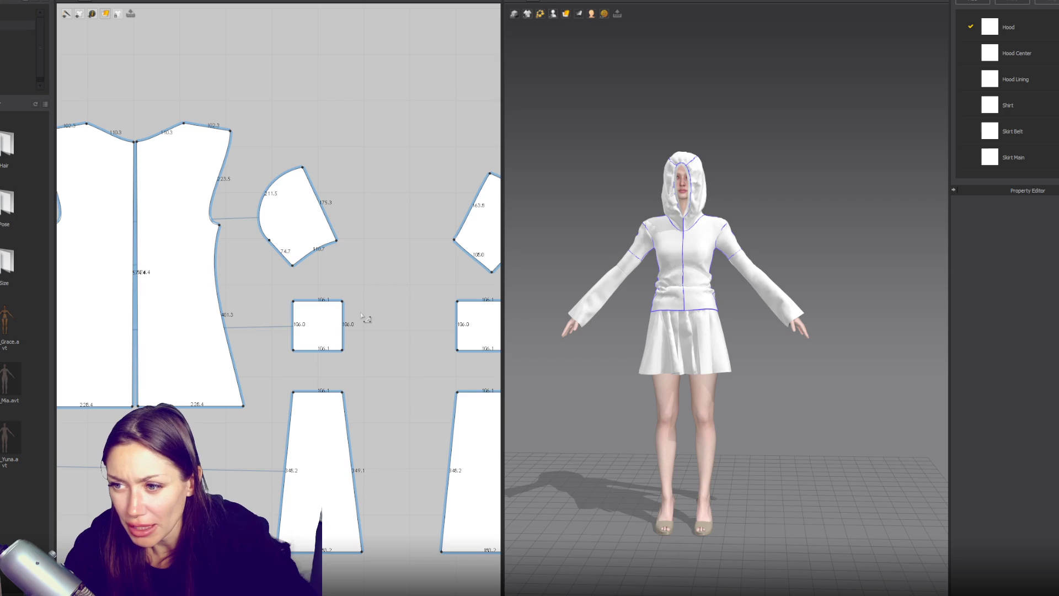
mouse_move(624, 325)
right_mouse_down()
mouse_move(816, 333)
mouse_move(870, 300)
mouse_move(889, 314)
mouse_move(665, 312)
mouse_move(816, 326)
mouse_move(734, 317)
right_mouse_up()
left_click(719, 301)
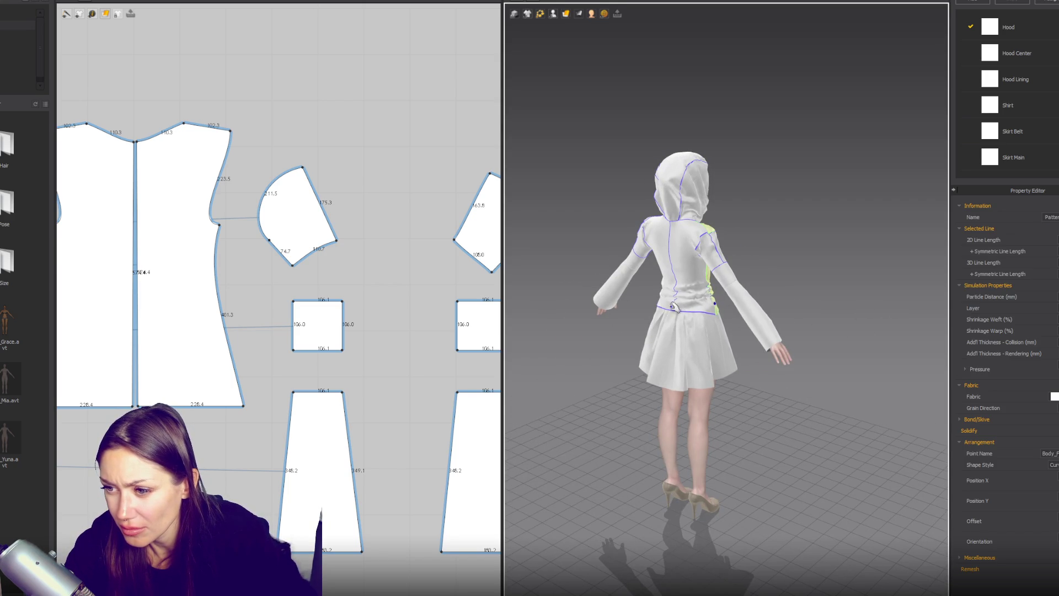
left_click(700, 303)
key("2")
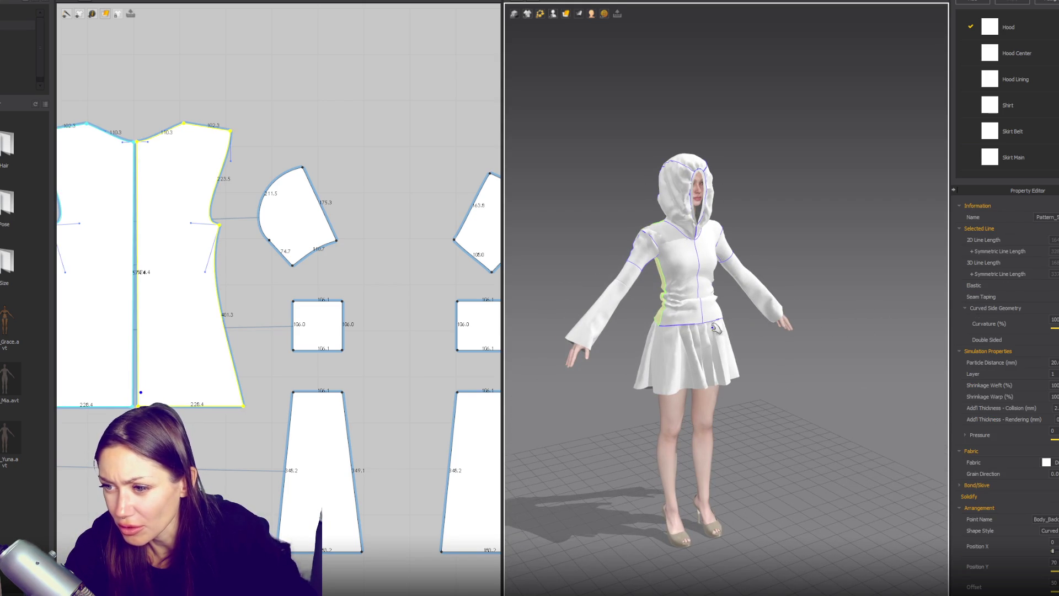
left_click(716, 325)
left_click(715, 349)
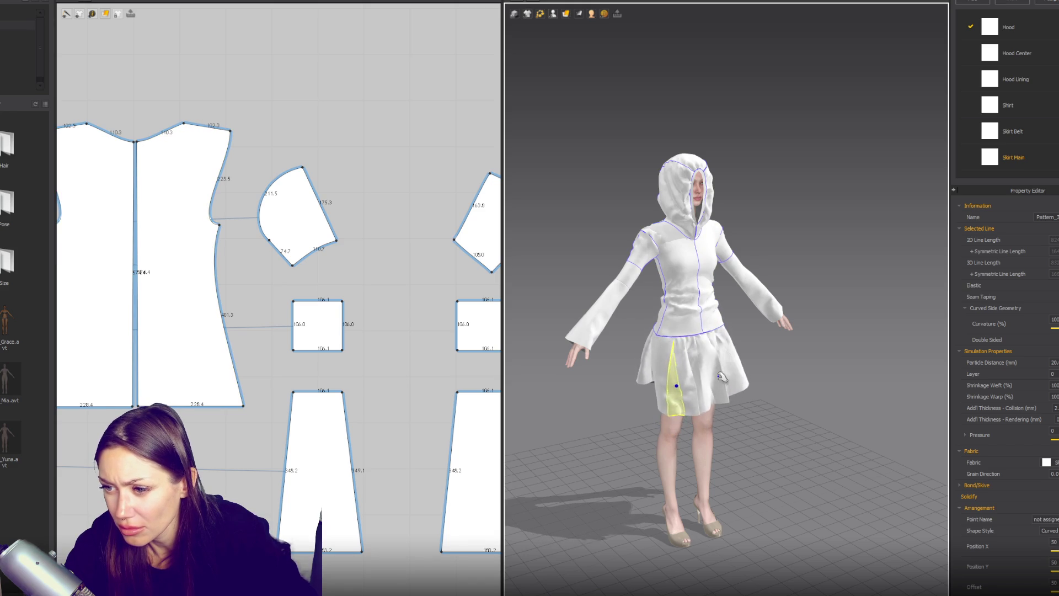
left_click(670, 330)
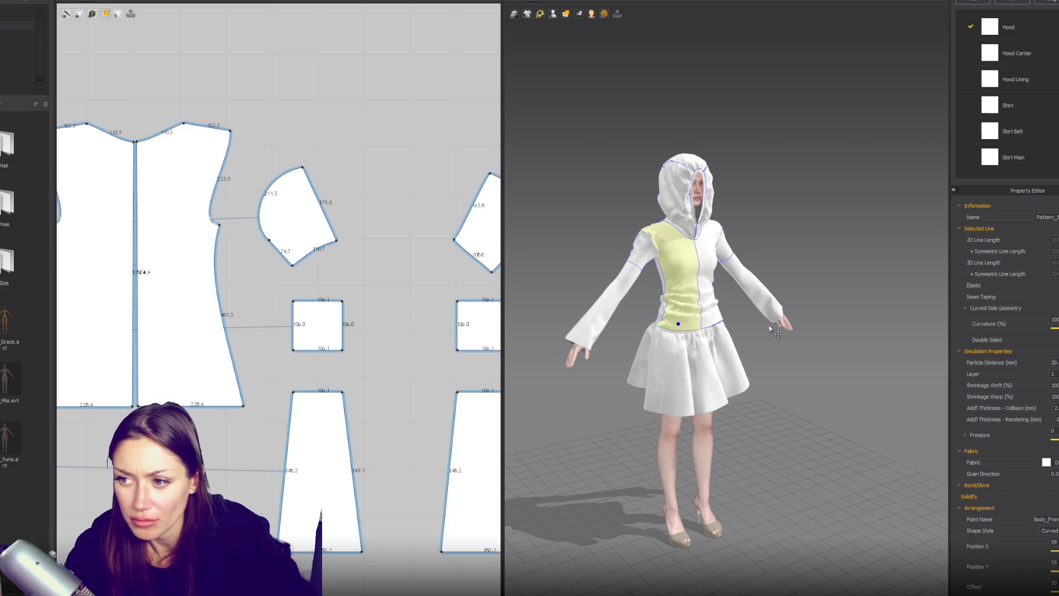
Snap the 3D view to the front and pan the 2D window to the front bodice pieces.
key("2")
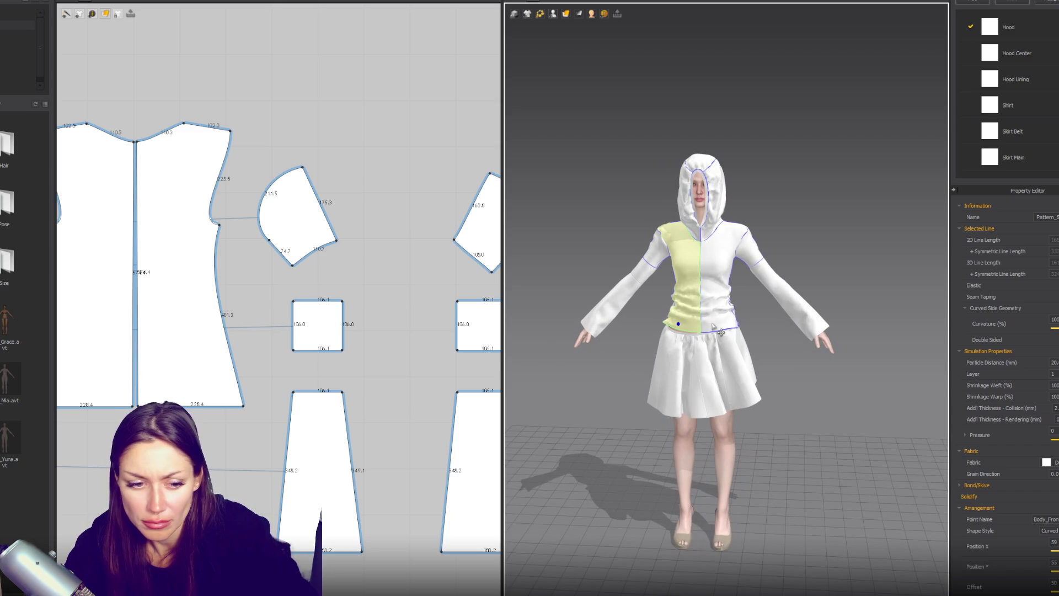
mouse_move(325, 236)
middle_mouse_down()
mouse_move(167, 234)
mouse_move(196, 248)
middle_mouse_up()
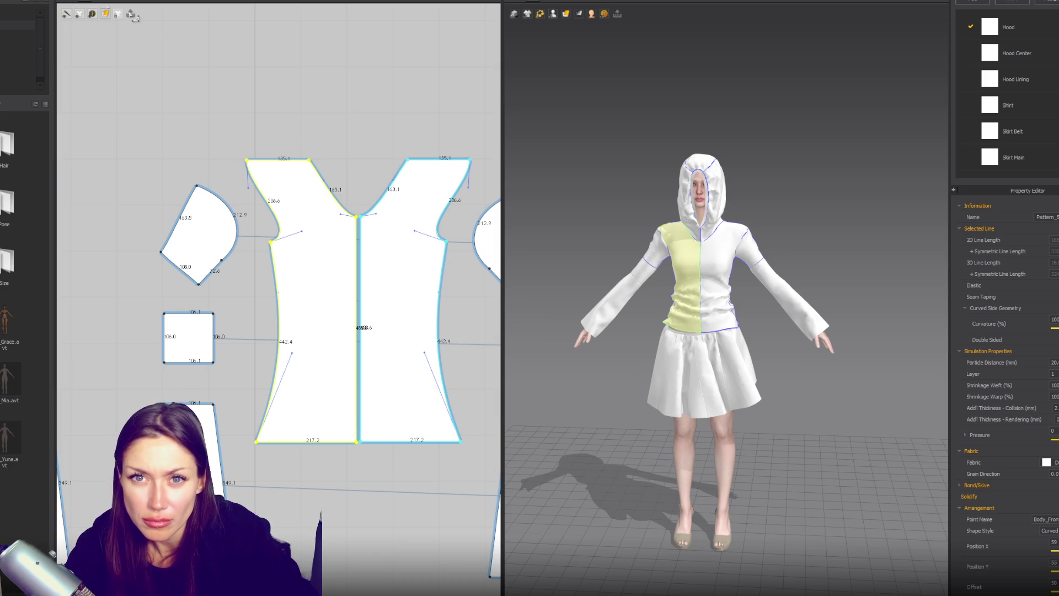
left_click(104, 14)
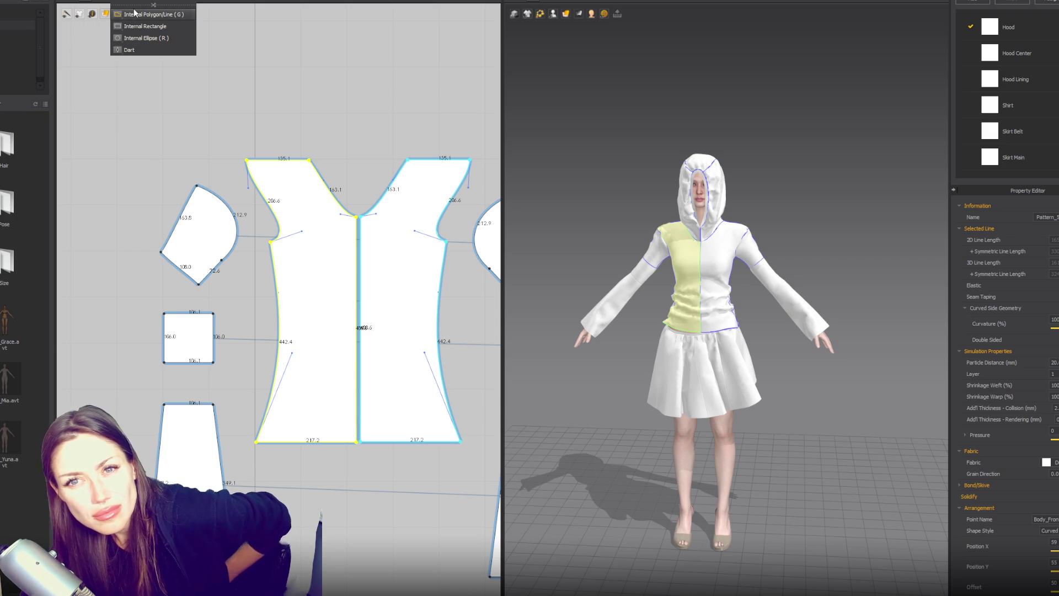
Try starting an internal line on the bodice top edge, then cancel it.
left_click(143, 15)
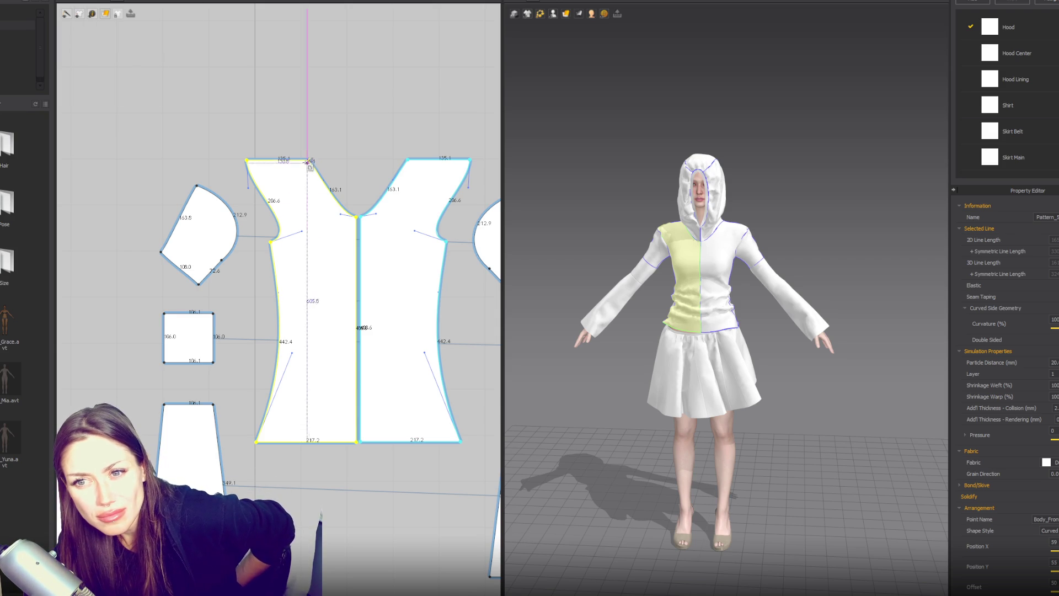
left_click(302, 159)
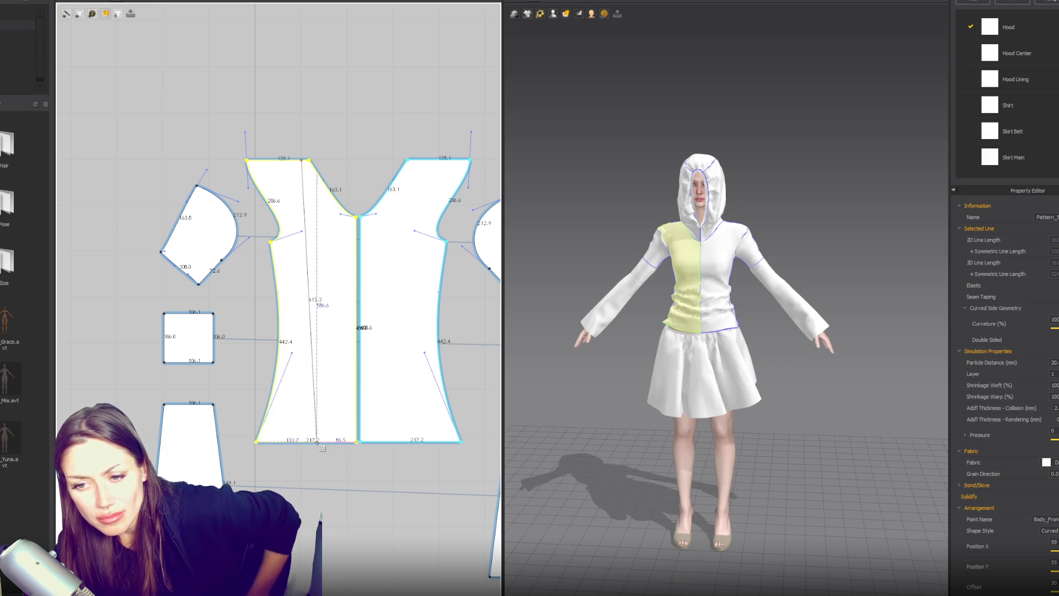
key("Escape")
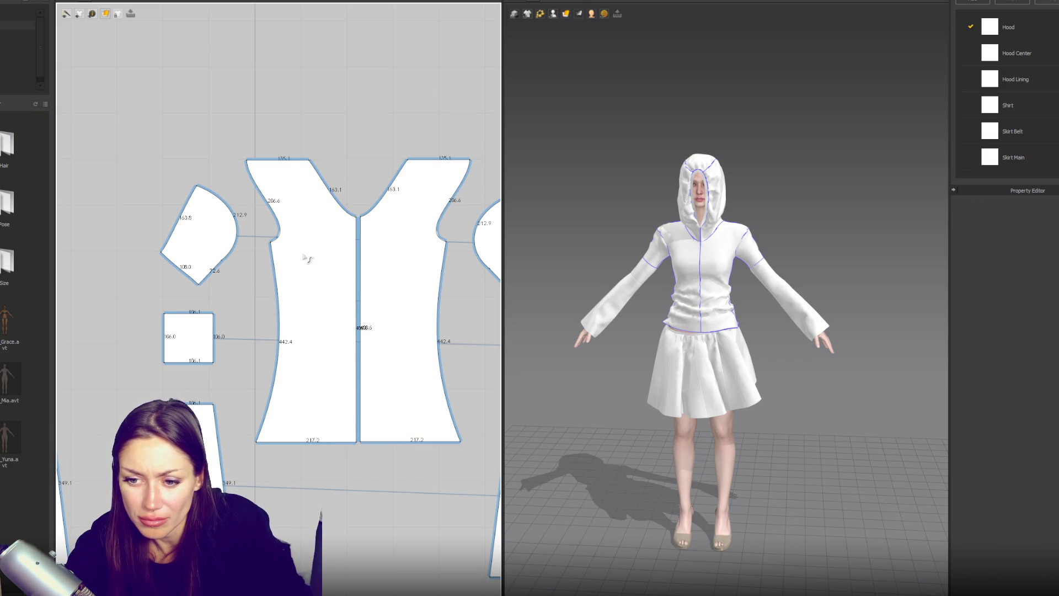
Return to Edit Pattern, clear the selection and bring up the internal shape tool choices.
left_click(91, 13)
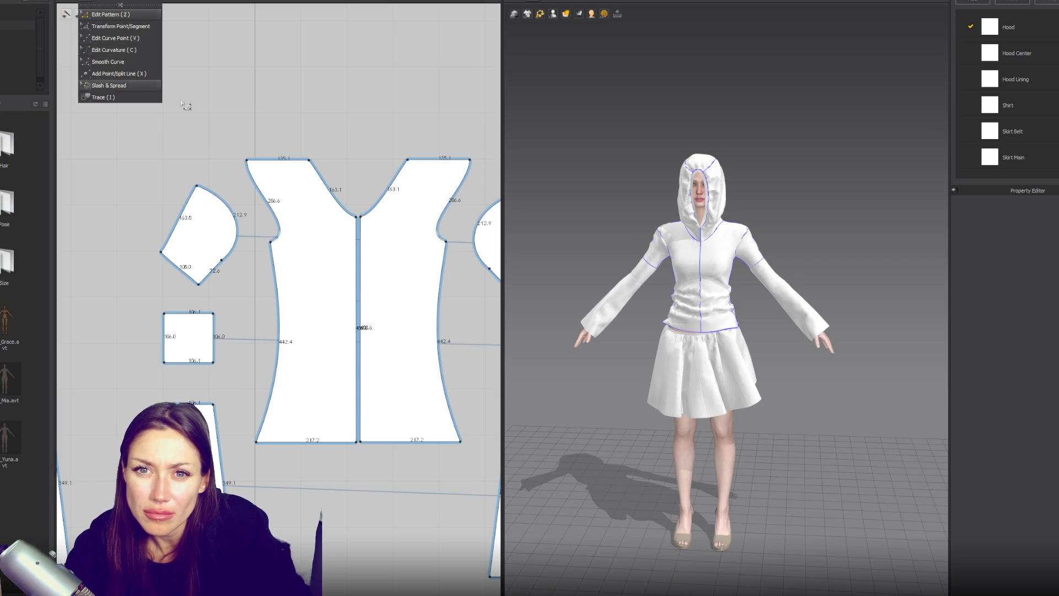
left_click(113, 44)
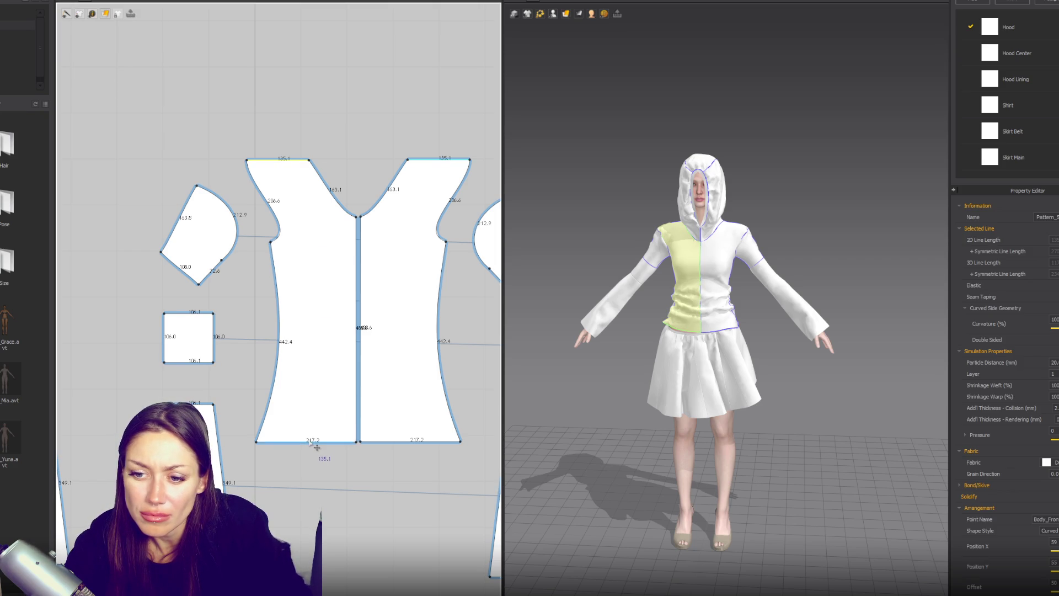
left_click(289, 144)
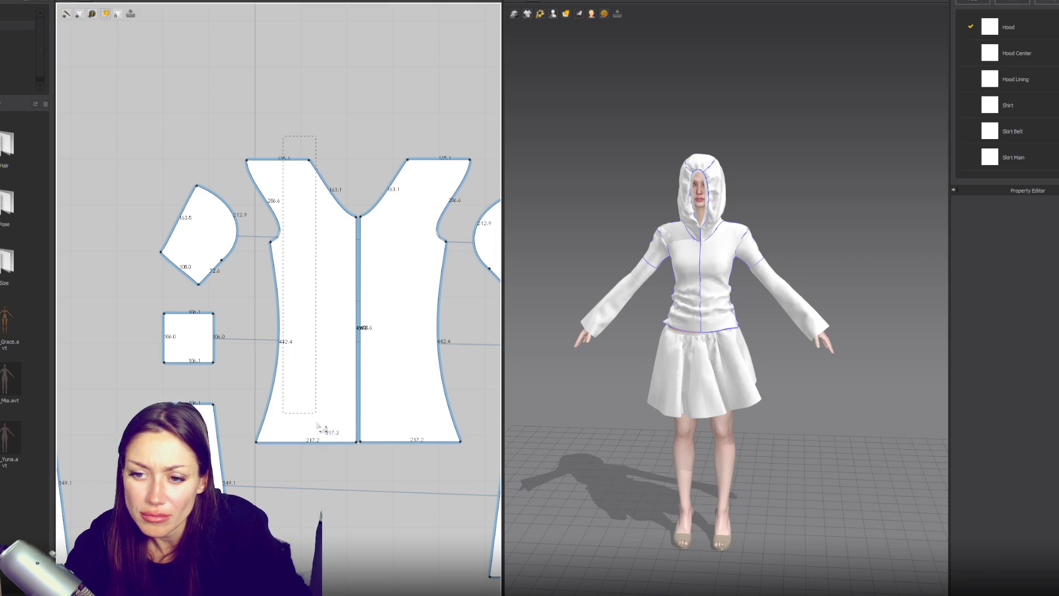
left_click(79, 13)
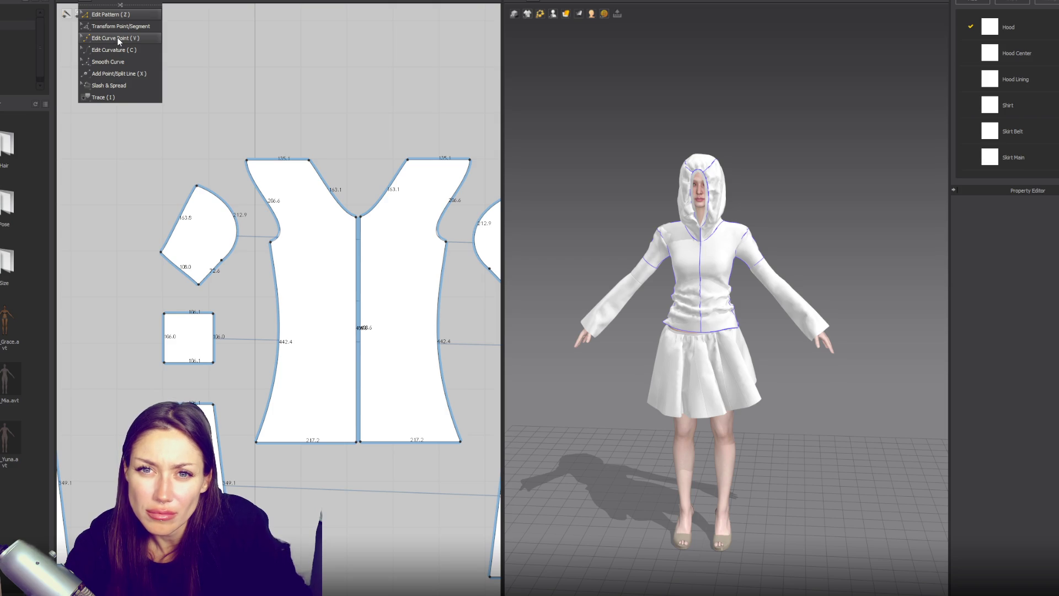
left_click(115, 14)
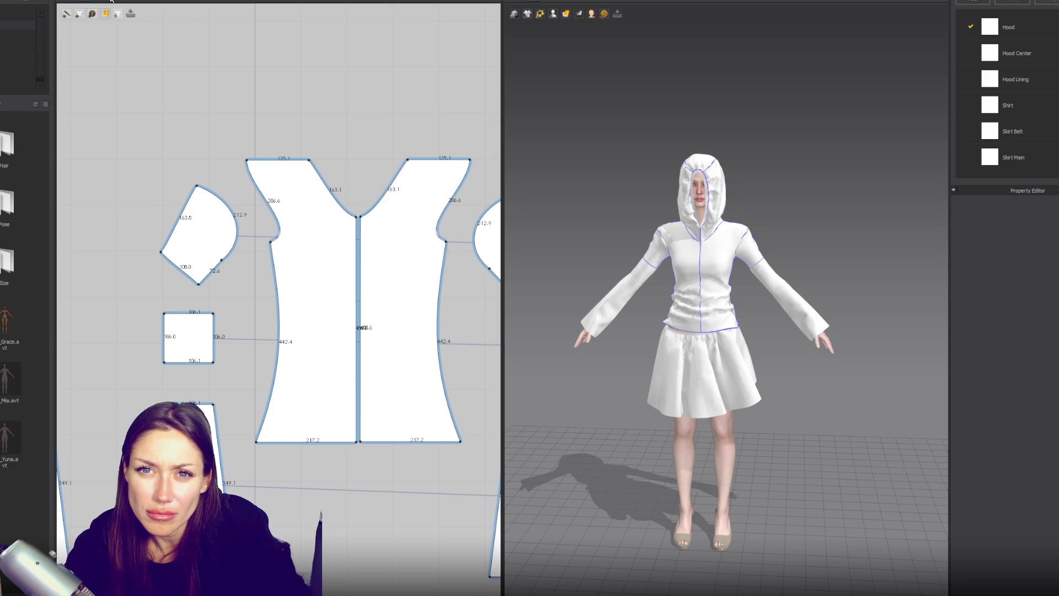
left_click(105, 14)
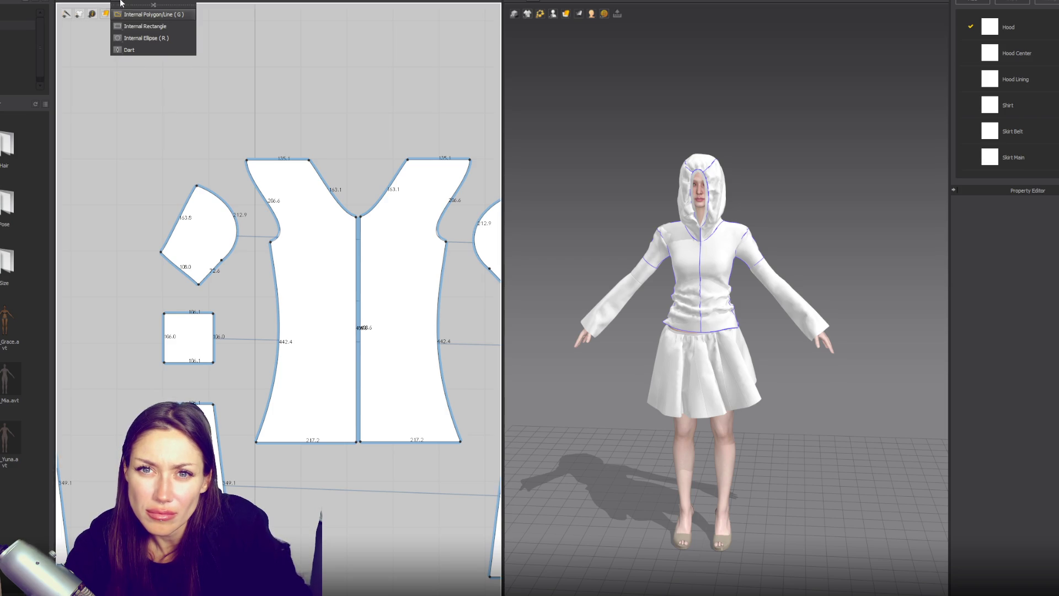
left_click(147, 16)
Draw a straight internal line from the front bodice top edge down to the hem.
left_click(296, 160)
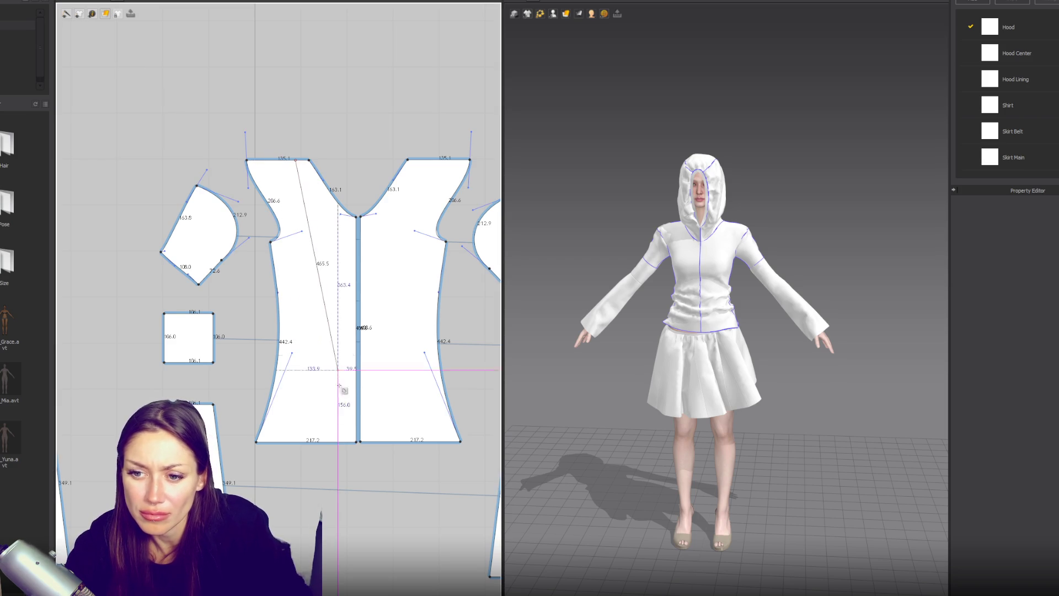
left_click(319, 441)
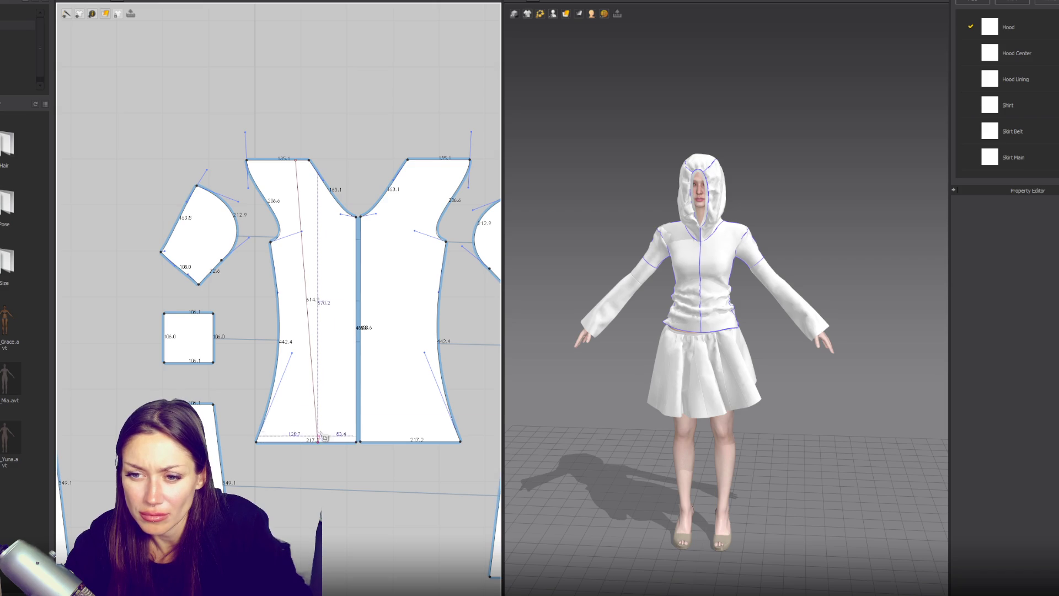
key("Return")
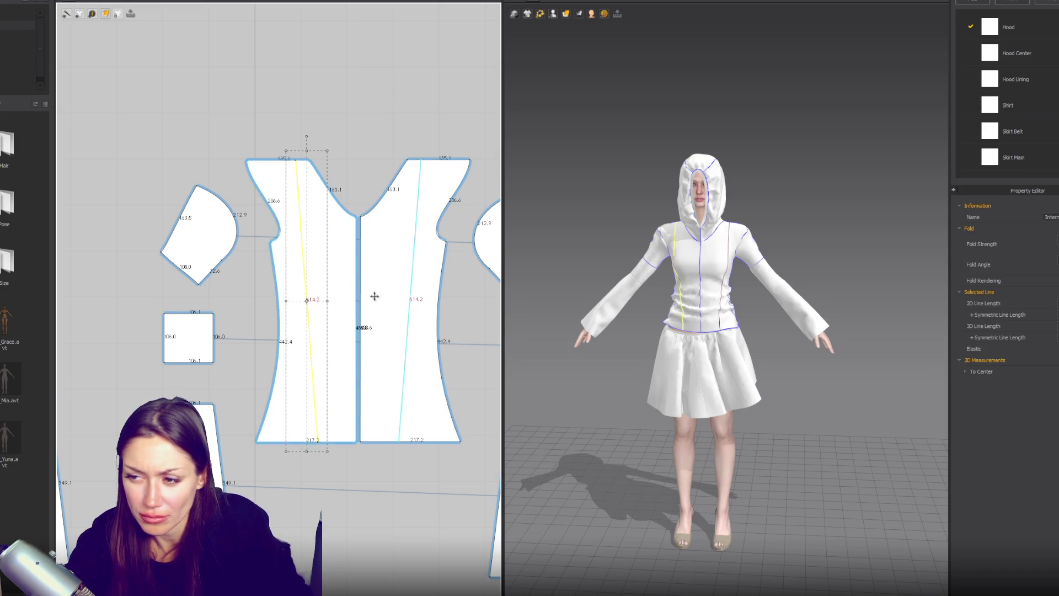
left_click(382, 146)
Bend the internal line into a curve and slide its endpoints along the hem and neckline.
left_click_drag(308, 283, 321, 264)
left_click_drag(320, 443, 325, 447)
left_click(325, 449)
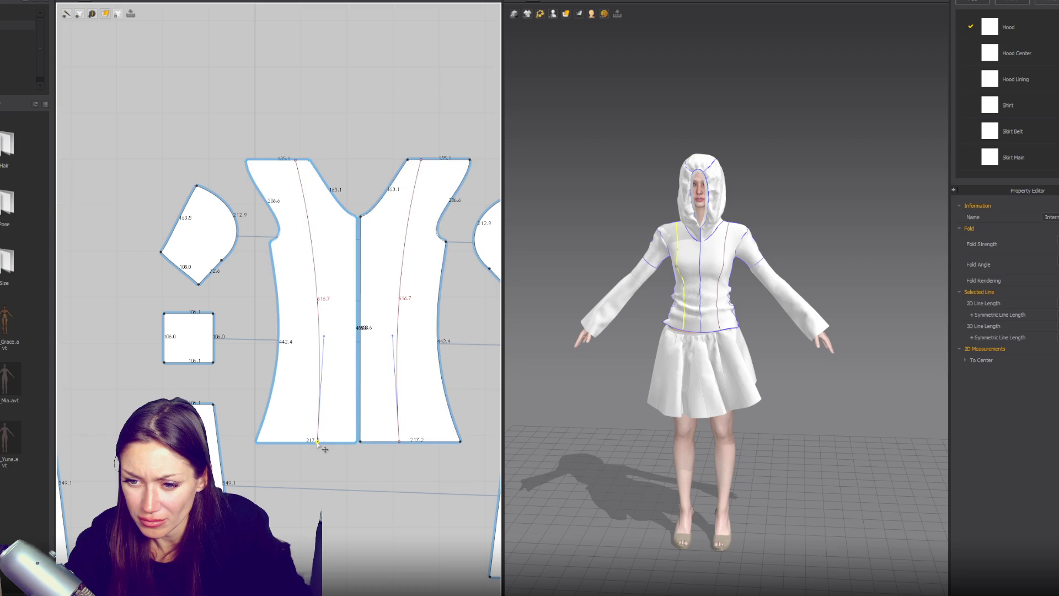
left_click_drag(322, 342, 337, 314)
left_click_drag(323, 248, 324, 228)
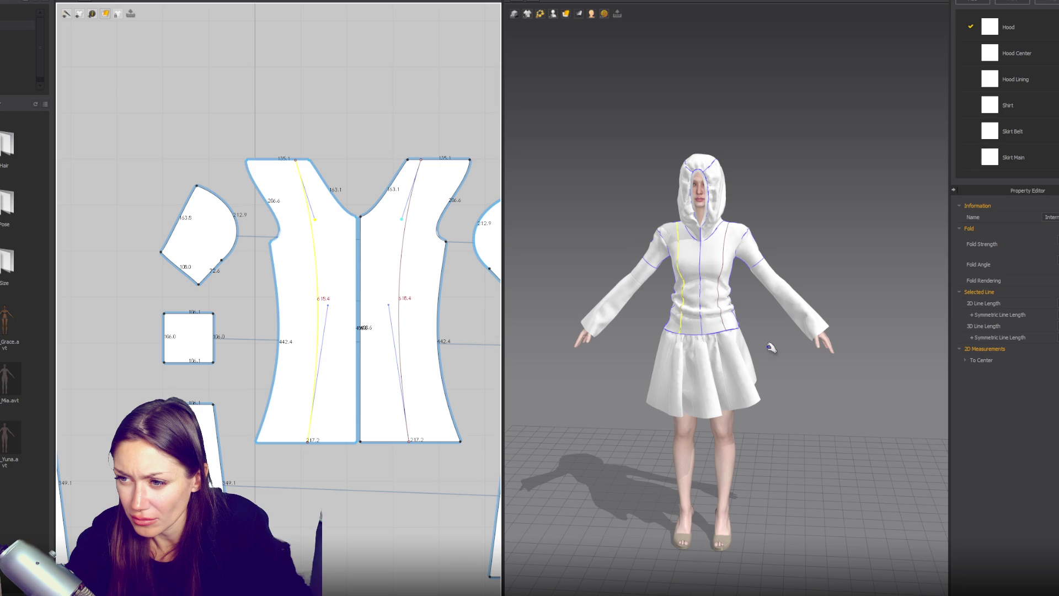
left_click_drag(296, 159, 309, 160)
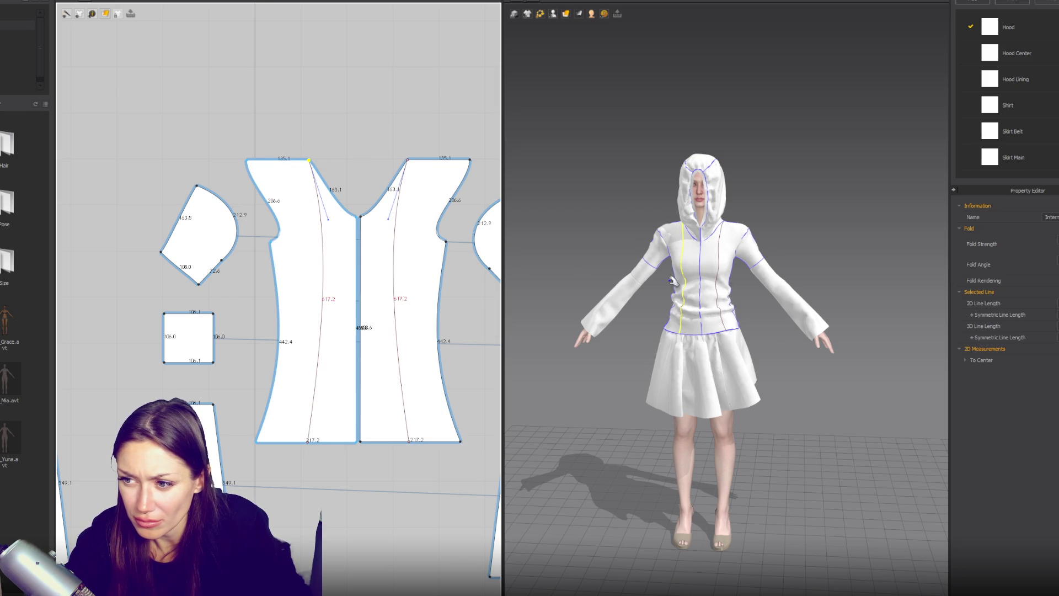
Add a curve point partway down and move the line's top point onto the top edge.
left_click(325, 226)
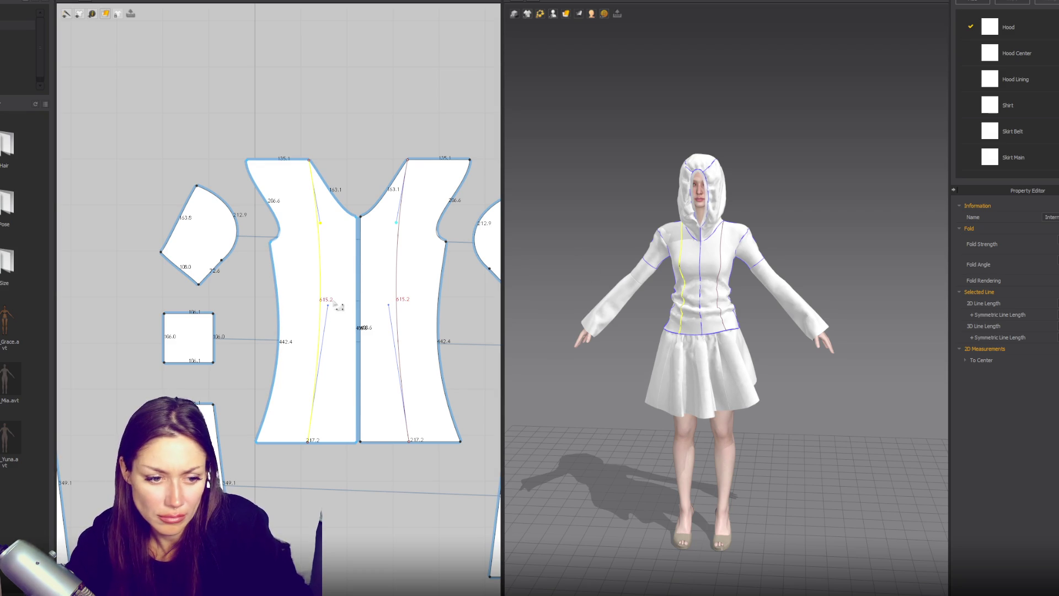
left_click(314, 176)
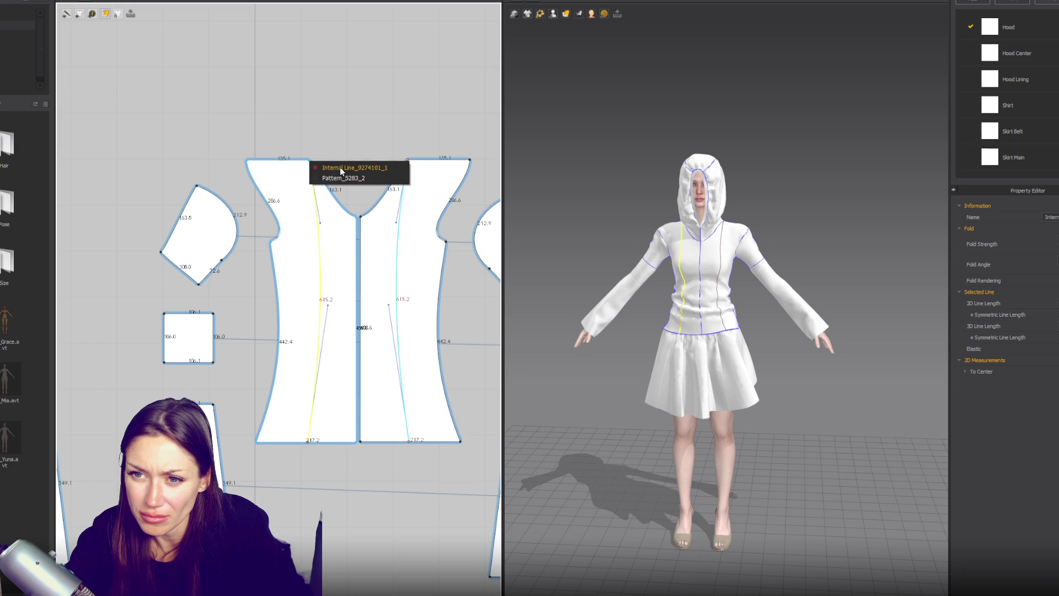
left_click(343, 178)
left_click_drag(317, 190, 309, 208)
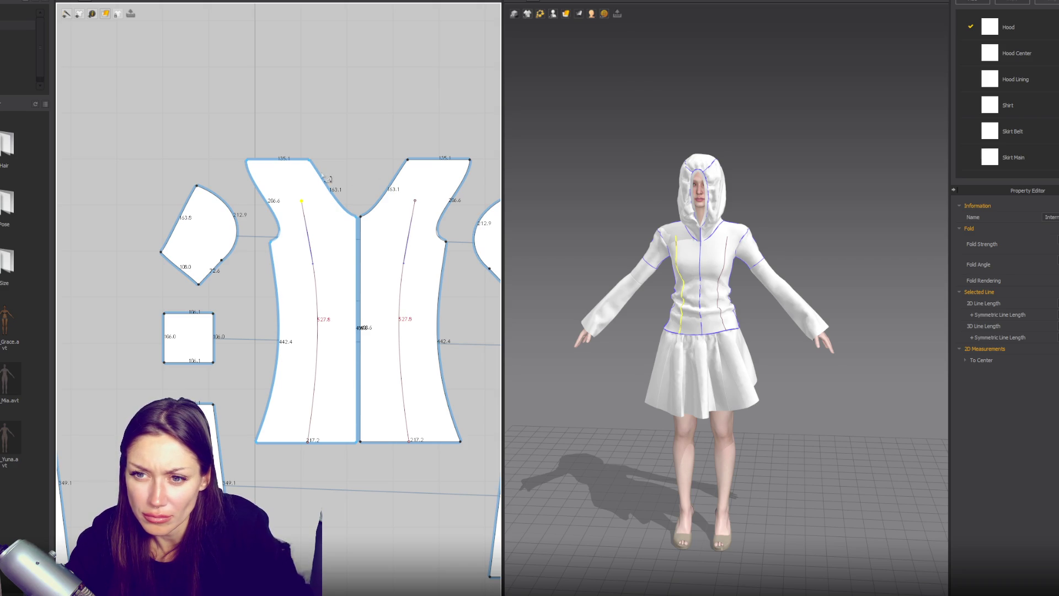
left_click_drag(302, 202, 281, 162)
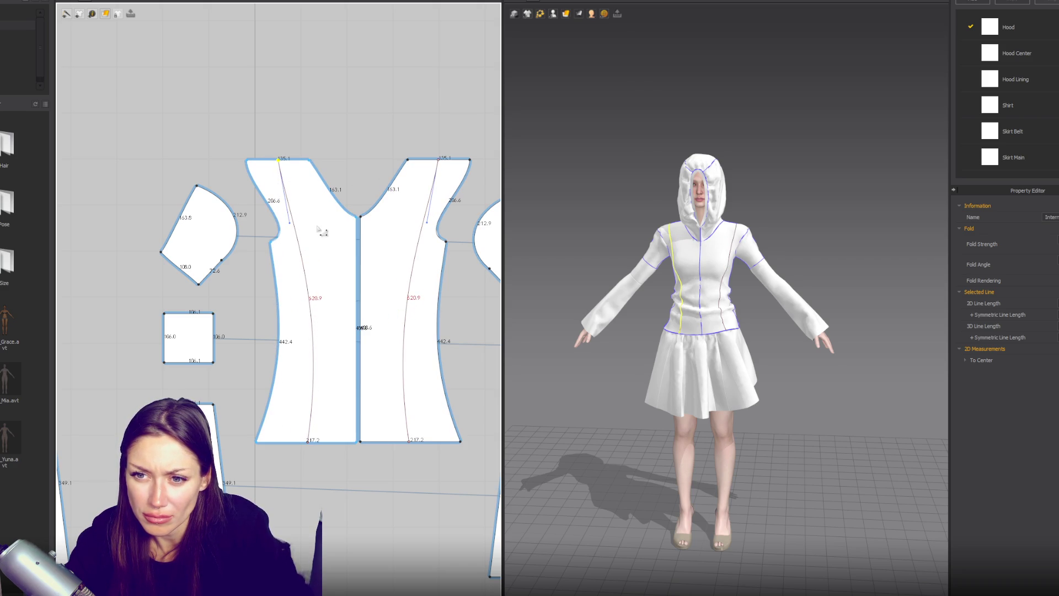
Smooth the internal line and reshape its curve until its length reads about 625.5.
left_click(309, 227)
left_click_drag(312, 230, 313, 230)
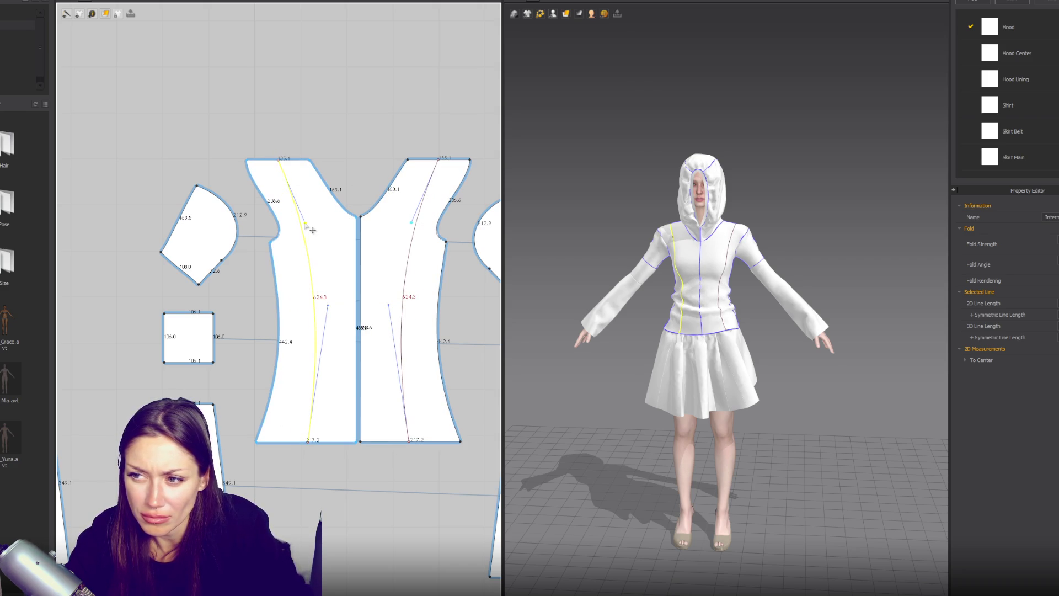
key("Escape")
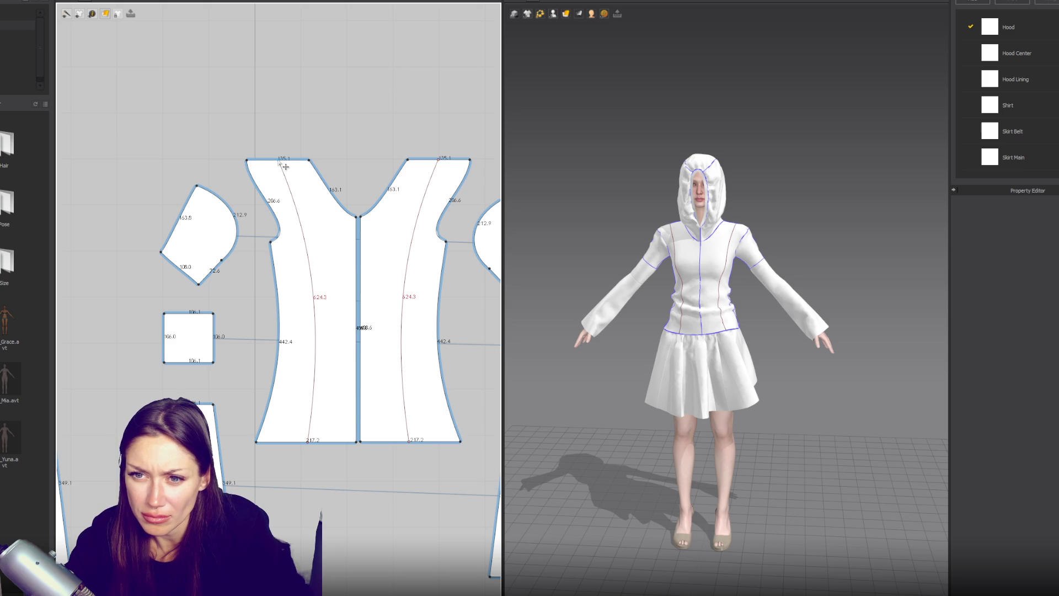
left_click_drag(289, 167, 291, 167)
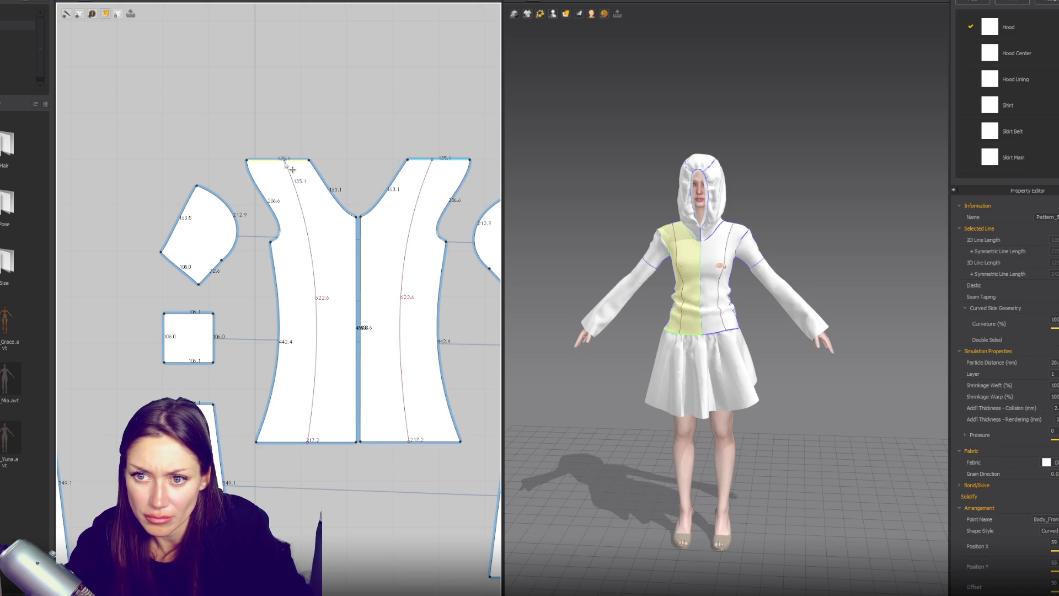
left_click(290, 169)
left_click_drag(313, 223, 325, 239)
left_click_drag(334, 312, 332, 316)
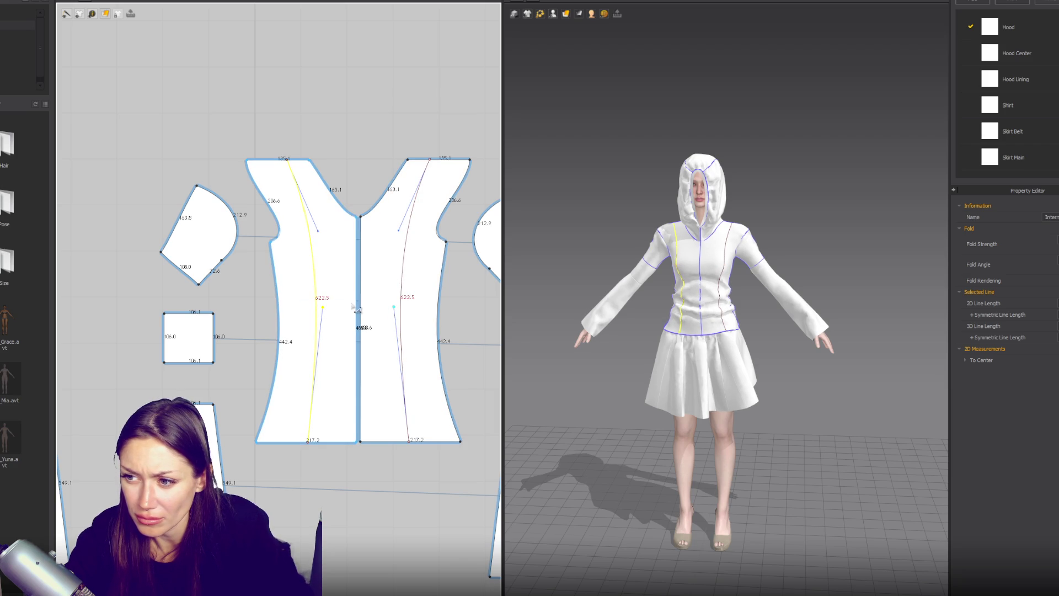
left_click_drag(326, 238, 328, 237)
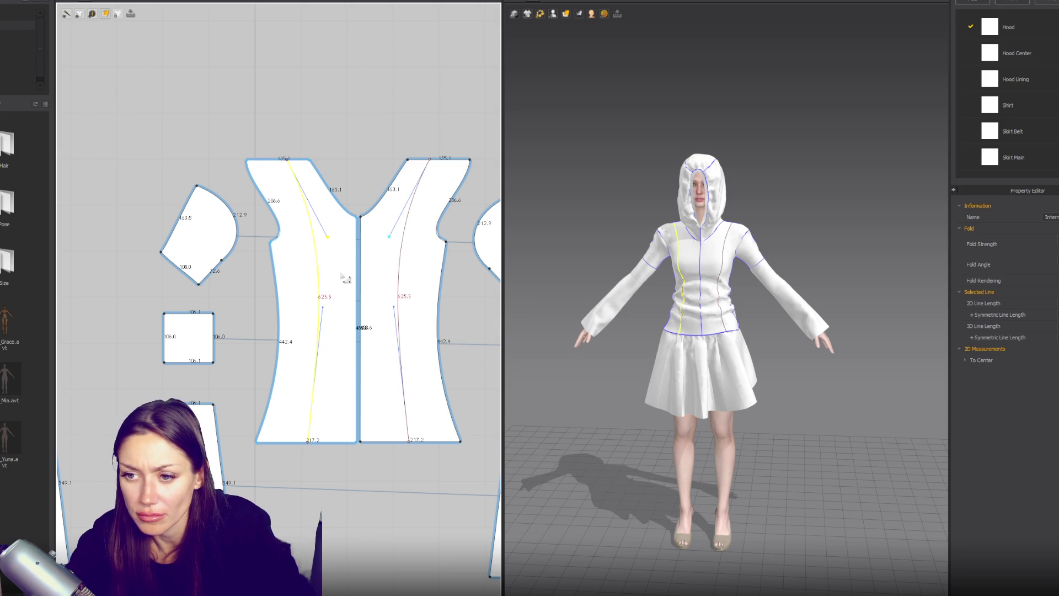
Bring the sleeve and hood pieces into view and select both narrow strips.
scroll(346, 278, "down", 3)
mouse_move(346, 278)
right_mouse_down()
mouse_move(310, 144)
mouse_move(389, 167)
right_mouse_up()
mouse_move(397, 144)
left_mouse_down()
mouse_move(358, 210)
mouse_move(371, 222)
left_mouse_up()
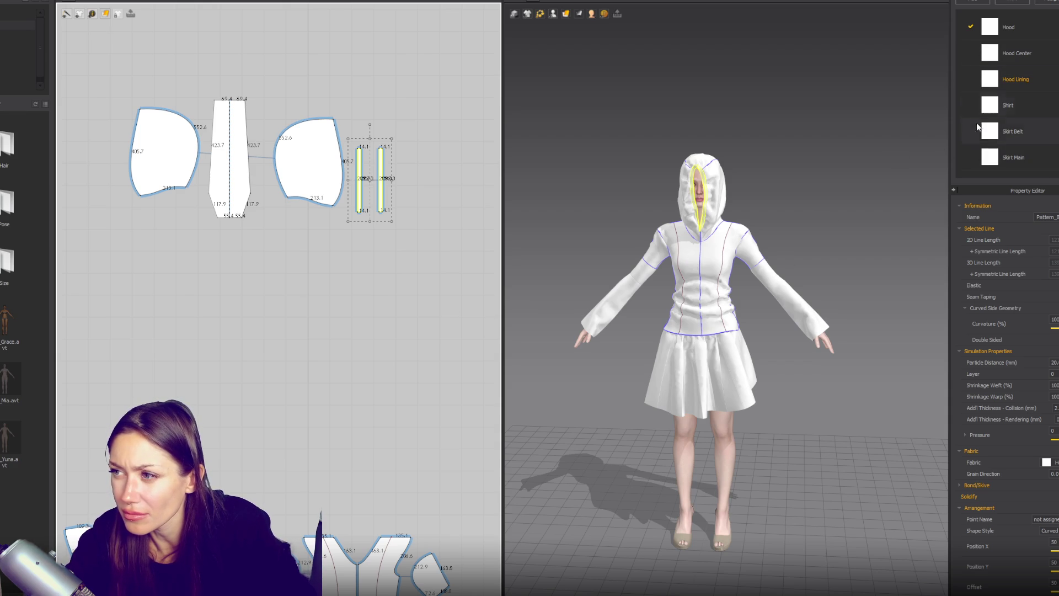
Set the Hood Lining fabric's Stretch-Warp to 36.
left_click(1037, 87)
type("36")
key("Return")
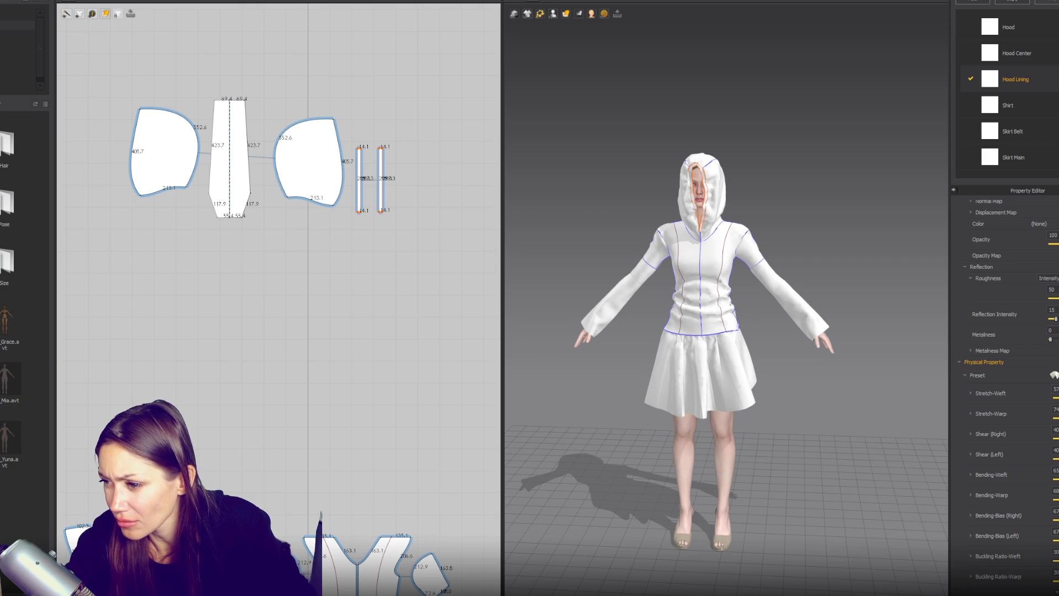
Select both narrow strip pieces and check their Shrinkage Warp and Weft values.
left_click(828, 226)
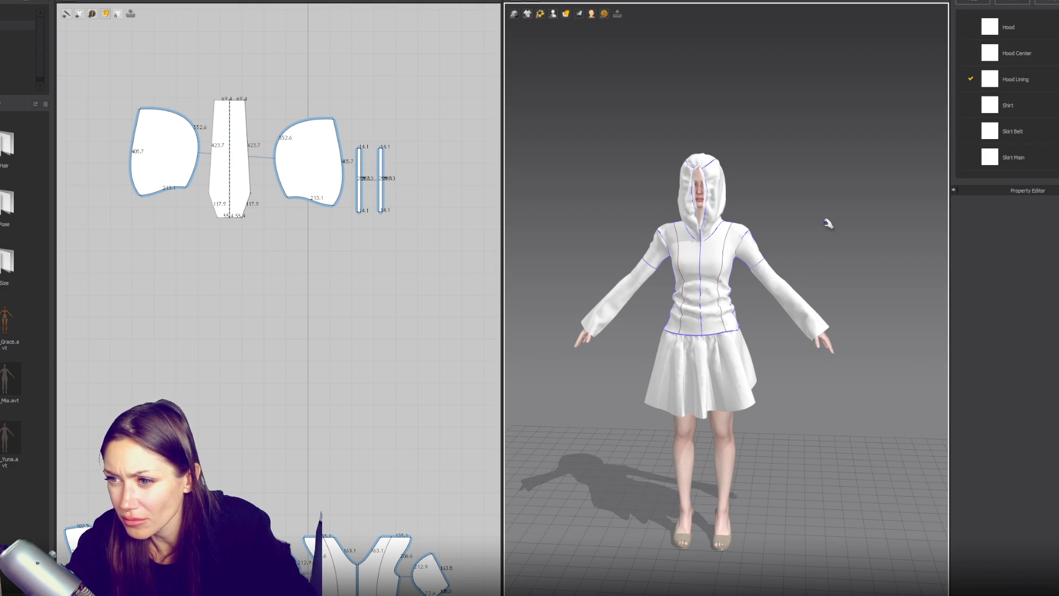
left_click_drag(446, 107, 371, 221)
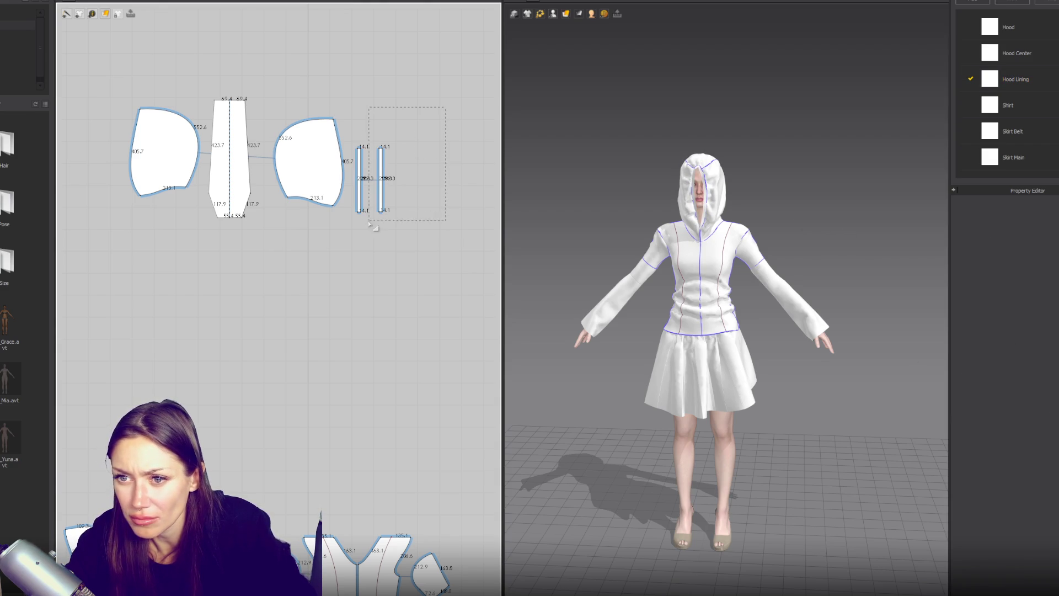
left_click_drag(430, 237, 430, 237)
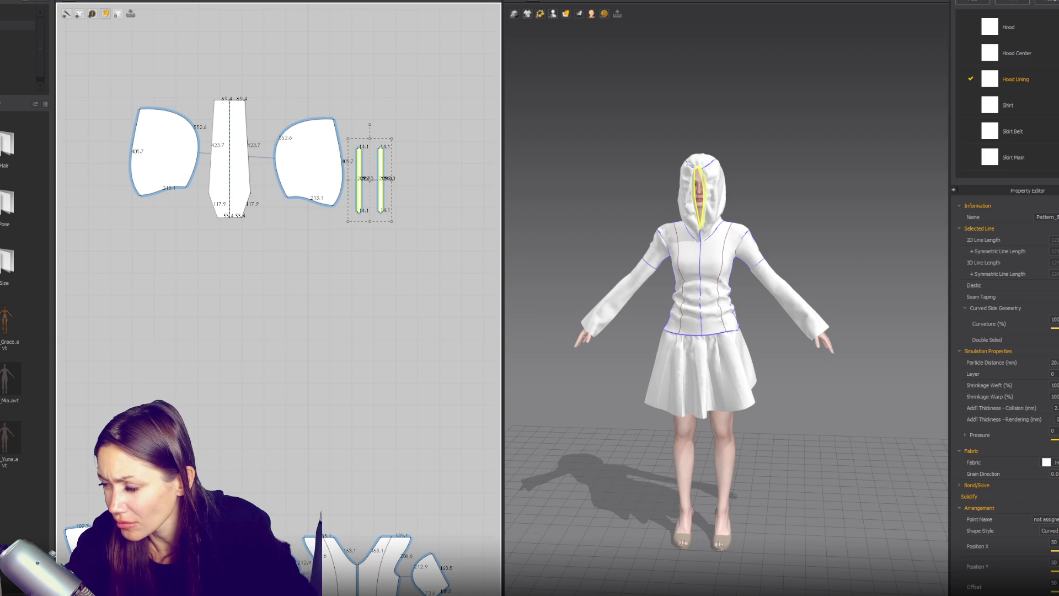
scroll(1009, 396, "down", 1)
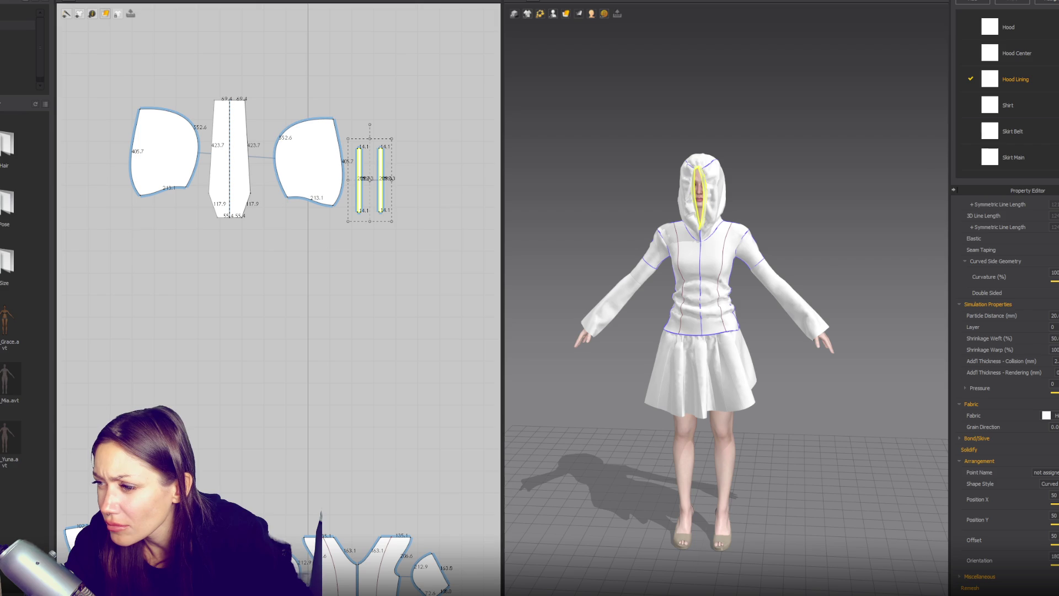
left_click(1054, 349)
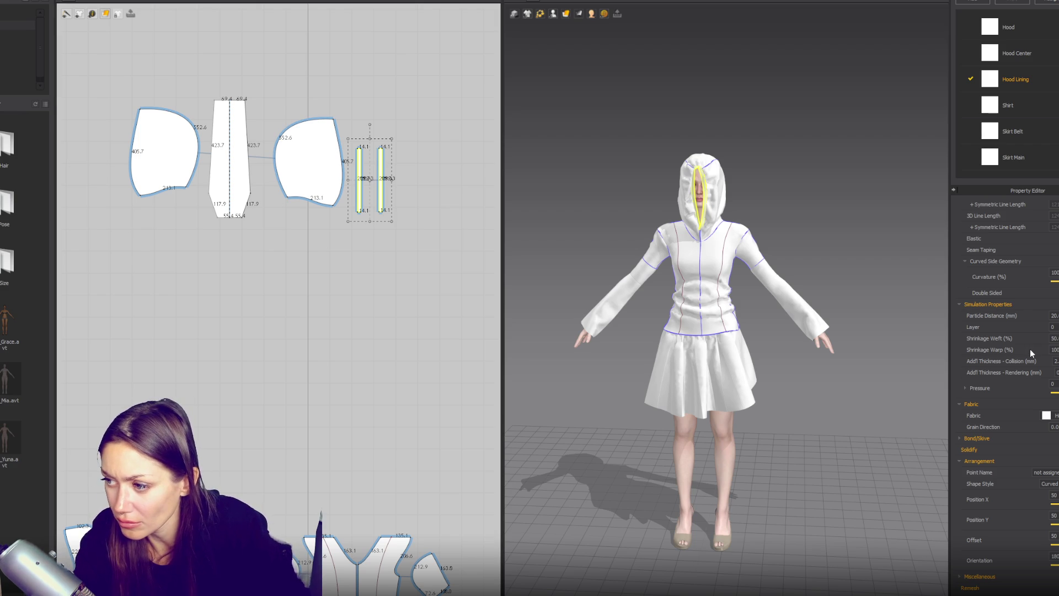
left_click(1054, 338)
type("100")
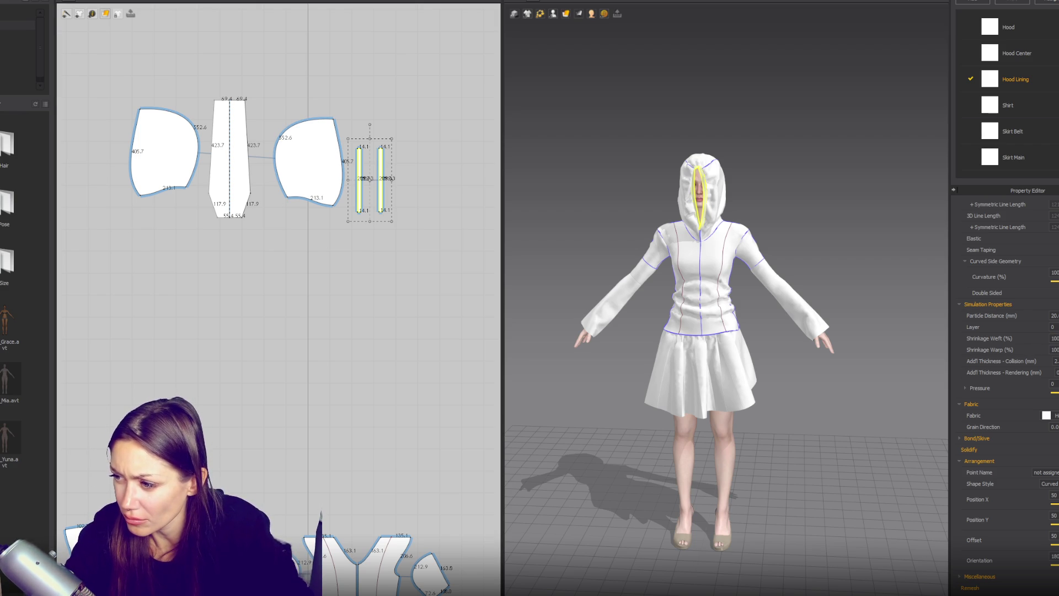
Reselect Hood Lining and lower its Stretch-Warp to 10.
left_click(1038, 77)
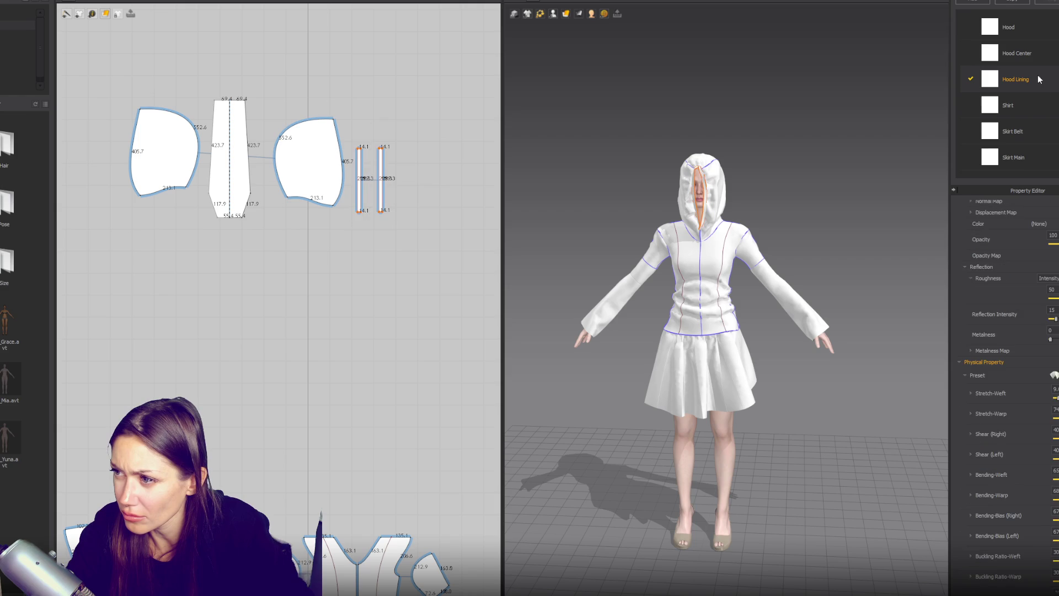
scroll(1004, 386, "down", 2)
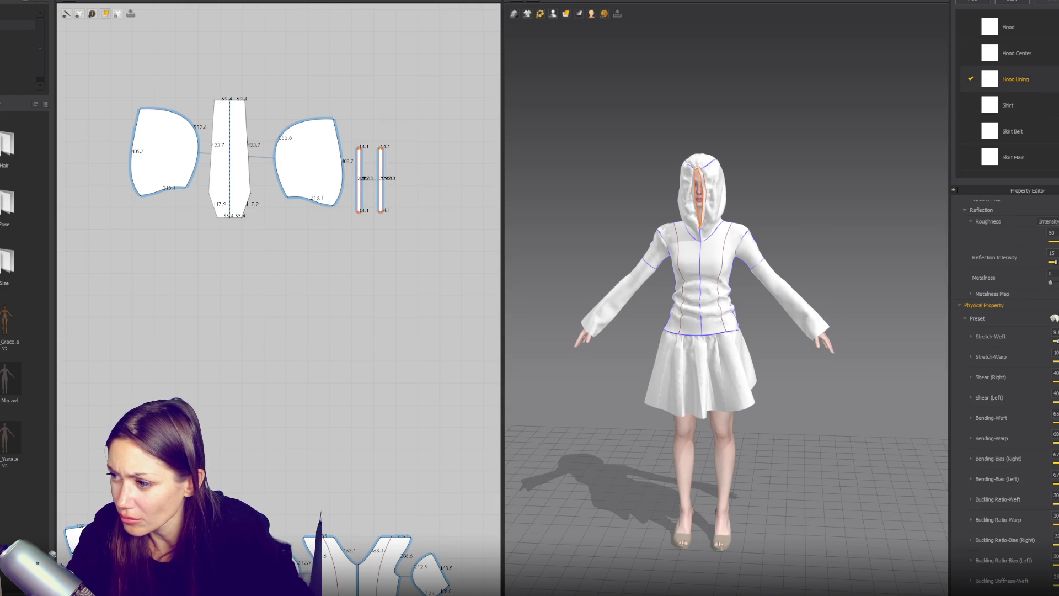
left_click(872, 203)
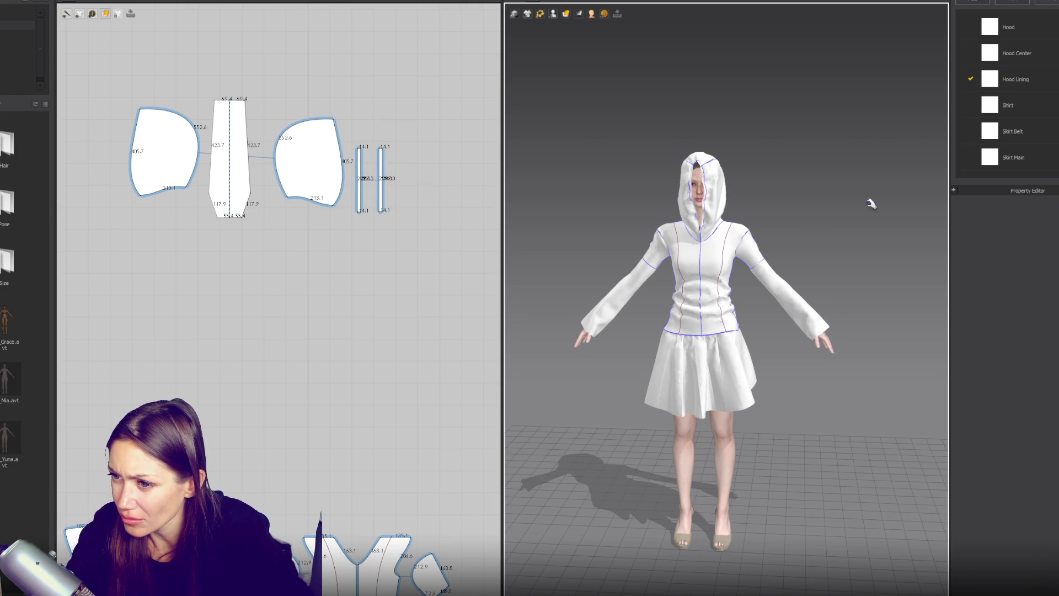
left_click(1014, 85)
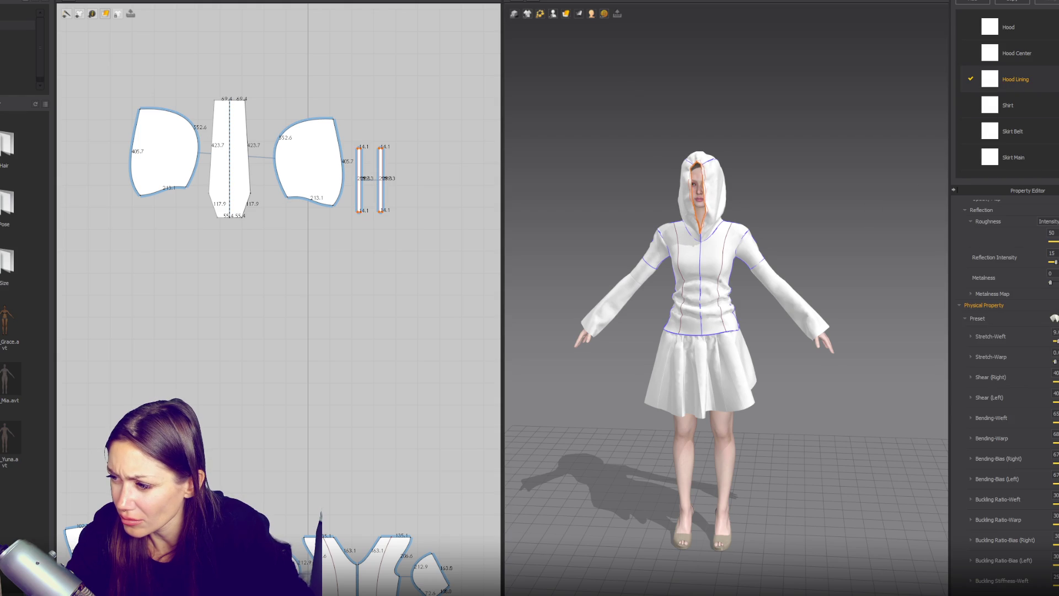
double_click(1052, 334)
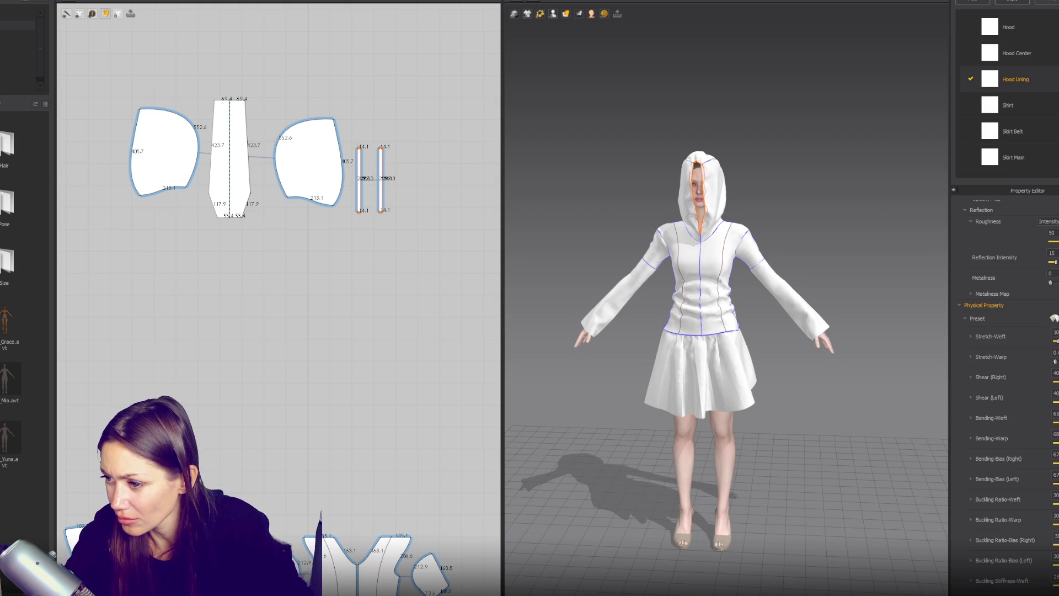
double_click(1055, 353)
type("10")
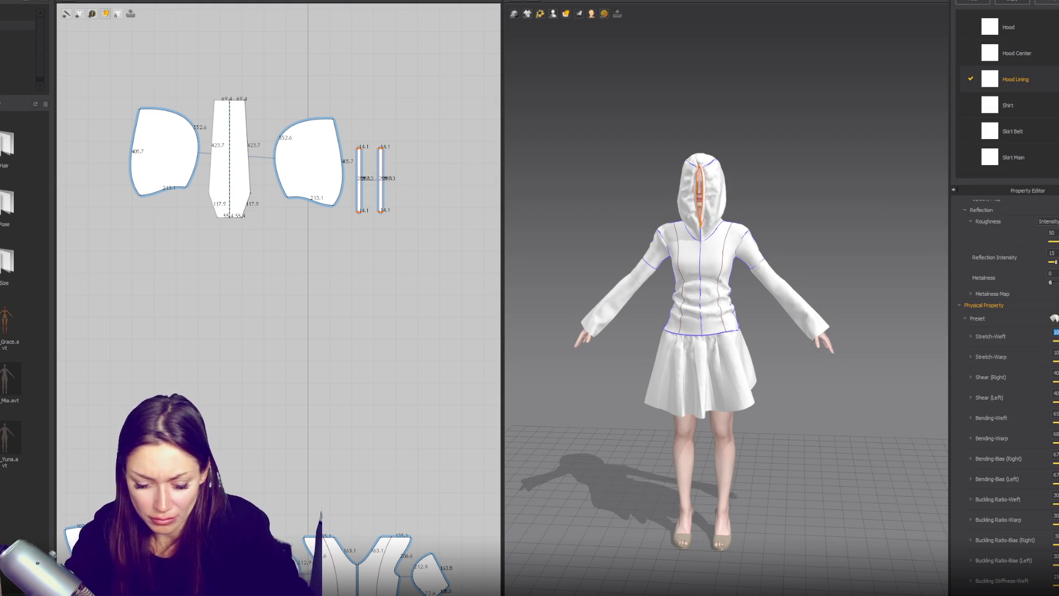
Lower the Hood Lining Stretch-Warp further to 0.1.
left_click(839, 318)
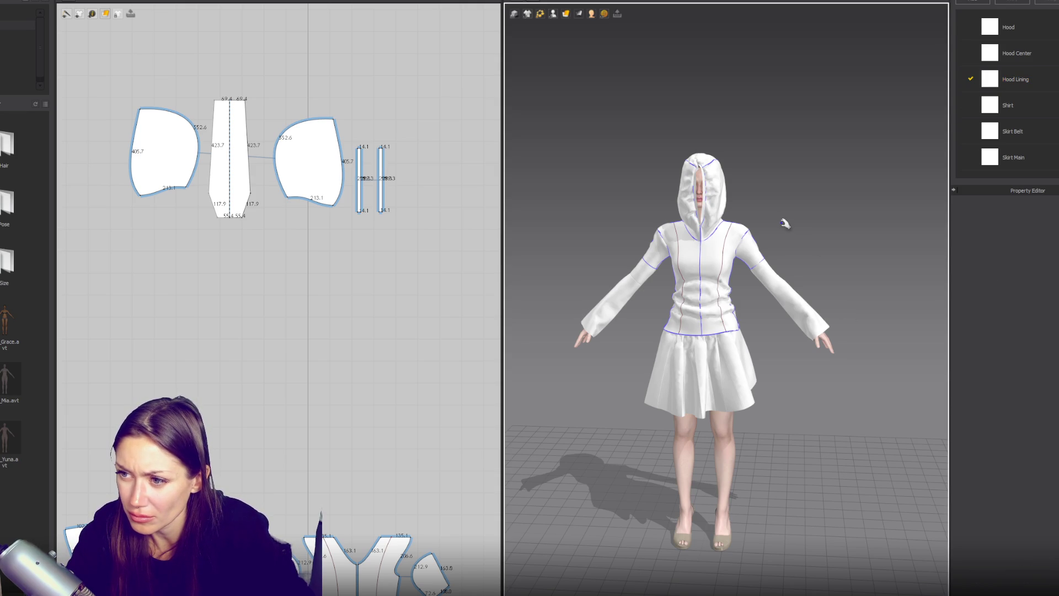
left_click(1018, 87)
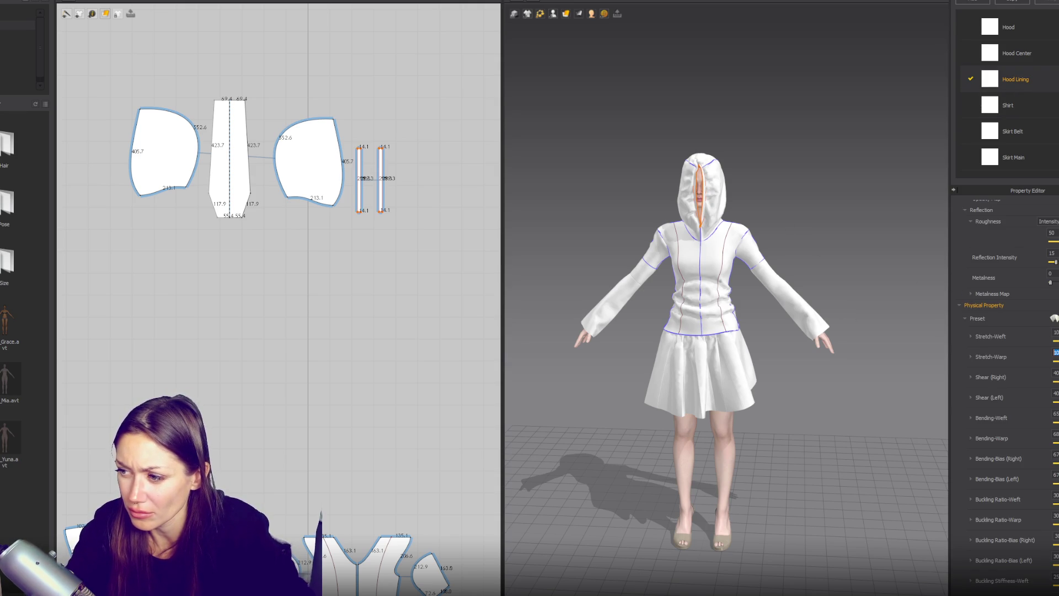
type("0.1")
key("Return")
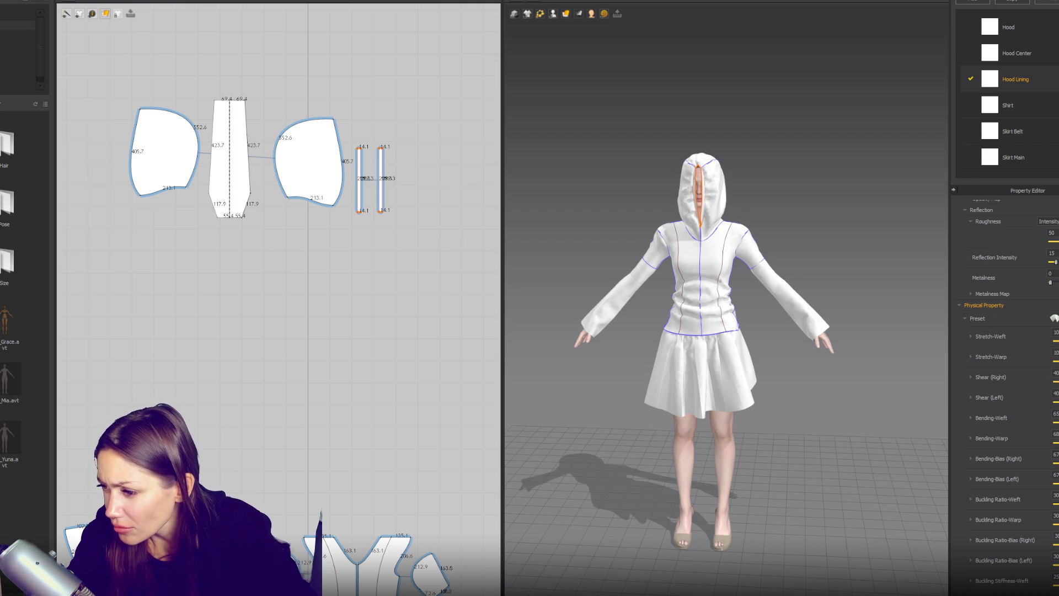
scroll(734, 188, "up", 10)
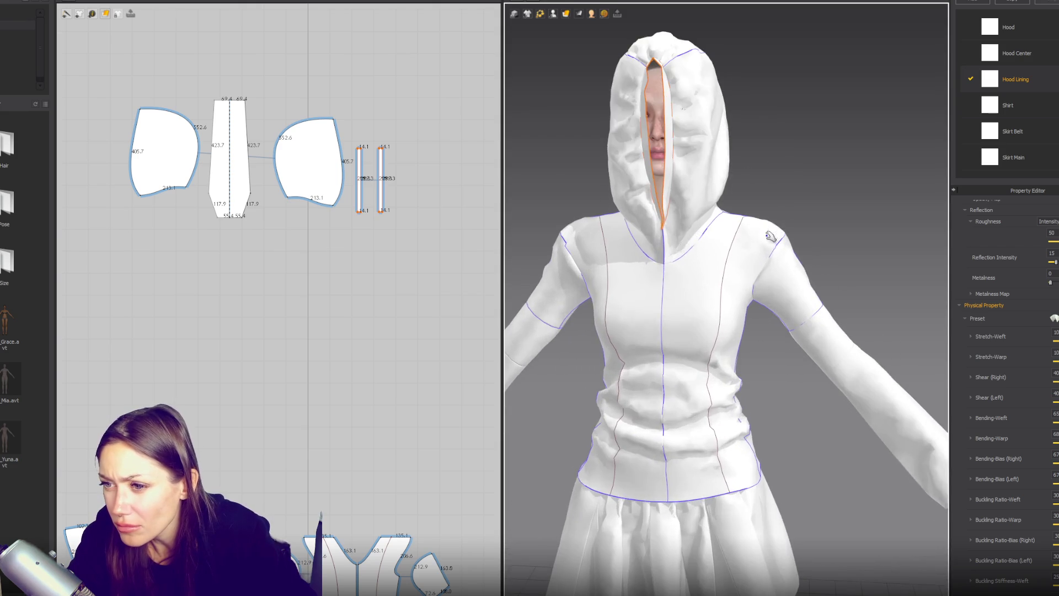
Orbit to the hood, swing the front neck seam's fold angle over, then select both hood pieces.
mouse_move(722, 234)
right_mouse_down()
mouse_move(673, 277)
mouse_move(700, 198)
mouse_move(770, 252)
mouse_move(690, 249)
right_mouse_up()
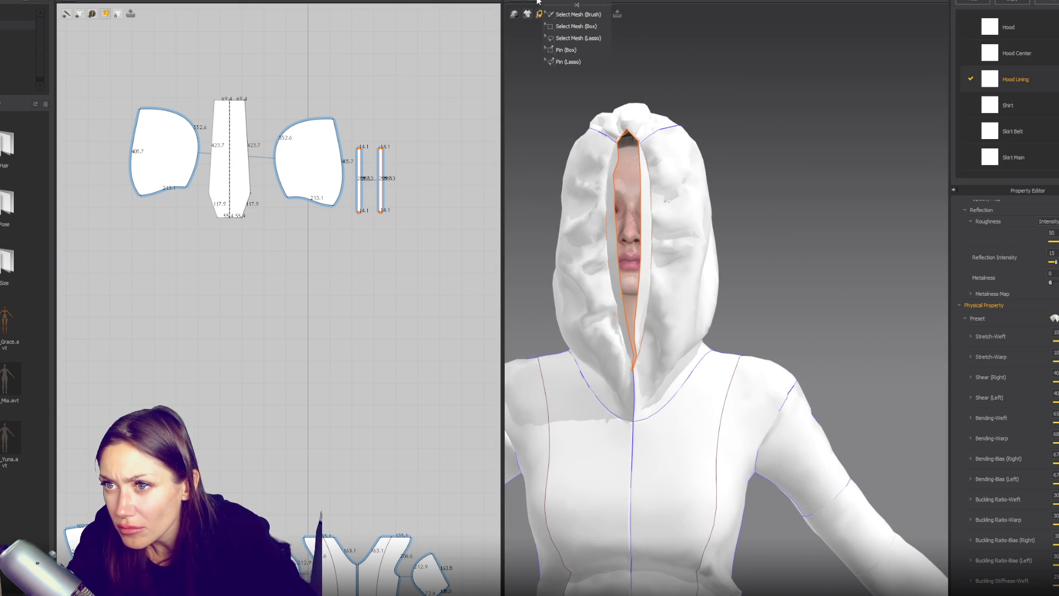
left_click(552, 7)
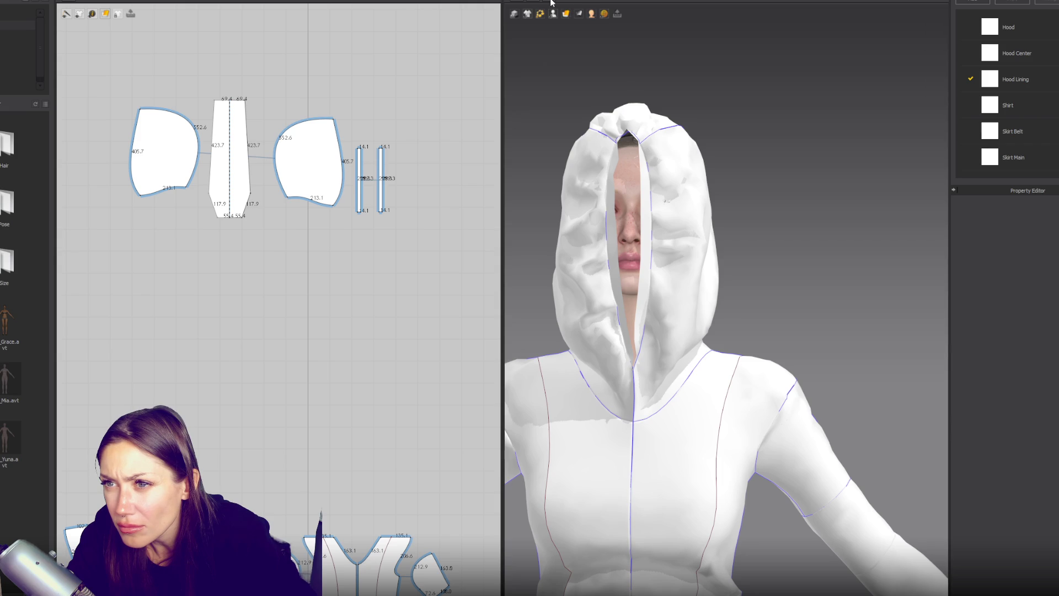
right_click_drag(643, 375, 705, 393)
left_click(702, 367)
right_click_drag(756, 366, 657, 238)
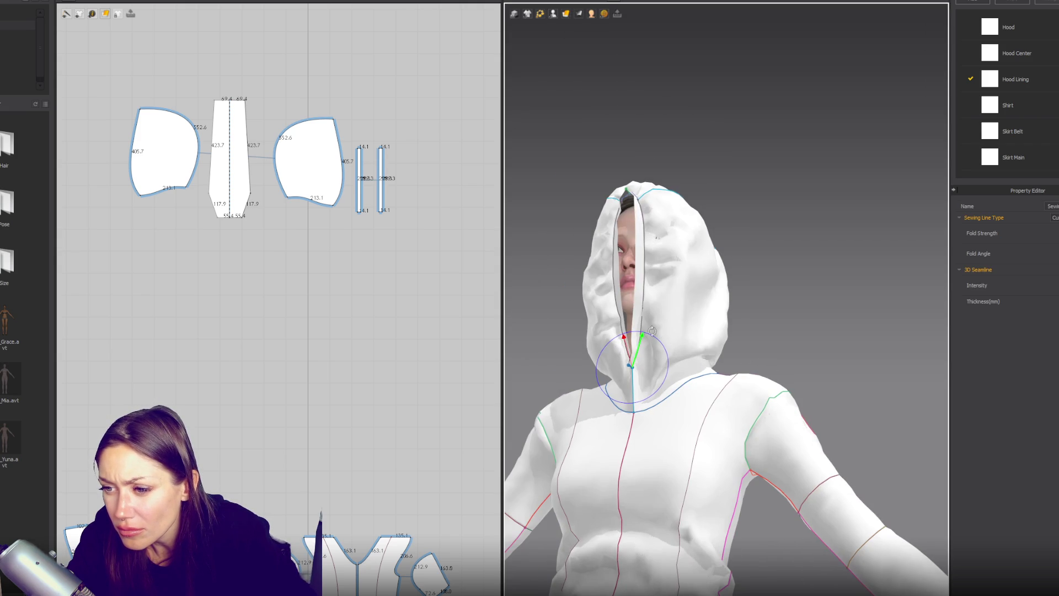
mouse_move(644, 335)
left_mouse_down()
mouse_move(626, 335)
mouse_move(586, 364)
left_mouse_up()
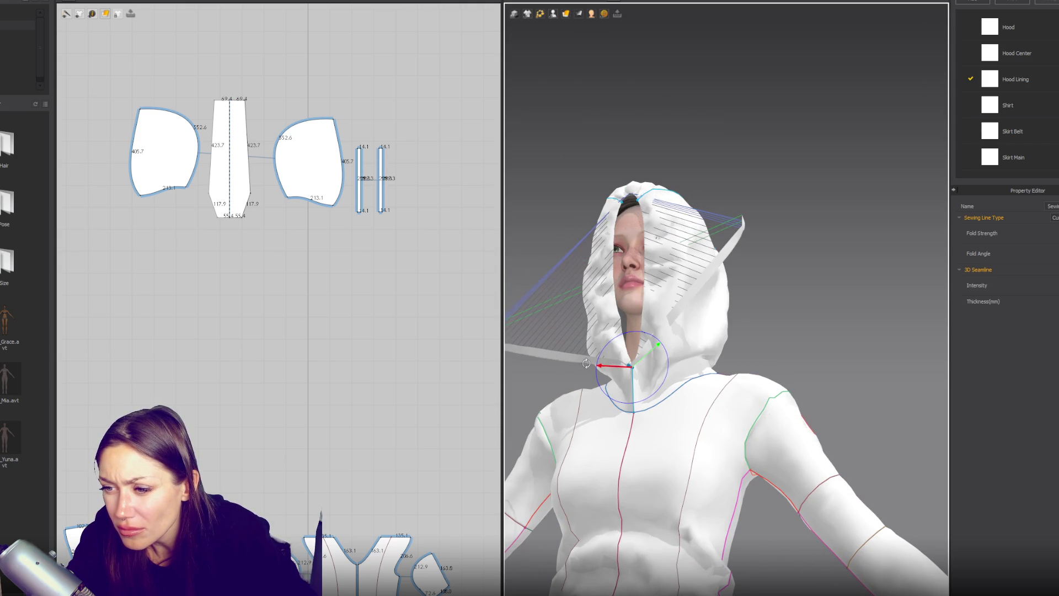
left_click(651, 364)
left_click(635, 376)
left_click_drag(636, 376, 653, 362)
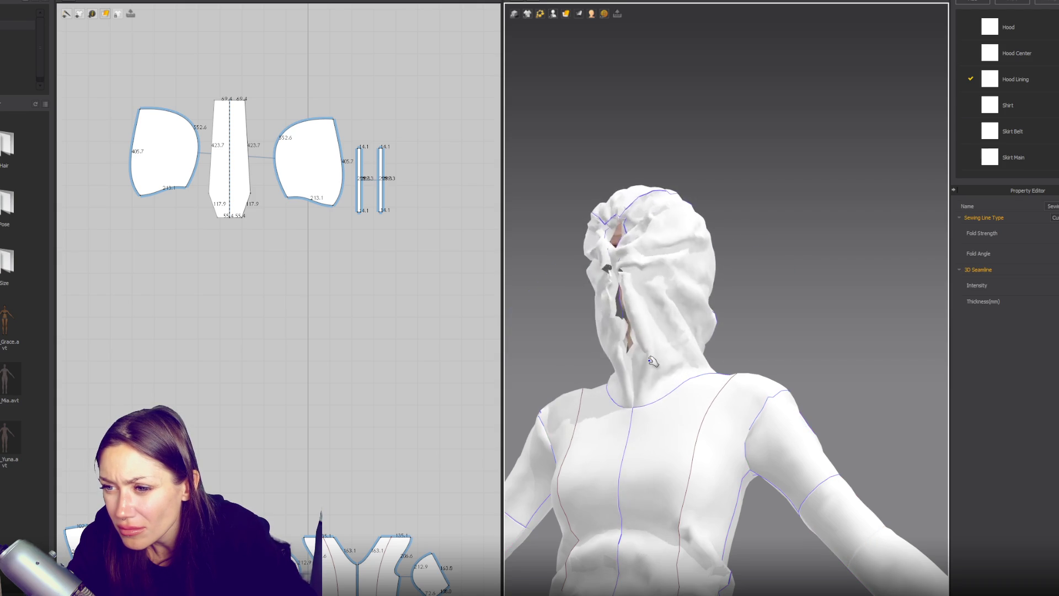
left_click(618, 298)
left_click(615, 298)
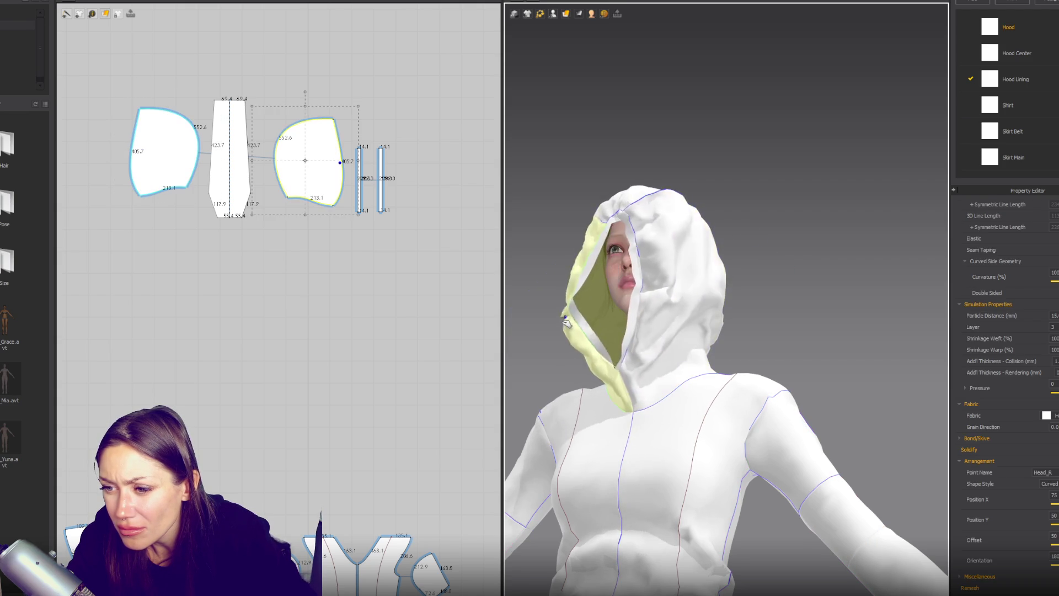
Select the lining strip and neck seam, orbit overhead and start the simulation.
left_click(688, 320)
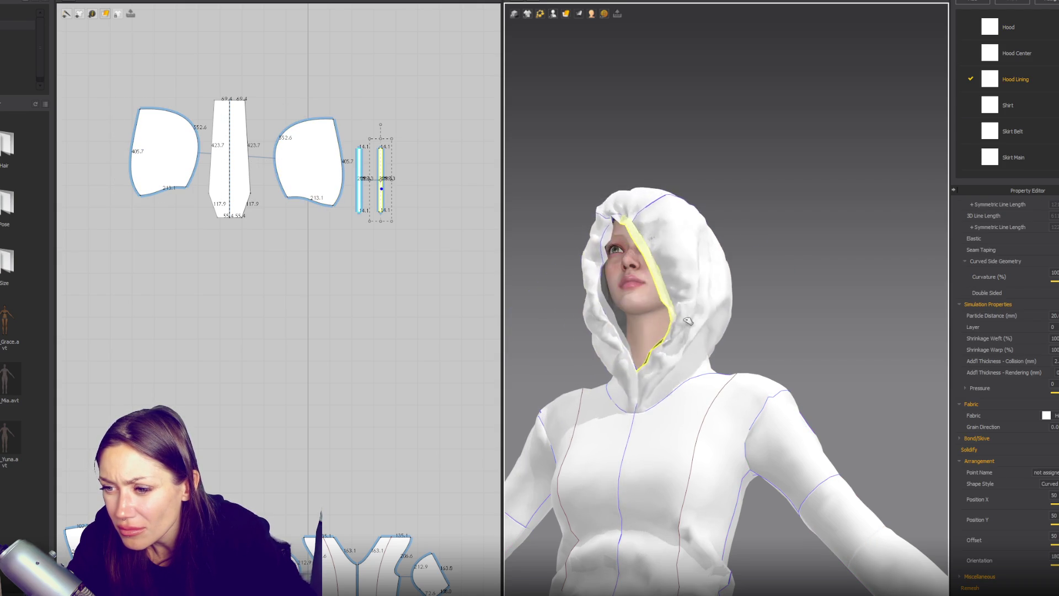
left_click(657, 405)
scroll(726, 331, "down", 2)
right_click_drag(726, 332, 726, 237)
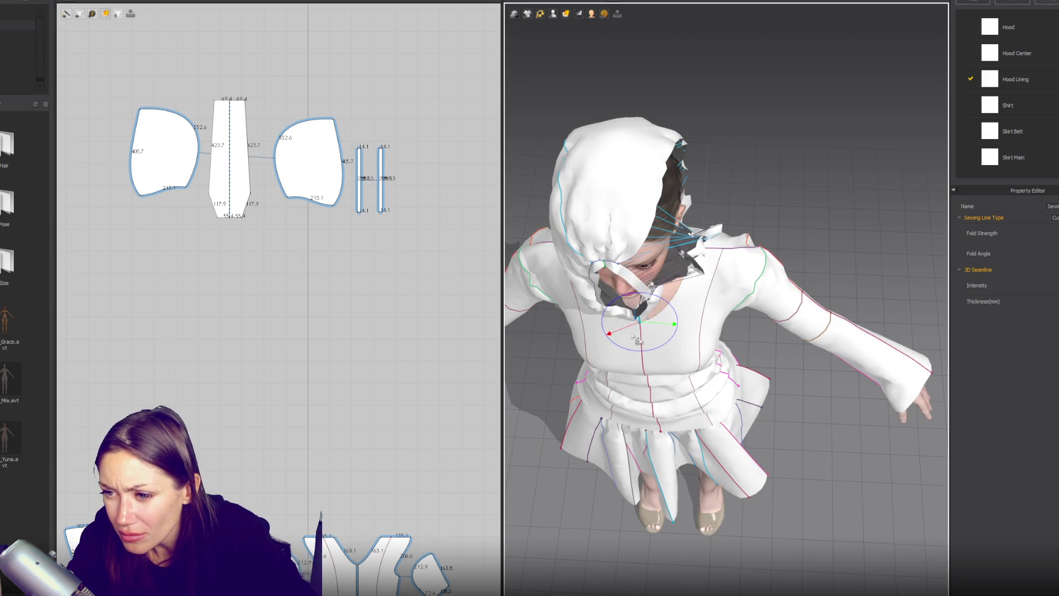
key("space")
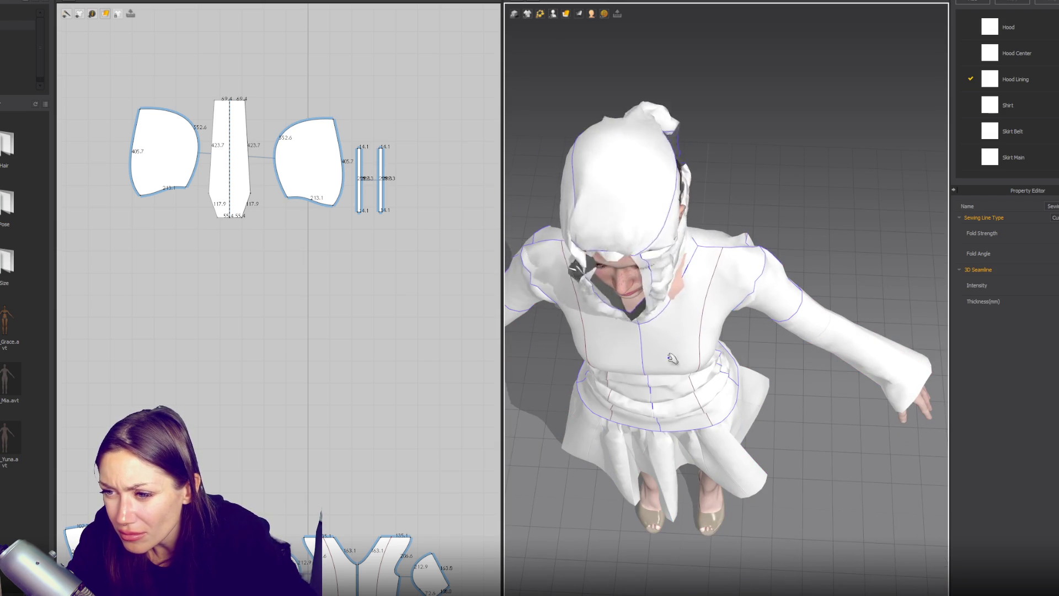
key("2")
key("1")
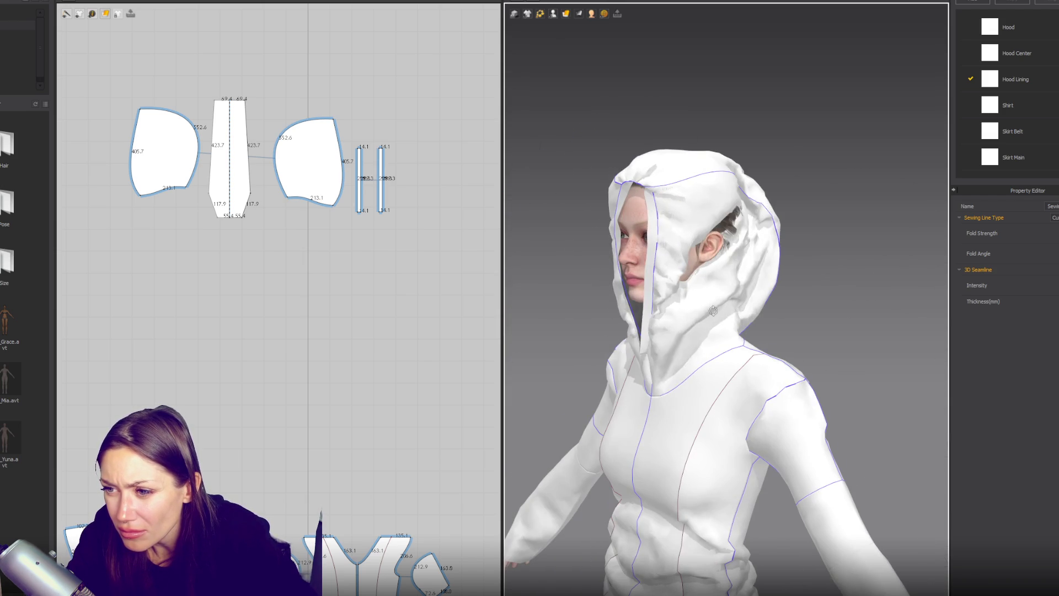
Pull the hood and both lining pieces outward so the hood re-drapes.
mouse_move(783, 278)
left_mouse_down()
mouse_move(858, 320)
mouse_move(893, 369)
mouse_move(852, 307)
left_mouse_up()
key("8")
left_click_drag(723, 229, 430, 127)
left_click_drag(834, 210, 1053, 173)
left_click(708, 209)
left_click(839, 187)
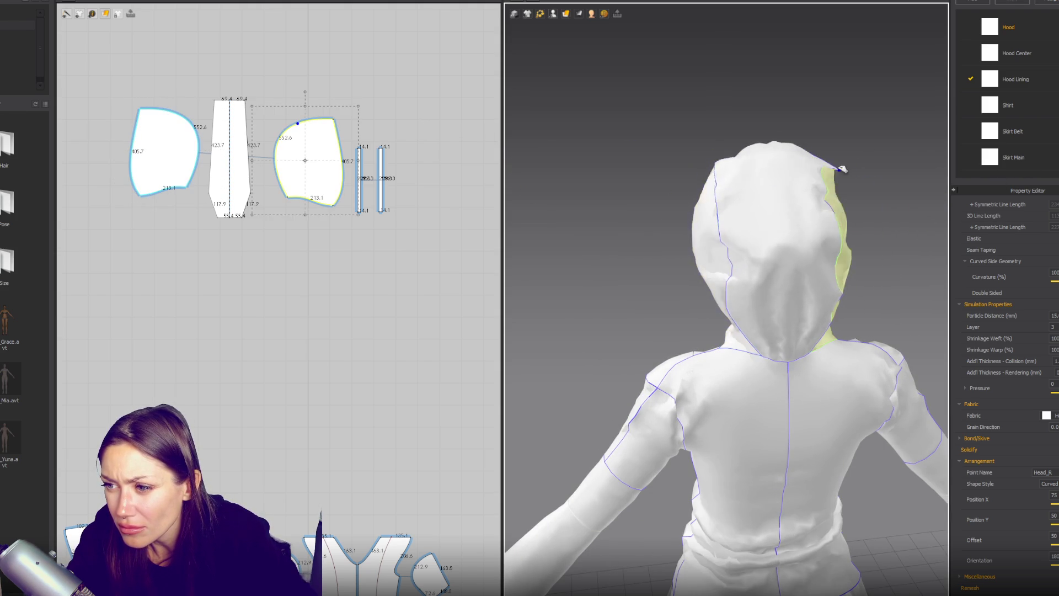
left_click(764, 214)
mouse_move(764, 214)
right_mouse_down()
mouse_move(894, 199)
mouse_move(918, 320)
mouse_move(838, 318)
right_mouse_up()
Inspect the hood pieces from several angles, then box-select both thin lining strips.
left_click(838, 318)
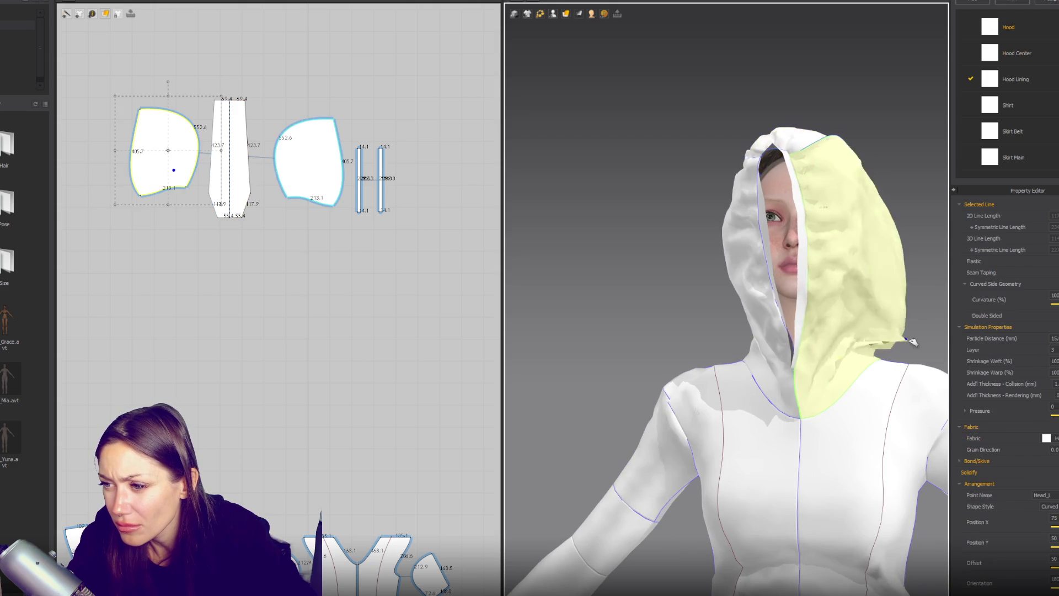
left_click(727, 344)
right_click_drag(699, 343, 898, 362)
mouse_move(799, 337)
right_mouse_down()
mouse_move(717, 307)
mouse_move(733, 256)
right_mouse_up()
left_click(697, 217)
mouse_move(793, 120)
right_mouse_down()
mouse_move(785, 105)
mouse_move(922, 284)
mouse_move(861, 236)
right_mouse_up()
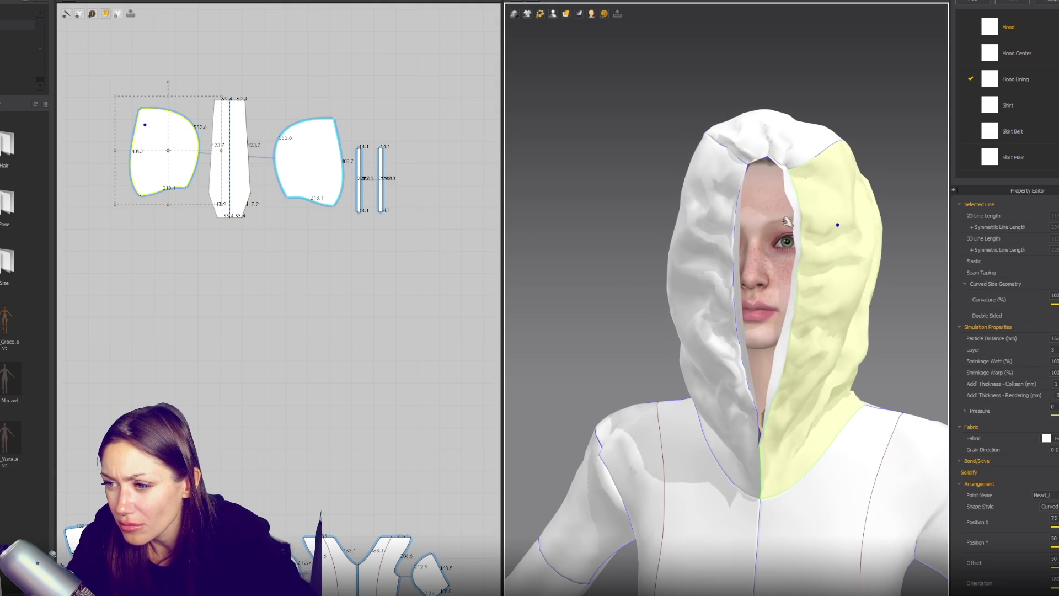
left_click(714, 249)
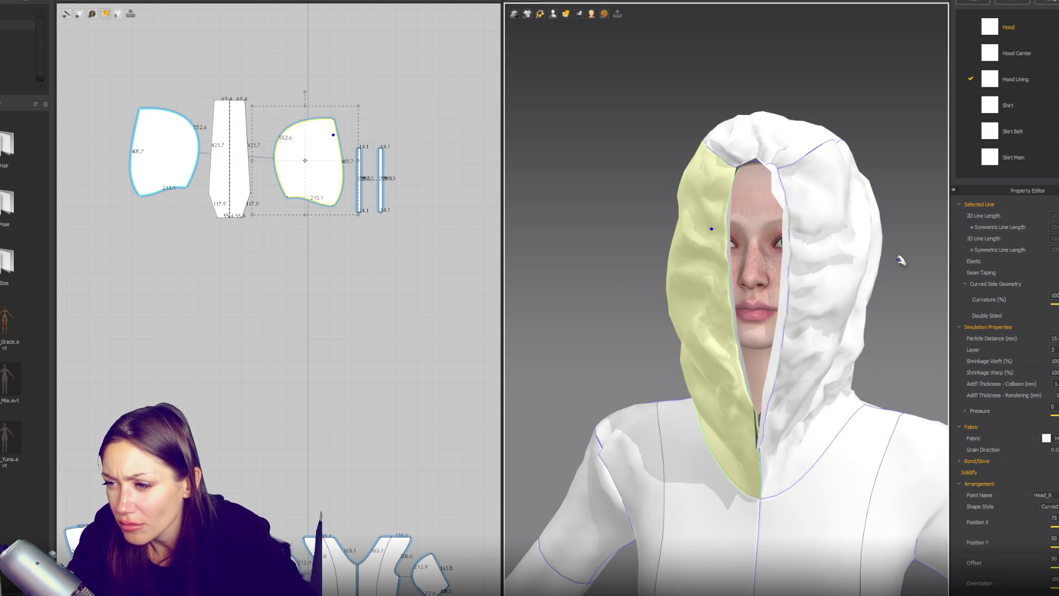
mouse_move(409, 129)
left_mouse_down()
mouse_move(354, 237)
mouse_move(370, 265)
left_mouse_up()
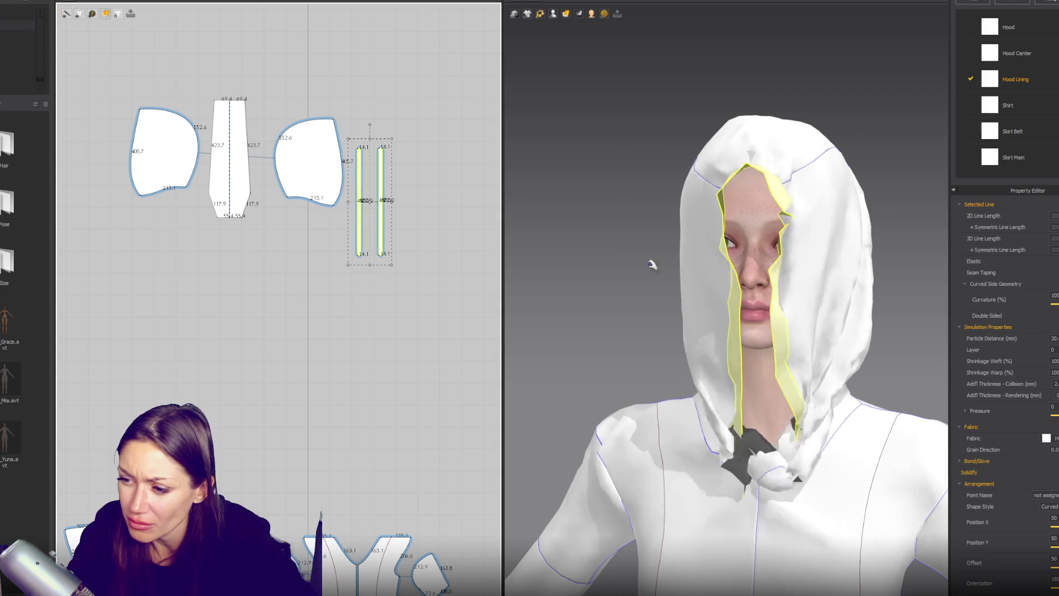
left_click(792, 335)
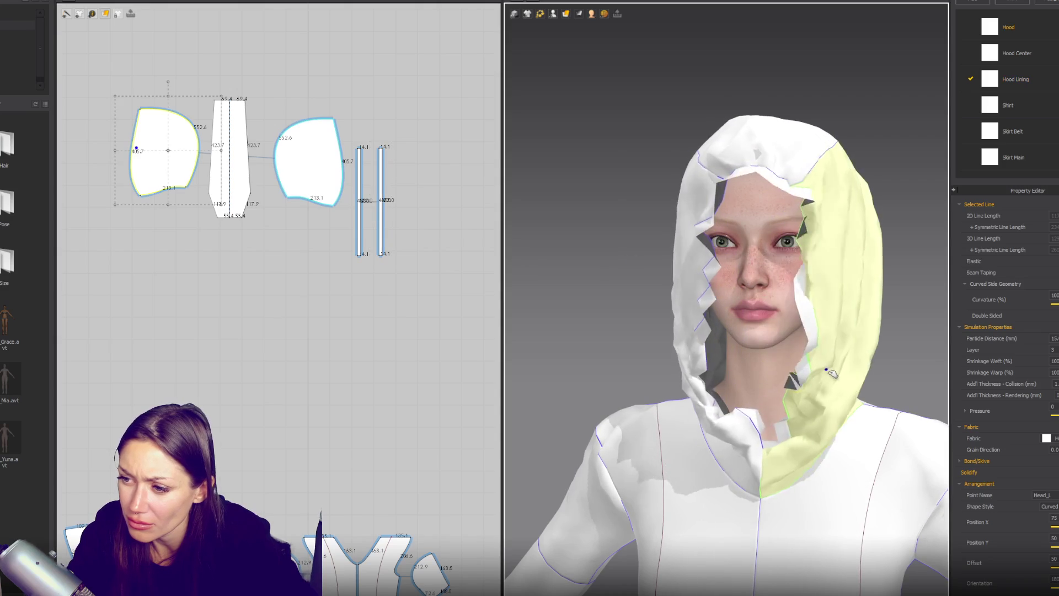
left_click(689, 455)
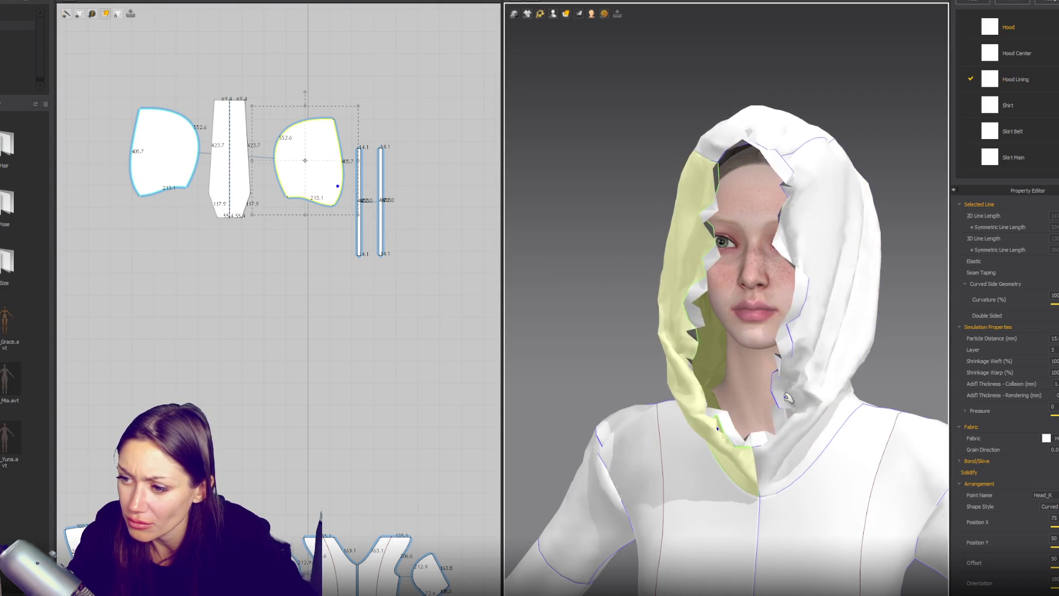
left_click(881, 361)
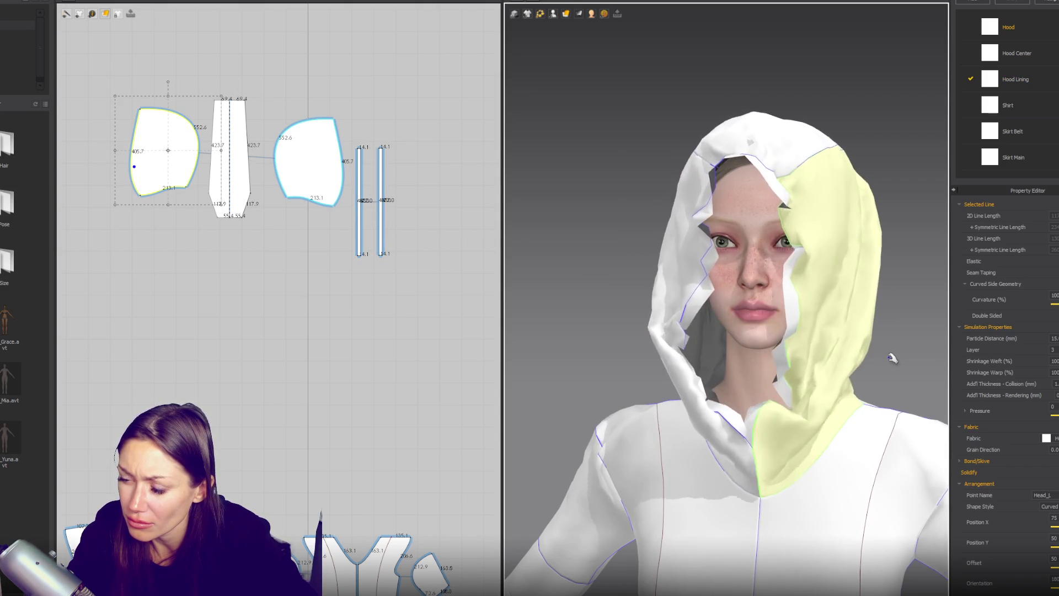
scroll(895, 360, "down", 2)
scroll(814, 336, "down", 2)
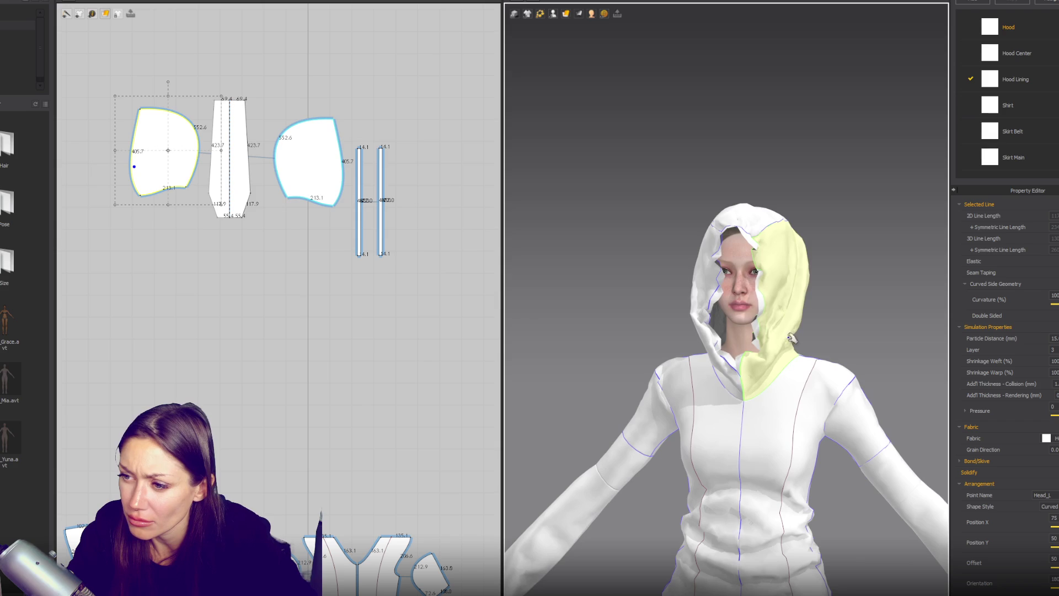
left_click(708, 374)
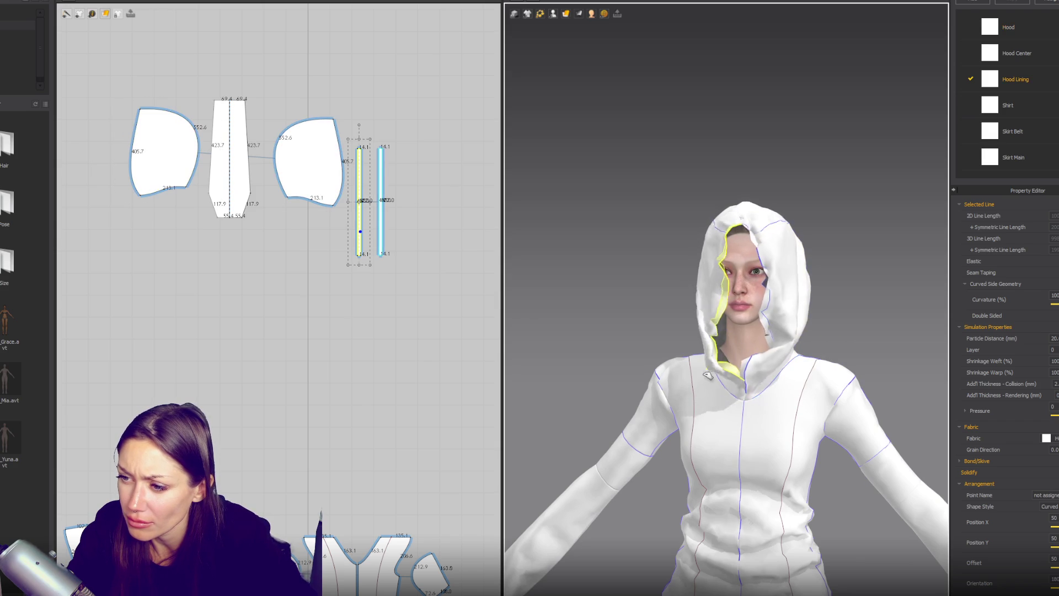
left_click(785, 354)
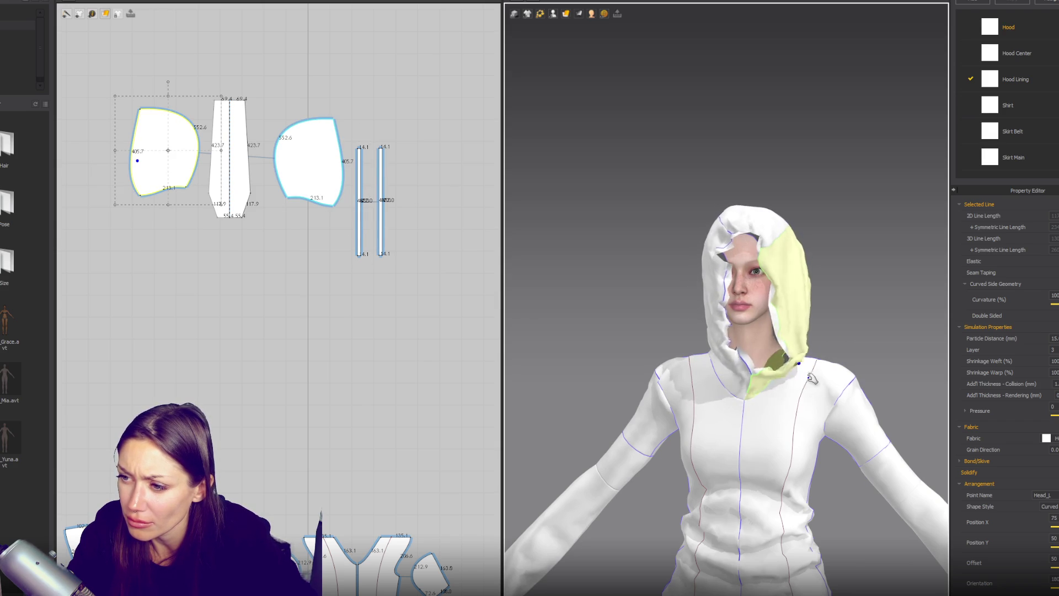
left_click_drag(441, 111, 358, 276)
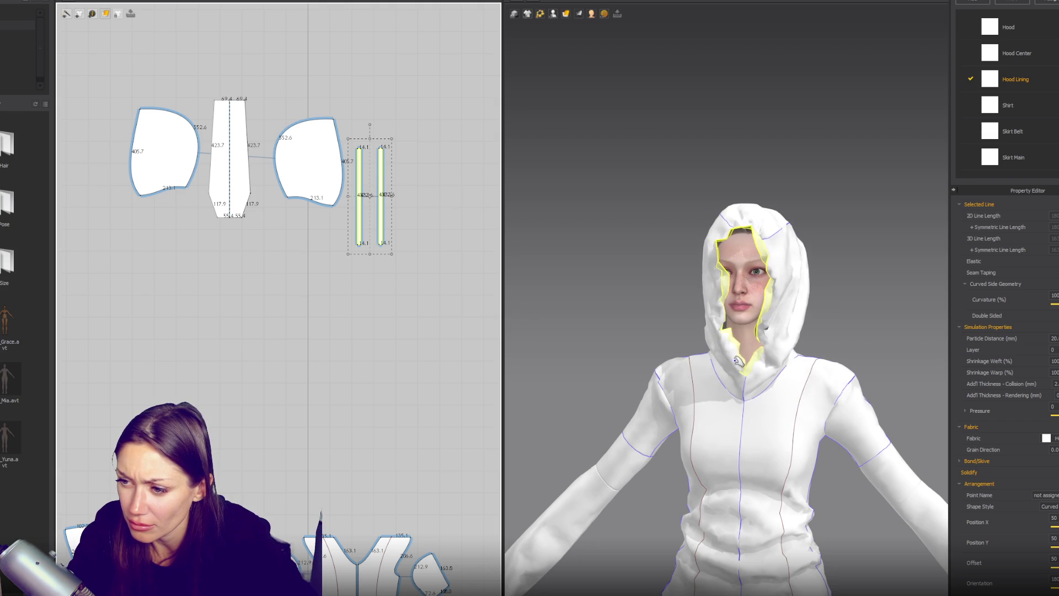
left_click(703, 355)
left_click(793, 352)
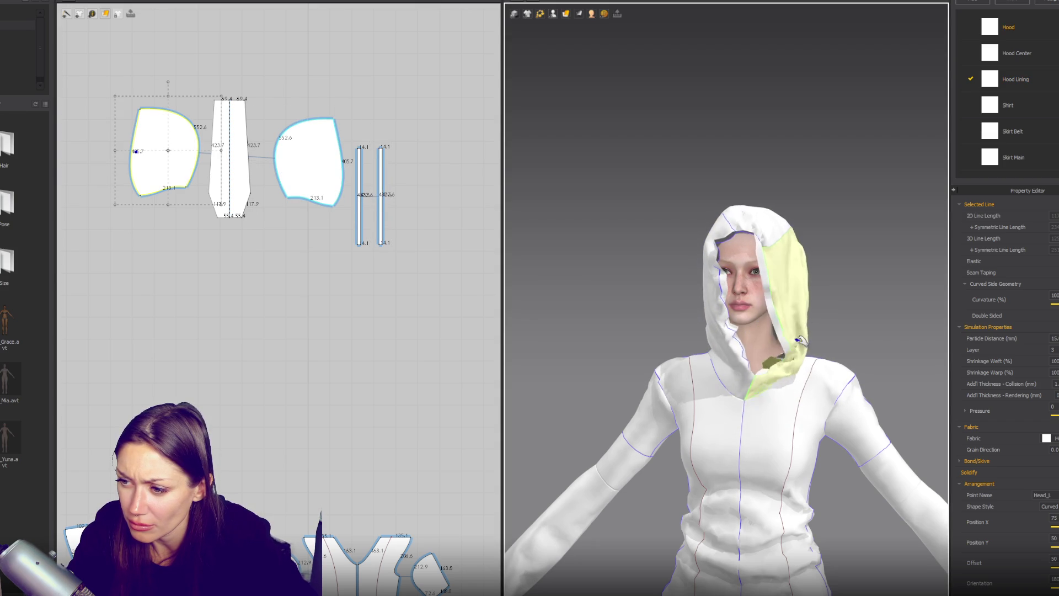
left_click(713, 358)
right_click_drag(797, 279, 870, 293)
key("2")
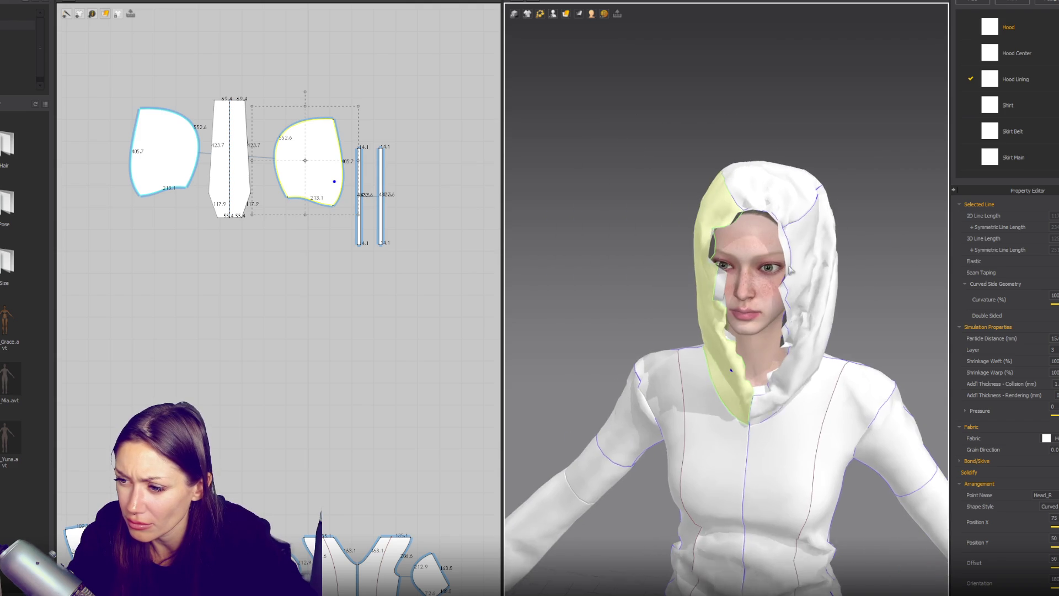
Apply a Cotton physical-property preset to Hood Lining and tug the lining off the face.
scroll(1044, 146, "down", 1)
left_click(1033, 65)
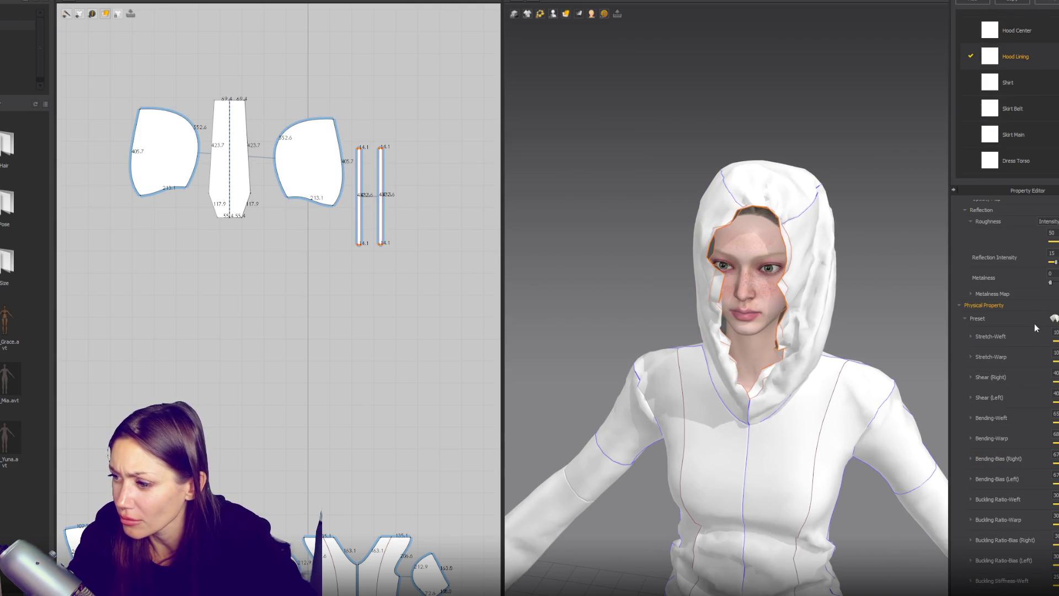
scroll(1048, 424, "down", 3)
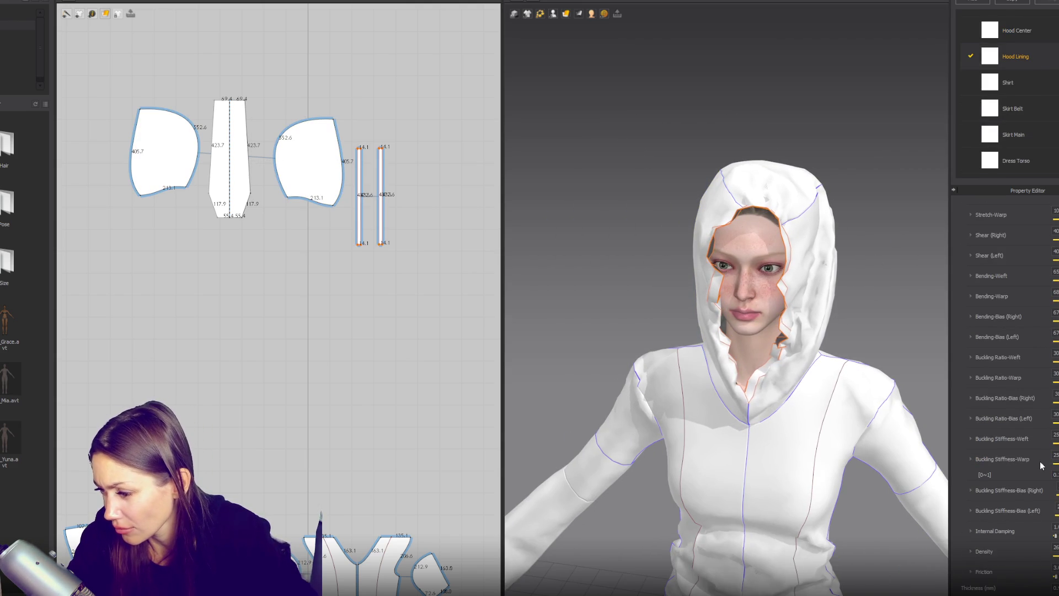
scroll(1038, 497, "up", 4)
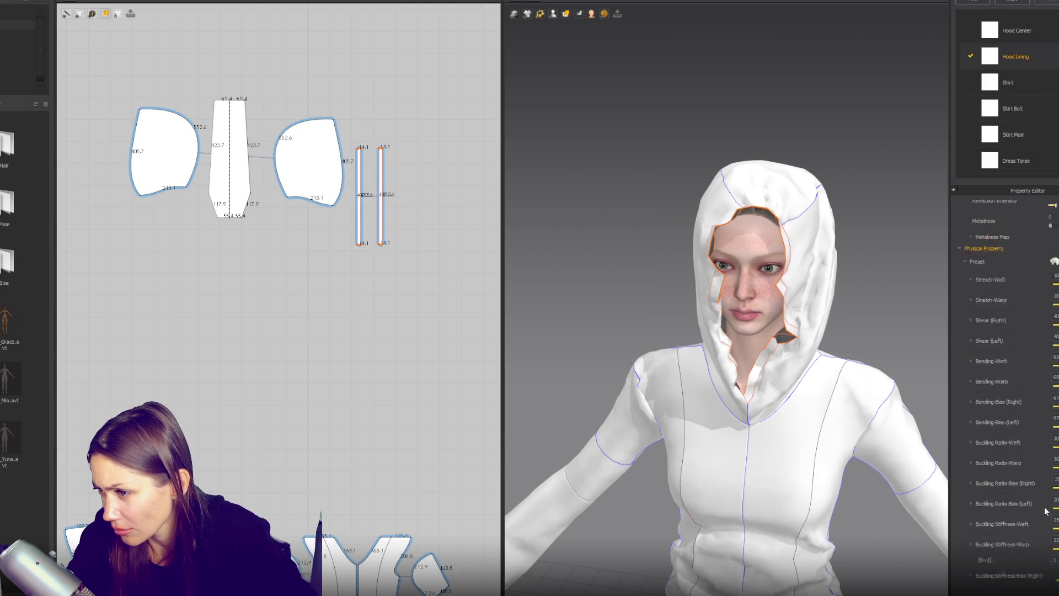
left_click(1055, 375)
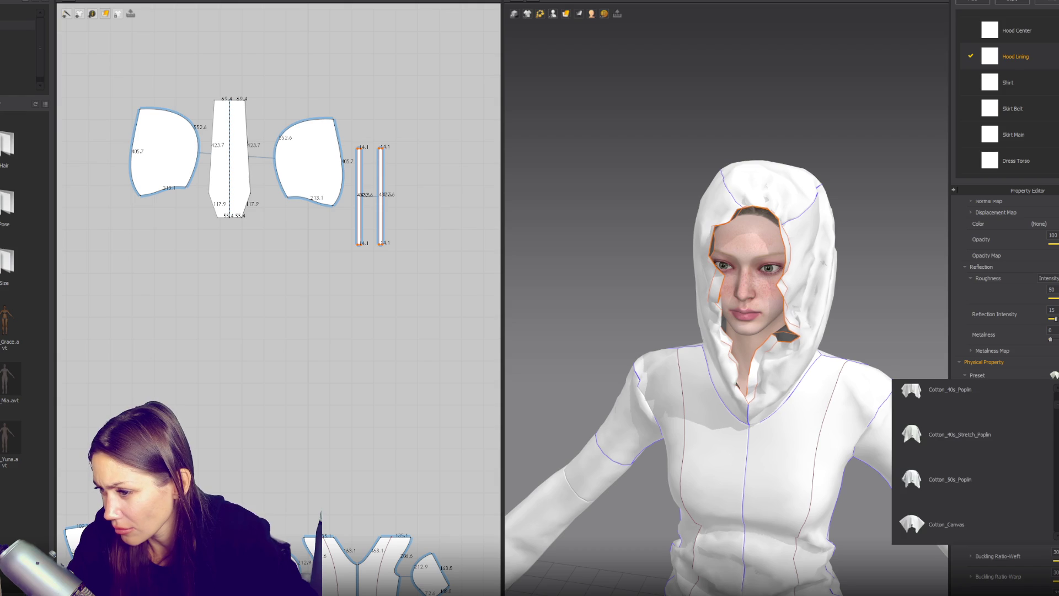
left_click(980, 516)
left_click(894, 269)
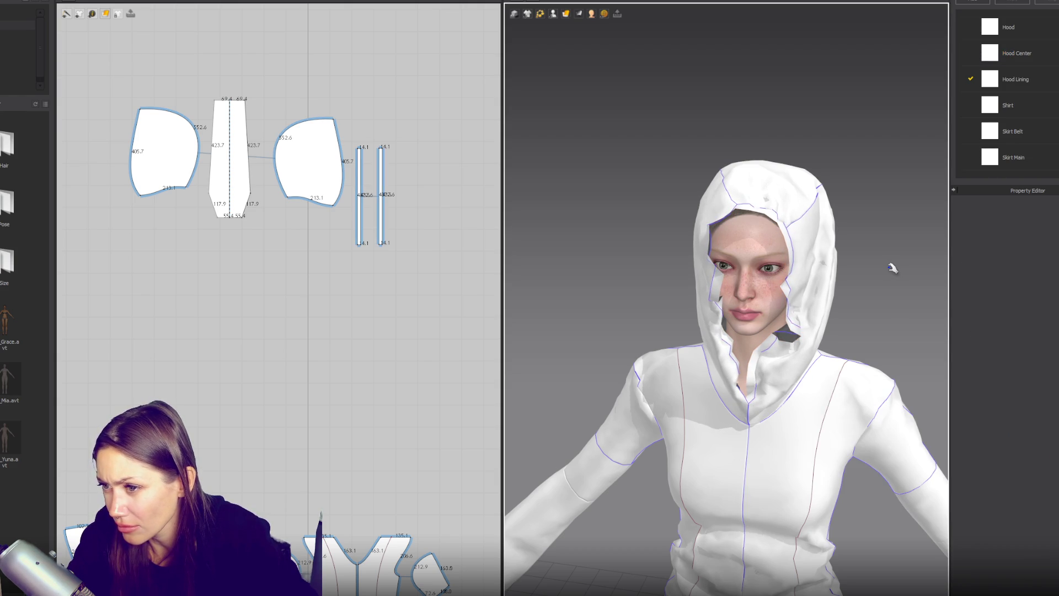
left_click_drag(716, 300, 684, 382)
Pull both hood lining pieces outward from the face, then hide the avatar with Shift+A.
left_click_drag(828, 254, 864, 283)
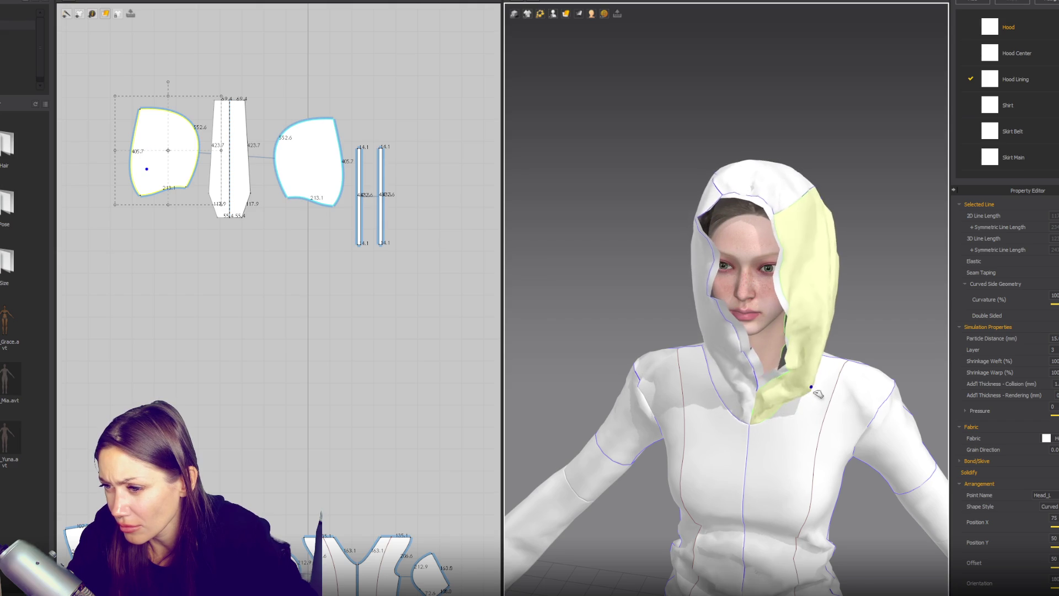
left_click(725, 383)
left_click(811, 232)
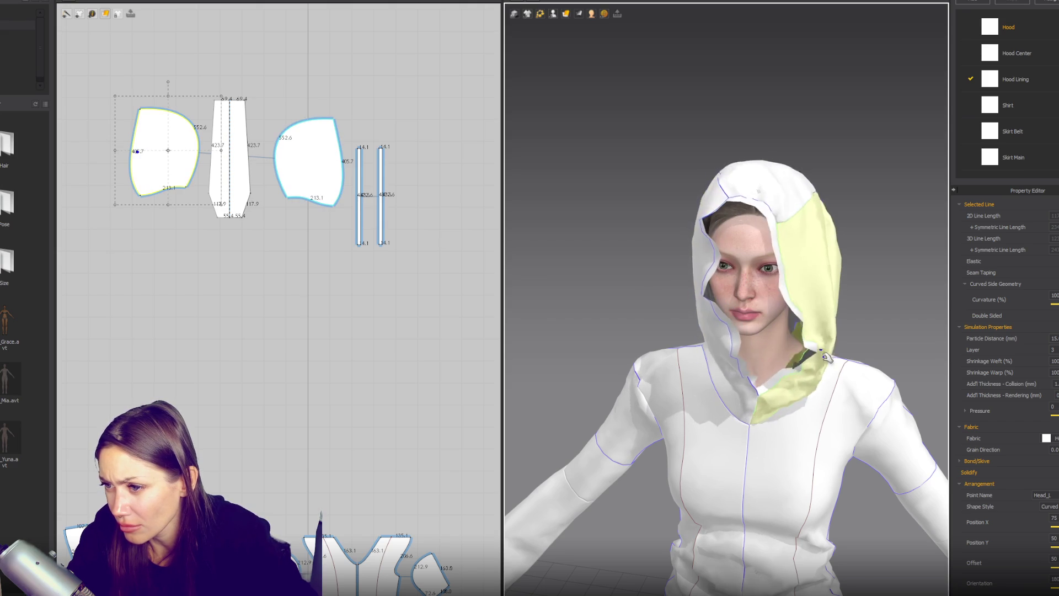
left_click(731, 210)
left_click(675, 356)
left_click_drag(676, 353, 678, 313)
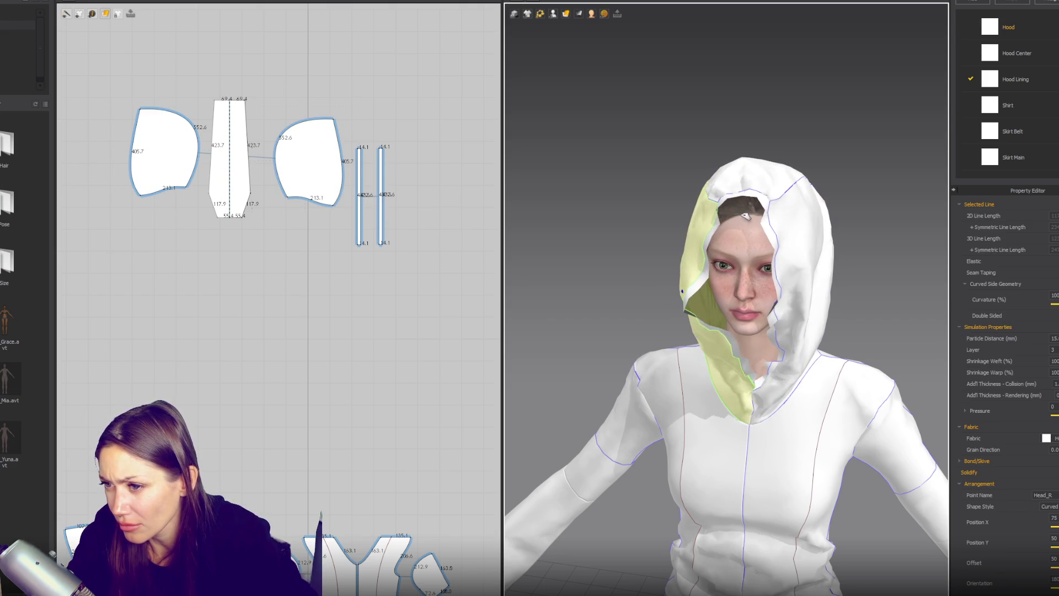
left_click(722, 237)
key("shift+a")
scroll(745, 206, "down", 5)
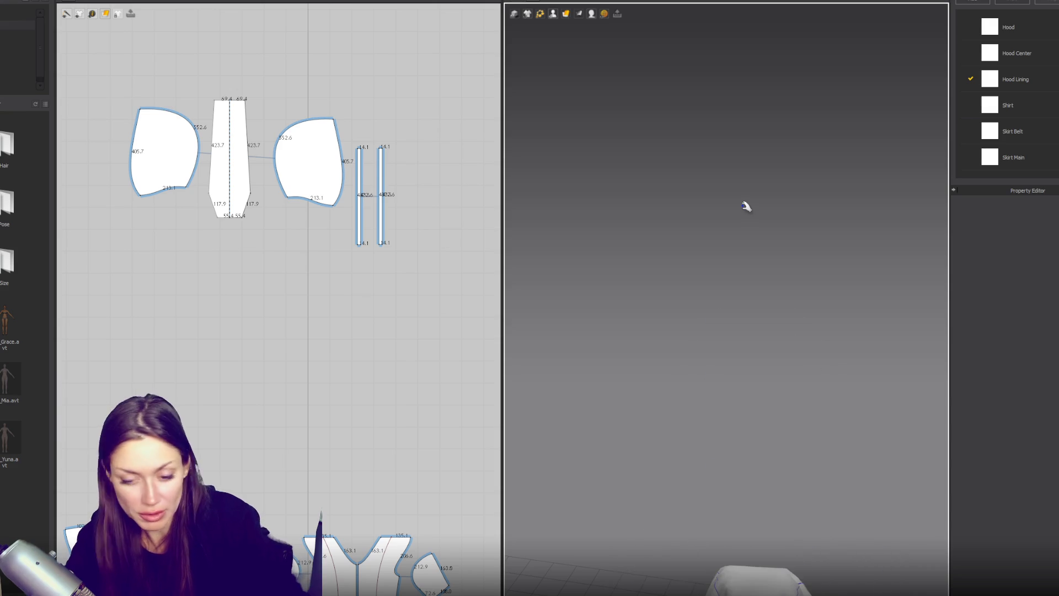
Show the avatar again and check the hood pattern pieces before clearing the selection.
key("shift+a")
left_click(798, 283)
left_click(799, 282)
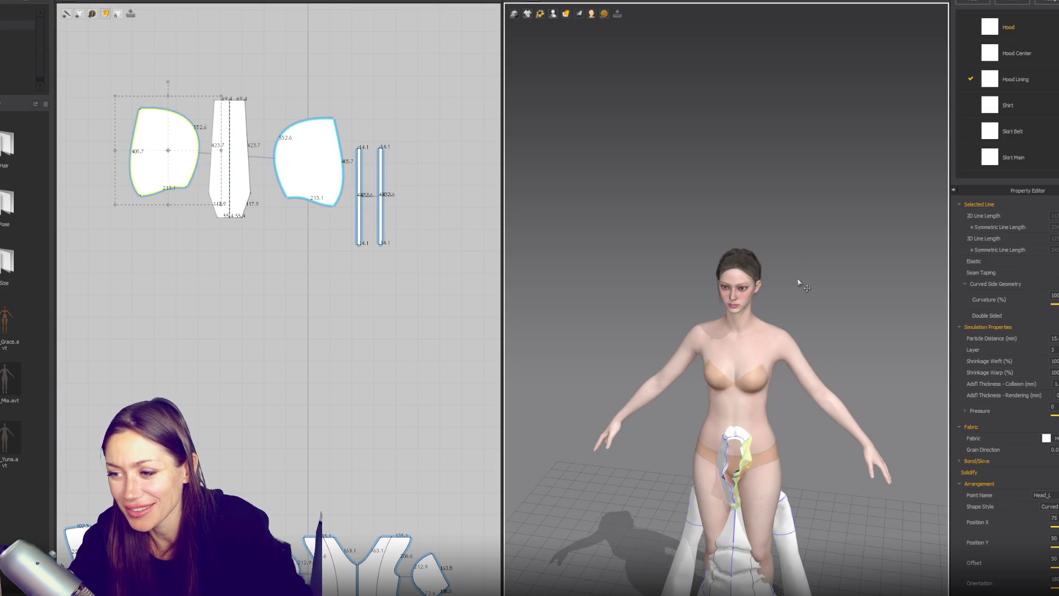
scroll(799, 284, "down", 2)
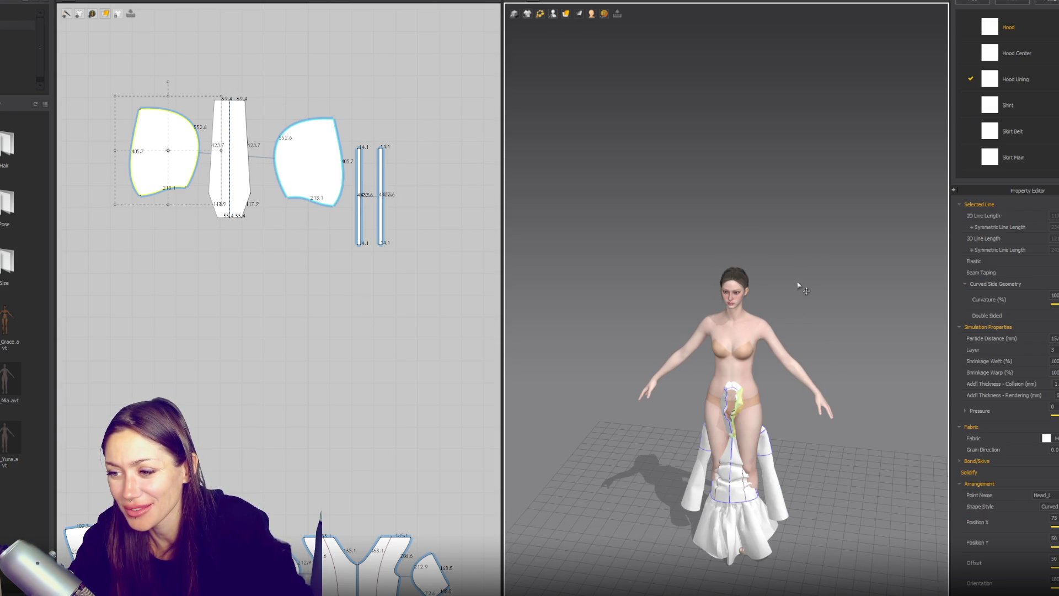
key("Tab")
left_click(799, 284)
left_click(742, 397)
left_click(821, 580)
scroll(348, 333, "down", 6)
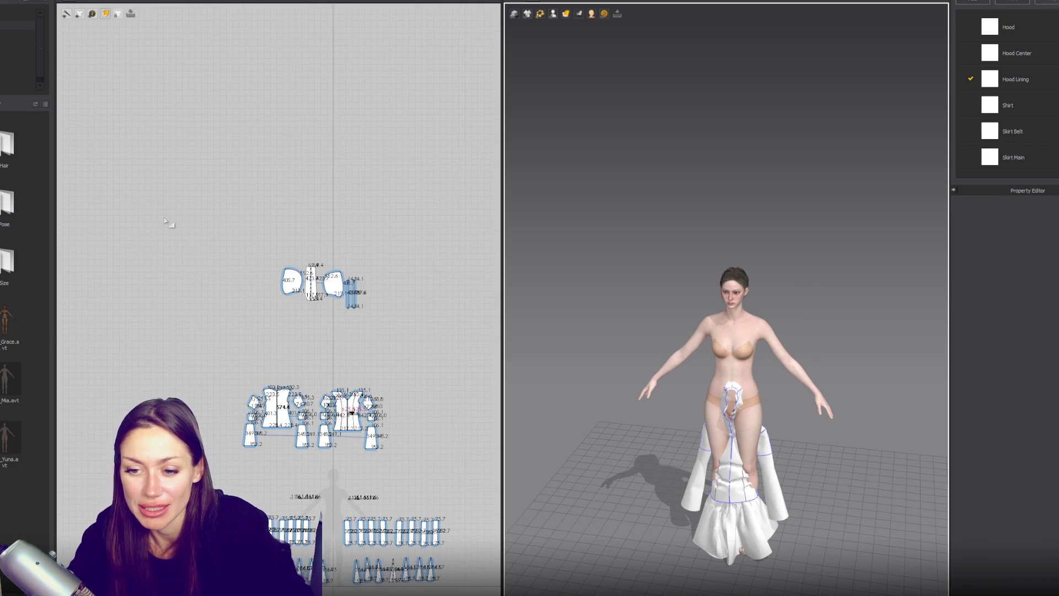
Deactivate all garment pieces and lift them up around the avatar.
left_click_drag(145, 199, 397, 472)
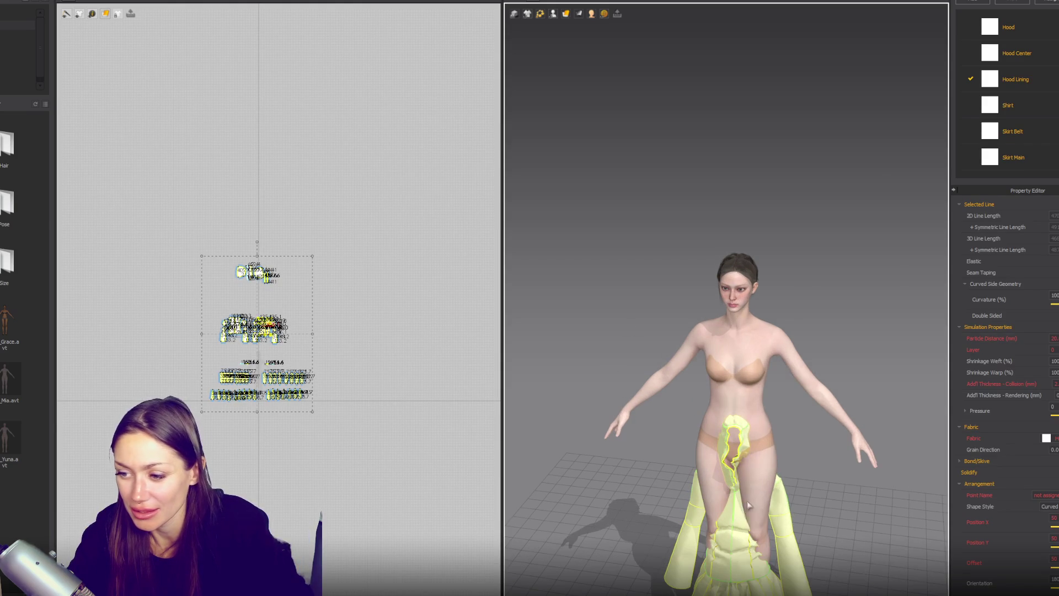
right_click(748, 228)
left_click(790, 310)
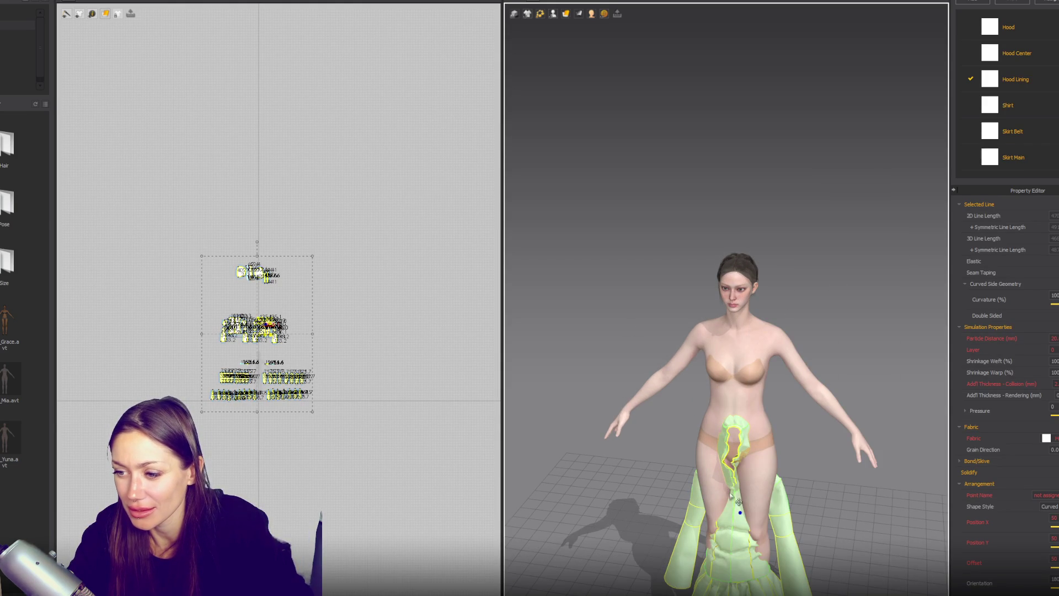
mouse_move(731, 493)
right_mouse_down()
mouse_move(889, 335)
mouse_move(666, 333)
mouse_move(833, 326)
right_mouse_up()
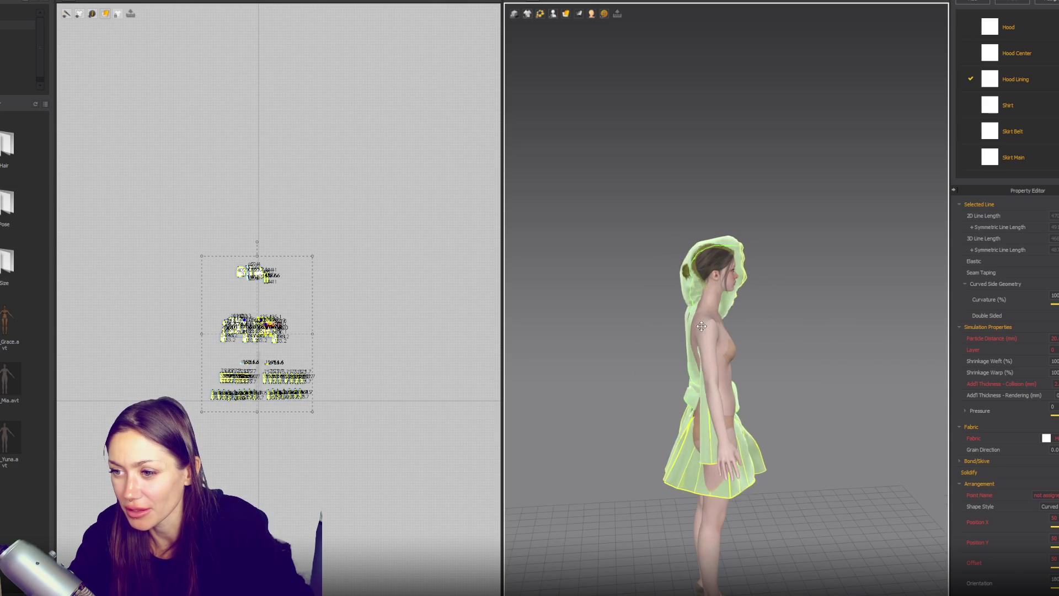
key("2")
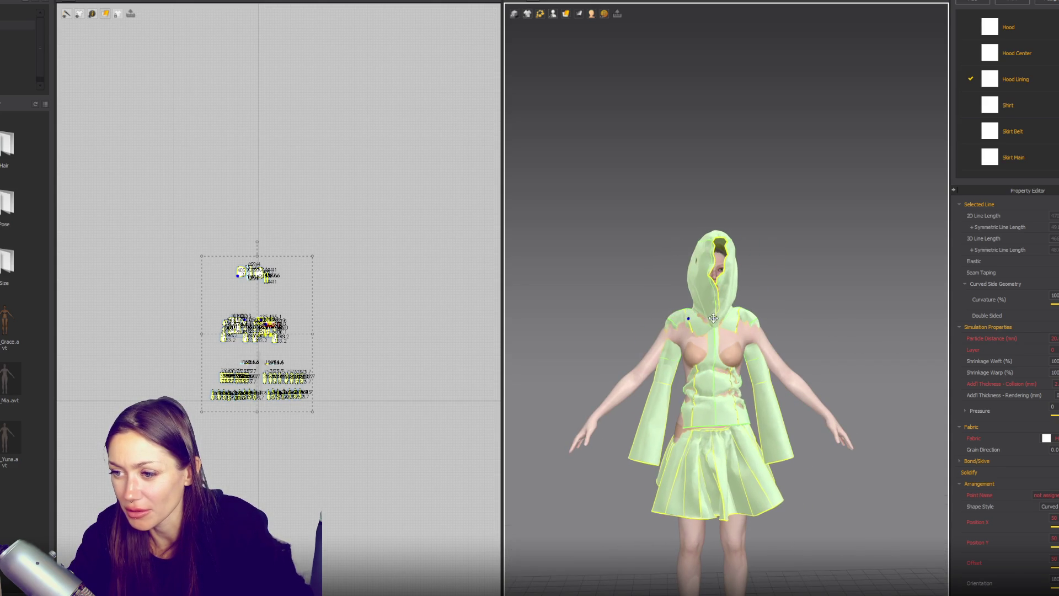
Use the arrangement points to place the left sleeve band on the left upper arm.
left_click(657, 393)
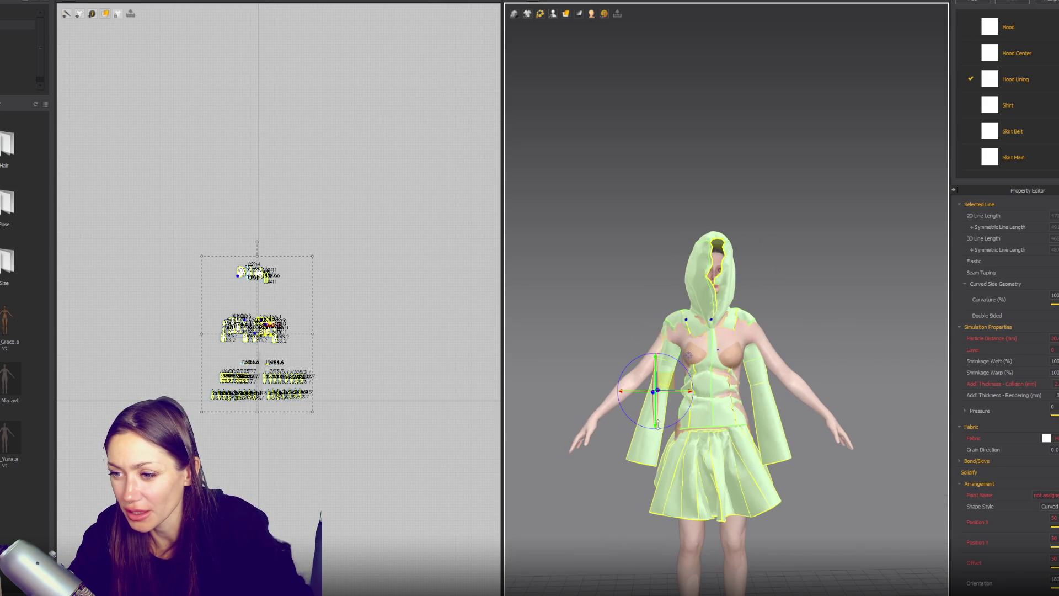
scroll(658, 393, "up", 2)
scroll(660, 391, "up", 2)
right_click_drag(660, 391, 712, 335)
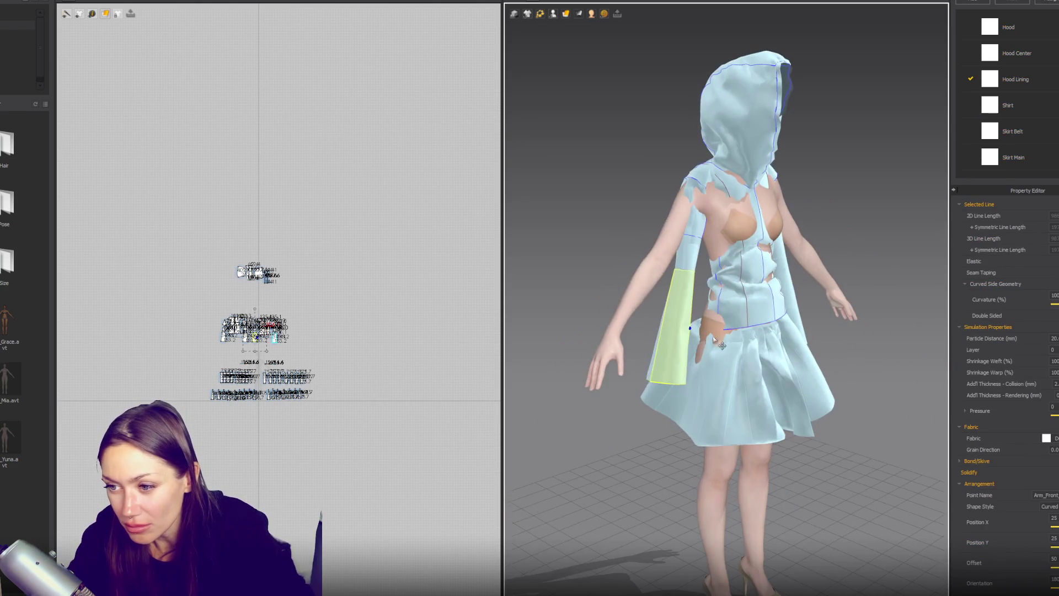
left_click(658, 362)
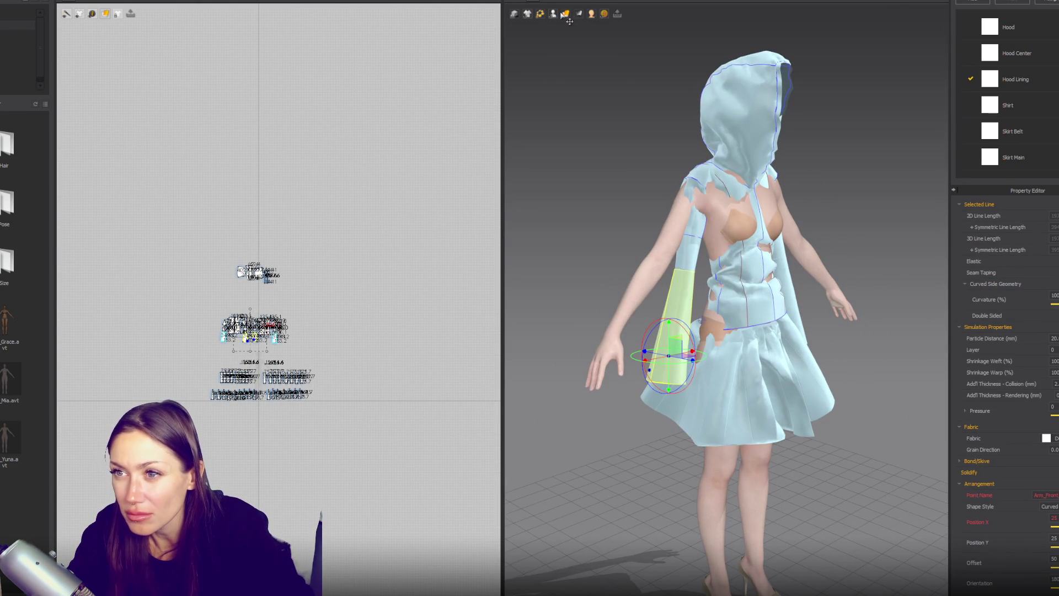
left_click(652, 291)
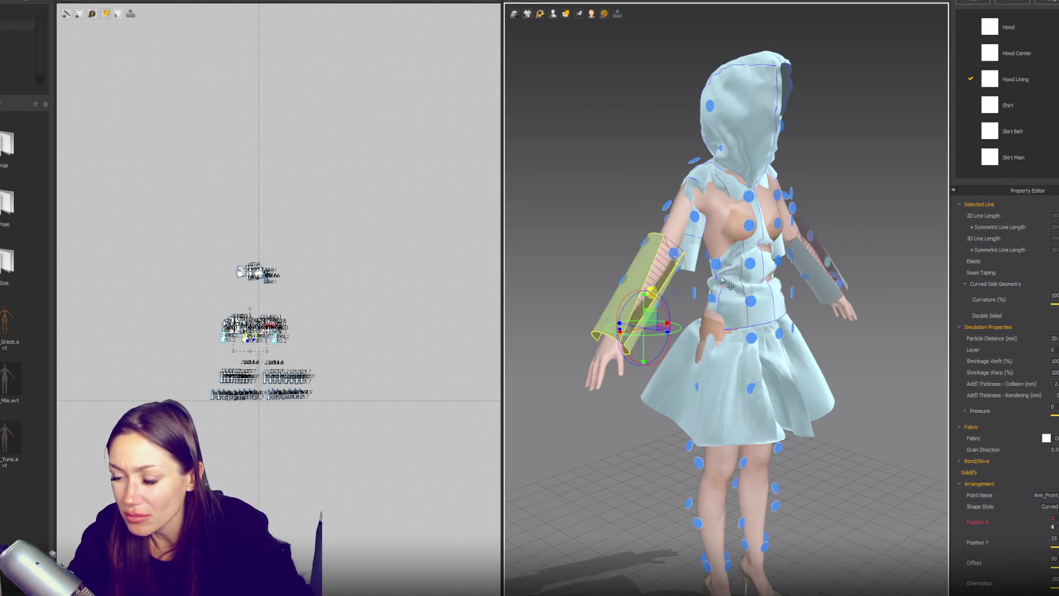
right_click_drag(652, 291, 614, 296)
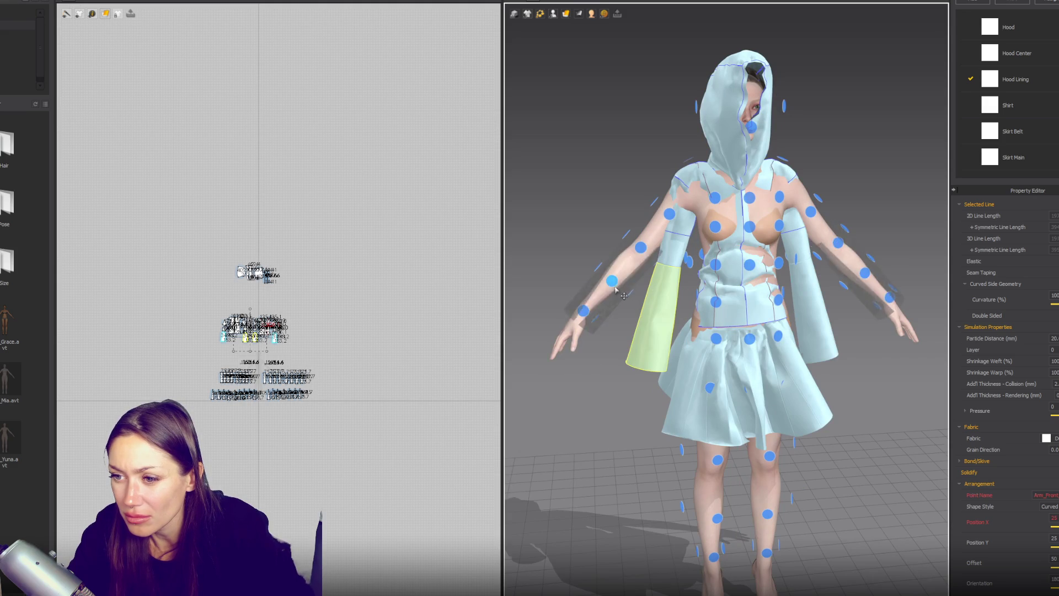
left_click(631, 303)
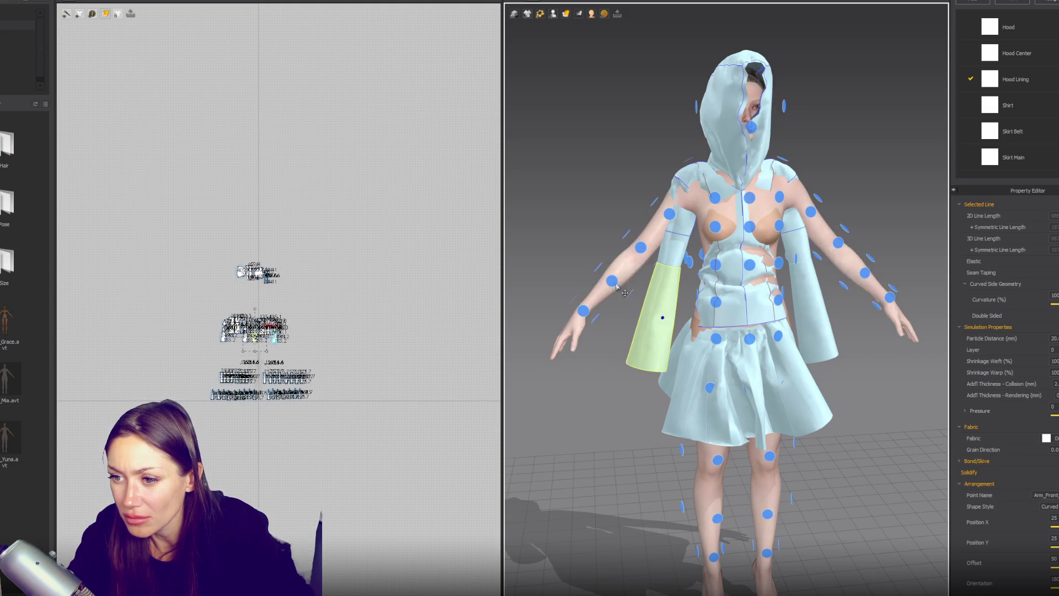
left_click(630, 299)
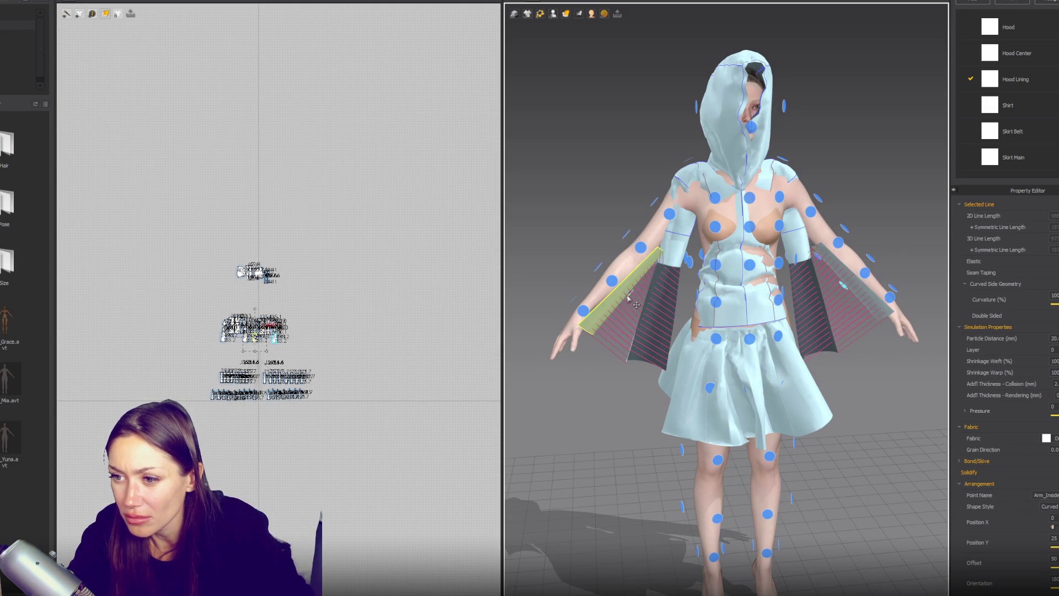
left_click(672, 264)
left_click(671, 254)
Try moving the upper-arm sleeve piece to the back forearm, then undo it.
scroll(643, 246, "up", 3)
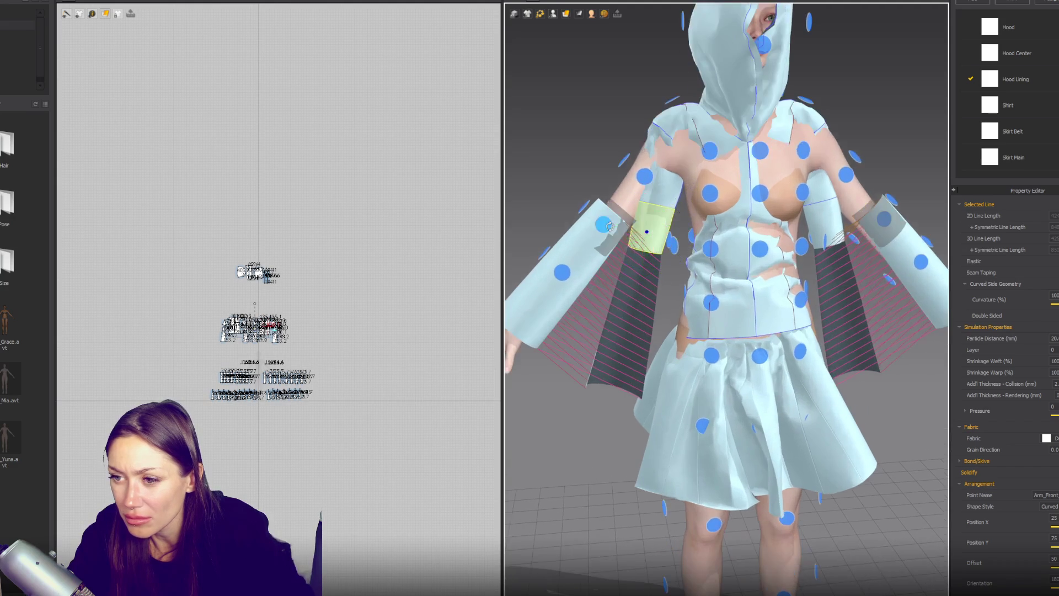
left_click(643, 178)
left_click(606, 119)
right_click_drag(605, 119, 817, 156)
mouse_move(816, 156)
left_mouse_down()
mouse_move(827, 220)
mouse_move(895, 327)
left_mouse_up()
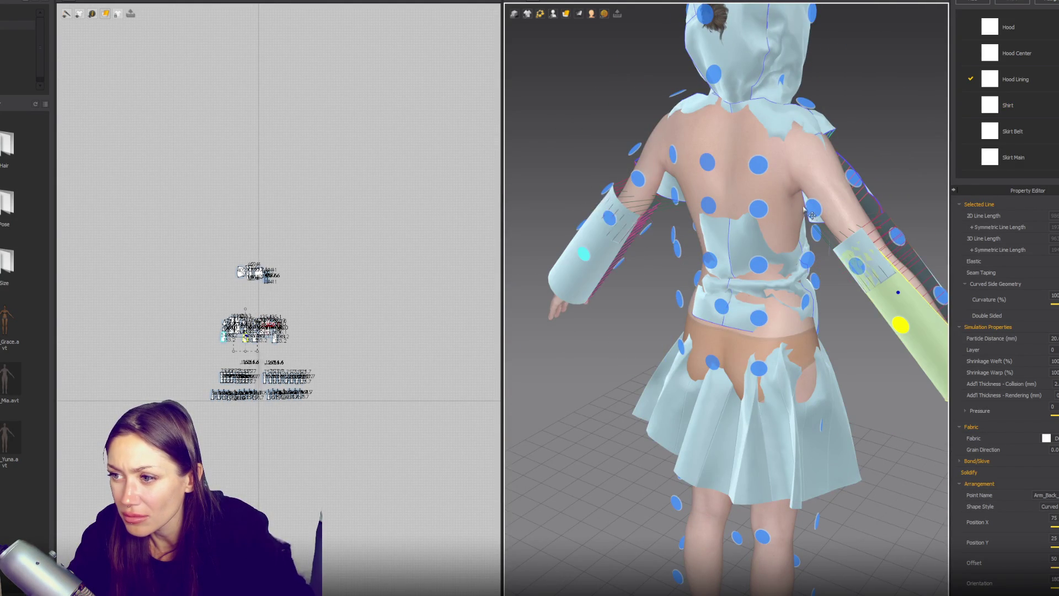
right_click_drag(895, 327, 826, 212)
key("ctrl+z")
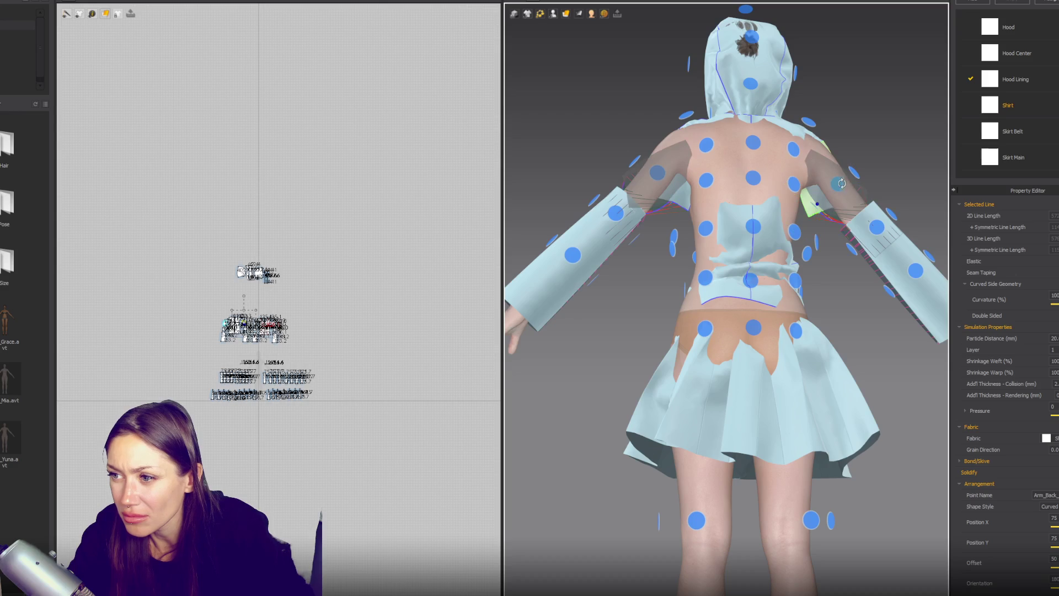
Position the shirt back and front pieces around the torso and start the simulation.
left_click(753, 240)
left_click_drag(723, 291, 729, 287)
mouse_move(728, 287)
right_mouse_down()
mouse_move(679, 284)
mouse_move(734, 284)
mouse_move(862, 220)
mouse_move(789, 268)
right_mouse_up()
left_click(742, 289)
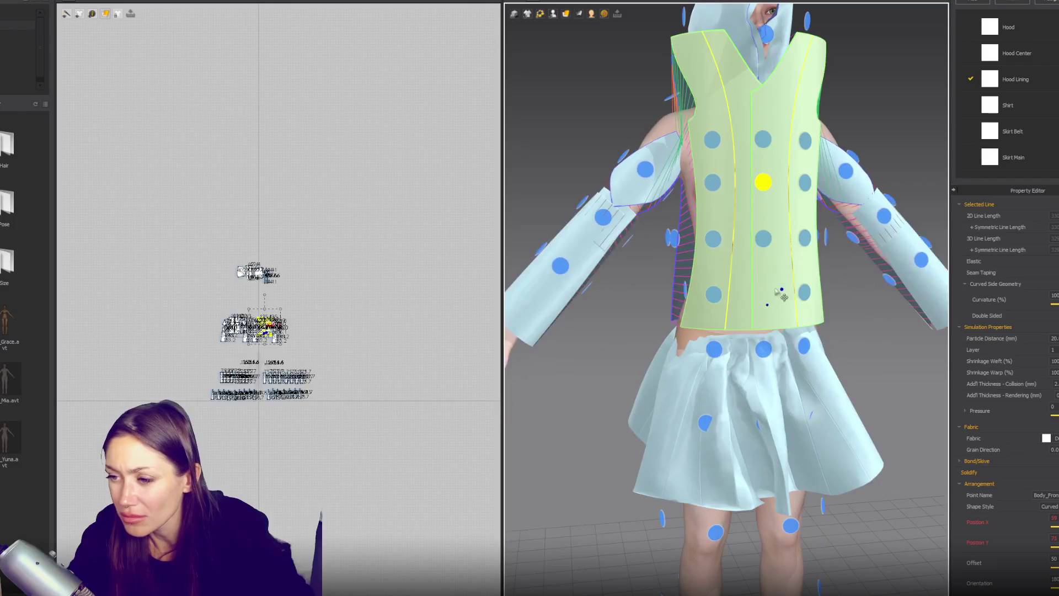
key("space")
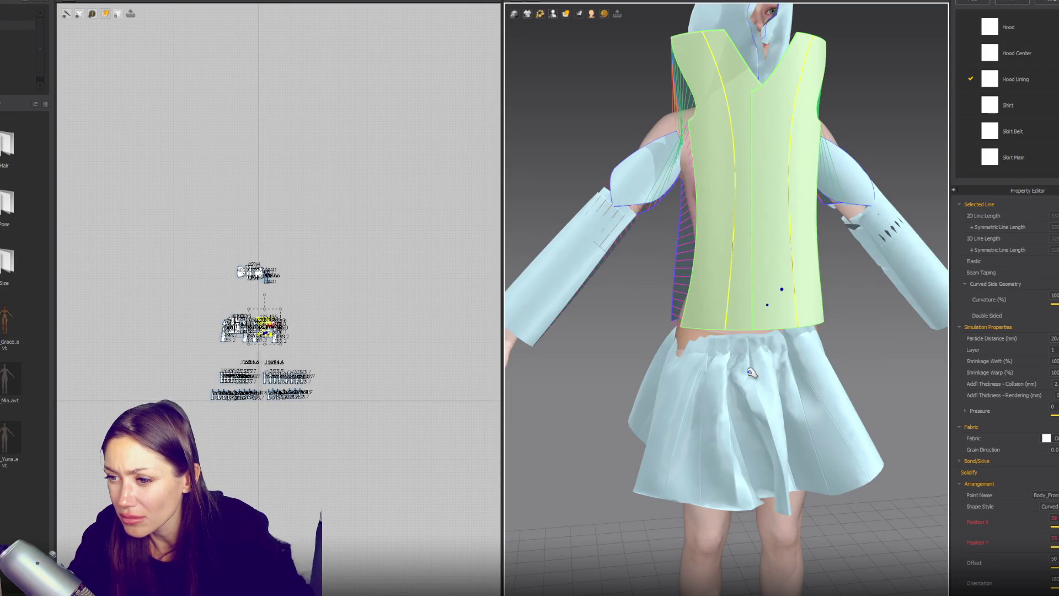
left_click_drag(161, 196, 386, 466)
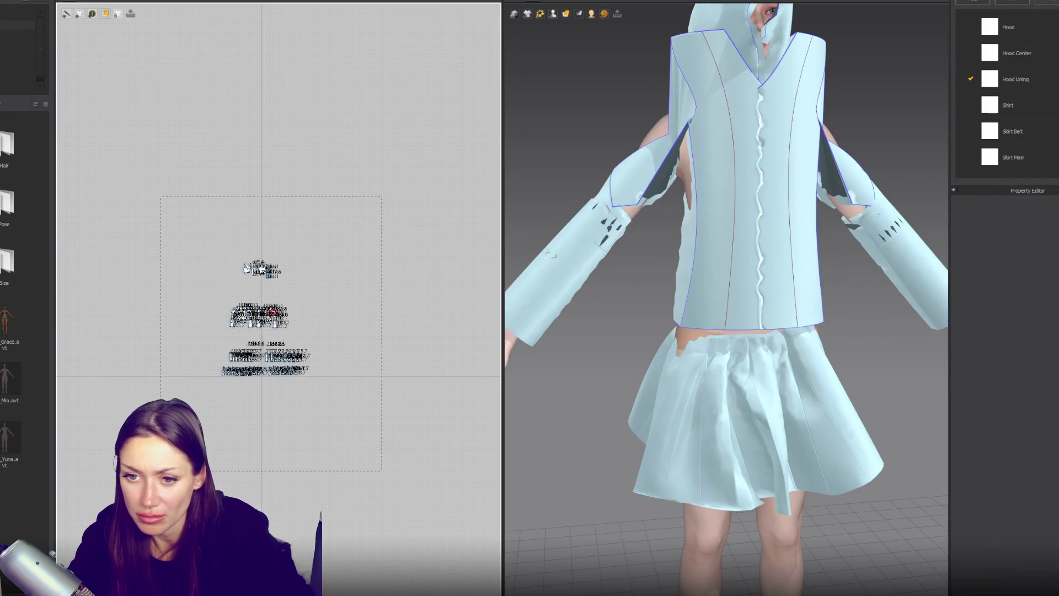
Strengthen the pleated skirt pattern pieces.
right_click(710, 239)
key("Escape")
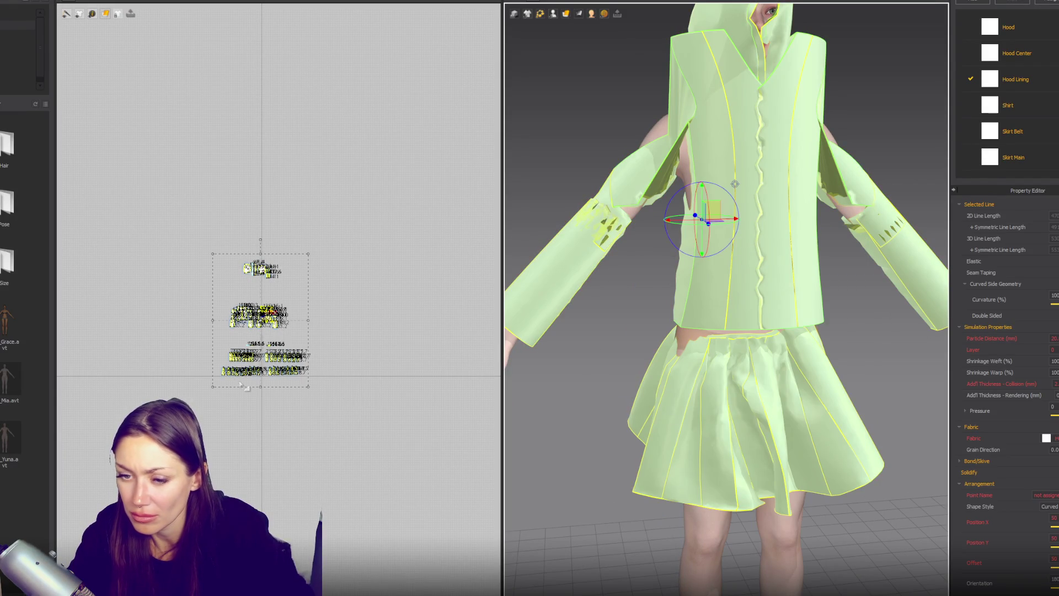
left_click(351, 401)
left_click_drag(349, 341, 349, 337)
right_click(710, 313)
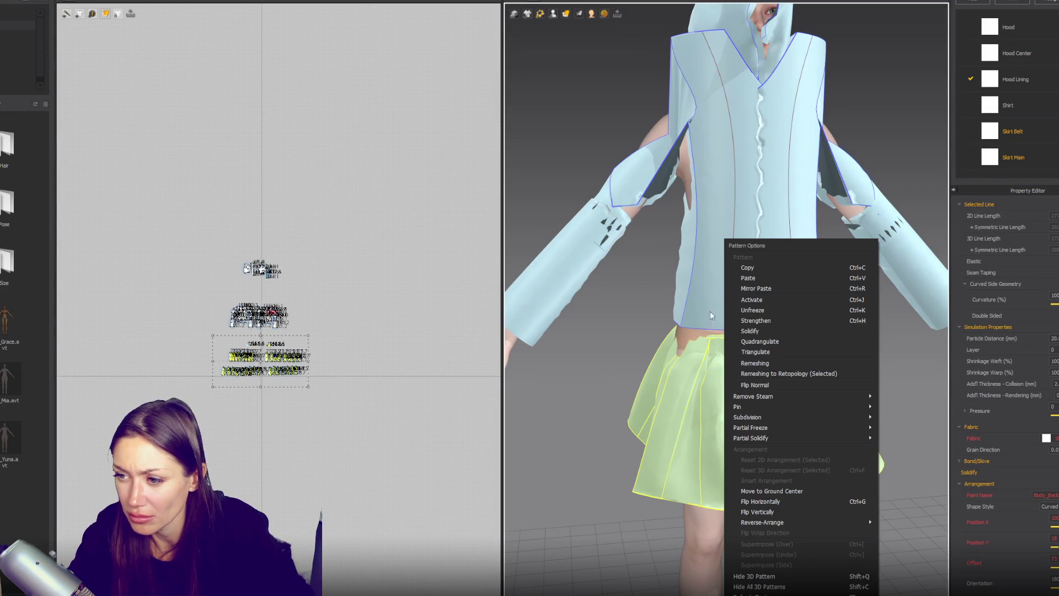
left_click(749, 320)
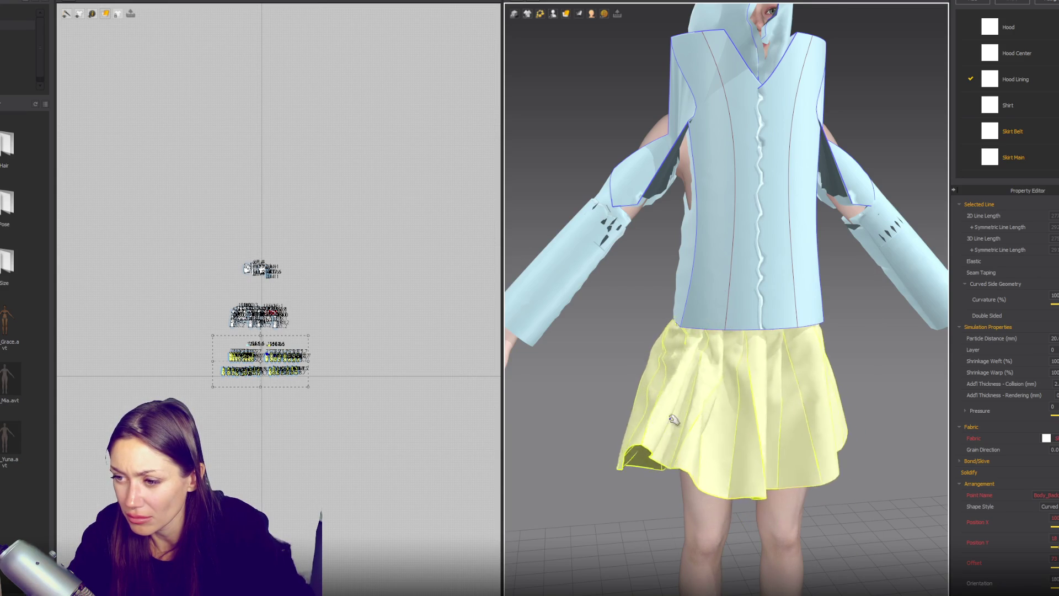
right_click_drag(622, 426, 664, 394)
Reactivate the top's pattern pieces so they drape onto the avatar.
left_click_drag(178, 188, 349, 334)
right_click(605, 231)
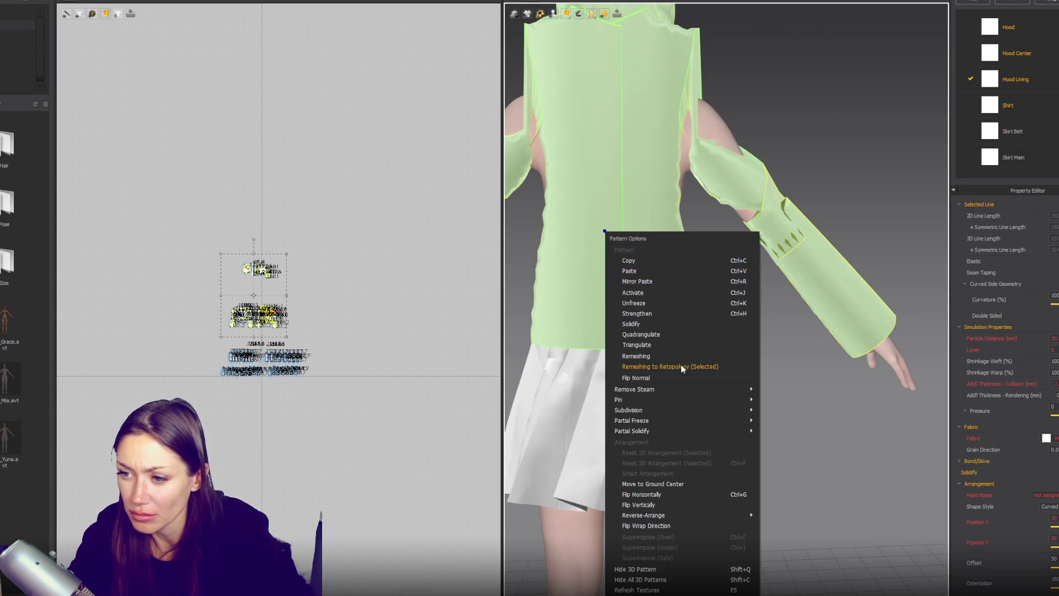
left_click(654, 296)
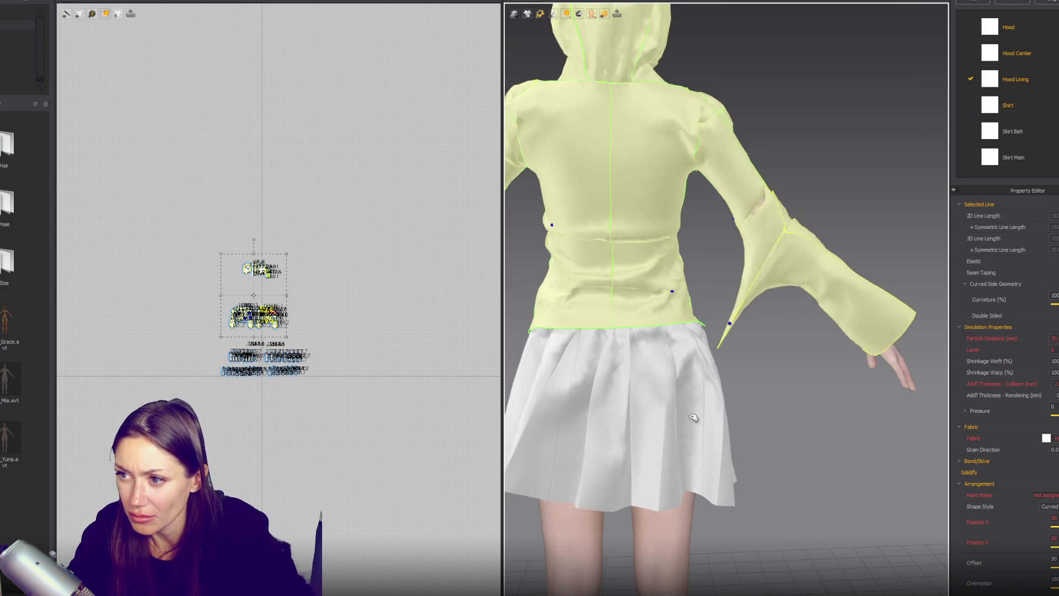
Inspect the draped top from several angles, then pull the hood's side panel back from the face.
right_click_drag(764, 343, 648, 284)
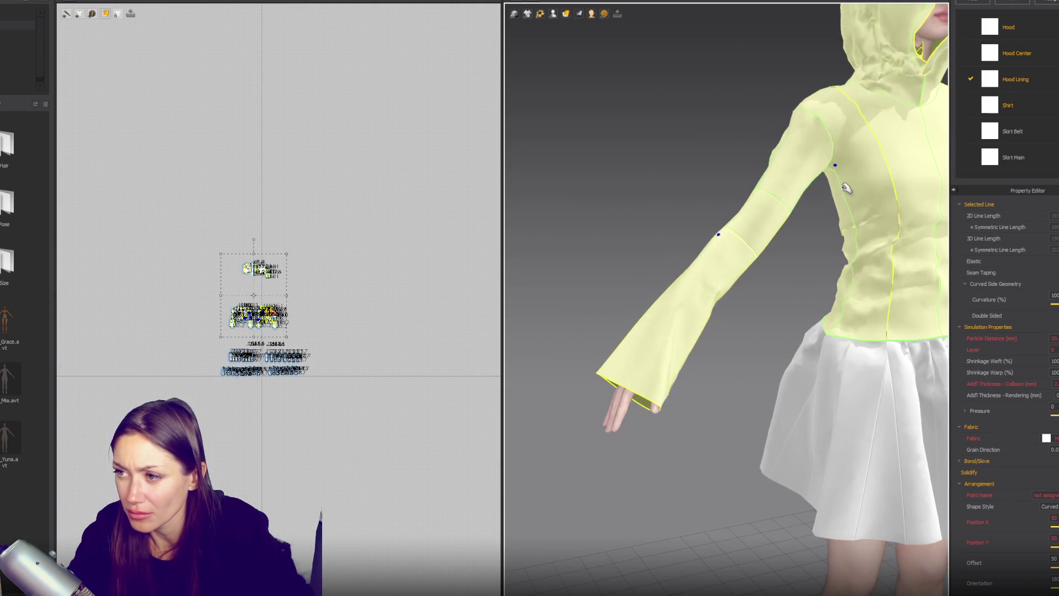
right_click_drag(847, 190, 594, 238)
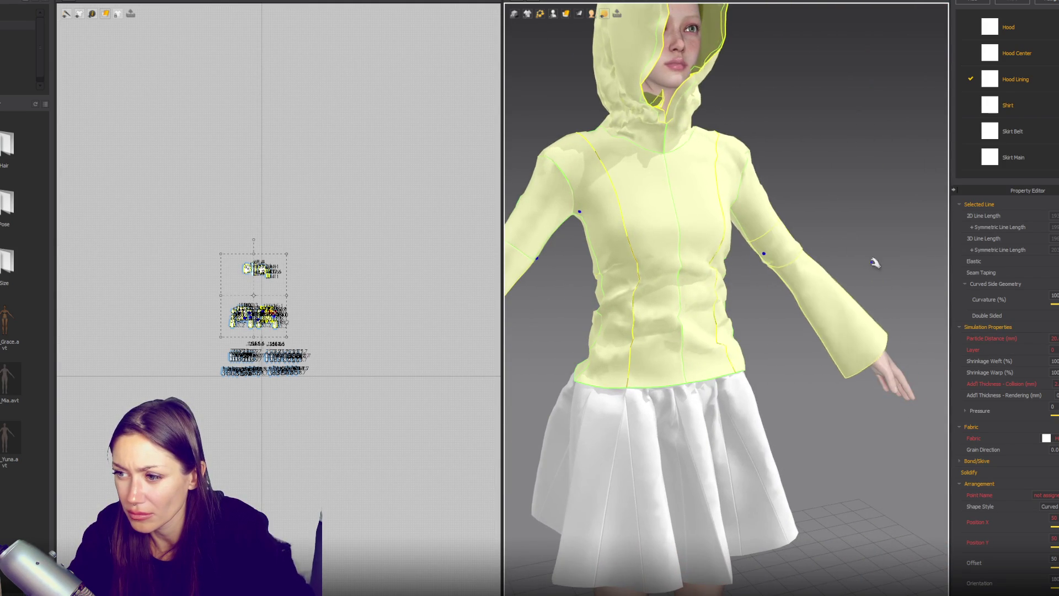
right_click_drag(880, 272, 670, 256)
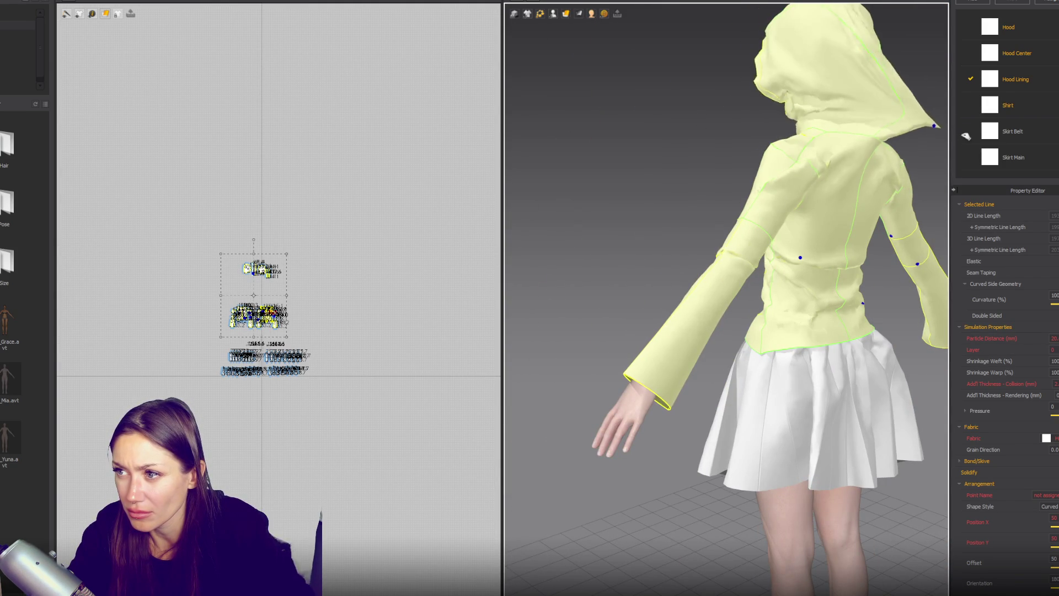
right_click_drag(882, 123, 895, 113)
scroll(895, 113, "down", 10)
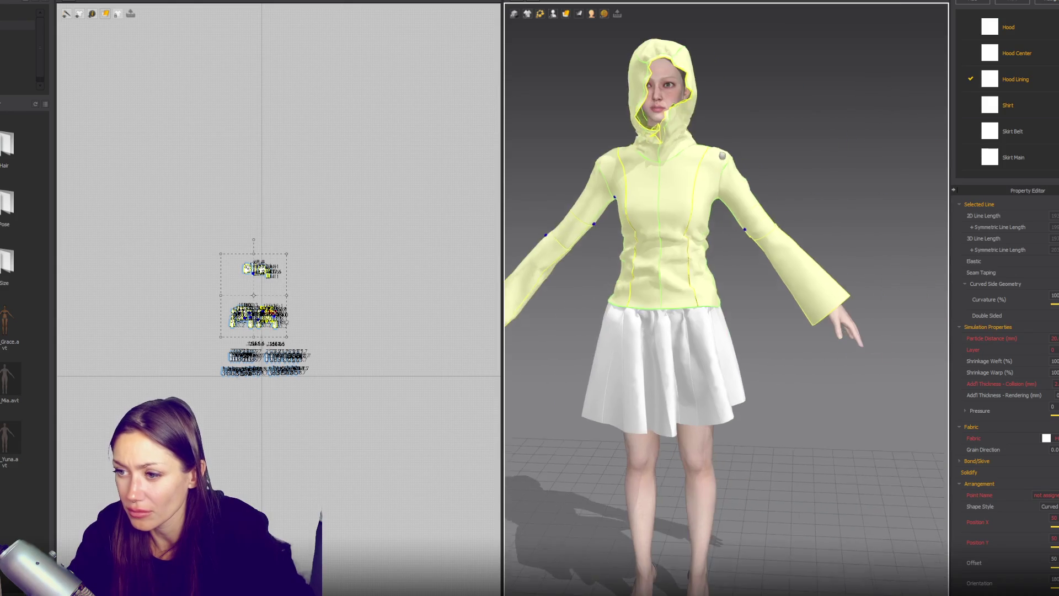
left_click(801, 155)
right_click_drag(801, 155, 734, 183)
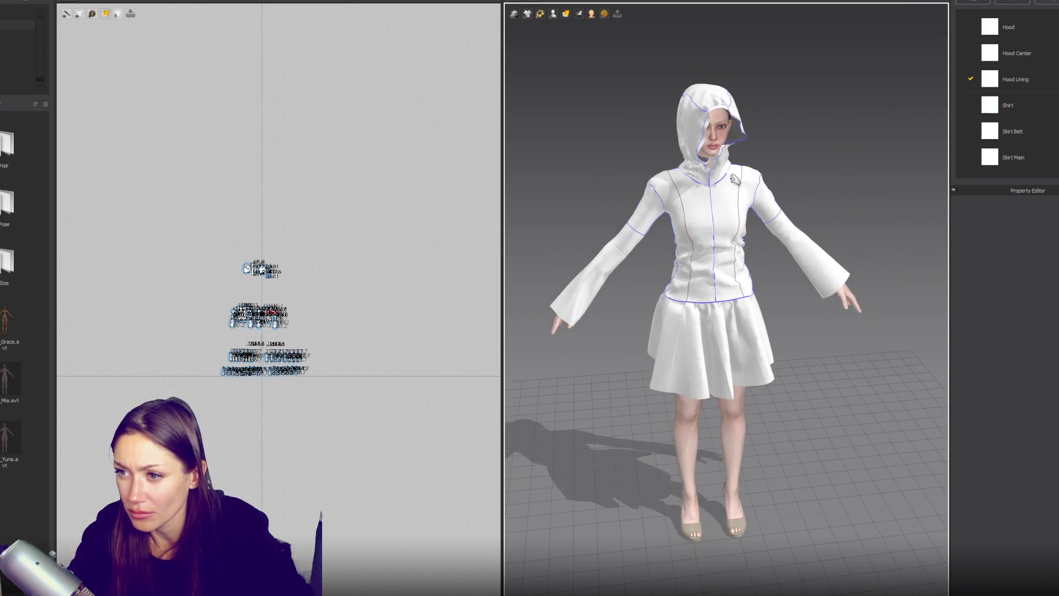
mouse_move(698, 122)
left_mouse_down()
mouse_move(664, 133)
mouse_move(672, 134)
left_mouse_up()
Pull the hood's top centre tip out slightly, then select the side hood piece outline in 2D.
left_click(732, 127)
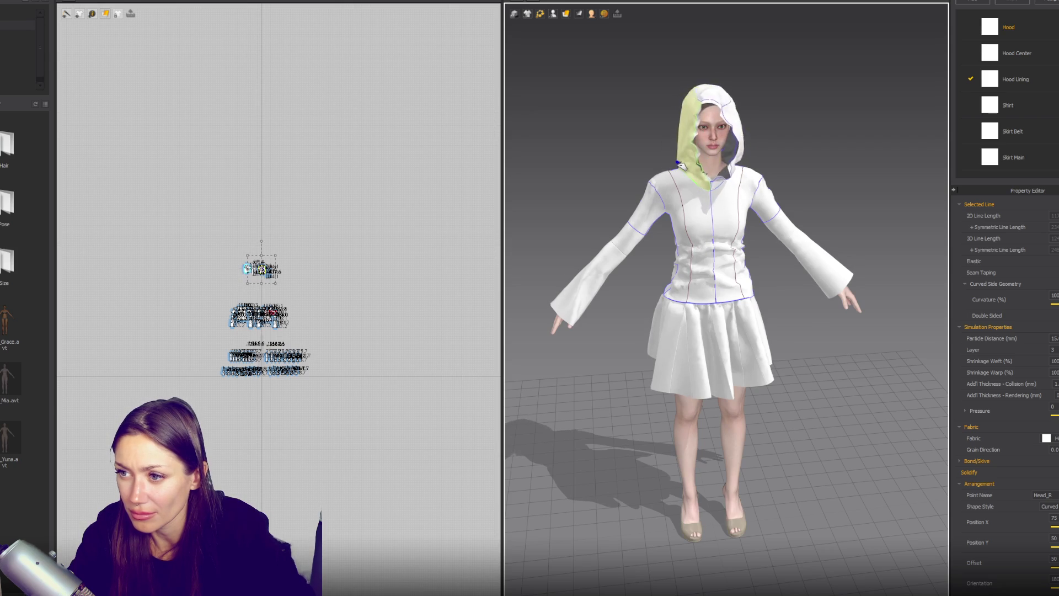
left_click(715, 135)
left_click(727, 128)
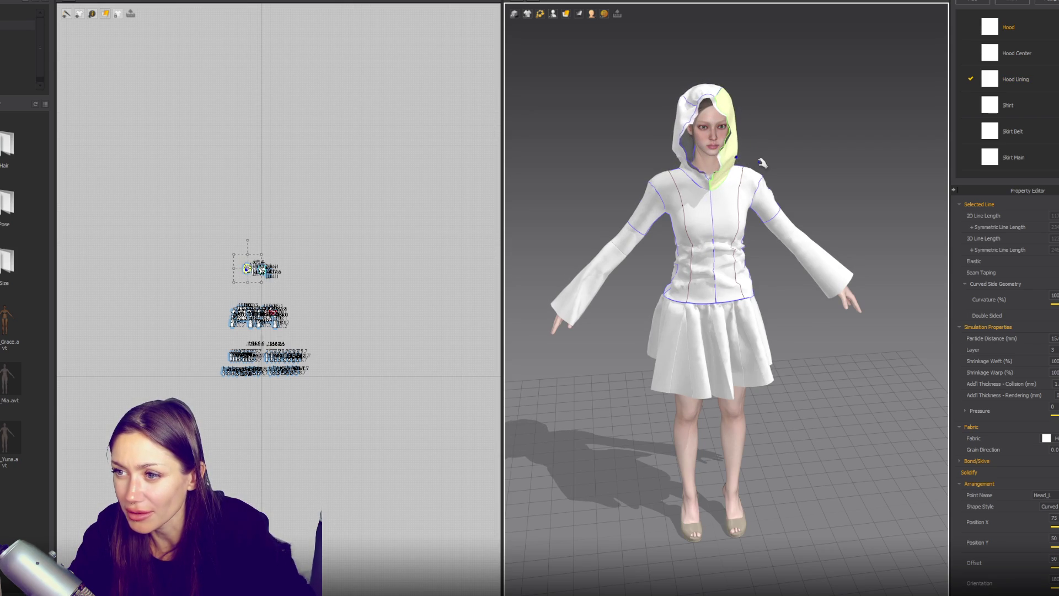
mouse_move(766, 174)
right_mouse_down()
mouse_move(865, 171)
mouse_move(743, 143)
right_mouse_up()
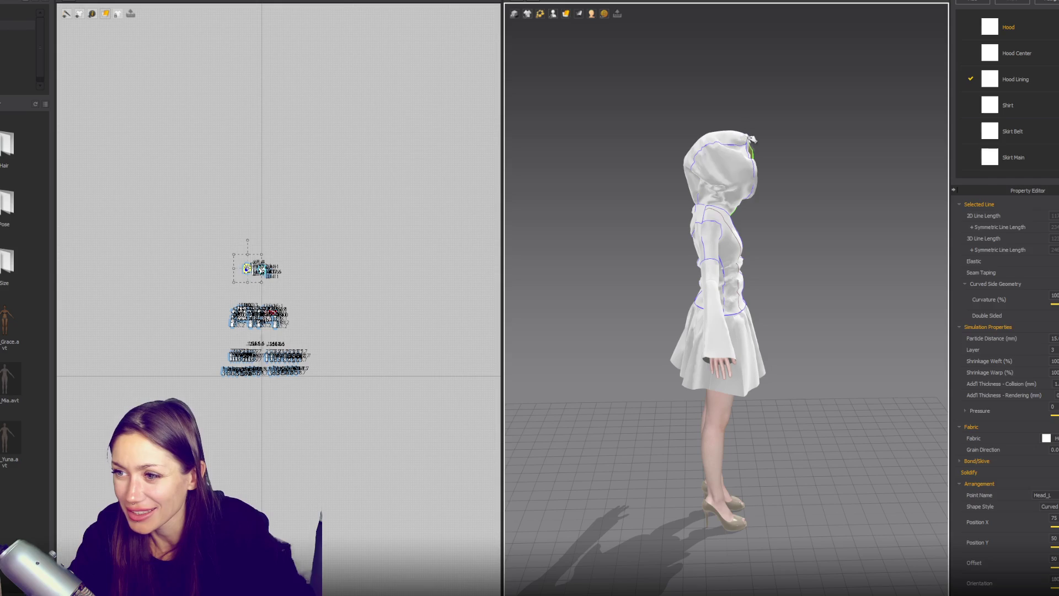
left_click(761, 137)
left_click_drag(768, 138, 750, 150)
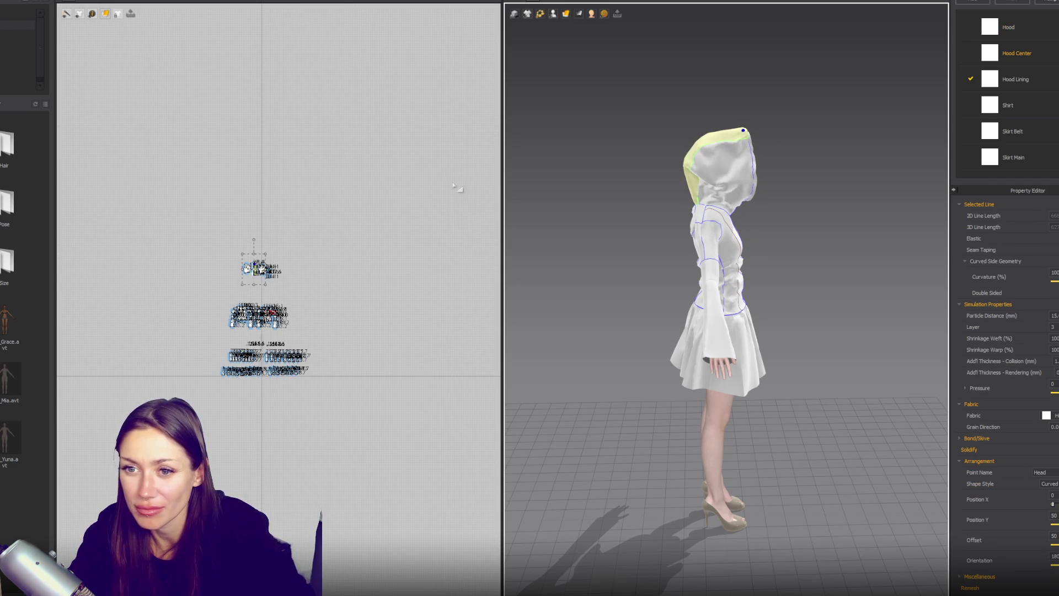
scroll(309, 243, "up", 5)
left_click(232, 129)
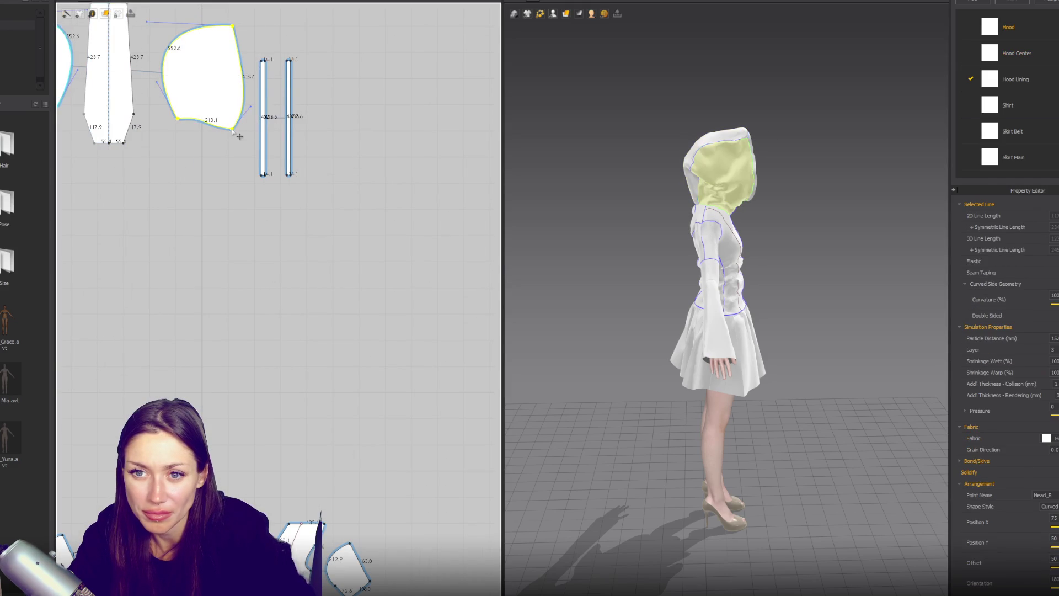
Reshape the side hood piece's right edge by dragging its points in 2D.
left_click(231, 129)
left_click_drag(232, 130, 215, 126)
left_click_drag(242, 69, 233, 67)
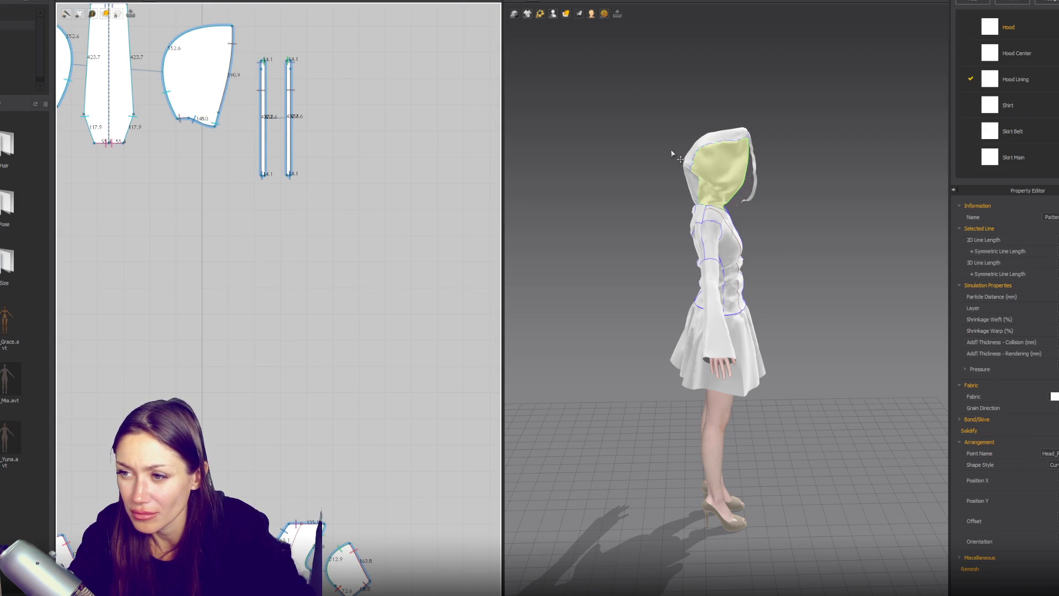
key("2")
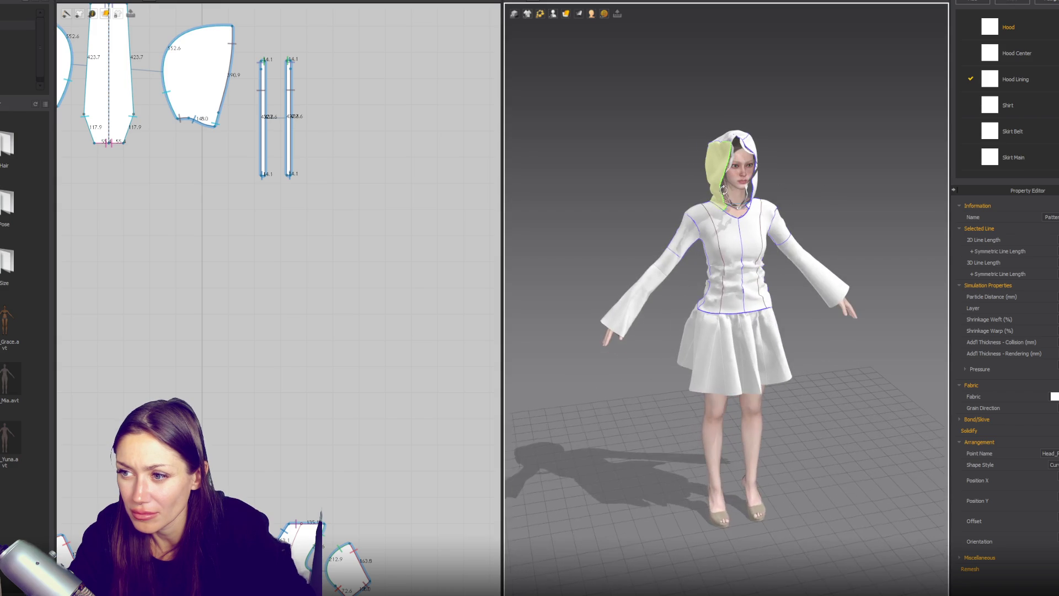
Sew the side hood piece's front edge to the thin lining strip with Segment Sewing.
left_click(750, 182)
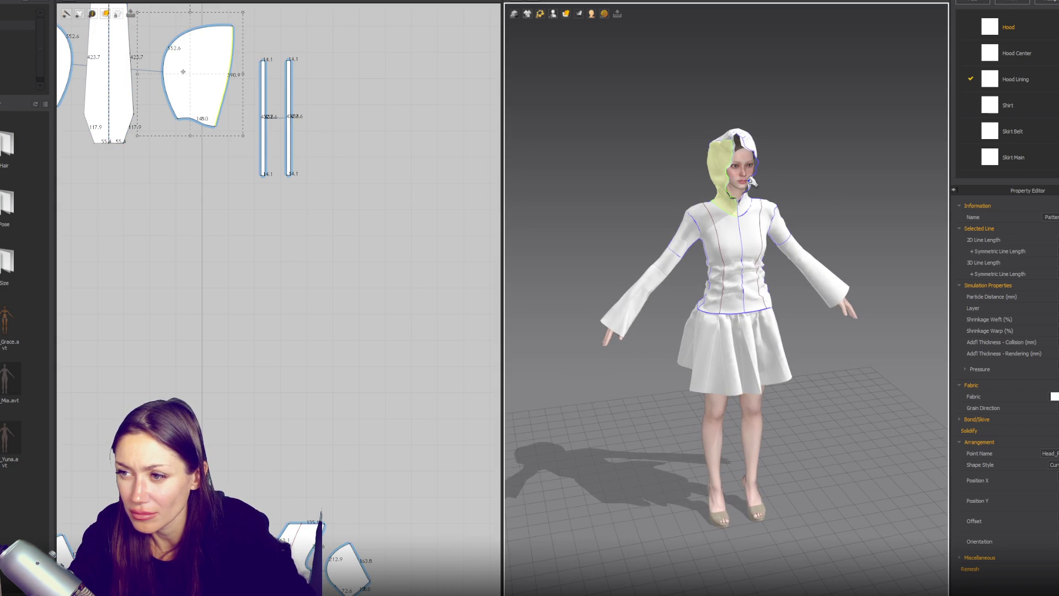
key("n")
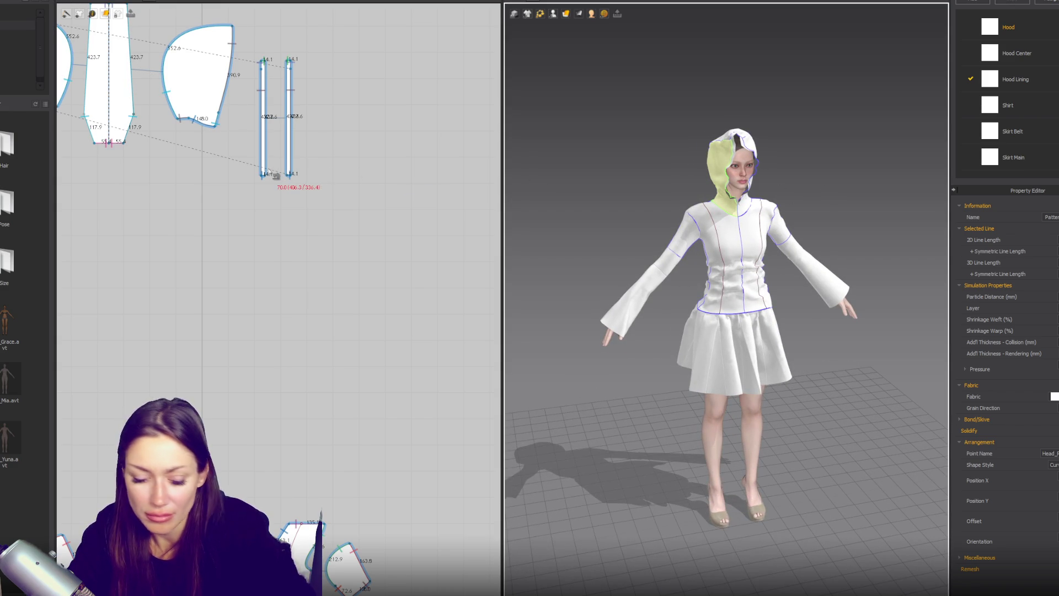
left_click(263, 167)
left_click(225, 127)
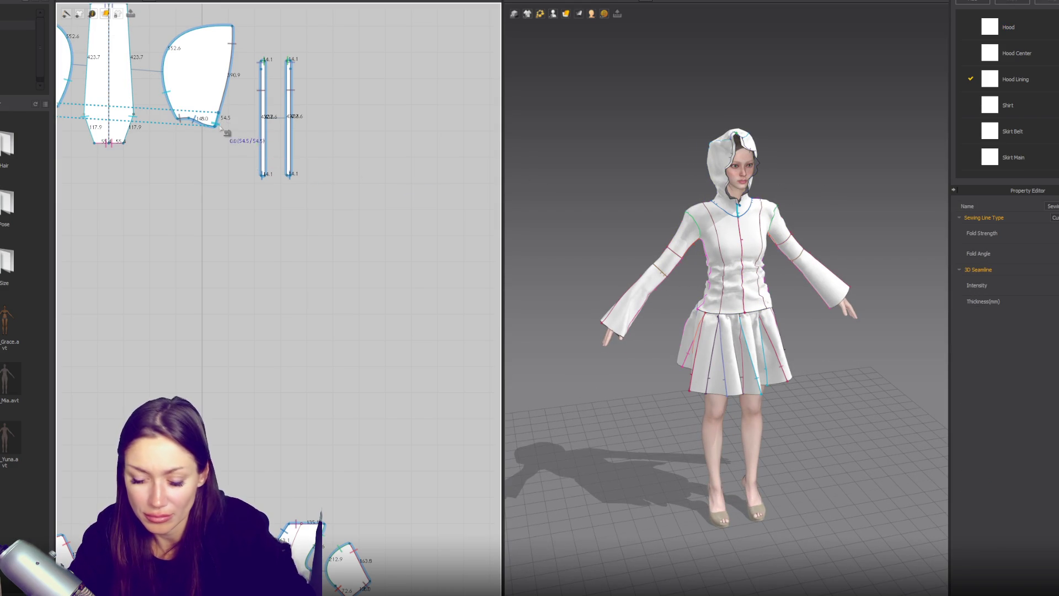
left_click(227, 103)
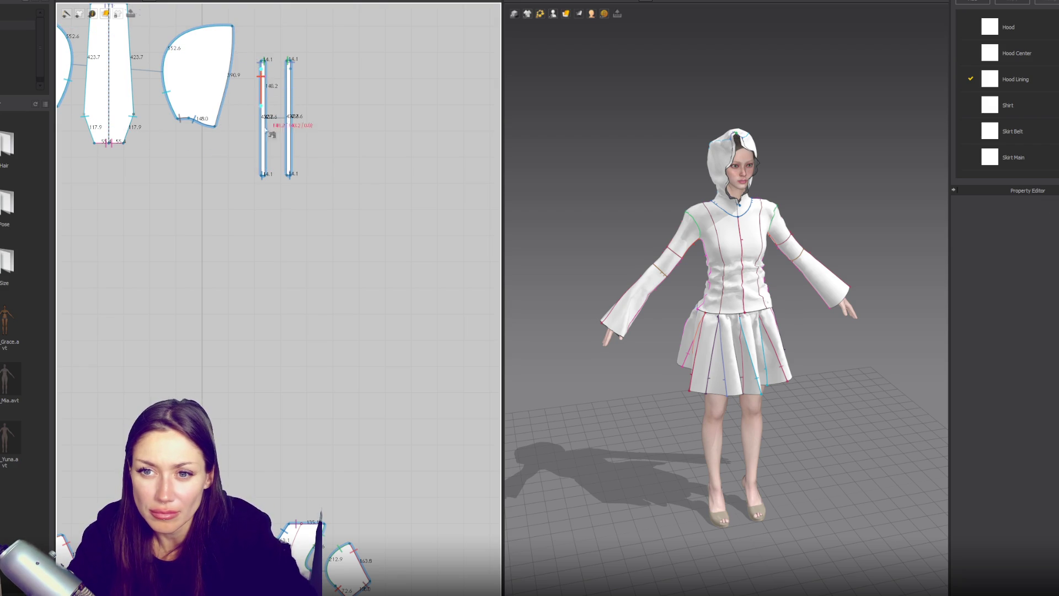
left_click(232, 26)
left_click(624, 161)
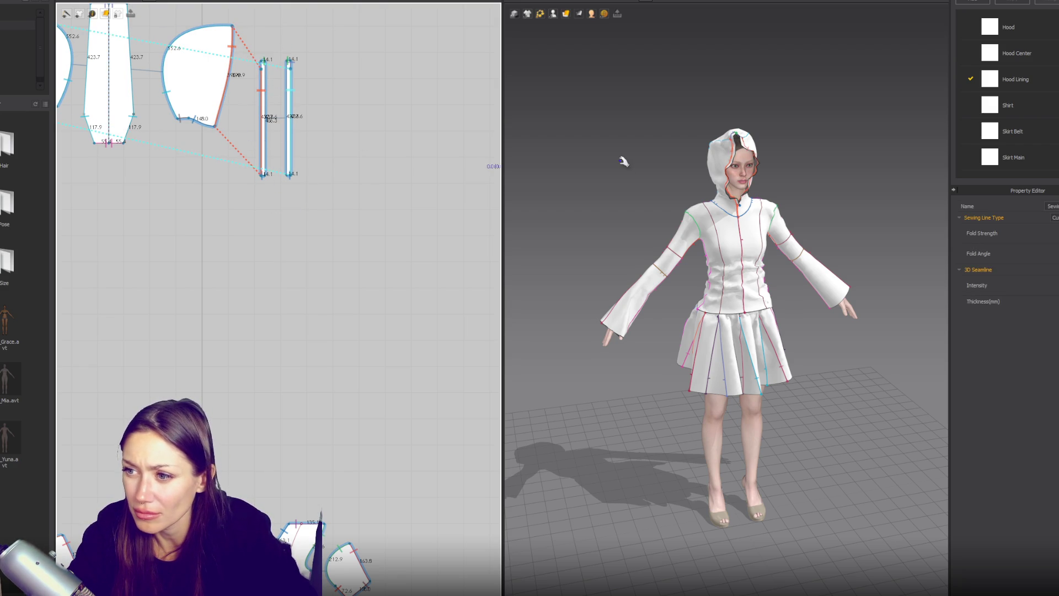
left_click(709, 206)
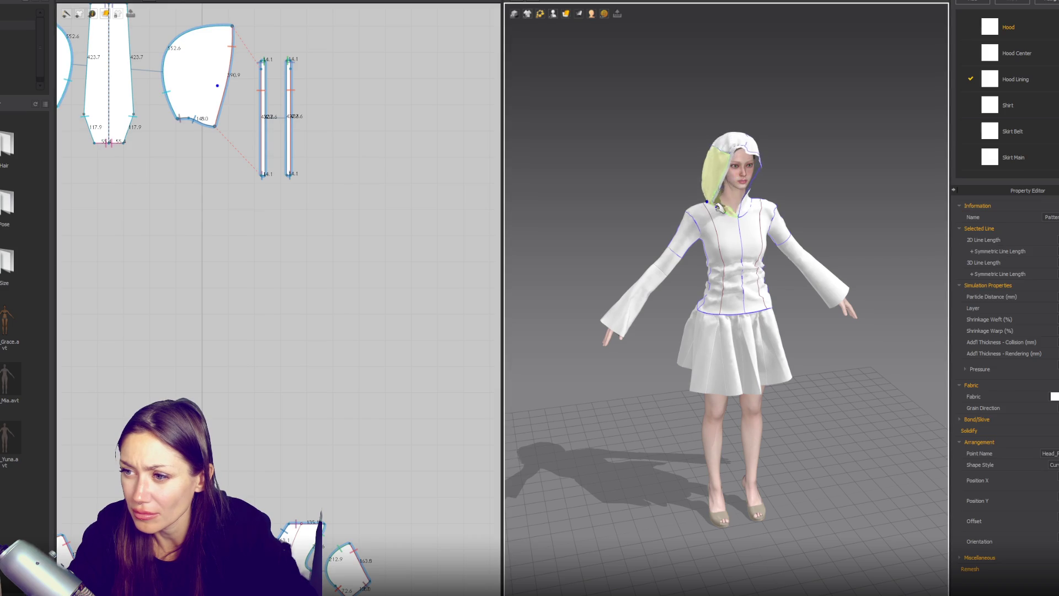
Drag the hood cloth forward on the head and simulate so the hood settles around the face.
left_click(752, 197)
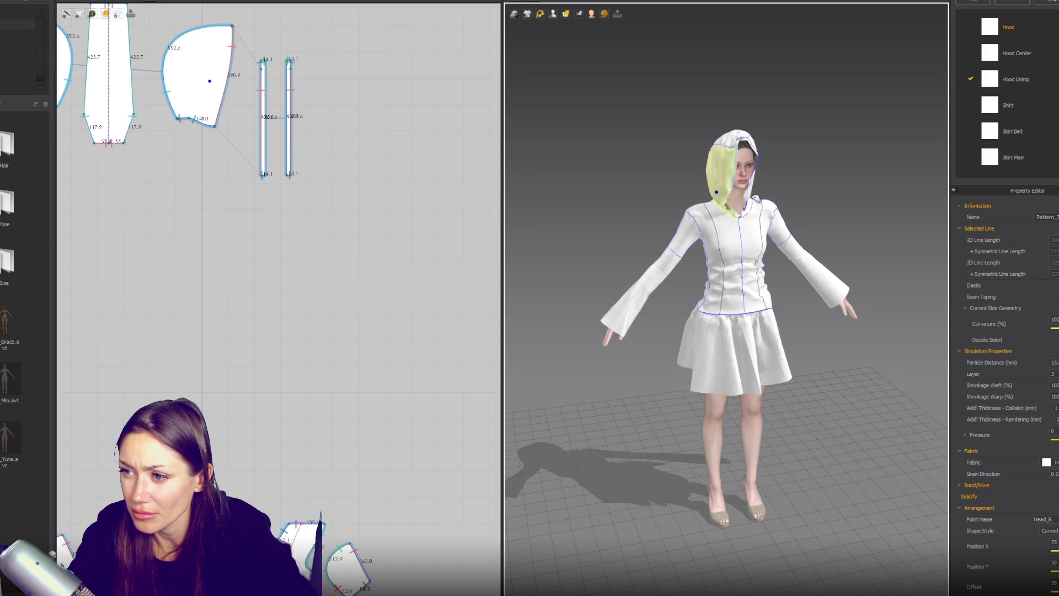
right_click_drag(821, 201, 733, 193)
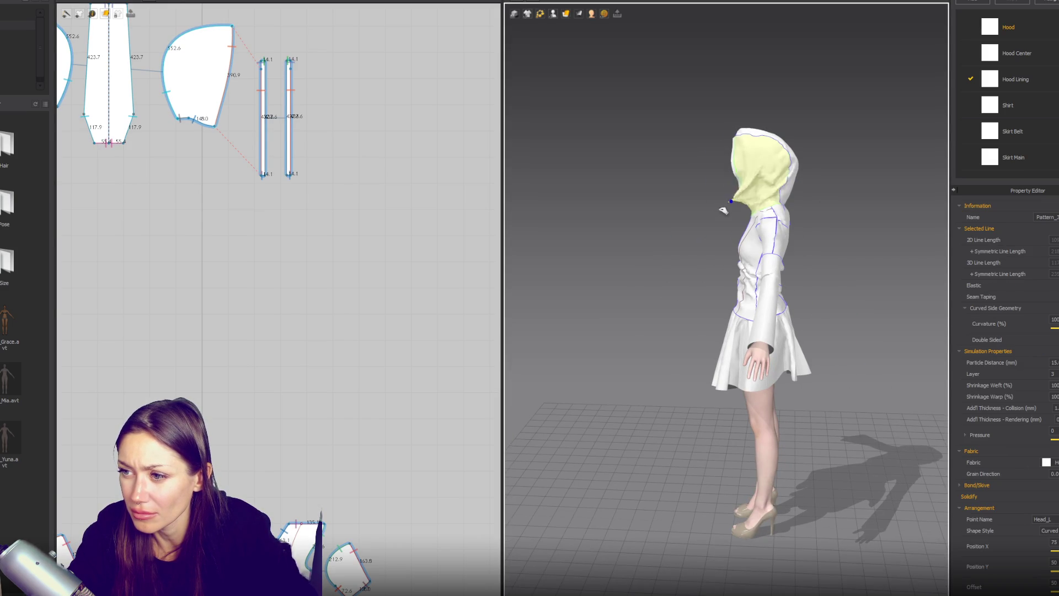
left_click_drag(742, 149, 716, 146)
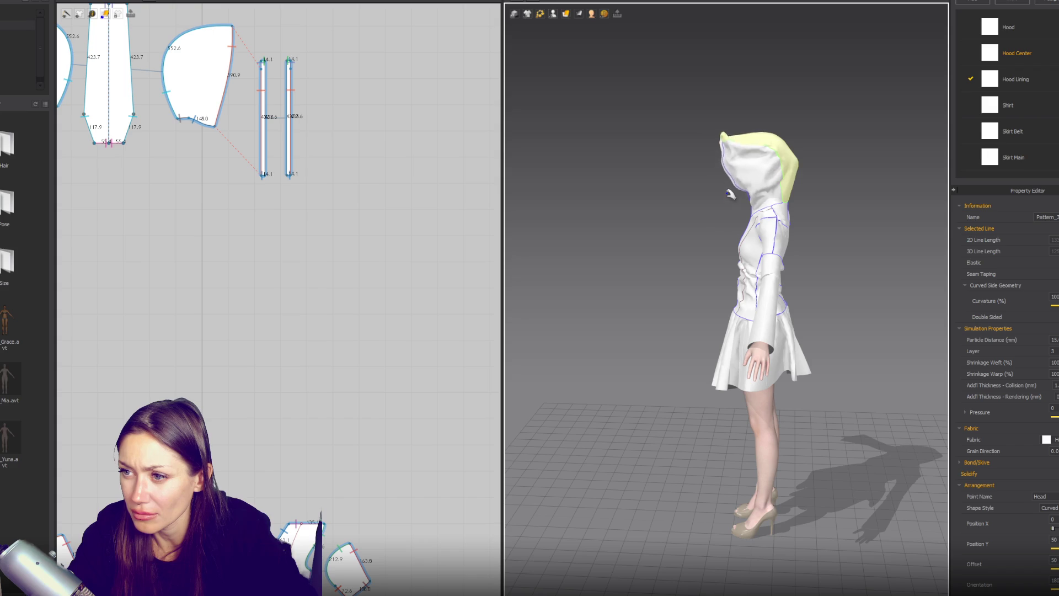
right_click_drag(692, 209, 781, 165)
left_click(782, 184)
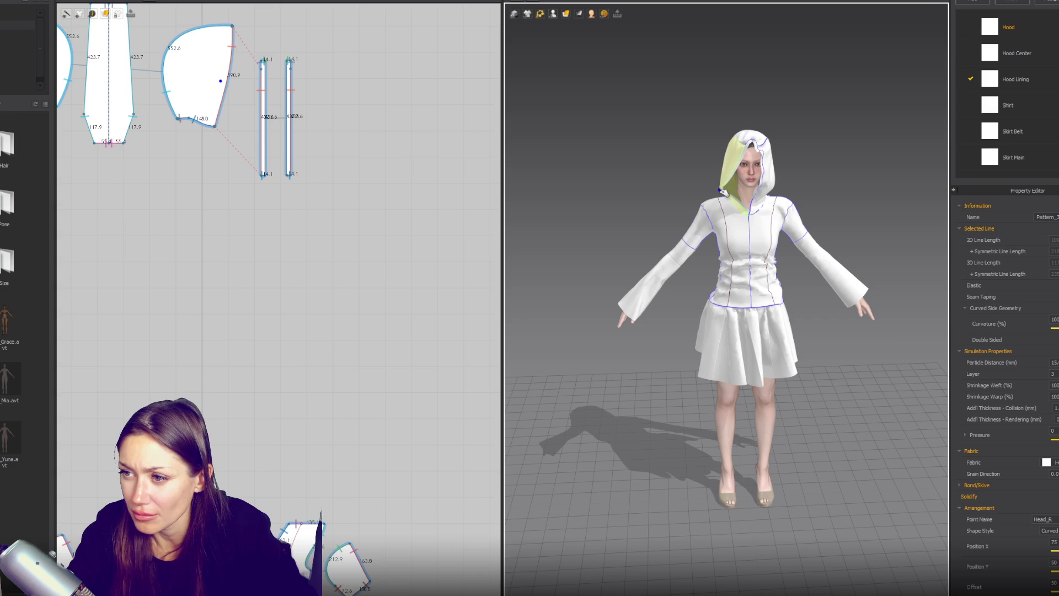
key("space")
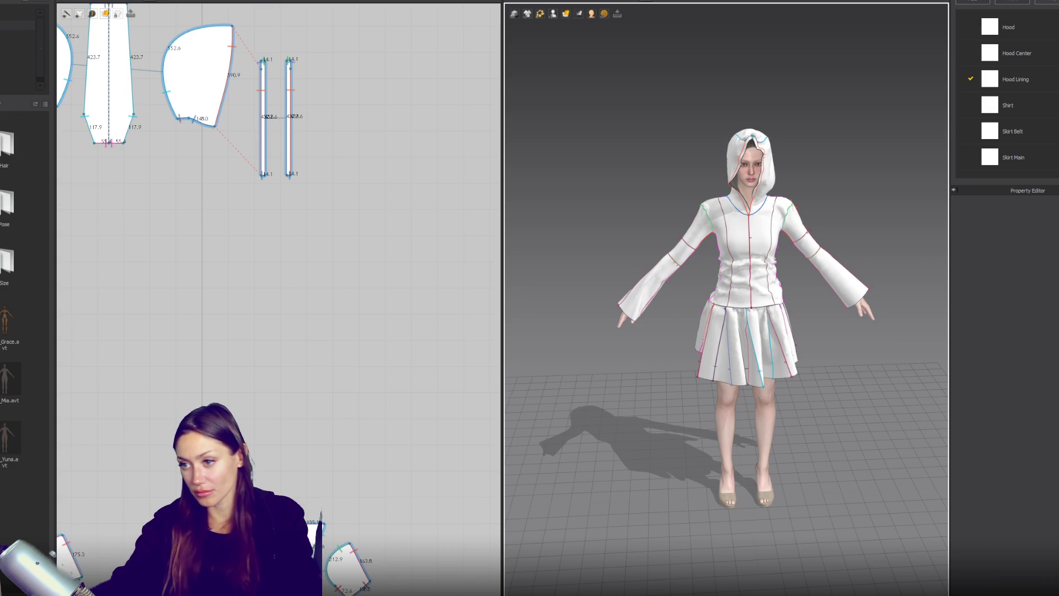
scroll(943, 356, "up", 2)
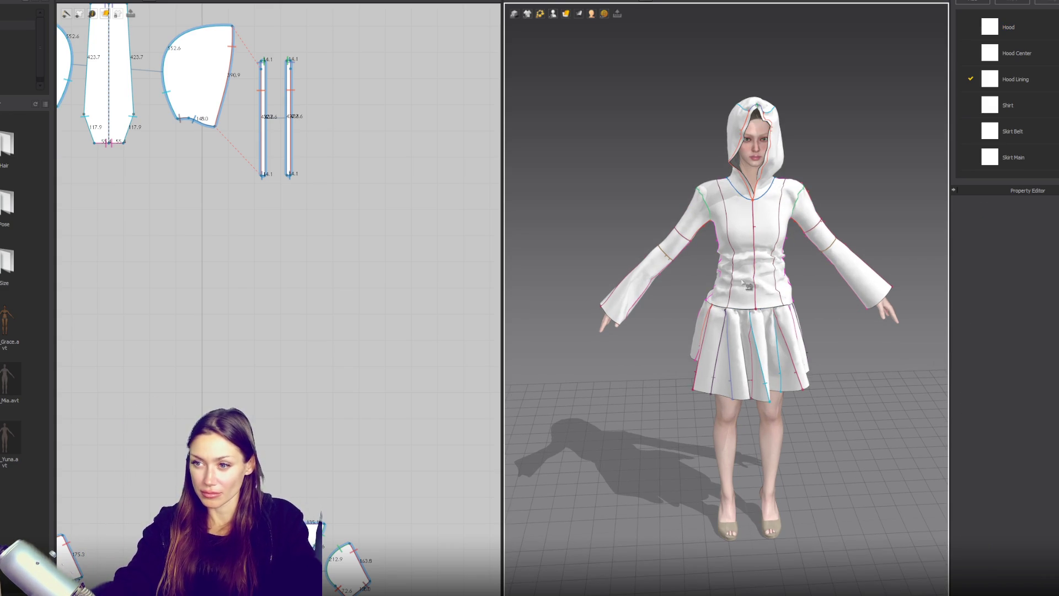
Draw a thin rectangle strip beside the square band and paste a copy on its other side.
scroll(372, 340, "down", 4)
scroll(371, 338, "up", 5)
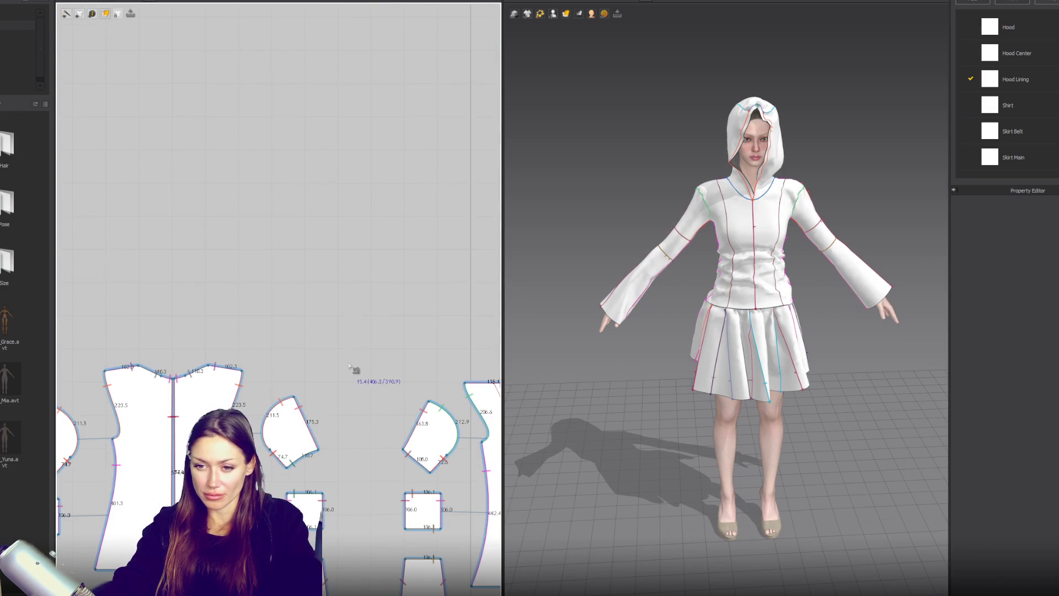
scroll(355, 396, "up", 5)
mouse_move(356, 397)
middle_mouse_down()
mouse_move(345, 327)
mouse_move(393, 51)
middle_mouse_up()
left_click(104, 13)
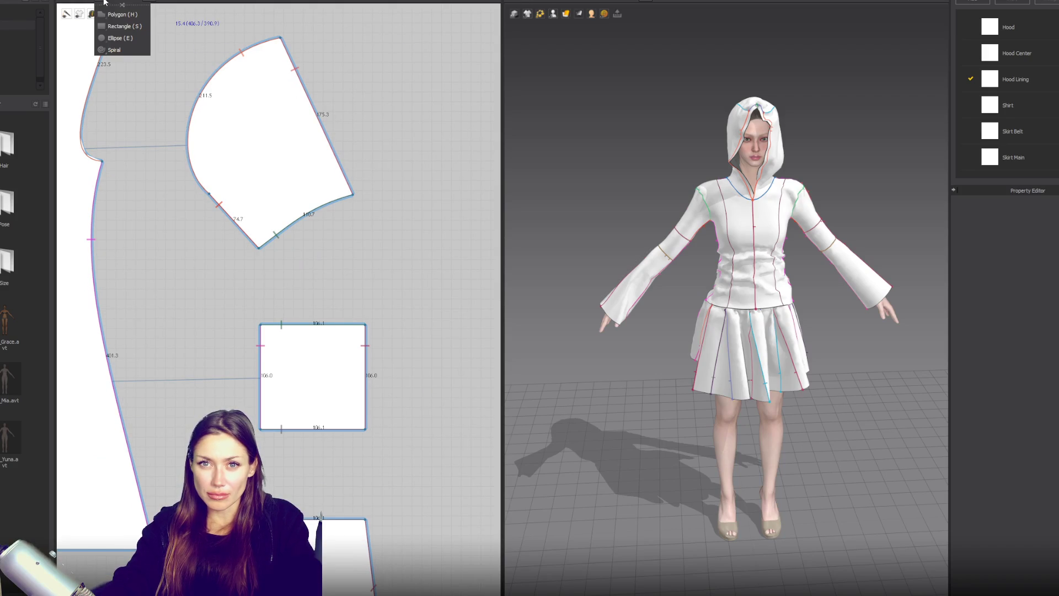
left_click(110, 26)
mouse_move(373, 324)
left_mouse_down()
mouse_move(380, 441)
mouse_move(379, 394)
left_mouse_up()
key("ctrl+c")
key("ctrl+v")
left_click(276, 368)
middle_click_drag(359, 360, 254, 335)
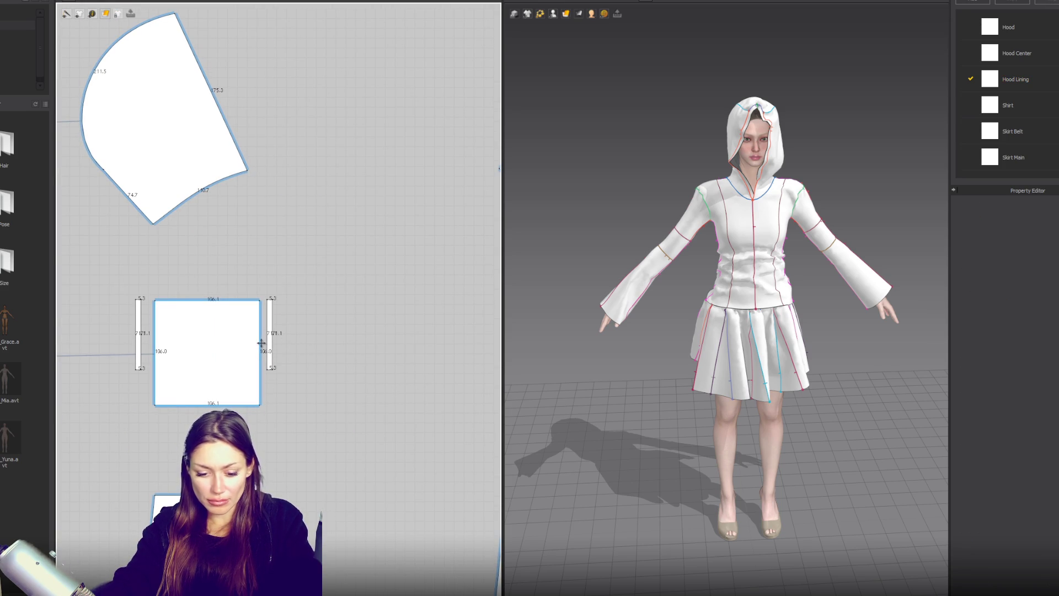
Sew the strips' edges to the adjacent square band edges with Segment Sewing.
key("n")
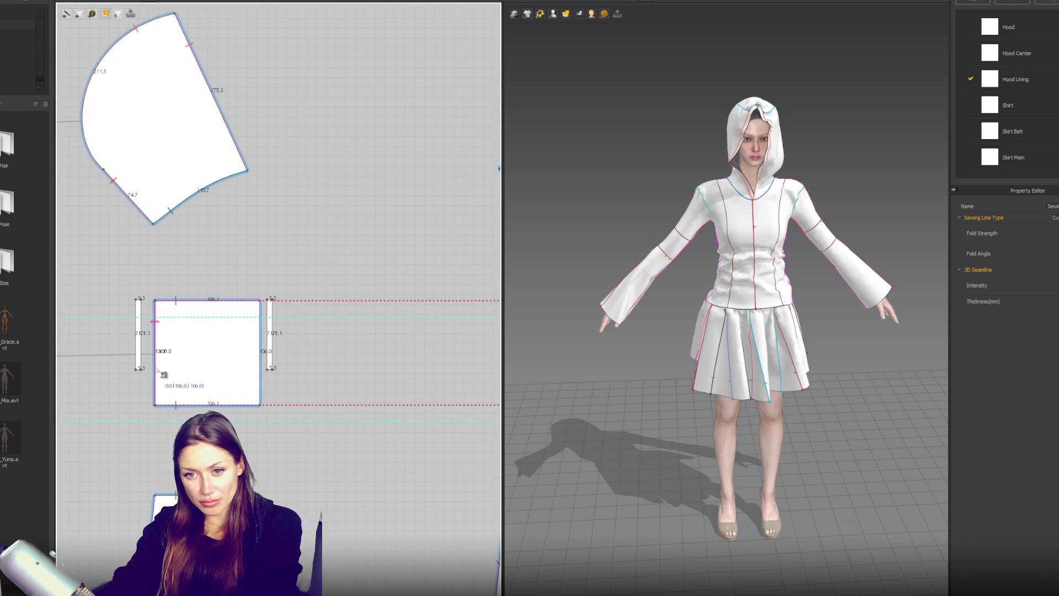
scroll(449, 360, "down", 2)
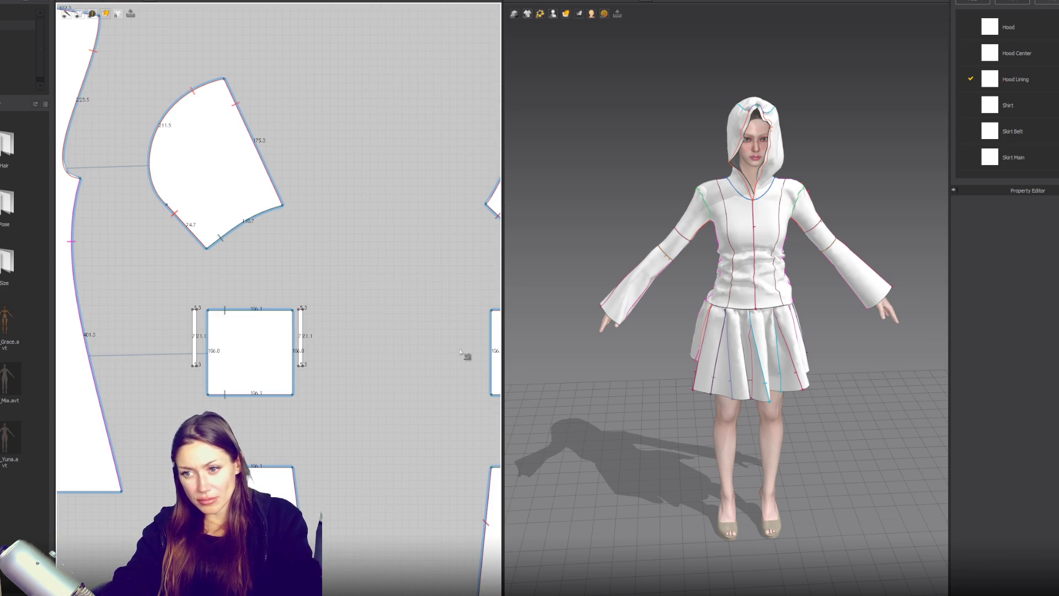
mouse_move(449, 359)
middle_mouse_down()
mouse_move(330, 352)
mouse_move(384, 350)
middle_mouse_up()
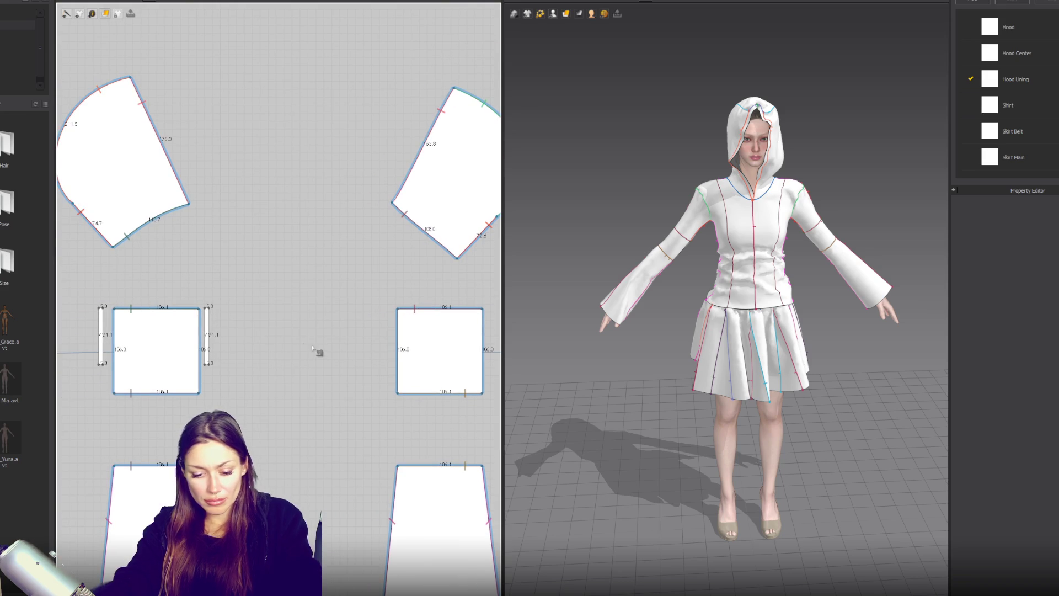
left_click(199, 308)
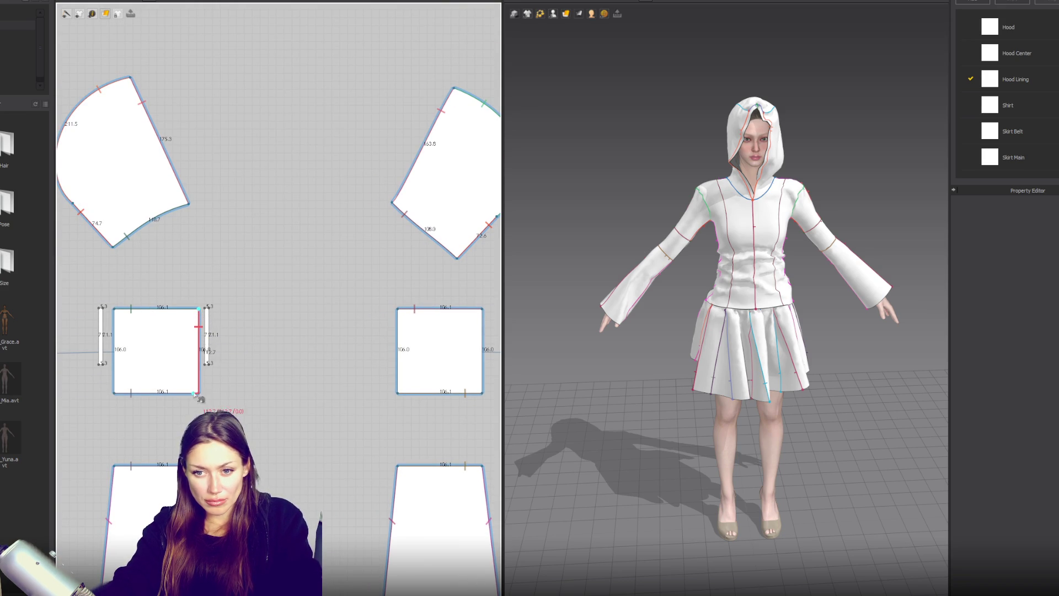
left_click(199, 394)
left_click(207, 308)
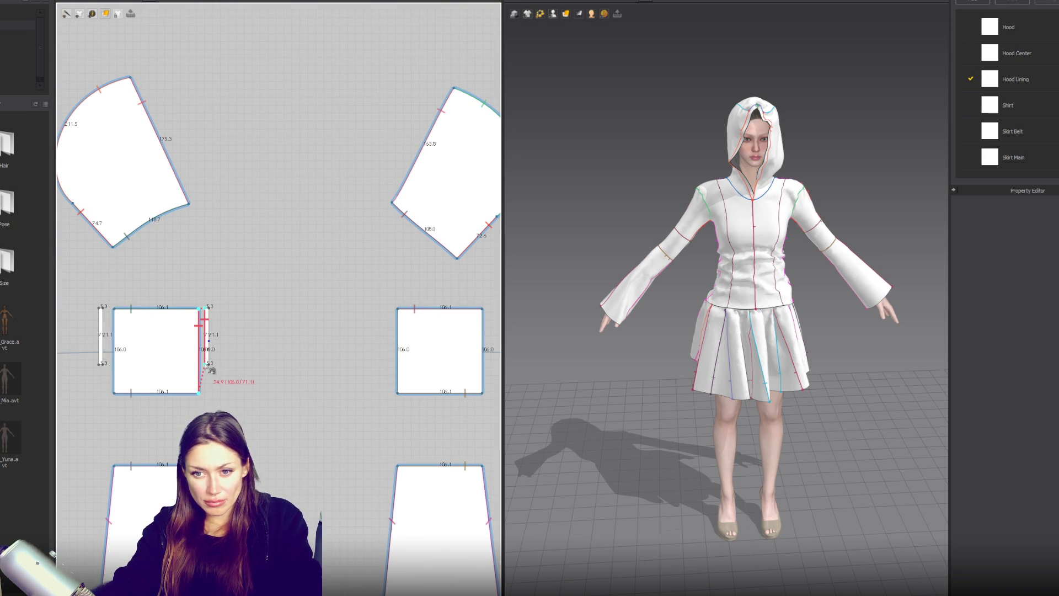
left_click(207, 364)
left_click(213, 307)
left_click(209, 364)
left_click(397, 308)
left_click(398, 393)
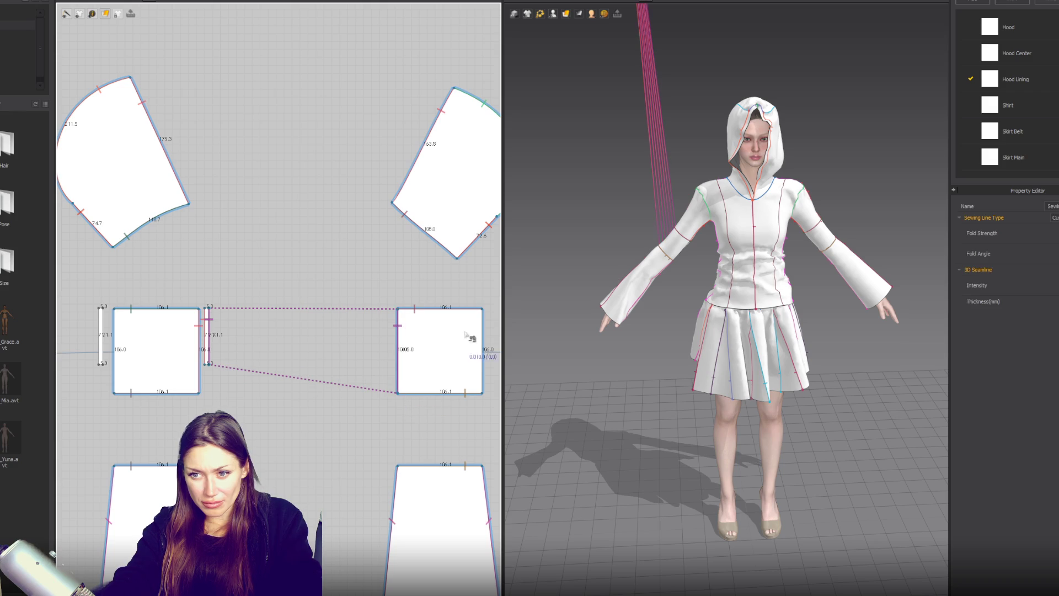
Sew the remaining strip edges to the outer left and right edges of the square bands.
left_click(483, 308)
left_click(483, 394)
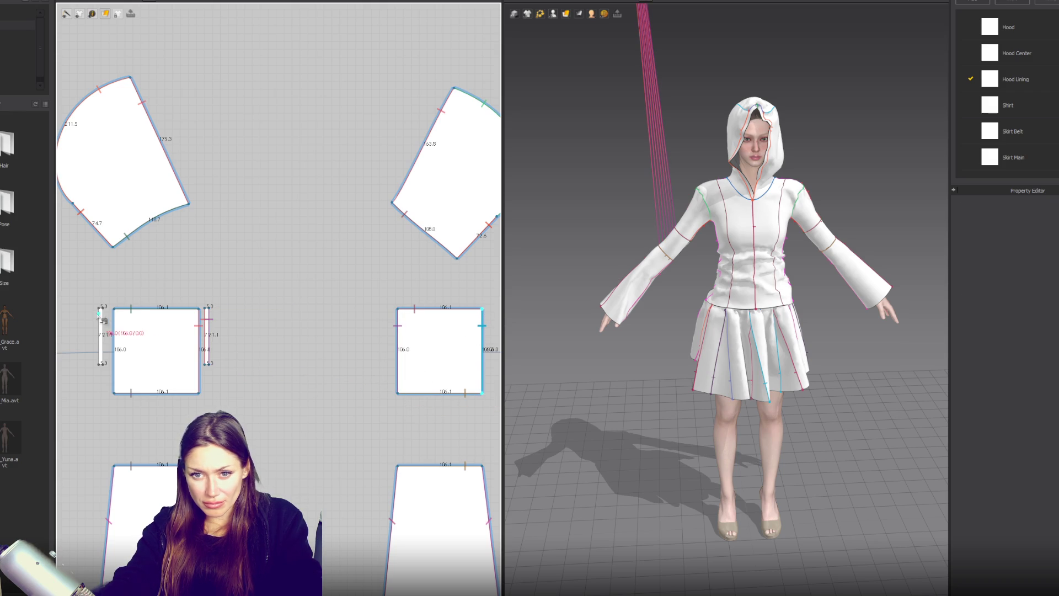
left_click(103, 316)
left_click(100, 308)
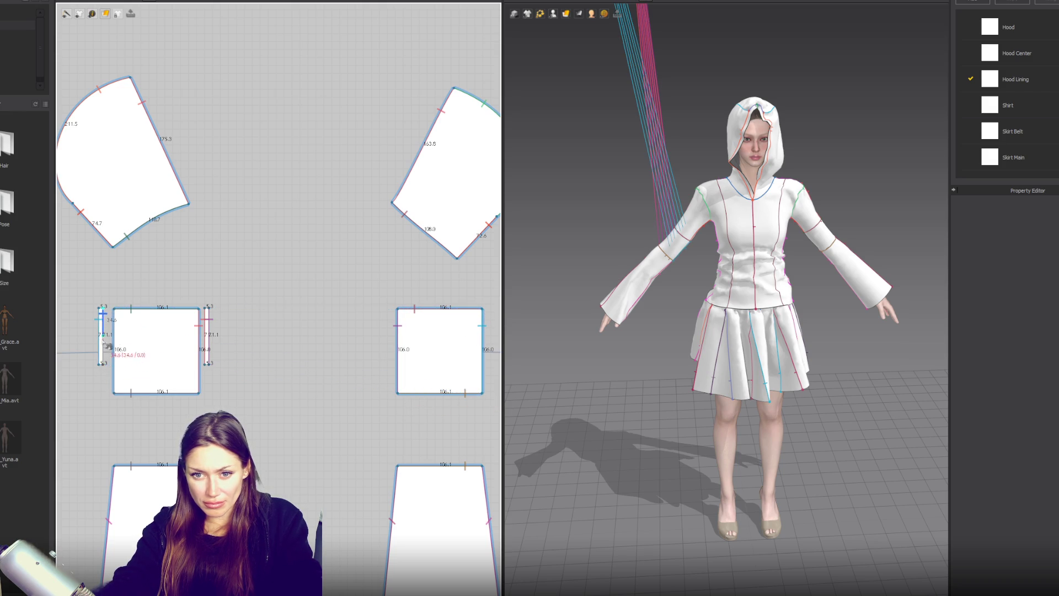
left_click(103, 364)
left_click(114, 308)
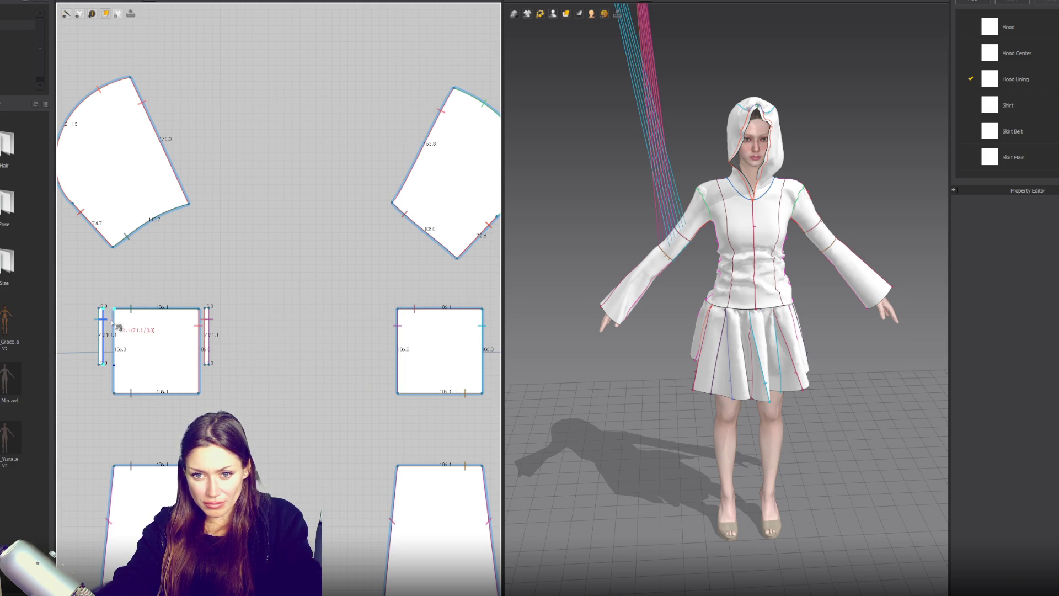
left_click(114, 393)
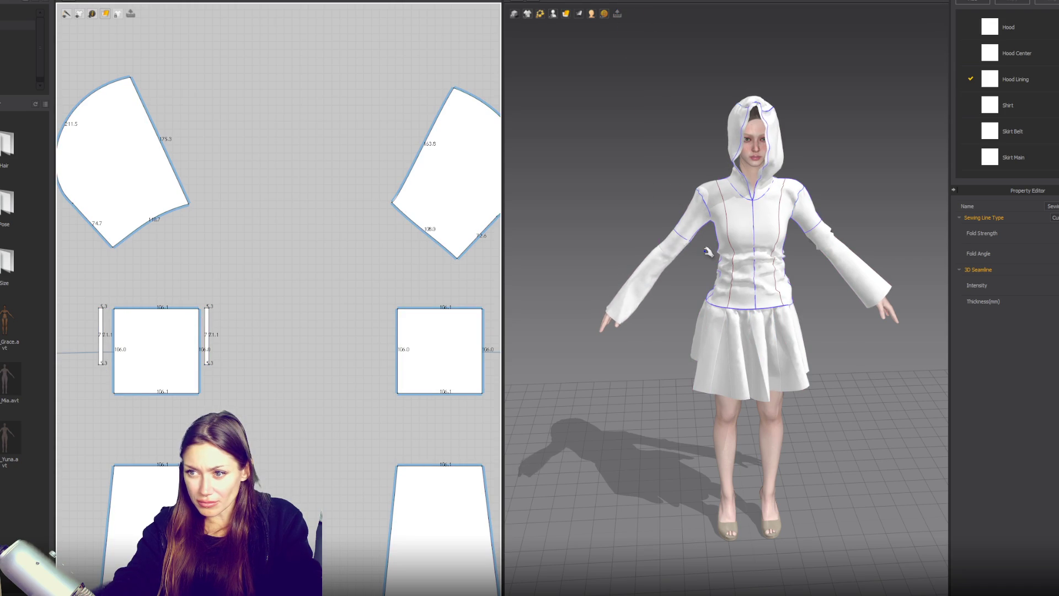
Sew the thin strips beside the square bands to each other in pairs.
scroll(232, 360, "down", 3)
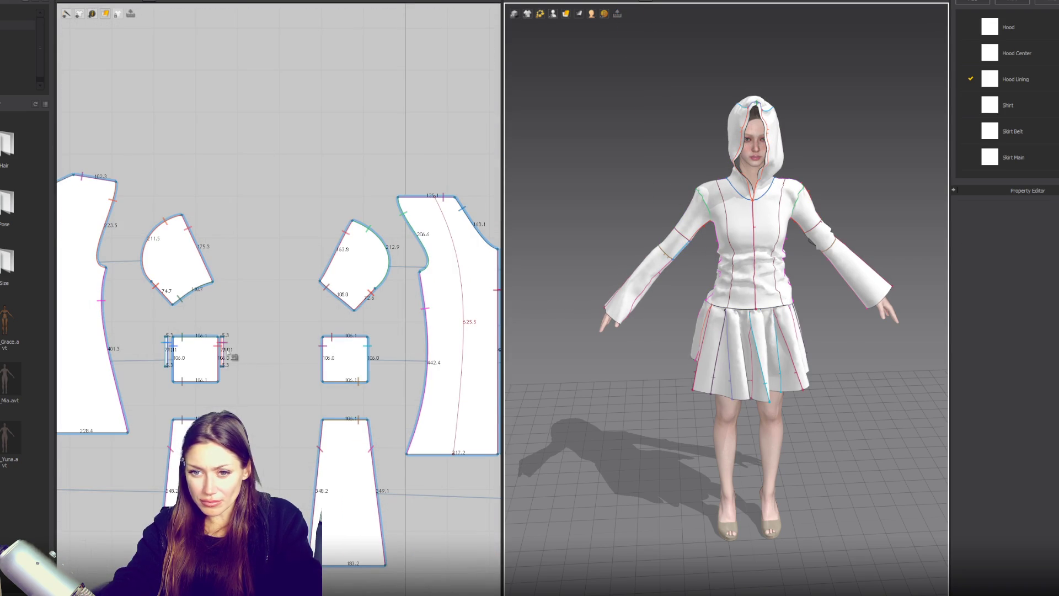
scroll(234, 358, "up", 3)
left_click(217, 358)
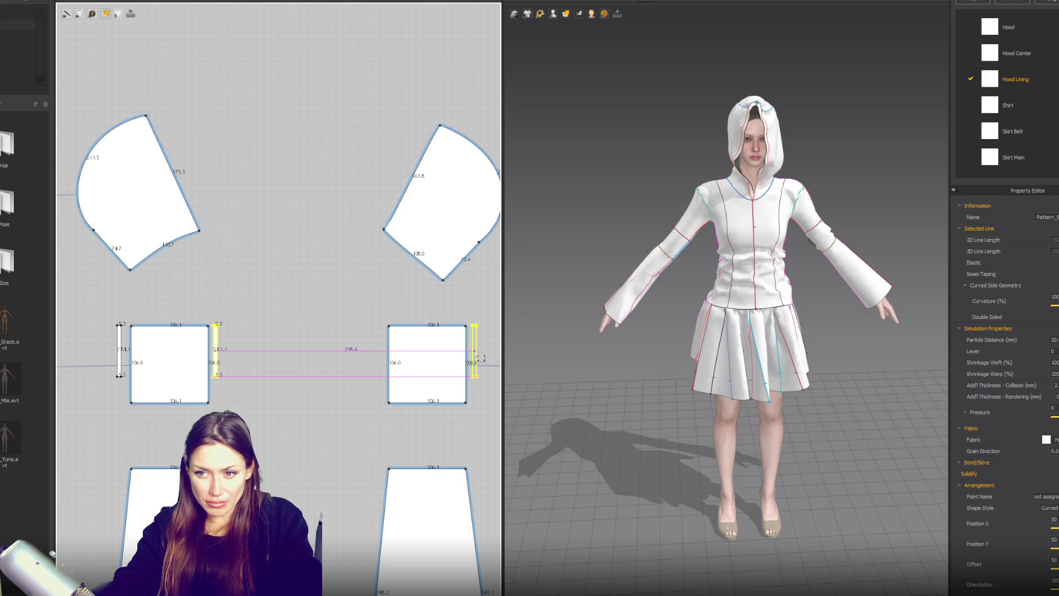
left_click(476, 356)
left_click(120, 349)
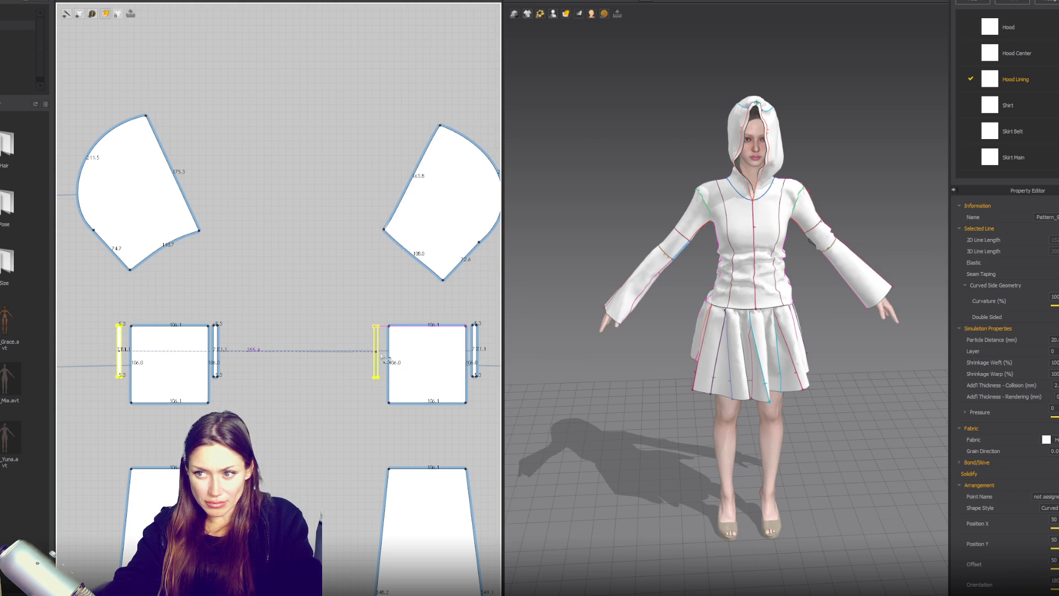
left_click(379, 357)
Orbit to the back of the arm and select the right square sleeve band.
scroll(697, 288, "up", 5)
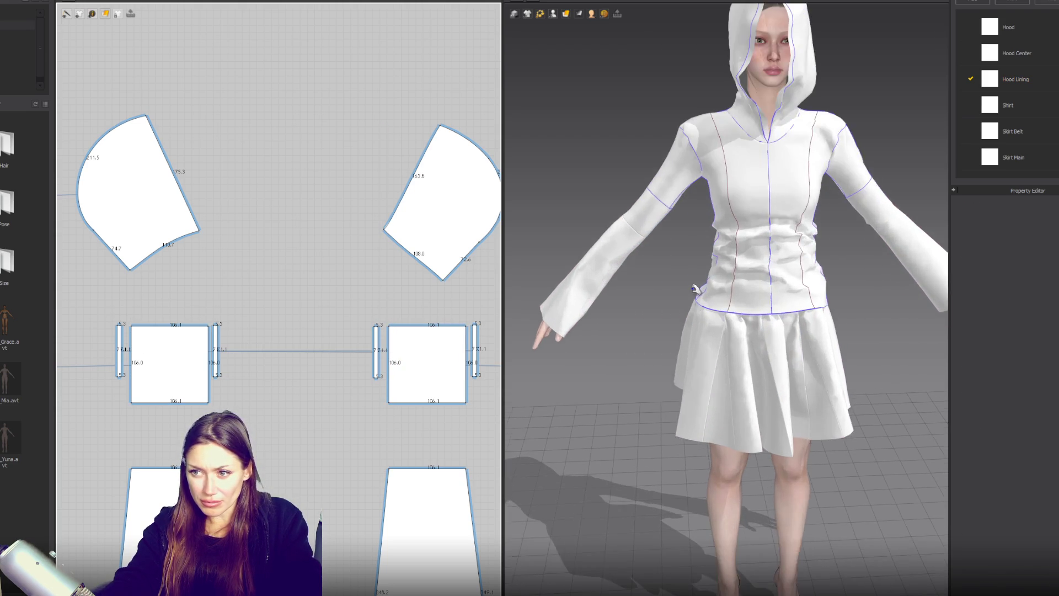
scroll(696, 288, "up", 3)
mouse_move(696, 288)
right_mouse_down()
mouse_move(894, 267)
mouse_move(789, 324)
mouse_move(797, 272)
mouse_move(678, 303)
right_mouse_up()
scroll(642, 297, "up", 3)
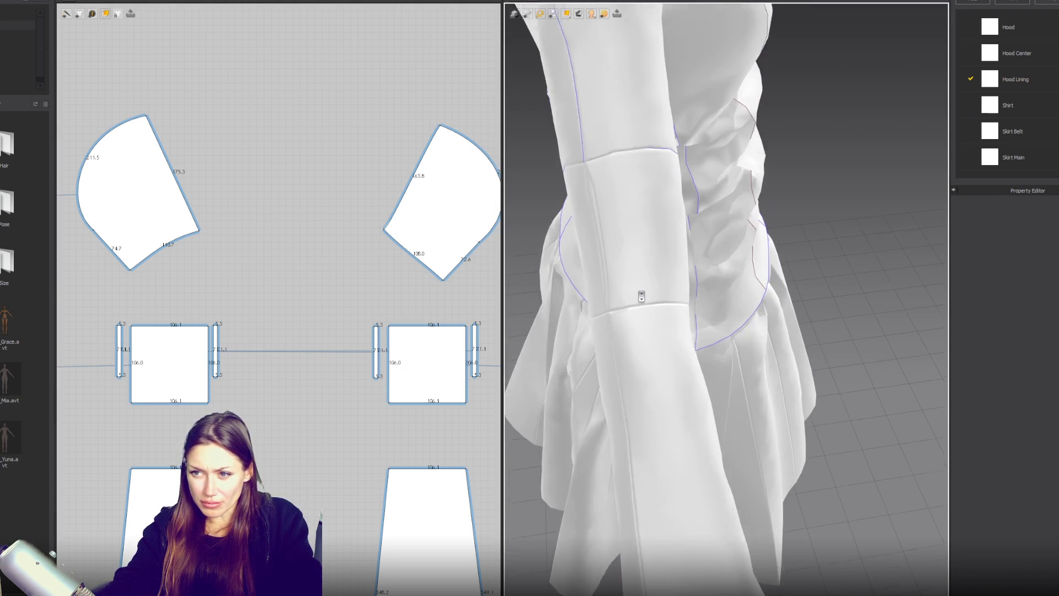
scroll(641, 297, "up", 2)
key("b")
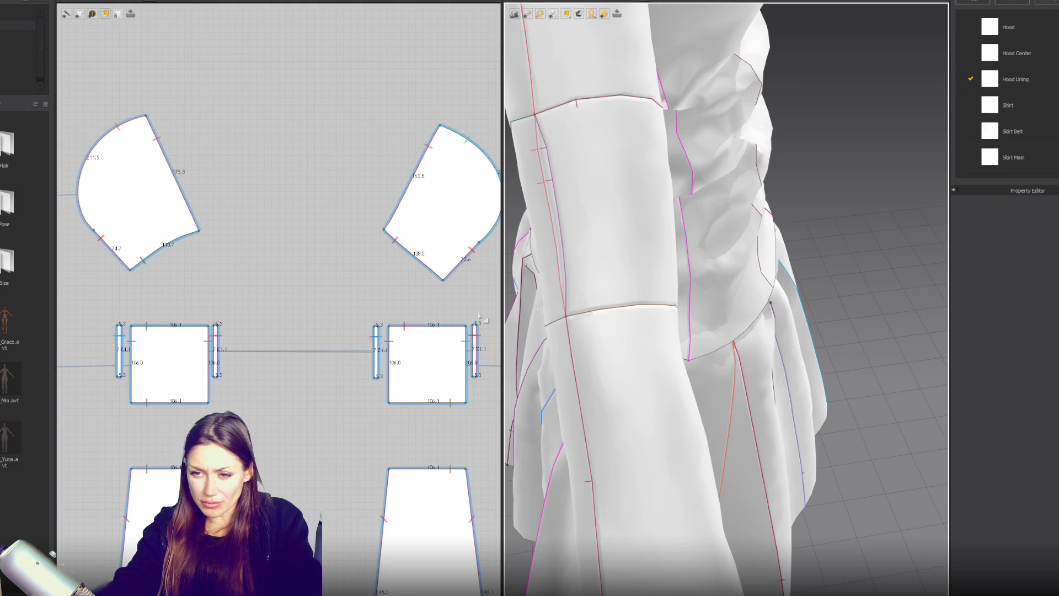
key("a")
left_click(403, 325)
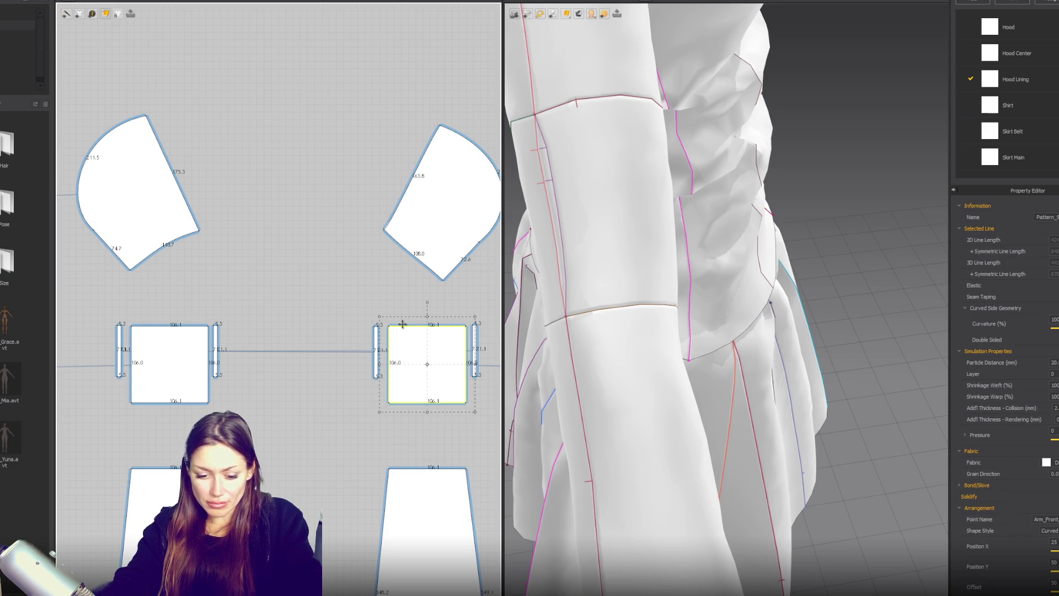
key("b")
Sew the left strip's top edge to the 5.3 edge of the piece above.
left_click(190, 326)
scroll(350, 318, "up", 2)
key("a")
scroll(350, 318, "up", 2)
key("b")
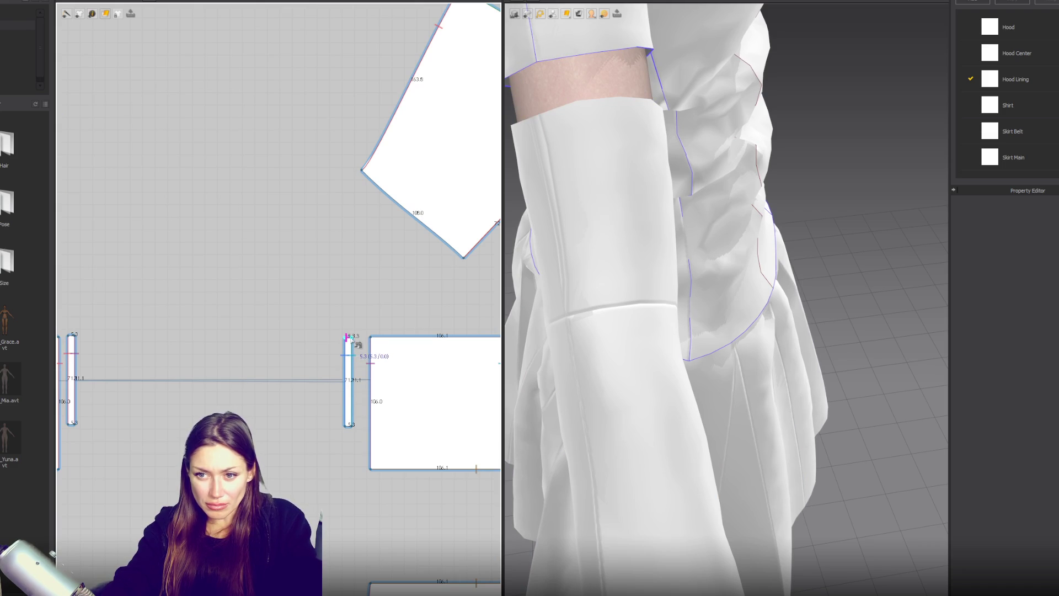
left_click(364, 173)
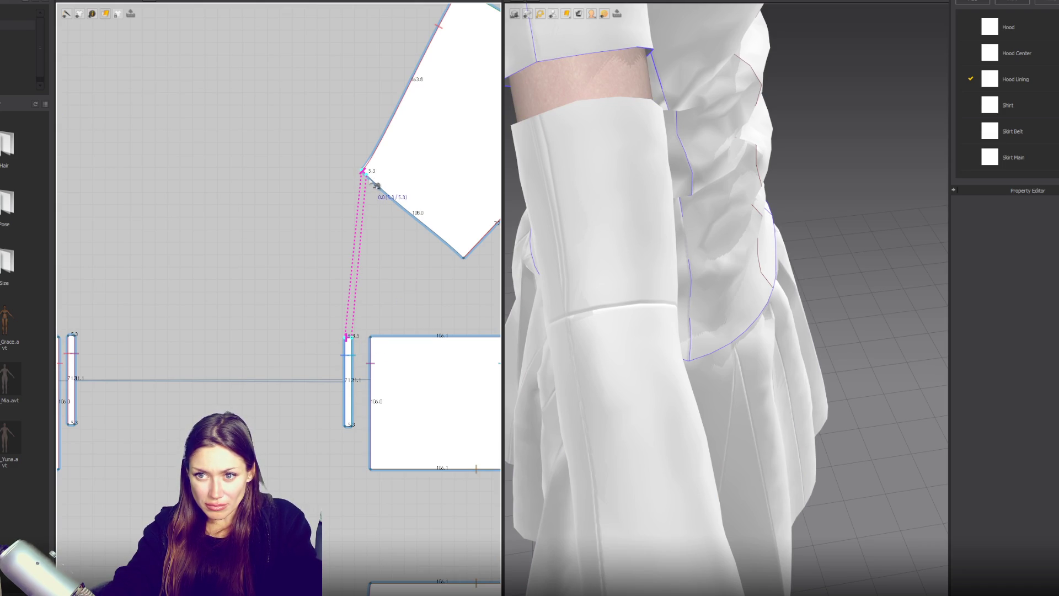
middle_click_drag(426, 300, 275, 299)
Sew the right strip's top to the upper piece's 5.3 tip edge, then select that strip.
left_click(401, 331)
left_click(342, 254)
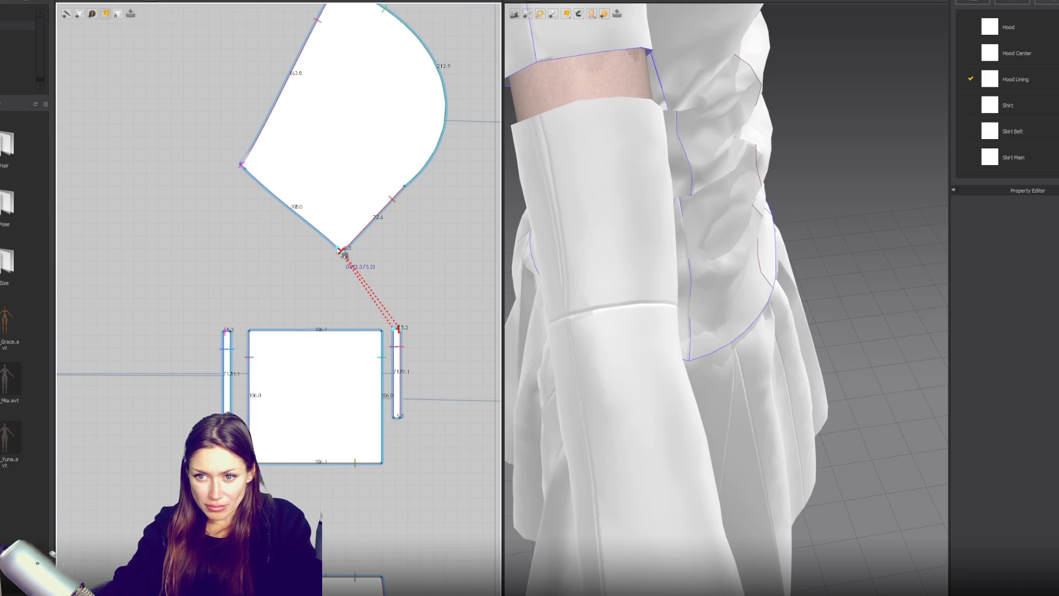
middle_click_drag(379, 335, 209, 406)
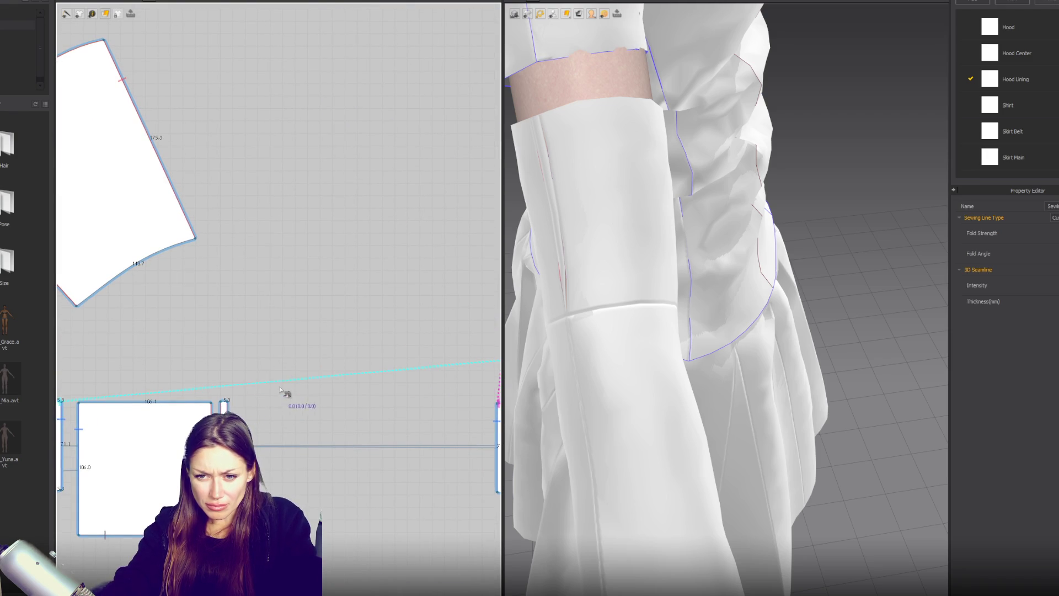
scroll(353, 318, "down", 3)
middle_click_drag(362, 327, 324, 329)
scroll(417, 335, "up", 2)
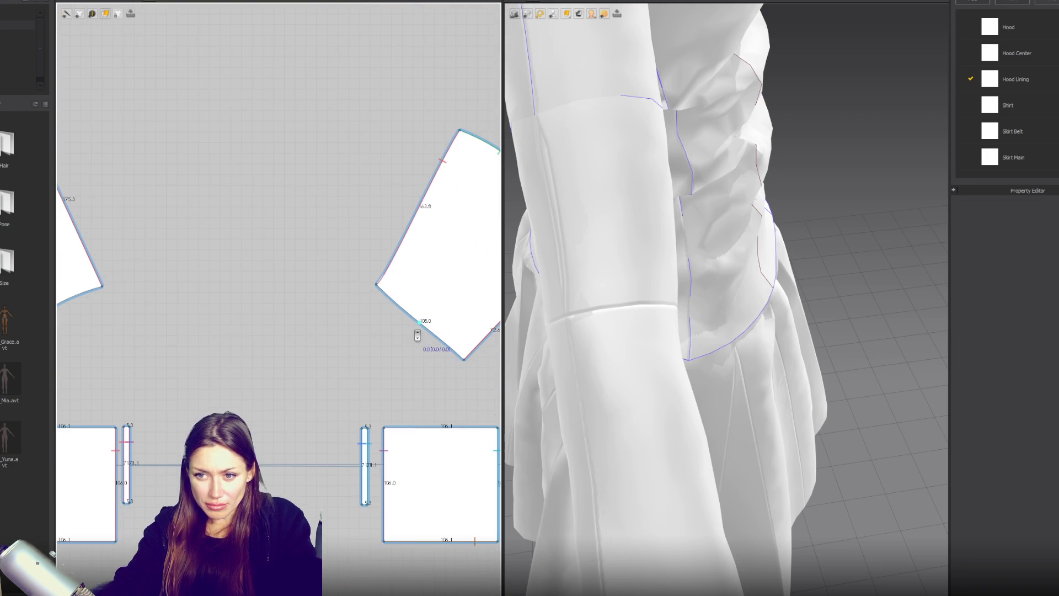
left_click(402, 445)
left_click(364, 464)
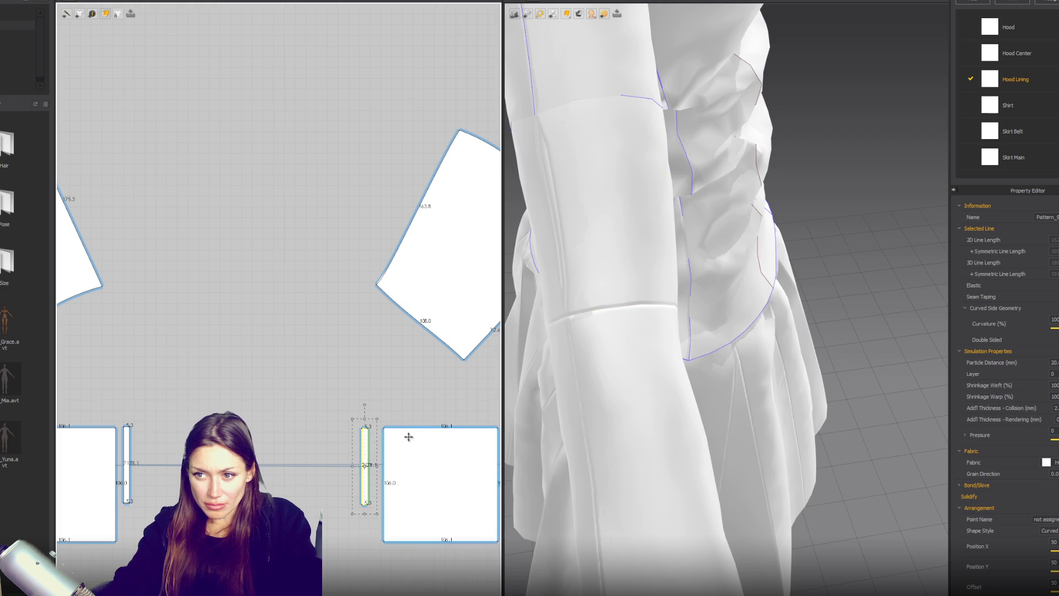
Select the front and back sleeve bands on the avatar and their matching squares.
mouse_move(579, 407)
right_mouse_down()
mouse_move(579, 265)
mouse_move(847, 313)
right_mouse_up()
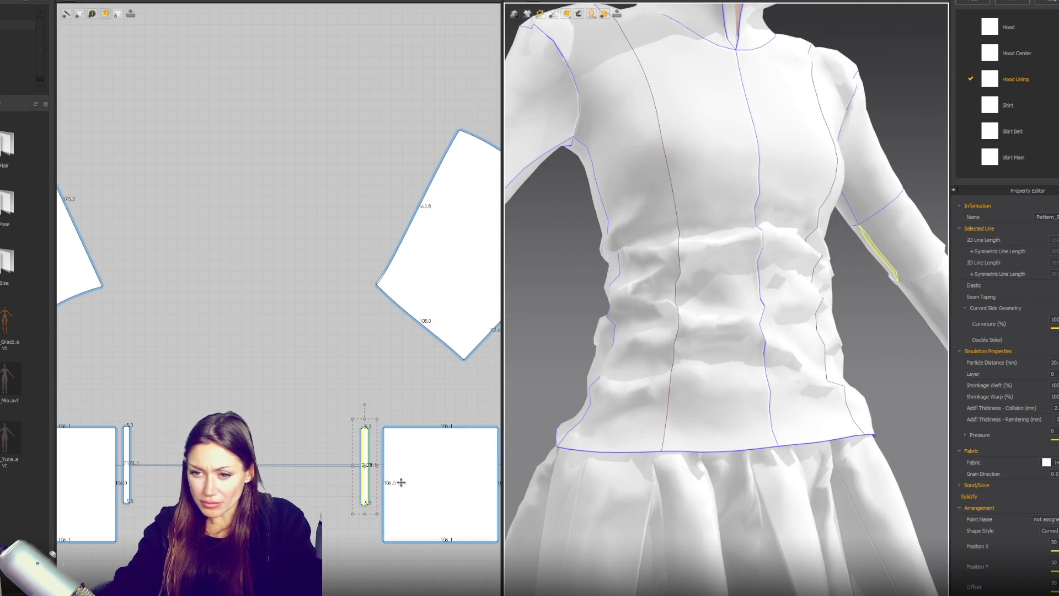
left_click(401, 482)
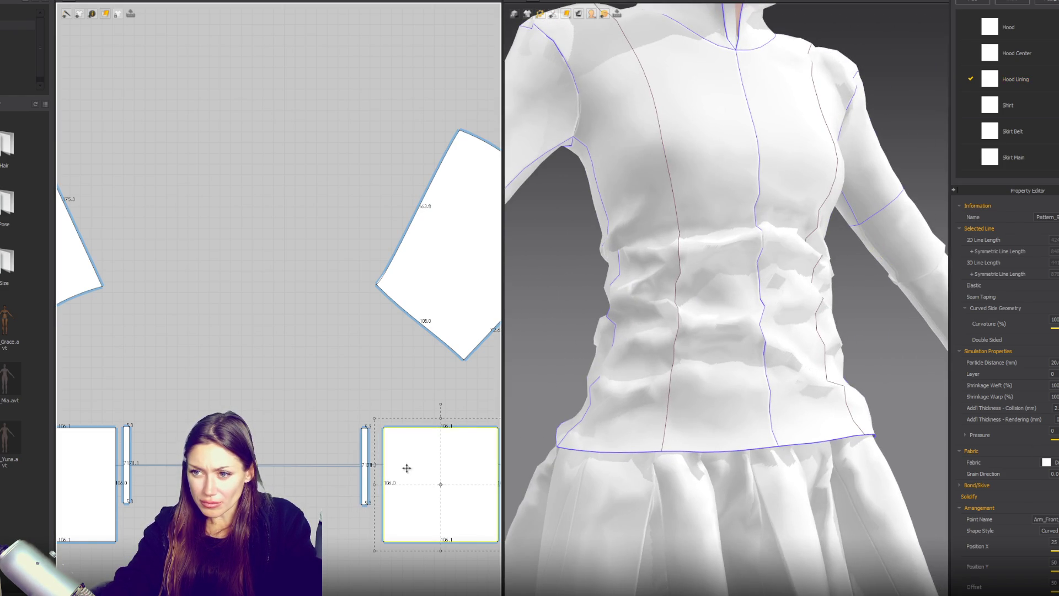
left_click(538, 240)
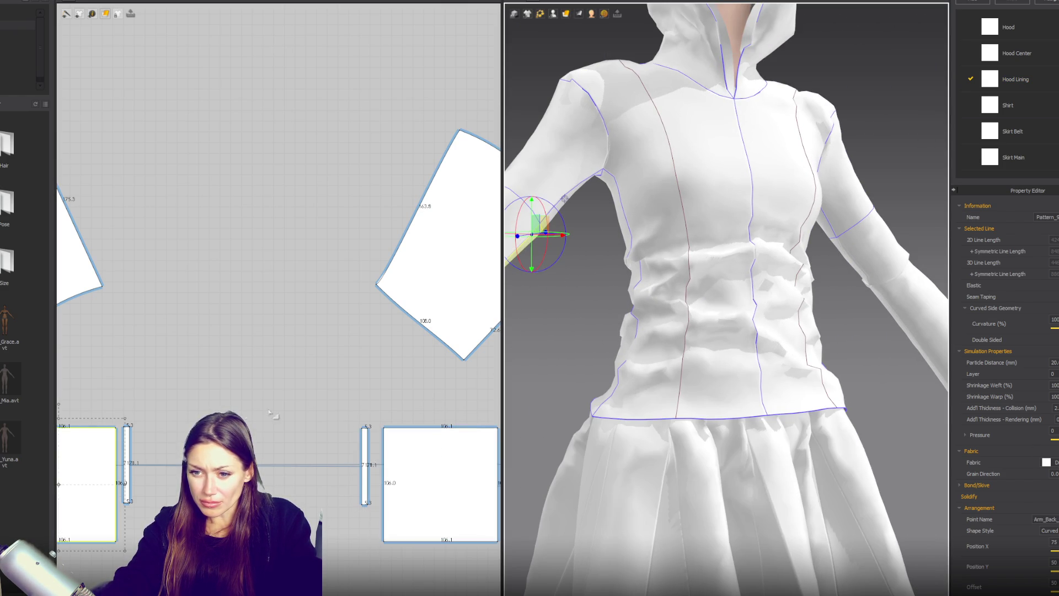
scroll(266, 407, "down", 3)
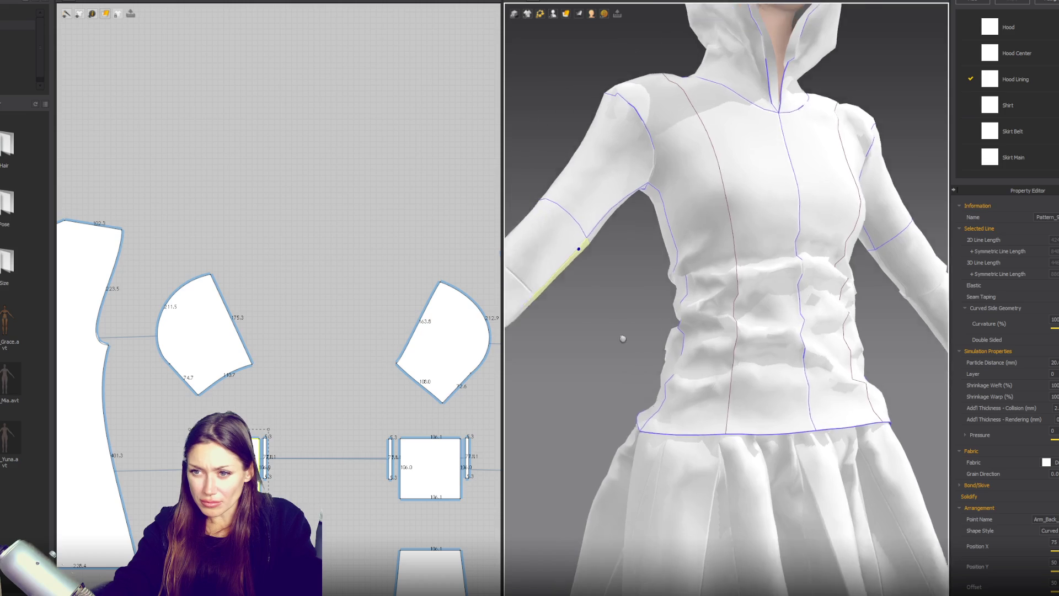
left_click(581, 263)
scroll(352, 381, "down", 3)
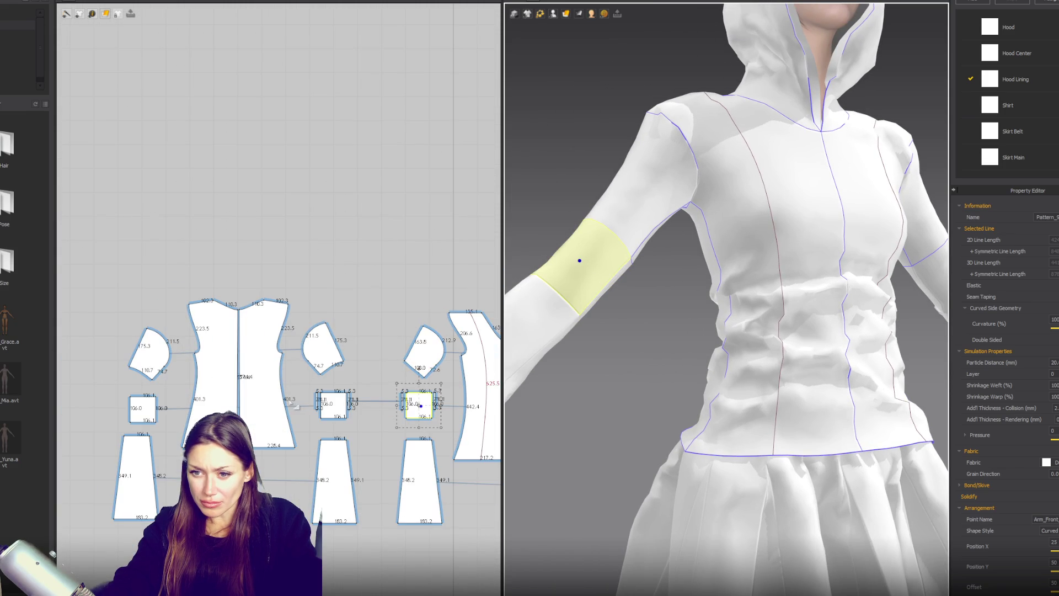
left_click(146, 415)
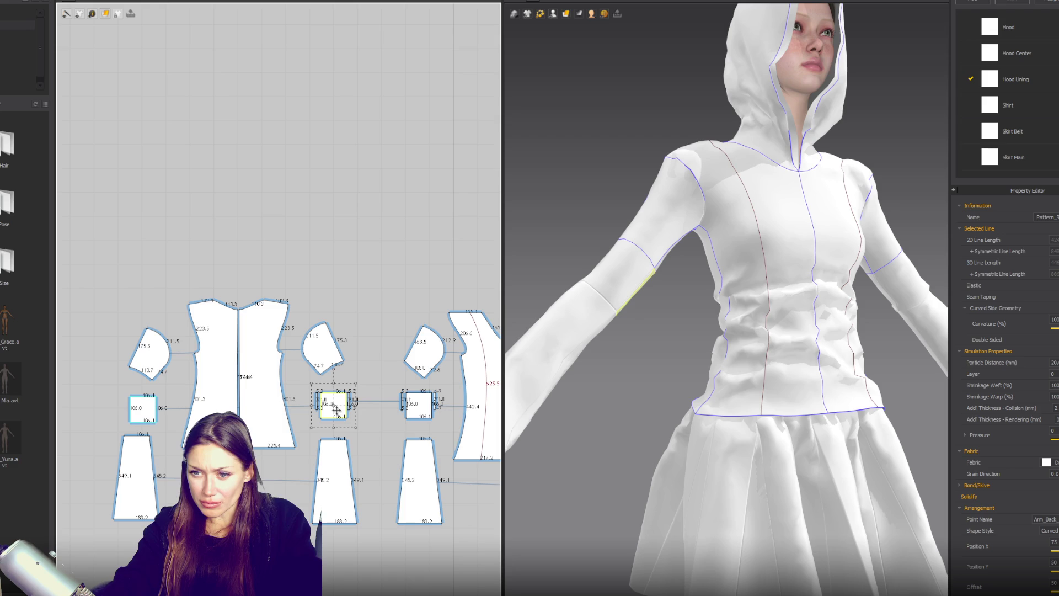
left_click(419, 406)
left_click(335, 406)
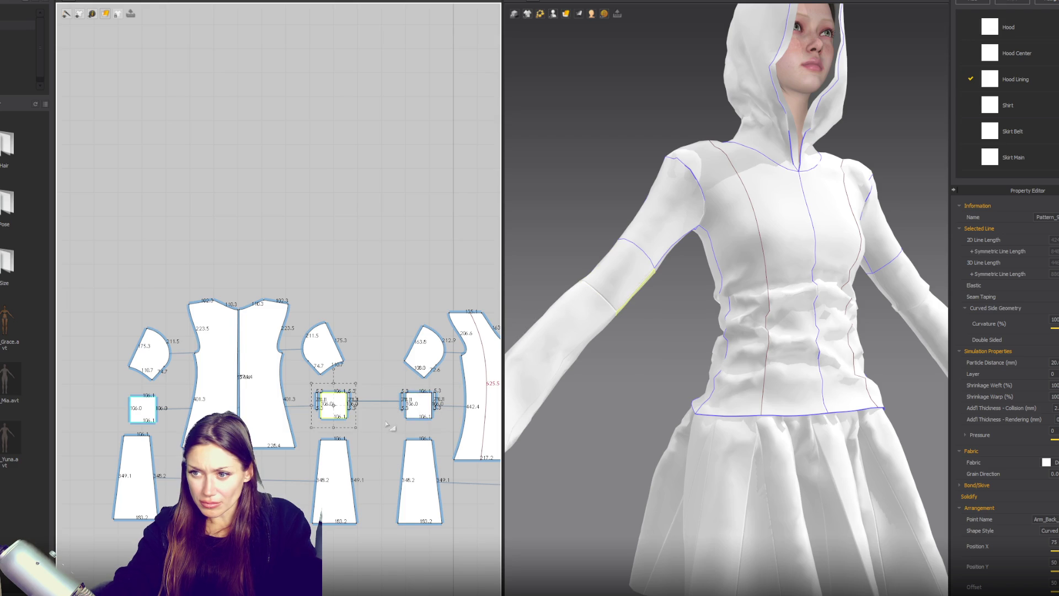
scroll(390, 426, "up", 3)
Delete the three thin strips beside the square sleeve bands.
left_click(423, 386)
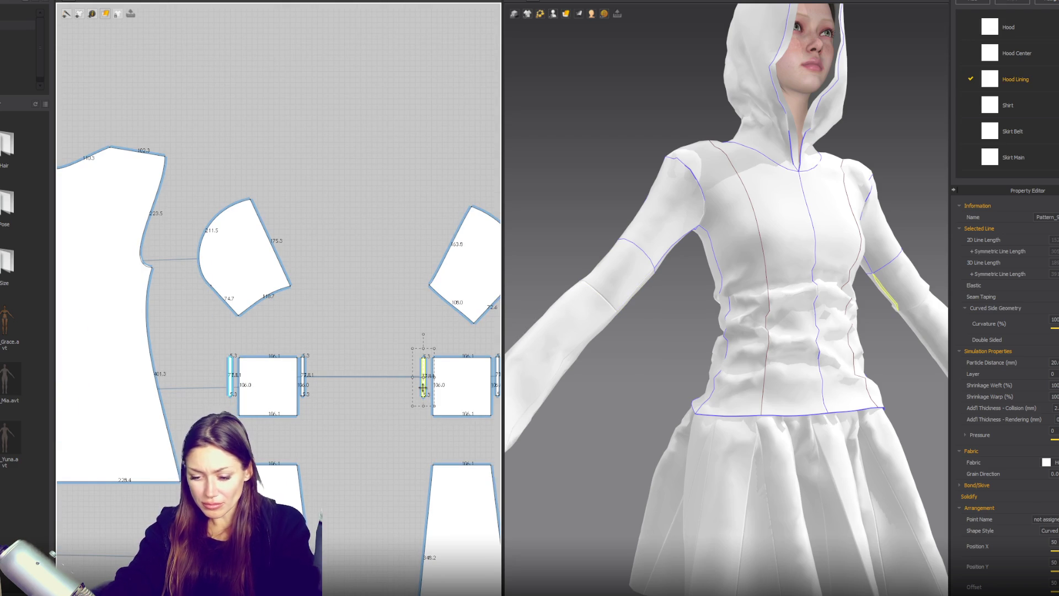
key("Delete")
left_click(302, 375)
key("Delete")
left_click(229, 375)
key("Delete")
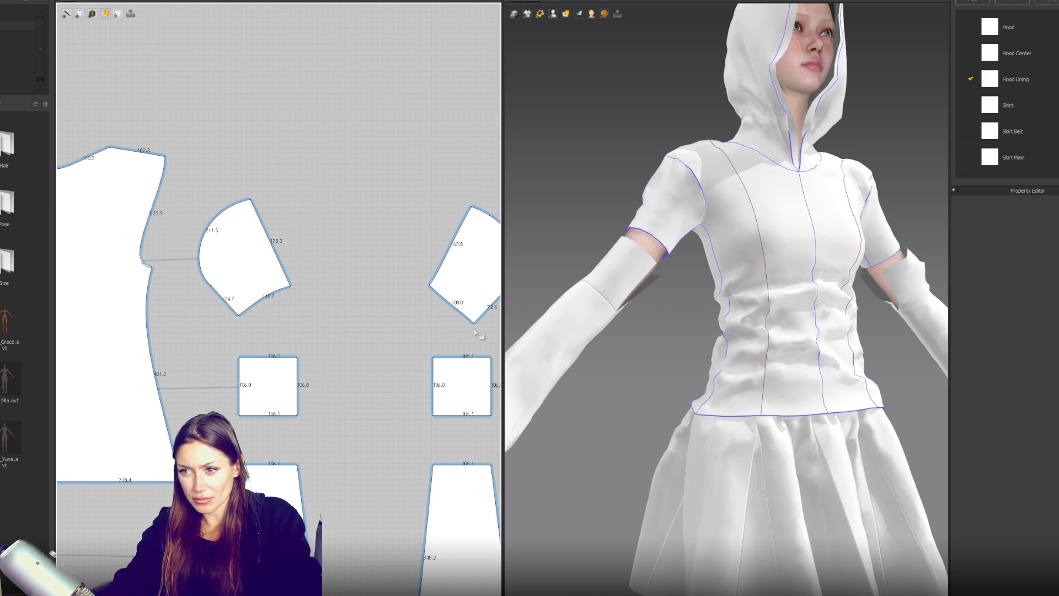
mouse_move(772, 320)
right_mouse_down()
mouse_move(859, 315)
mouse_move(840, 331)
mouse_move(688, 309)
mouse_move(627, 344)
mouse_move(591, 336)
mouse_move(685, 337)
right_mouse_up()
scroll(353, 353, "up", 3)
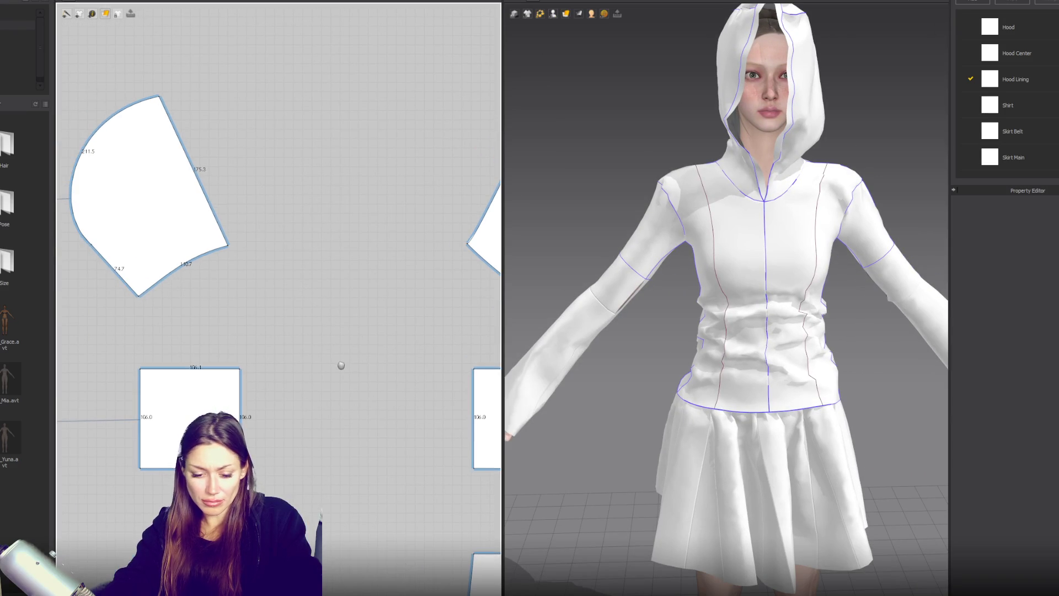
Draw a new thin rectangle strip beside the square with the Rectangle tool.
left_click(79, 13)
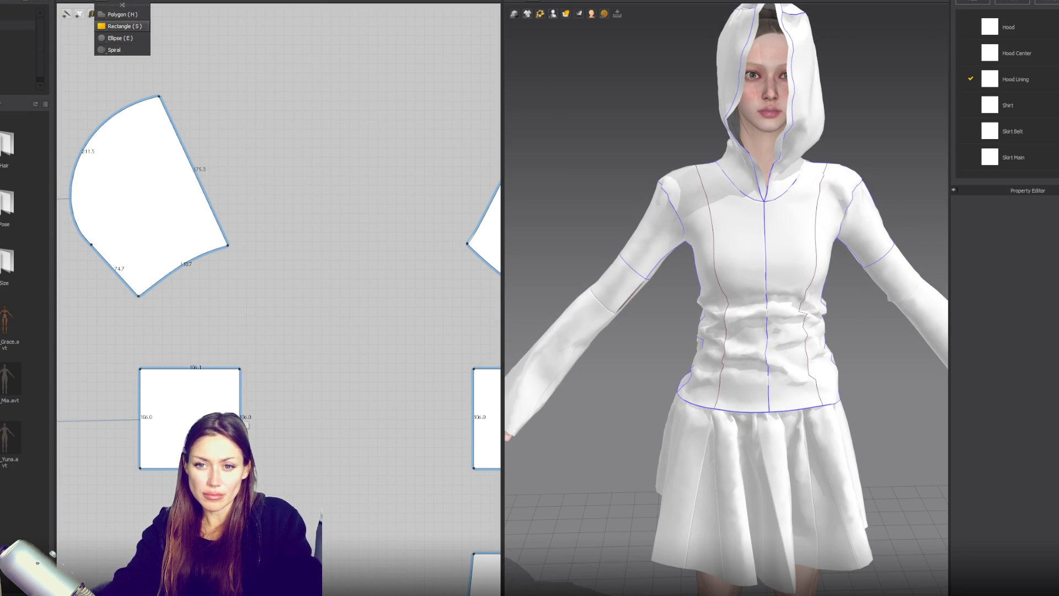
left_click(119, 38)
left_click_drag(256, 369, 258, 458)
left_click_drag(123, 421, 121, 452)
key("Escape")
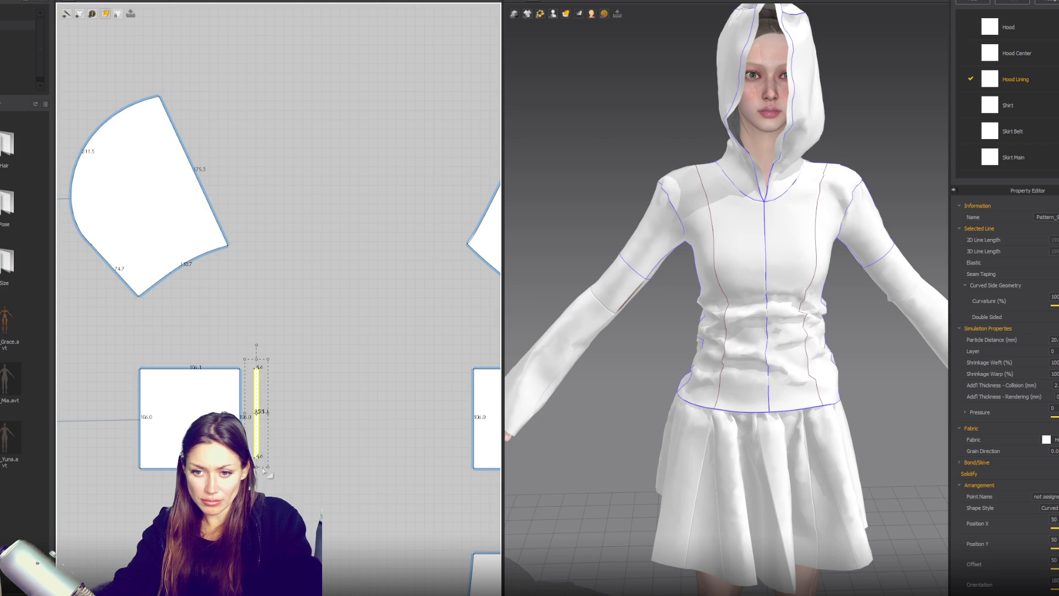
left_click(306, 419)
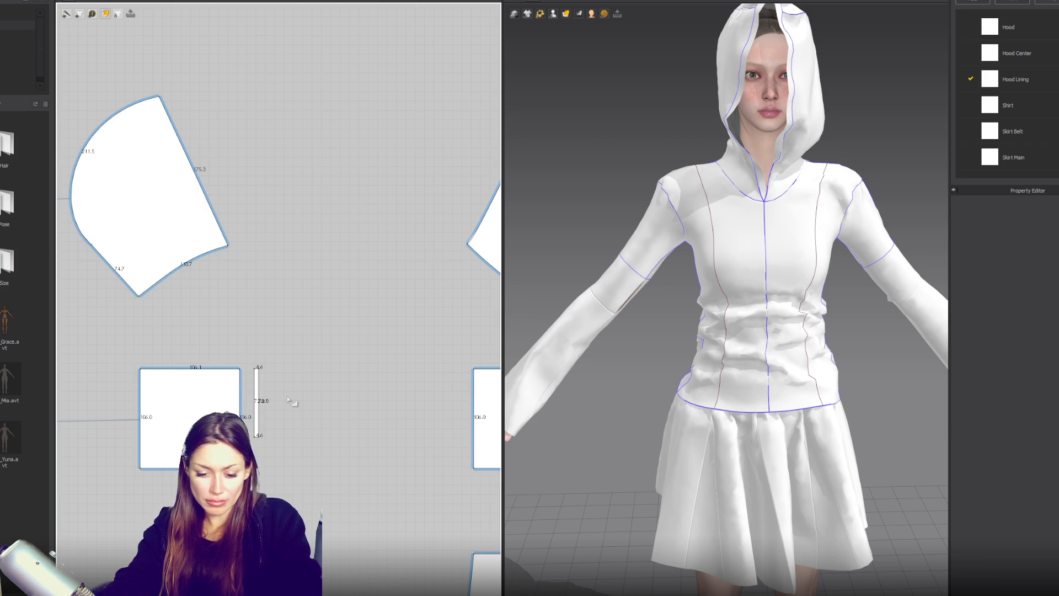
Sew the new strip's top end to the upper piece's point.
scroll(265, 368, "up", 2)
left_click(255, 369)
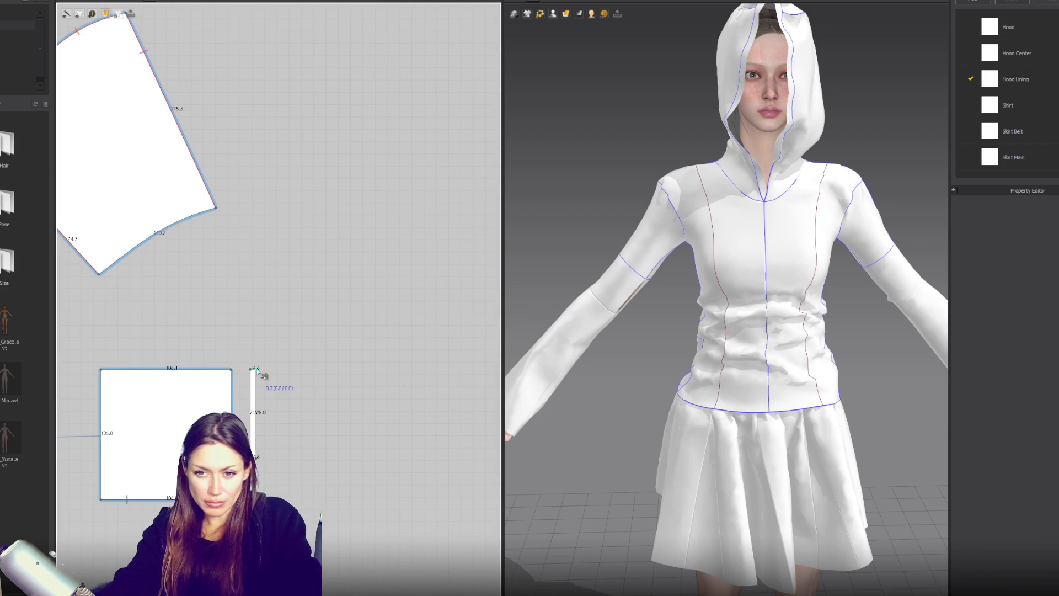
scroll(257, 372, "up", 3)
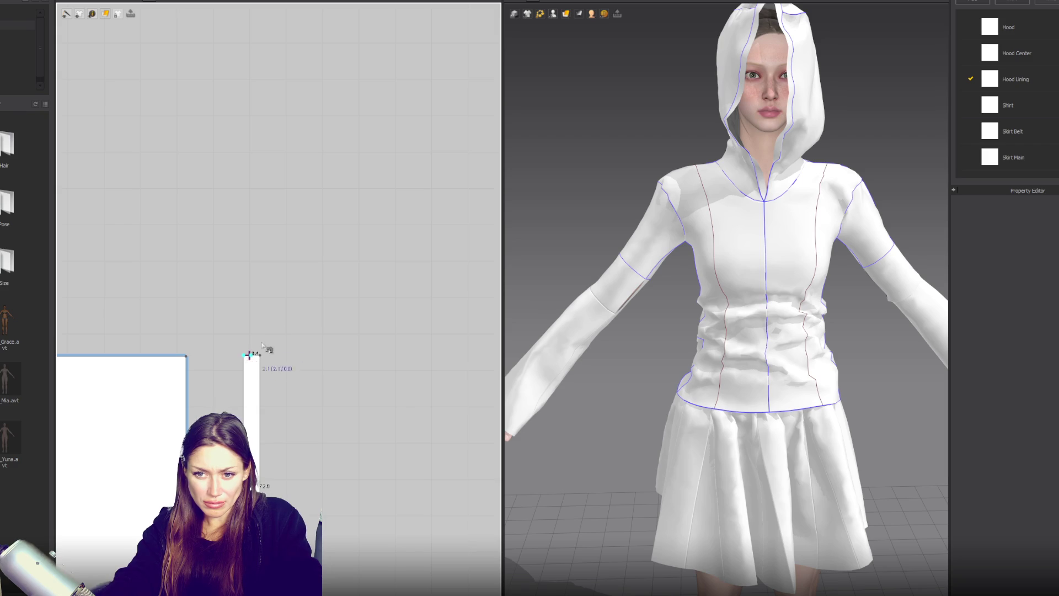
scroll(248, 356, "down", 2)
left_click(184, 20)
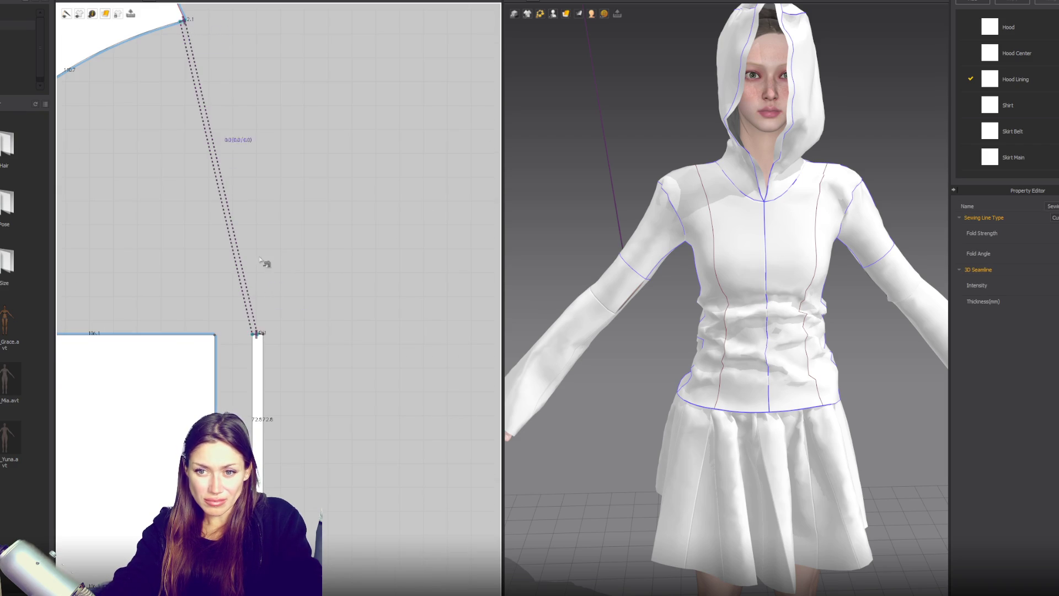
scroll(249, 316, "up", 2)
left_click(247, 317)
scroll(253, 319, "down", 2)
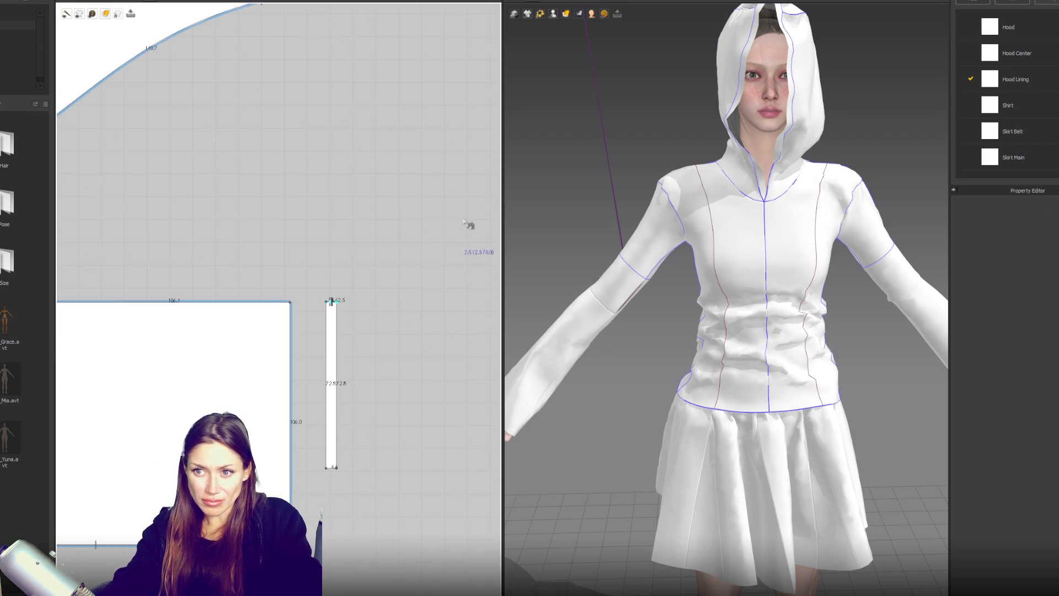
Sew the strip to the neighbouring pattern piece's corner, then view the avatar's back.
middle_click_drag(464, 157, 77, 475)
middle_click_drag(369, 340, 260, 333)
left_click(351, 313)
left_click(353, 315)
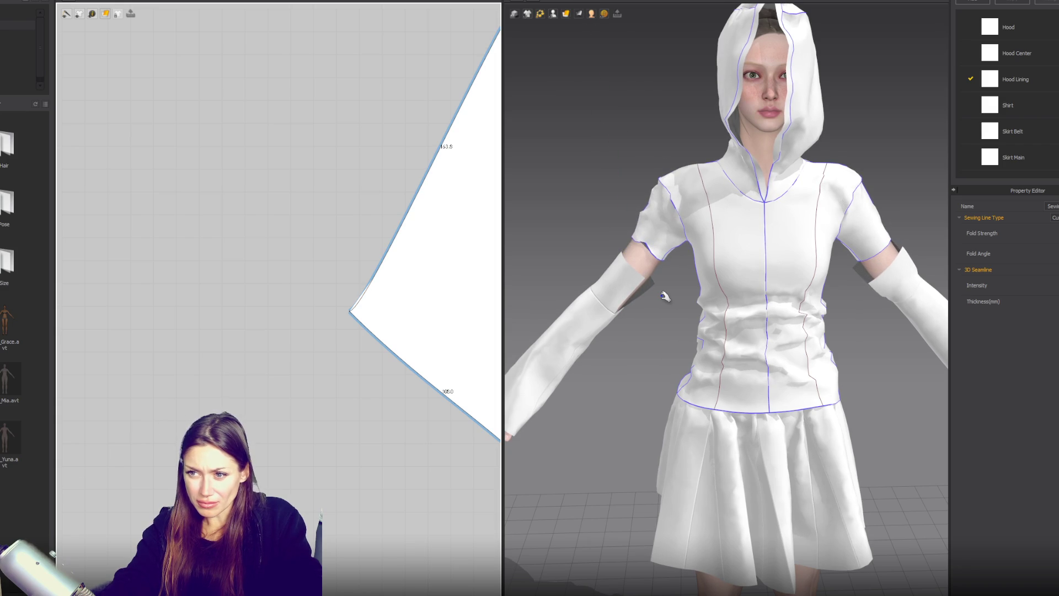
mouse_move(640, 327)
right_mouse_down()
mouse_move(840, 316)
mouse_move(701, 312)
right_mouse_up()
scroll(700, 313, "down", 3)
left_click(553, 13)
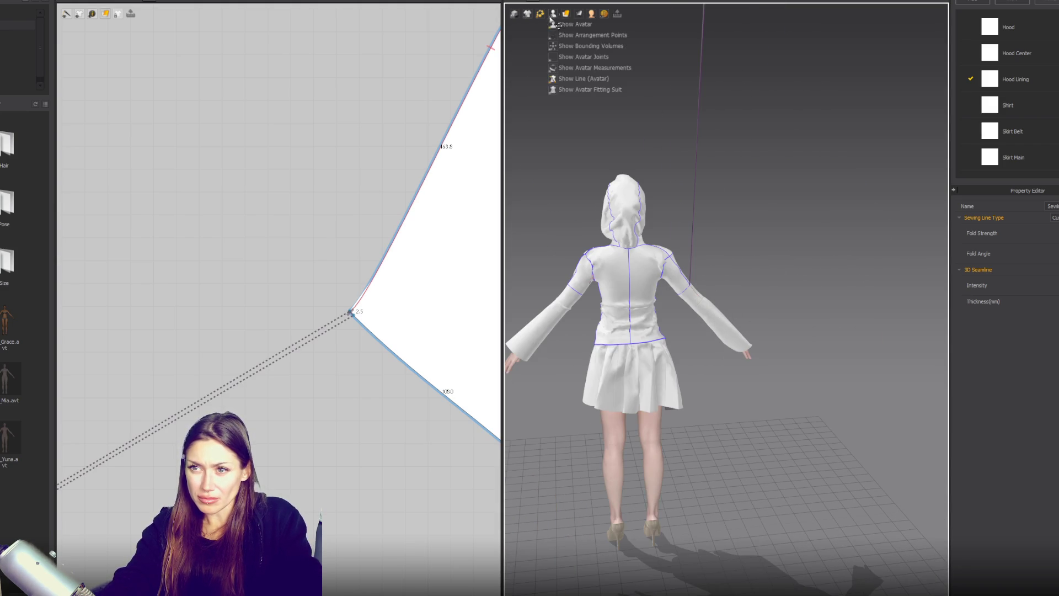
Turn on Show Arrangement Points and place the pattern piece on the arm point.
left_click(553, 13)
left_click(577, 42)
scroll(724, 282, "up", 3)
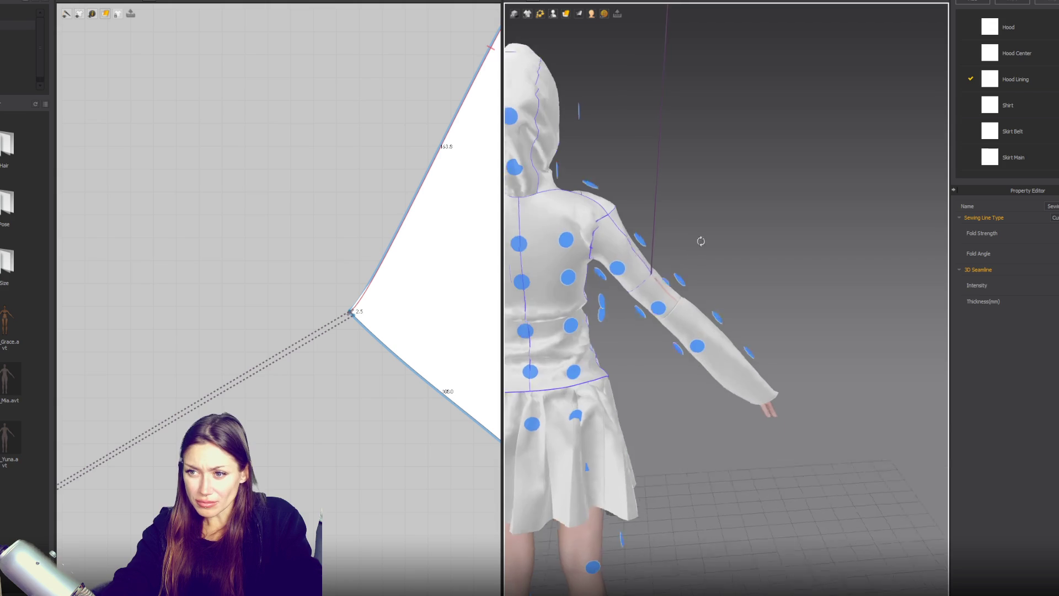
right_click_drag(707, 236, 582, 319)
left_click(581, 319)
scroll(703, 321, "down", 2)
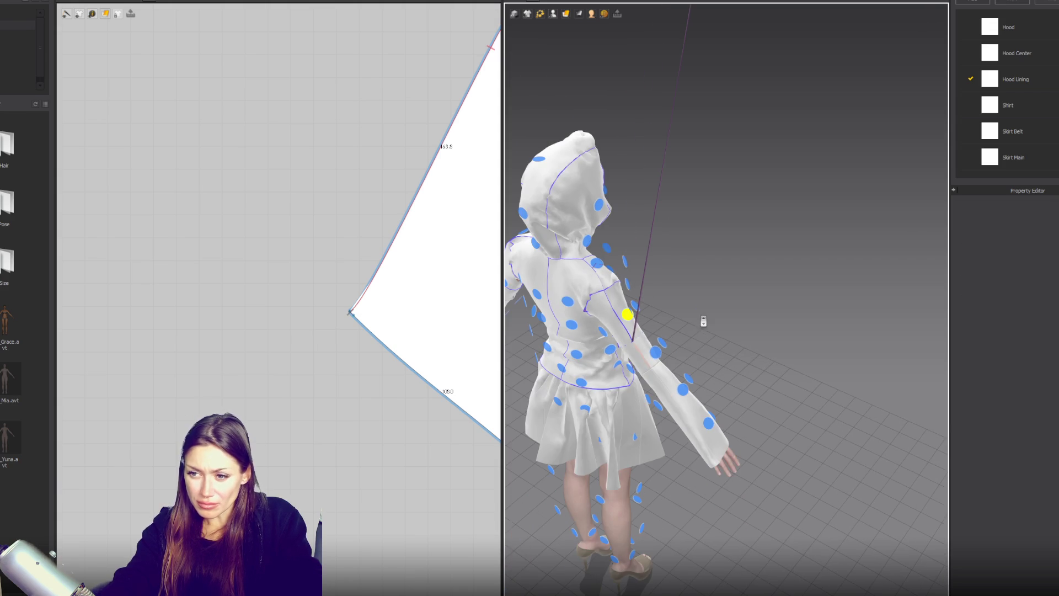
left_click(657, 353)
scroll(476, 404, "down", 2)
left_click(586, 368)
left_click(657, 354)
scroll(403, 413, "up", 2)
scroll(662, 342, "up", 5)
Slide the strip's bottom seam end and start sewing it to the trapezoid's top-left corner.
mouse_move(820, 330)
right_mouse_down()
mouse_move(804, 359)
mouse_move(771, 308)
mouse_move(776, 336)
right_mouse_up()
right_click_drag(274, 483, 341, 333)
scroll(276, 364, "up", 6)
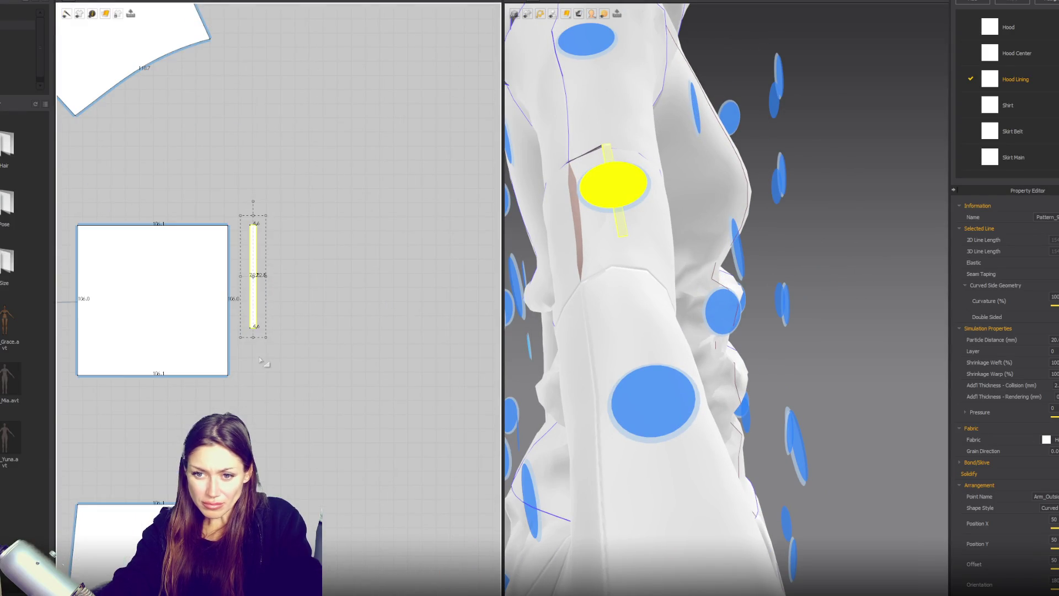
left_click(239, 287)
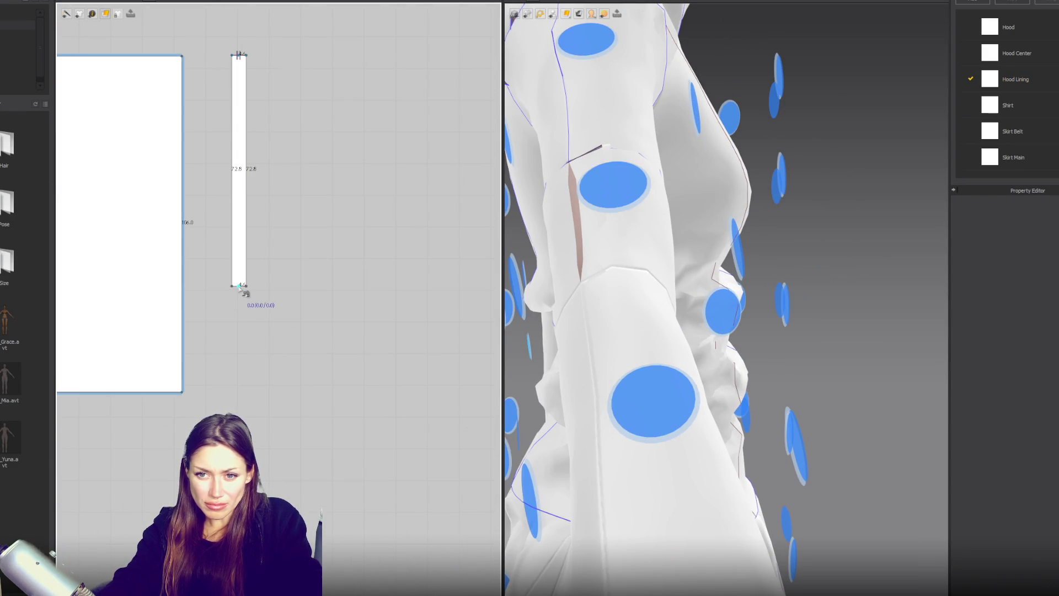
right_click_drag(294, 314, 312, 160)
left_click(261, 128)
scroll(309, 166, "up", 3)
left_click_drag(182, 207, 190, 207)
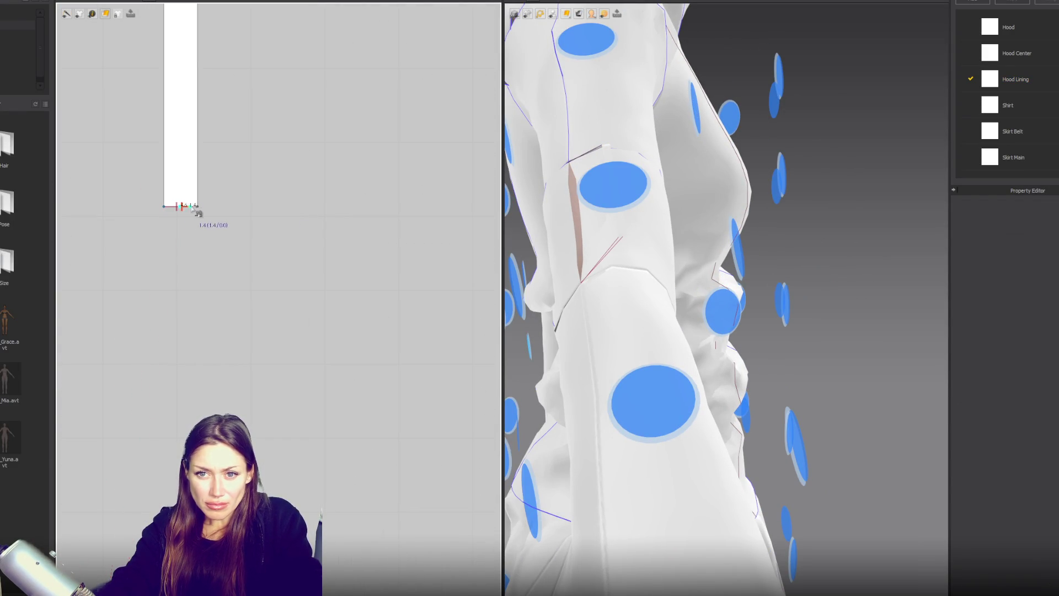
scroll(364, 218, "down", 5)
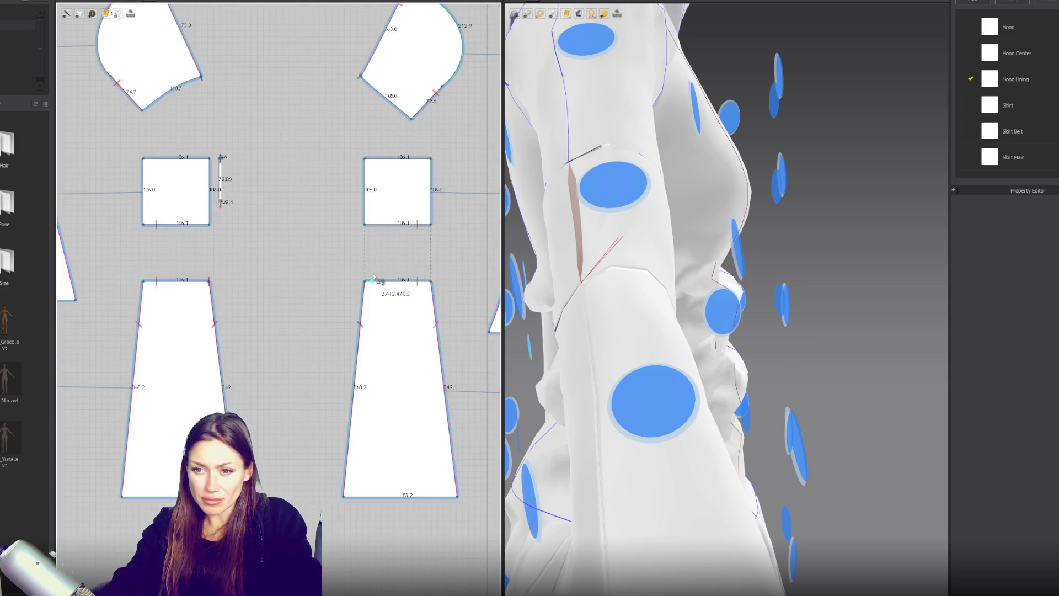
left_click(365, 283)
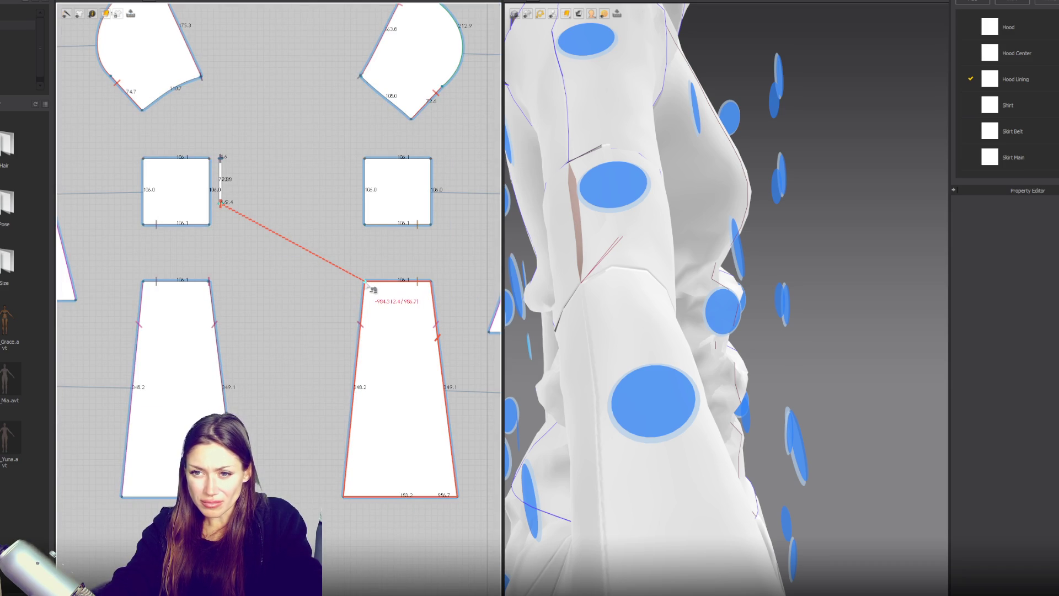
Finish the seam at the trapezoid corner and run the simulation.
scroll(373, 289, "up", 3)
left_click(374, 288)
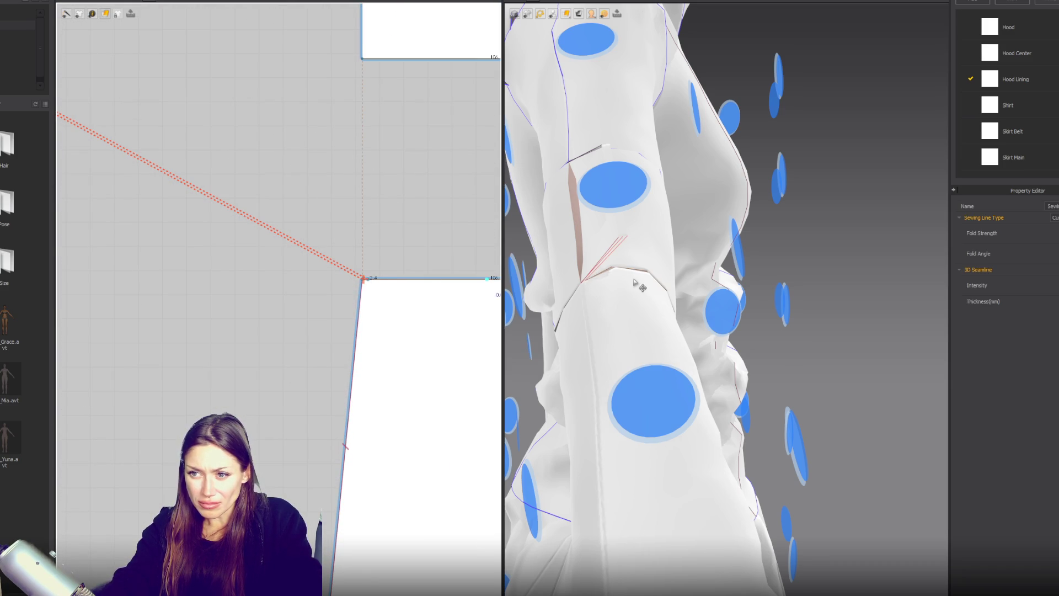
key("space")
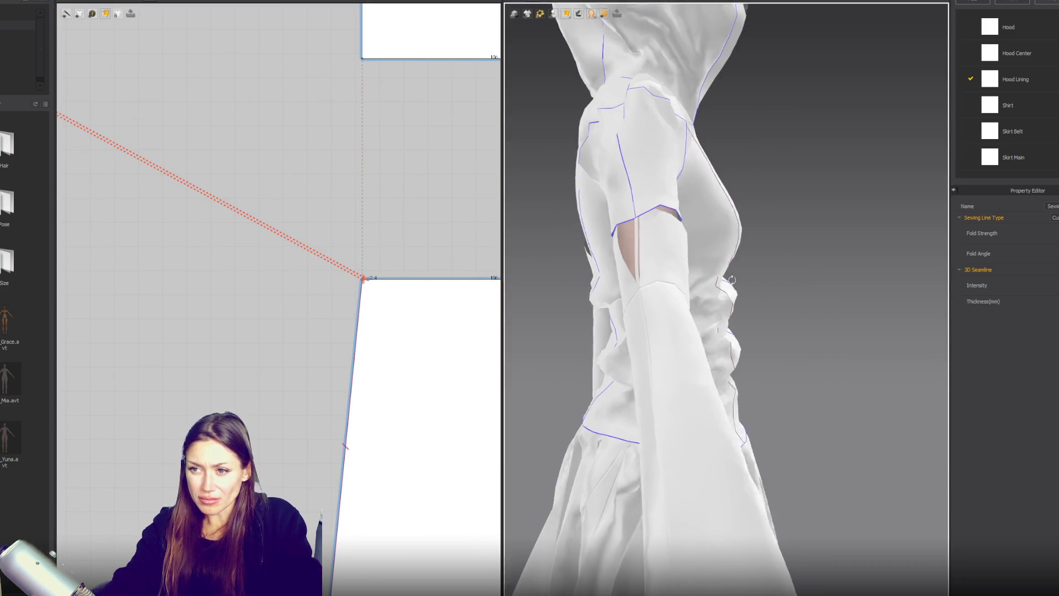
key("2")
Sew the first strip's edge to the second strip.
scroll(190, 266, "down", 2)
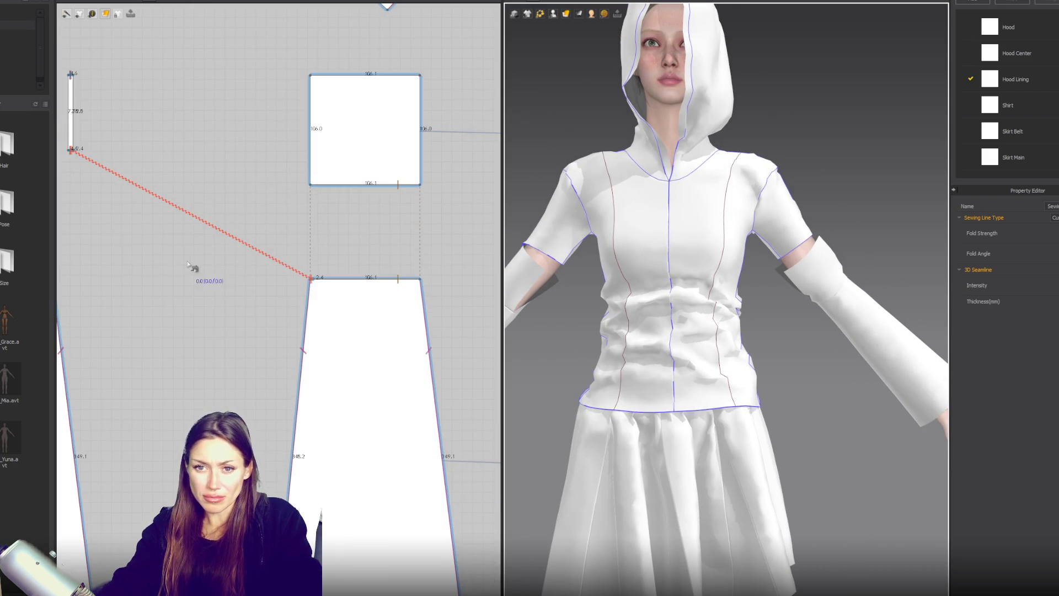
middle_click_drag(190, 267, 223, 357)
left_click(103, 215)
left_click(327, 204)
key("Escape")
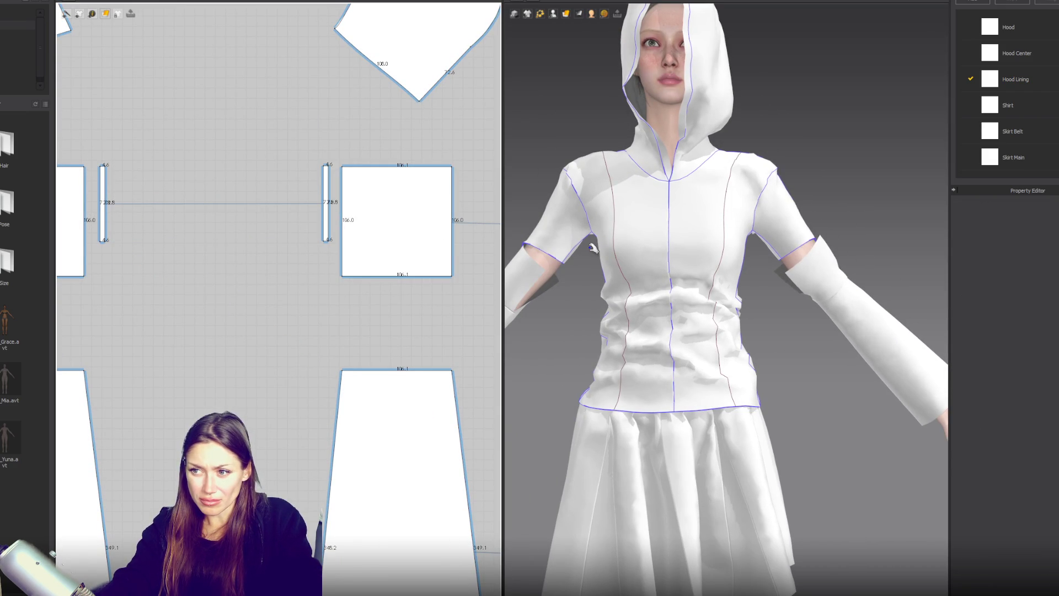
Paste a copy of the narrow strip and position it beside the square.
right_click_drag(655, 283, 552, 283)
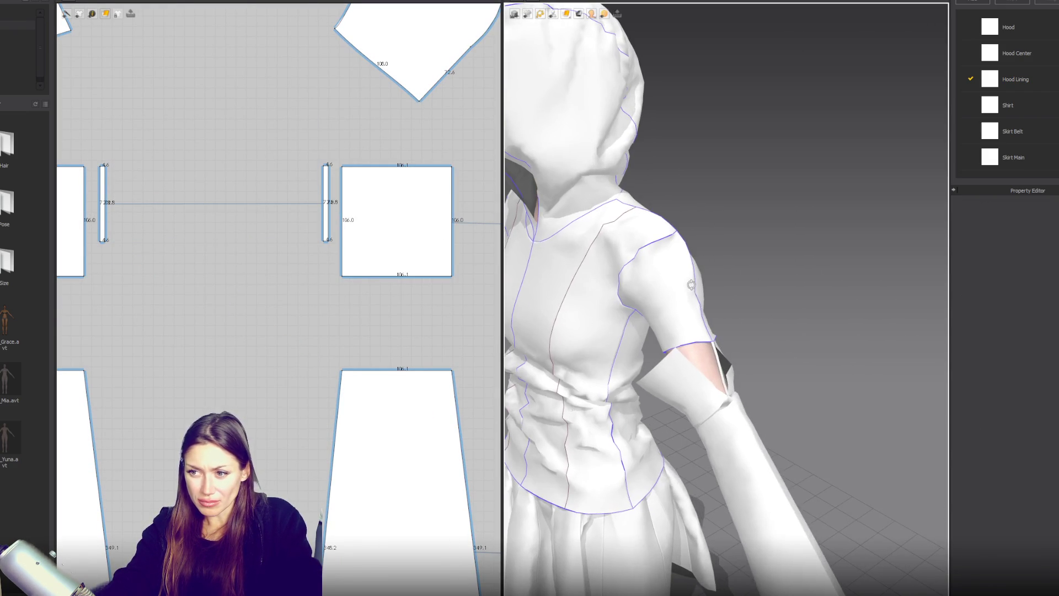
middle_click_drag(386, 248, 131, 299)
left_click(216, 254)
left_click(71, 257, "shift")
left_click(285, 278)
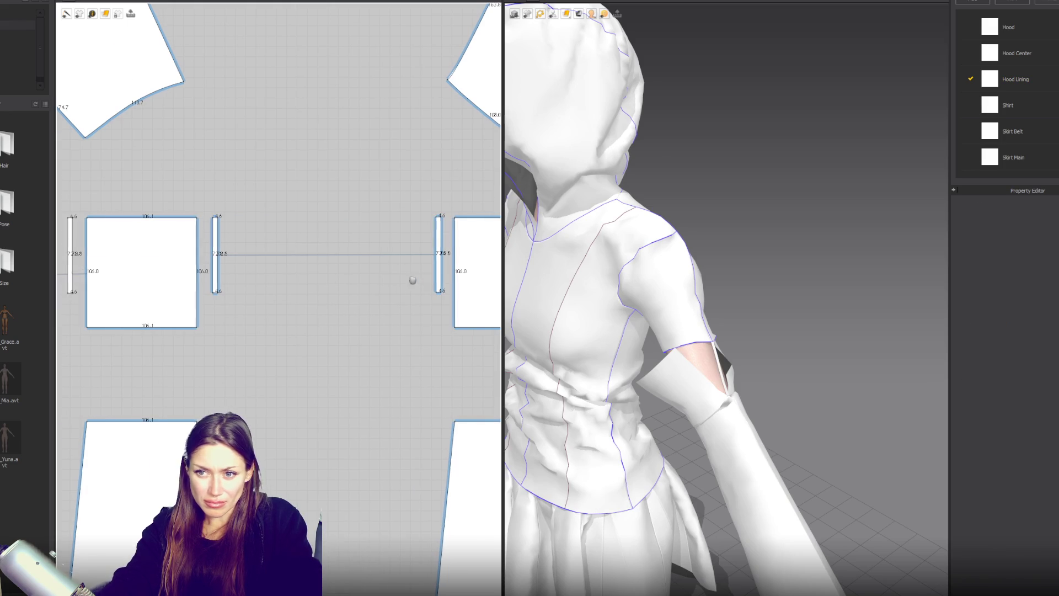
middle_click_drag(423, 279, 192, 303)
key("ctrl+v")
left_click(368, 264)
middle_click_drag(368, 265, 266, 291)
scroll(159, 262, "up", 3)
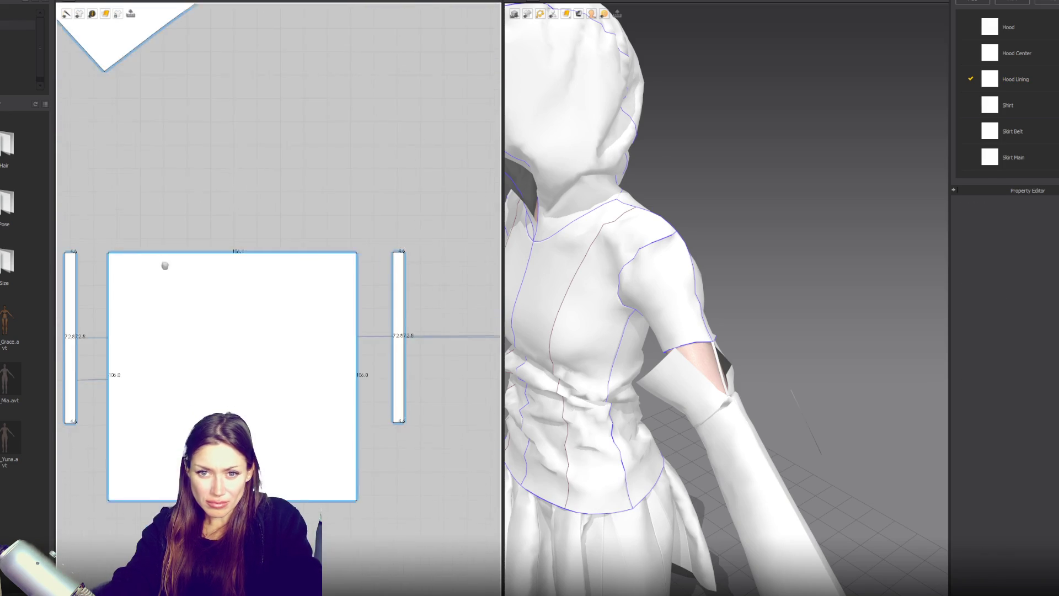
middle_click_drag(159, 262, 290, 364)
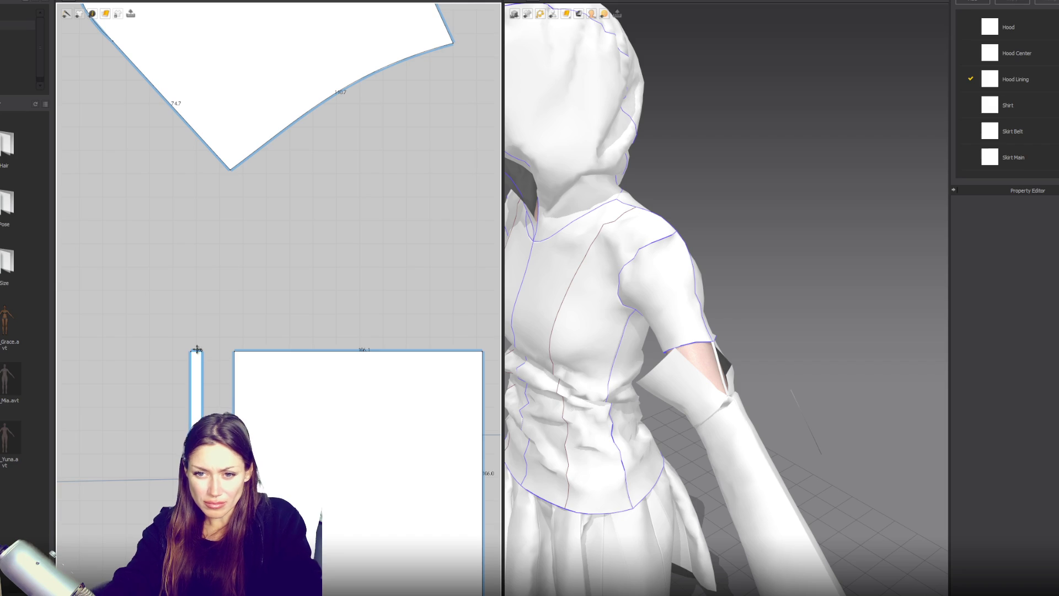
scroll(199, 352, "up", 2)
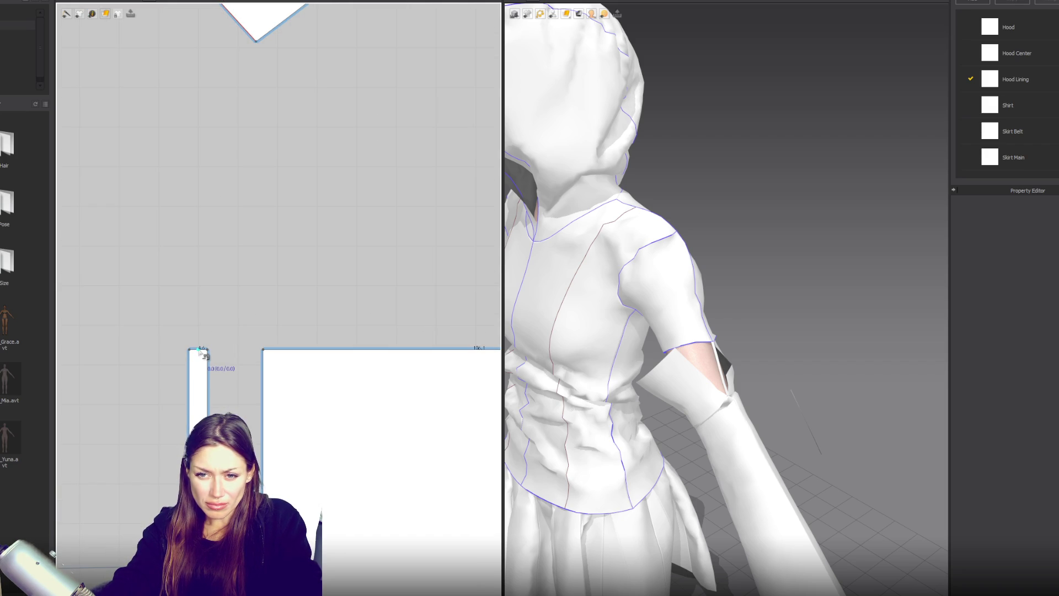
Sew the strip copy's top edge to the large piece's V-tip.
left_click(200, 348)
left_click(258, 39)
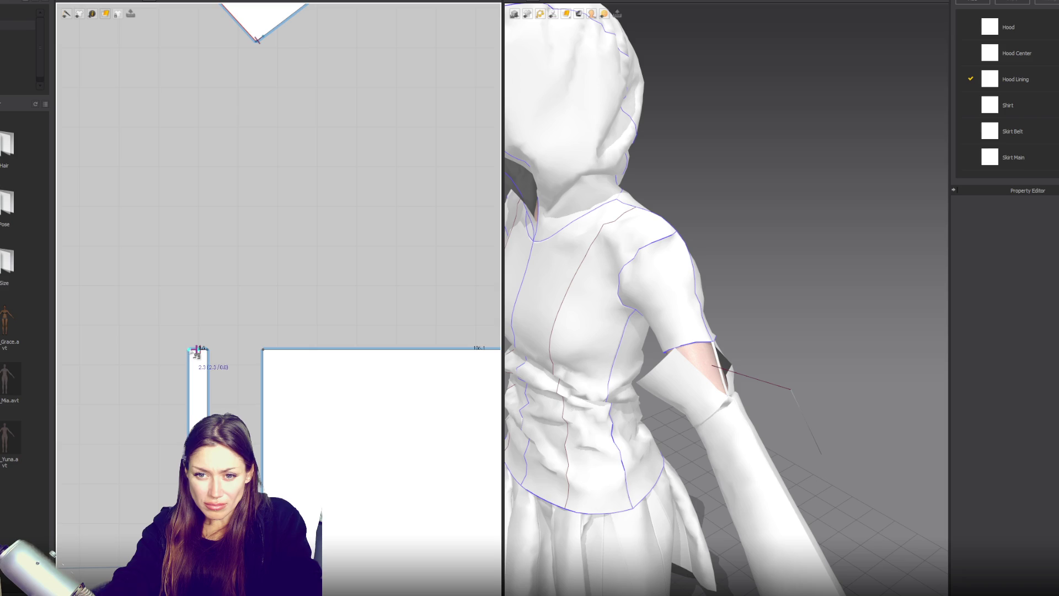
scroll(201, 353, "down", 3)
scroll(344, 347, "up", 3)
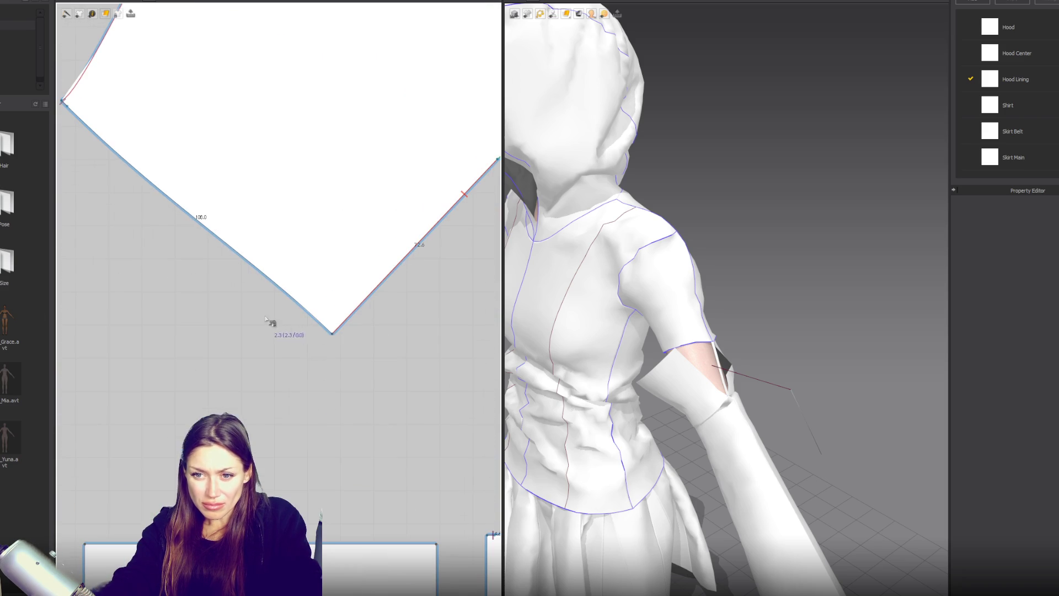
left_click(333, 333)
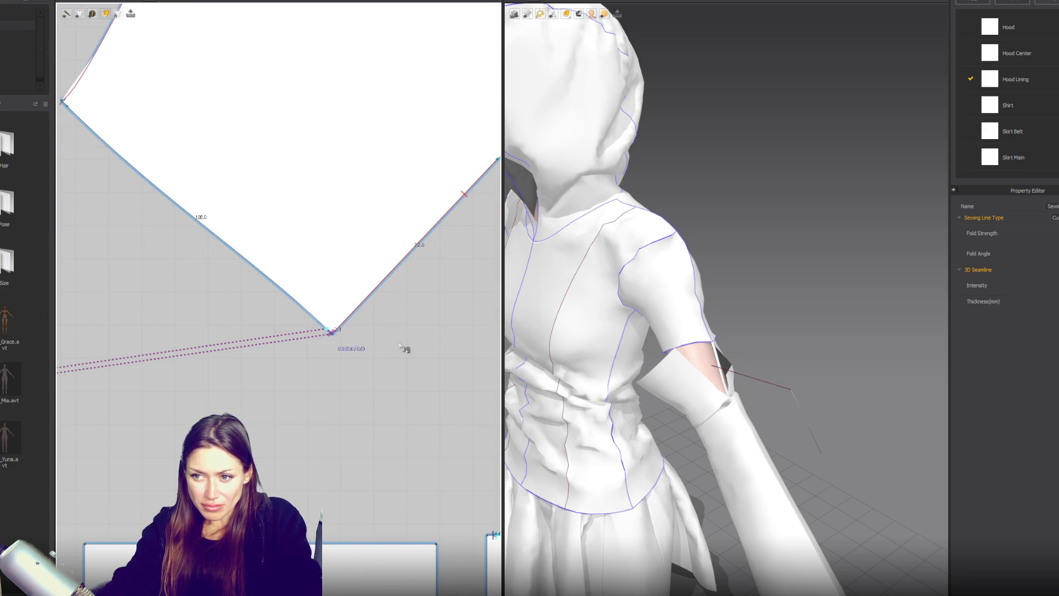
Simulate to settle the sleeves and inspect the sleeve seam from the avatar's back.
key("2")
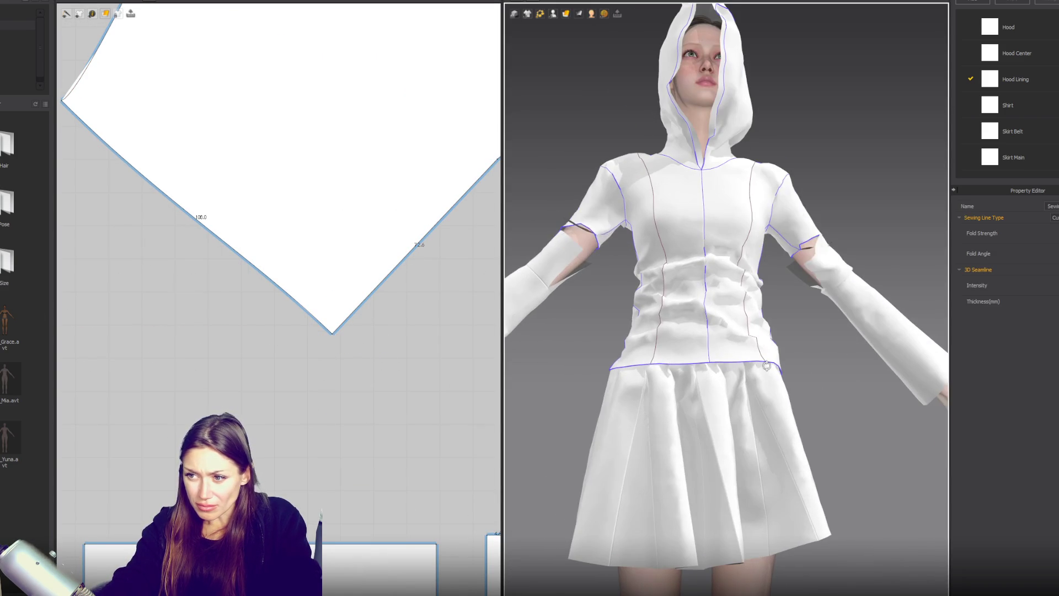
scroll(822, 298, "up", 5)
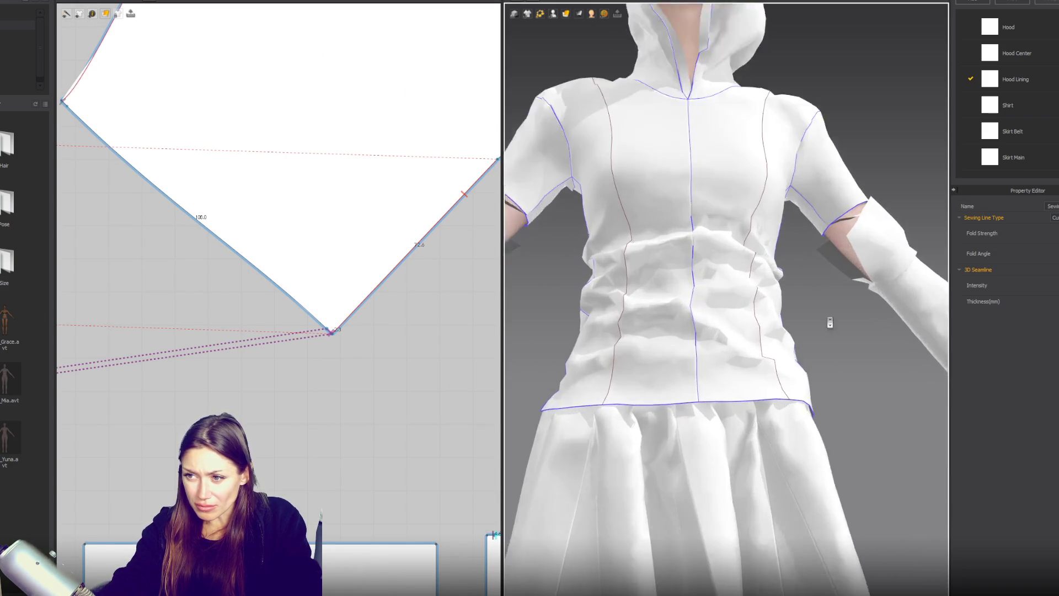
scroll(628, 296, "up", 2)
left_click(561, 329)
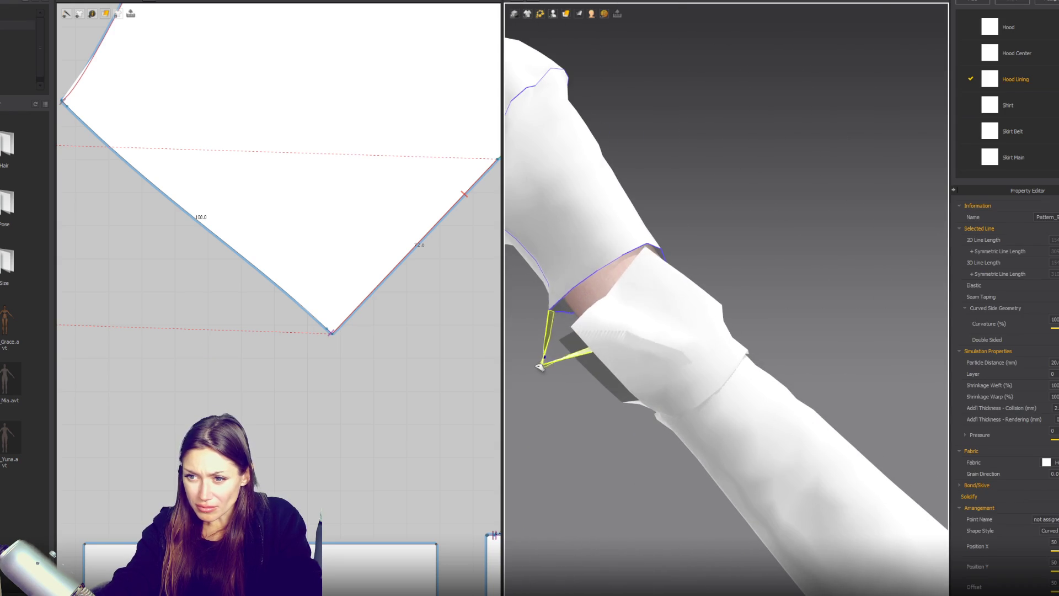
scroll(709, 362, "up", 5)
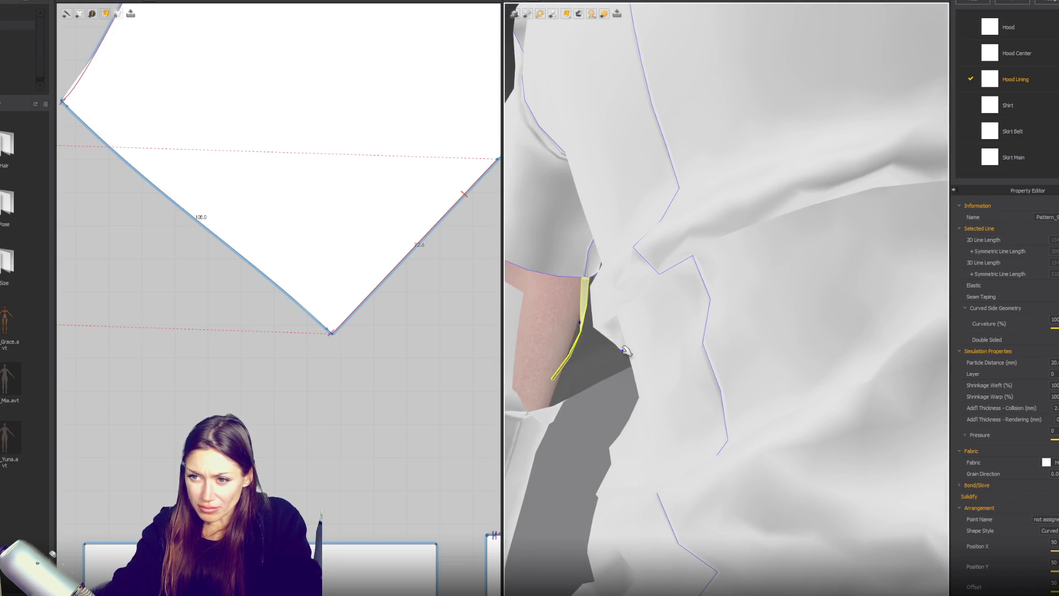
scroll(658, 353, "down", 6)
right_click_drag(835, 344, 688, 361)
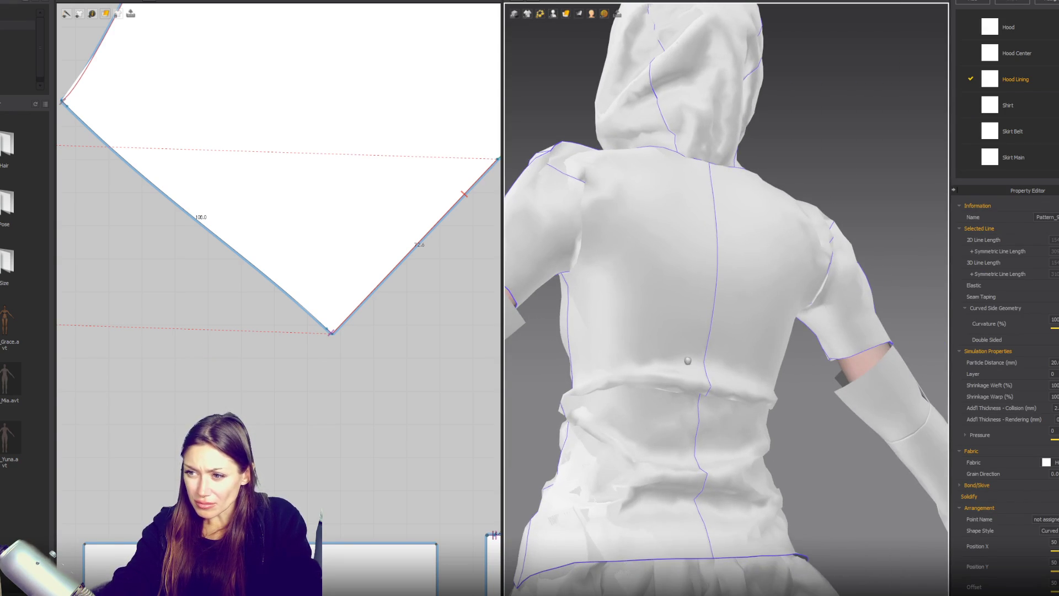
scroll(359, 425, "down", 8)
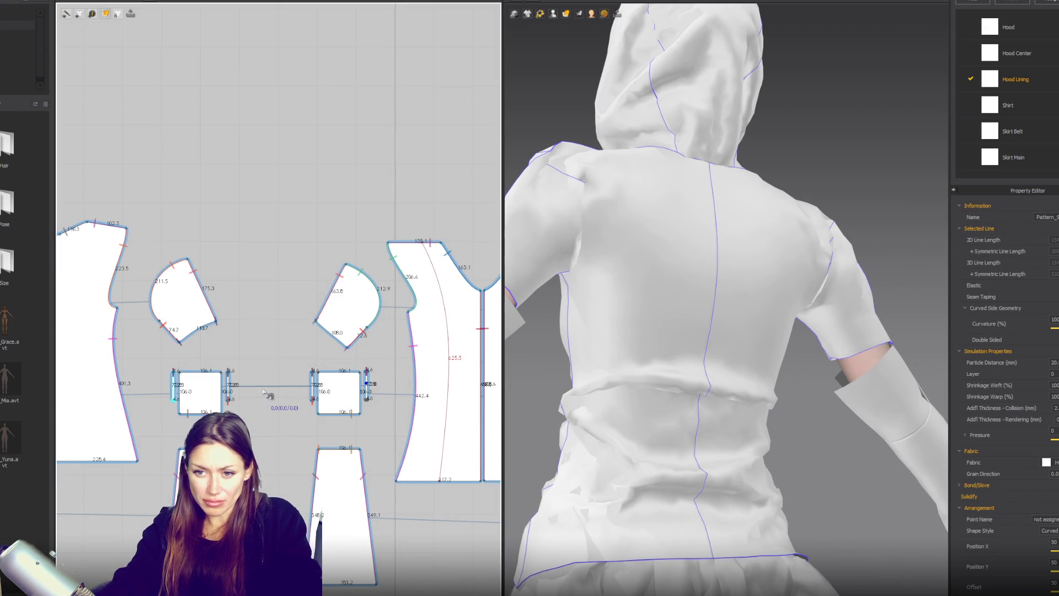
Select the narrow strips beside the right and left square sleeve bands.
scroll(270, 393, "up", 3)
scroll(272, 392, "down", 1)
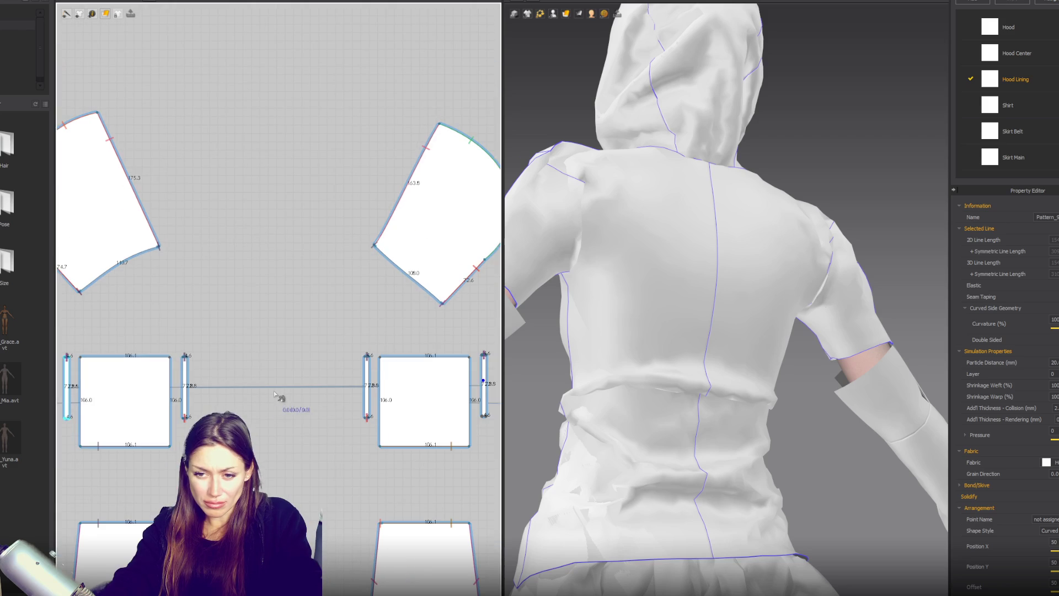
left_click(487, 399)
scroll(265, 393, "down", 1)
left_click(105, 396)
key("n")
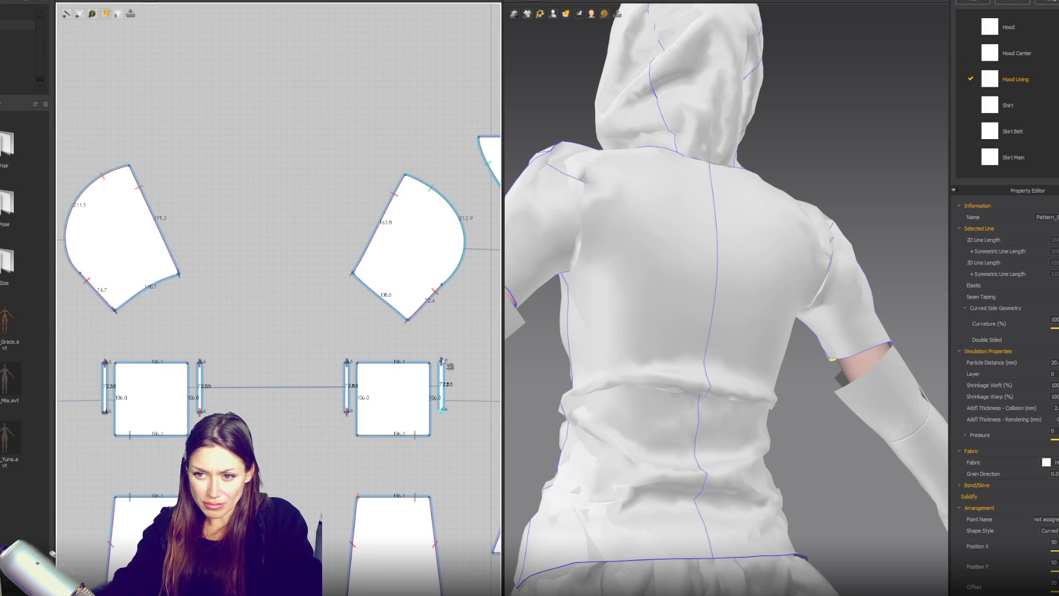
scroll(448, 369, "up", 1)
key("a")
Paste back the missing strip beside the right square band.
left_click(444, 393)
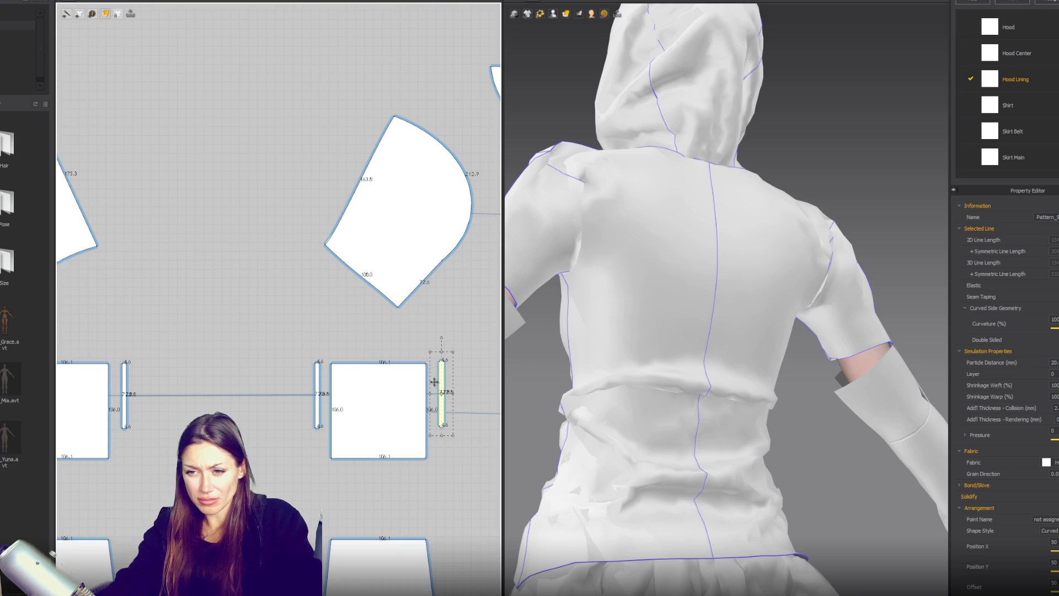
scroll(435, 382, "down", 3)
left_click(146, 402)
key("ctrl+v")
left_click(453, 402)
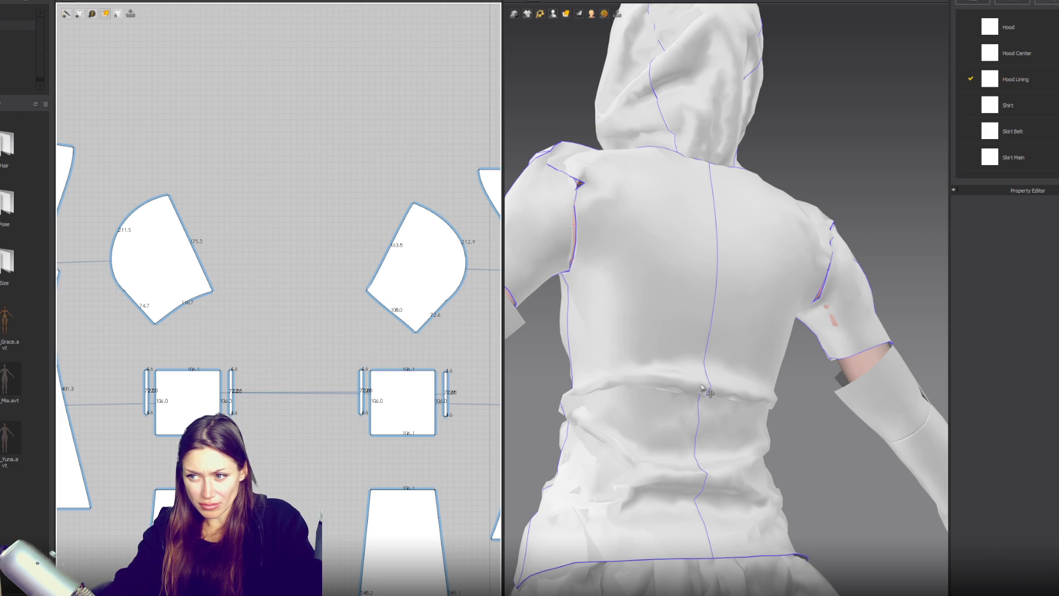
From a close side view of the arm, put the left strip into Edit Pattern mode.
scroll(711, 389, "down", 3)
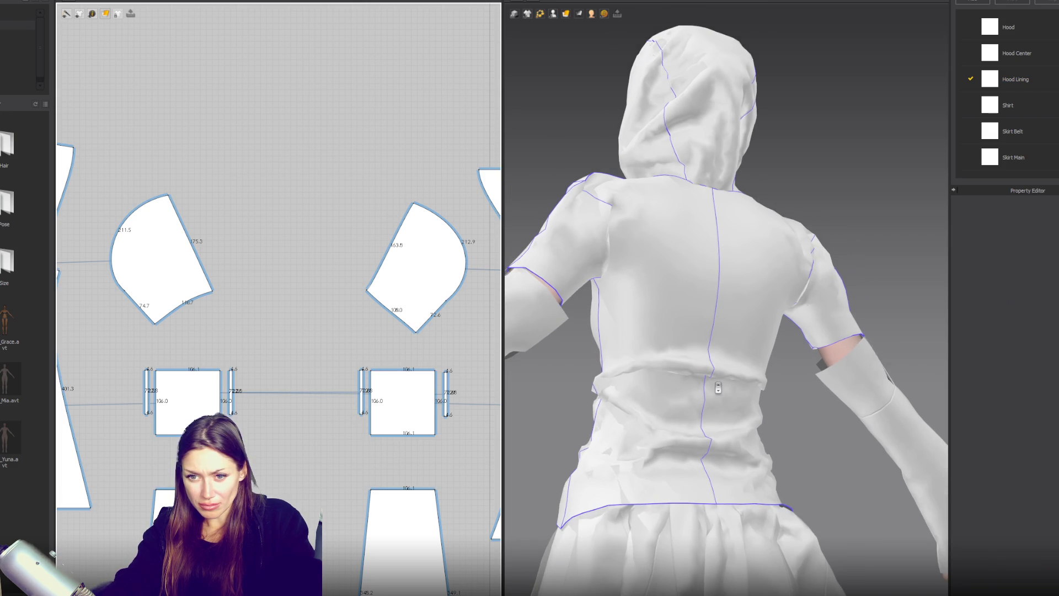
scroll(719, 388, "up", 3)
right_click_drag(719, 388, 836, 402)
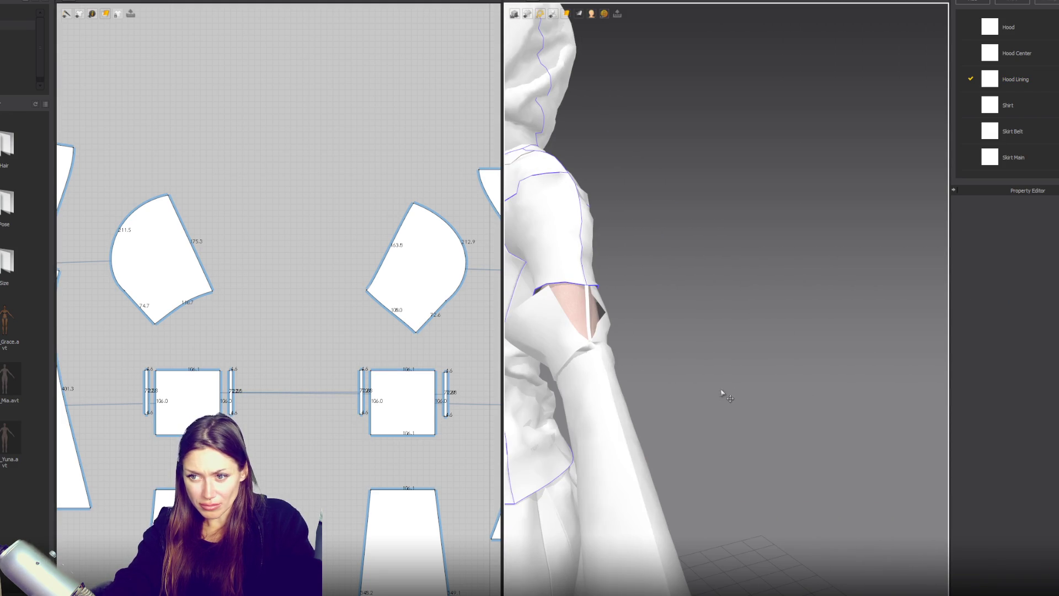
scroll(160, 421, "up", 5)
left_click(202, 368)
key("z")
scroll(196, 367, "up", 4)
Bring the sleeve pieces into view and begin a seam from the strip toward the lower piece.
scroll(196, 366, "down", 6)
scroll(251, 427, "up", 5)
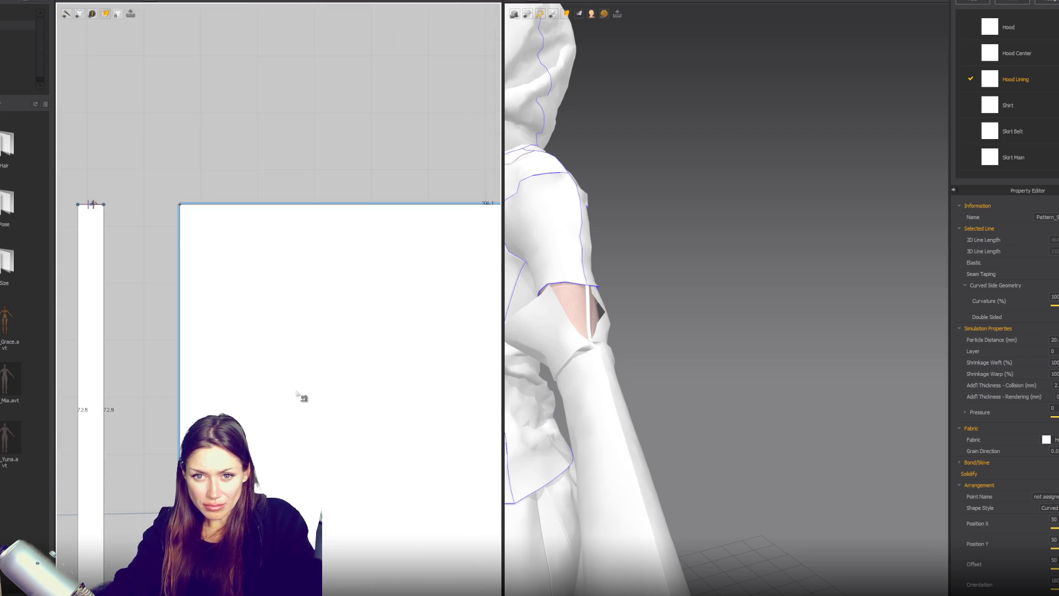
scroll(330, 422, "down", 1)
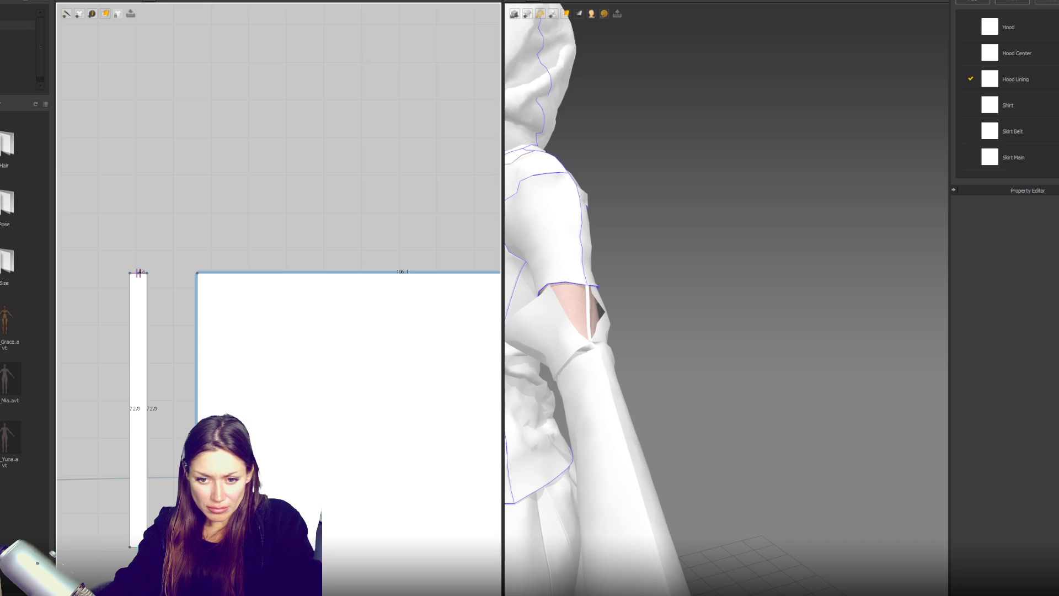
middle_click_drag(249, 215, 226, 375)
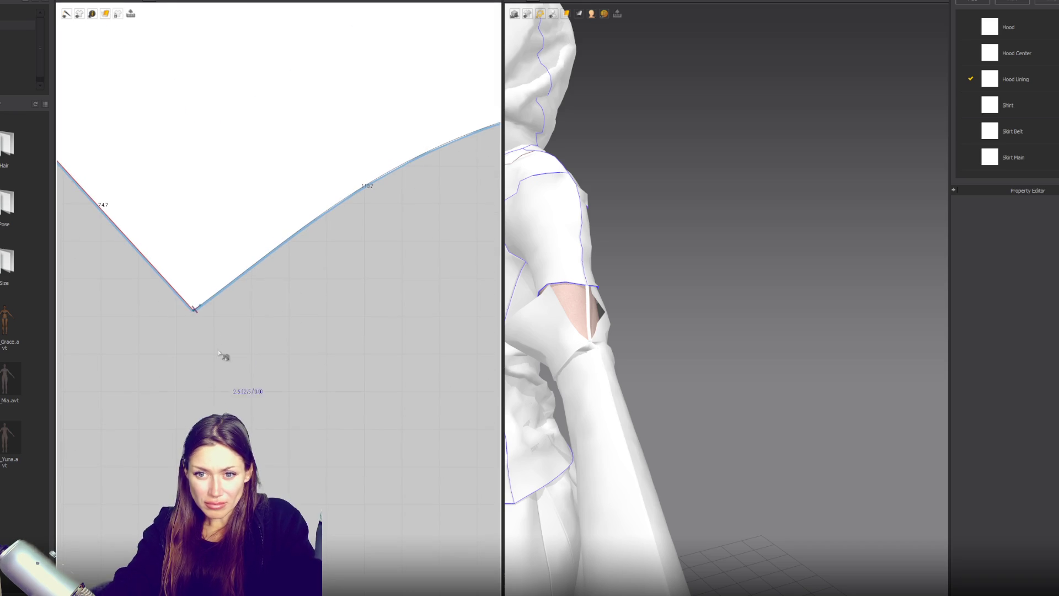
mouse_move(208, 332)
middle_mouse_down()
mouse_move(260, 343)
mouse_move(144, 503)
middle_mouse_up()
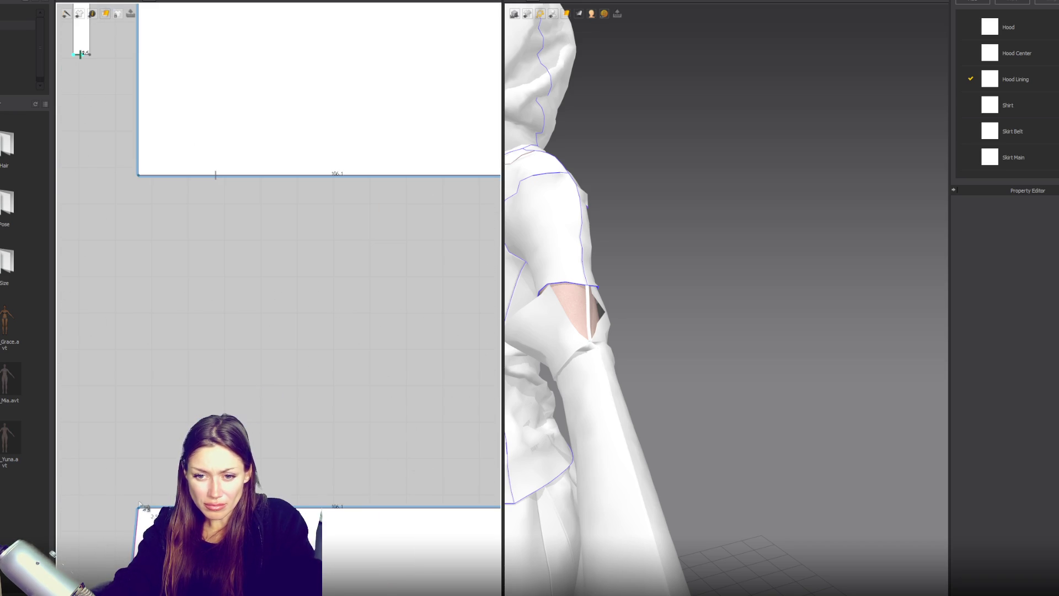
left_click(146, 510)
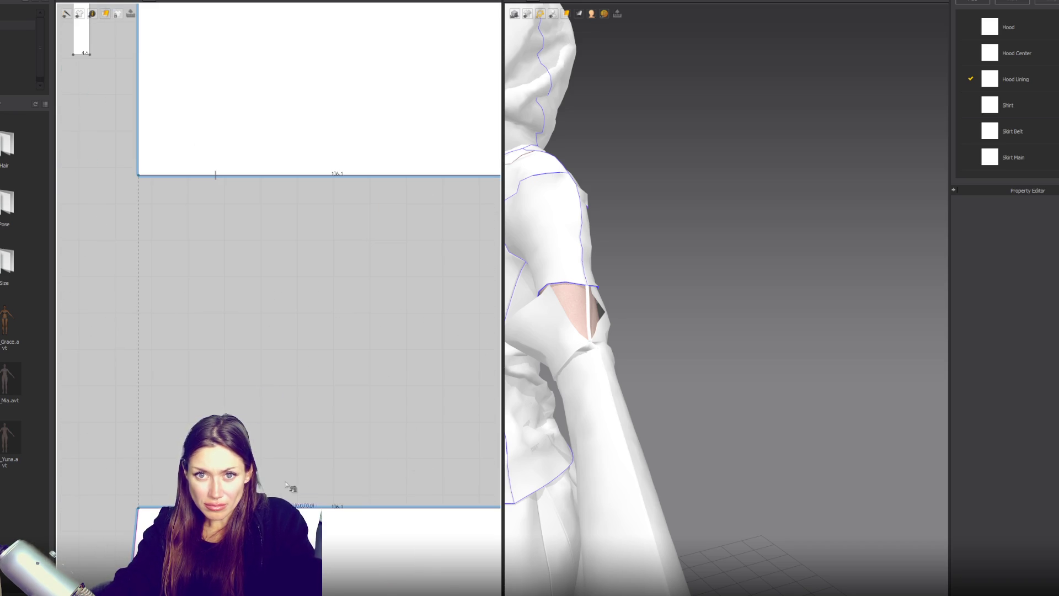
middle_click_drag(491, 516, 333, 496)
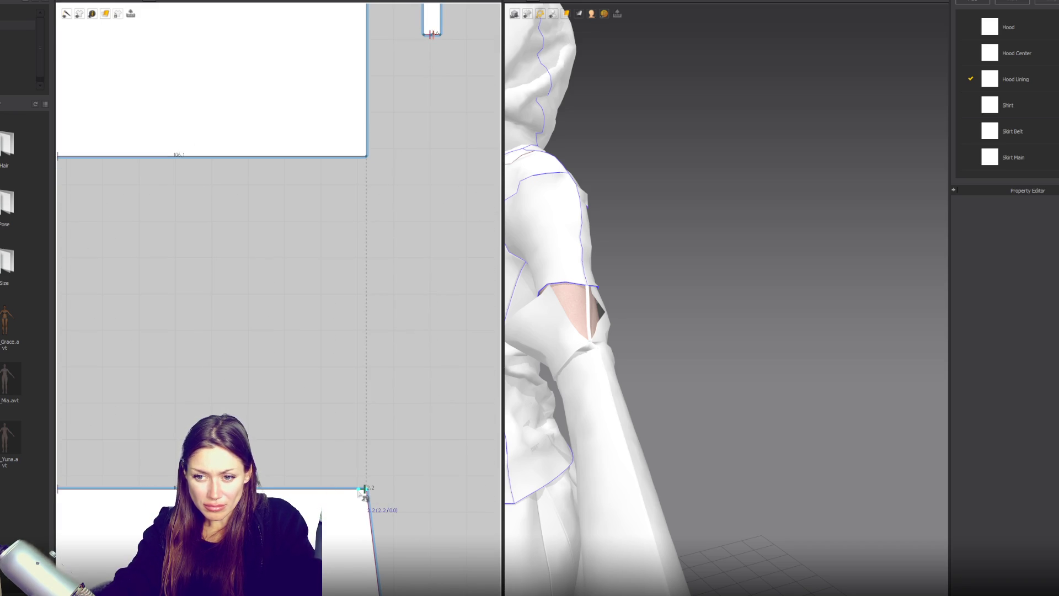
scroll(362, 493, "down", 3)
middle_click_drag(289, 435, 350, 467)
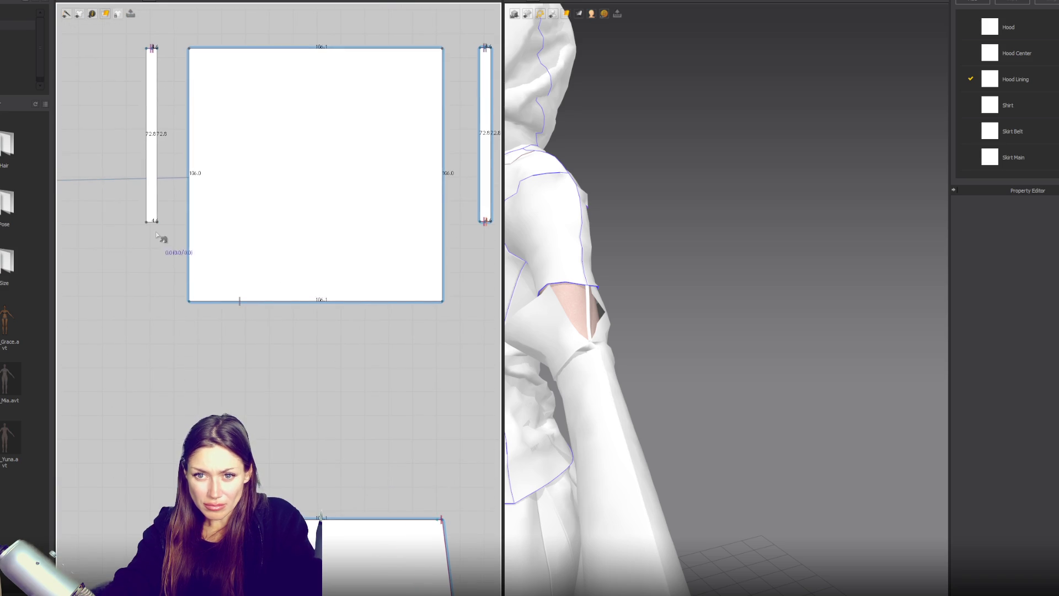
scroll(161, 236, "up", 3)
Sew the left strip's bottom edge to the flared sleeve's top corner.
left_click(150, 220)
scroll(267, 303, "down", 2)
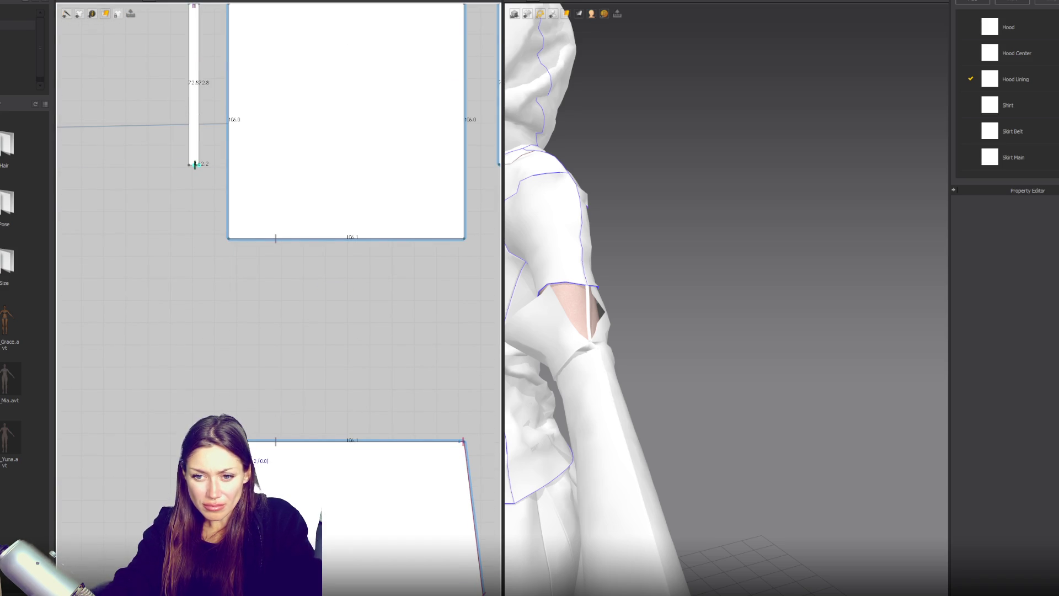
scroll(199, 165, "up", 3)
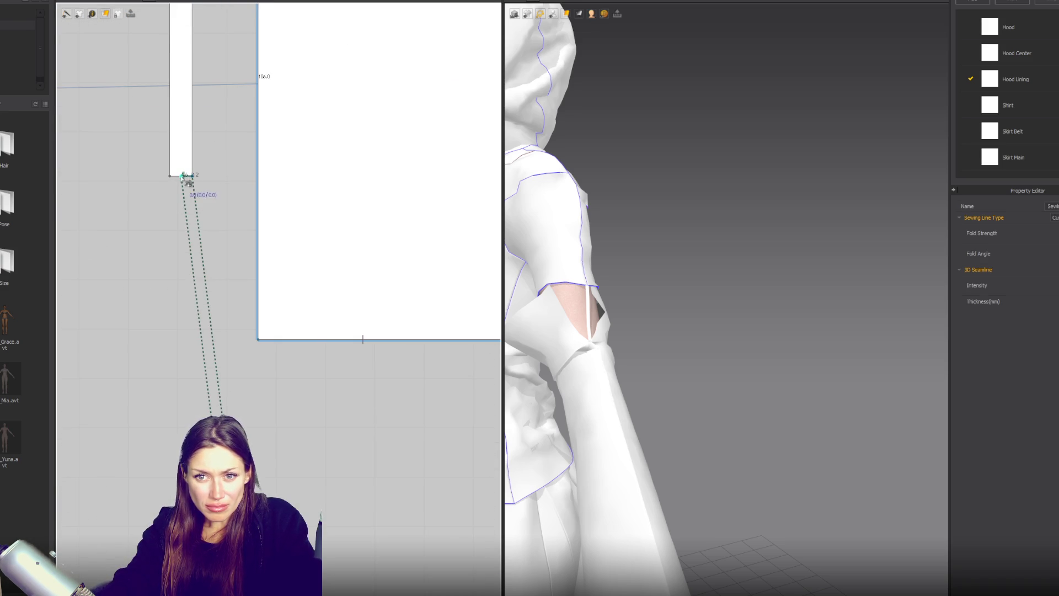
scroll(347, 303, "down", 6)
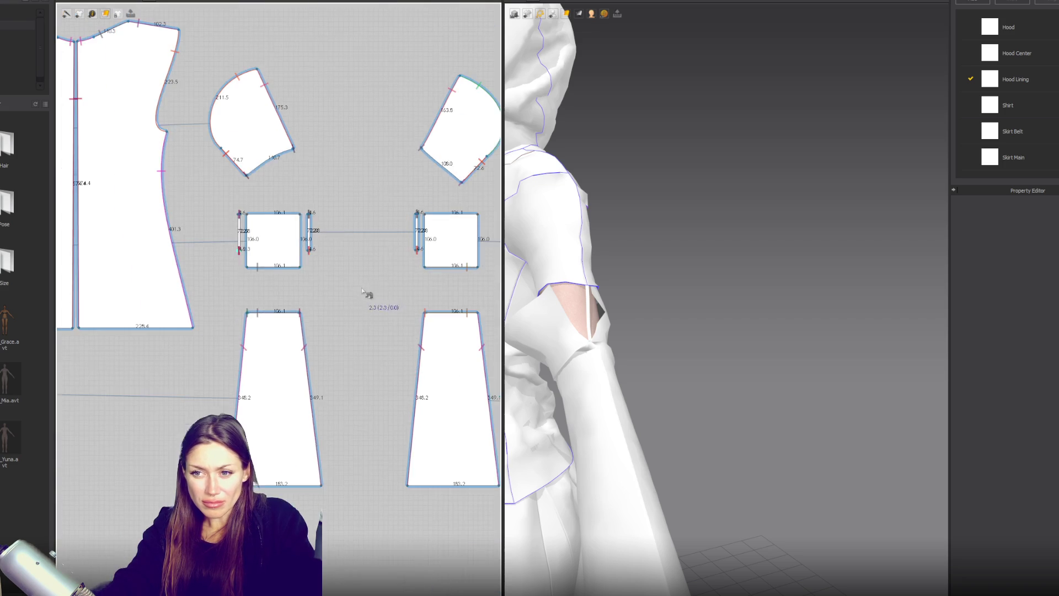
right_click_drag(366, 298, 362, 317)
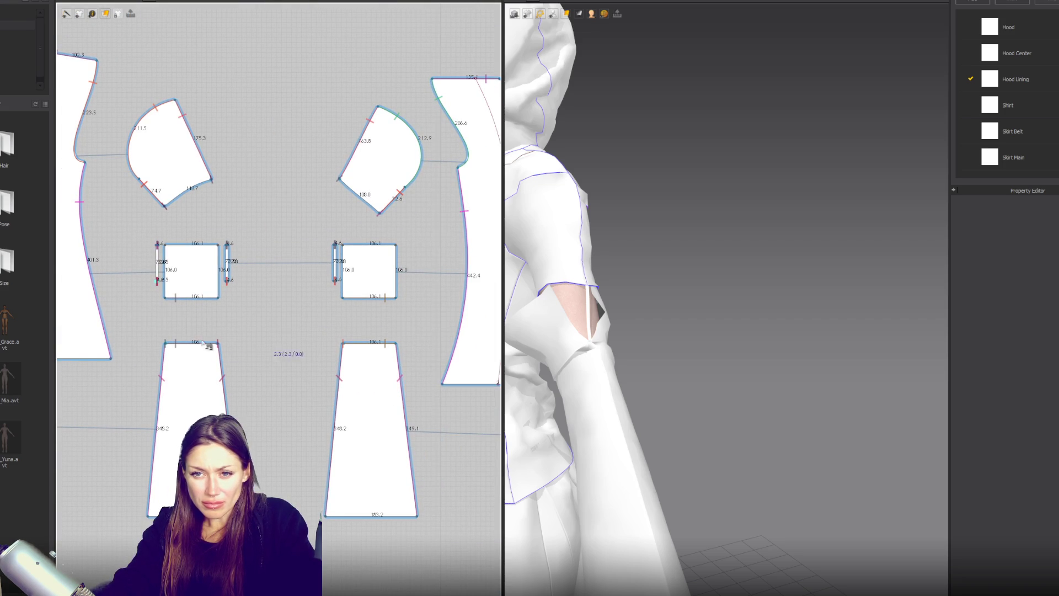
scroll(260, 339, "up", 4)
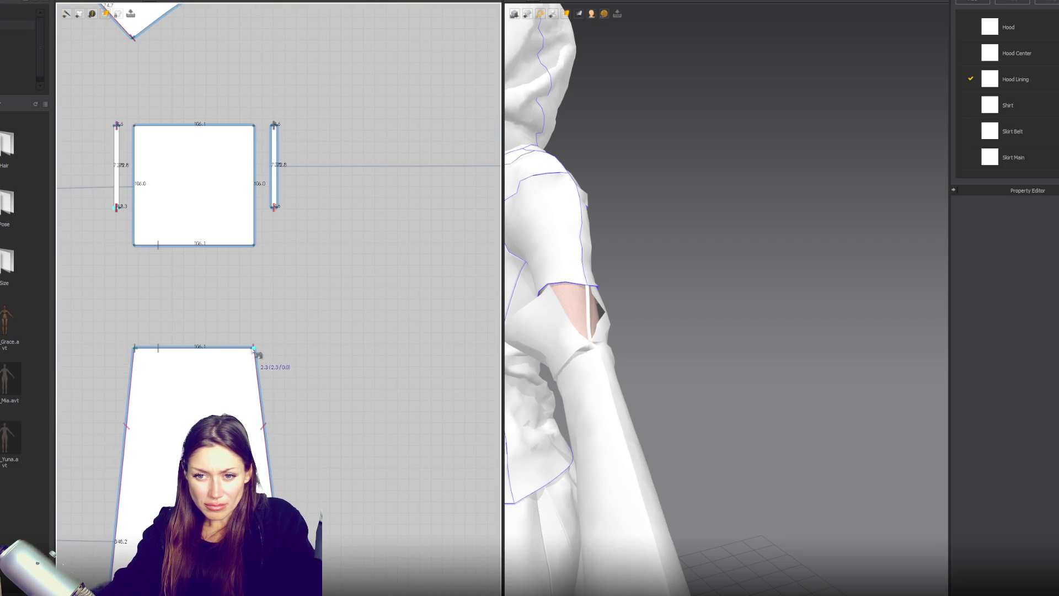
scroll(256, 352, "up", 3)
left_click(259, 345)
Let the garment settle and check the sewn arm from a rear three-quarter view.
scroll(307, 269, "down", 3)
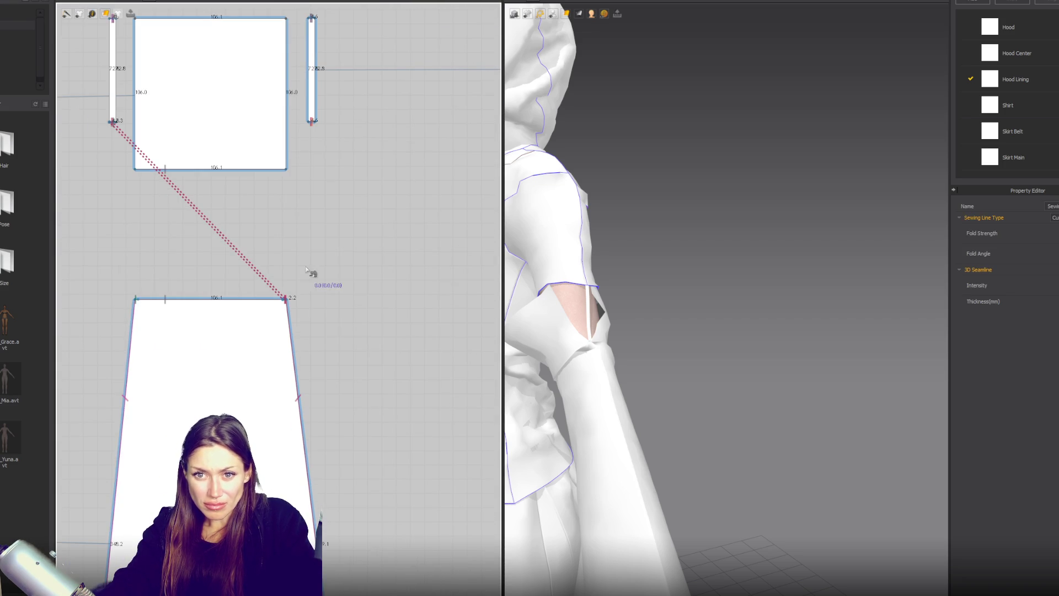
mouse_move(679, 300)
right_mouse_down()
mouse_move(727, 300)
mouse_move(480, 302)
mouse_move(515, 280)
mouse_move(591, 289)
right_mouse_up()
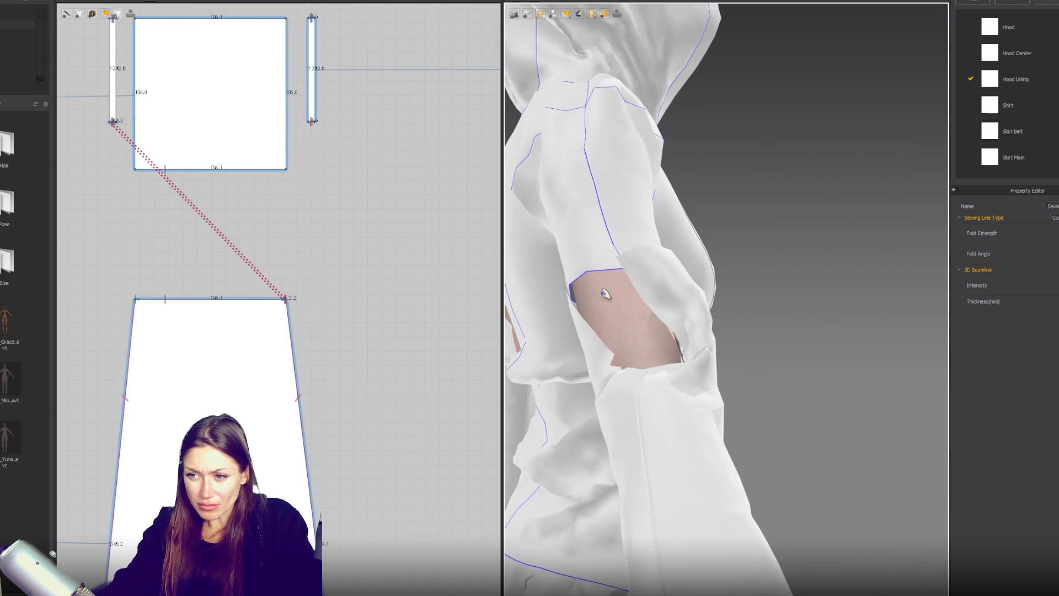
scroll(614, 299, "down", 3)
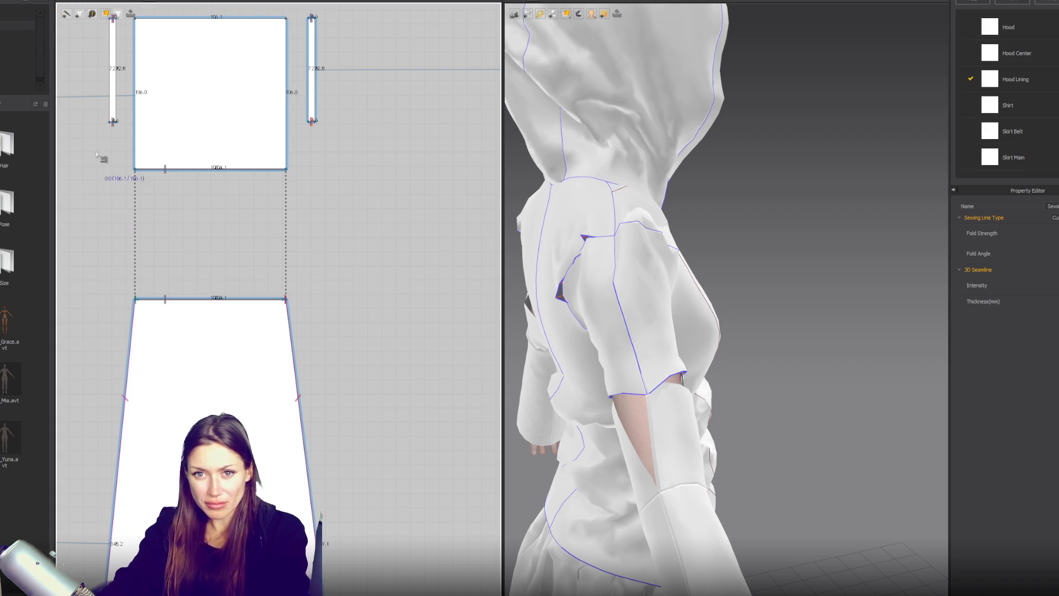
scroll(189, 237, "up", 5)
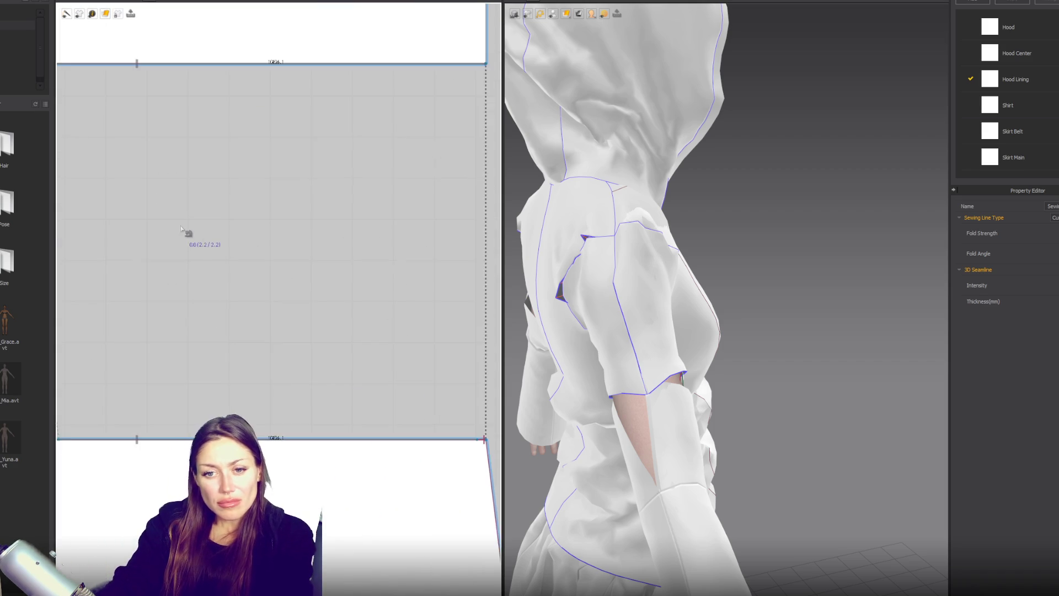
scroll(189, 237, "down", 1)
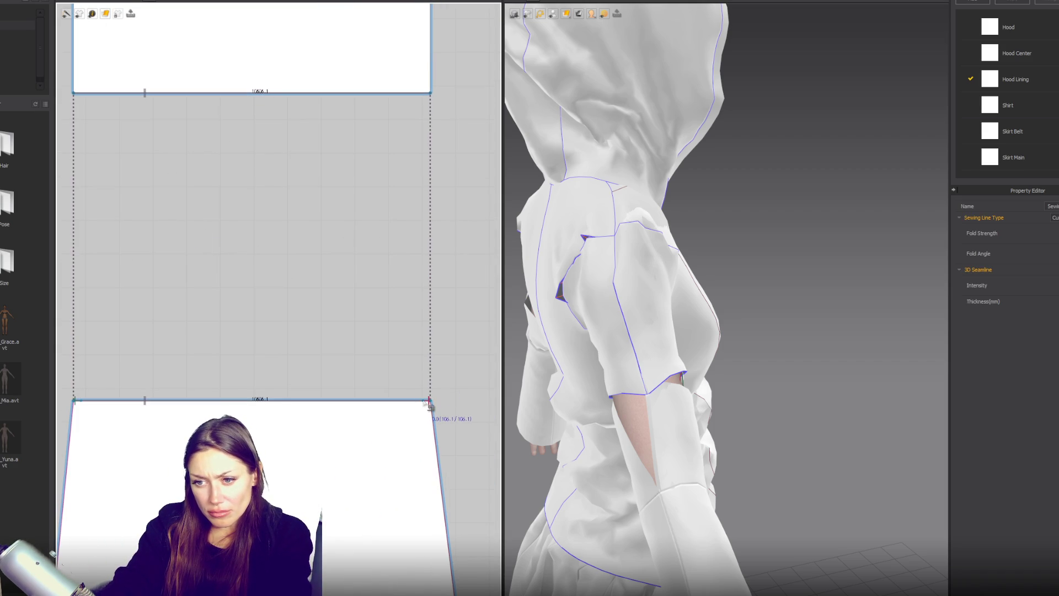
left_click(433, 409)
scroll(359, 301, "down", 4)
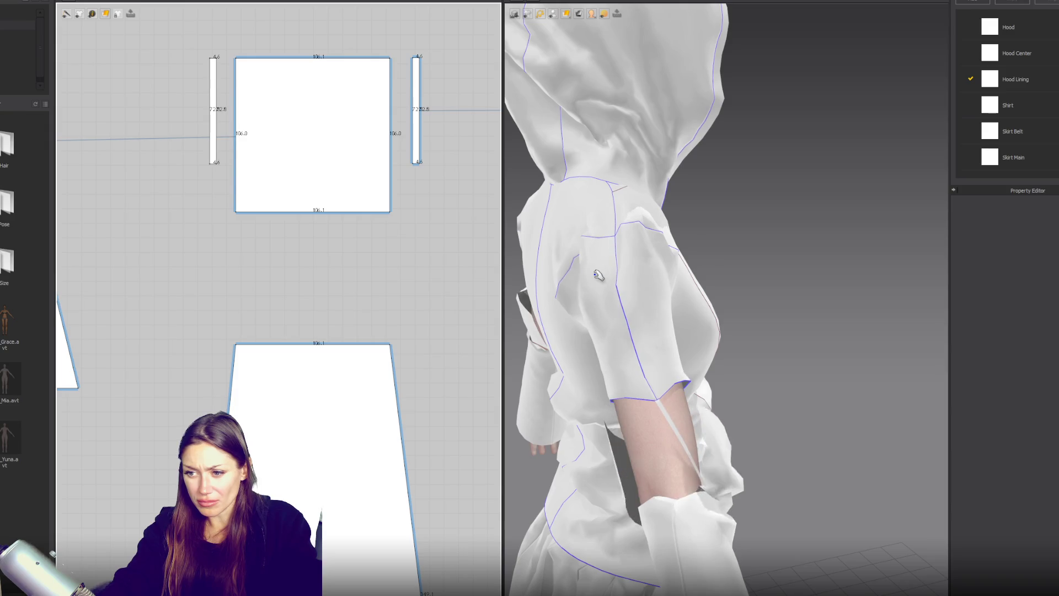
scroll(601, 279, "down", 5)
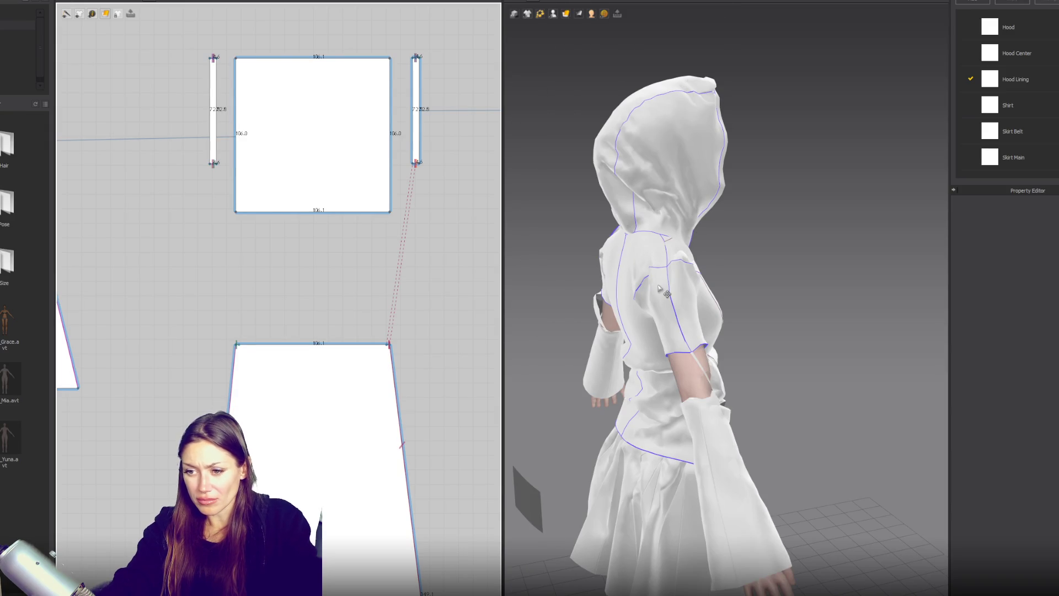
right_click_drag(601, 279, 544, 331)
scroll(374, 298, "down", 3)
scroll(345, 292, "up", 3)
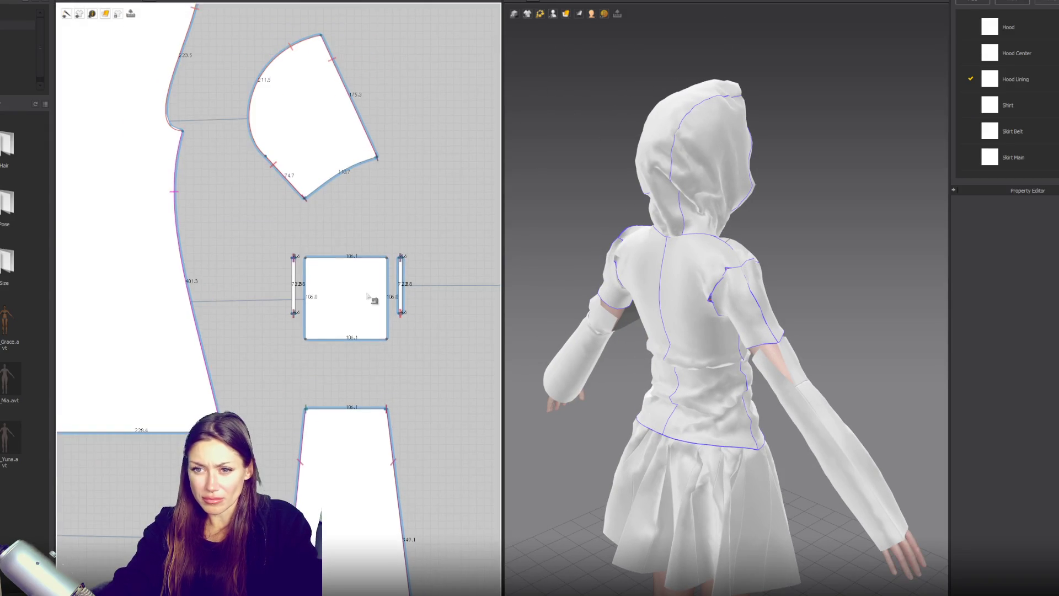
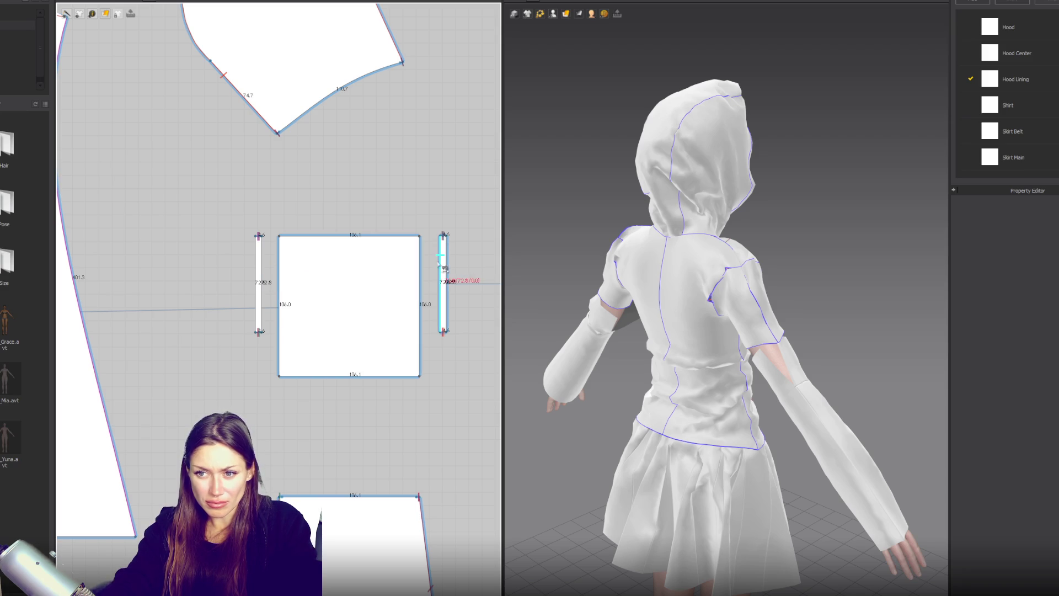
Copy the narrow strip and place a mirrored copy to the right of the right square.
scroll(450, 273, "down", 3)
scroll(400, 292, "up", 3)
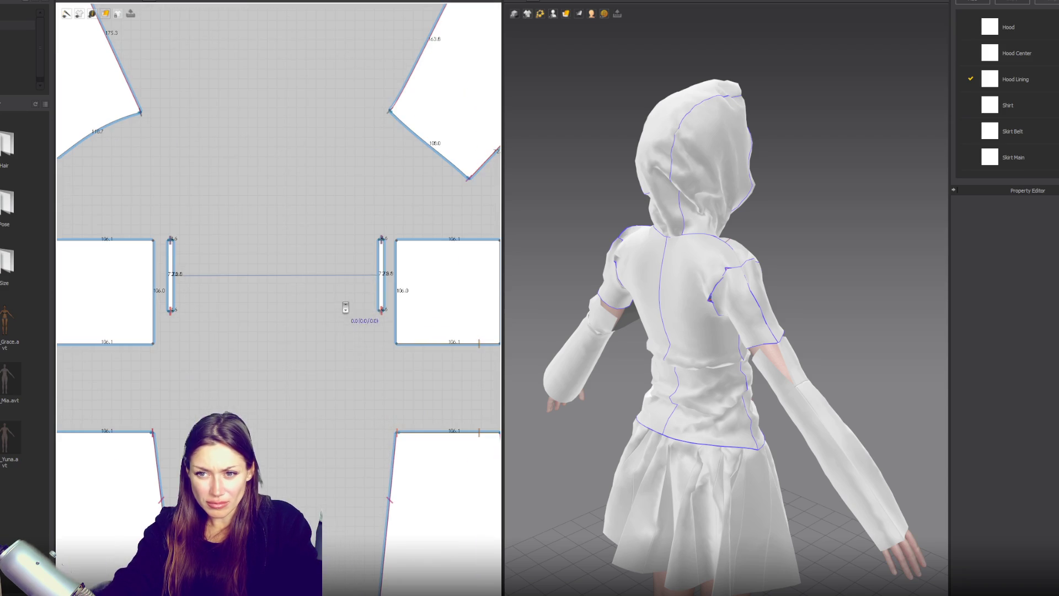
scroll(400, 292, "down", 2)
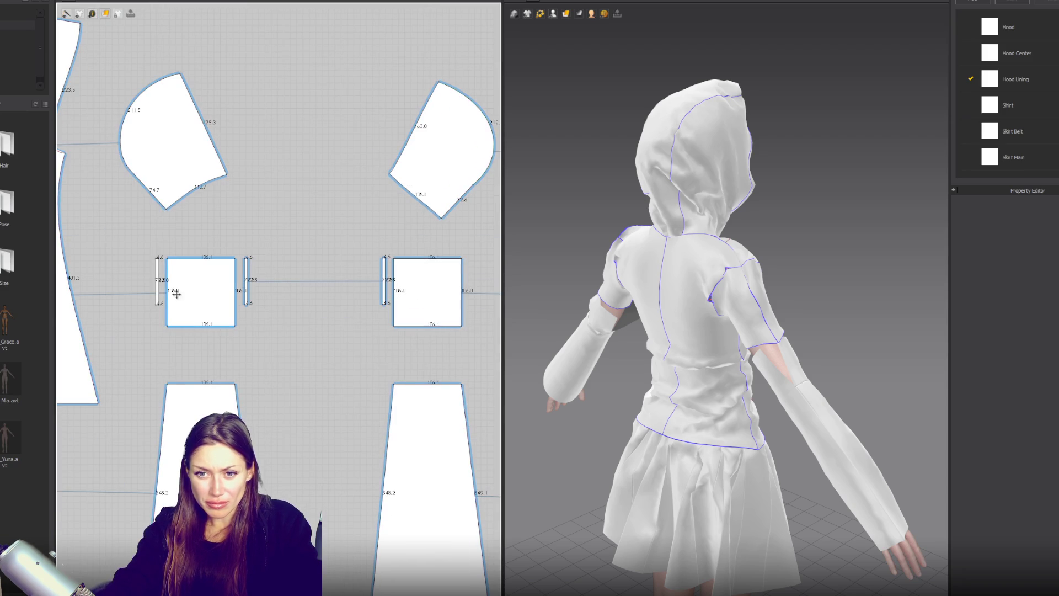
left_click(159, 289)
key("ctrl+c")
key("ctrl+r")
left_click(473, 281)
key("Escape")
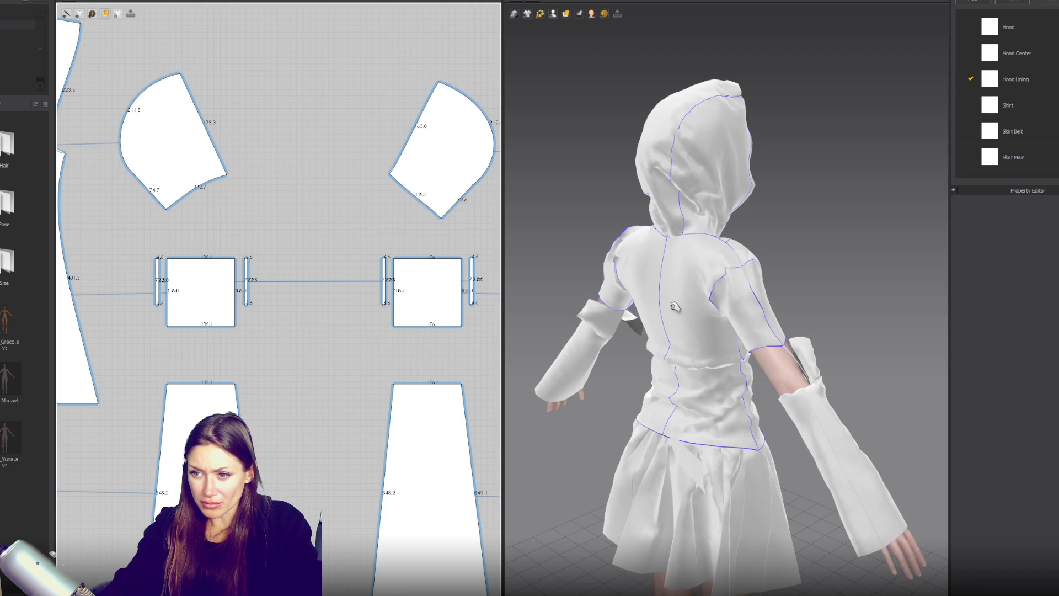
Reposition the square cuff pieces so they wrap around both forearms in 3D.
left_click(625, 320)
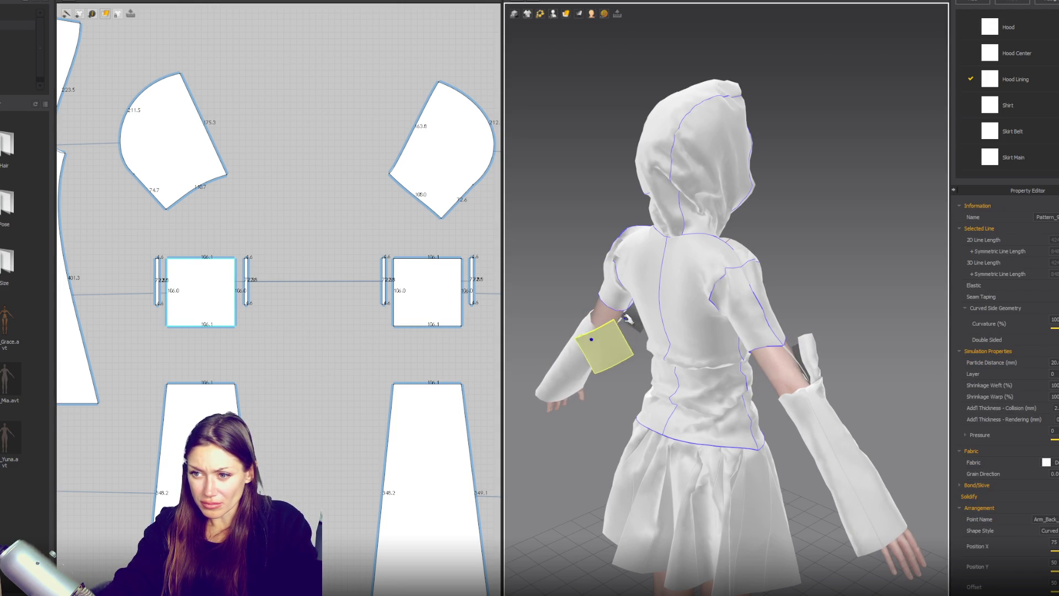
left_click(795, 358)
mouse_move(795, 358)
right_mouse_down()
mouse_move(803, 320)
mouse_move(679, 310)
mouse_move(667, 267)
mouse_move(817, 309)
mouse_move(951, 312)
mouse_move(1003, 296)
mouse_move(949, 309)
mouse_move(664, 303)
mouse_move(712, 308)
right_mouse_up()
mouse_move(645, 310)
right_mouse_down()
mouse_move(695, 315)
mouse_move(673, 315)
right_mouse_up()
left_click(627, 306)
left_click(284, 339)
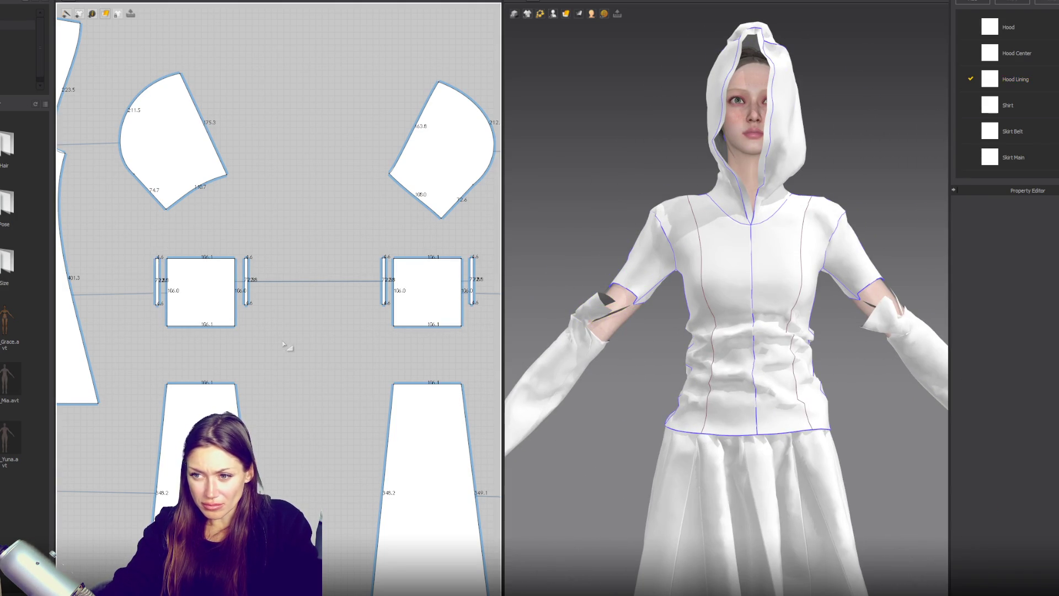
Delete the narrow strip's unwanted old seam.
left_click(285, 343)
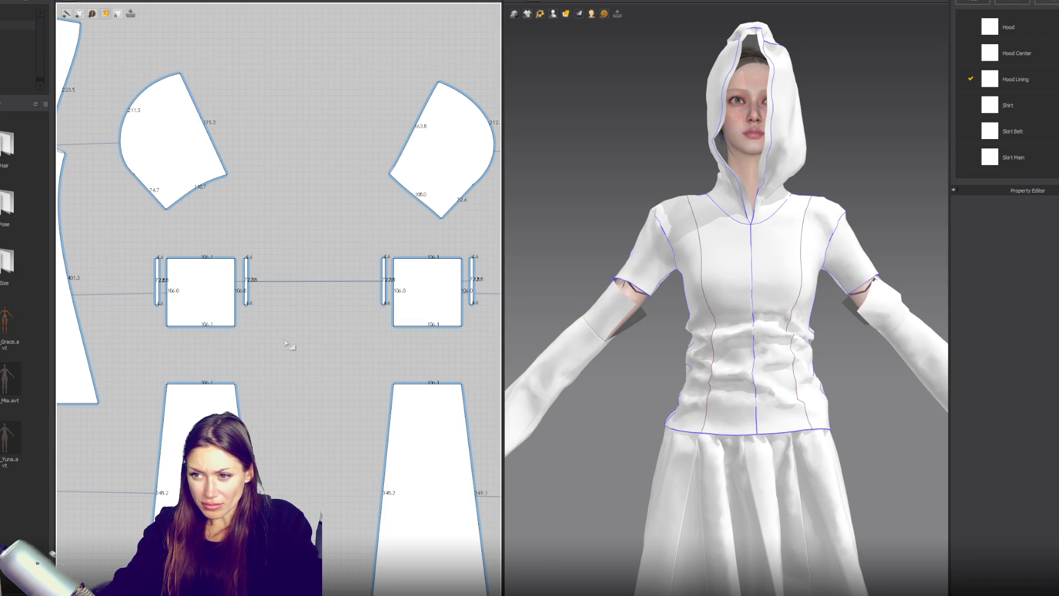
scroll(161, 343, "up", 5)
mouse_move(202, 239)
left_click(236, 258)
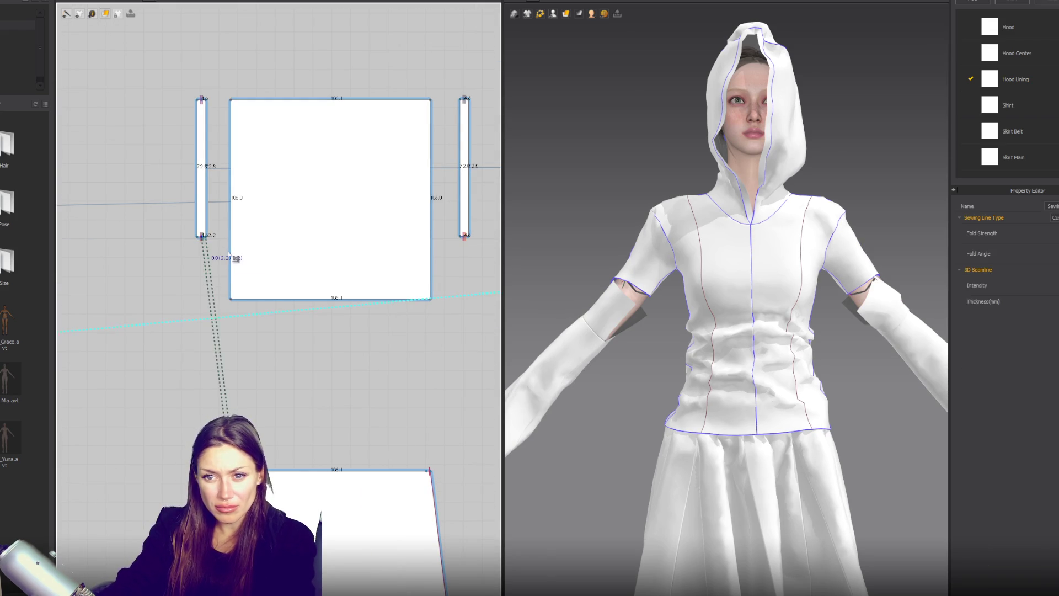
key("Delete")
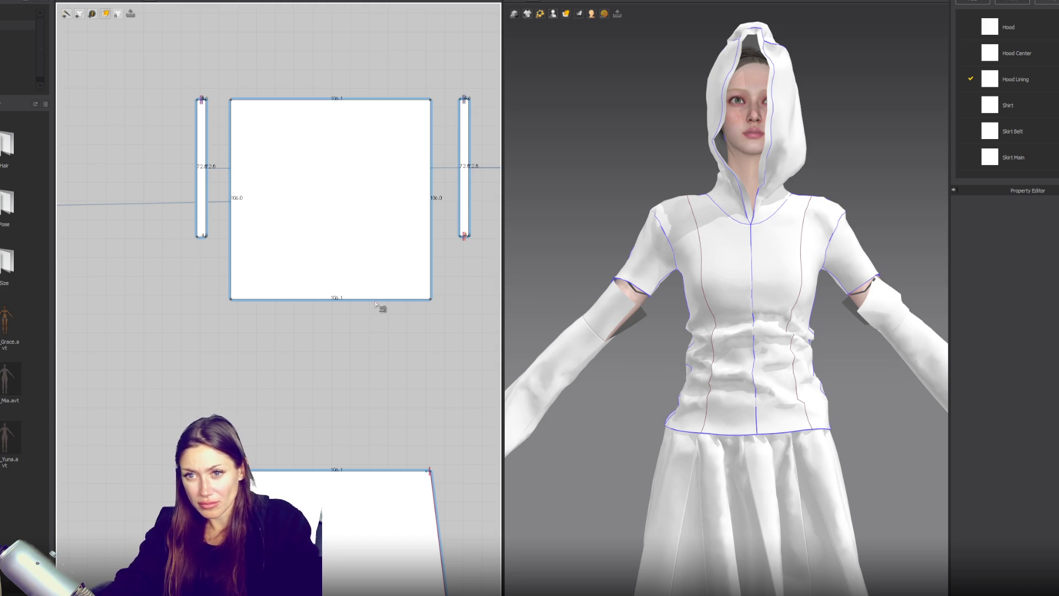
Sew both short sleeves' lower edges to the top edges of the two squares.
mouse_move(333, 142)
middle_mouse_down()
mouse_move(267, 309)
mouse_move(272, 380)
middle_mouse_up()
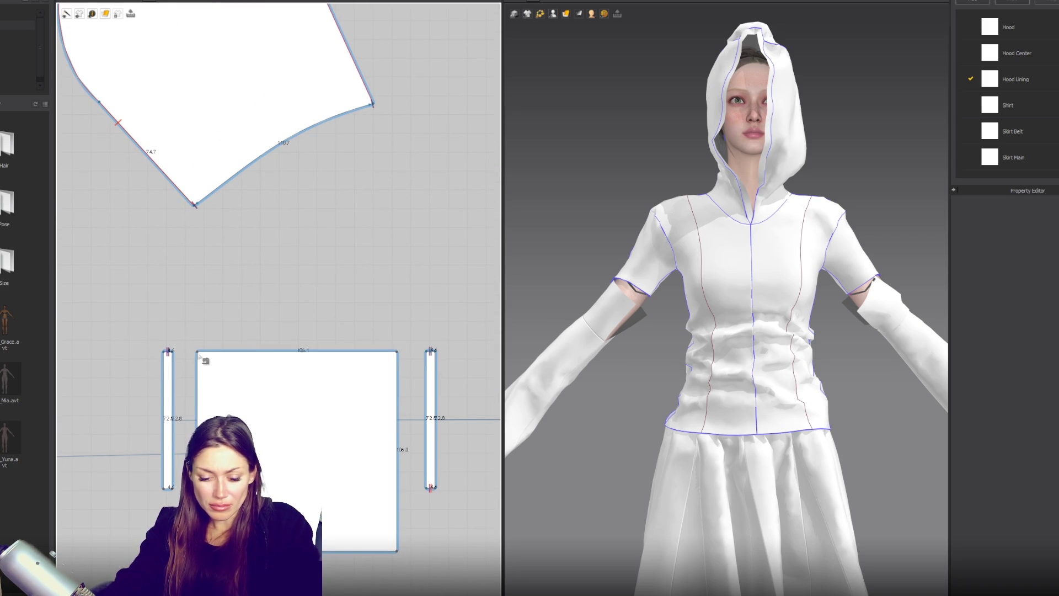
left_click(372, 104)
left_click(198, 351)
left_click(396, 351)
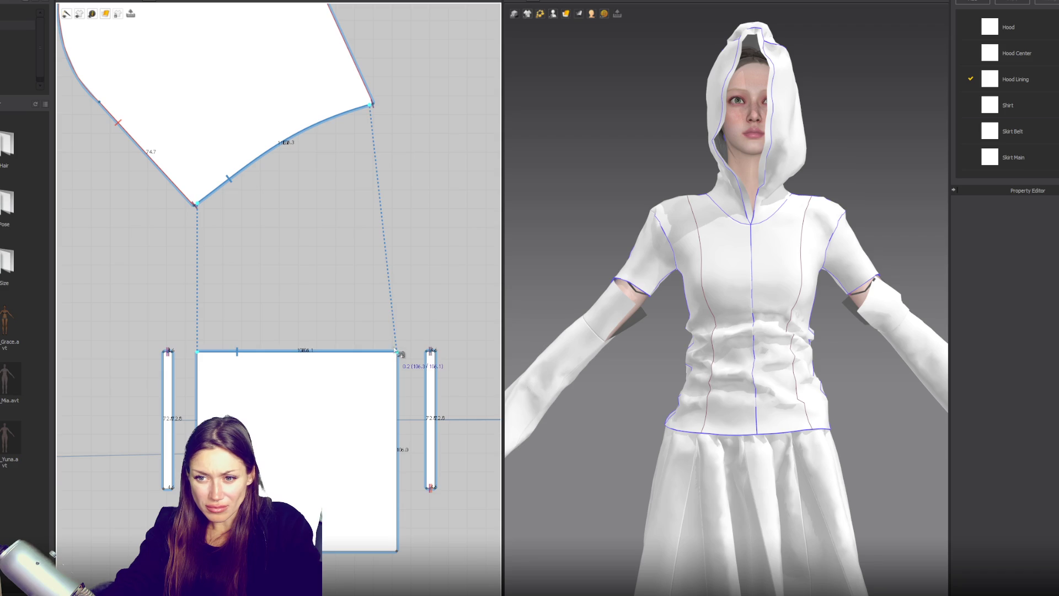
scroll(426, 300, "down", 3)
middle_click_drag(425, 301, 374, 303)
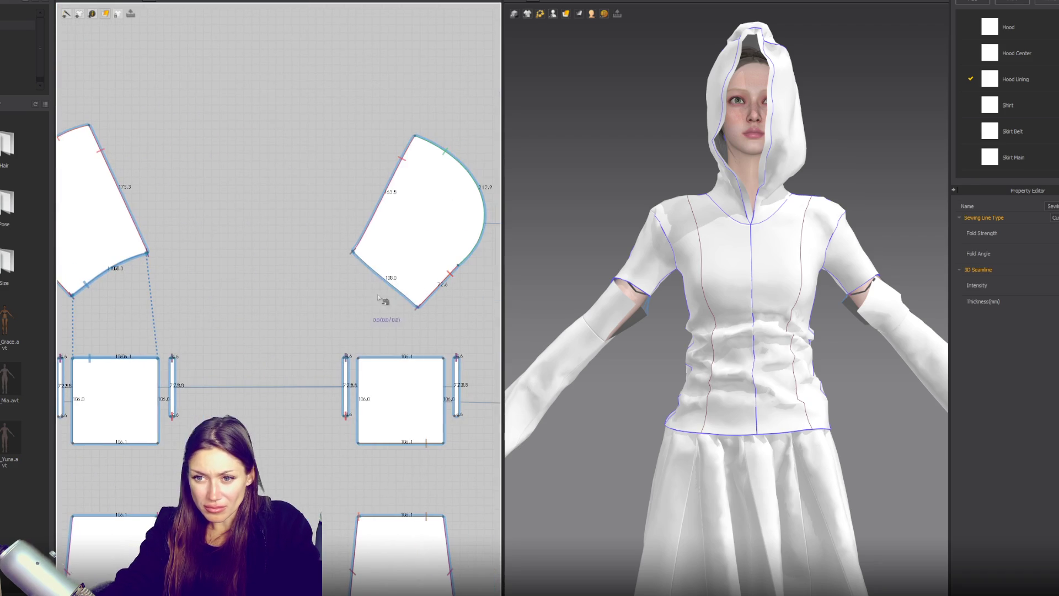
scroll(352, 255, "up", 5)
left_click(351, 233)
left_click(495, 357)
middle_click_drag(444, 422, 315, 344)
left_click(229, 395)
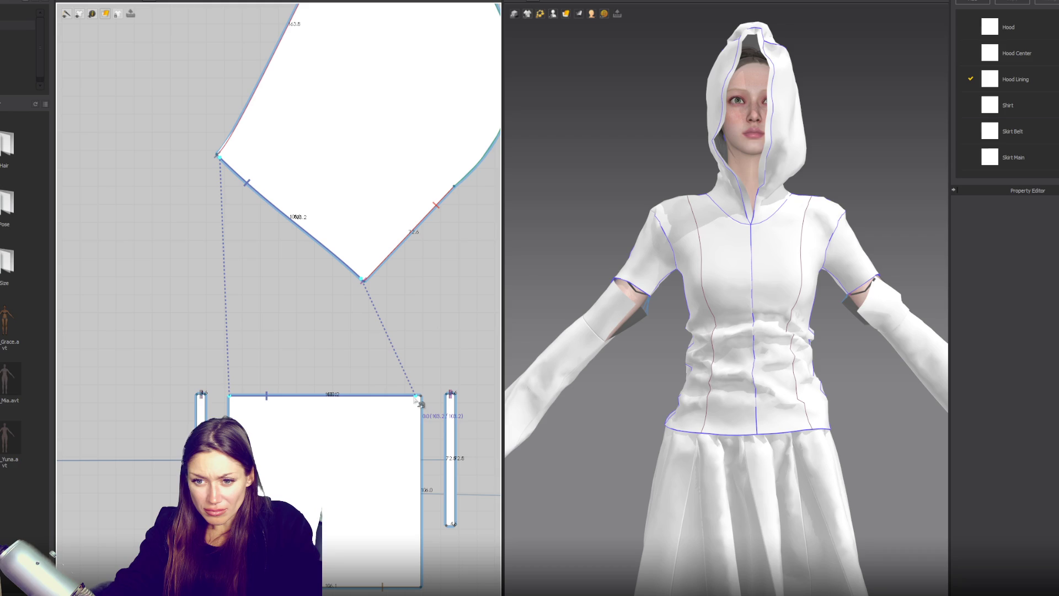
left_click(418, 396)
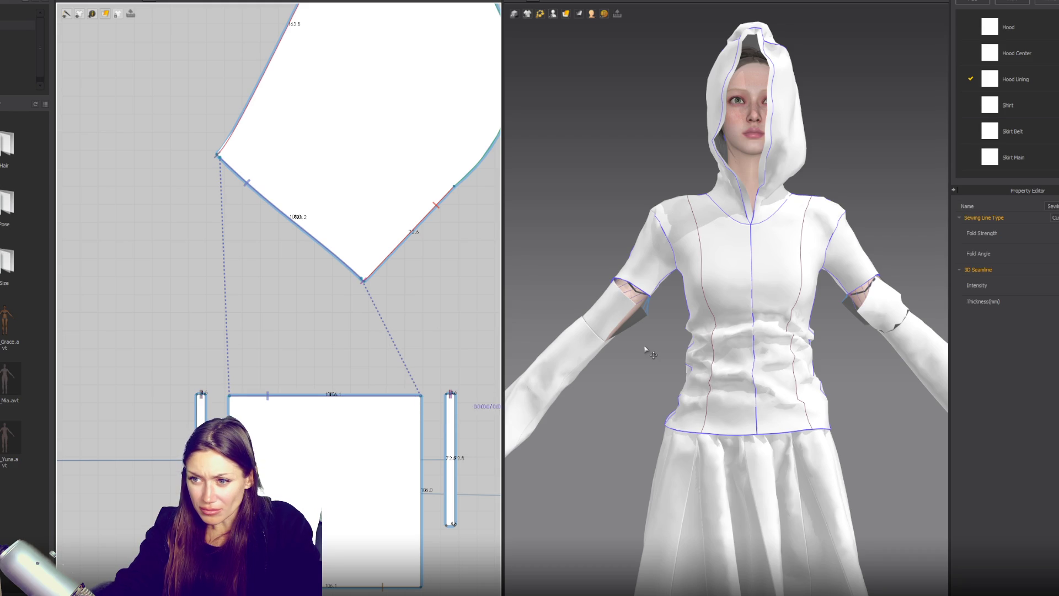
Simulate so the squares drape as long sleeves, then view the avatar from behind.
key("space")
mouse_move(647, 348)
right_mouse_down()
mouse_move(832, 369)
mouse_move(813, 339)
mouse_move(784, 386)
mouse_move(668, 346)
right_mouse_up()
scroll(668, 346, "up", 3)
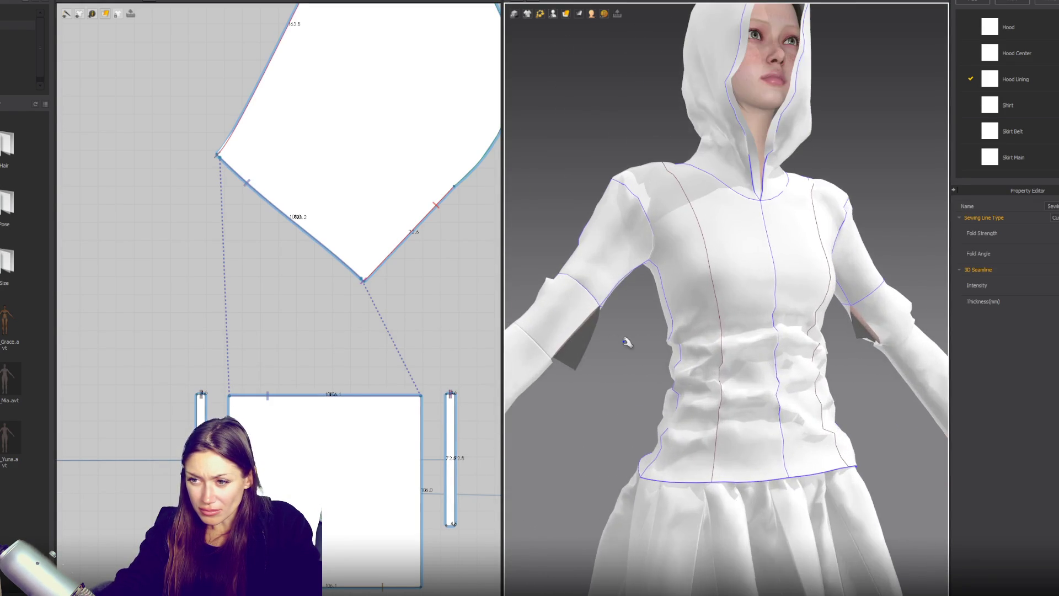
scroll(710, 350, "up", 2)
scroll(260, 270, "down", 4)
scroll(175, 324, "up", 3)
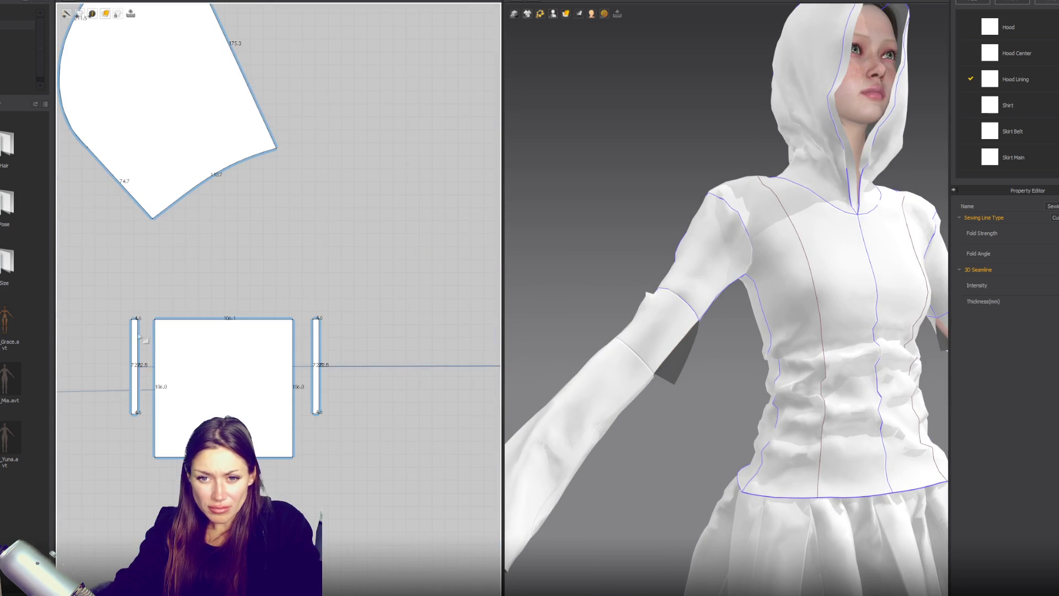
Inspect the narrow strip, square, round sleeve and lower trapezoid pieces and their seams.
left_click(134, 353)
scroll(710, 333, "up", 6)
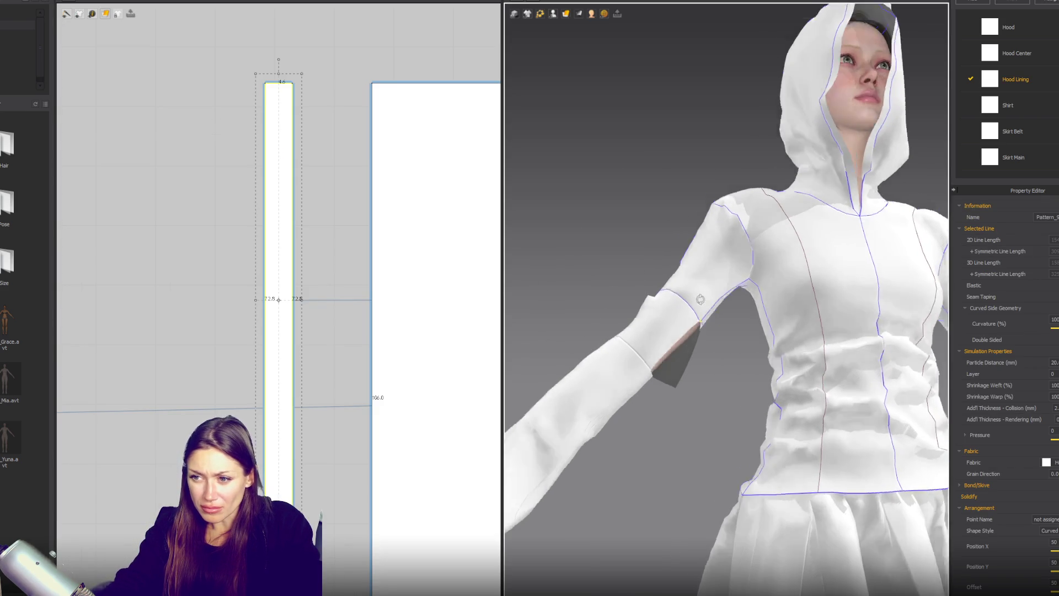
scroll(711, 331, "up", 3)
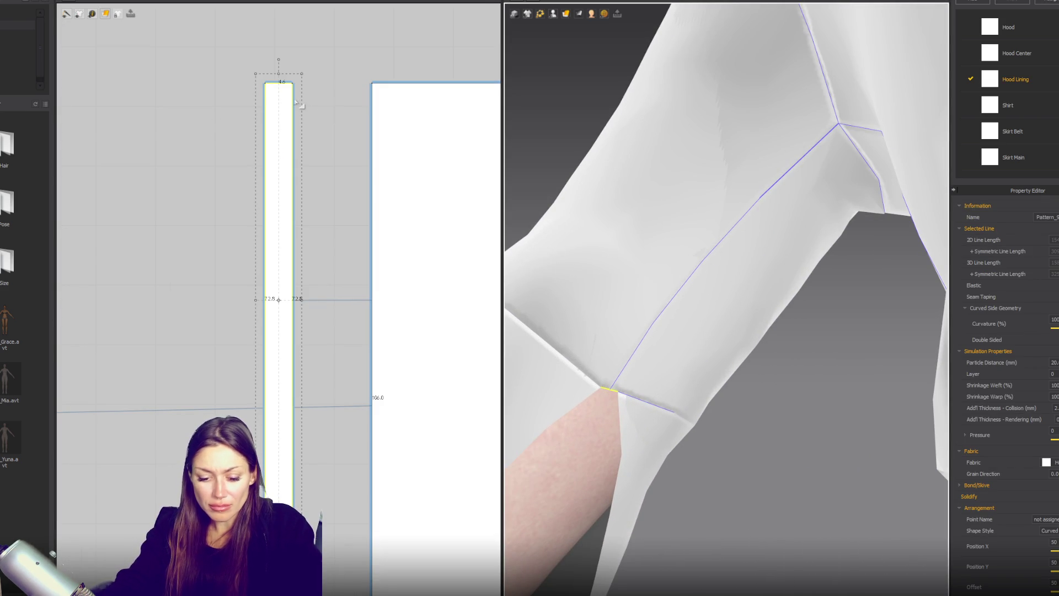
key("b")
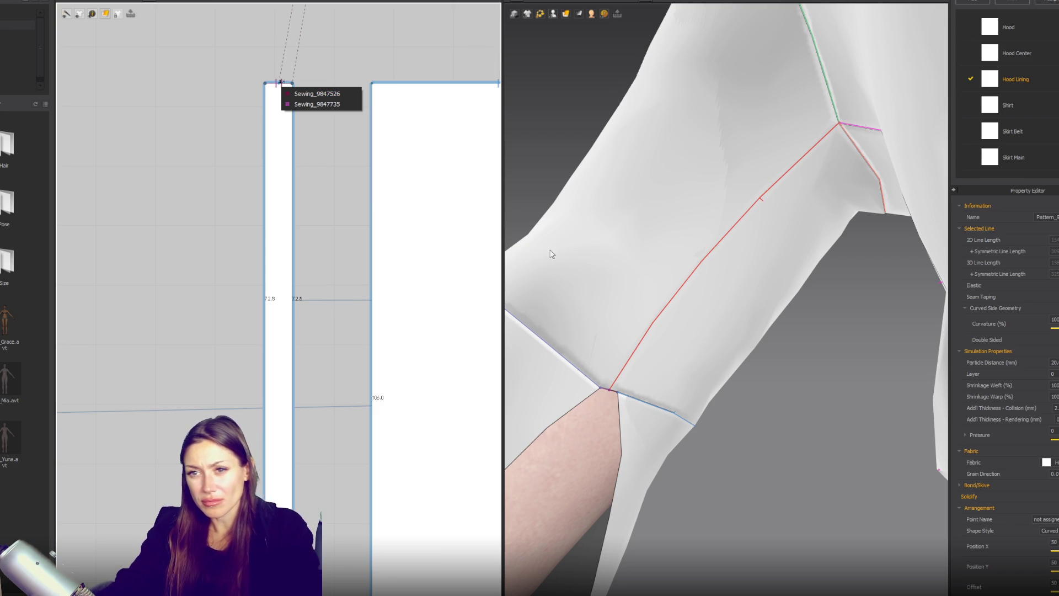
left_click(388, 234)
scroll(387, 234, "down", 5)
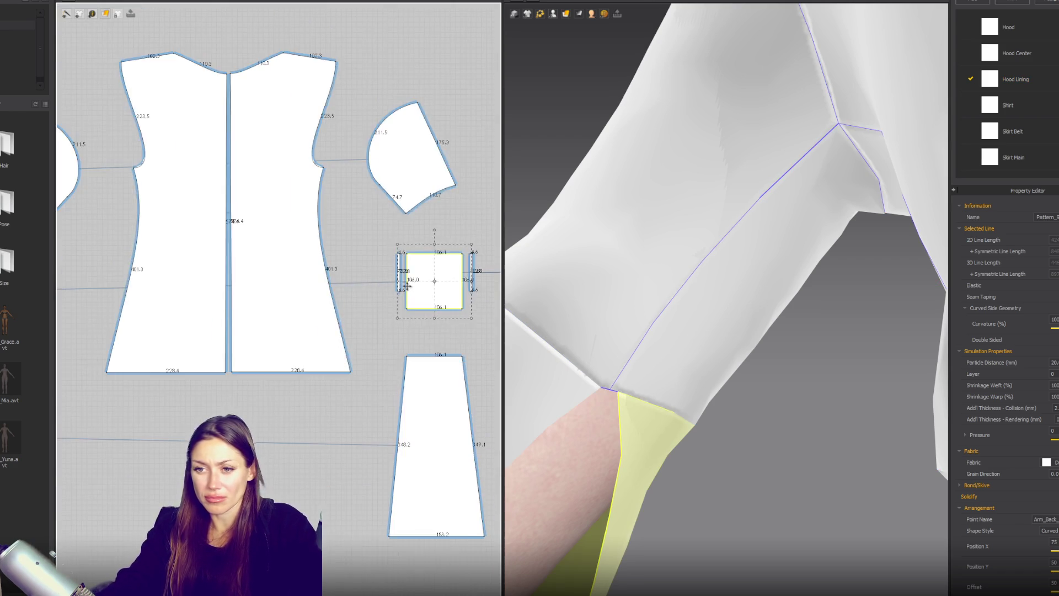
left_click(296, 305)
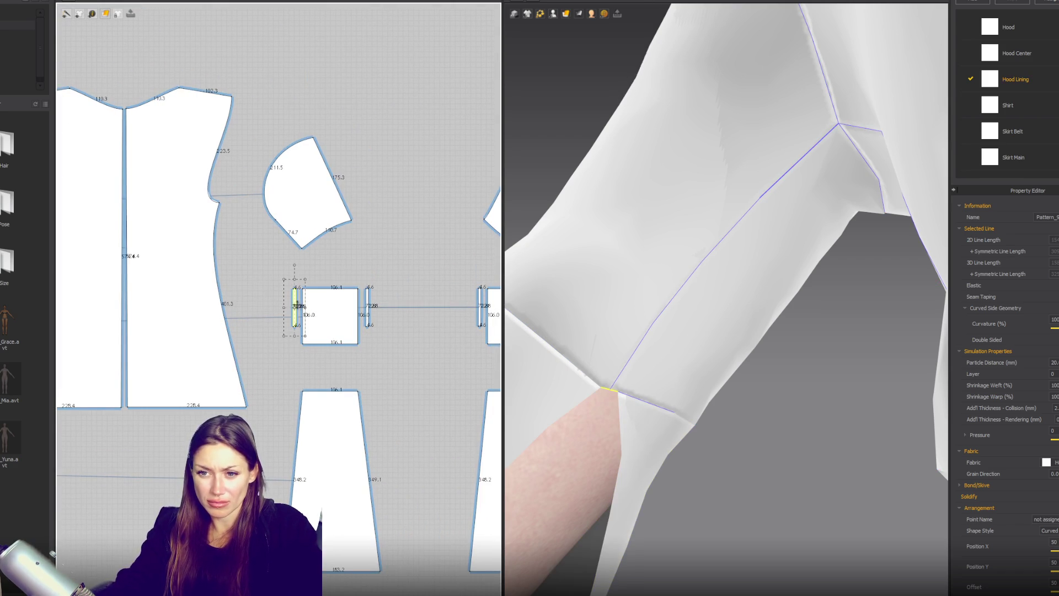
left_click(337, 308)
left_click(321, 210)
left_click(343, 439)
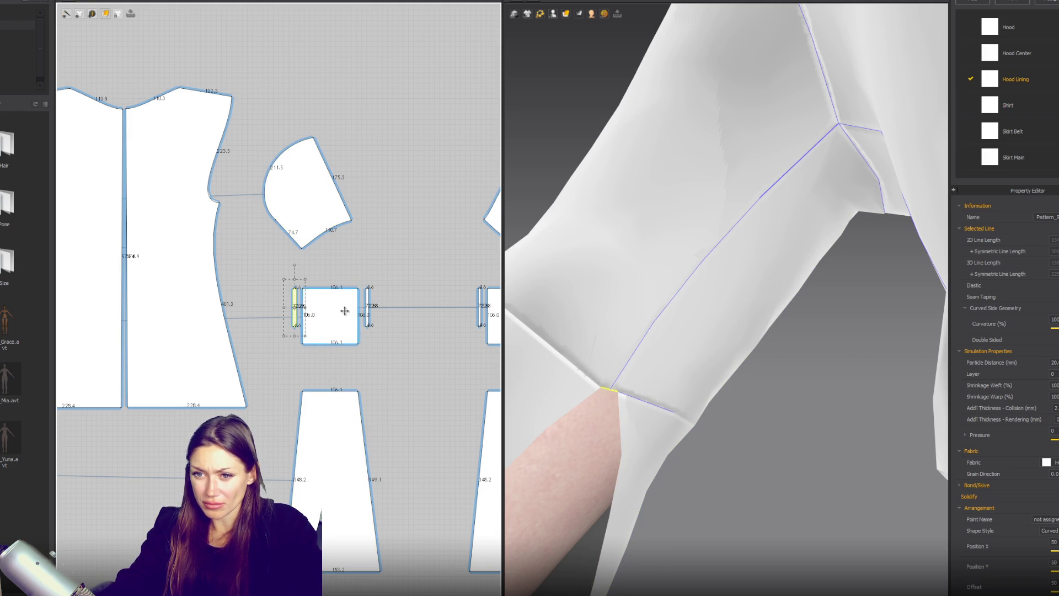
left_click(331, 314)
scroll(331, 309, "down", 5)
Select the middle garment group, edit its Particle Distance, and check the elbow seam.
left_click_drag(128, 242, 449, 390)
double_click(1054, 363)
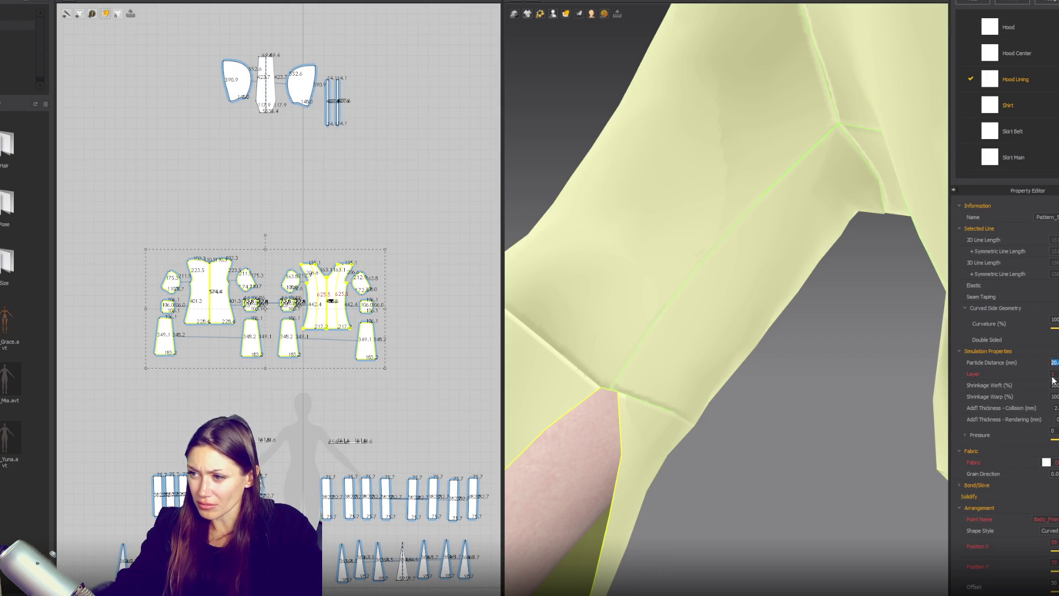
left_click(211, 387)
scroll(314, 387, "up", 2)
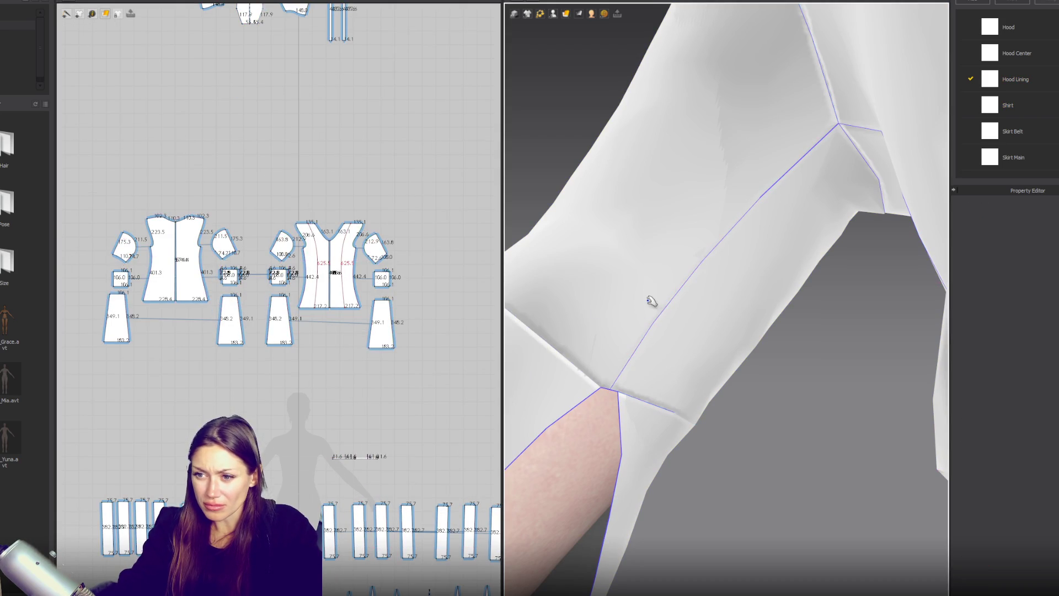
left_click(653, 301)
scroll(220, 360, "up", 5)
Select the narrow strip and turn on Show Arrangement Points for the avatar.
left_click(242, 69)
mouse_move(538, 19)
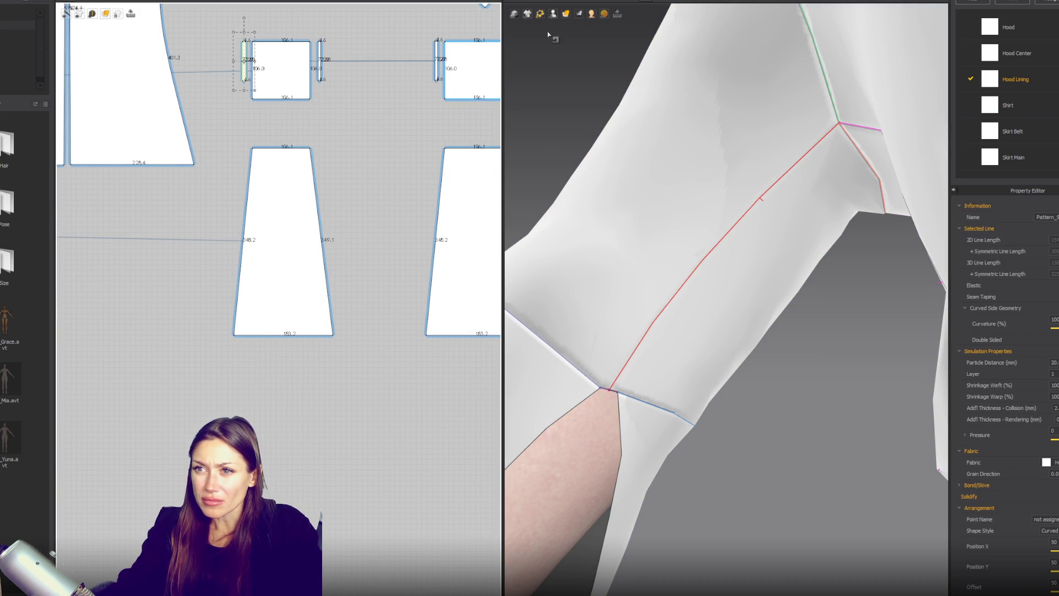
left_click(563, 35)
mouse_move(610, 390)
right_mouse_down()
mouse_move(611, 407)
mouse_move(747, 421)
mouse_move(709, 406)
mouse_move(670, 267)
right_mouse_up()
scroll(669, 266, "down", 5)
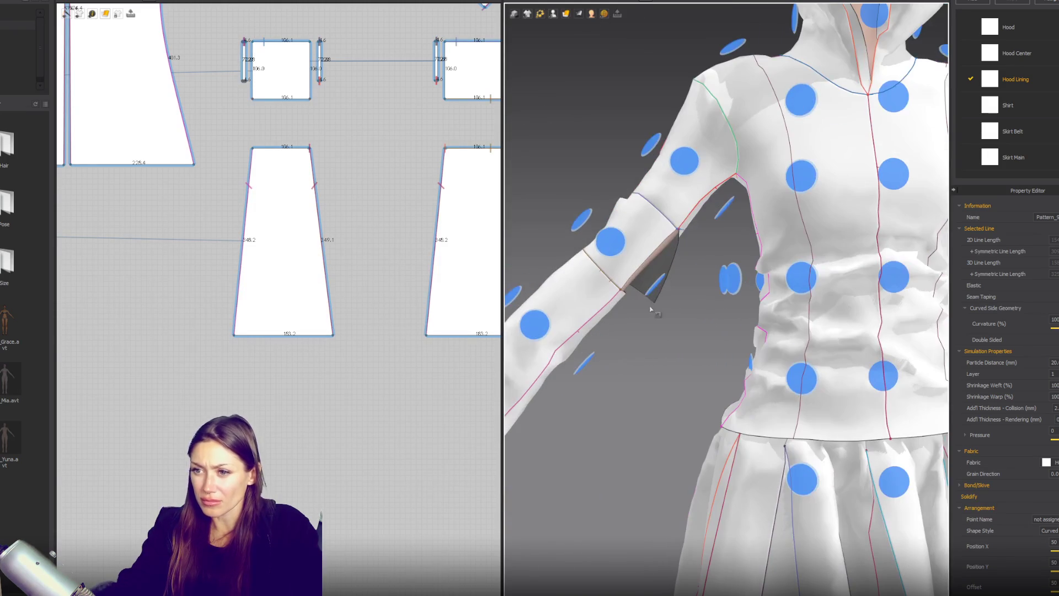
Place the narrow strip's left edge on the avatar's Arm_Inside arrangement point.
scroll(657, 289, "down", 3)
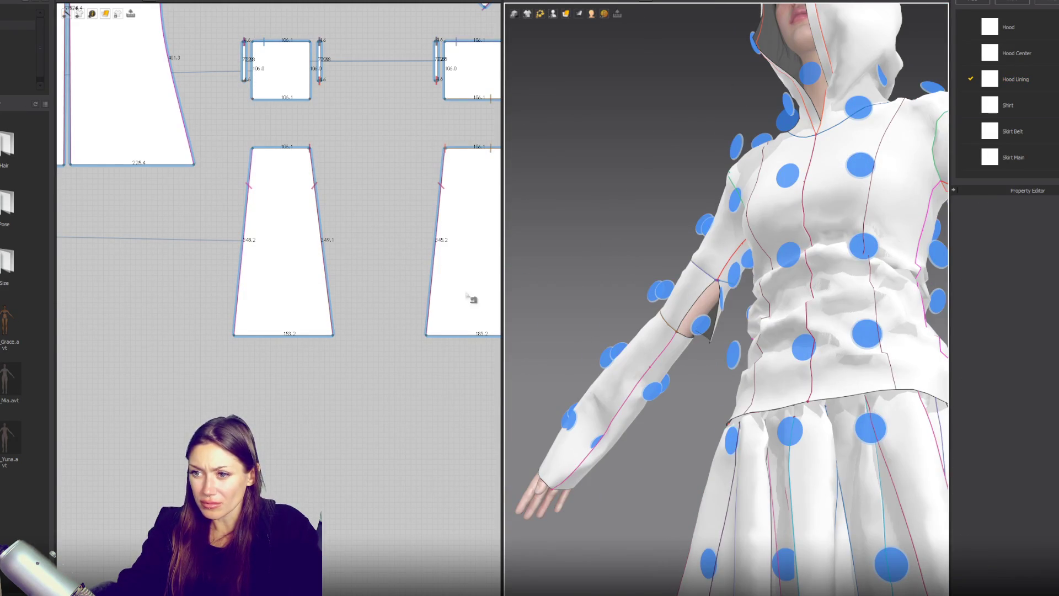
left_click(244, 70)
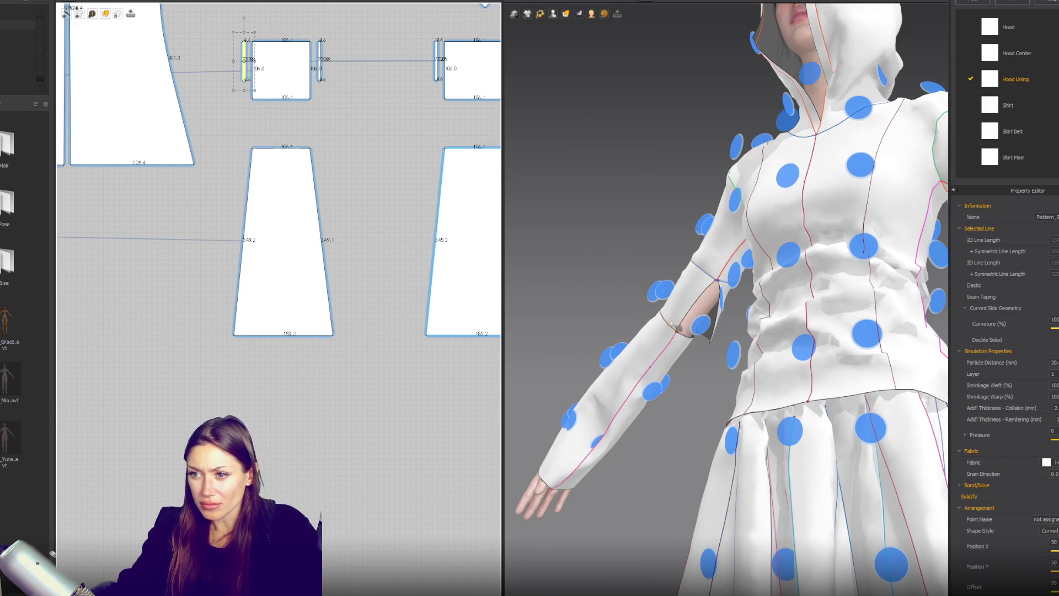
left_click(698, 328)
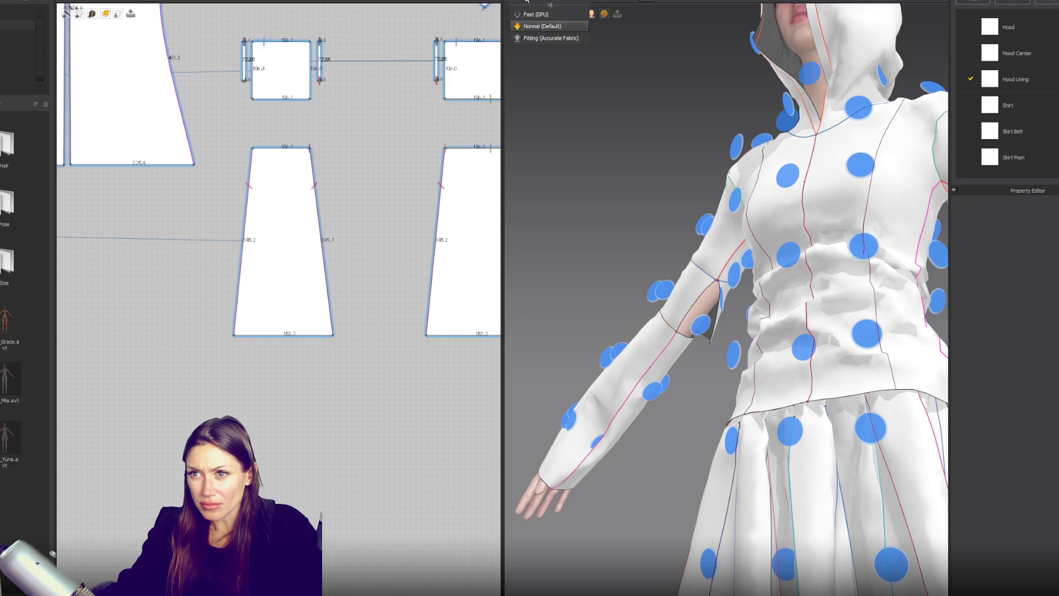
left_click(246, 72)
left_click(702, 325)
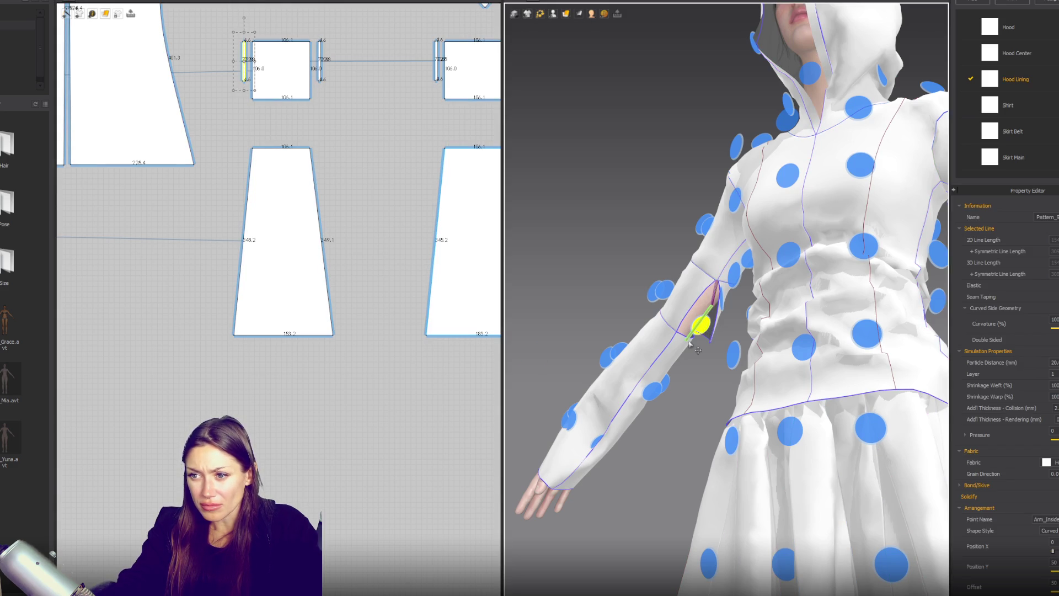
scroll(699, 320, "up", 3)
mouse_move(613, 359)
right_mouse_down()
mouse_move(706, 373)
mouse_move(662, 354)
mouse_move(705, 324)
mouse_move(847, 371)
mouse_move(769, 308)
mouse_move(720, 347)
right_mouse_up()
scroll(699, 323, "up", 5)
Select the square arm band's bottom edge in the pattern window.
middle_click_drag(333, 264, 325, 321)
scroll(803, 381, "up", 10)
scroll(803, 381, "down", 8)
mouse_move(736, 439)
right_mouse_down()
mouse_move(751, 351)
mouse_move(787, 265)
mouse_move(781, 289)
mouse_move(833, 300)
mouse_move(643, 307)
right_mouse_up()
left_click(265, 153)
scroll(257, 219, "up", 3)
left_click(263, 282)
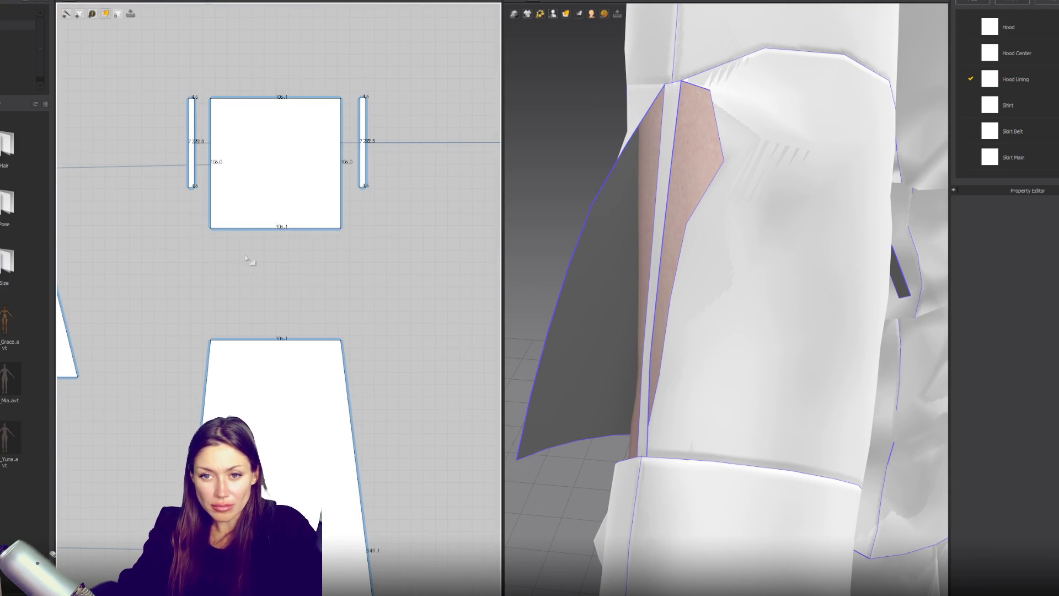
Try sewing the square's bottom edge to the lower piece, undoing the misplaced seam.
scroll(236, 226, "up", 2)
left_click(233, 227)
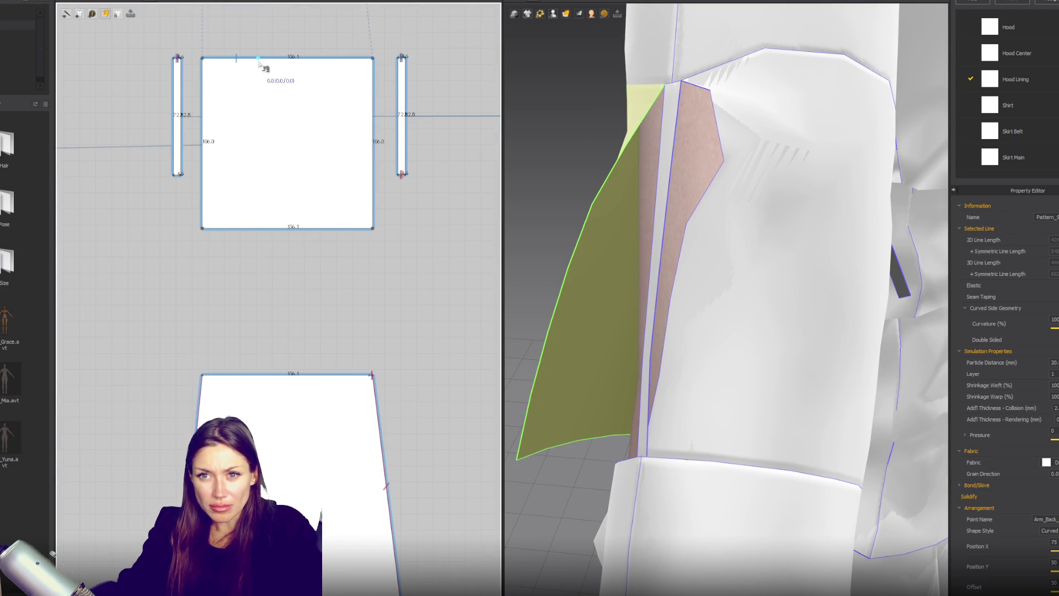
left_click(202, 229)
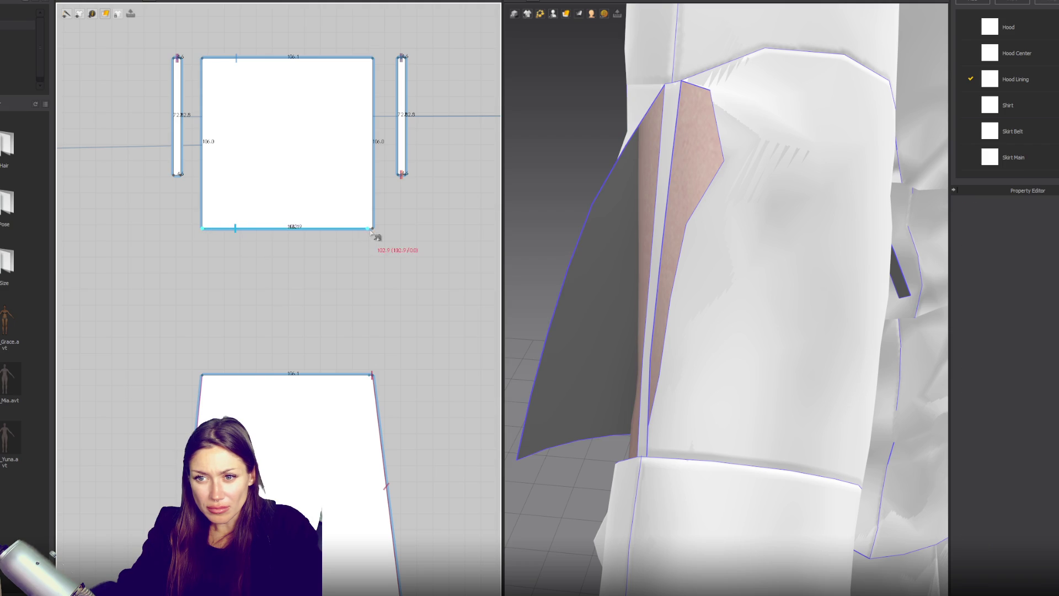
scroll(348, 311, "up", 3)
scroll(342, 348, "down", 1)
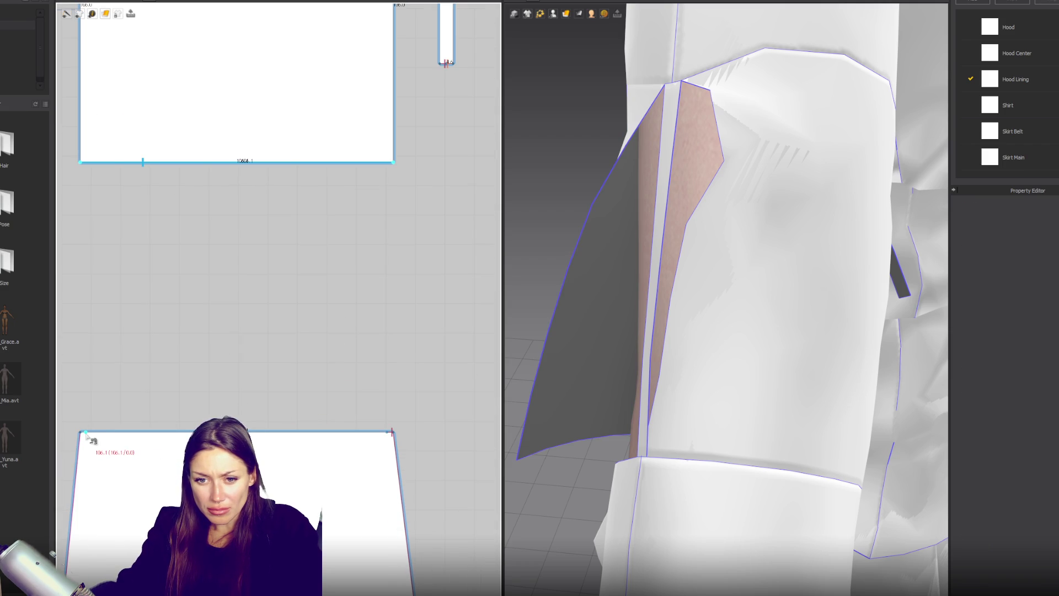
left_click(390, 434)
key("ctrl+z")
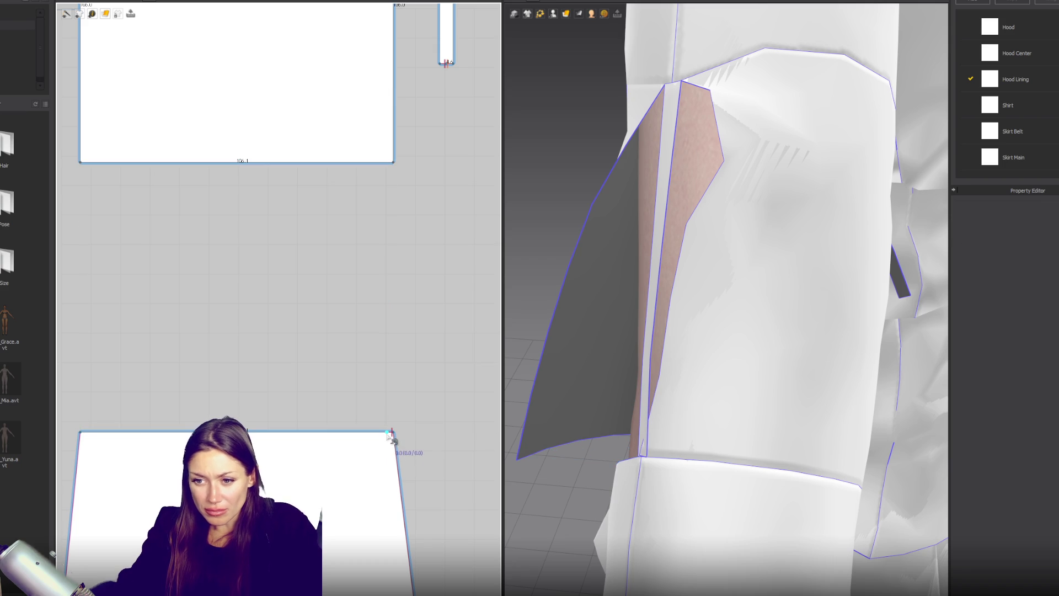
Connect the lower sleeve piece's corner to the narrow strip's bottom end.
scroll(322, 338, "down", 2)
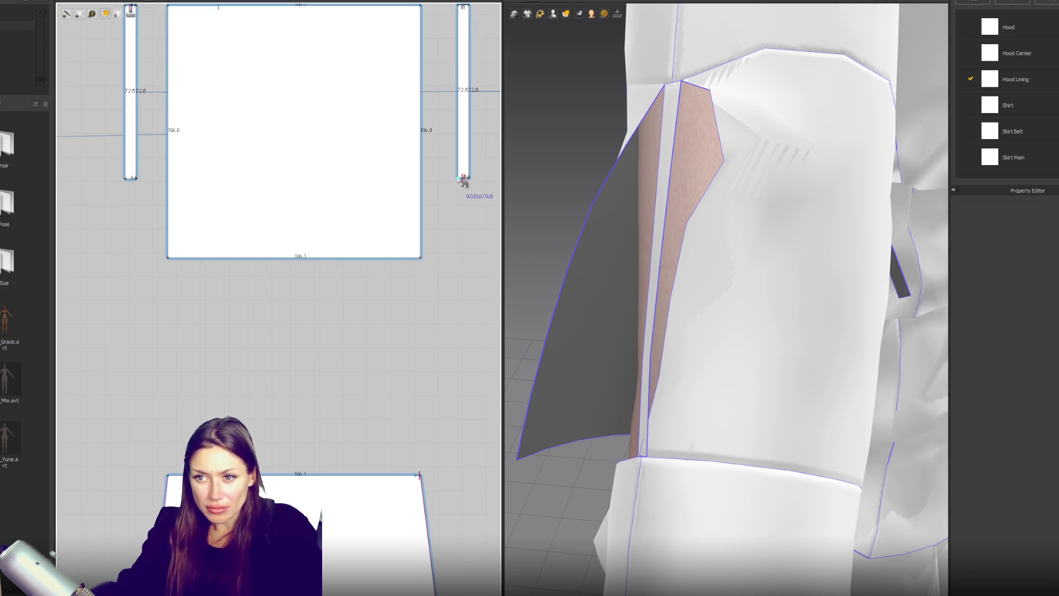
left_click(463, 177)
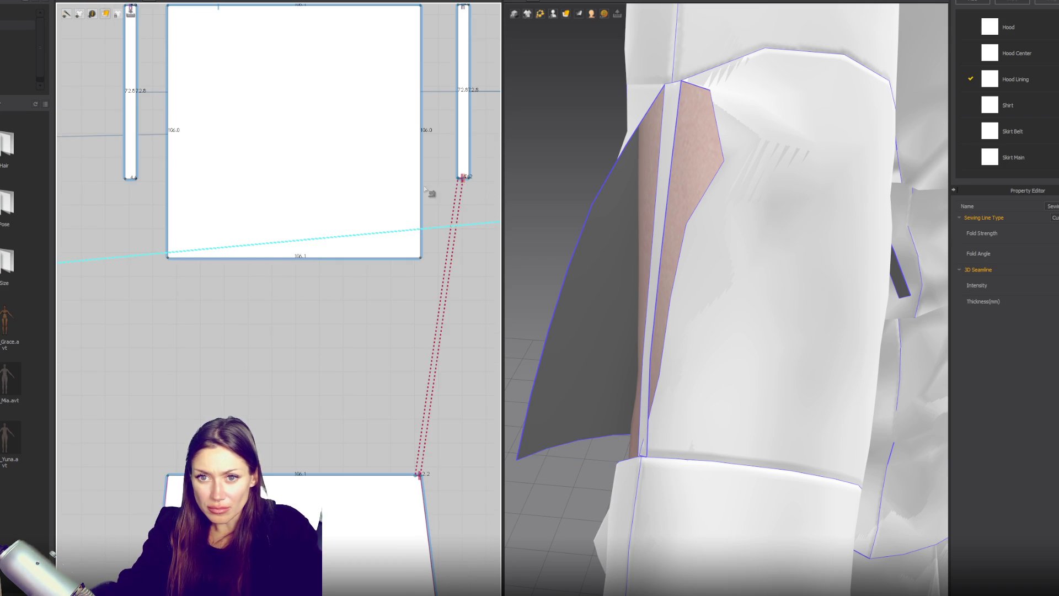
scroll(135, 184, "up", 2)
left_click(130, 175)
middle_click_drag(201, 386, 256, 248)
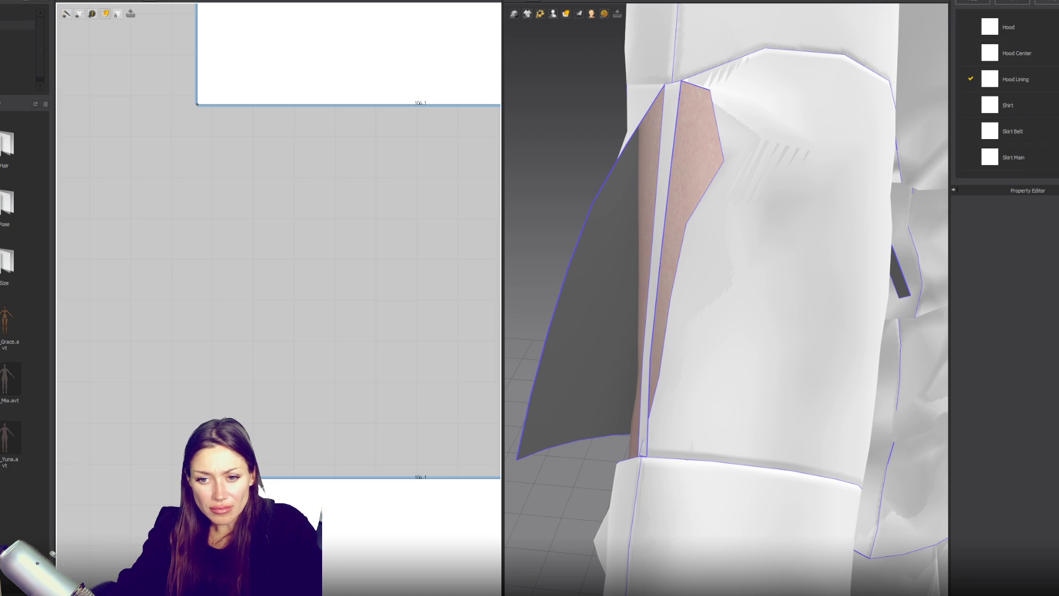
scroll(298, 380, "down", 3)
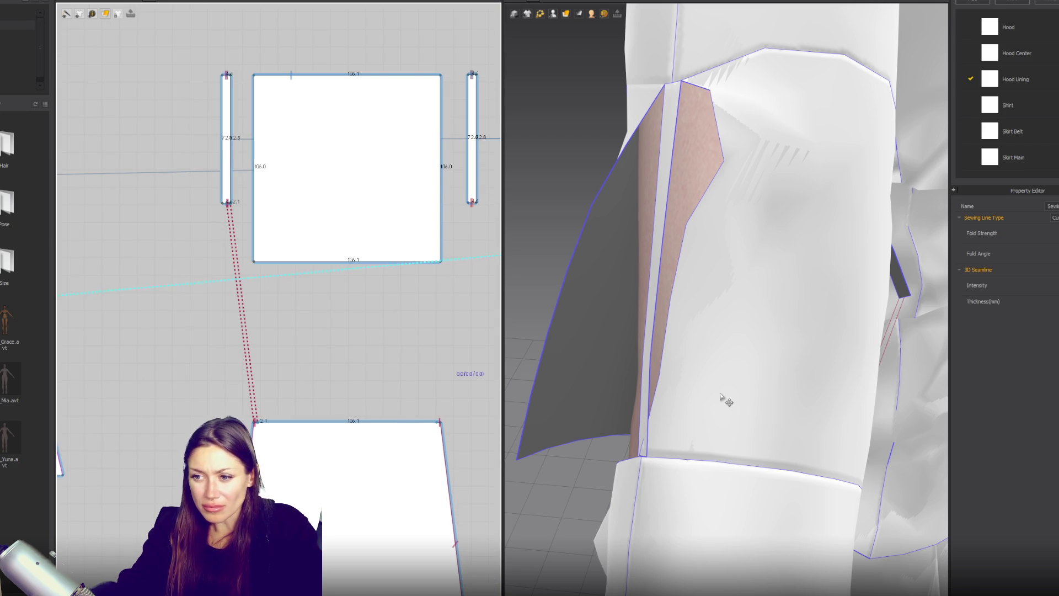
mouse_move(721, 397)
right_mouse_down()
mouse_move(745, 339)
mouse_move(626, 293)
right_mouse_up()
scroll(220, 177, "up", 5)
scroll(265, 260, "up", 3)
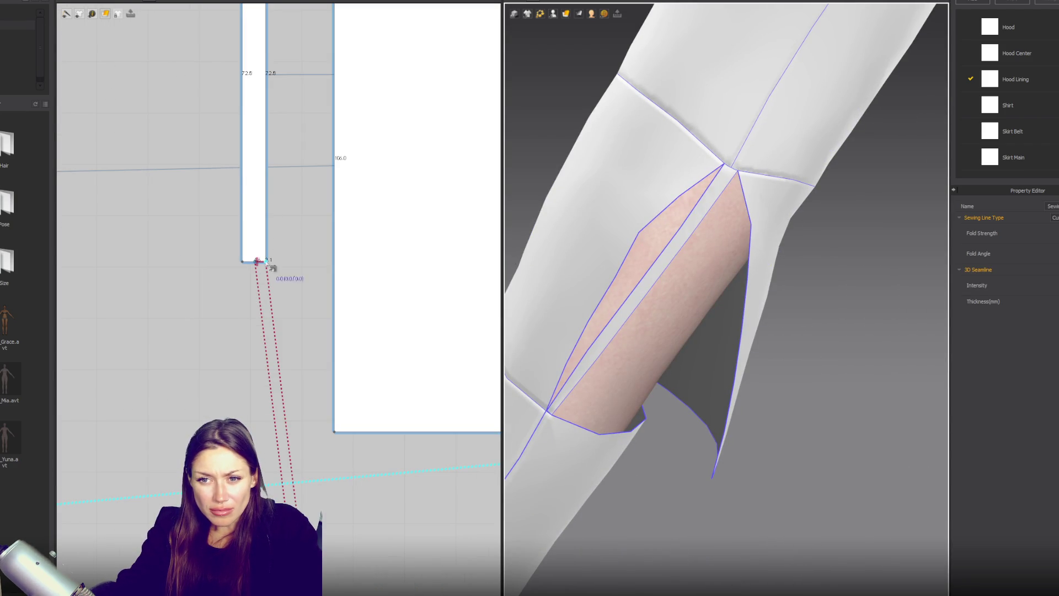
Seam the strip's lower end to the lower piece's top-right corner and simulate.
left_click(248, 264)
scroll(246, 266, "down", 3)
mouse_move(245, 266)
right_mouse_down()
mouse_move(74, 291)
mouse_move(74, 394)
mouse_move(74, 291)
right_mouse_up()
right_click_drag(447, 376, 429, 370)
left_click(445, 350)
key("space")
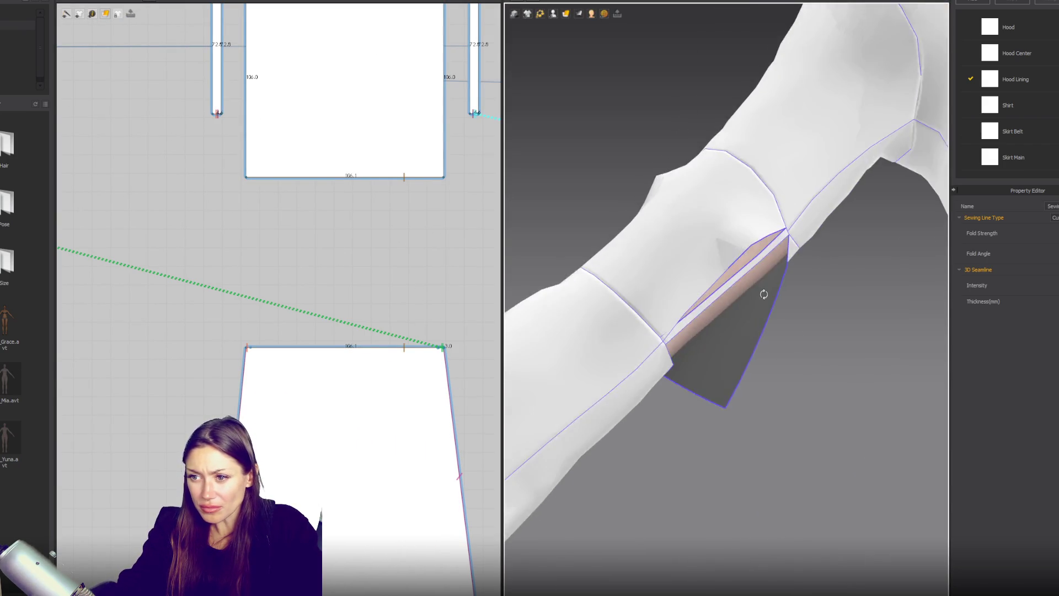
Sew the lower piece's top edge to the square's bottom edge, corner to corner.
left_click(369, 178)
left_click(377, 202)
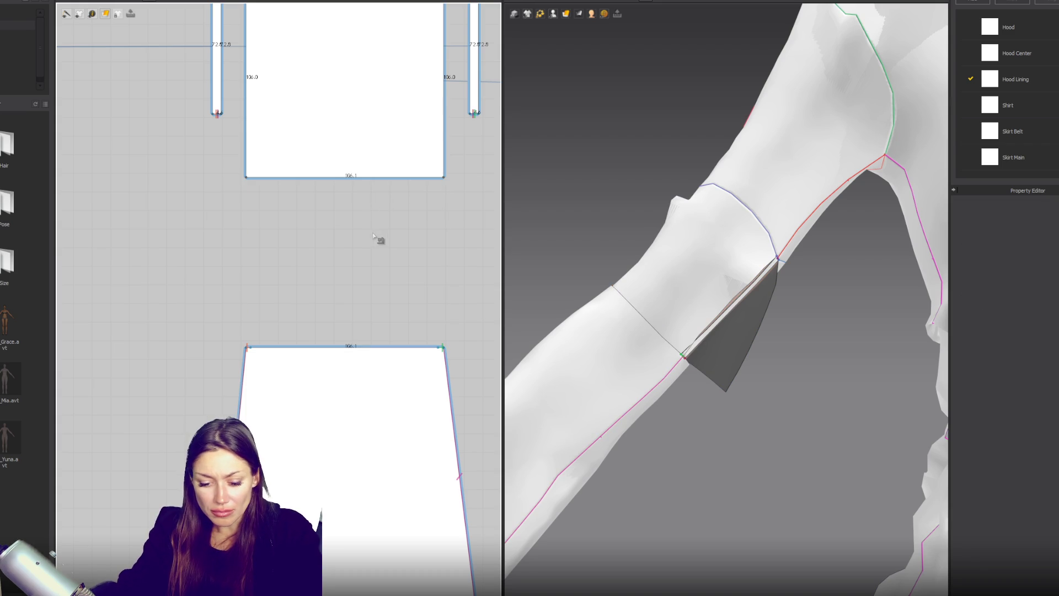
left_click(251, 348)
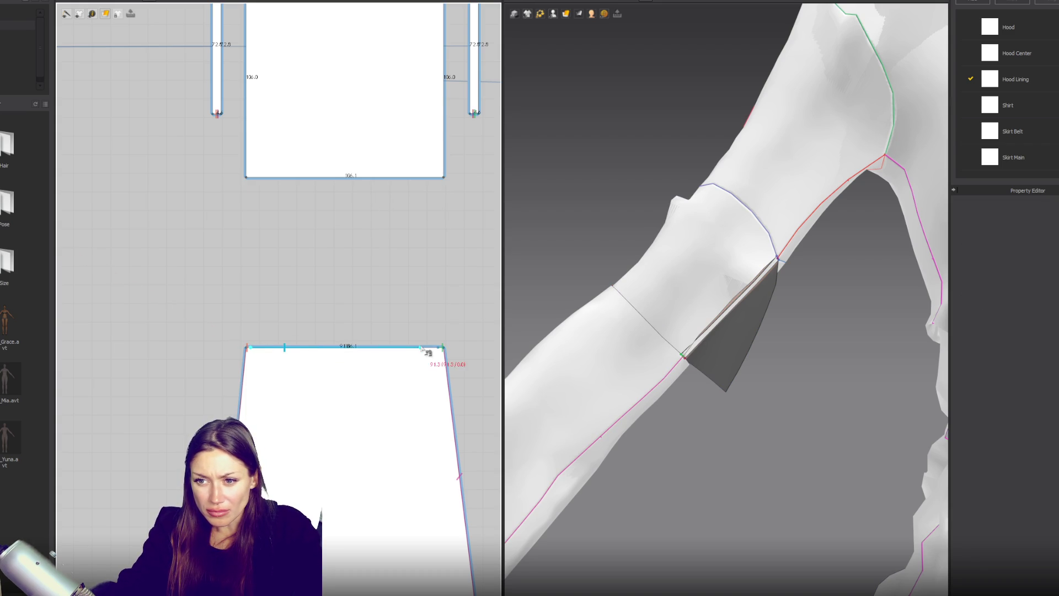
left_click(442, 348)
left_click(247, 178)
left_click(445, 178)
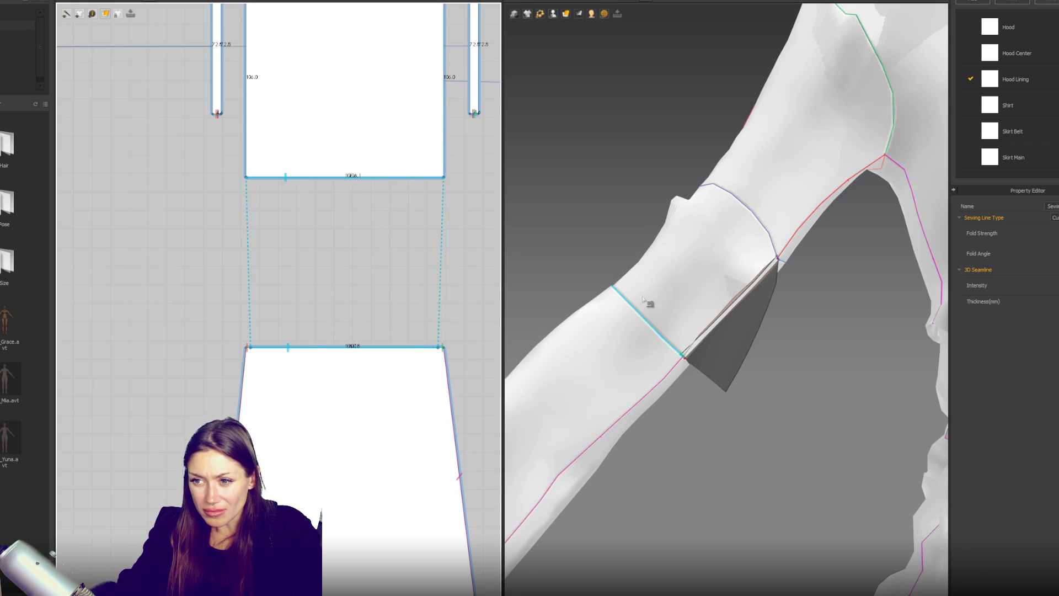
left_click(661, 297)
Redo the lower-piece-to-square seam and simulate so the sleeve gap closes.
right_click_drag(662, 296, 853, 331)
scroll(216, 341, "down", 5)
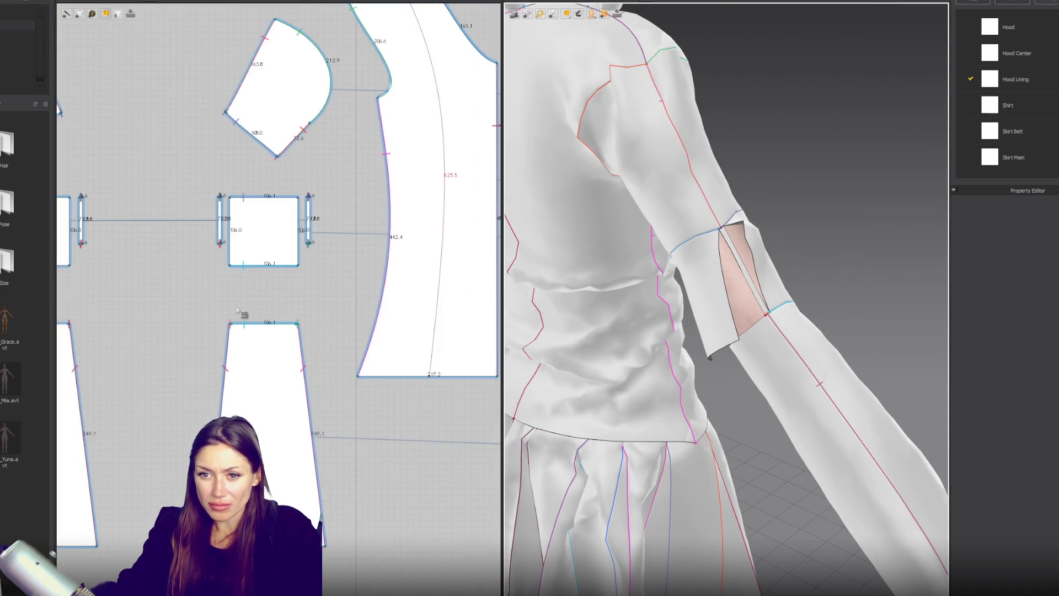
scroll(215, 341, "up", 6)
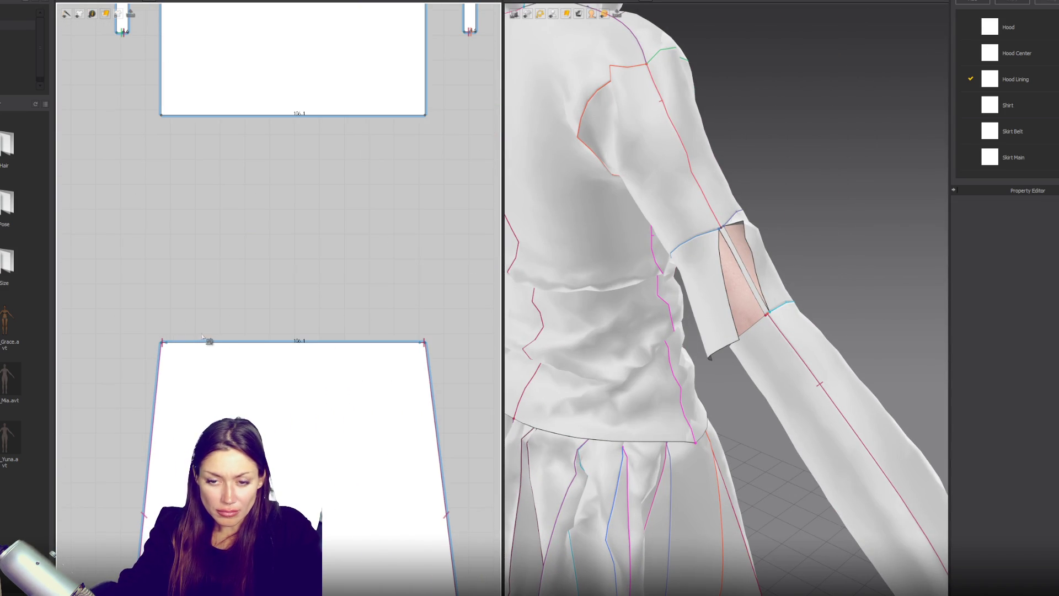
left_click(217, 342)
left_click(423, 342)
left_click(161, 116)
scroll(422, 117, "up", 2)
left_click(432, 122)
key("space")
Sew the square sleeve piece's right edge to the narrow strip beside it.
scroll(783, 334, "down", 2)
right_click_drag(798, 319, 612, 272)
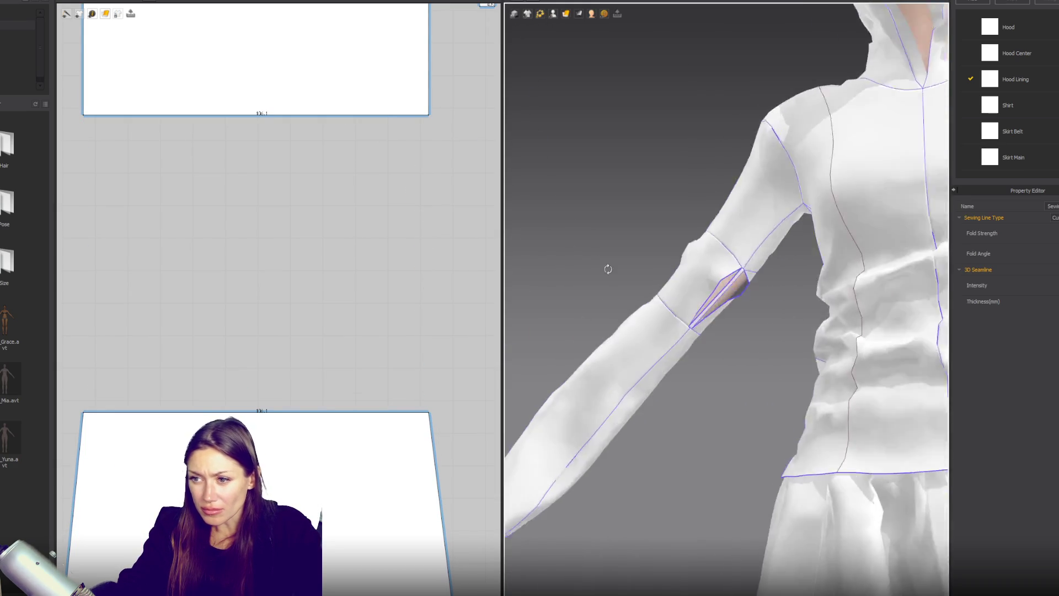
left_click(243, 381)
scroll(295, 307, "down", 3)
scroll(307, 298, "up", 2)
left_click(345, 253)
left_click(345, 457)
Sew the right and left narrow strips to the square arm band's matching edges.
left_click(380, 252)
left_click(380, 393)
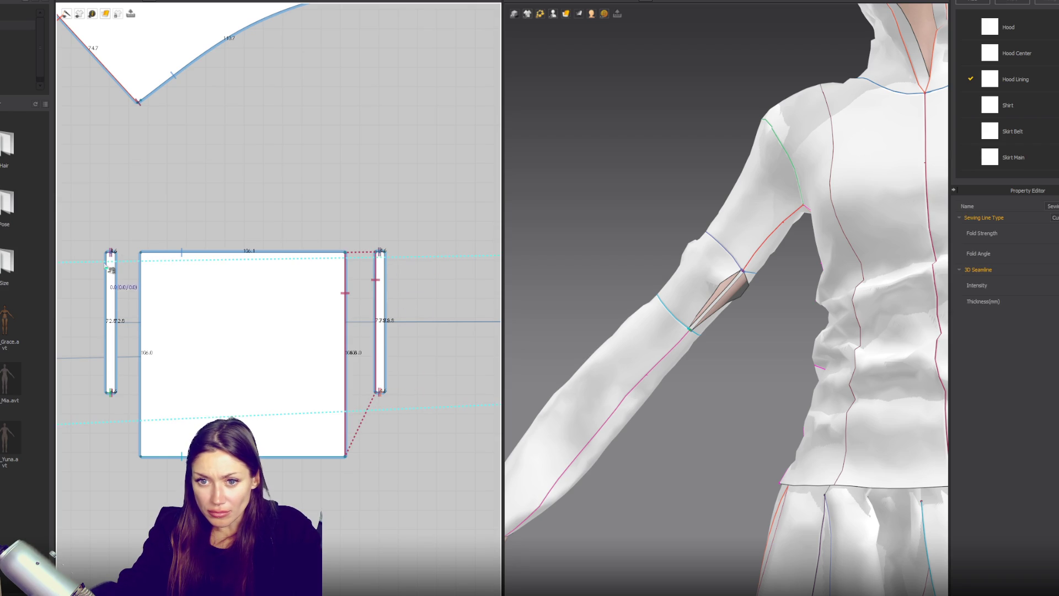
left_click(141, 252)
left_click(111, 253)
left_click(111, 393)
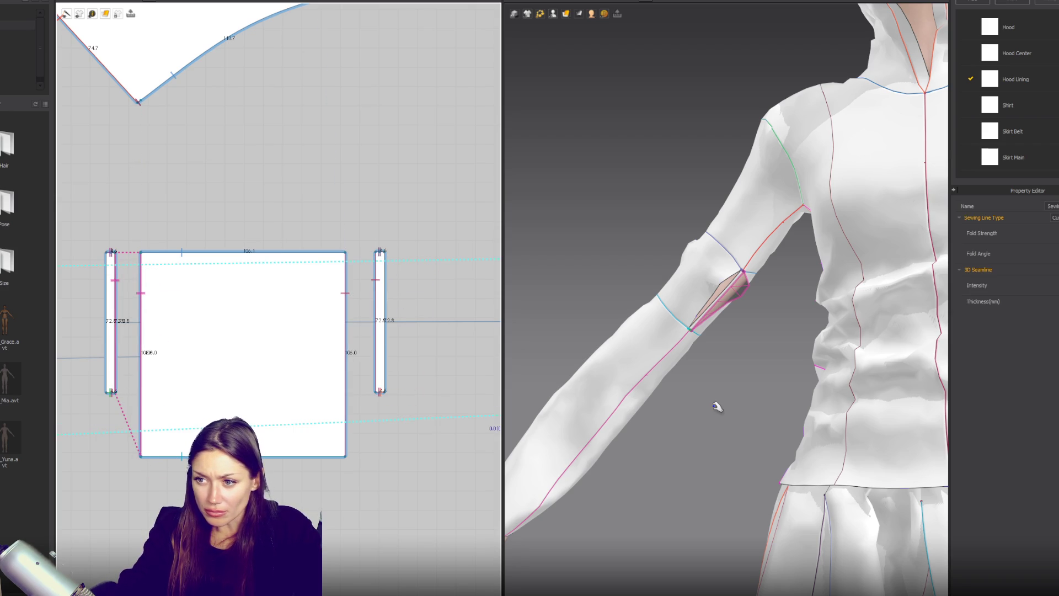
key("a")
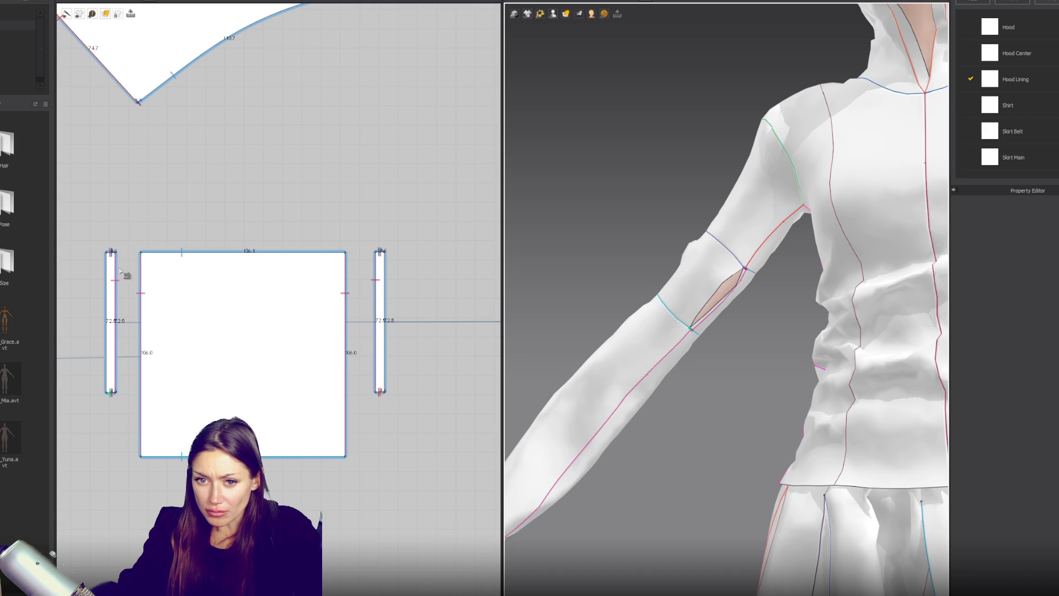
Add a seam running down the left strip's edge to its bottom corner.
scroll(105, 276, "up", 3)
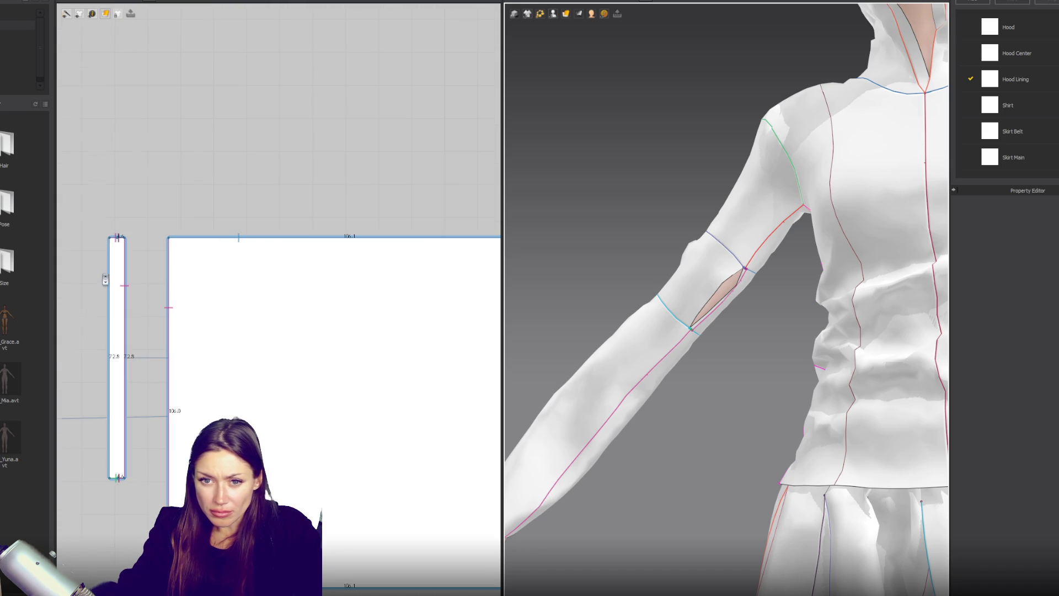
left_click(110, 239)
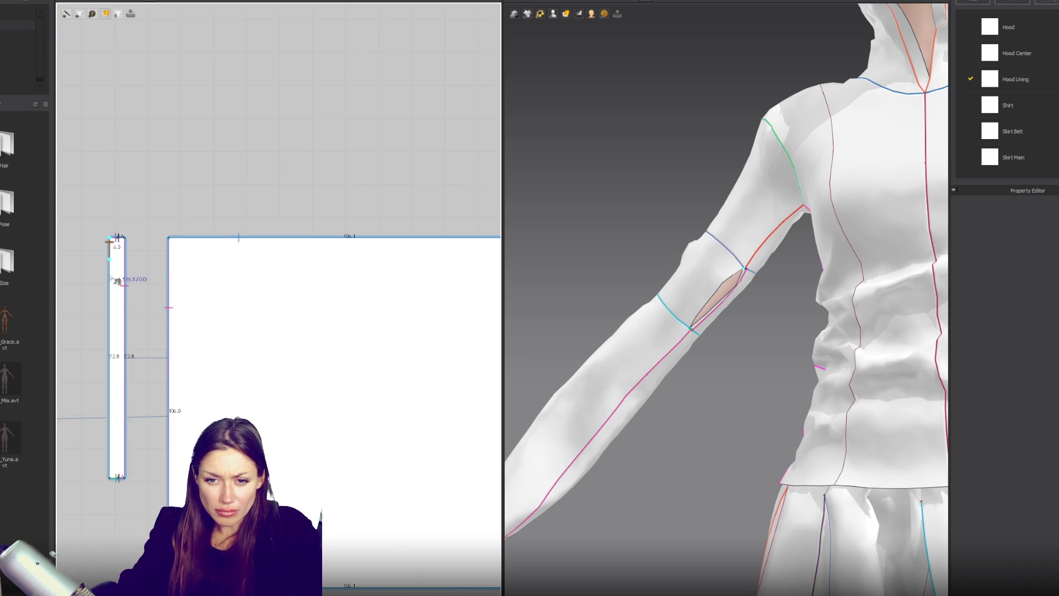
left_click(115, 477)
scroll(189, 425, "down", 3)
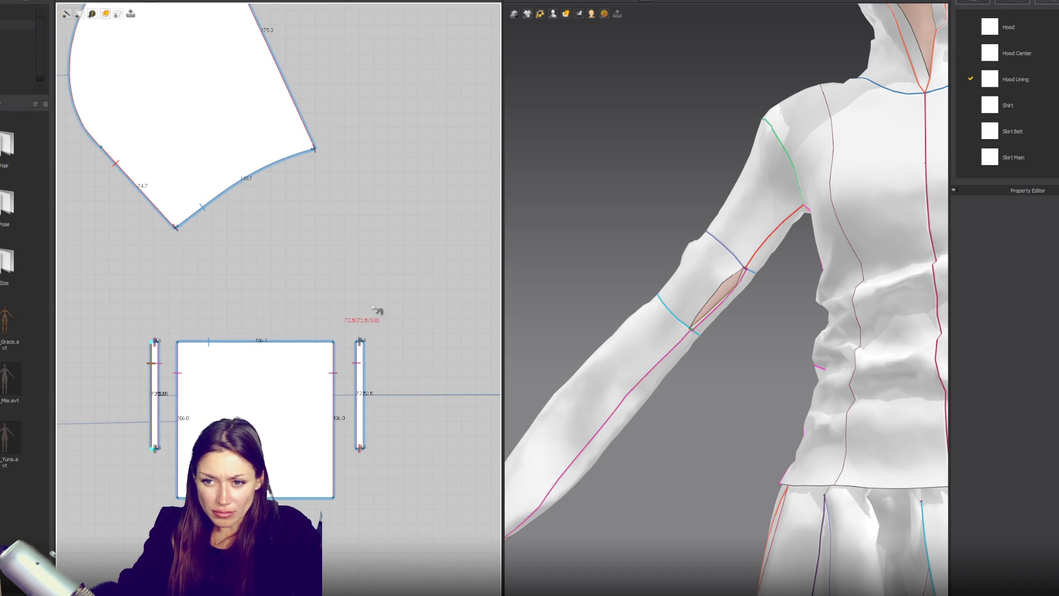
Sew the square's right edge to the shirt front piece's edge.
middle_click_drag(357, 306, 129, 281)
scroll(444, 347, "down", 3)
scroll(307, 320, "up", 2)
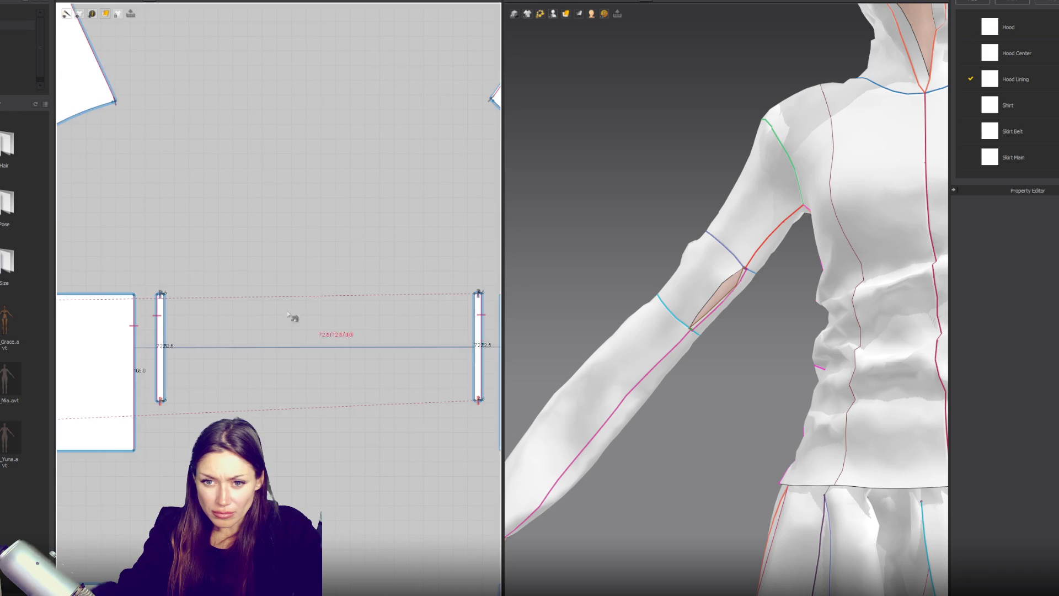
scroll(307, 319, "down", 3)
mouse_move(331, 309)
middle_mouse_down()
mouse_move(454, 326)
mouse_move(210, 299)
mouse_move(323, 338)
middle_mouse_up()
left_click(197, 330)
left_click(197, 395)
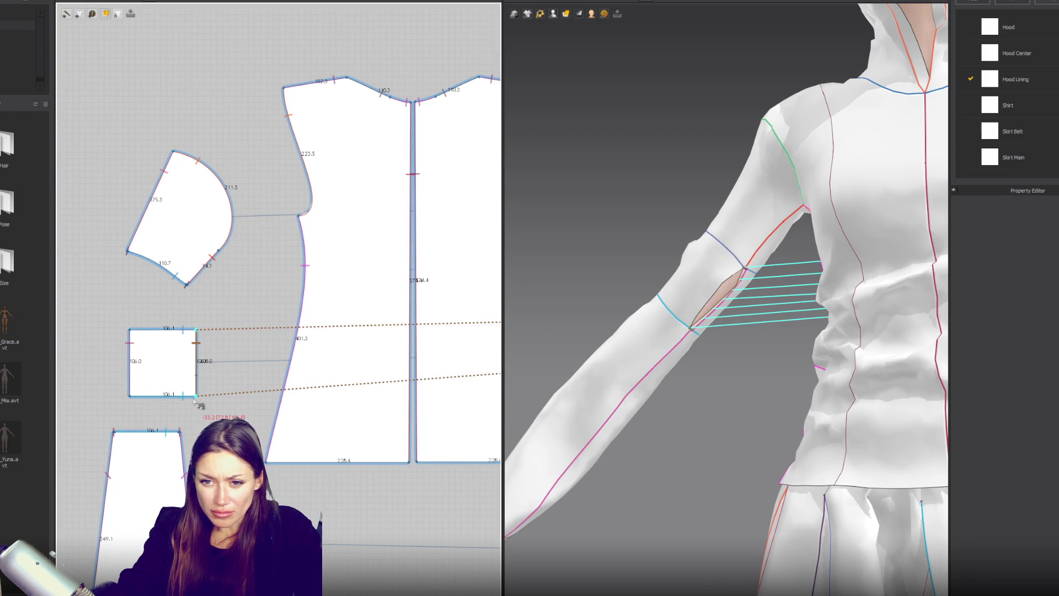
left_click(274, 402)
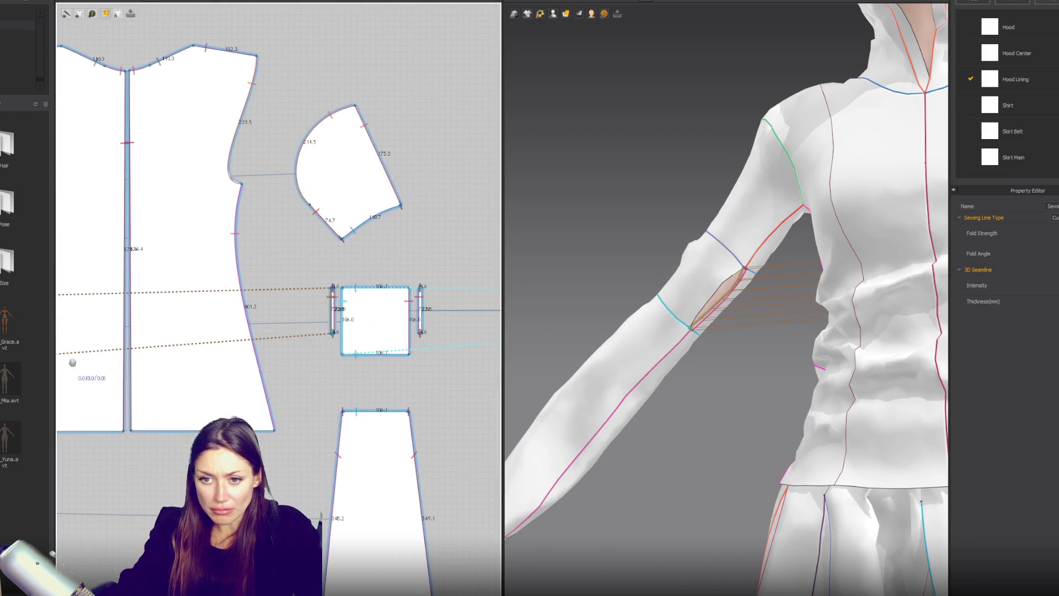
Place the thin strip on the avatar's elbow.
scroll(290, 302, "up", 5)
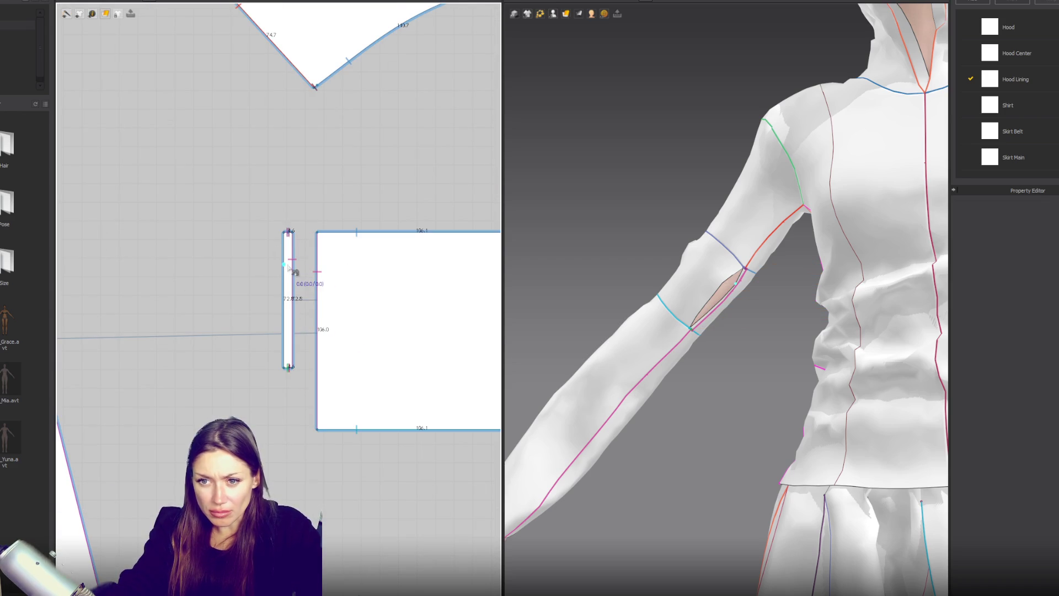
left_click(288, 287)
left_click(696, 287)
Select the square piece, the elbow strip and the right square piece to check them.
scroll(314, 325, "down", 5)
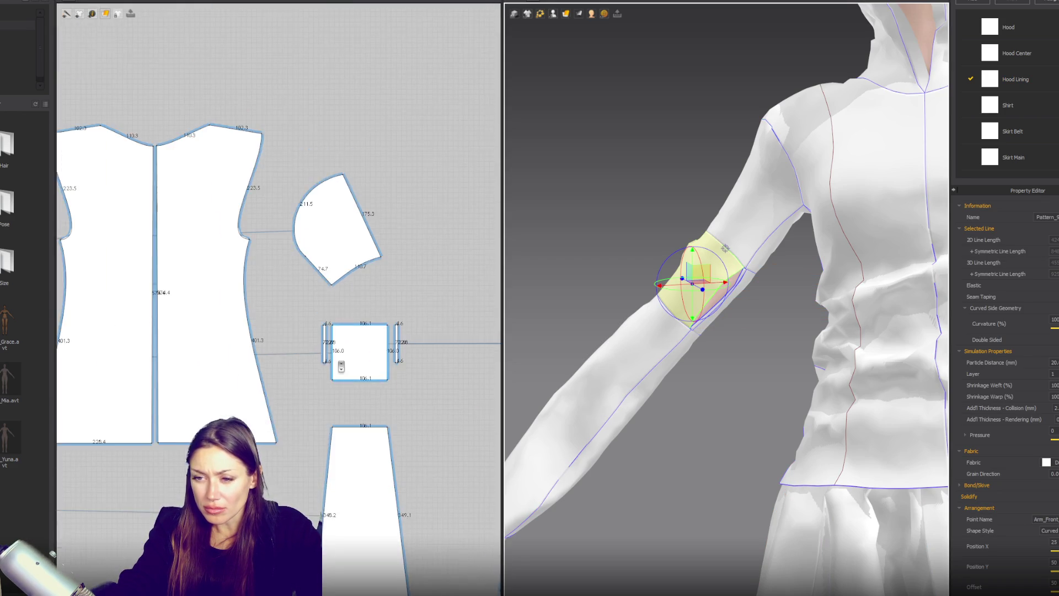
left_click(154, 237)
scroll(314, 325, "up", 3)
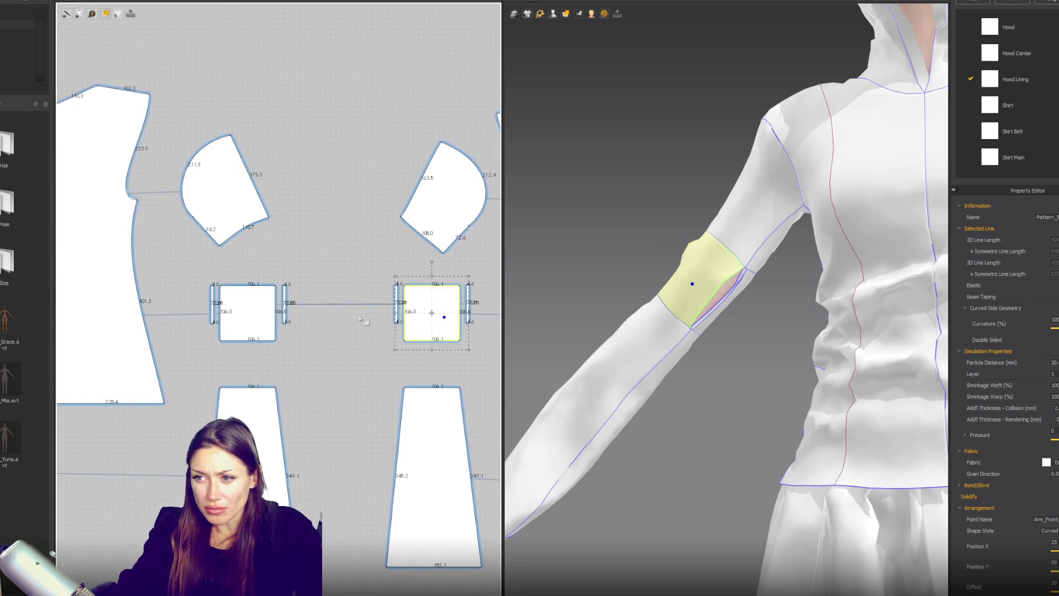
scroll(363, 320, "up", 4)
left_click(722, 315)
scroll(326, 335, "down", 3)
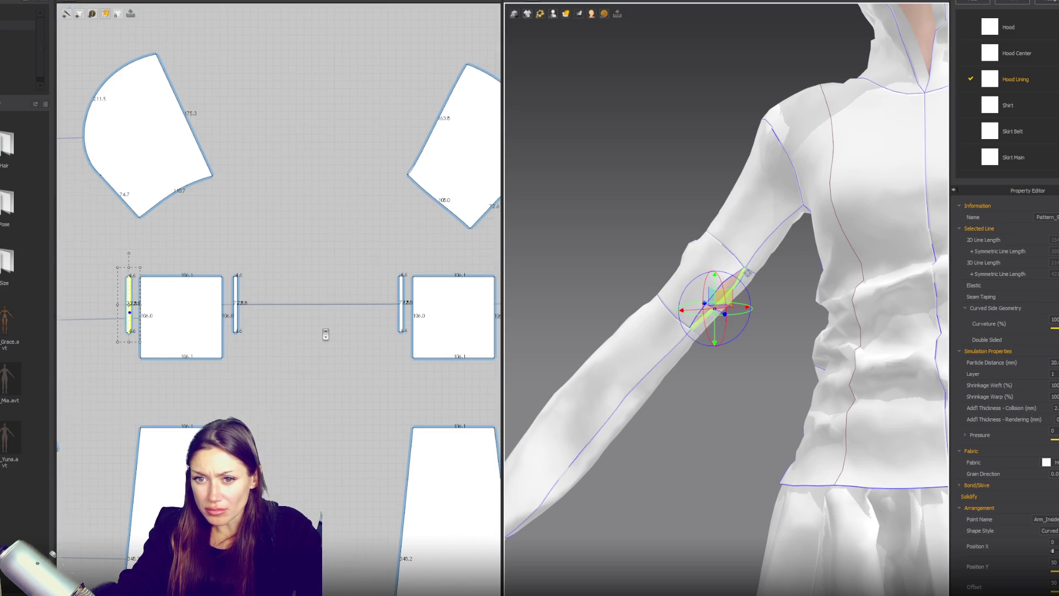
left_click(433, 329)
Sew the left strip's edges to the right square piece's edges.
key("m")
scroll(412, 329, "up", 2)
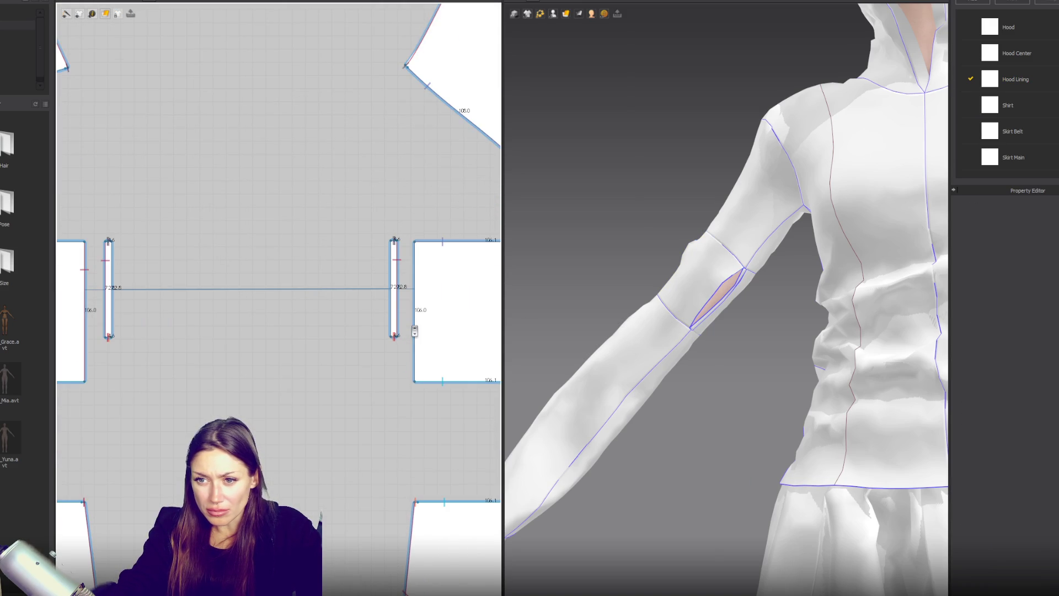
scroll(87, 295, "down", 1)
right_click_drag(87, 295, 163, 304)
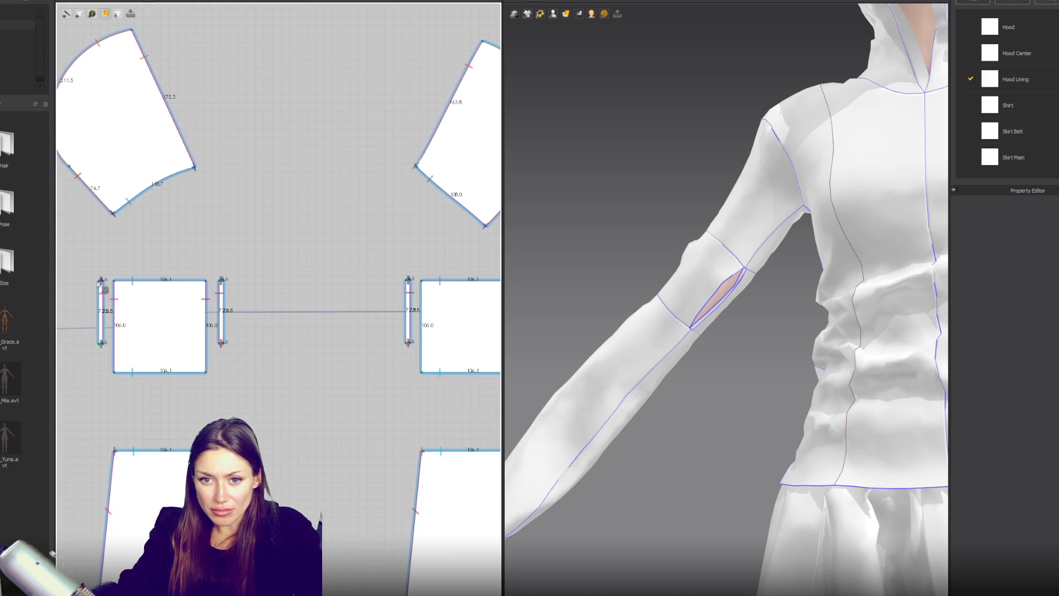
left_click(93, 347)
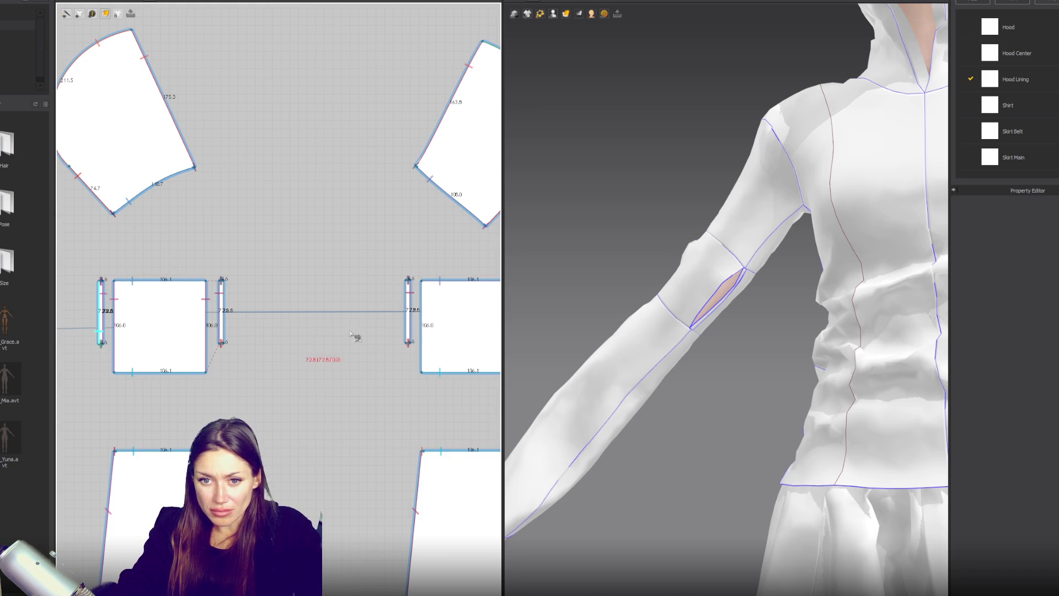
left_click(421, 371)
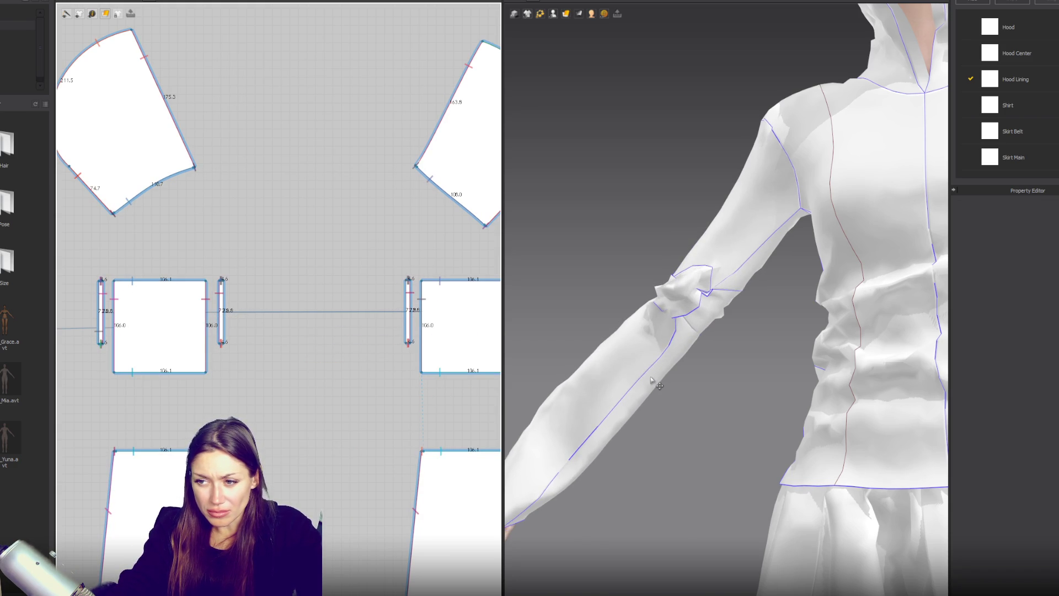
left_click(428, 366)
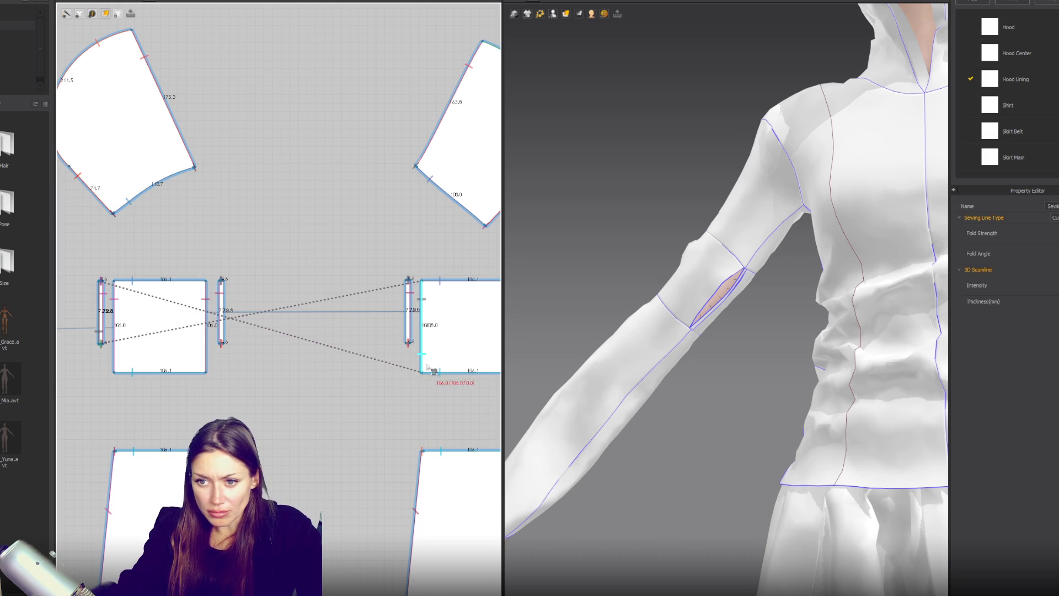
left_click(431, 375)
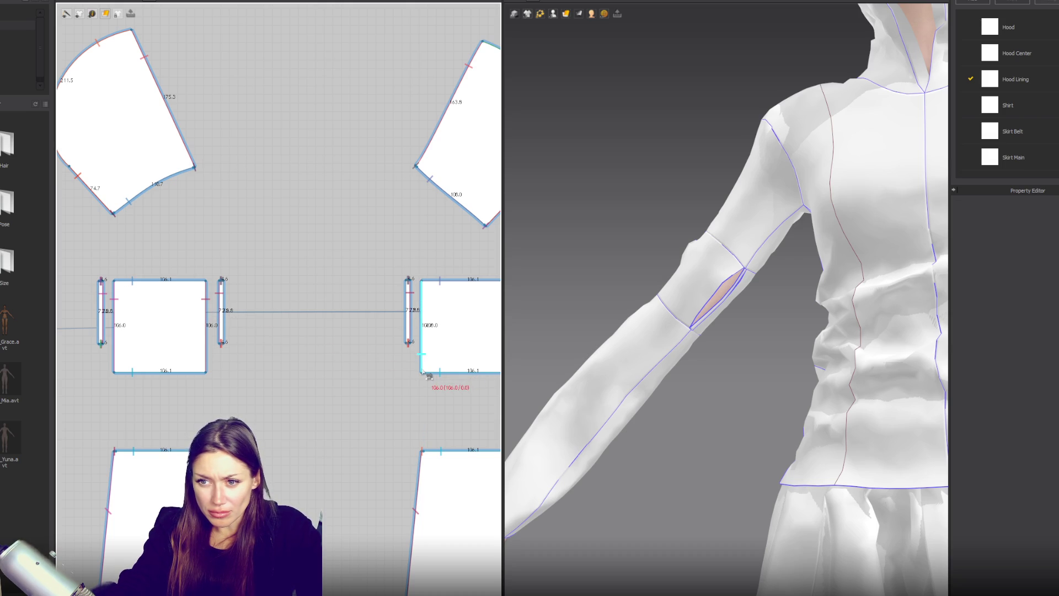
left_click(414, 304)
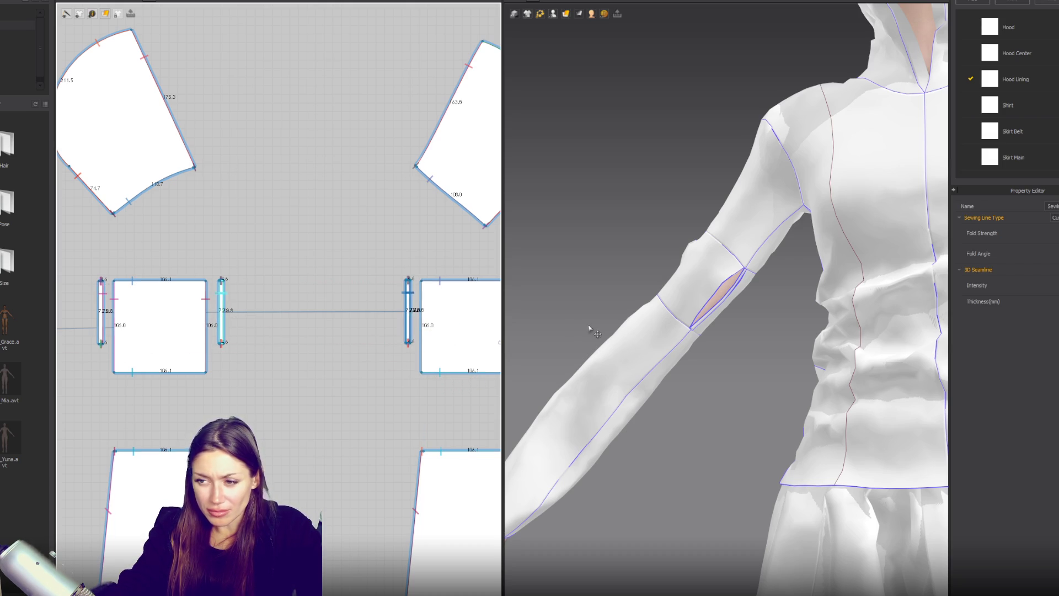
Inspect the upper-arm and lower-arm band pieces and strips on the 3D avatar.
left_click(707, 286)
left_click(723, 329)
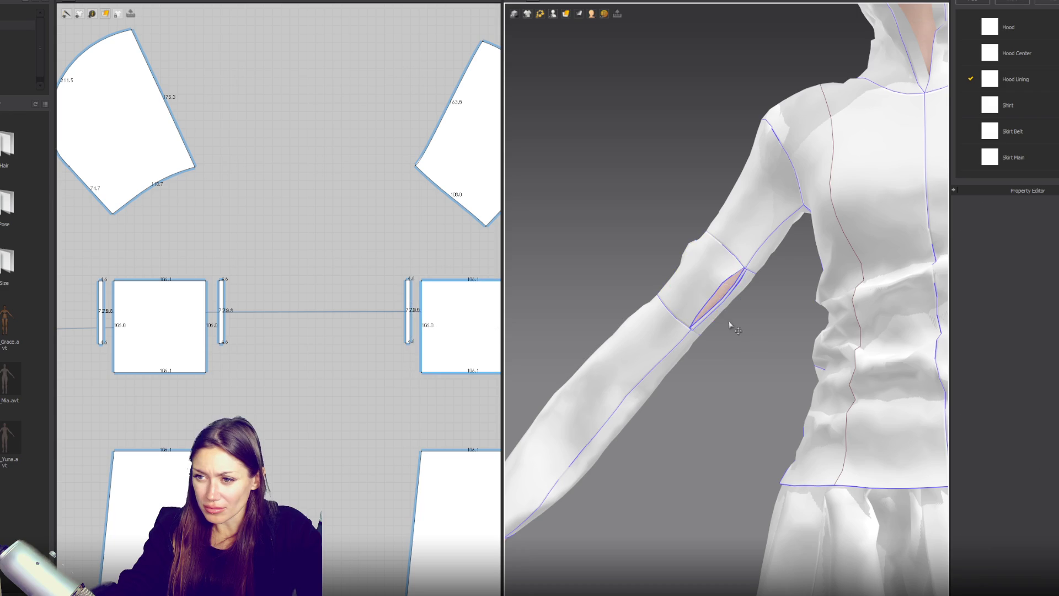
left_click(694, 282)
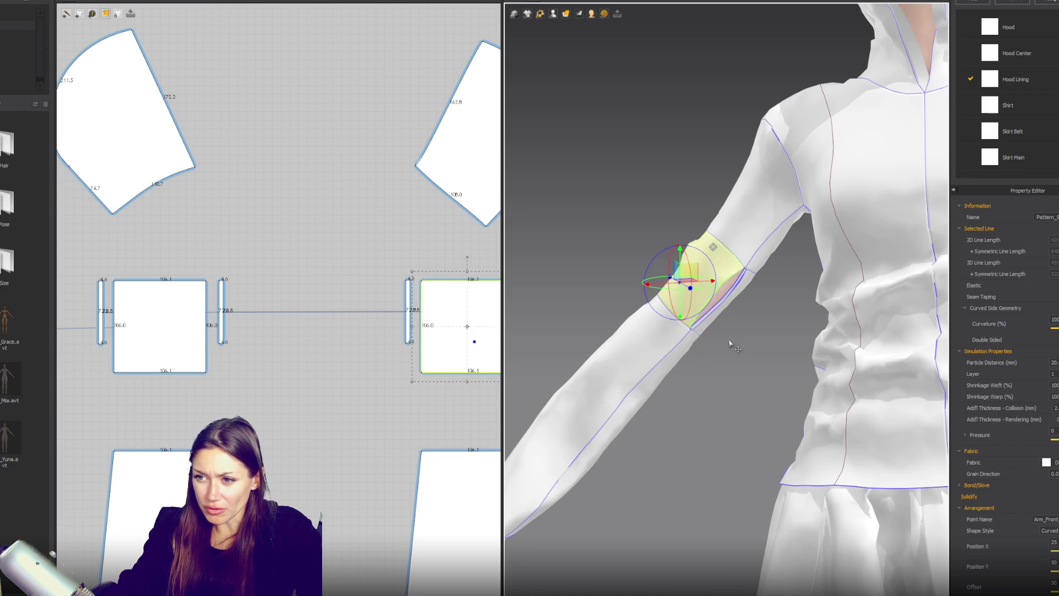
left_click(709, 331)
left_click(705, 317)
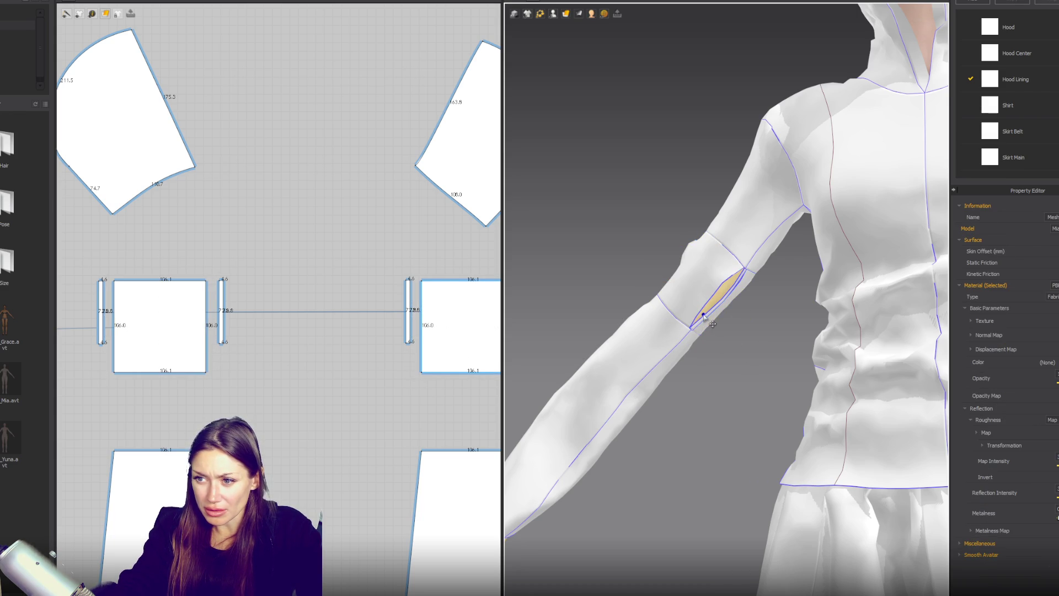
left_click(697, 327)
mouse_move(706, 334)
right_mouse_down()
mouse_move(700, 353)
mouse_move(701, 312)
right_mouse_up()
left_click(677, 291)
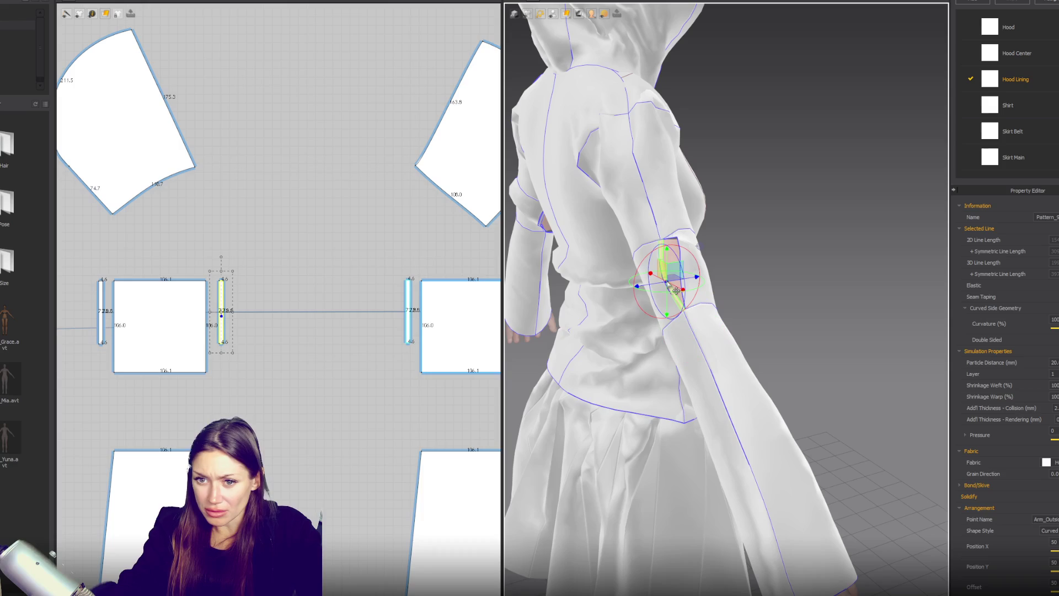
Select the strip beside the right square and the square itself, then switch to Segment Sewing.
scroll(308, 307, "down", 3)
left_click(291, 317)
scroll(291, 317, "down", 3)
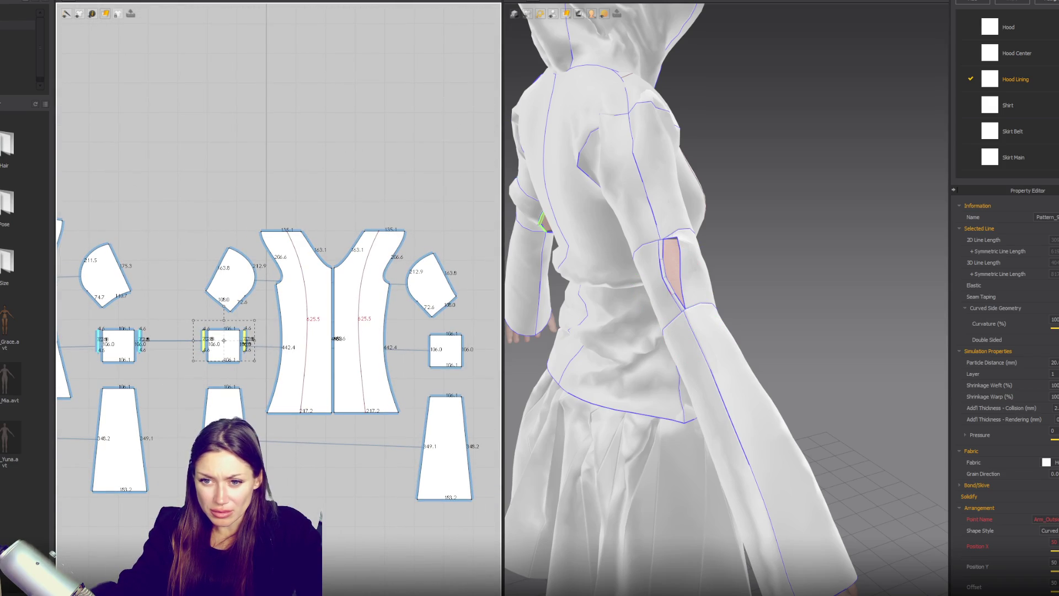
left_click(446, 348)
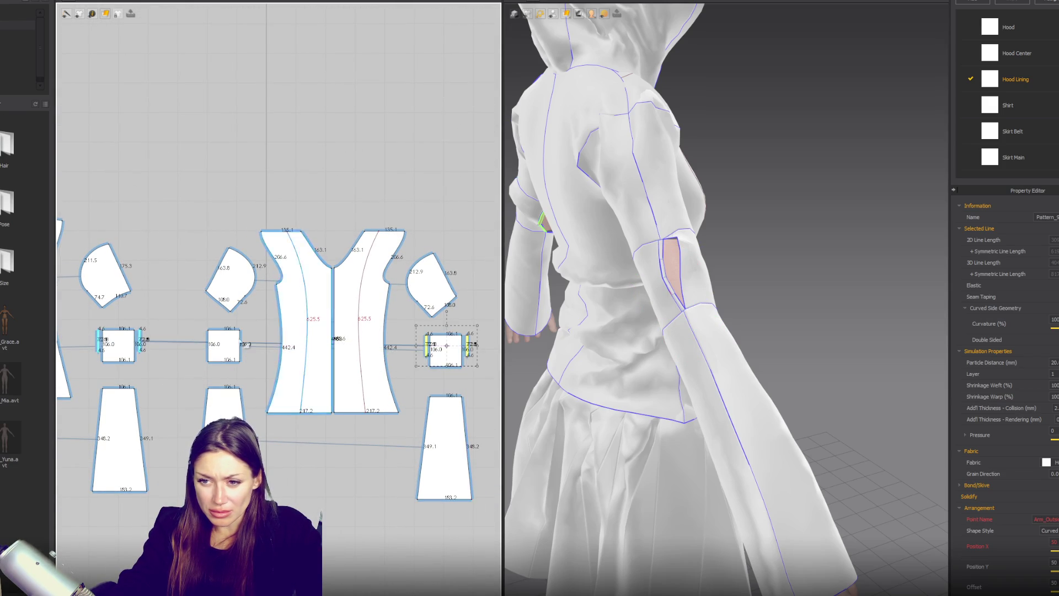
scroll(443, 329, "up", 5)
left_click(435, 372)
key("n")
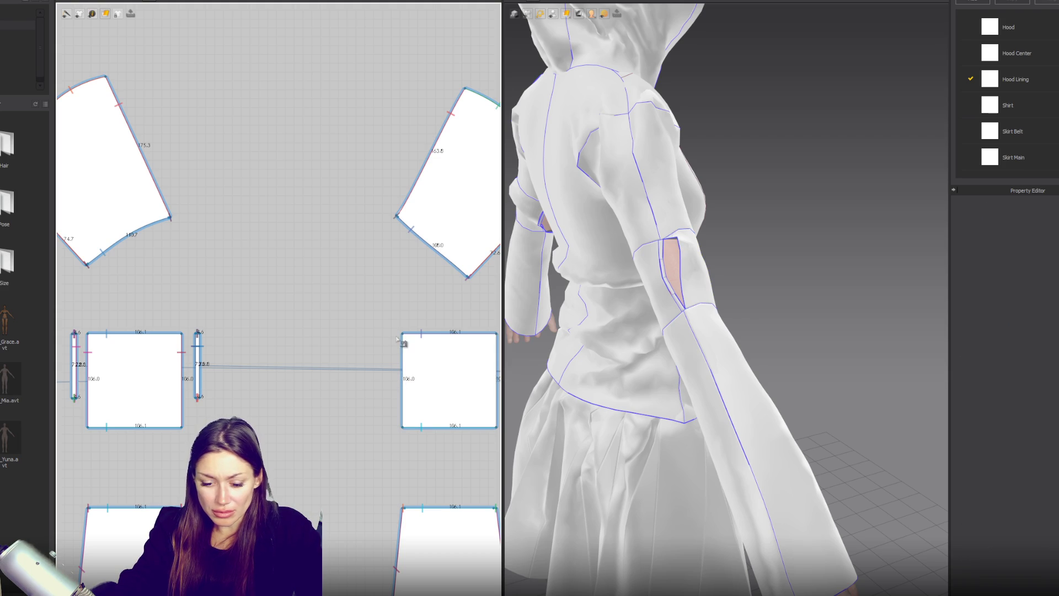
Sew the right square's left and right edges to the narrow strips.
left_click(402, 334)
left_click(403, 427)
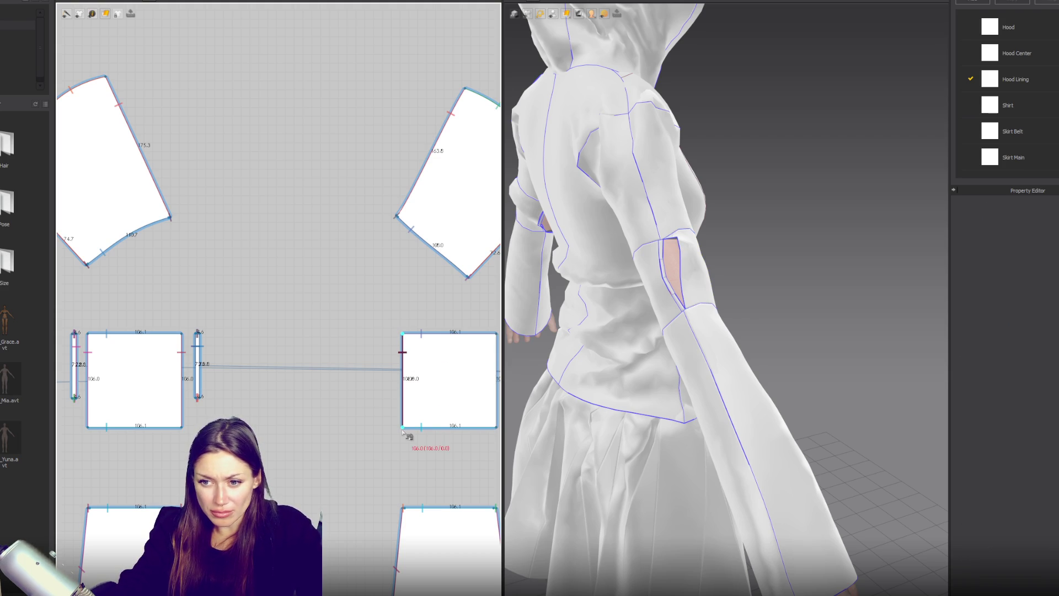
left_click(199, 336)
middle_click_drag(498, 348, 422, 337)
left_click(424, 329)
mouse_move(431, 426)
middle_mouse_down()
mouse_move(202, 367)
mouse_move(172, 339)
middle_mouse_up()
left_click(168, 335)
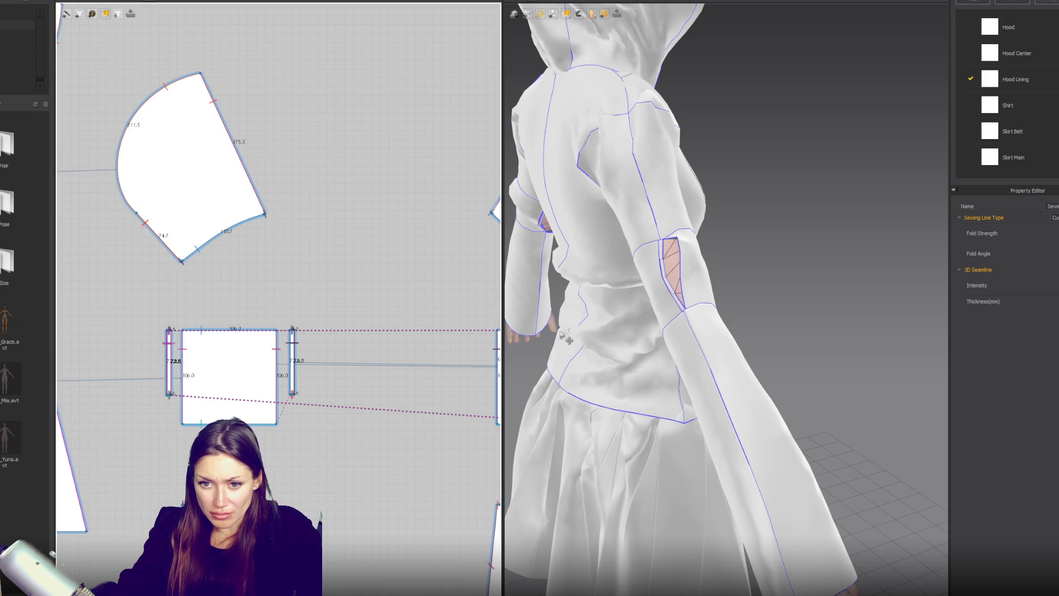
Inspect the cuff, front and upper back sleeve pieces, then return to the front view.
right_click_drag(594, 330, 525, 279)
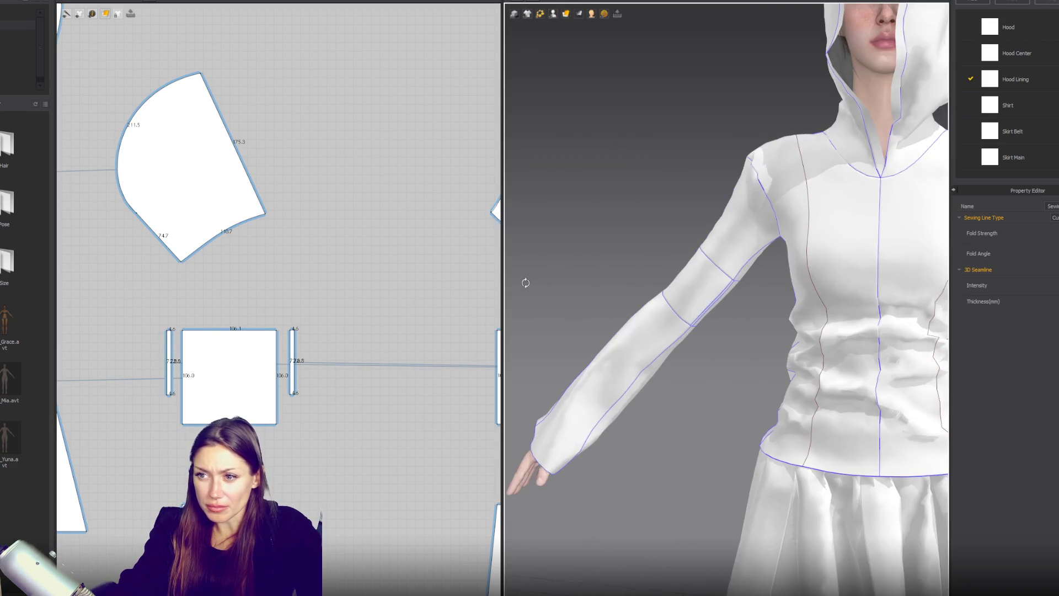
scroll(730, 304, "down", 5)
scroll(711, 311, "up", 2)
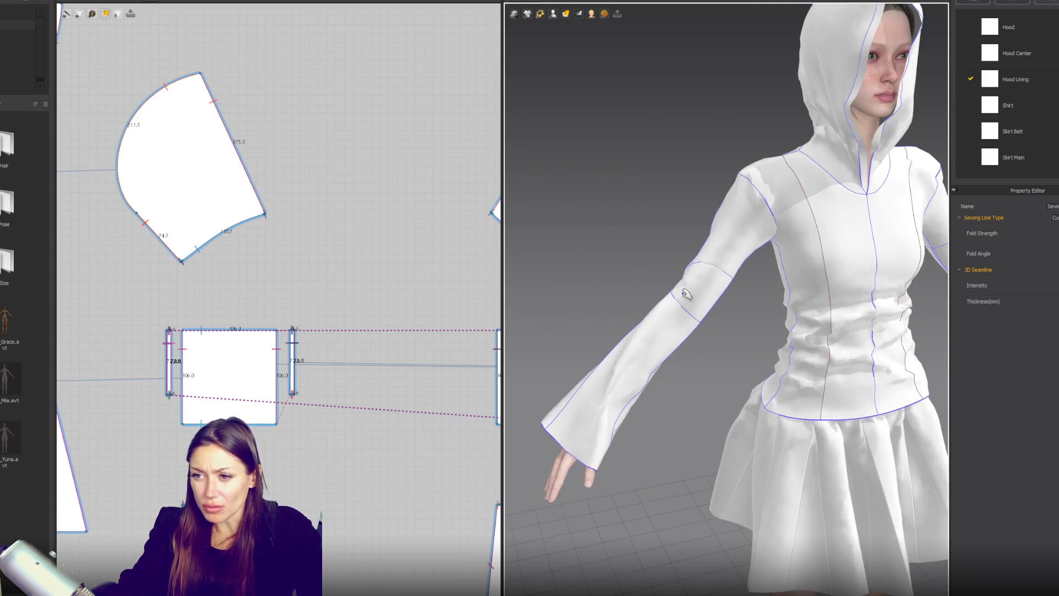
right_click_drag(724, 251, 782, 314)
scroll(730, 293, "up", 4)
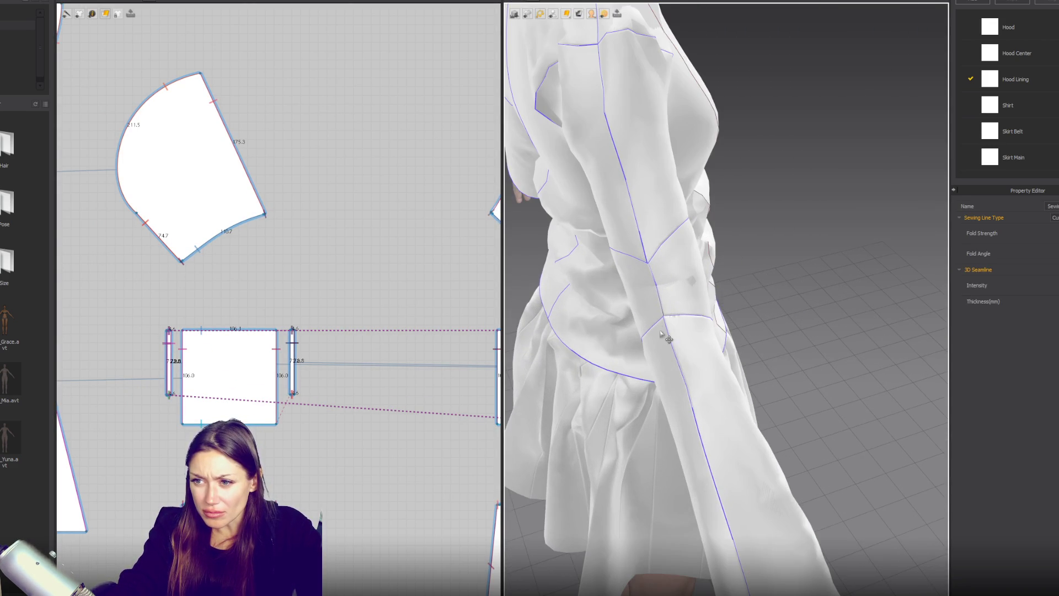
right_click_drag(668, 338, 734, 291)
left_click(683, 234)
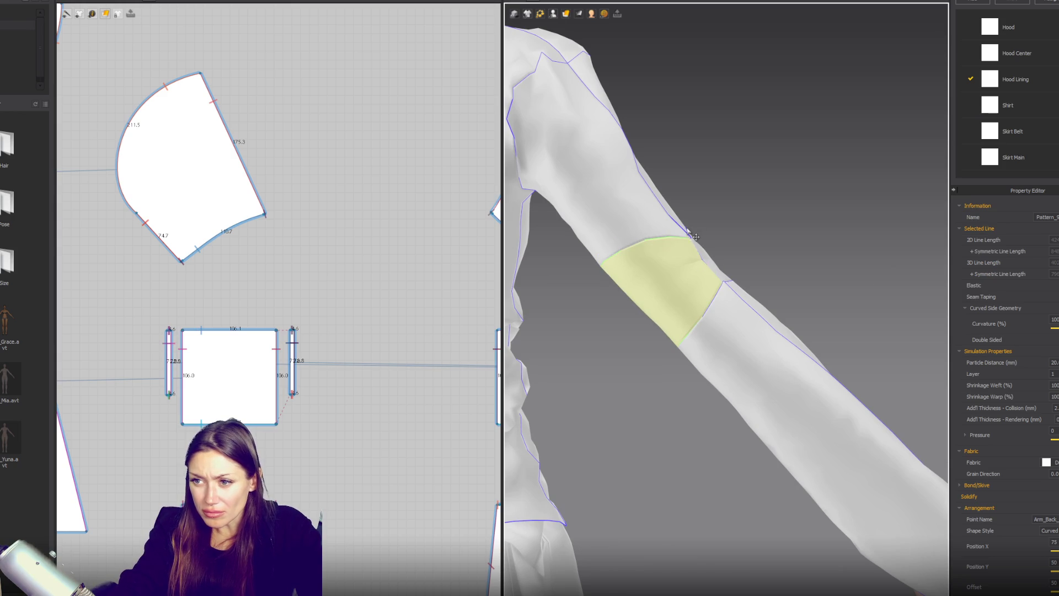
left_click(685, 232)
left_click(662, 230)
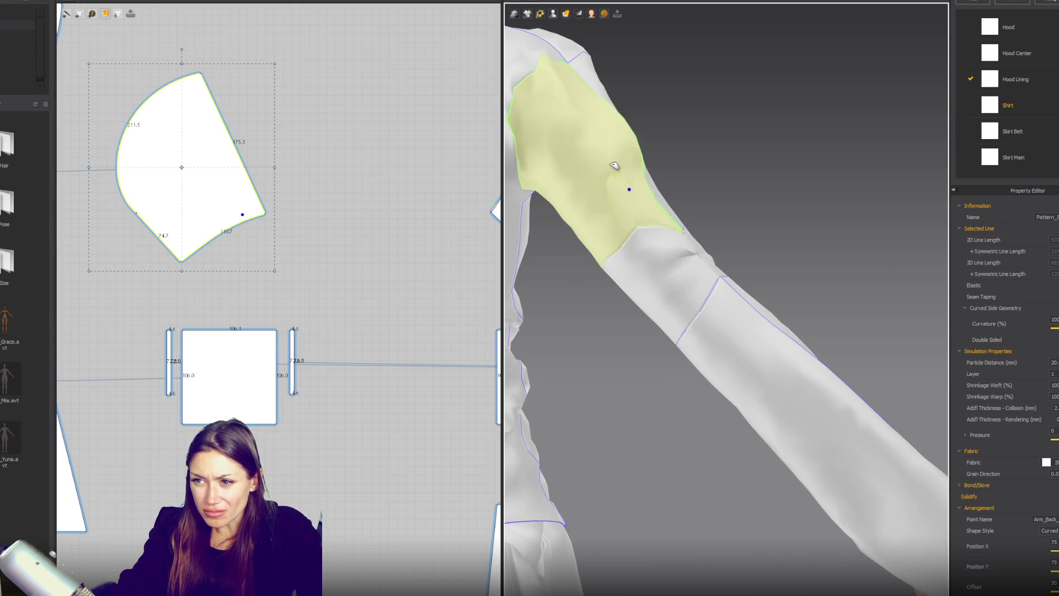
key("2")
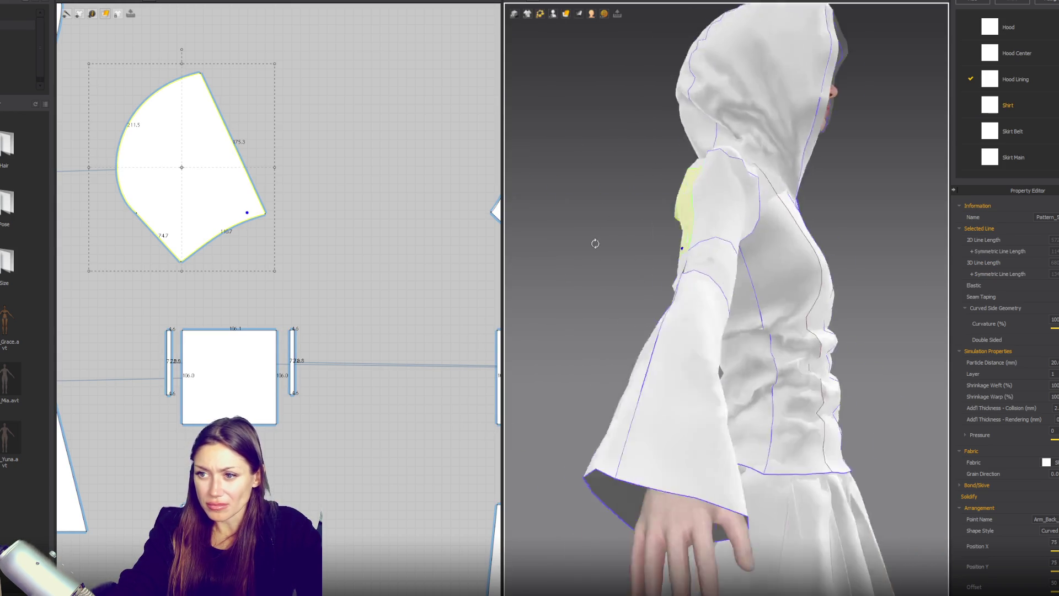
Move the short vertical strip beside the square arm-band piece.
left_click(255, 371)
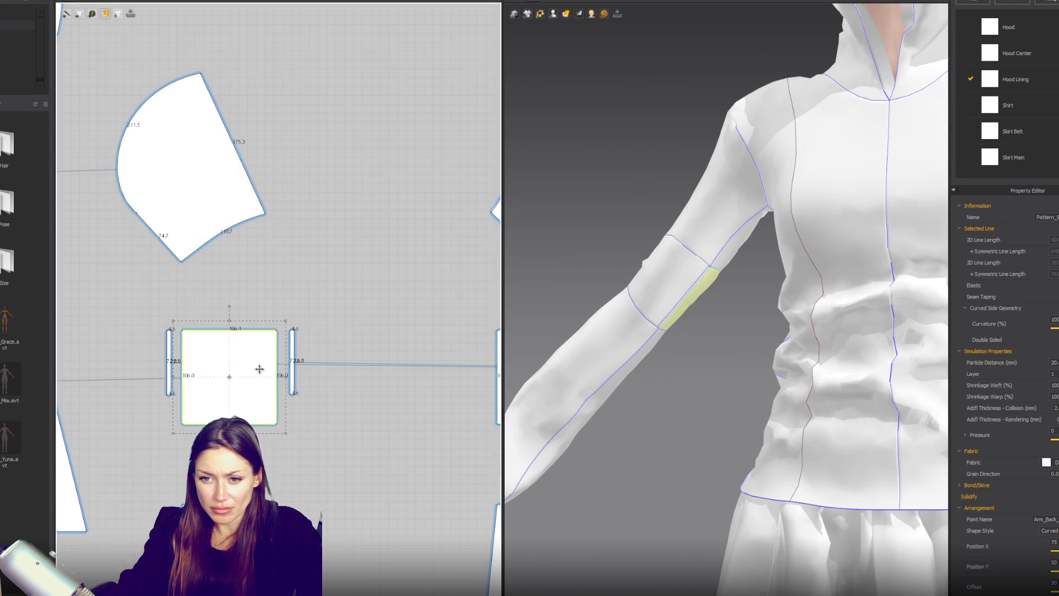
scroll(255, 371, "down", 5)
scroll(307, 358, "up", 3)
left_click(257, 374)
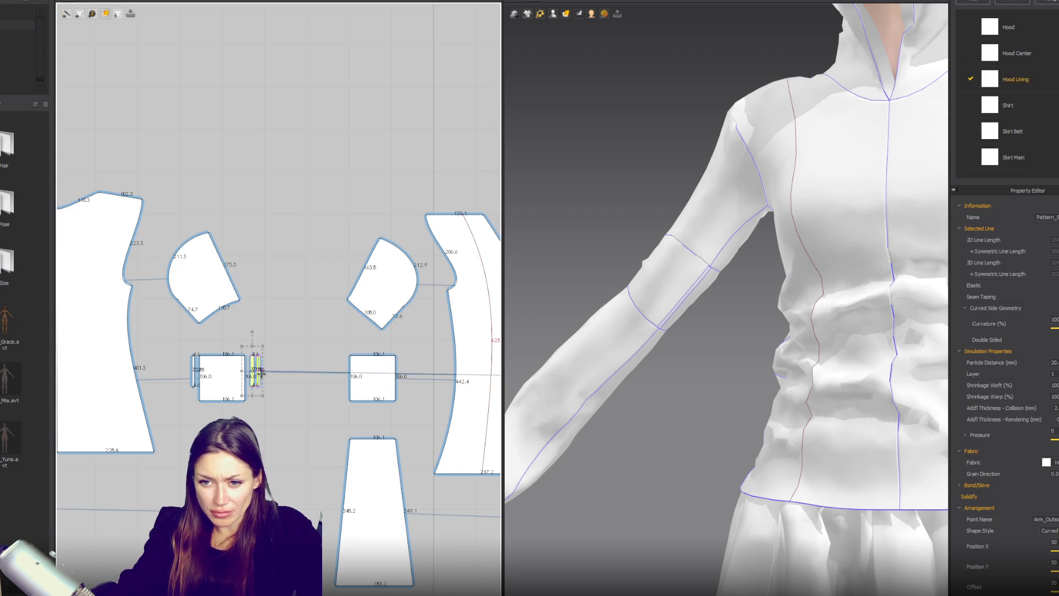
mouse_move(289, 376)
left_mouse_down()
mouse_move(347, 380)
mouse_move(337, 380)
left_mouse_up()
left_click(229, 379)
Scale both square pieces from 106.1 to 133.9 wide and simulate the drape.
left_click(237, 381, "shift")
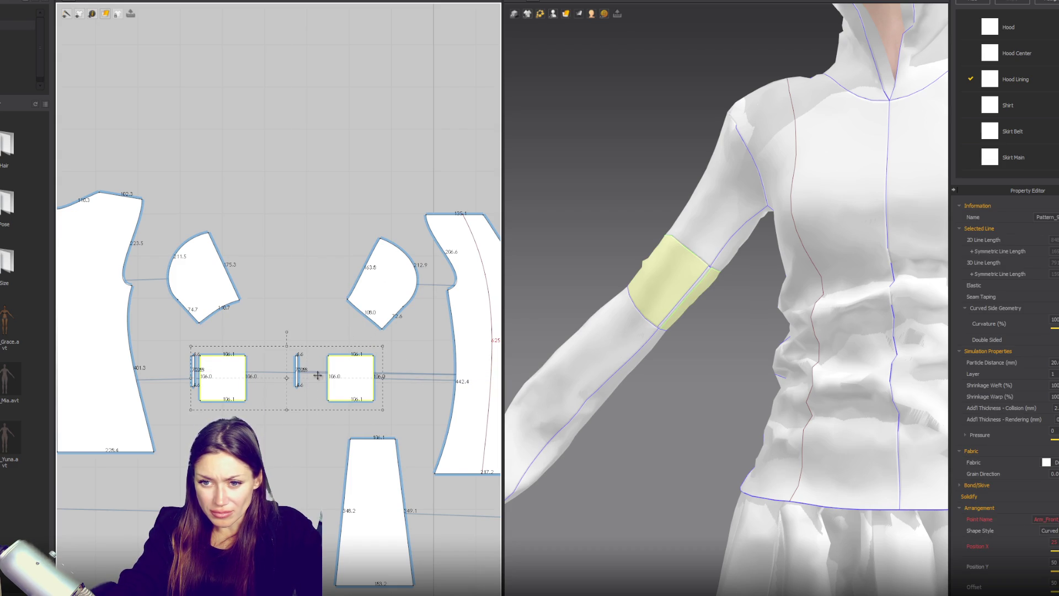
left_click(399, 379)
left_click(371, 379)
left_click(231, 381, "shift")
left_click_drag(384, 388, 430, 388)
key("space")
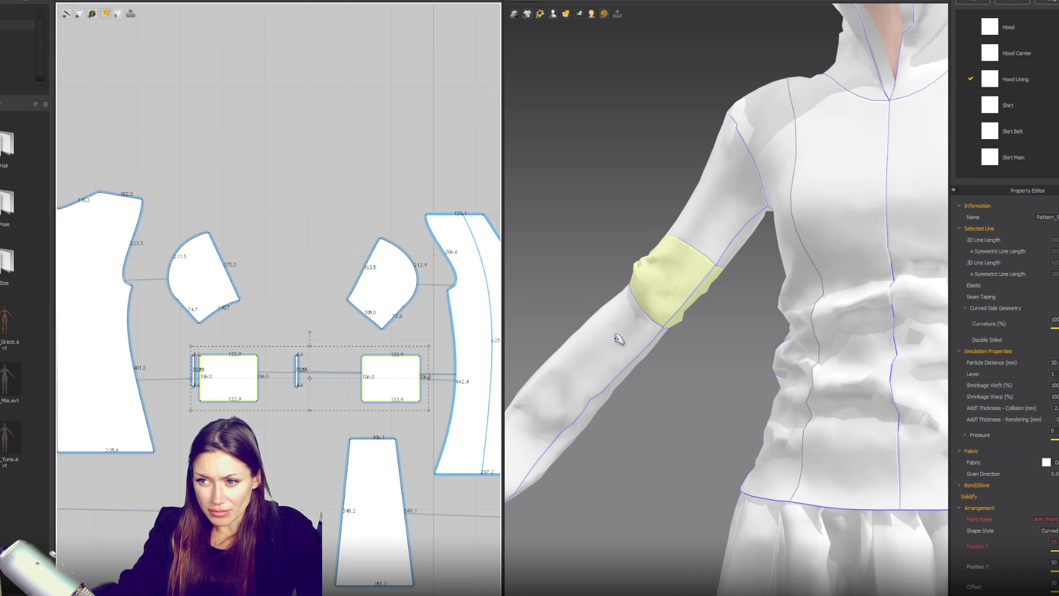
Select the thin strips, left square and other sleeve pieces, then deselect all.
left_click(313, 317)
left_click(298, 371)
left_click(194, 377, "shift")
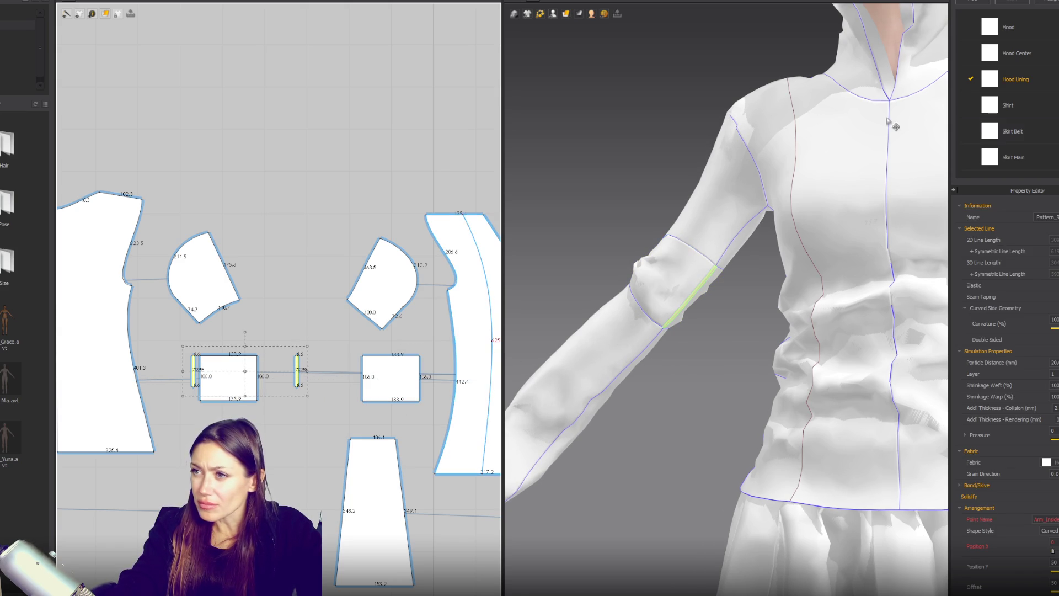
left_click(230, 384)
left_click(391, 378, "shift")
left_click(375, 513, "shift")
left_click(384, 281, "shift")
left_click(201, 296, "shift")
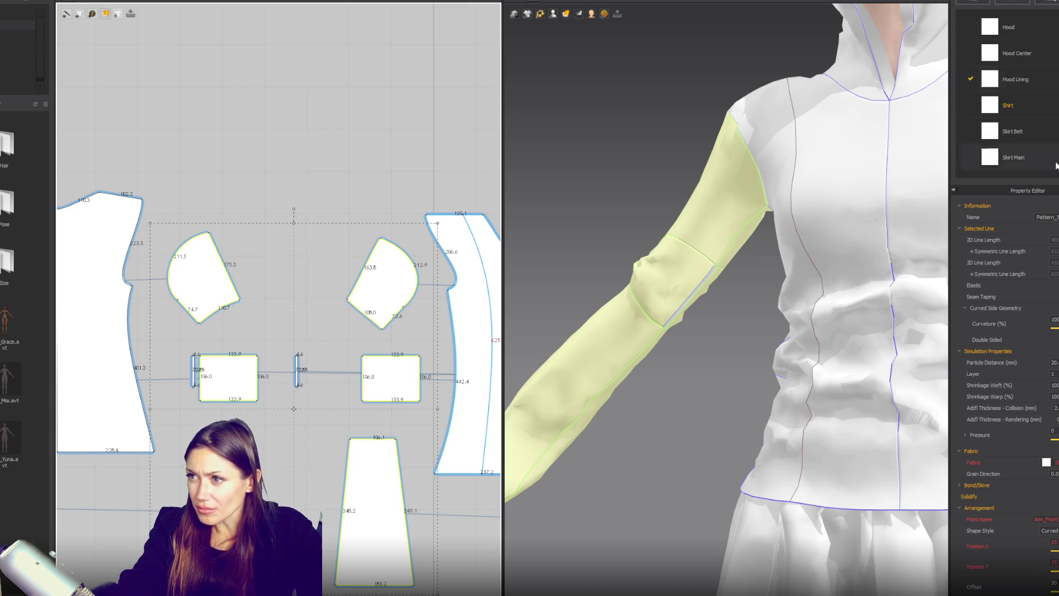
left_click(361, 129)
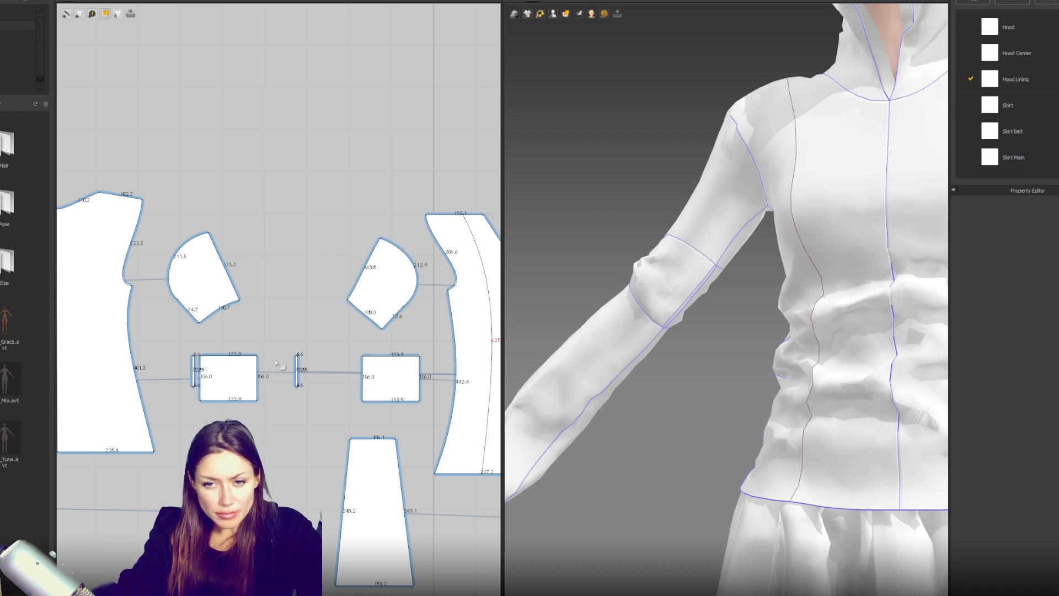
Select both flared lower sleeve pieces and scale them wider.
mouse_move(676, 332)
right_mouse_down()
mouse_move(761, 340)
mouse_move(889, 409)
mouse_move(758, 349)
right_mouse_up()
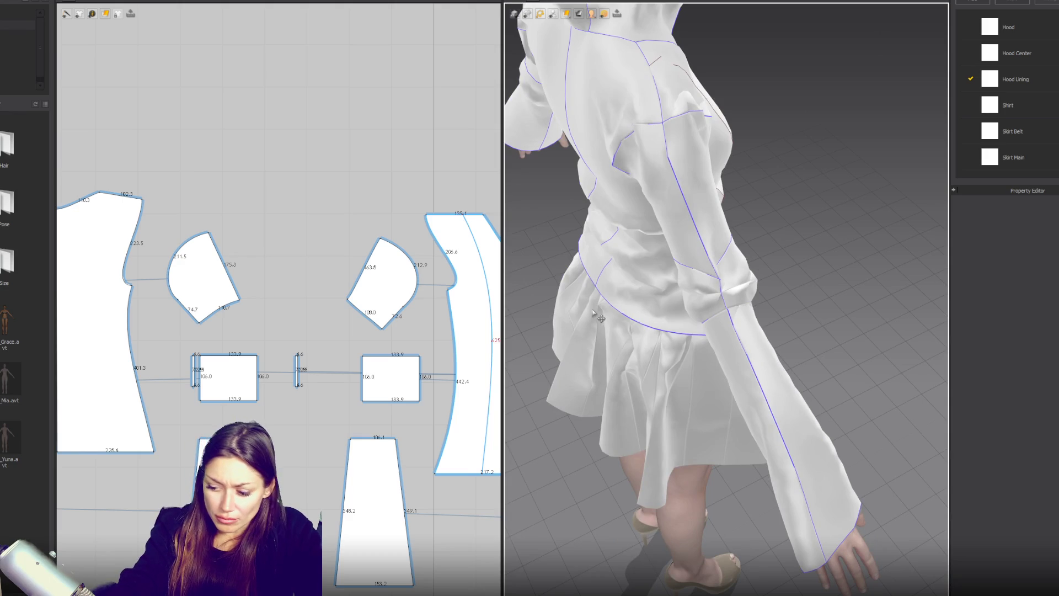
left_click(695, 238)
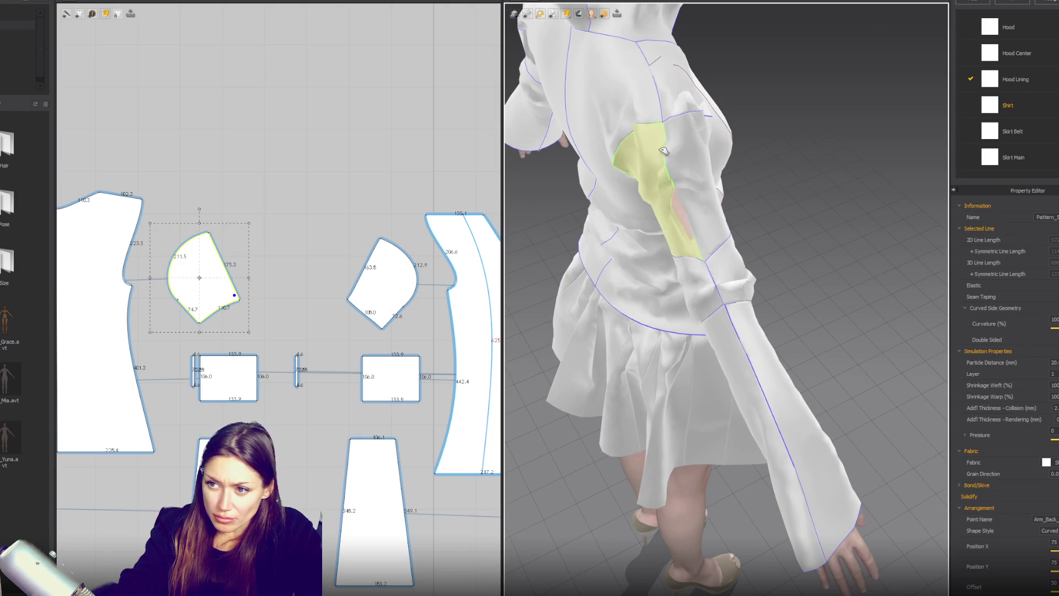
left_click(715, 237)
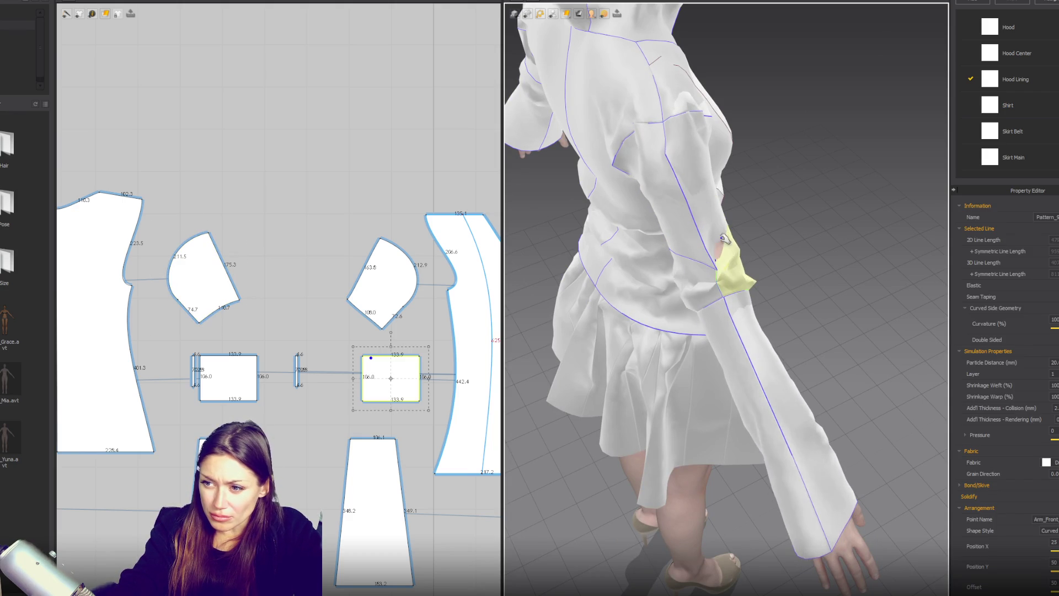
mouse_move(773, 311)
right_mouse_down()
mouse_move(662, 201)
mouse_move(650, 244)
right_mouse_up()
scroll(296, 350, "up", 5)
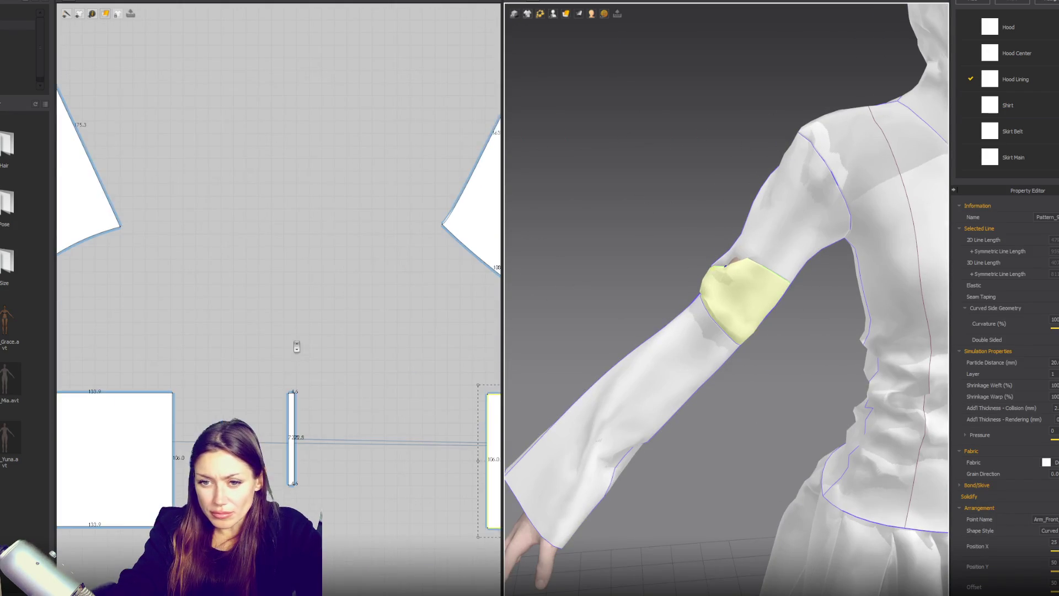
right_click_drag(267, 386, 354, 349)
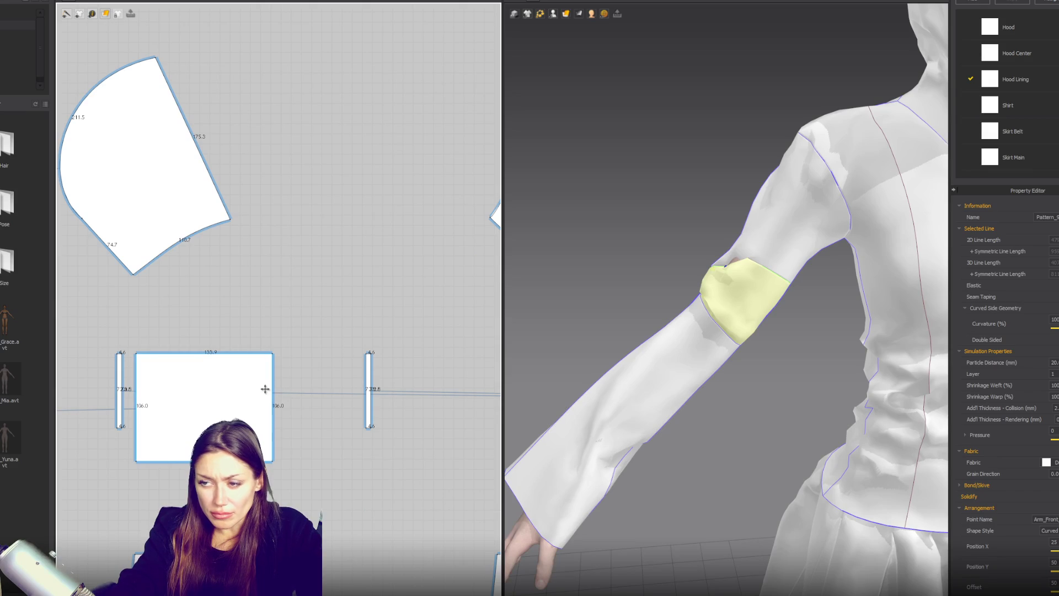
scroll(264, 389, "down", 4)
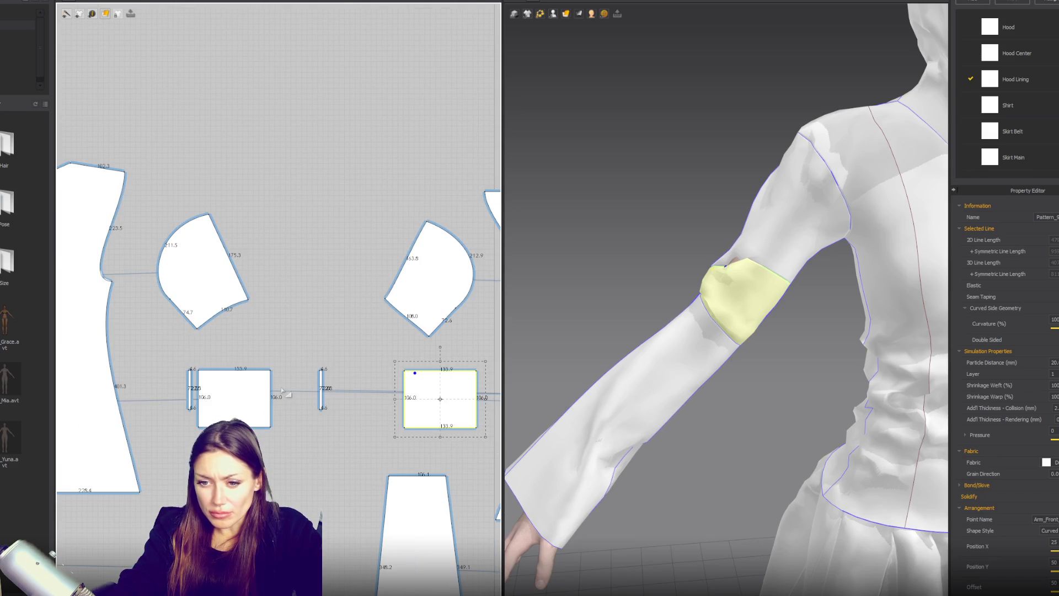
right_click_drag(327, 541, 304, 405)
left_click(389, 439)
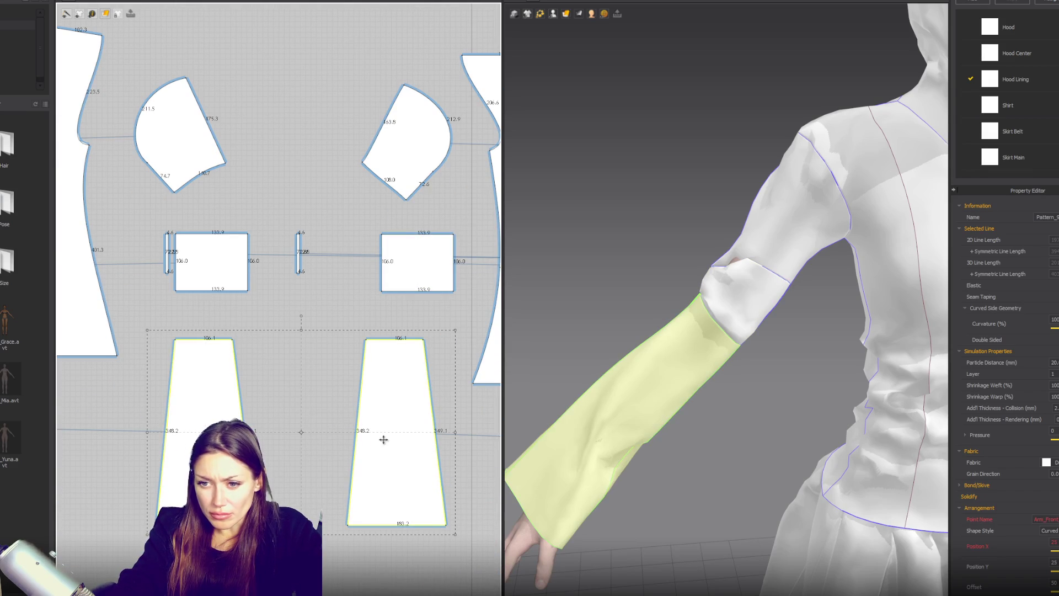
left_click_drag(456, 434, 464, 433)
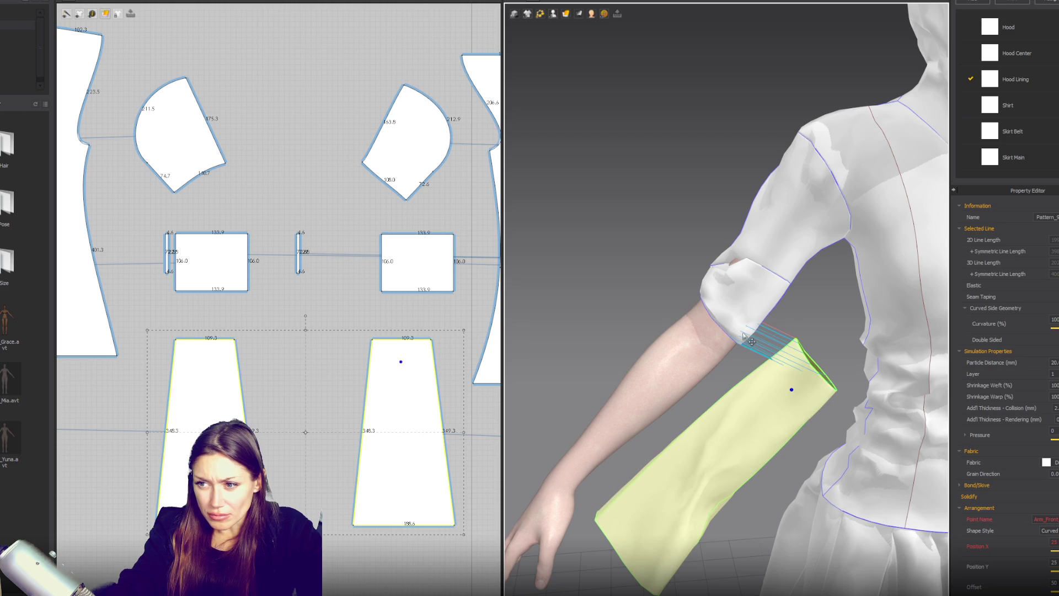
Inspect the arm-band and sleeve-cap pieces from the back and front of the arm.
left_click(739, 279)
right_click_drag(702, 309, 769, 277)
left_click(684, 190)
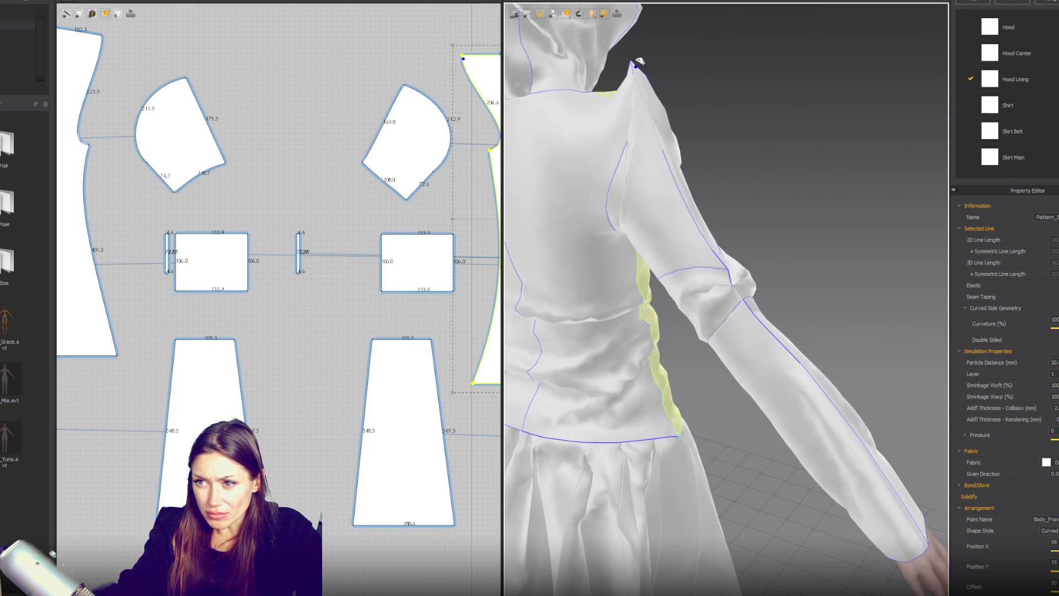
left_click(670, 223)
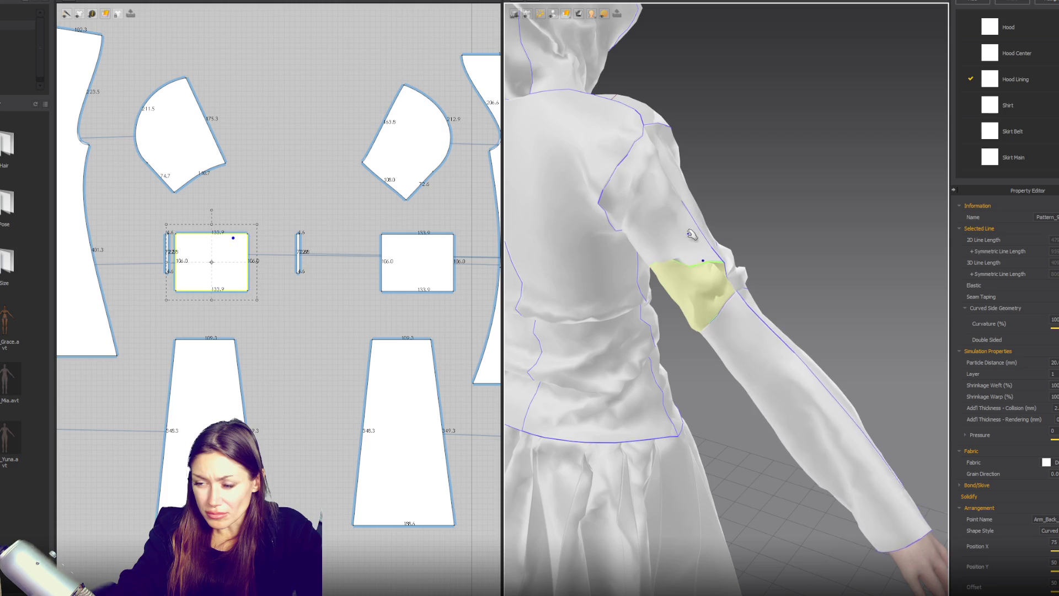
right_click_drag(666, 187, 573, 230)
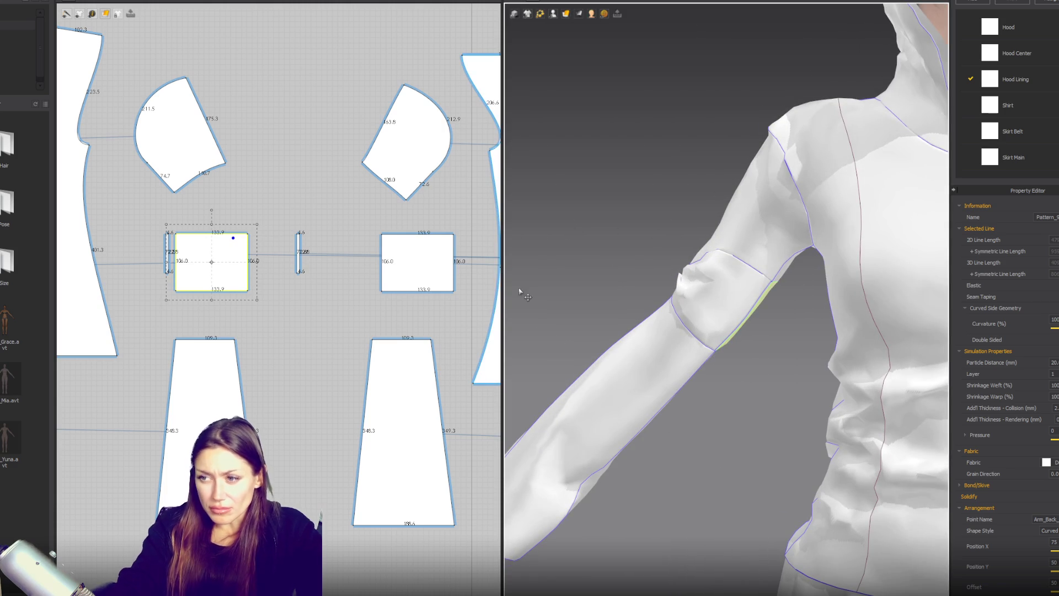
scroll(204, 239, "up", 2)
scroll(237, 207, "up", 2)
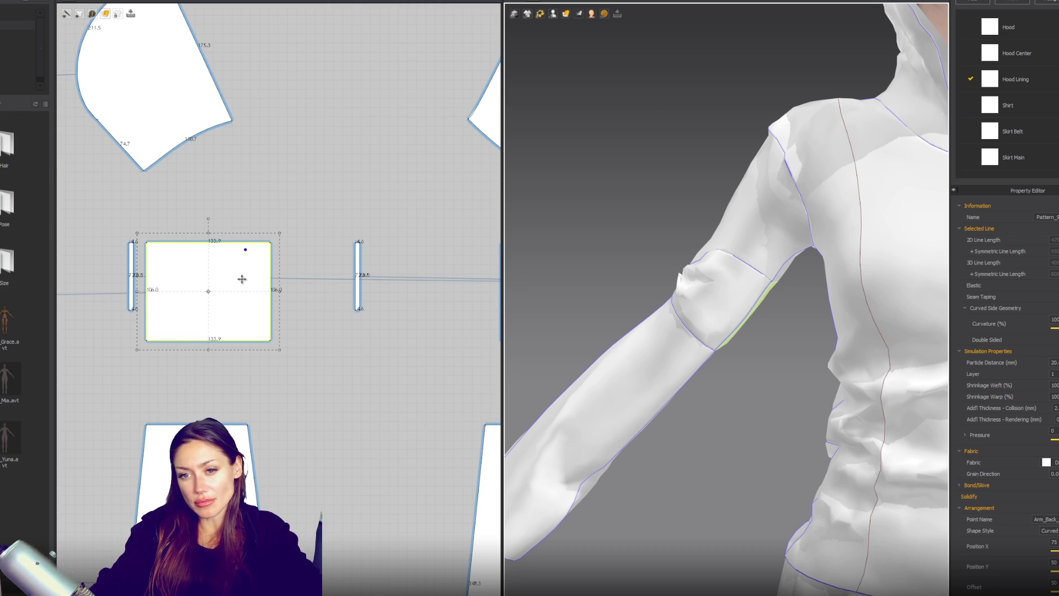
Lengthen both arm-band pieces from 106 to 174.1 tall.
left_click_drag(210, 353, 209, 406)
scroll(319, 348, "down", 4)
key("ctrl+z")
left_click(422, 323, "shift")
left_click_drag(362, 356, 348, 380)
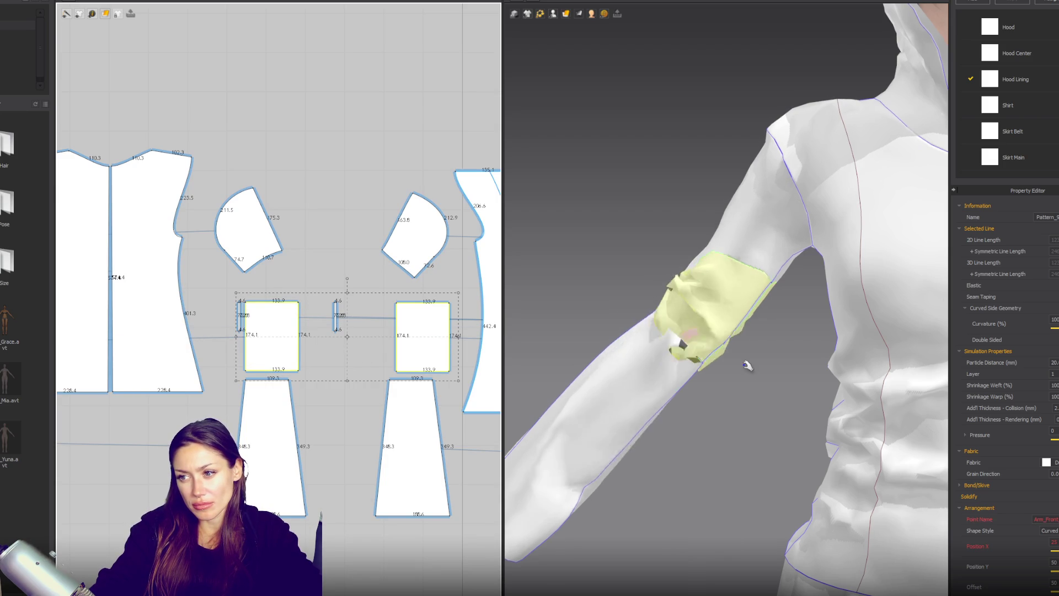
Pull the front and back sleeve cloth in 3D to settle it.
mouse_move(746, 365)
left_mouse_down()
mouse_move(700, 170)
mouse_move(710, 83)
mouse_move(750, 41)
left_mouse_up()
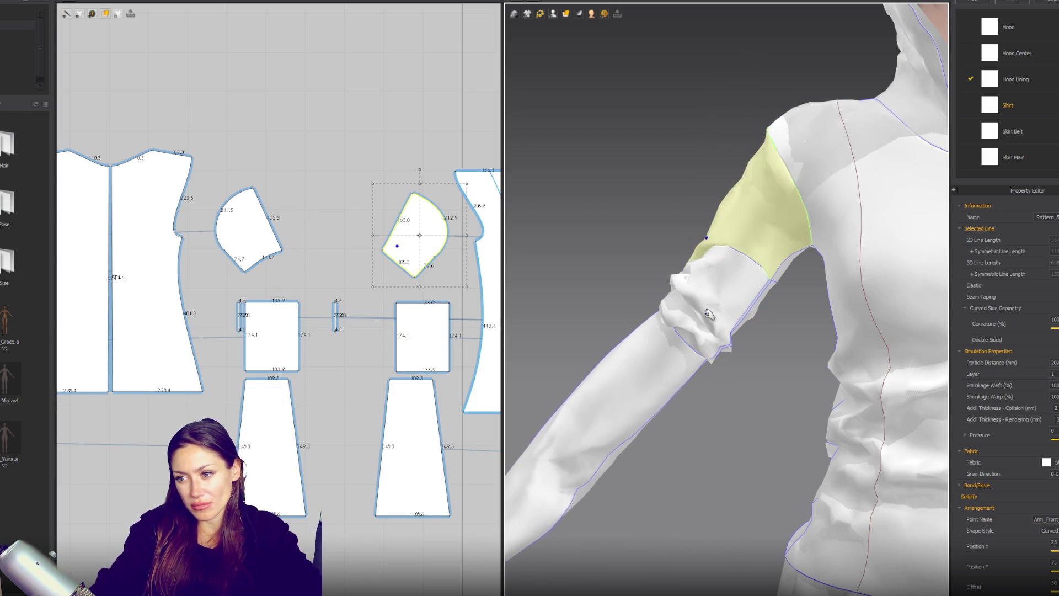
right_click_drag(707, 315, 988, 308)
mouse_move(717, 309)
left_mouse_down()
mouse_move(733, 296)
mouse_move(667, 161)
left_mouse_up()
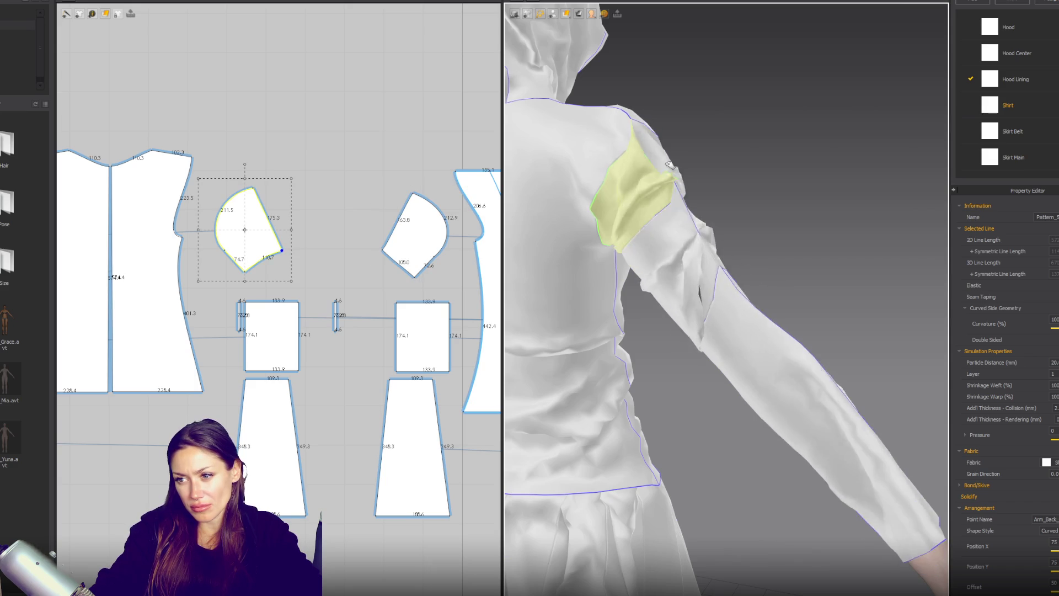
scroll(279, 343, "up", 5)
Widen both arm-band pieces to 148.8.
left_click(296, 331)
scroll(400, 295, "down", 4)
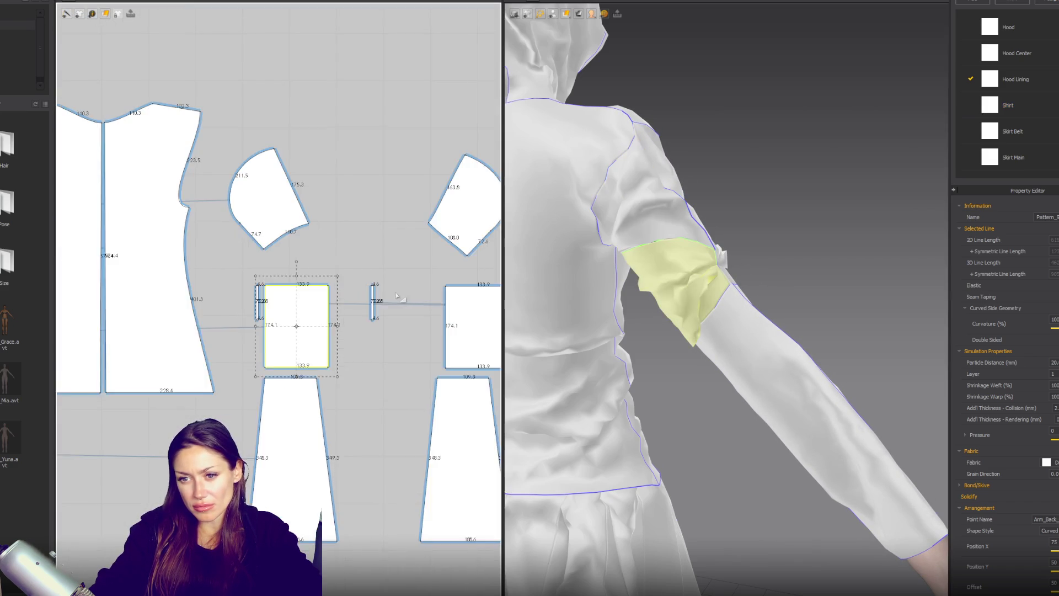
right_click_drag(400, 295, 306, 310)
left_click(406, 336, "shift")
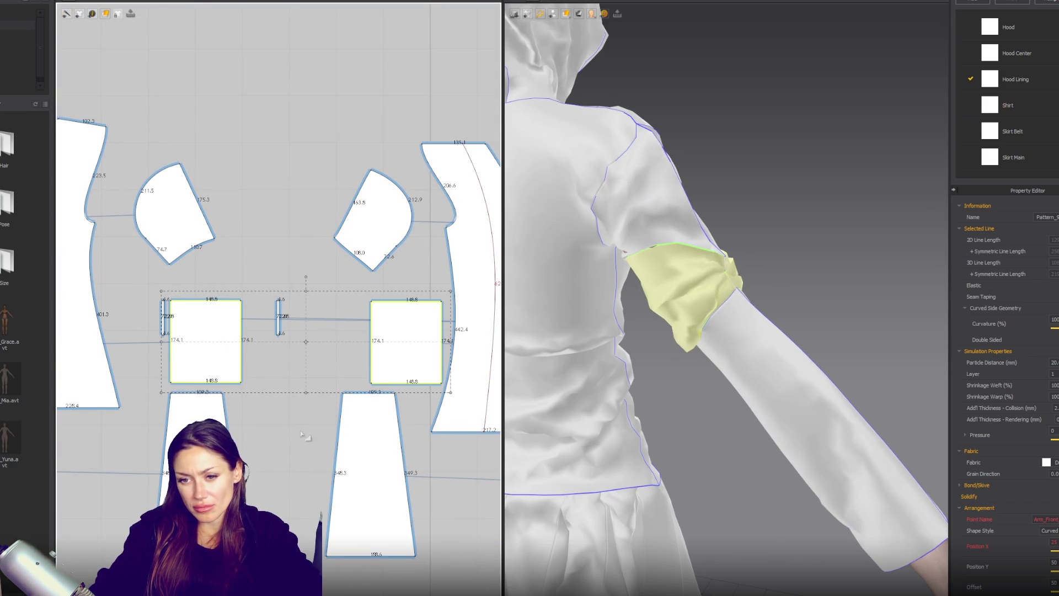
left_click_drag(221, 442, 432, 481)
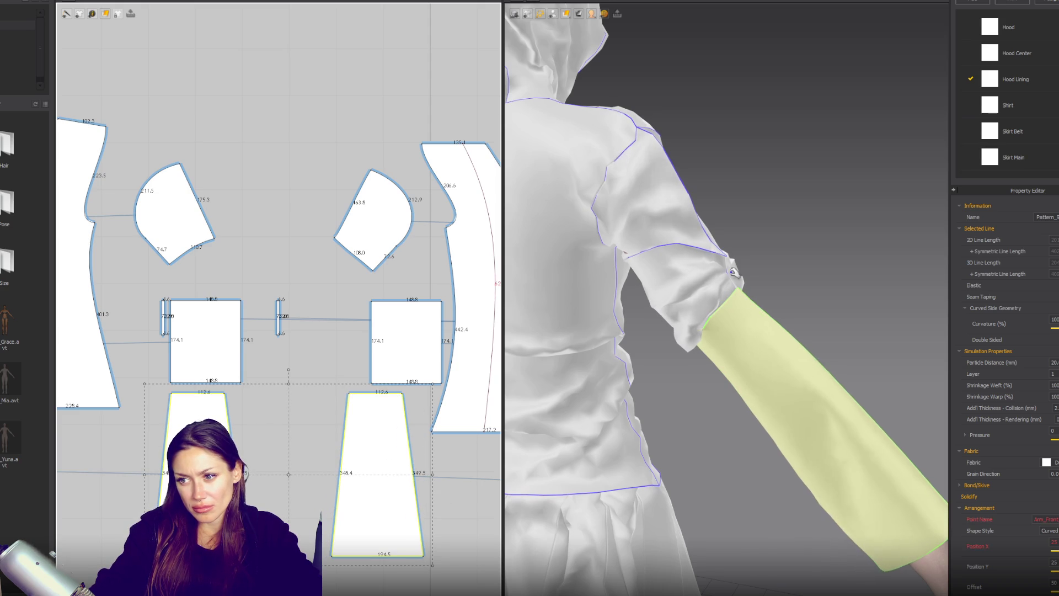
Move the sleeve cap's bottom corner right and pull the arm band up toward the shoulder.
left_click(169, 265)
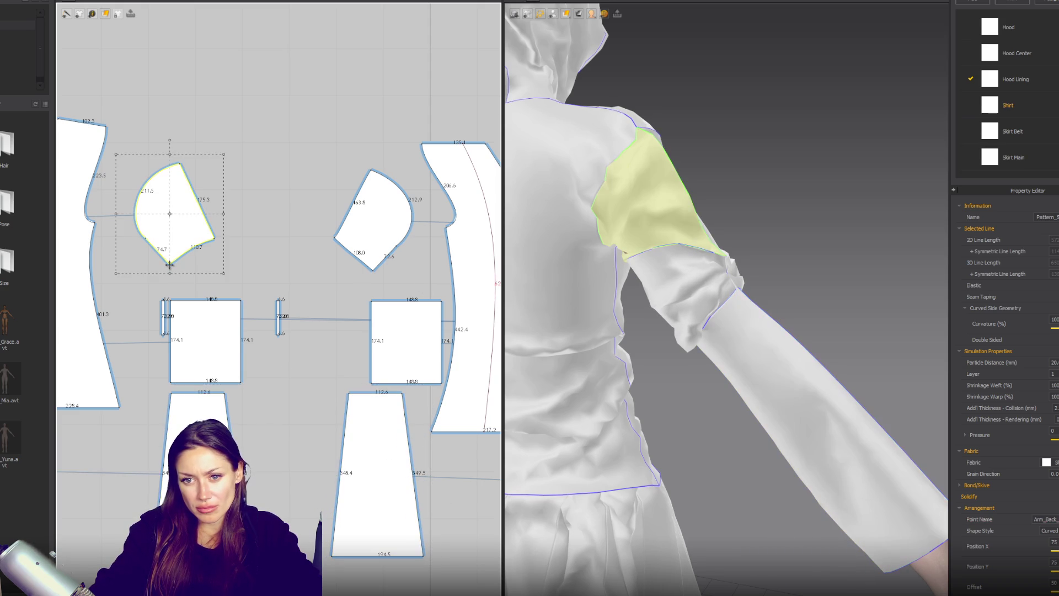
left_click(169, 267)
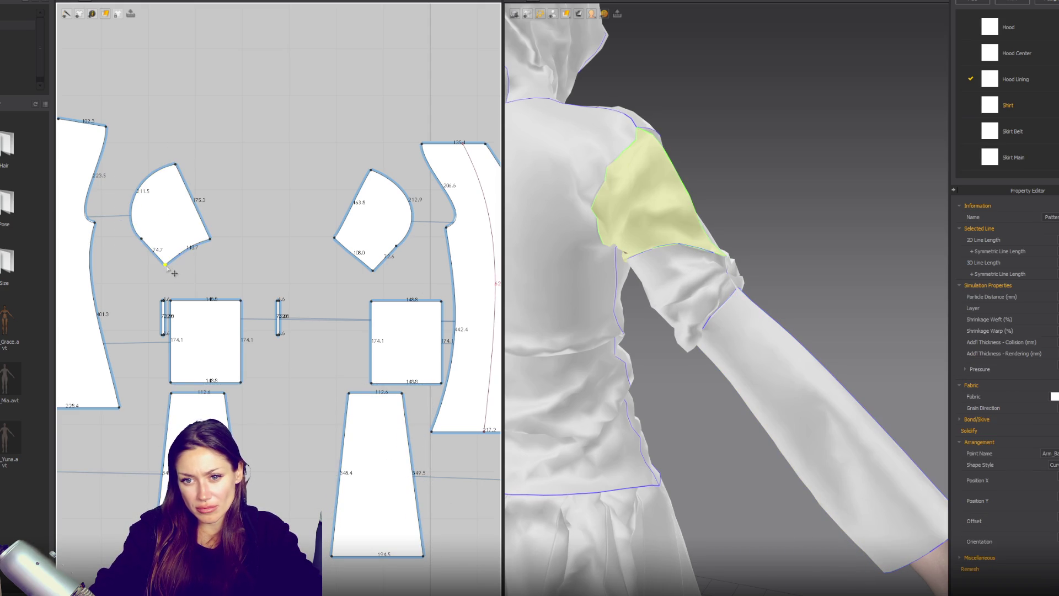
left_click_drag(374, 271, 378, 270)
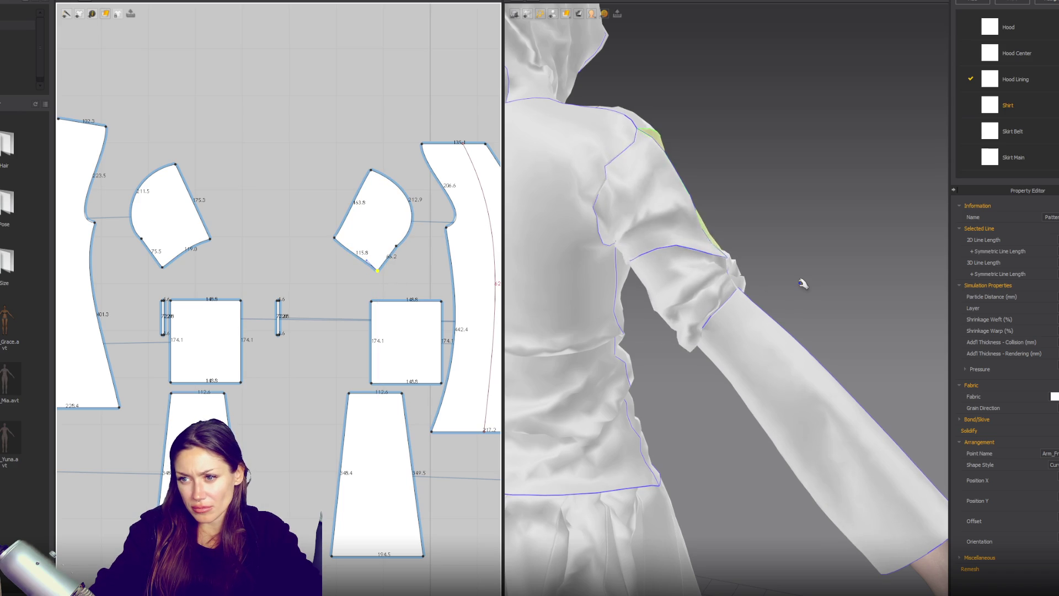
right_click_drag(814, 280, 638, 223)
left_click(639, 222)
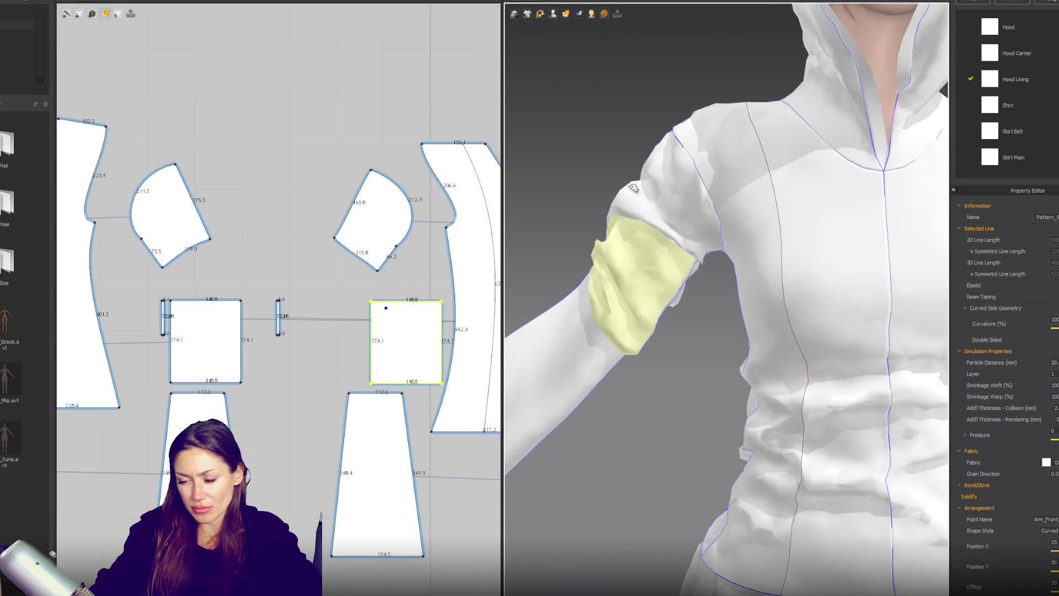
left_click_drag(633, 187, 672, 155)
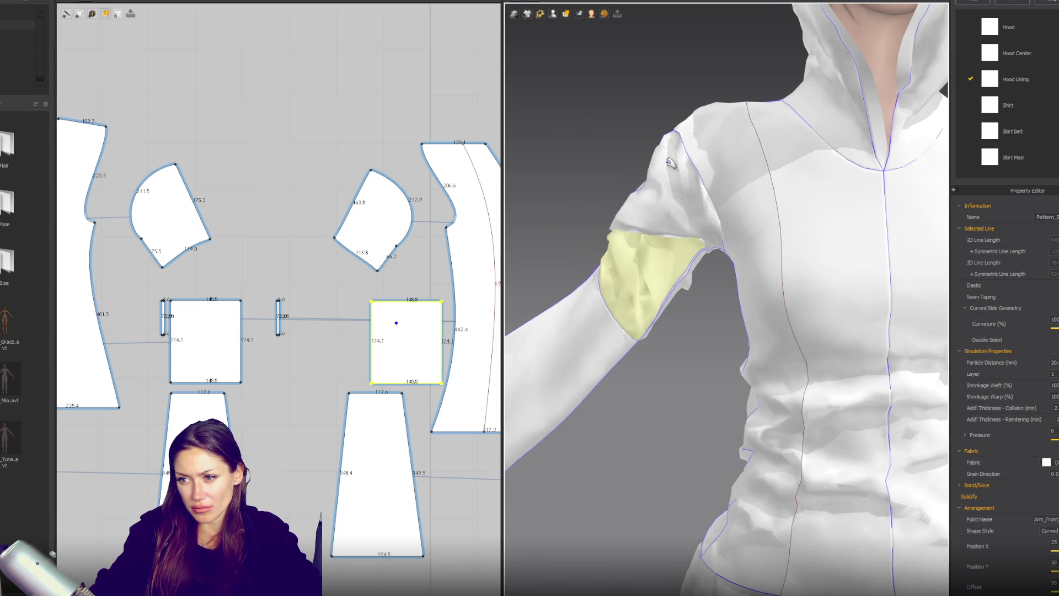
Select both arm-band pieces and edit their weft shrinkage value.
left_click(345, 360)
left_click(205, 342)
left_click(398, 342, "shift")
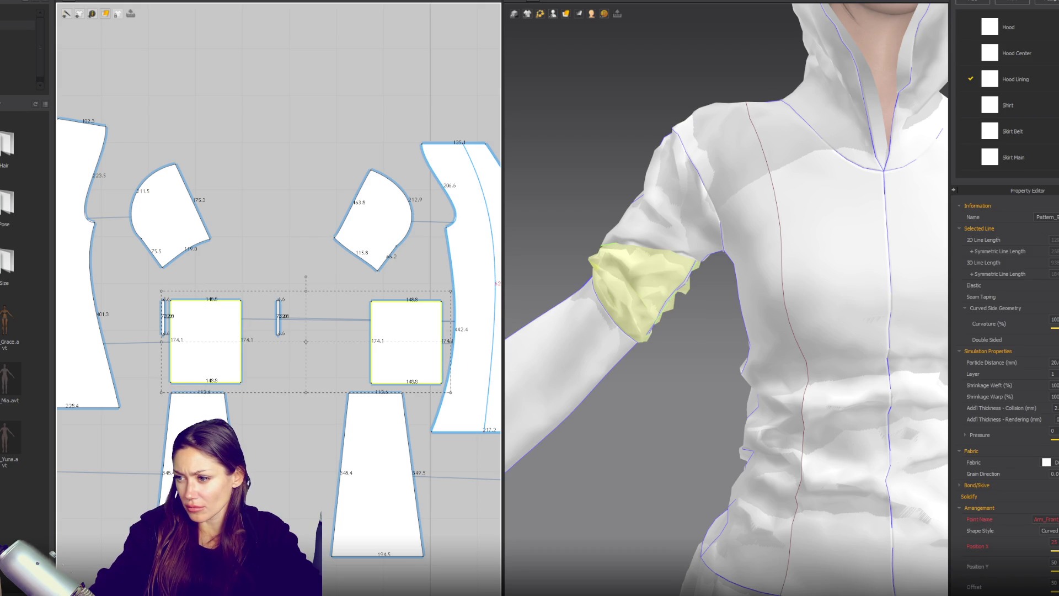
left_click(1054, 386)
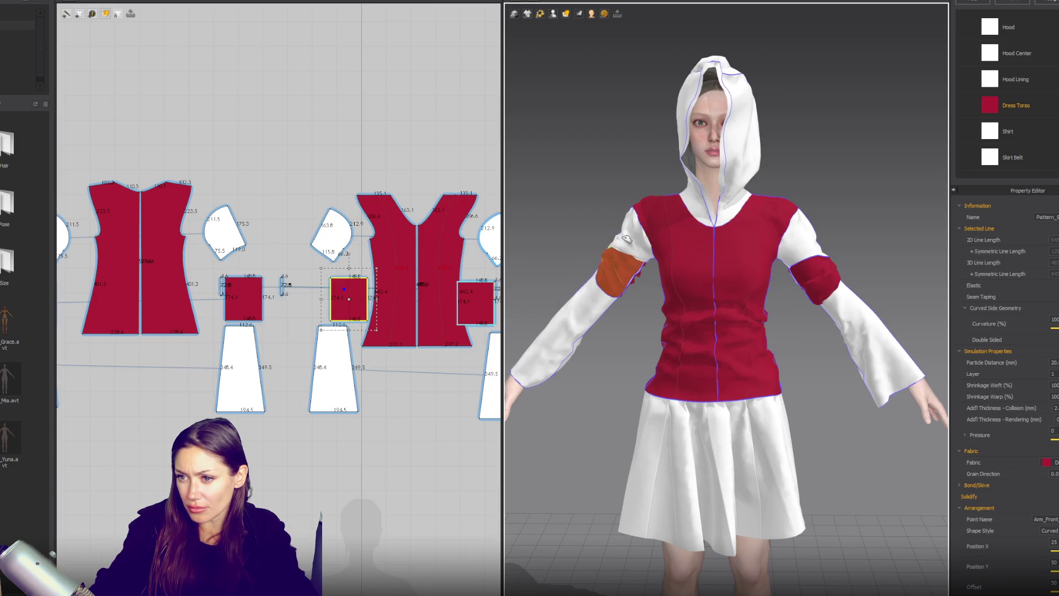
Lengthen both narrow arm-band strips downward in the 2D pattern window.
mouse_move(628, 236)
right_mouse_down()
mouse_move(849, 275)
mouse_move(793, 284)
right_mouse_up()
scroll(568, 244, "up", 5)
left_click(568, 240)
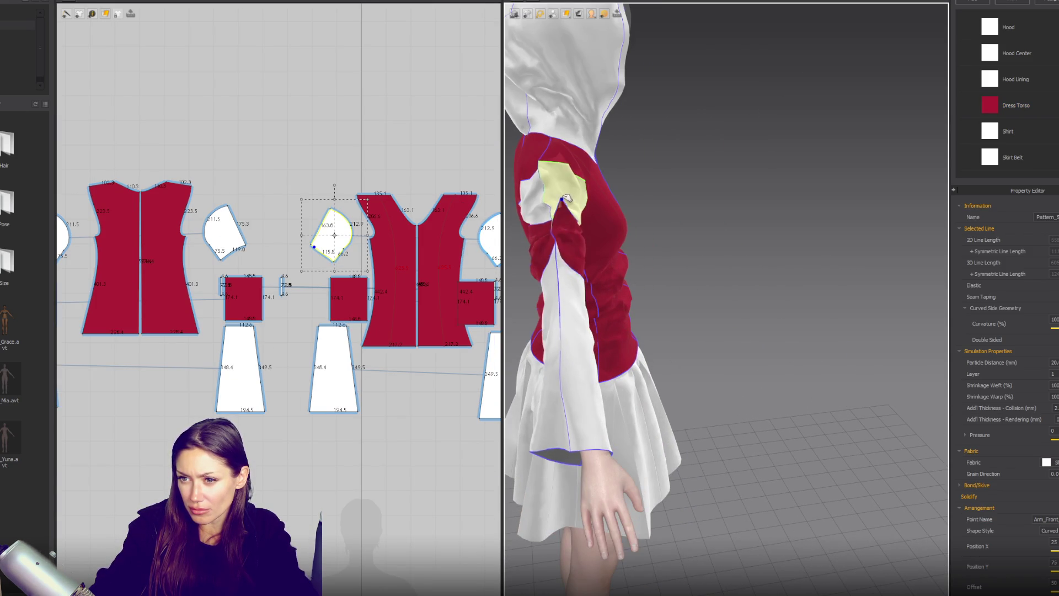
scroll(292, 305, "up", 5)
scroll(292, 305, "down", 3)
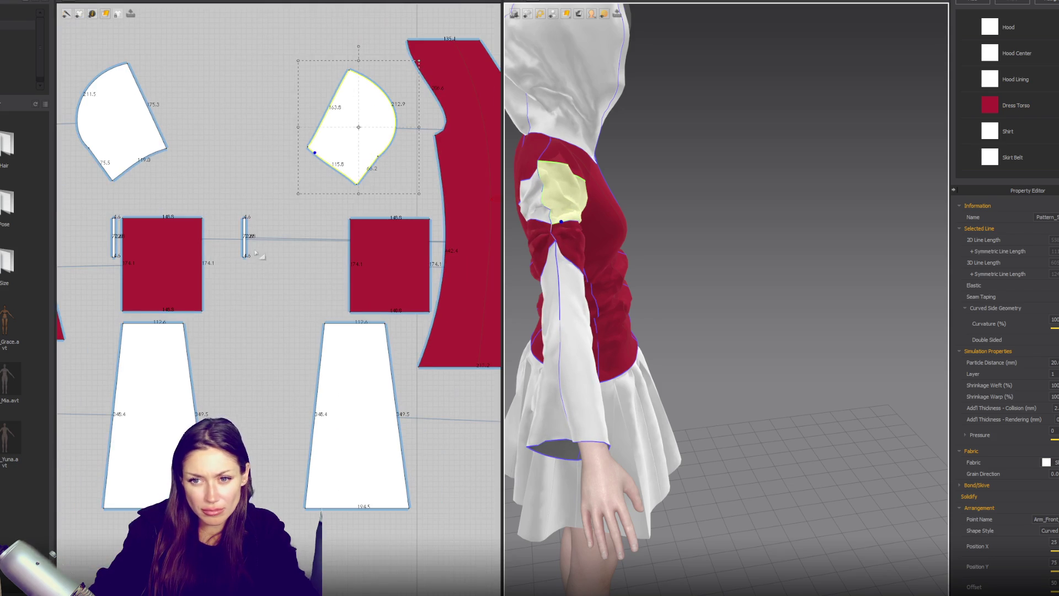
left_click(245, 237)
left_click(113, 238, "shift")
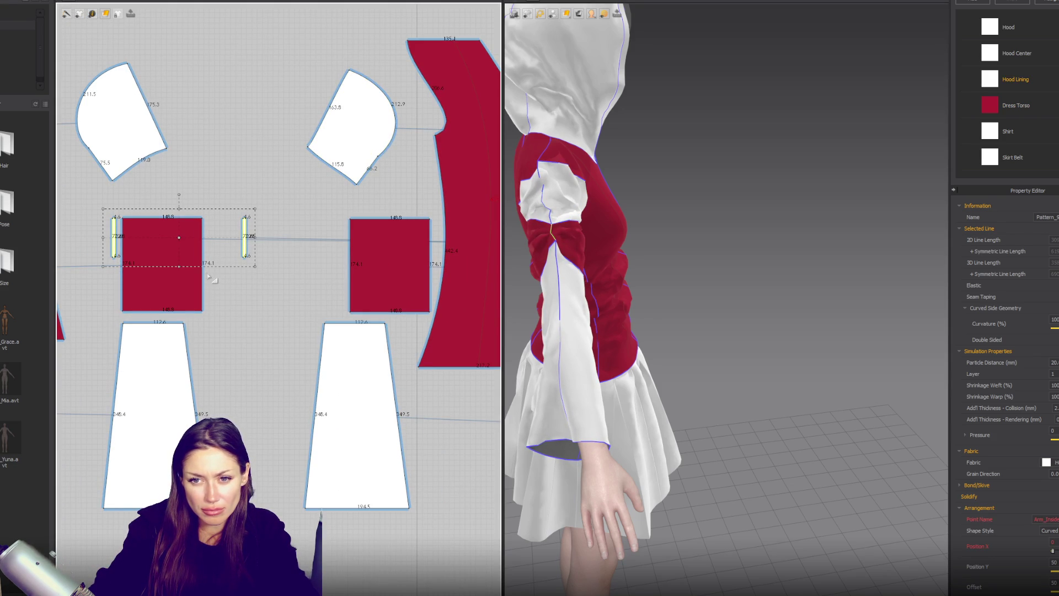
left_click_drag(180, 268, 180, 292)
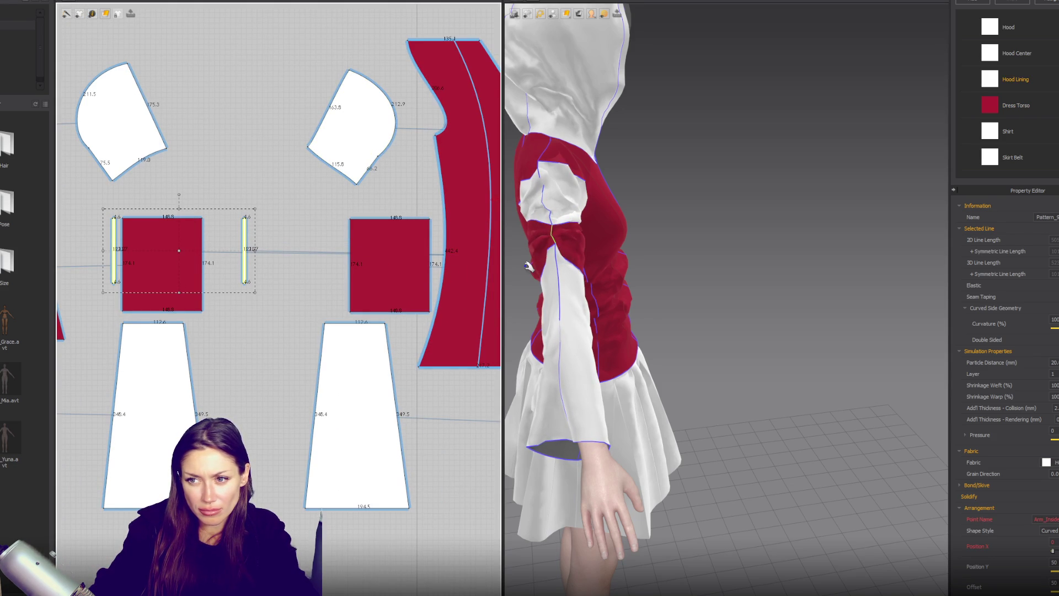
left_click_drag(180, 292, 177, 313)
Select both thin lining strips of the arm band and show the fabric list.
scroll(331, 254, "down", 5)
scroll(353, 257, "up", 4)
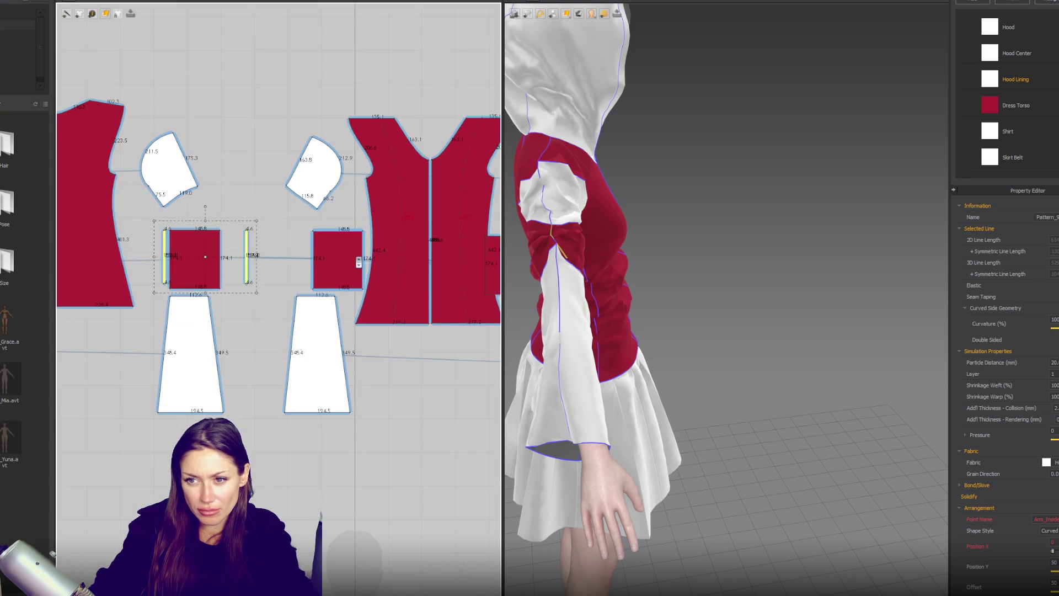
left_click(544, 296)
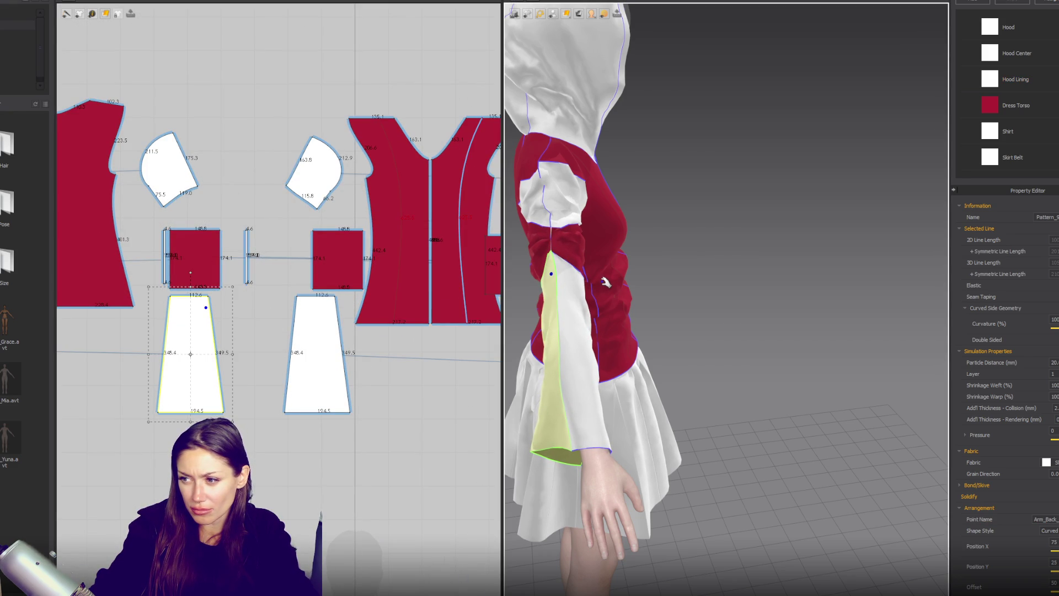
key("2")
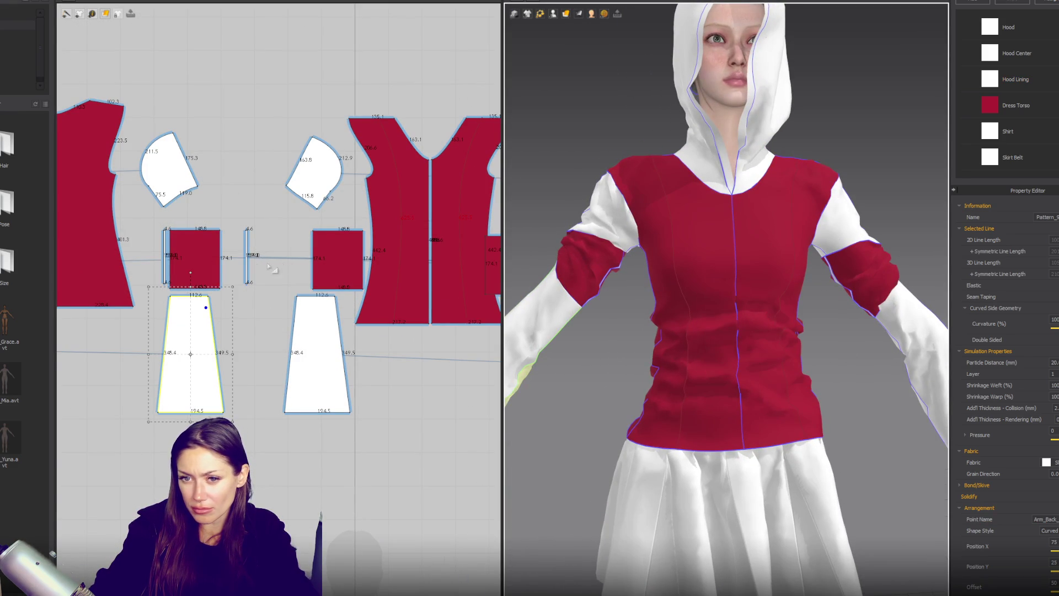
left_click(247, 264)
left_click(164, 268, "shift")
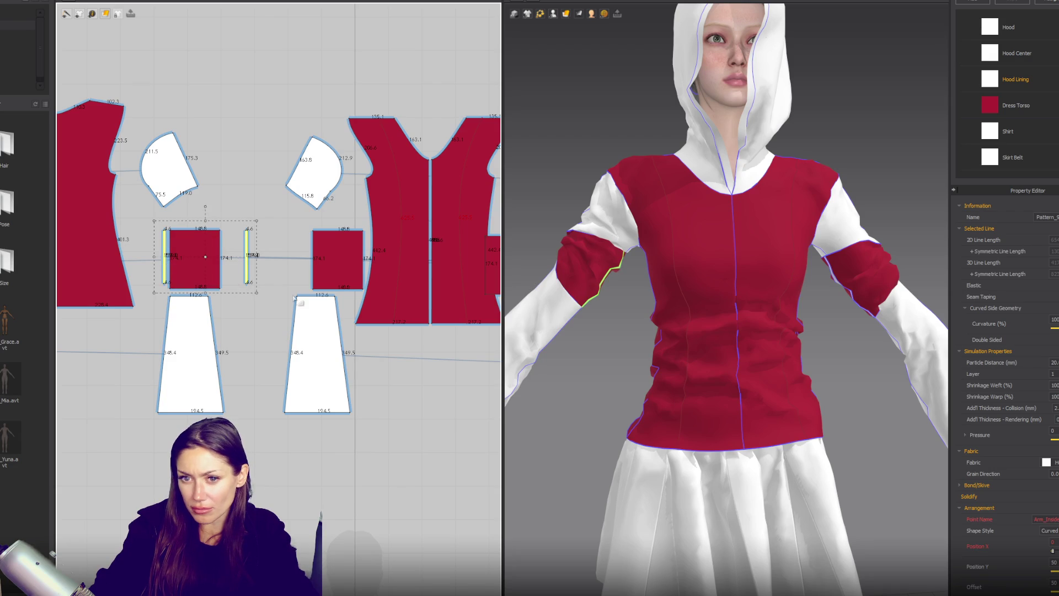
left_click(984, 4)
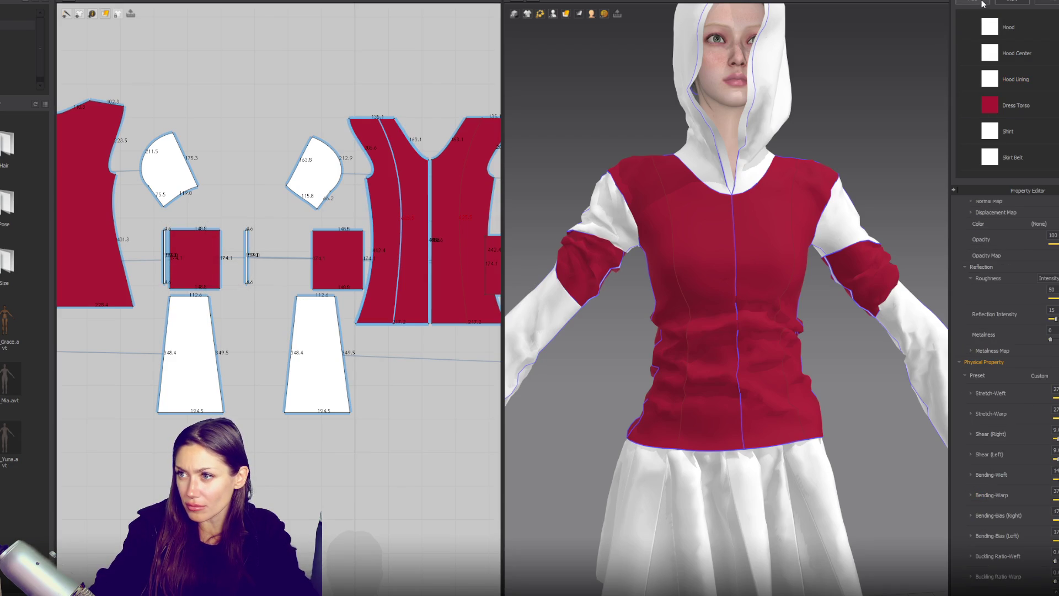
Rename the new fabric to 'Sleeve Lining' and check the strips' fabric choices.
scroll(1043, 129, "down", 3)
type("s")
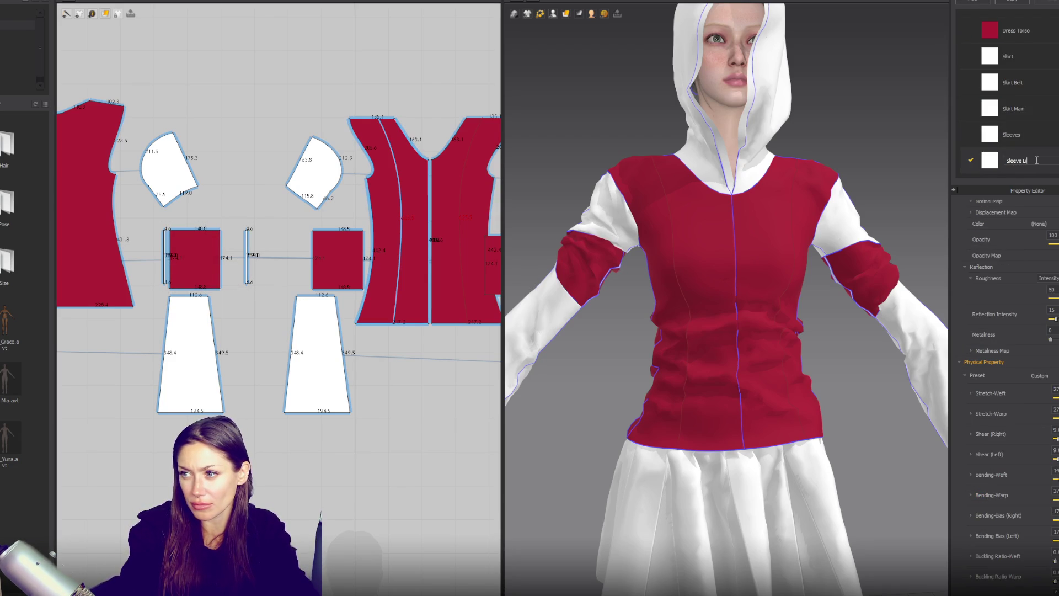
key("Return")
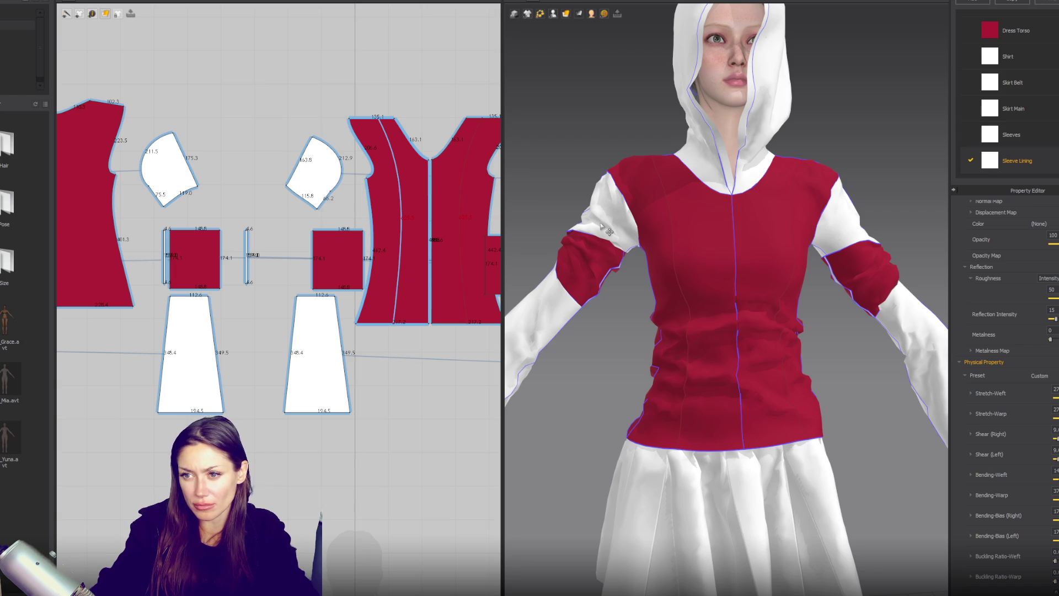
left_click(163, 266)
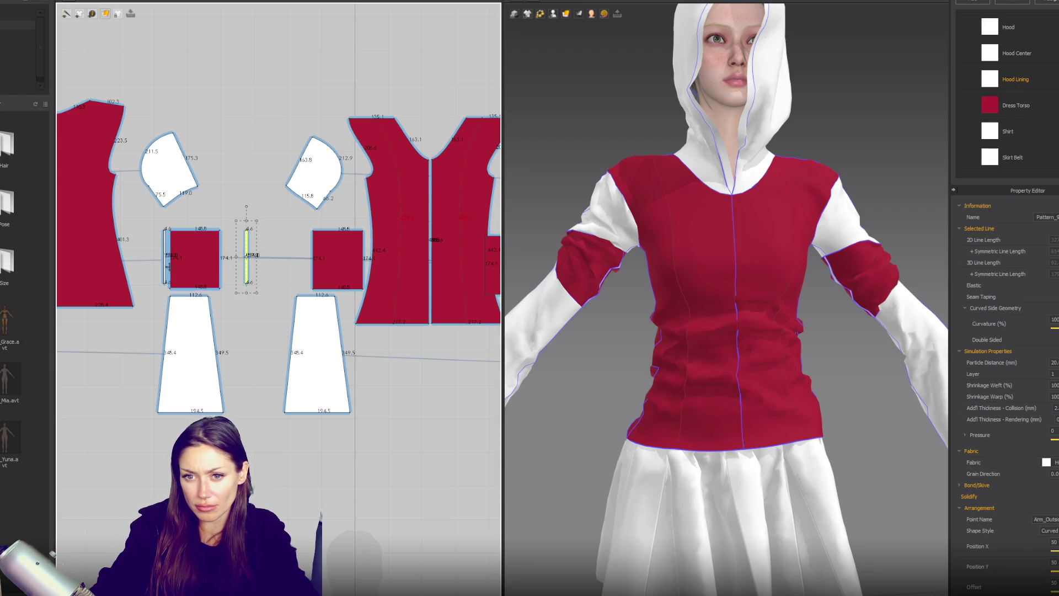
left_click(1053, 462)
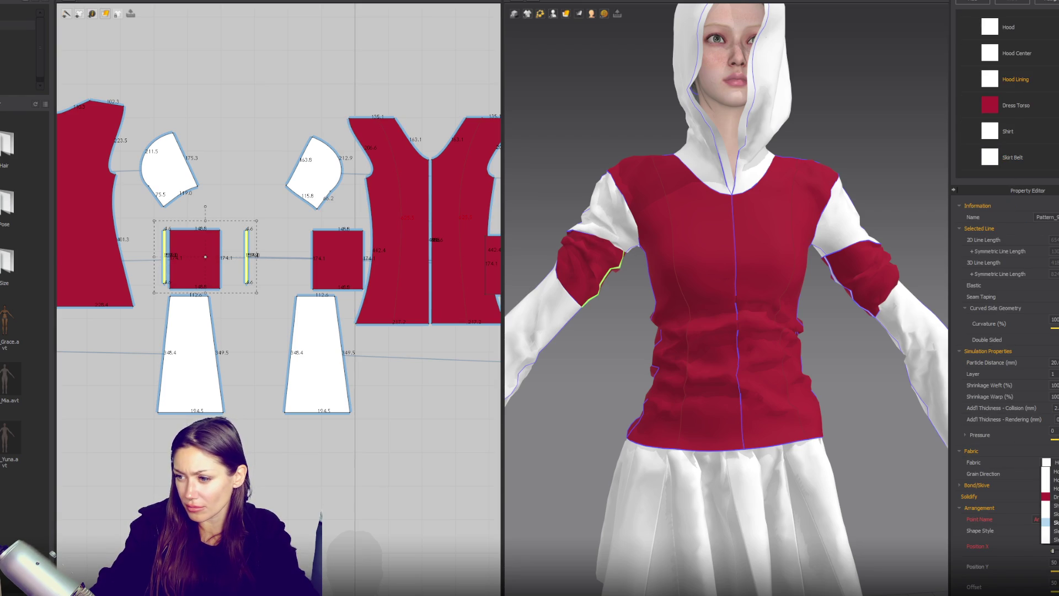
key("Escape")
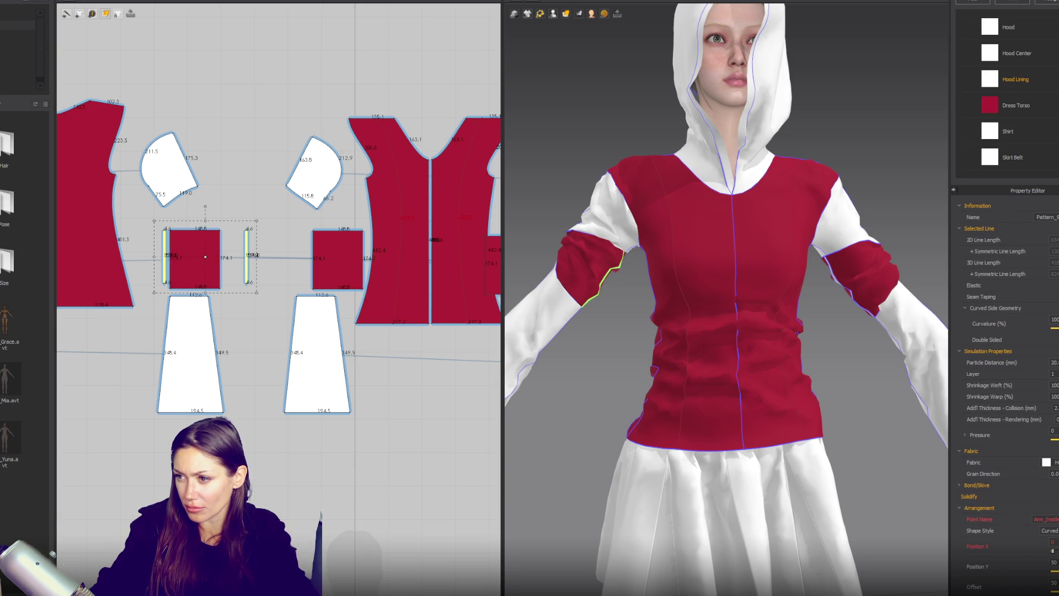
key("Escape")
Give the Sleeve Lining fabric the dark red colour 620000.
scroll(1054, 149, "down", 3)
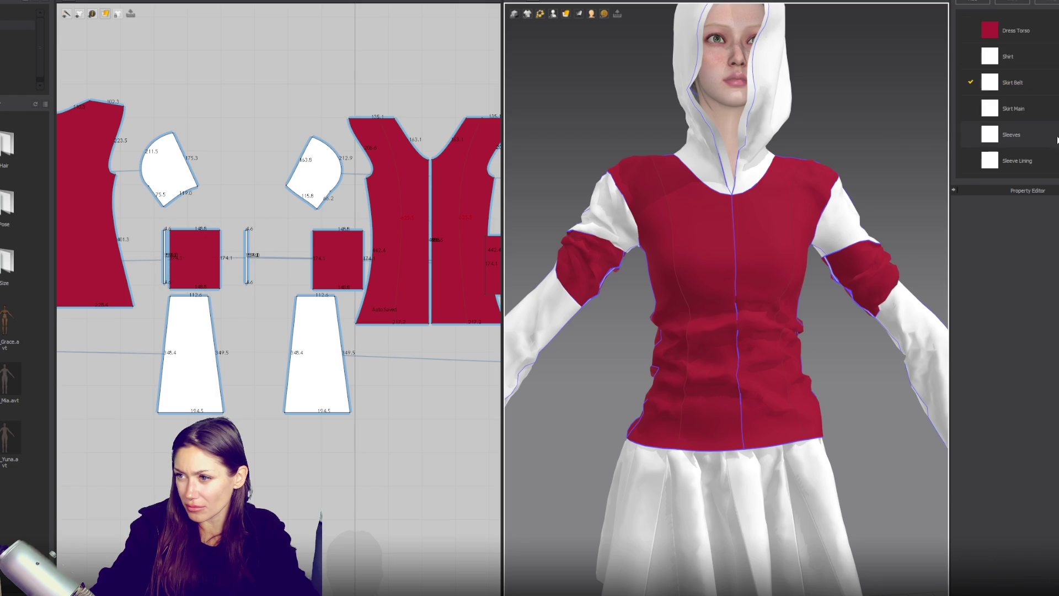
left_click(1009, 159)
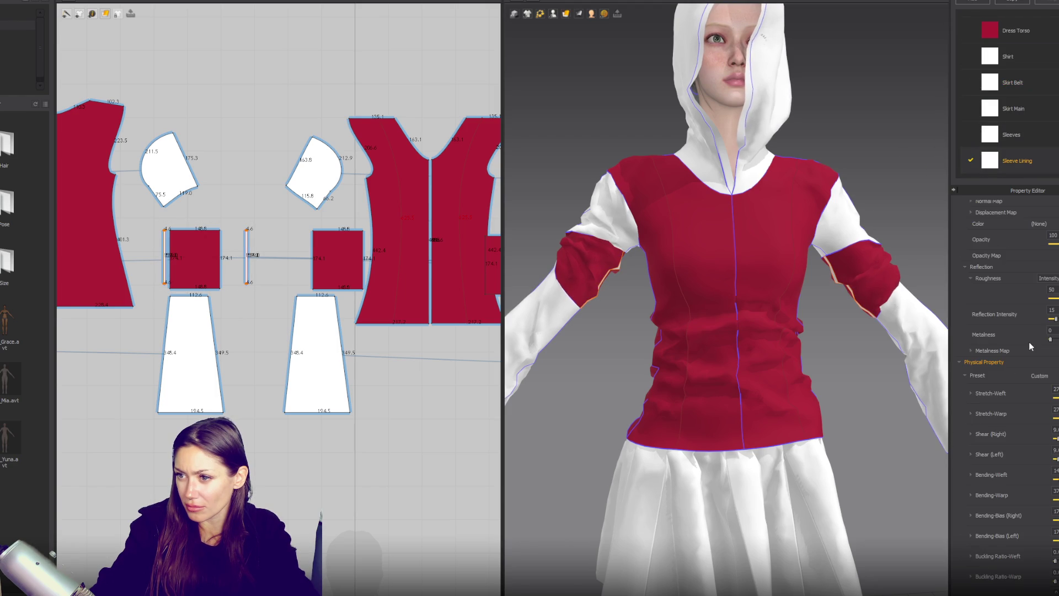
scroll(1004, 386, "up", 2)
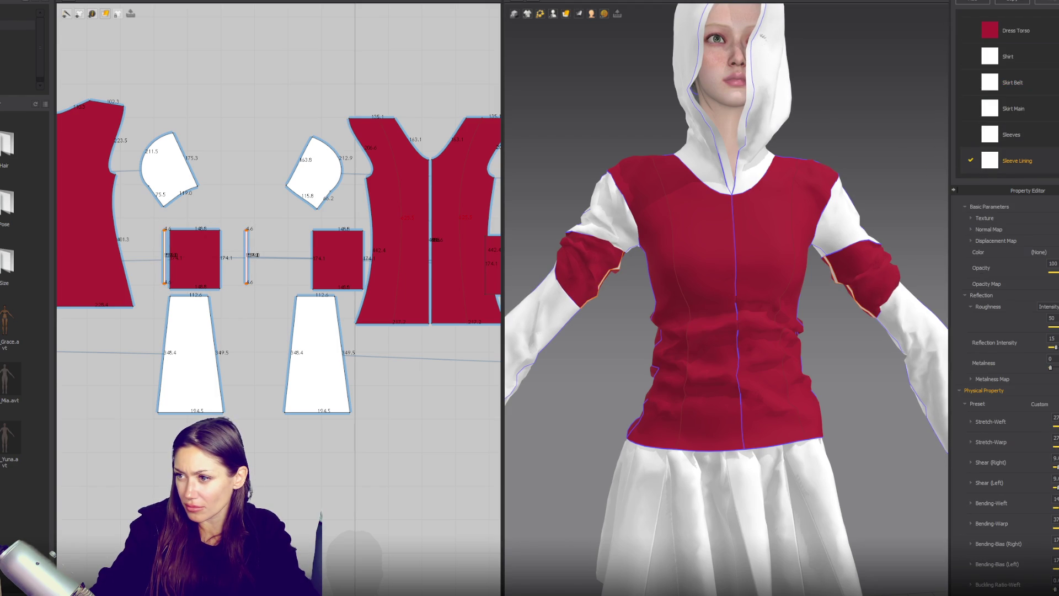
left_click(1048, 252)
left_click(584, 185)
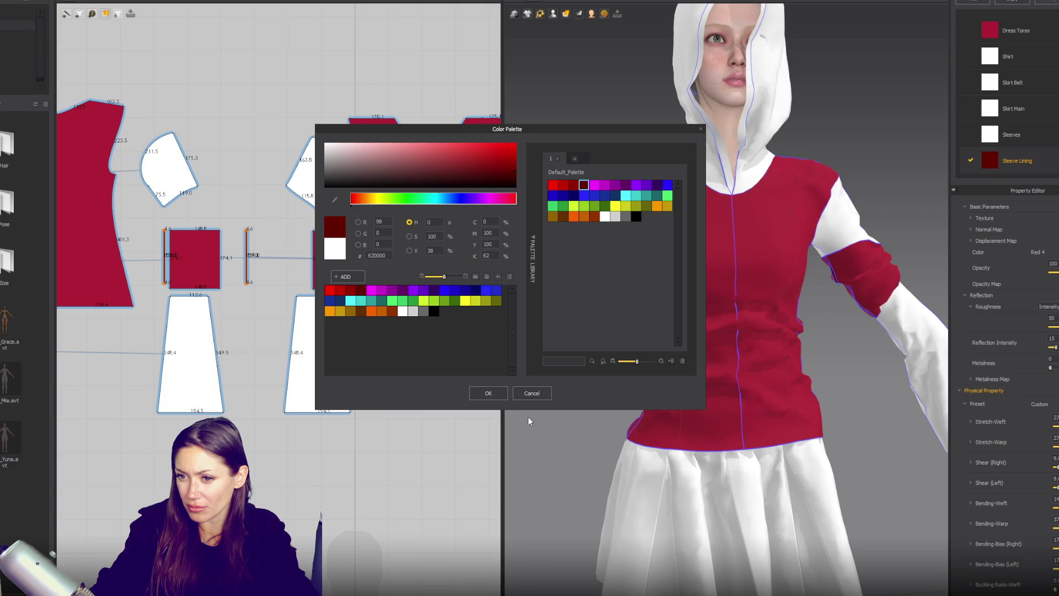
left_click(488, 393)
Pull the sleeve lining and side panel into place in the 3D view.
mouse_move(752, 323)
right_mouse_down()
mouse_move(818, 314)
mouse_move(834, 349)
right_mouse_up()
left_click_drag(834, 349, 857, 334)
mouse_move(849, 343)
right_mouse_down()
mouse_move(752, 305)
mouse_move(725, 318)
mouse_move(751, 363)
mouse_move(803, 353)
right_mouse_up()
left_click(804, 351)
left_click_drag(804, 351, 780, 350)
mouse_move(781, 350)
right_mouse_down()
mouse_move(757, 336)
mouse_move(816, 287)
mouse_move(811, 342)
right_mouse_up()
Adjust the skirt panel along the side and inspect the arm band strips.
left_click(850, 215)
left_click(782, 293)
left_click_drag(836, 451, 892, 450)
mouse_move(893, 451)
right_mouse_down()
mouse_move(866, 408)
mouse_move(828, 381)
mouse_move(842, 410)
mouse_move(471, 316)
mouse_move(660, 354)
mouse_move(668, 331)
mouse_move(715, 352)
mouse_move(745, 350)
mouse_move(699, 369)
right_mouse_up()
left_click(638, 350)
mouse_move(703, 300)
right_mouse_down()
mouse_move(804, 296)
mouse_move(751, 304)
right_mouse_up()
Inspect the seams attached to the narrow arm-band strip.
scroll(290, 387, "up", 6)
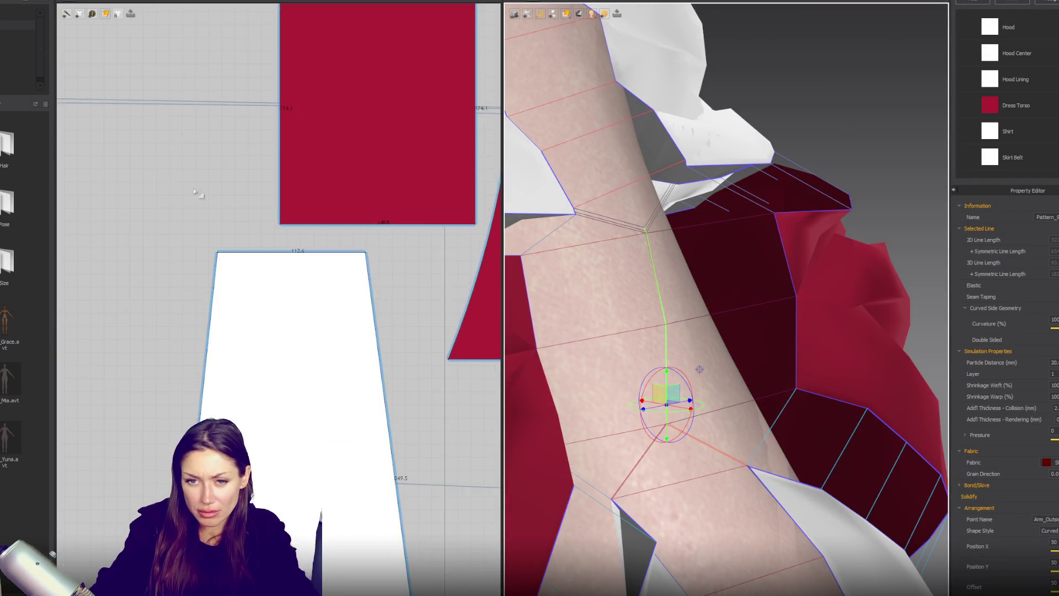
left_click(262, 366)
left_click(272, 379)
left_click(252, 364)
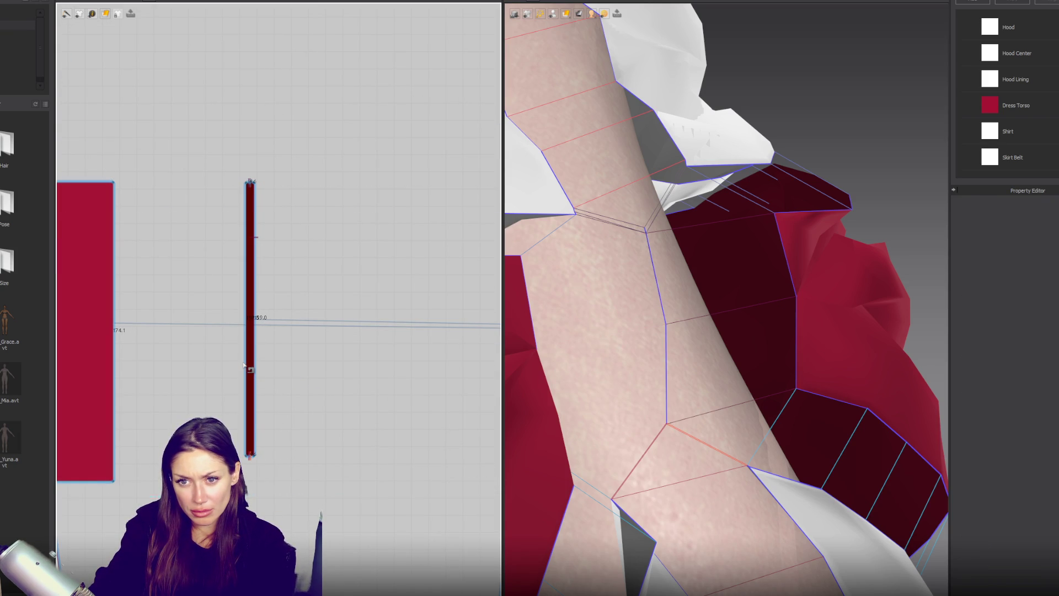
left_click(261, 365)
scroll(650, 350, "down", 3)
scroll(668, 342, "up", 5)
mouse_move(667, 339)
right_mouse_down()
mouse_move(658, 336)
mouse_move(674, 350)
mouse_move(763, 326)
mouse_move(634, 298)
mouse_move(780, 302)
mouse_move(693, 256)
mouse_move(799, 304)
mouse_move(818, 352)
right_mouse_up()
scroll(819, 353, "up", 2)
scroll(336, 336, "down", 5)
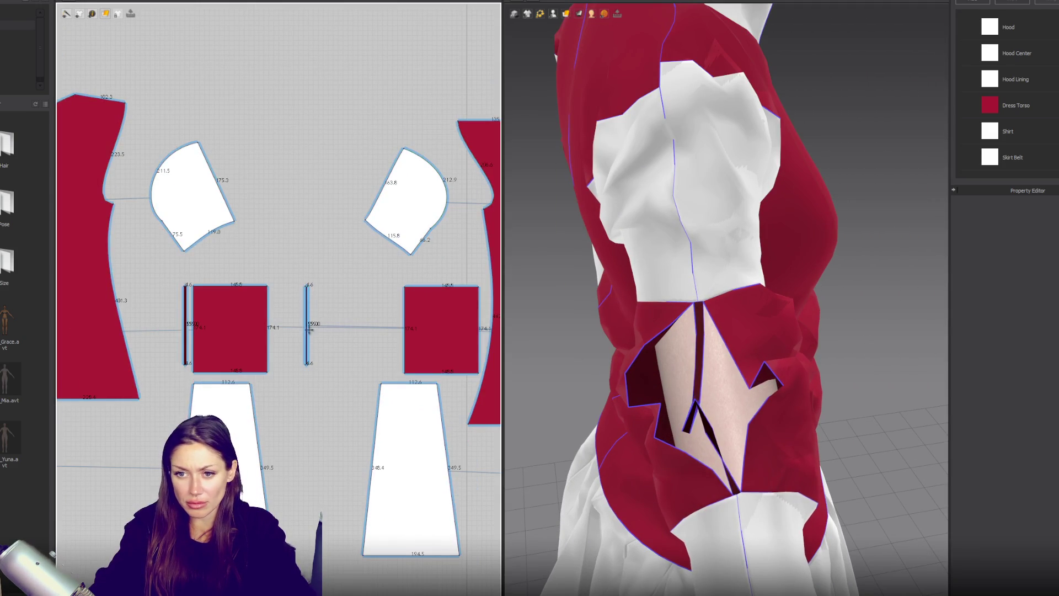
Shorten both thin lining strips by pulling their bottom edge upward.
left_click(309, 330)
left_click(184, 338, "shift")
left_click_drag(245, 374, 246, 348)
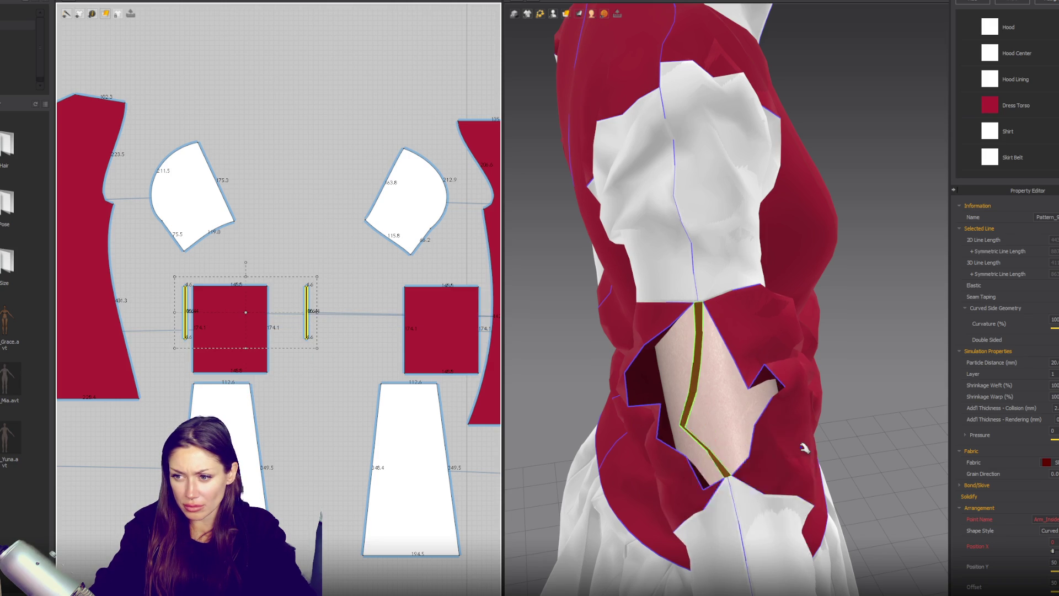
mouse_move(805, 448)
right_mouse_down()
mouse_move(868, 333)
mouse_move(692, 279)
right_mouse_up()
scroll(691, 279, "down", 8)
right_click_drag(795, 360, 623, 346)
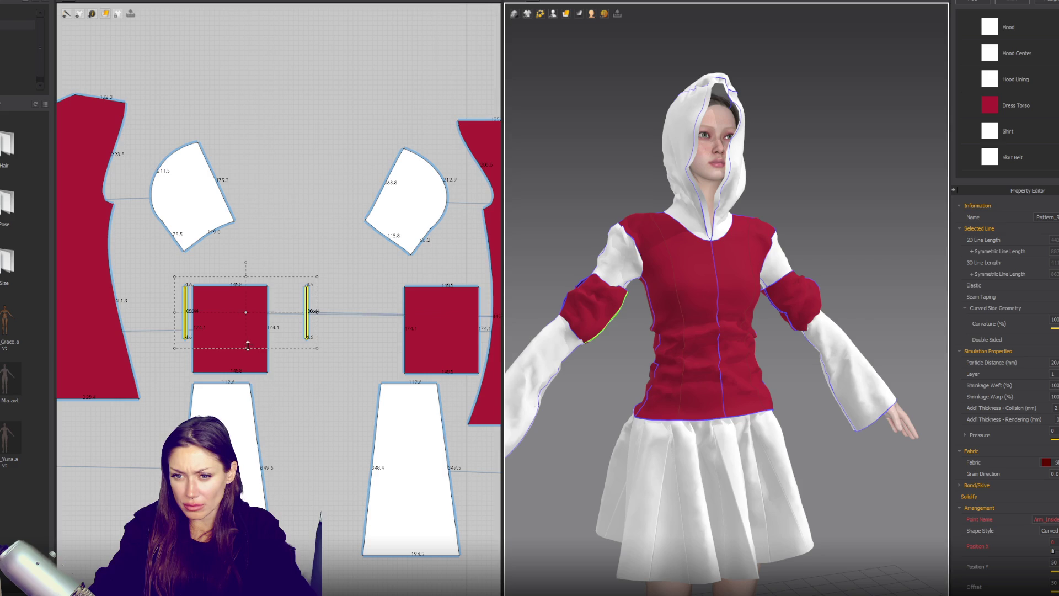
Shorten both strips slightly more, then shorten the inside-arm strip alone.
left_click_drag(245, 348, 246, 343)
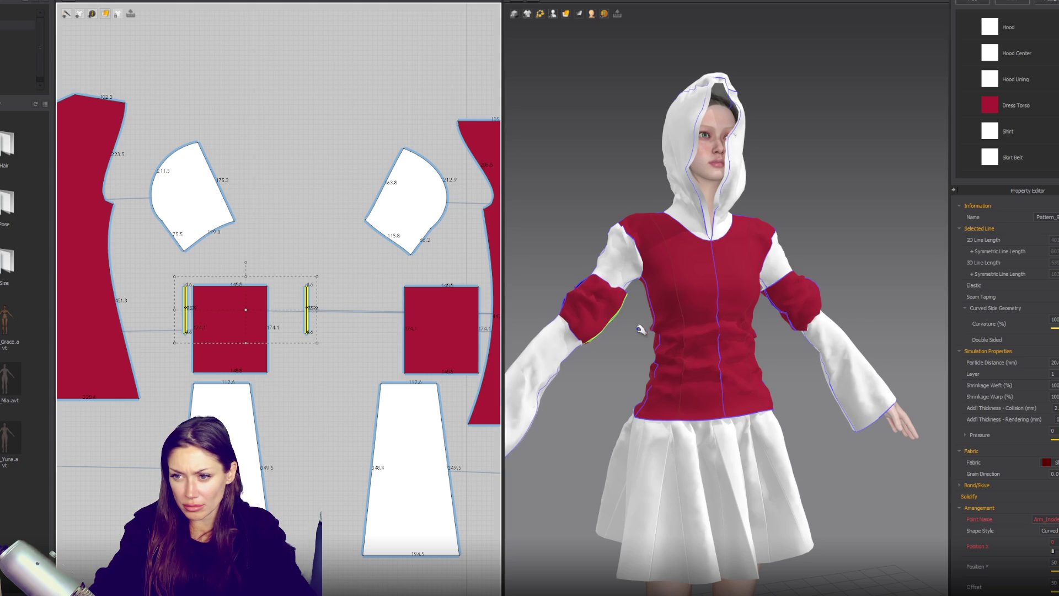
left_click(306, 318)
right_click_drag(635, 331, 761, 331)
left_click(189, 320)
left_click_drag(183, 342, 183, 334)
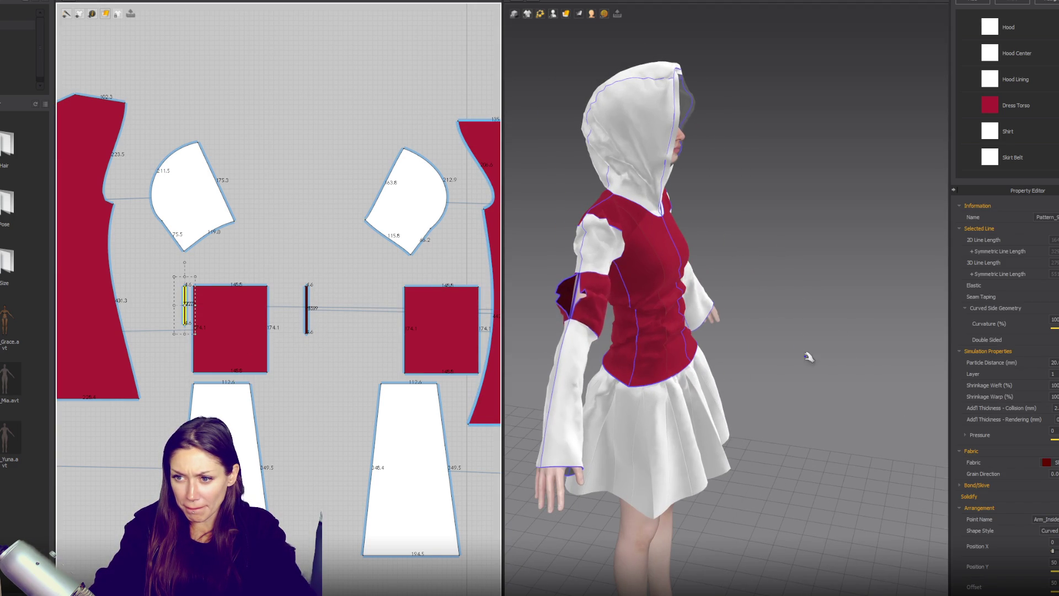
Shorten the inside-arm strip further from the front view.
key("2")
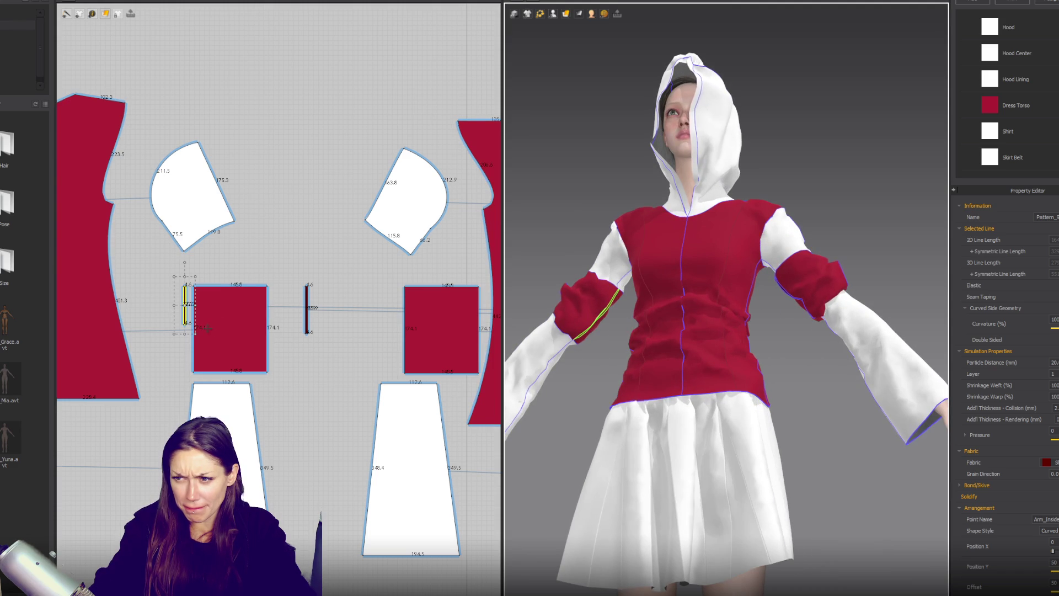
scroll(535, 339, "up", 3)
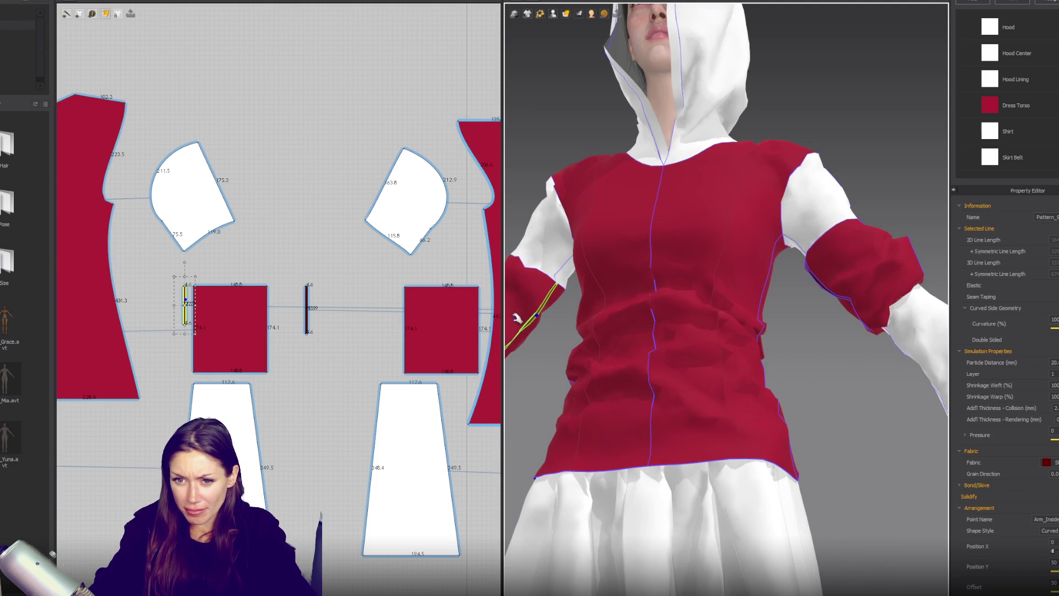
left_click_drag(538, 315, 588, 373)
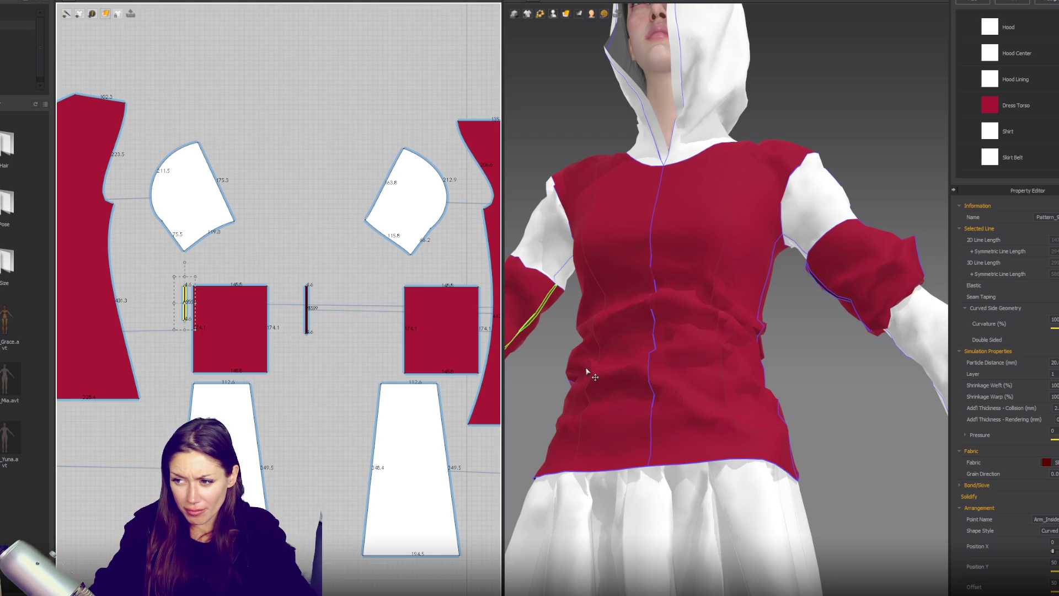
scroll(587, 371, "down", 5)
Inspect the sleeve and torso from several angles and let the cloth settle.
mouse_move(587, 371)
right_mouse_down()
mouse_move(740, 395)
mouse_move(645, 412)
mouse_move(664, 353)
right_mouse_up()
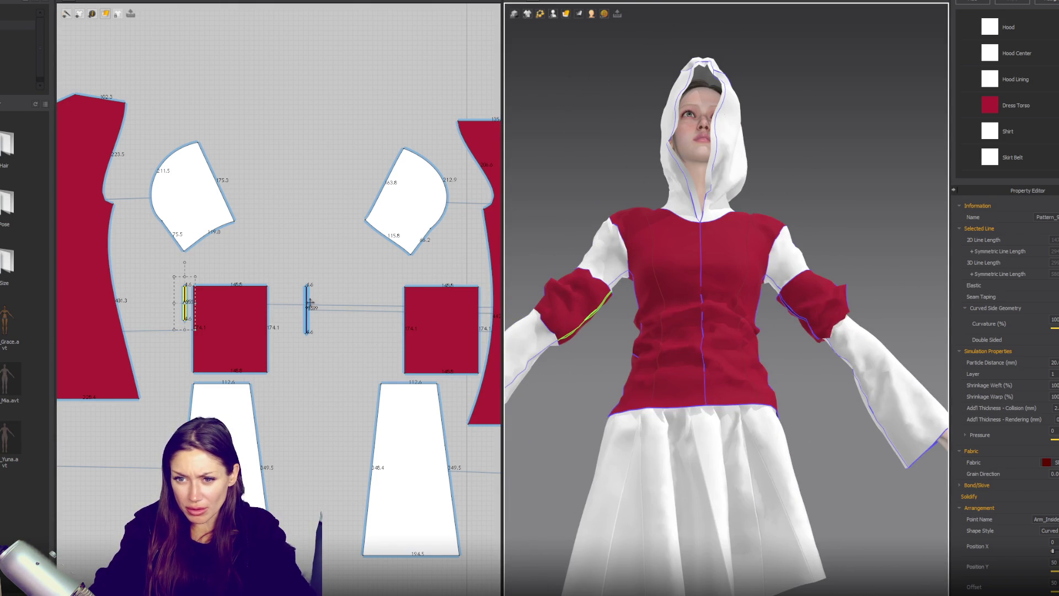
scroll(664, 353, "up", 10)
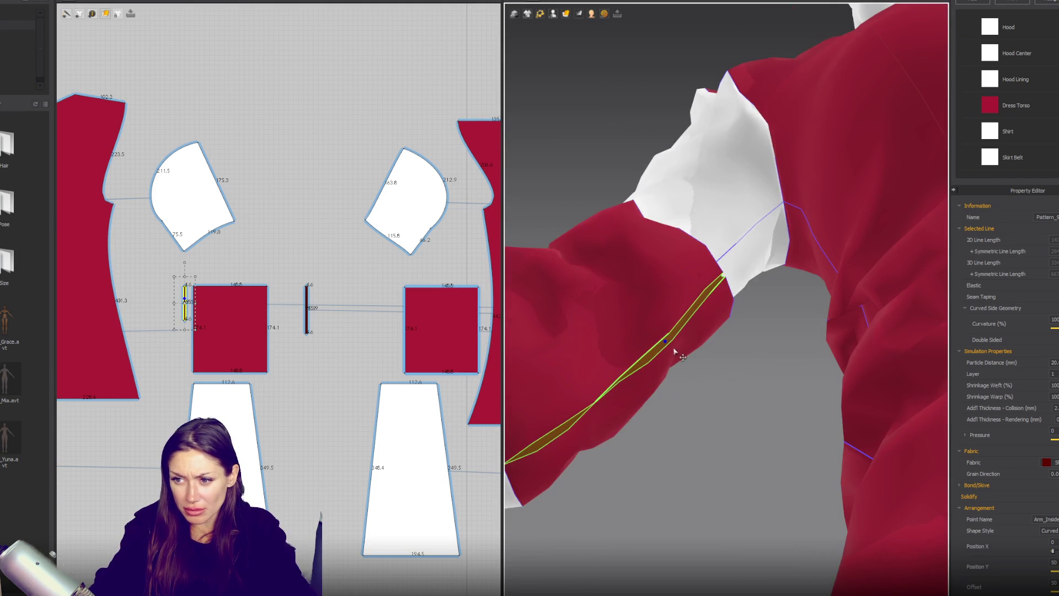
mouse_move(724, 389)
right_mouse_down()
mouse_move(748, 381)
mouse_move(806, 391)
right_mouse_up()
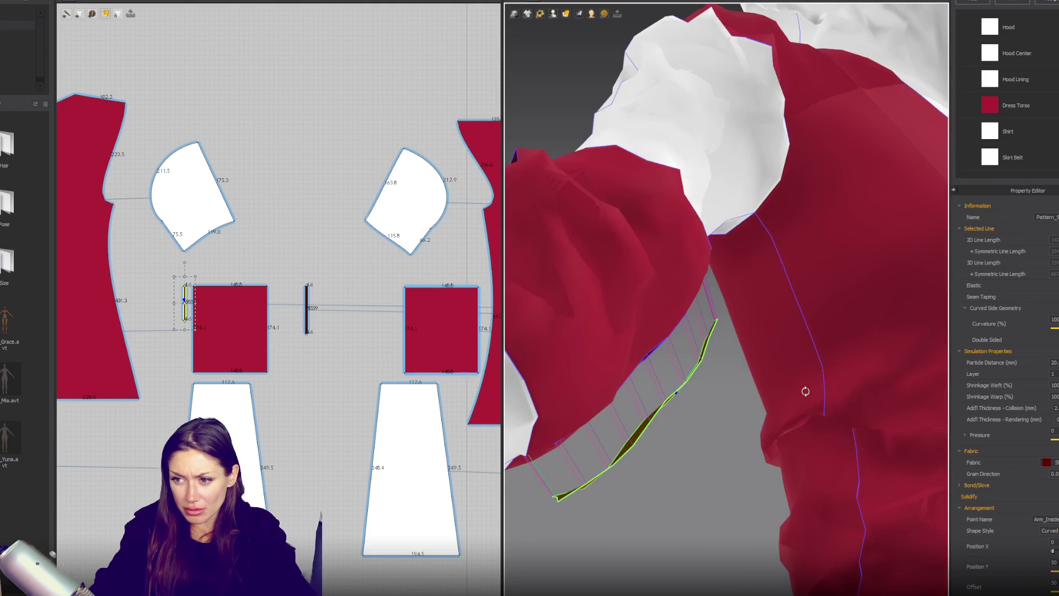
mouse_move(534, 292)
right_mouse_down()
mouse_move(618, 306)
mouse_move(715, 344)
mouse_move(773, 296)
right_mouse_up()
left_click(737, 335)
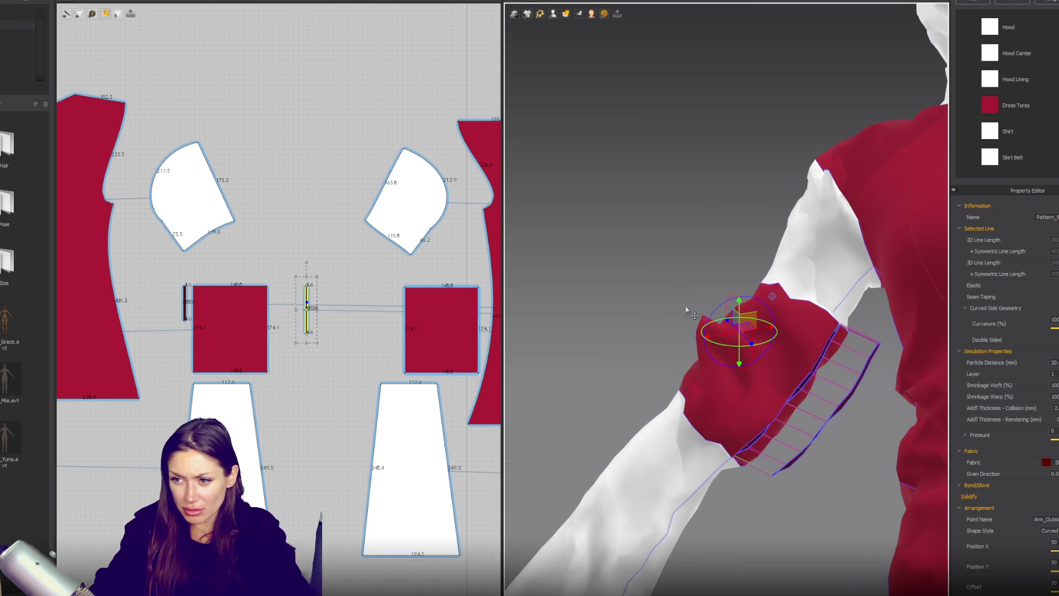
mouse_move(742, 436)
right_mouse_down()
mouse_move(700, 331)
mouse_move(730, 336)
right_mouse_up()
key("space")
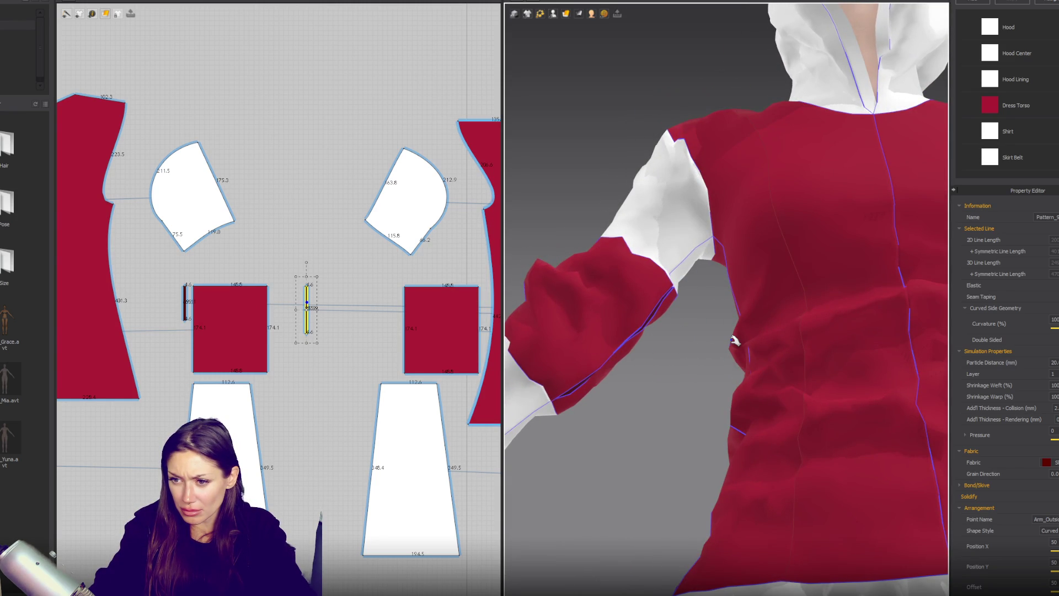
Check the red sleeve cuff in 3D, then select both red cuff pattern pieces.
left_click(193, 349)
key("Escape")
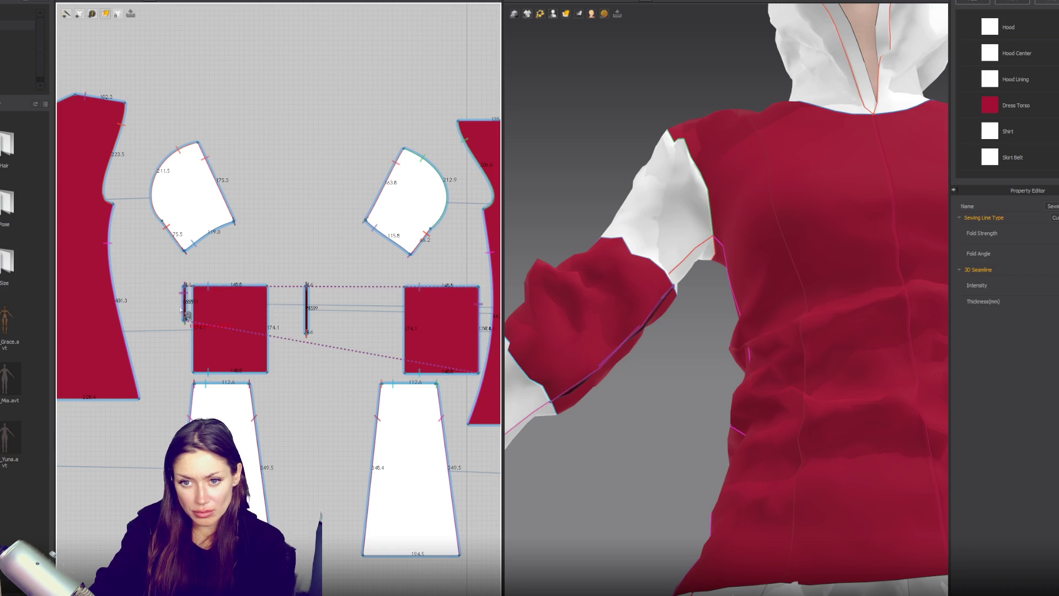
mouse_move(674, 367)
right_mouse_down()
mouse_move(622, 355)
mouse_move(710, 406)
mouse_move(558, 322)
right_mouse_up()
left_click(558, 322)
right_click_drag(763, 347, 751, 365)
scroll(752, 364, "down", 5)
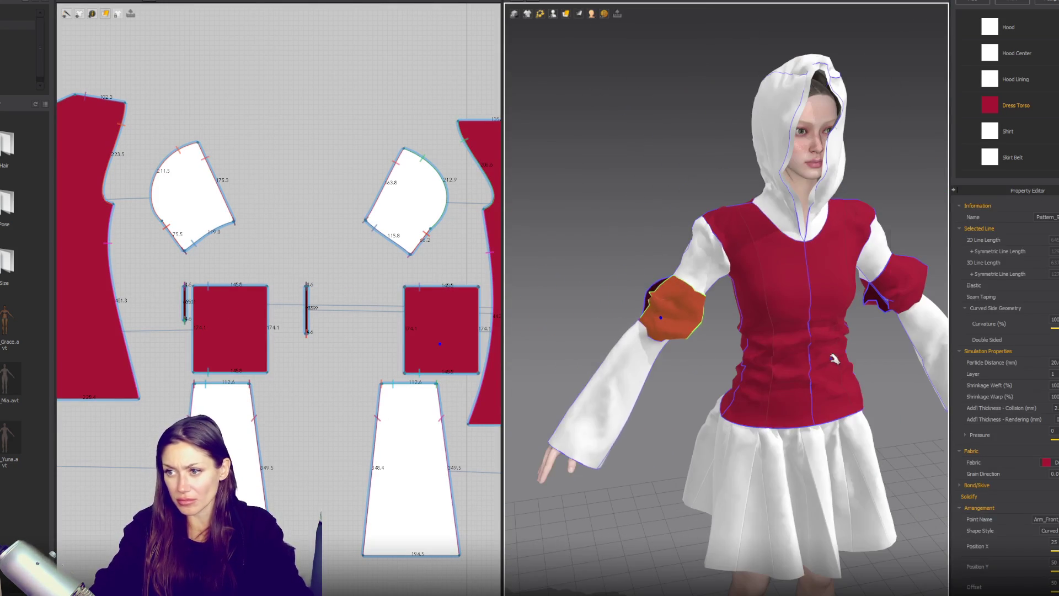
left_click(870, 366)
mouse_move(870, 367)
right_mouse_down()
mouse_move(879, 378)
mouse_move(745, 331)
right_mouse_up()
scroll(717, 376, "up", 5)
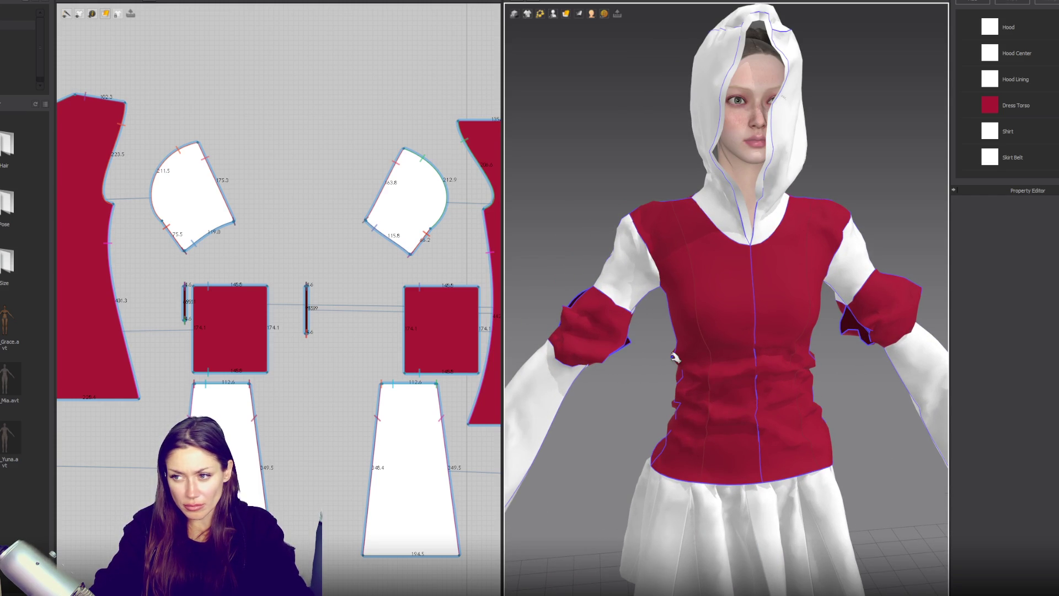
left_click(460, 348)
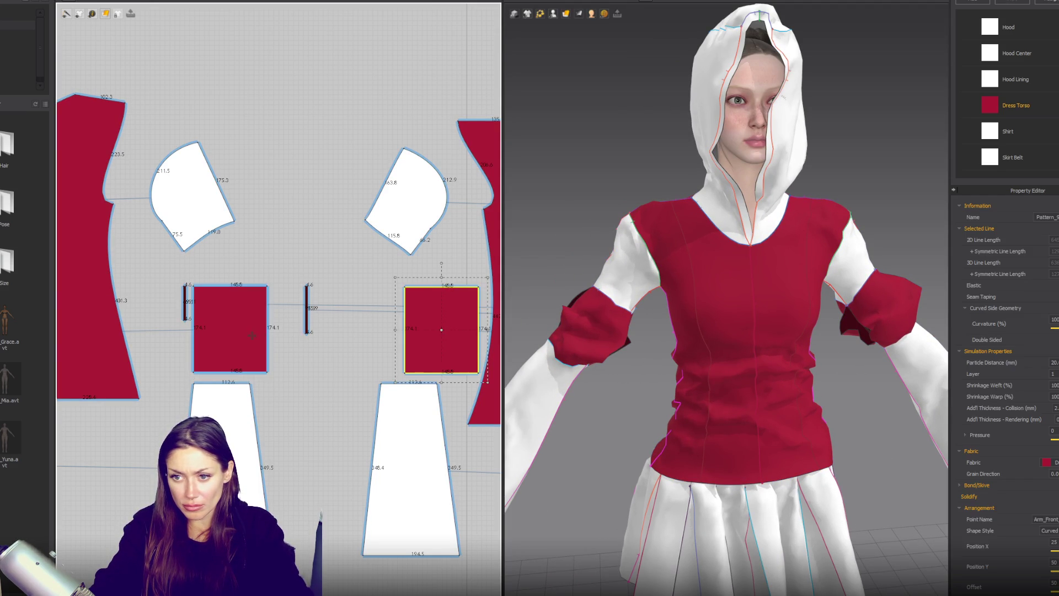
Add a fabric named 'Ruffles' using the Nylon_Featherweight physical preset.
left_click(992, 2)
type("R")
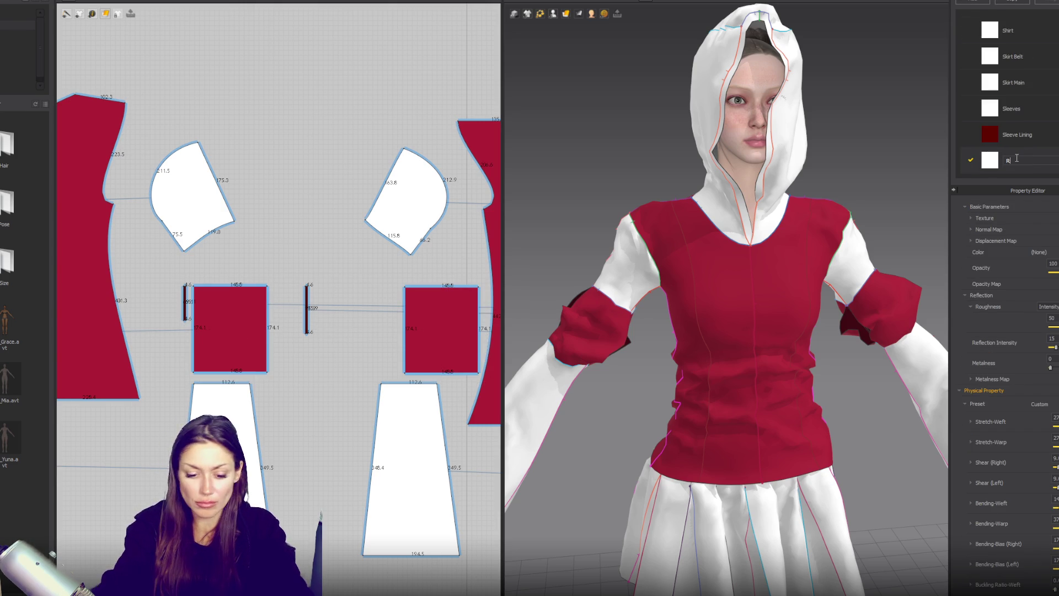
type("uffle")
key("Return")
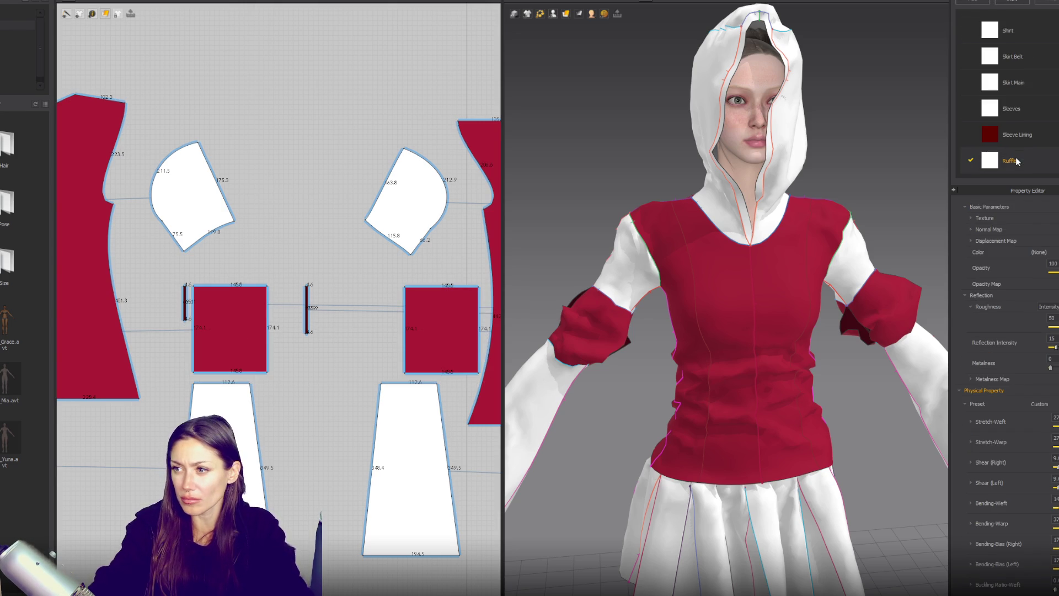
left_click(1040, 404)
scroll(954, 495, "down", 5)
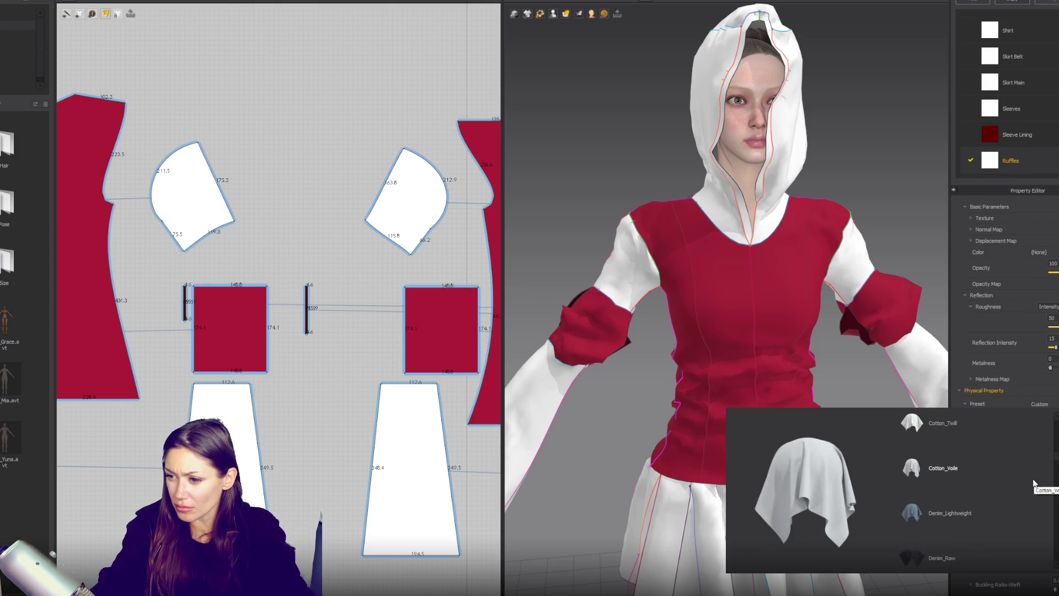
scroll(953, 491, "up", 3)
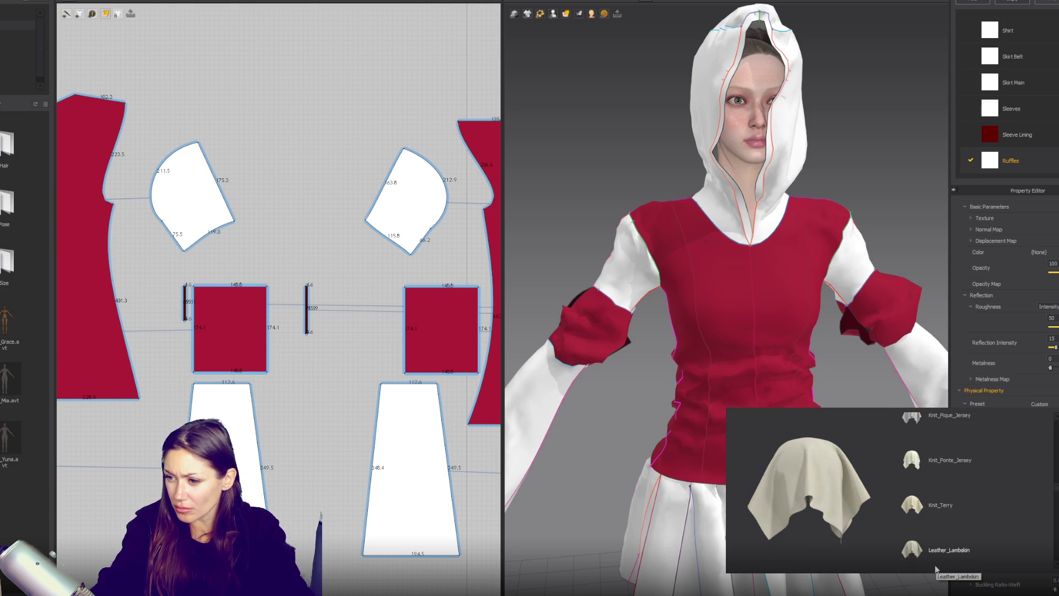
scroll(948, 477, "down", 5)
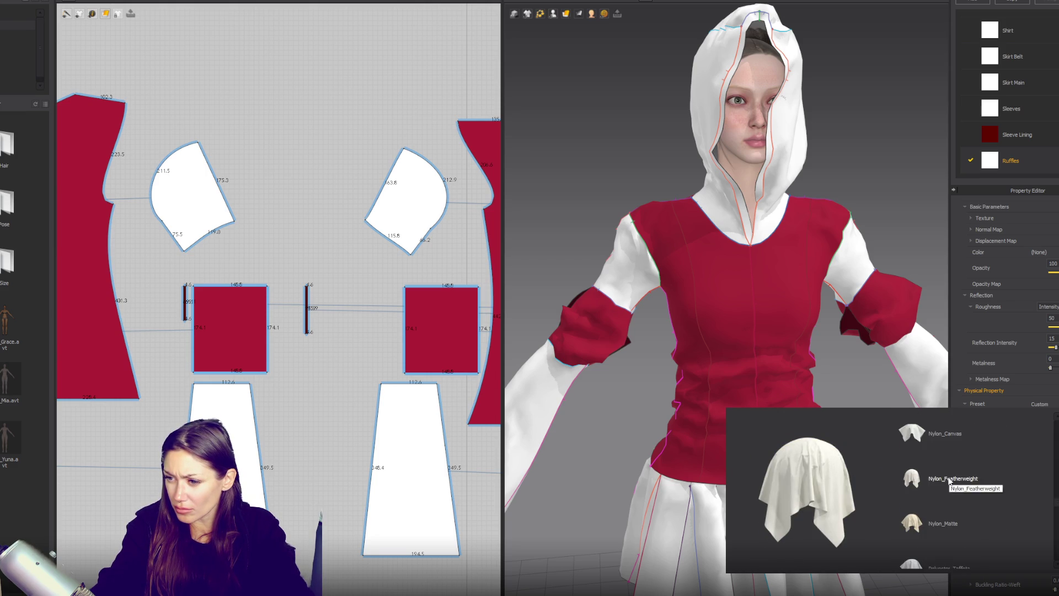
left_click(949, 475)
left_click(559, 210)
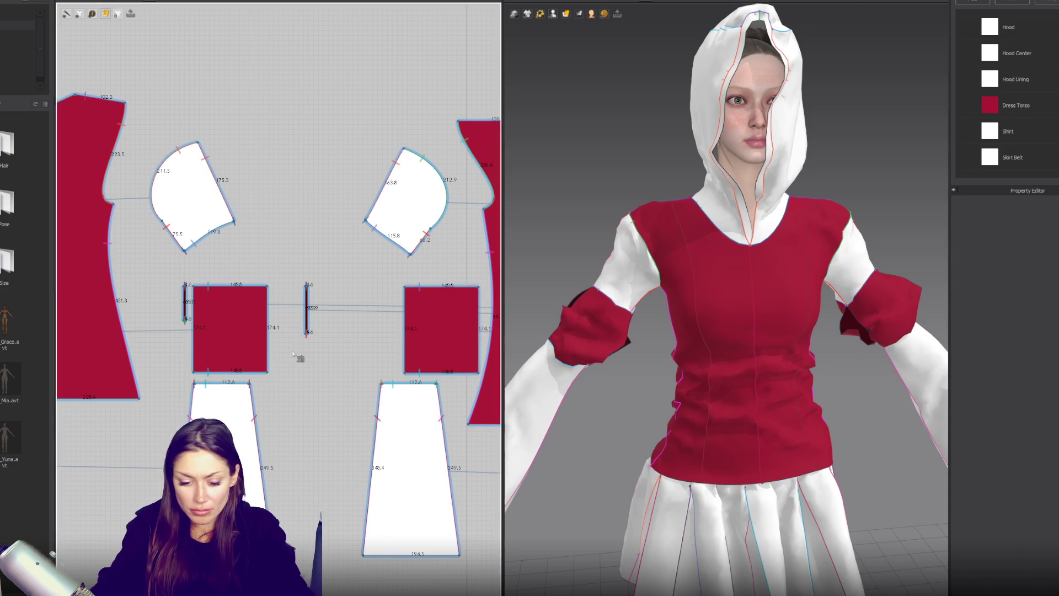
Sew the cuff panel's right edge to the thin strip.
scroll(302, 359, "up", 3)
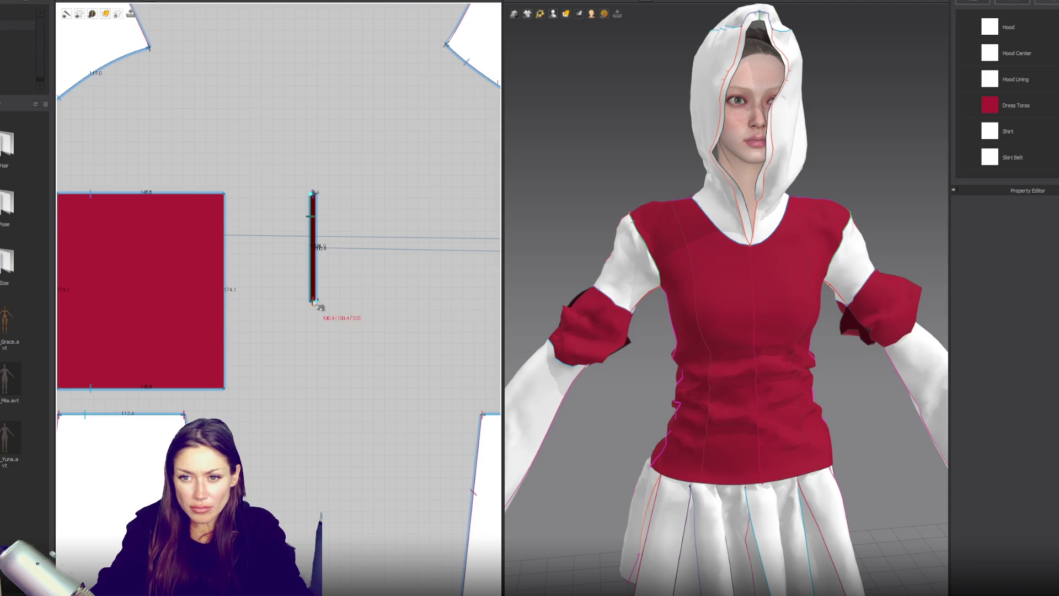
left_click(226, 227)
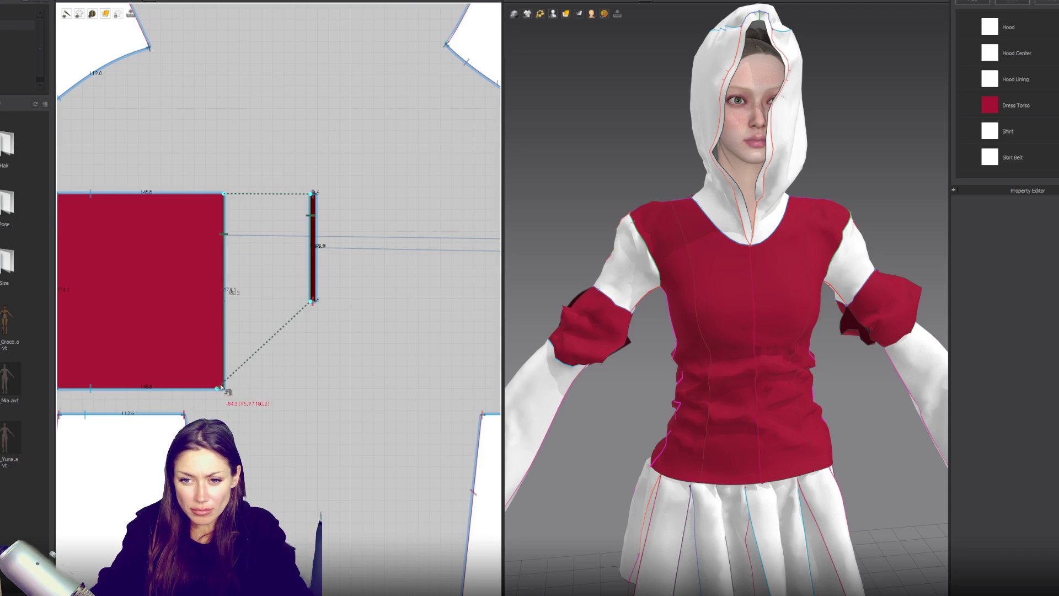
left_click(315, 216)
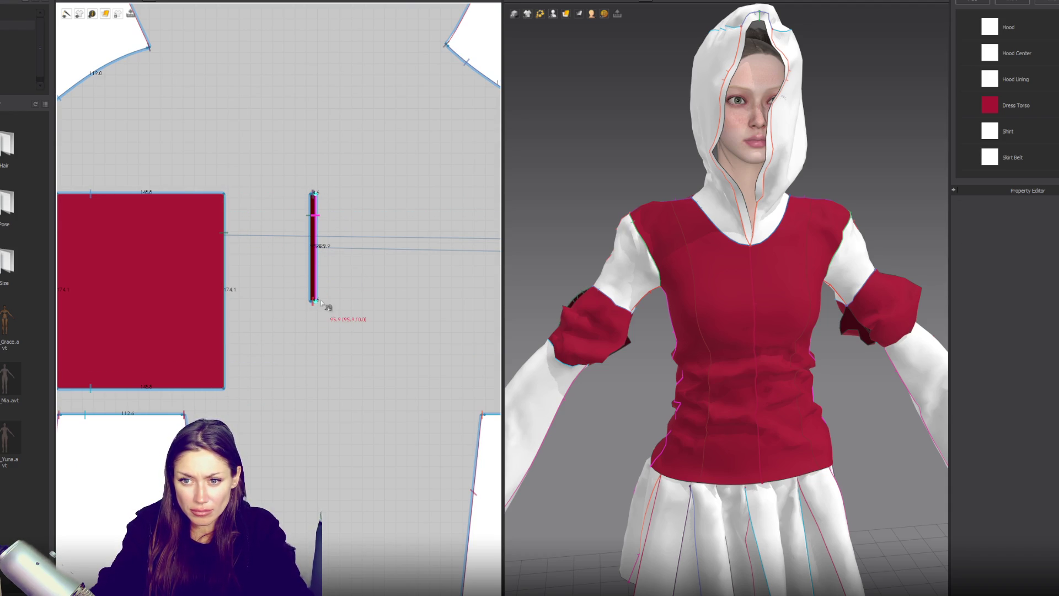
left_click(419, 206)
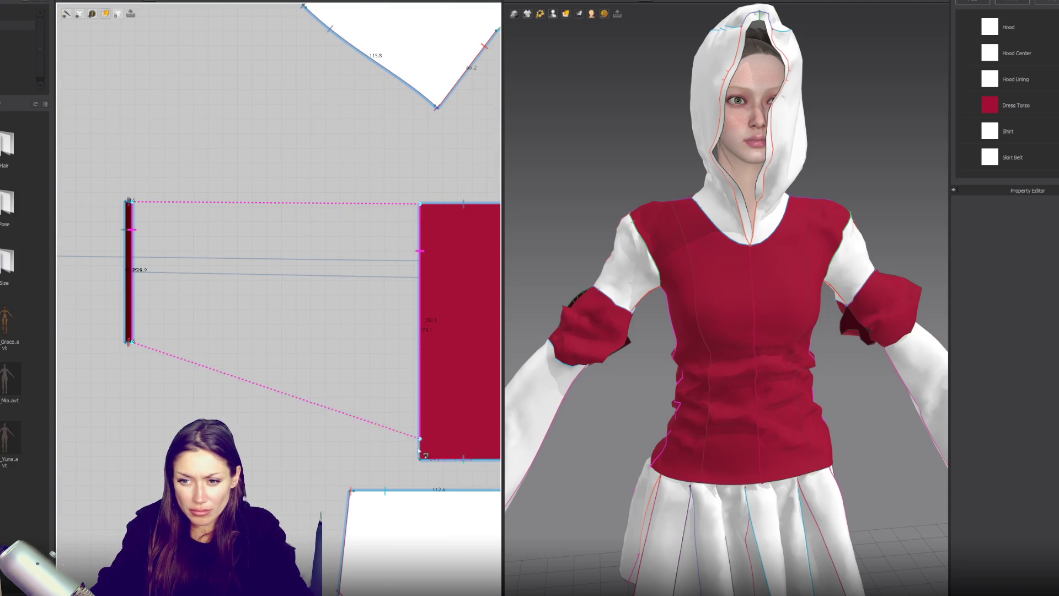
scroll(422, 436, "down", 5)
left_click(482, 430)
scroll(232, 428, "up", 5)
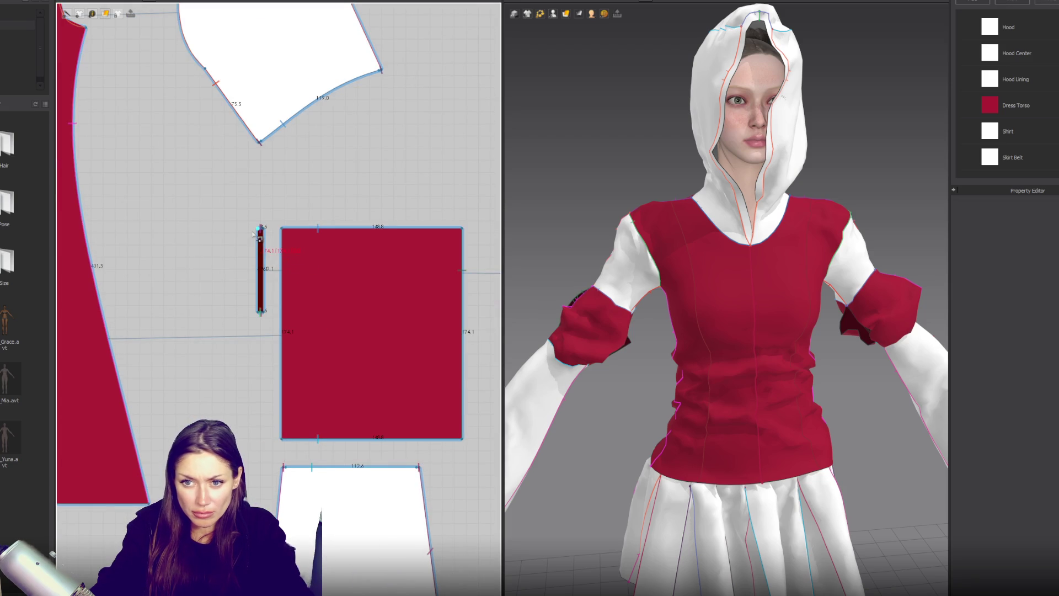
left_click(260, 311)
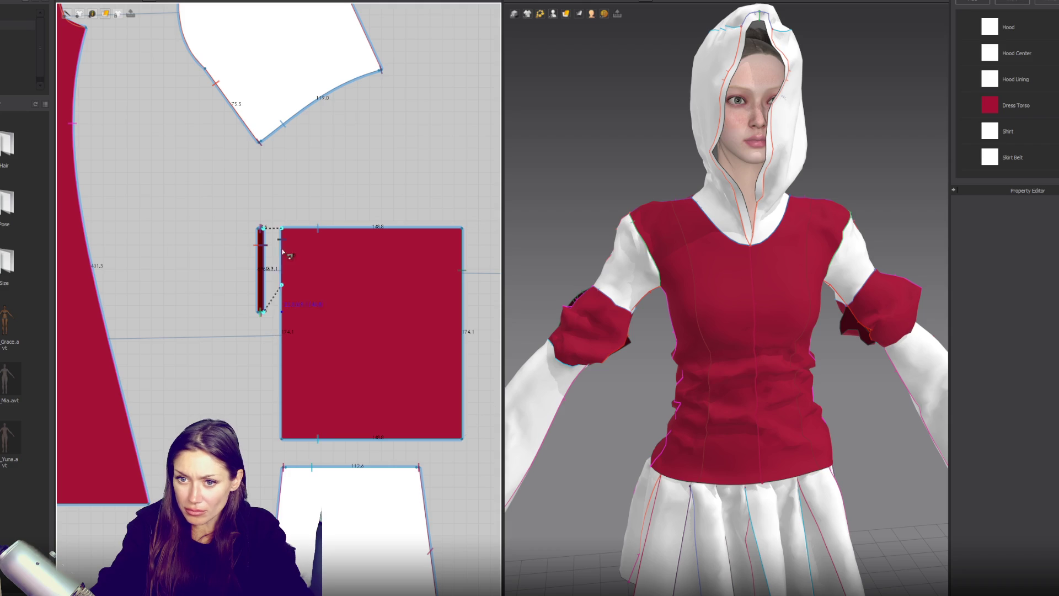
Sew the other strip's edge to the cuff panel's left edge.
left_click(282, 231)
left_click(509, 307)
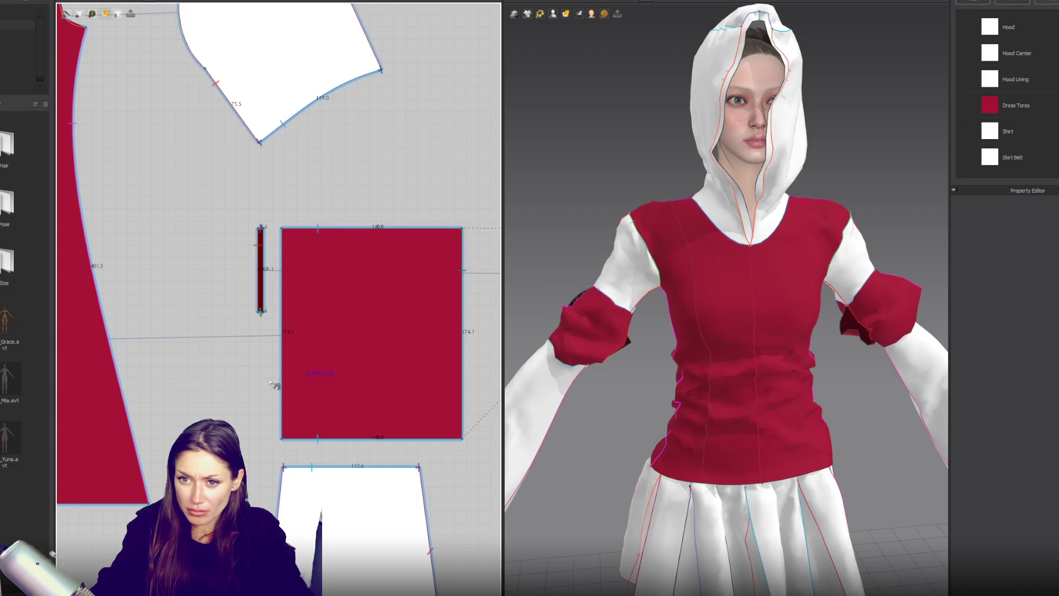
left_click(281, 229)
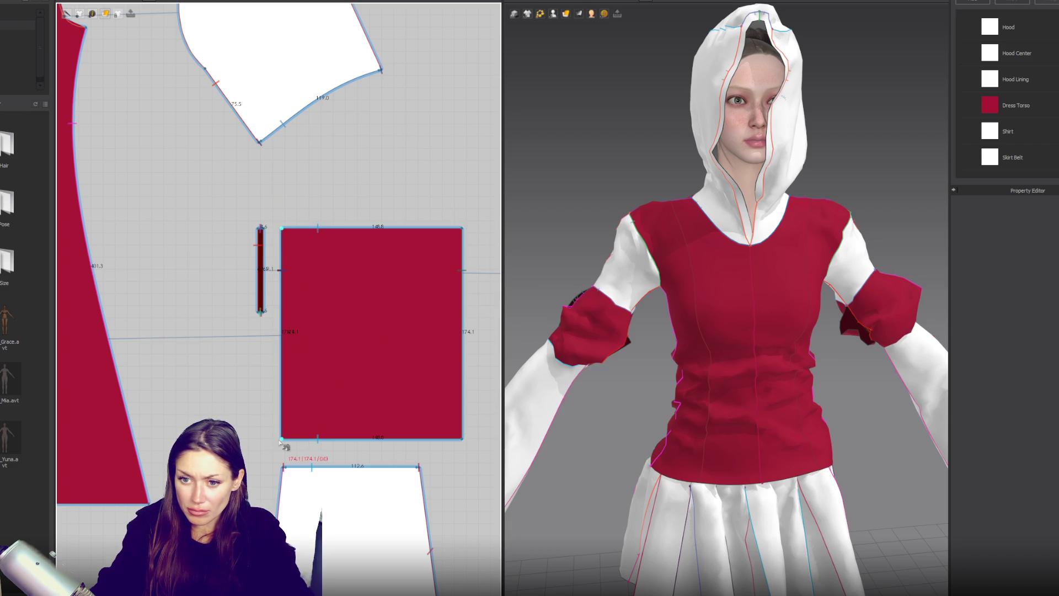
left_click(261, 228)
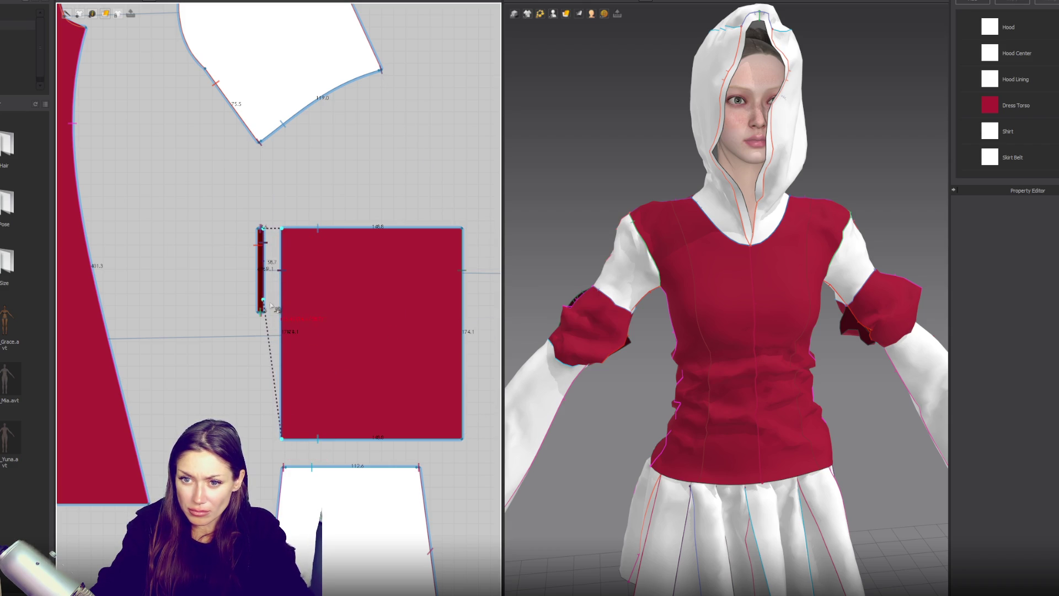
left_click(262, 312)
Simulate so the cuffs settle around the arms.
key("space")
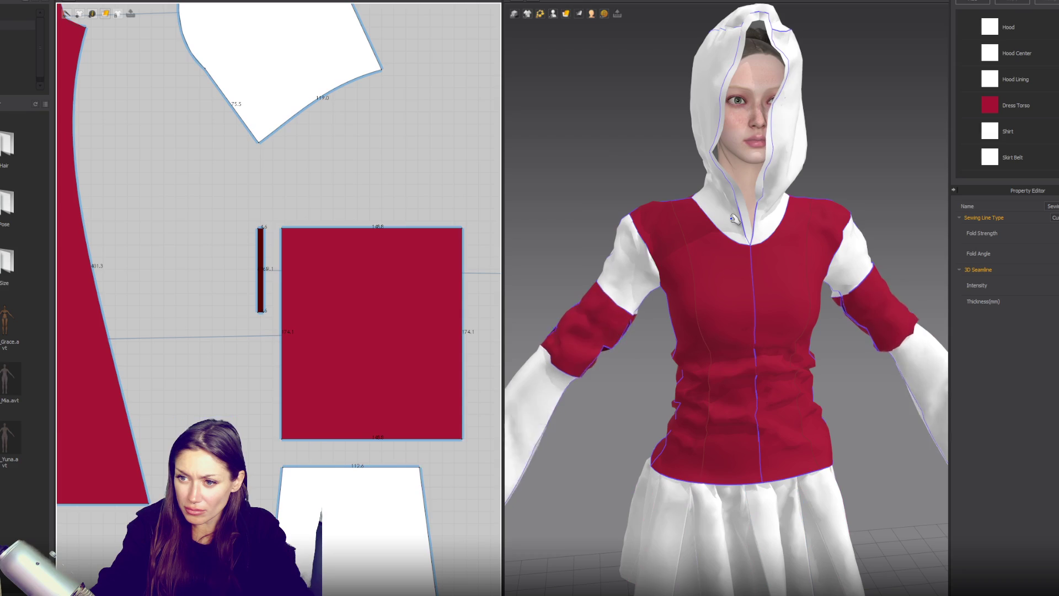
scroll(712, 265, "up", 3)
mouse_move(727, 291)
right_mouse_down()
mouse_move(645, 372)
mouse_move(561, 344)
right_mouse_up()
left_click(561, 345)
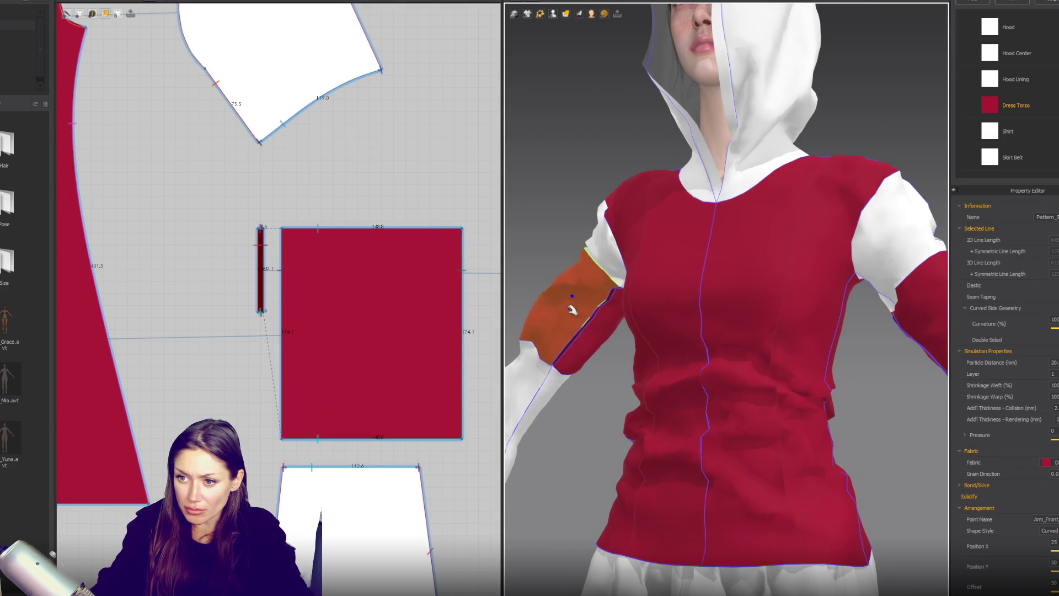
key("Escape")
key("2")
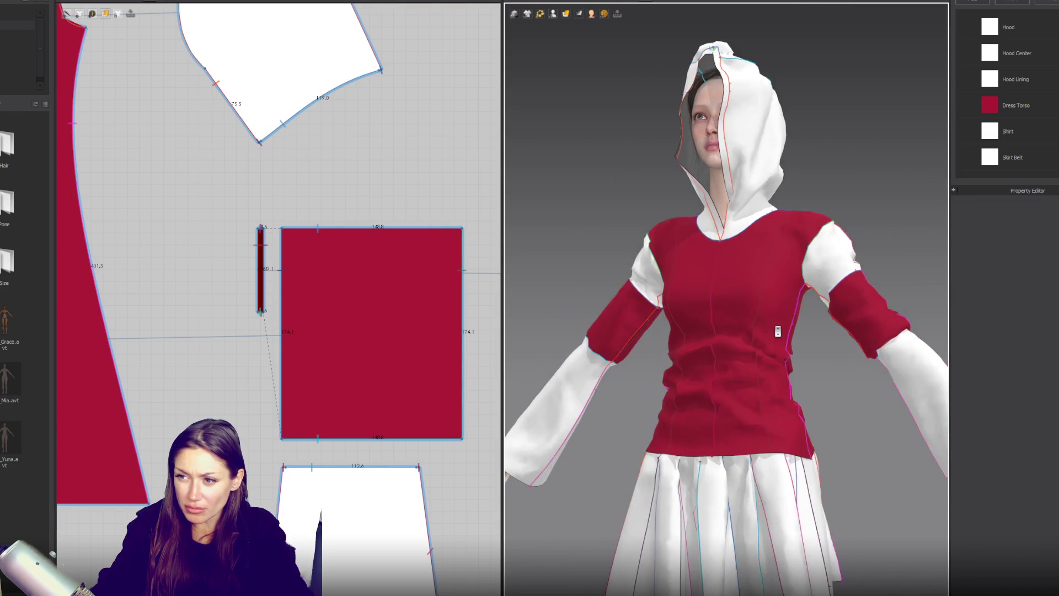
Select both cuff rectangles and open their Particle Distance field.
left_click(428, 344)
scroll(441, 318, "down", 3)
middle_click_drag(443, 314, 266, 301)
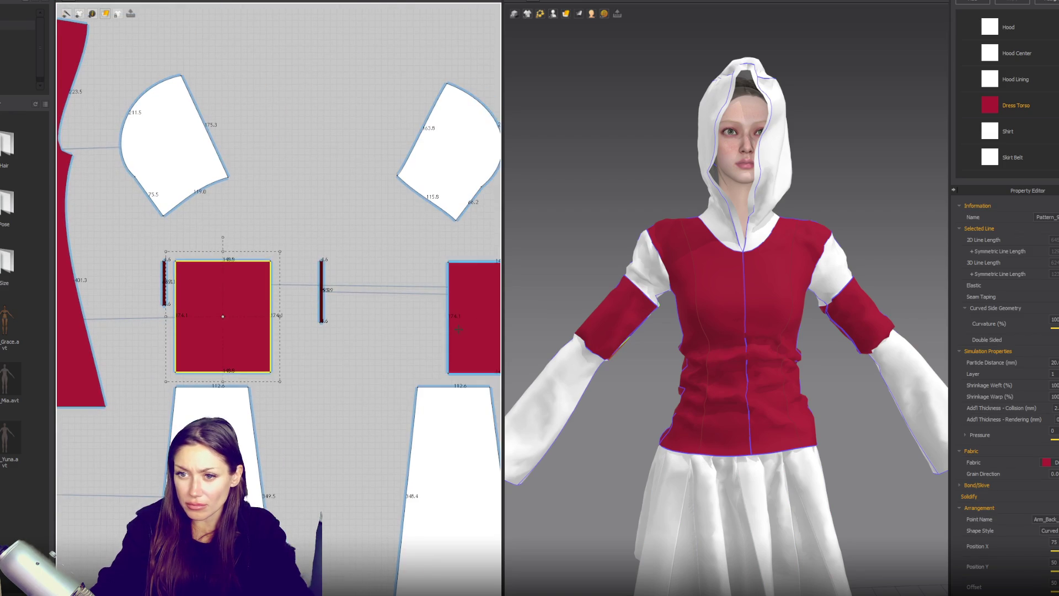
left_click(558, 331, "shift")
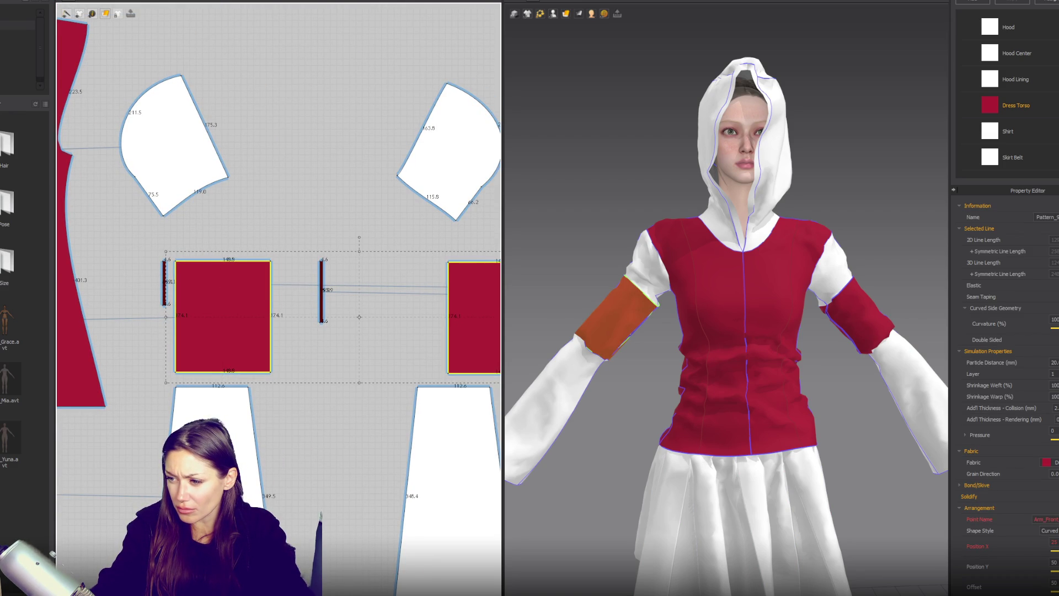
scroll(1005, 387, "down", 2)
left_click(1054, 315)
scroll(352, 281, "down", 4)
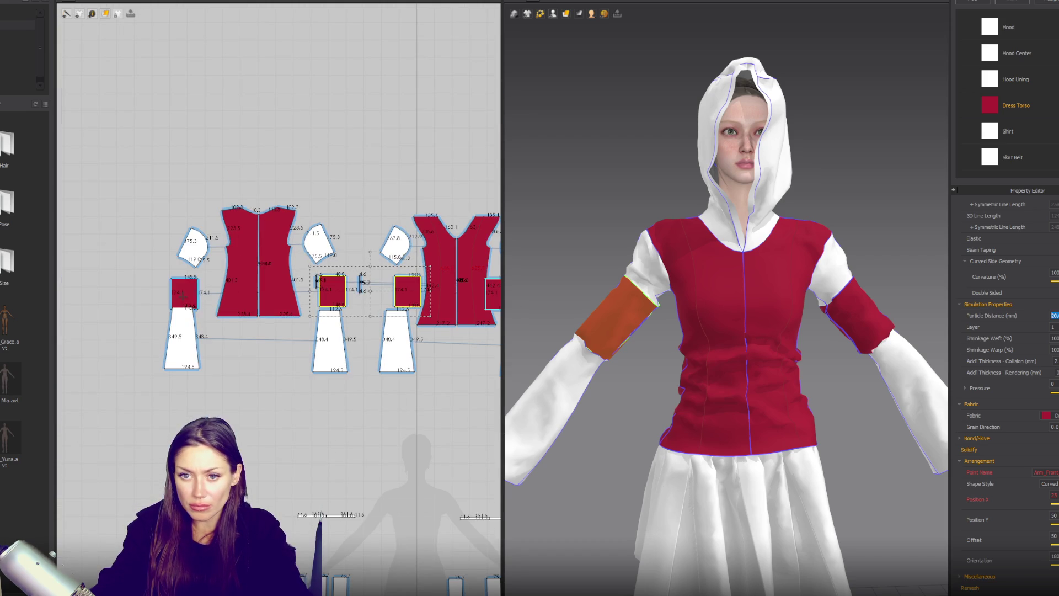
Add the remaining cuff pieces and set their Particle Distance to 10.
middle_click_drag(352, 281, 274, 294)
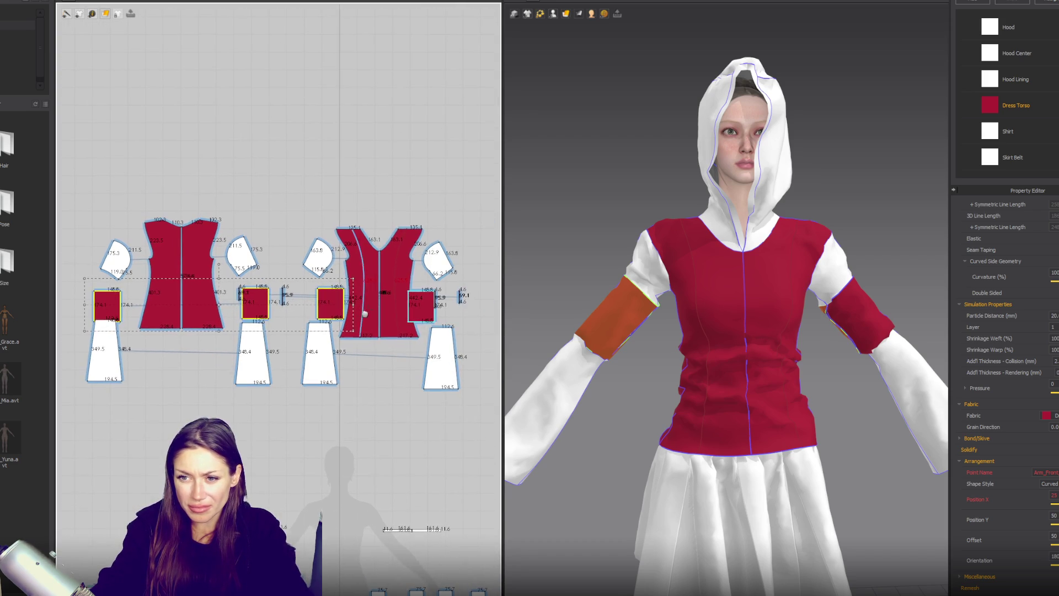
left_click(421, 305, "shift")
type("10")
key("Return")
left_click(578, 191)
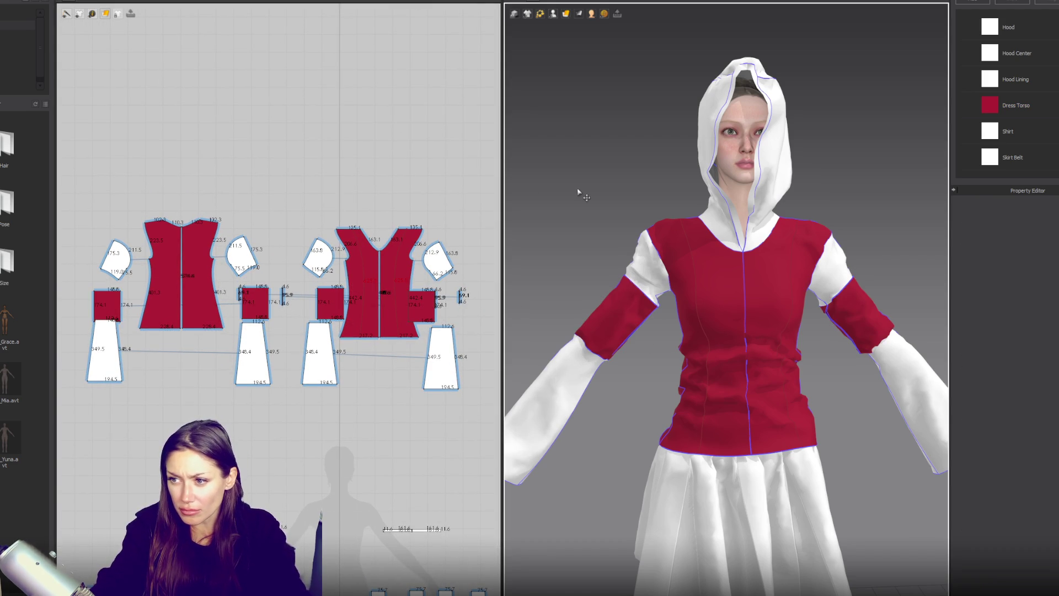
scroll(429, 313, "up", 4)
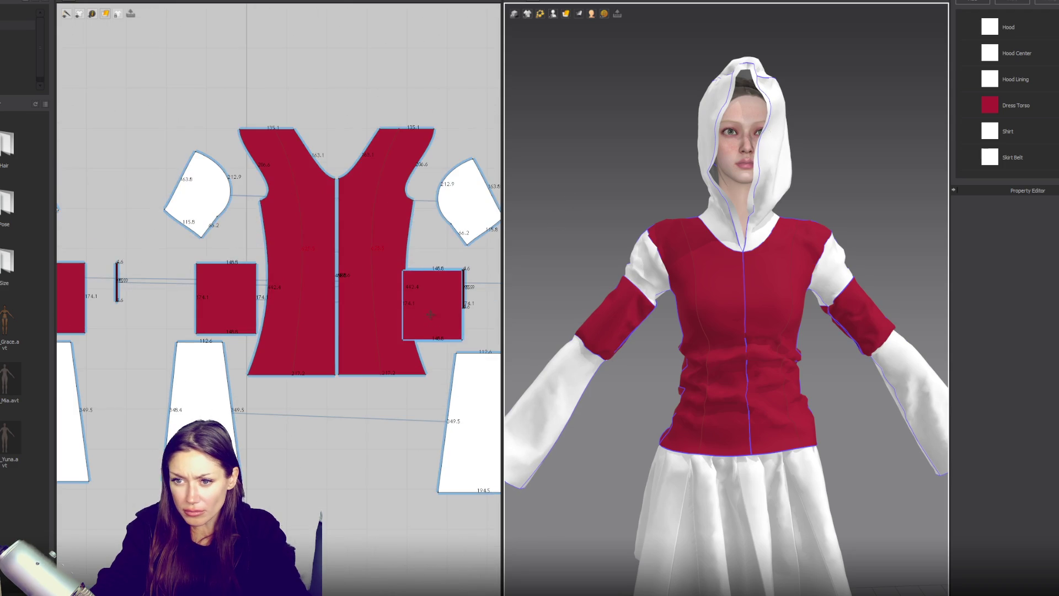
middle_click_drag(449, 318, 400, 297)
scroll(400, 297, "up", 4)
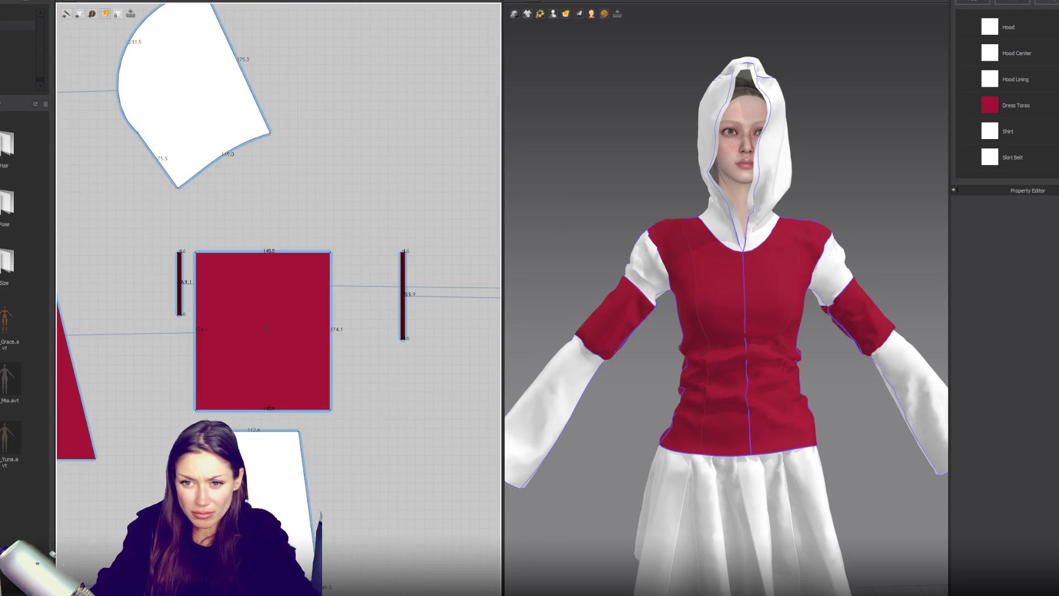
Shorten the right narrow strip from its bottom edge.
left_click(402, 296)
left_click_drag(403, 349, 403, 326)
mouse_move(696, 362)
right_mouse_down()
mouse_move(781, 385)
mouse_move(607, 365)
right_mouse_up()
scroll(1046, 130, "down", 3)
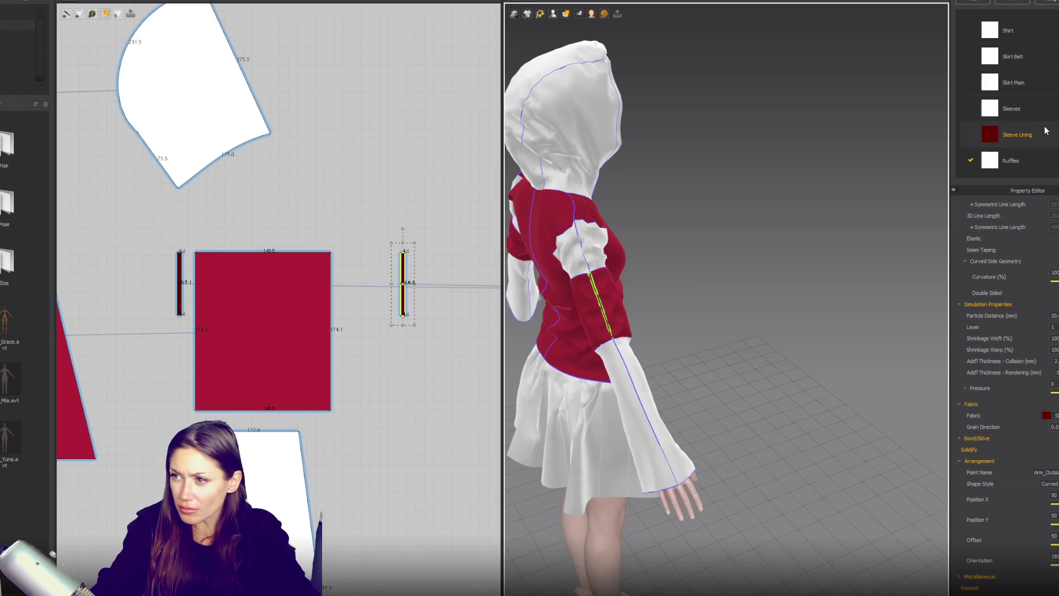
Select the arm-band strips and cuff rectangles and assign them the Ruffles fabric.
left_click(1037, 139)
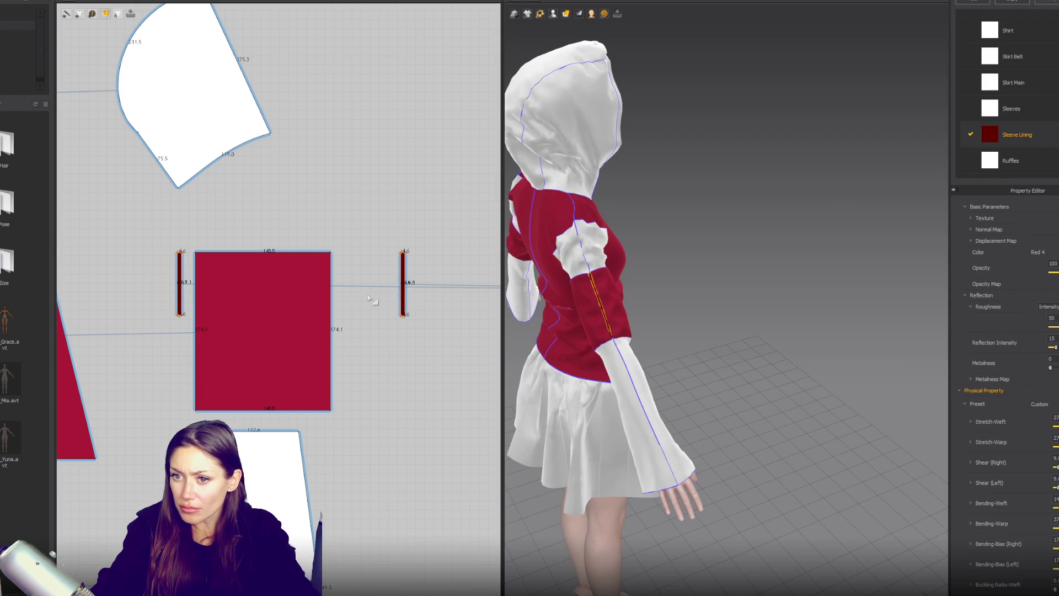
left_click(403, 298)
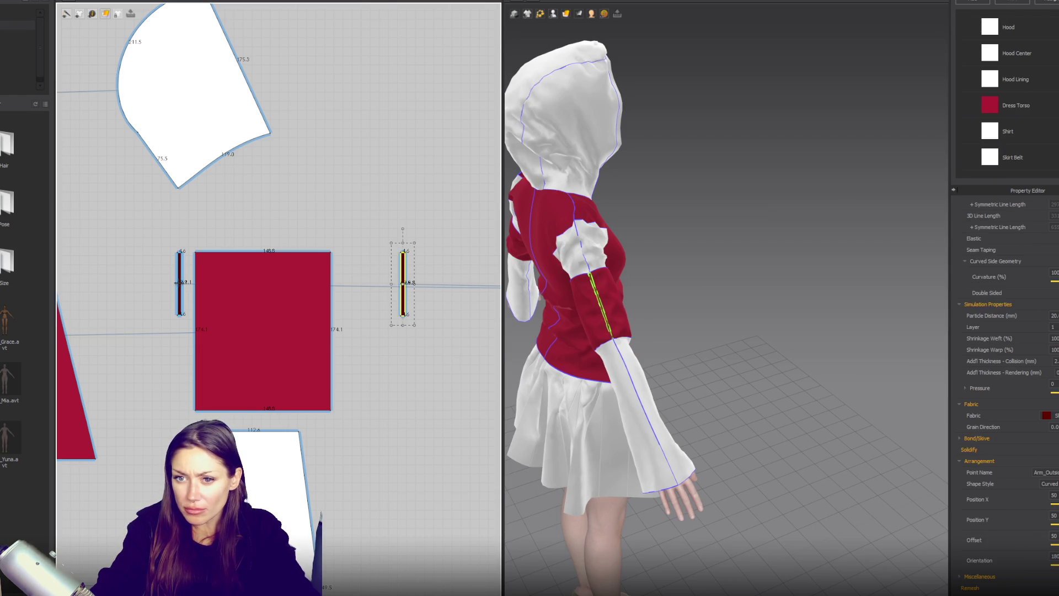
left_click(179, 282)
left_click(266, 316)
scroll(336, 305, "down", 3)
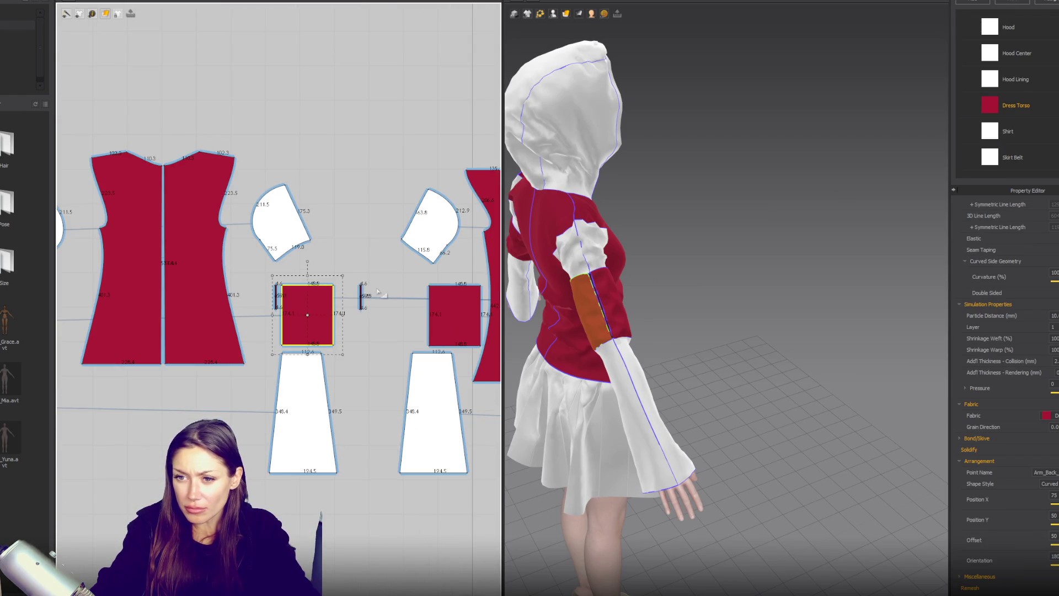
scroll(336, 305, "down", 2)
middle_click_drag(360, 309, 215, 296)
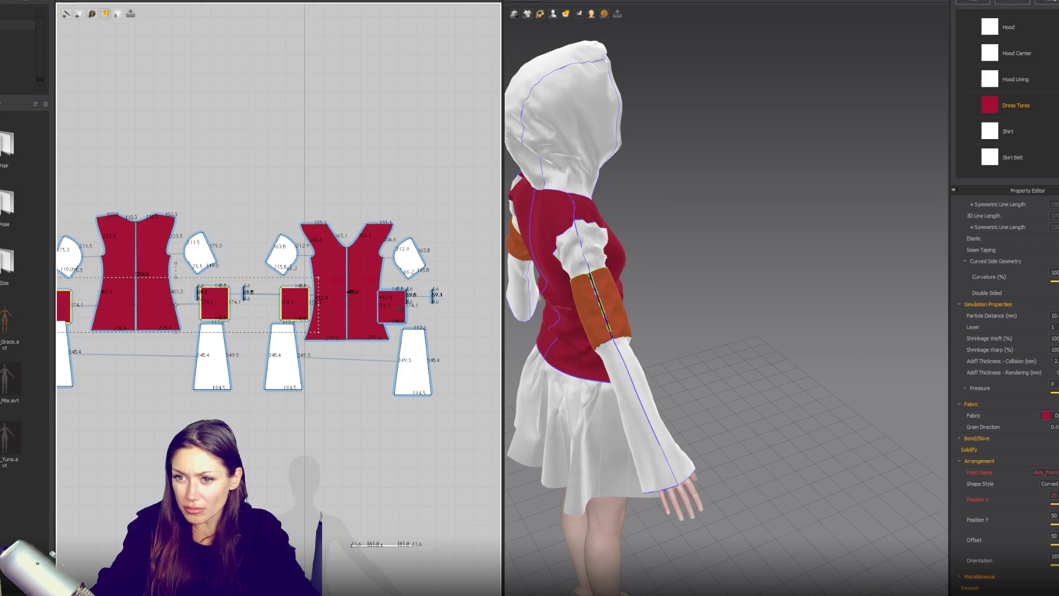
scroll(1050, 109, "down", 2)
left_click(1049, 415)
left_click(1048, 500)
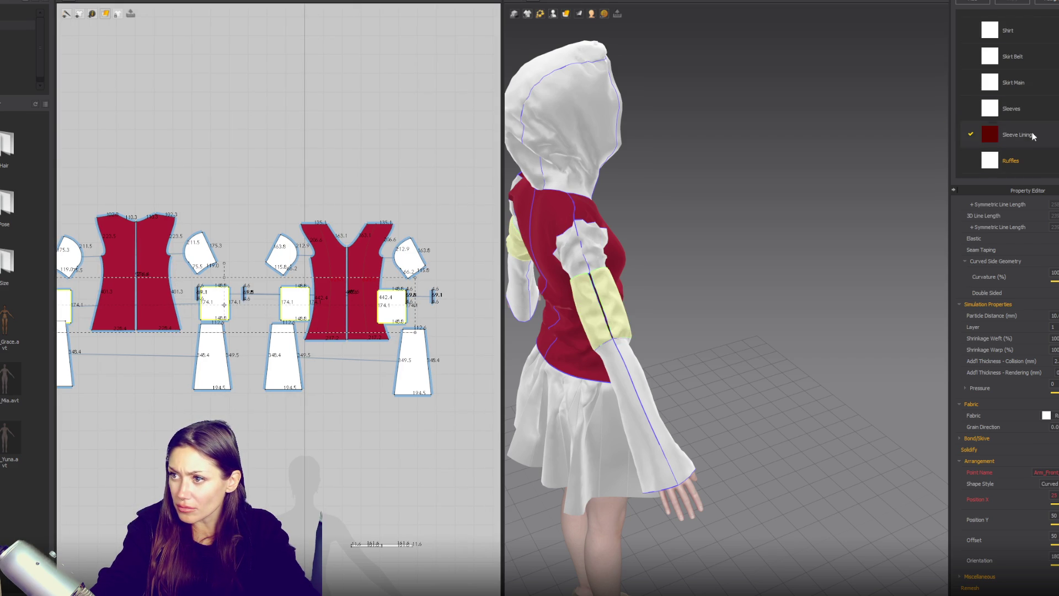
Colour the Ruffles fabric Red 3 and orbit to view the dark-red arm bands.
left_click(1031, 158)
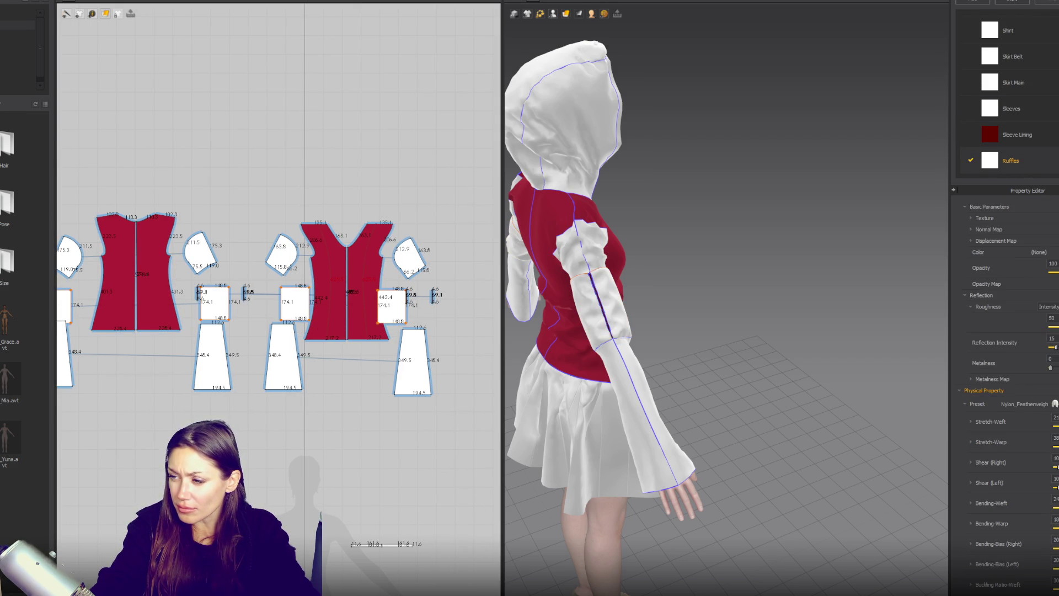
left_click(1039, 252)
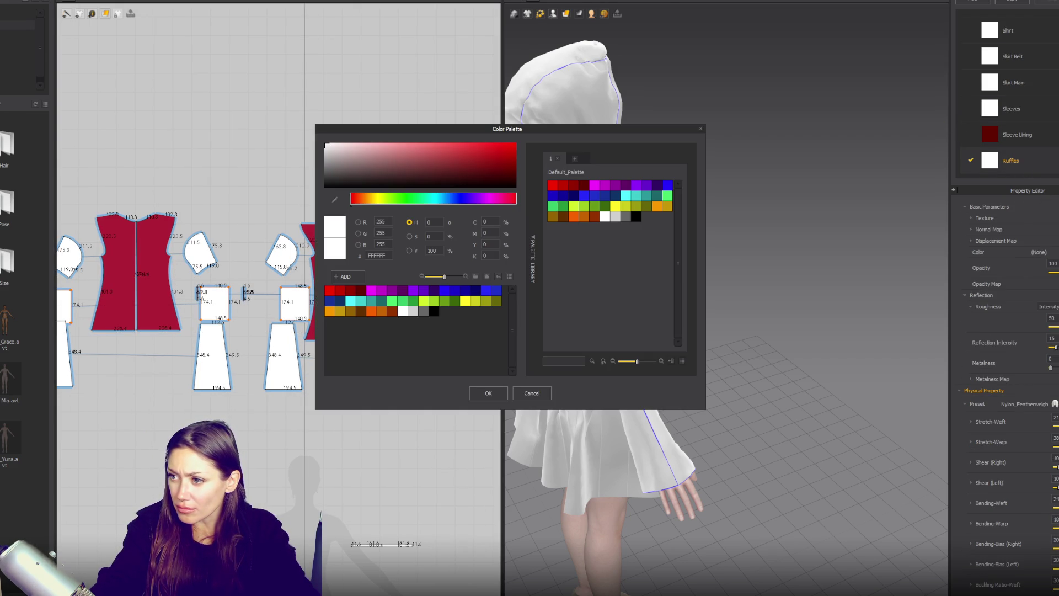
left_click(575, 186)
left_click(489, 393)
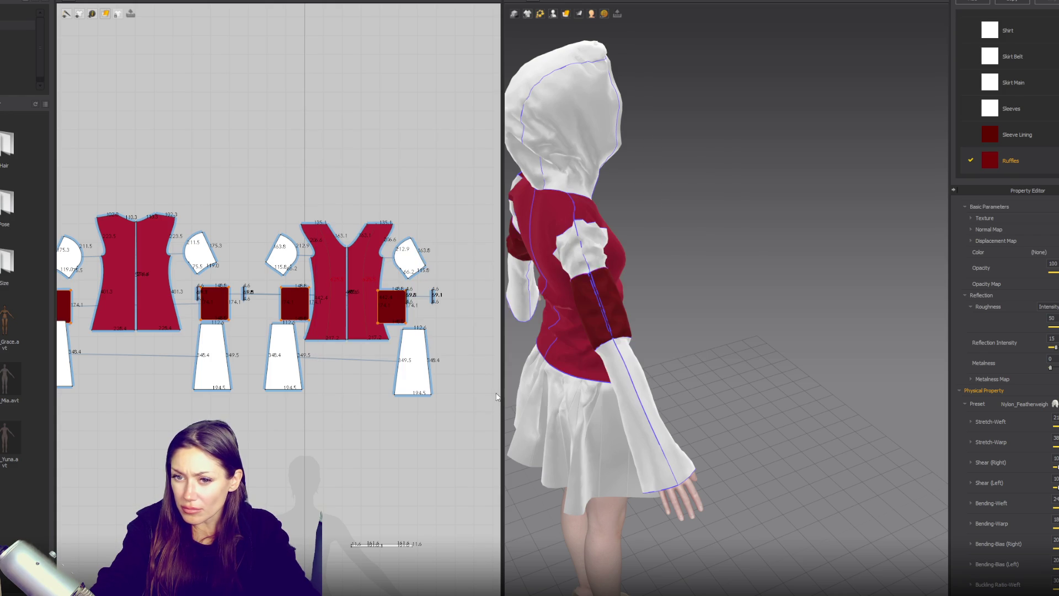
left_click(725, 301)
mouse_move(725, 301)
right_mouse_down()
mouse_move(590, 255)
mouse_move(753, 300)
mouse_move(782, 339)
right_mouse_up()
scroll(764, 319, "up", 3)
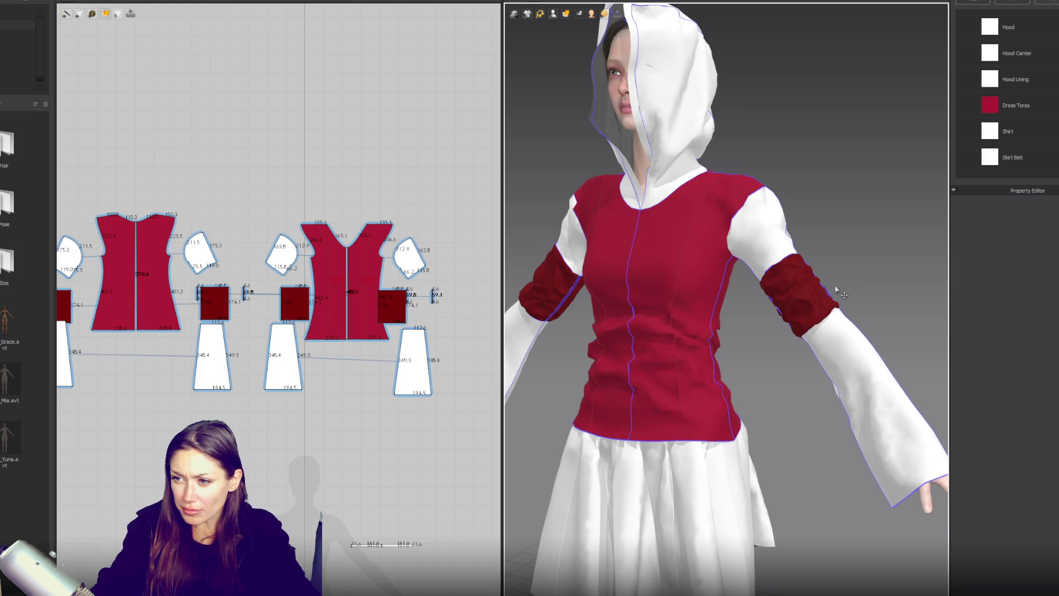
Select both arm band pieces and shorten them by dragging their bounding box's bottom edge up.
scroll(811, 308, "up", 2)
mouse_move(834, 270)
right_mouse_down()
mouse_move(759, 267)
mouse_move(847, 259)
right_mouse_up()
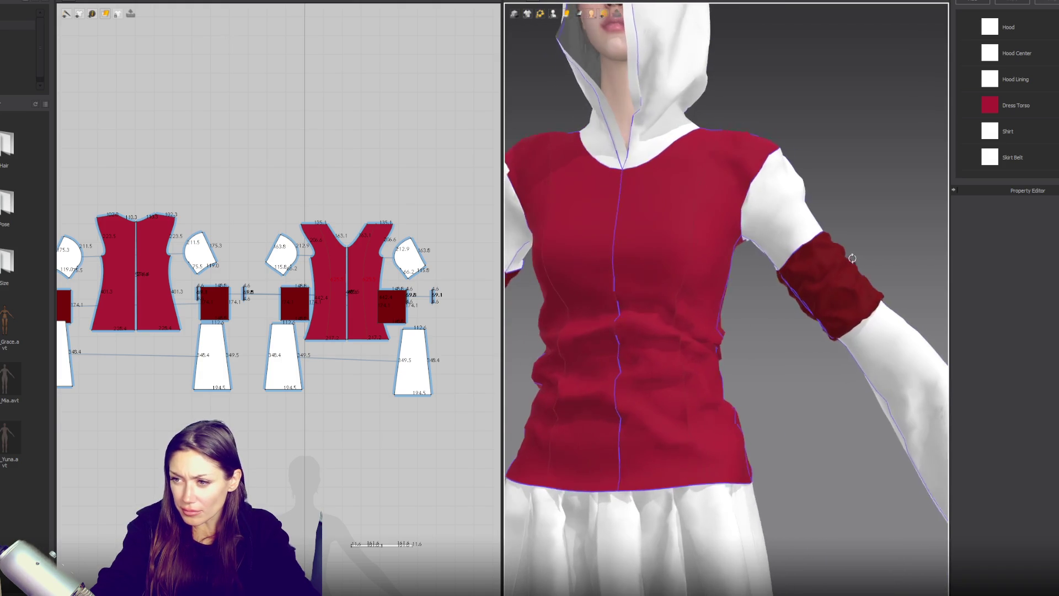
scroll(397, 285, "up", 3)
left_click(387, 319)
left_click(228, 322, "shift")
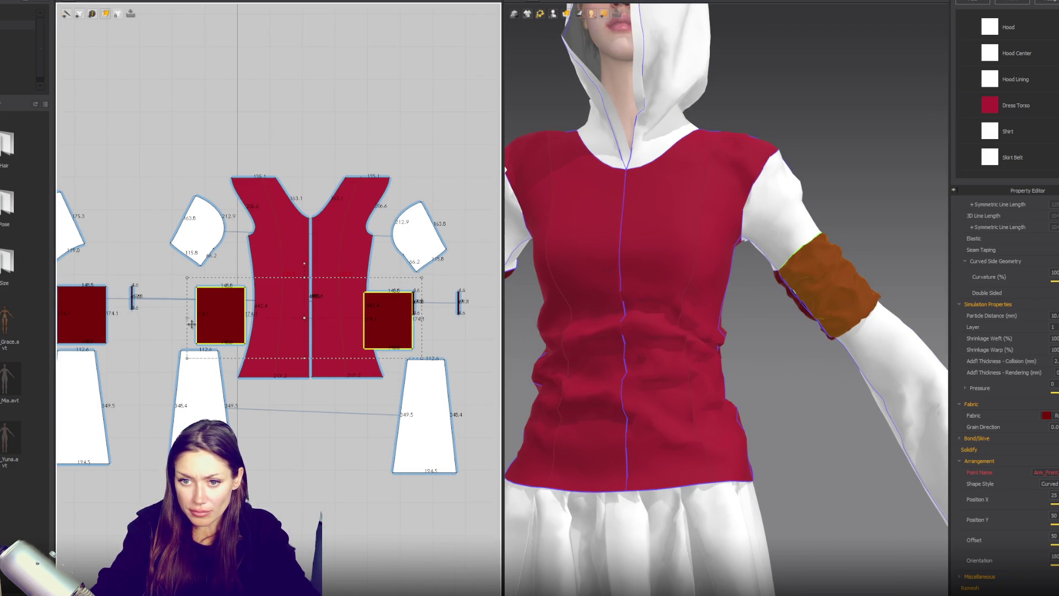
right_click_drag(228, 323, 275, 342)
left_click_drag(325, 377, 324, 357)
Select both thin strip pieces and shorten them to match the bands.
scroll(877, 342, "down", 2)
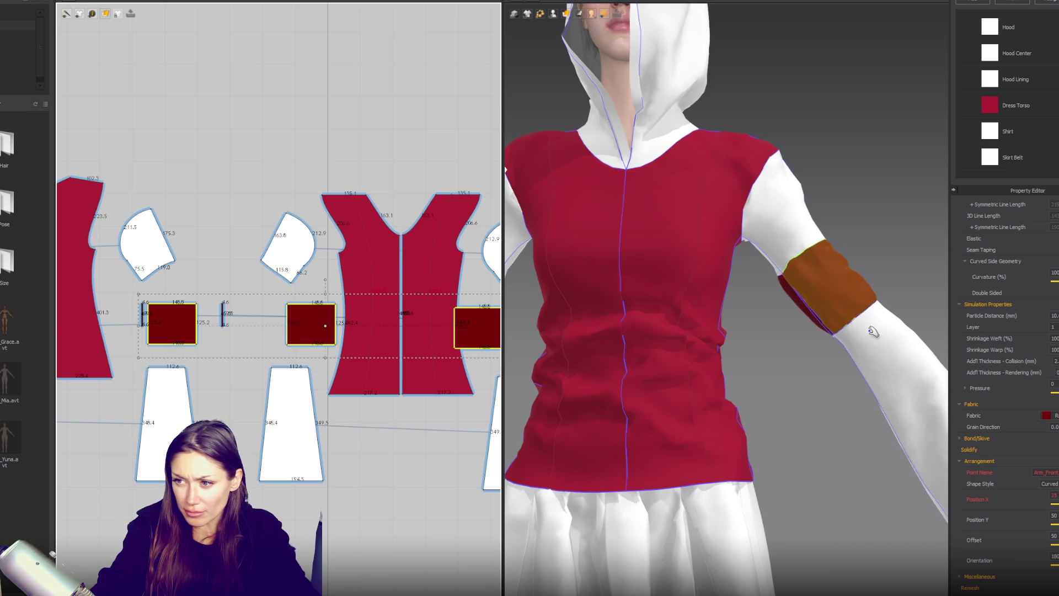
scroll(813, 326, "down", 2)
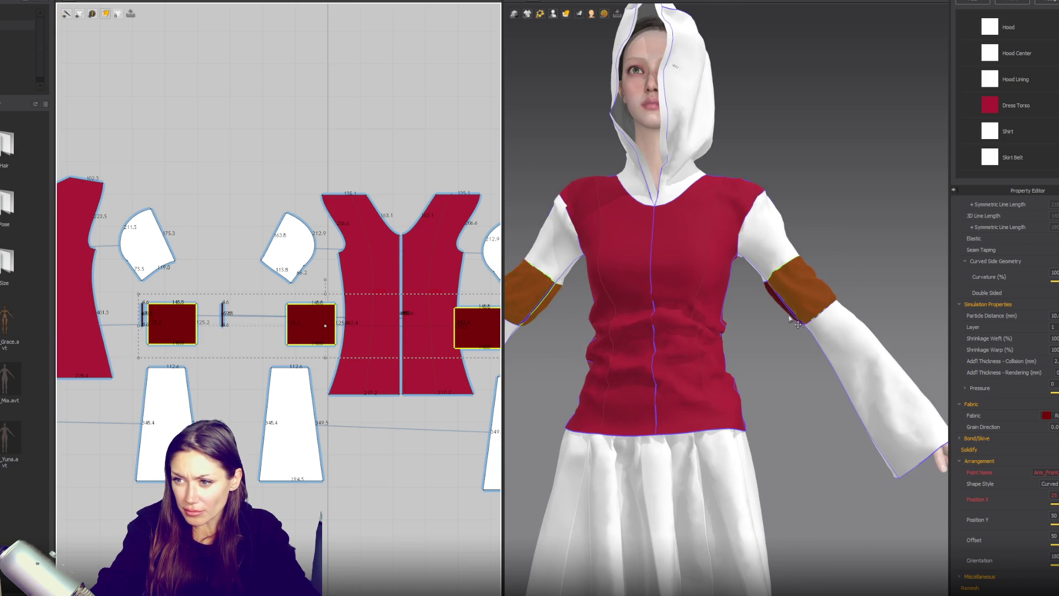
scroll(800, 323, "down", 1)
mouse_move(800, 323)
right_mouse_down()
mouse_move(599, 273)
mouse_move(629, 284)
mouse_move(585, 286)
right_mouse_up()
scroll(599, 273, "up", 3)
scroll(234, 307, "up", 2)
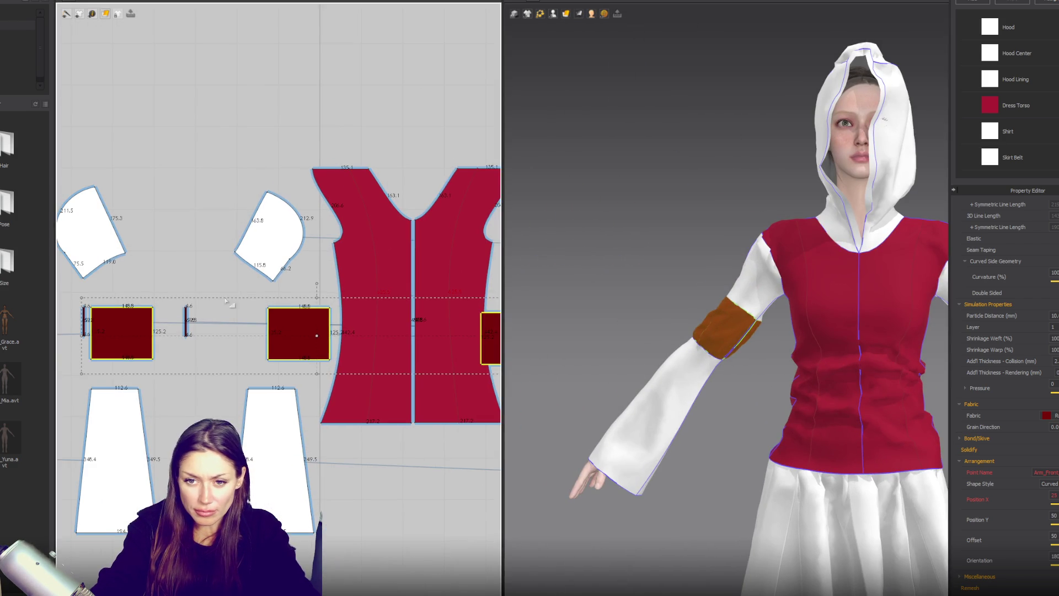
left_click(186, 320)
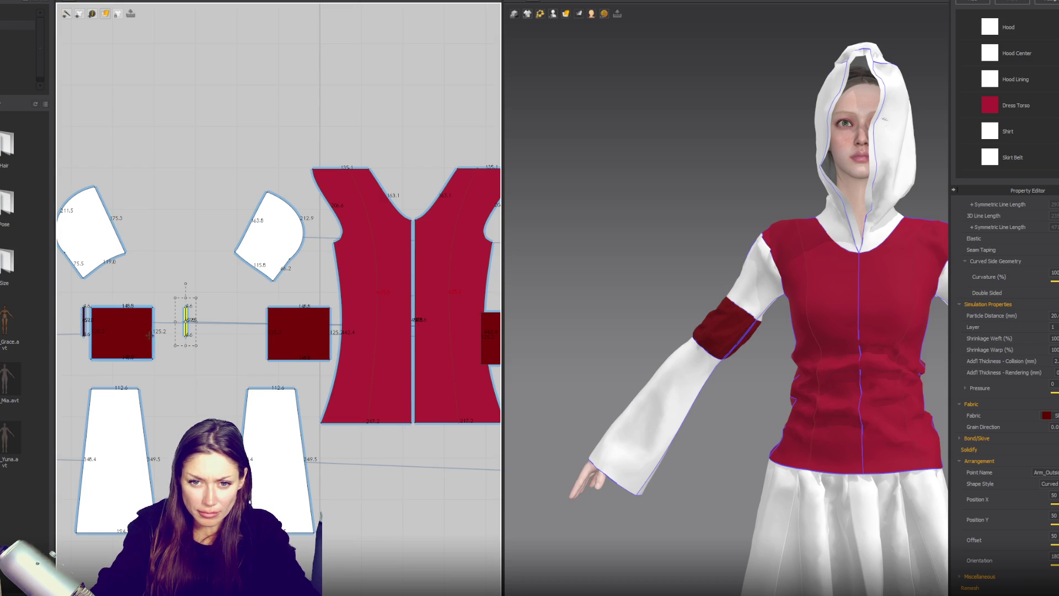
left_click(89, 345, "shift")
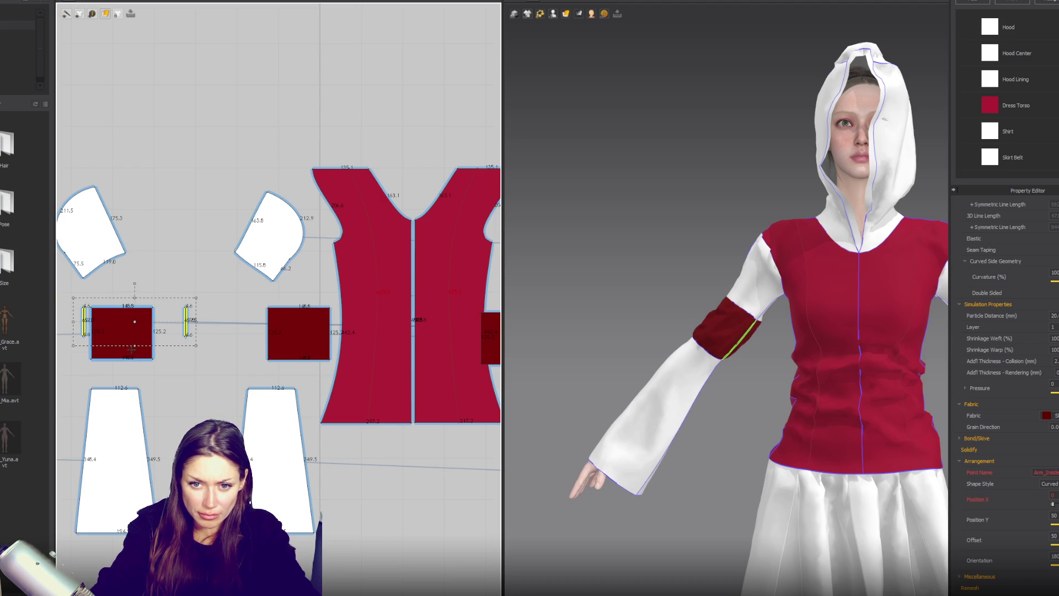
left_click_drag(146, 328, 145, 313)
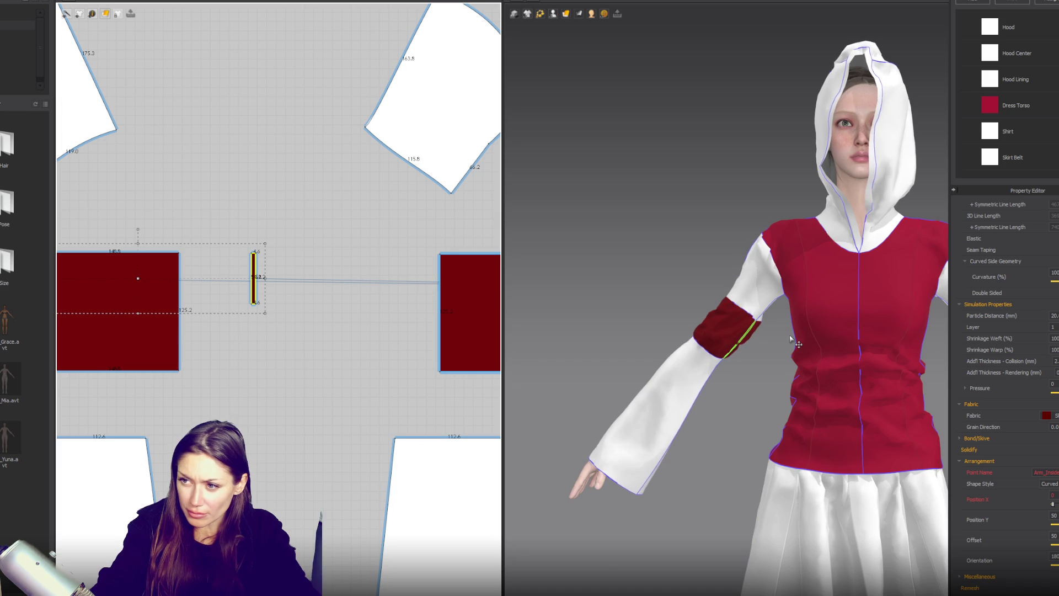
Show the Sleeve Lining fabric's properties and orbit to check the upper-arm band from the side.
scroll(1040, 130, "down", 2)
left_click(1038, 134)
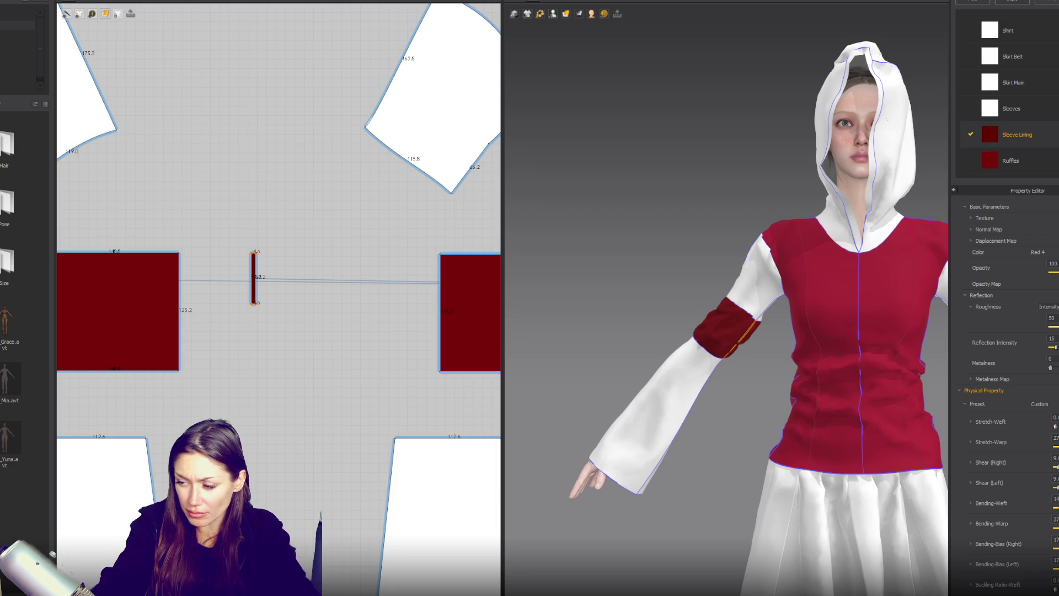
scroll(879, 365, "down", 3)
right_click_drag(880, 364, 837, 361)
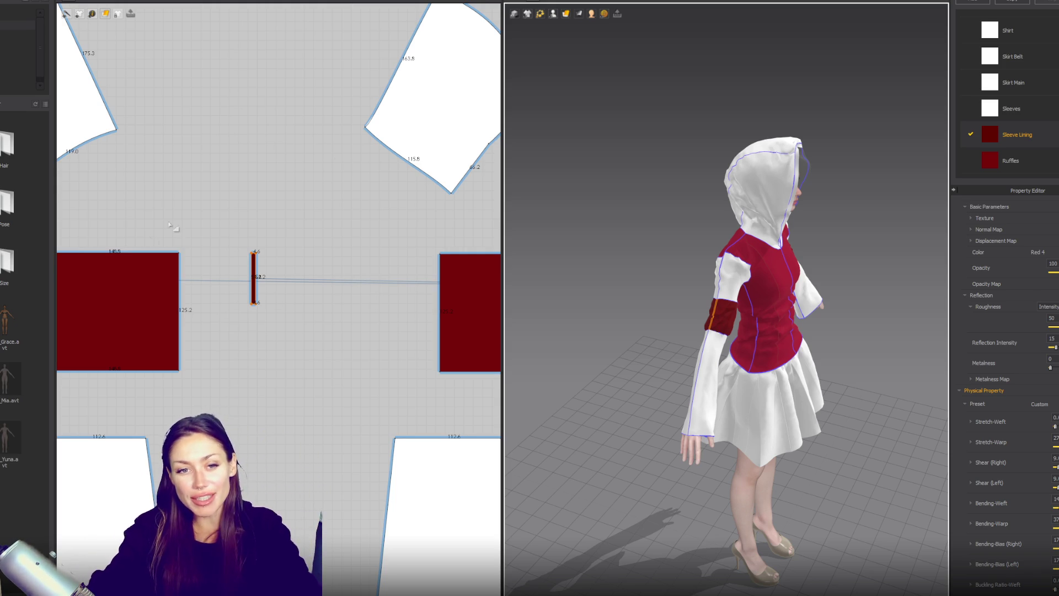
scroll(775, 309, "up", 5)
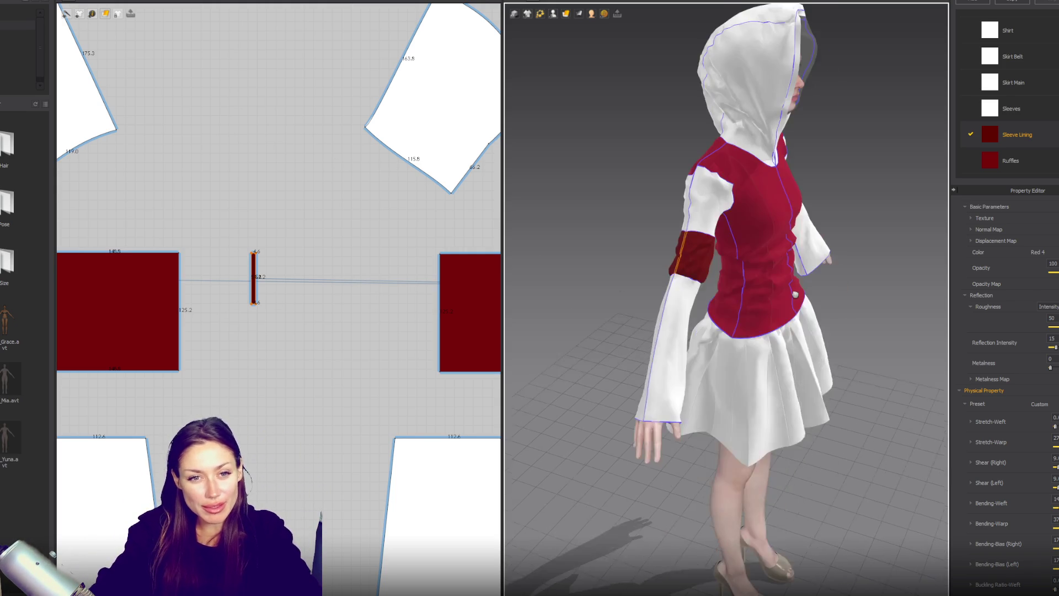
scroll(775, 306, "up", 2)
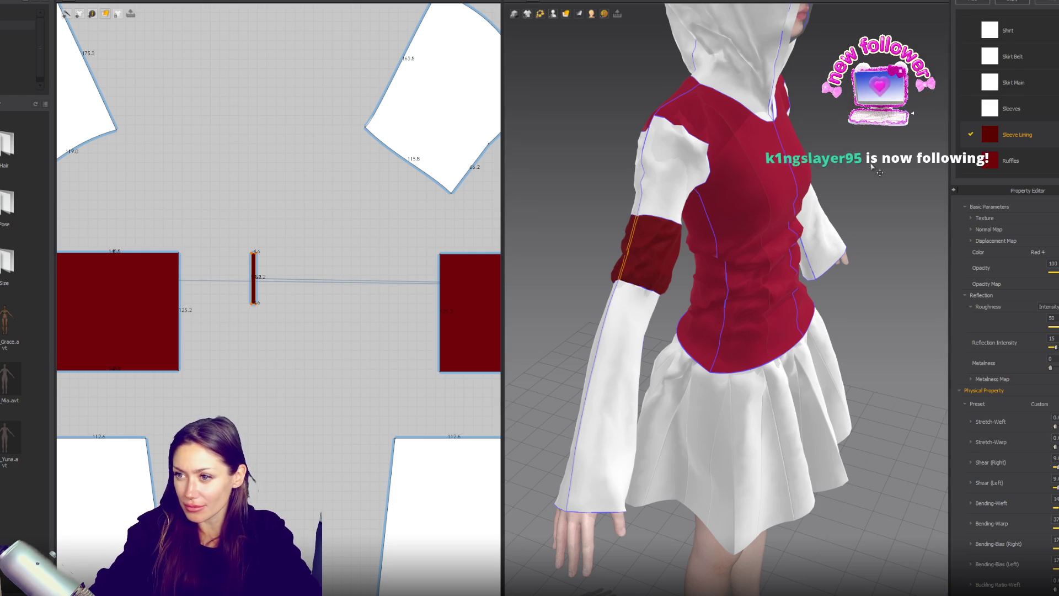
Set the Ruffles fabric's Stretch-Weft to 50, replacing its Nylon_Featherweight preset.
left_click(879, 157)
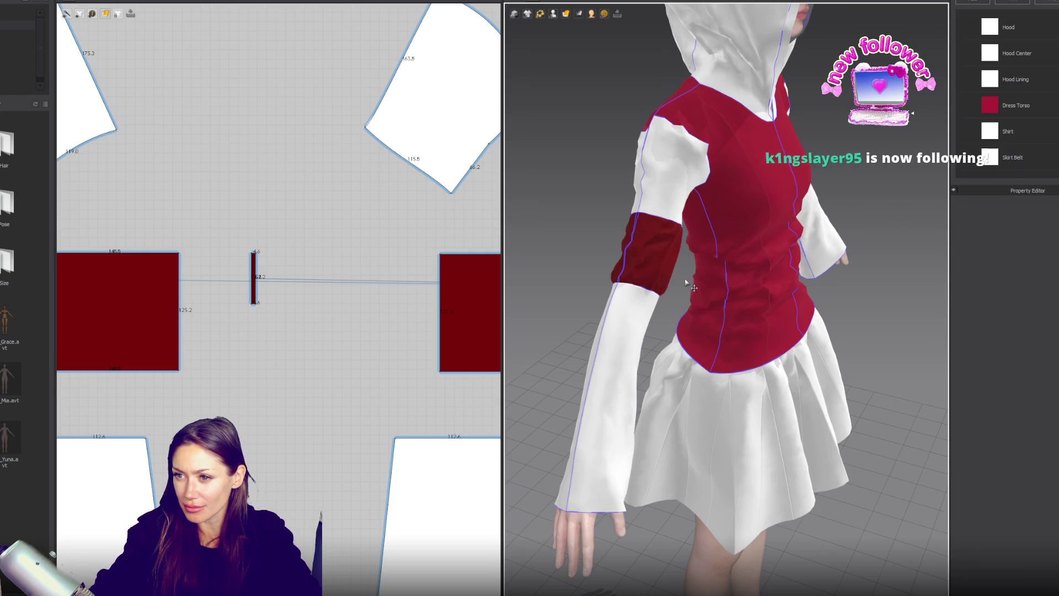
right_click_drag(720, 278, 770, 290)
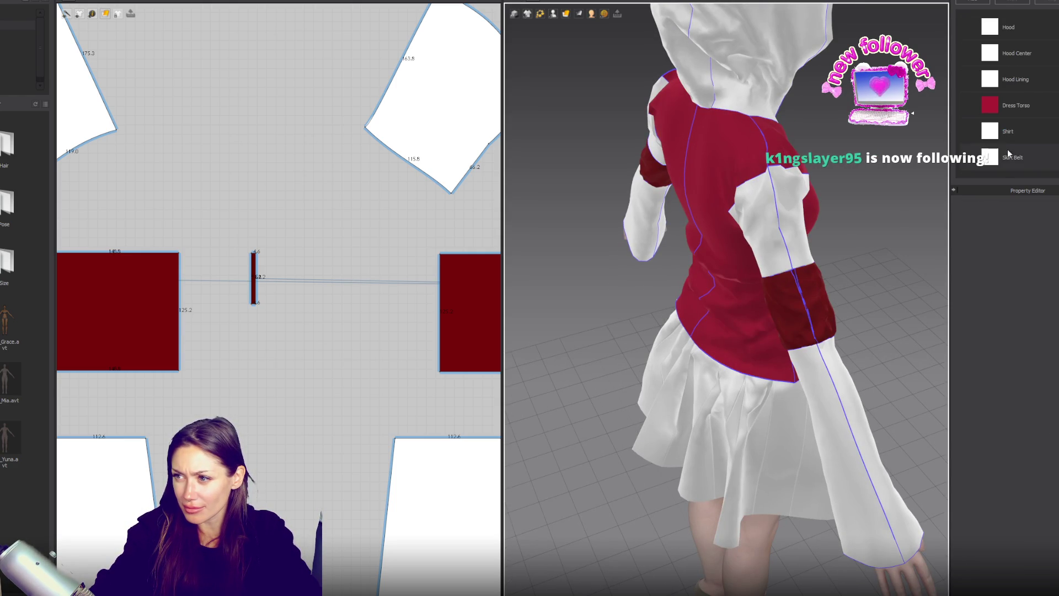
left_click(1038, 106)
scroll(1049, 138, "down", 2)
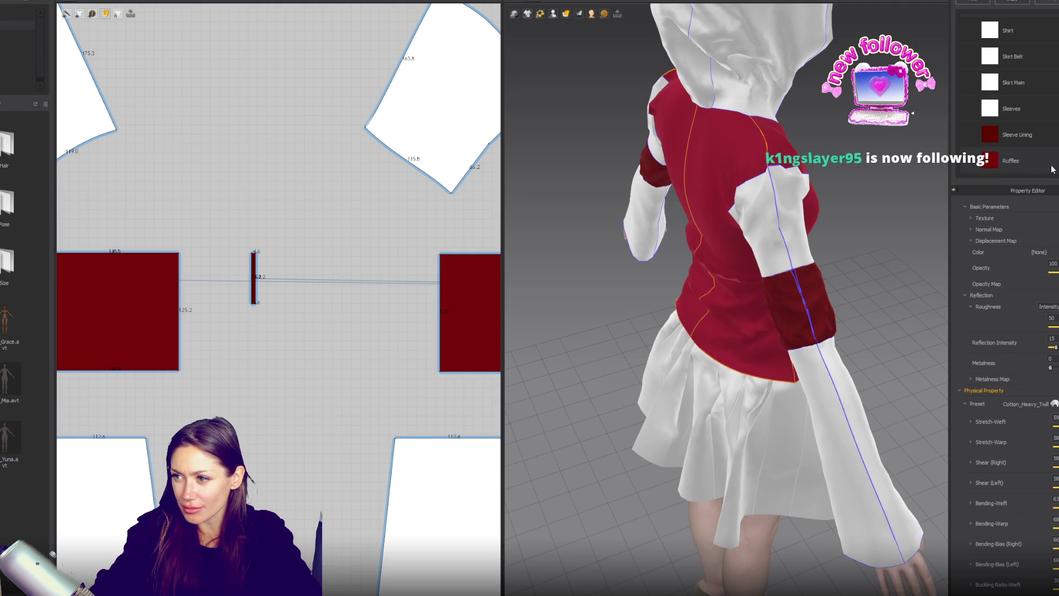
left_click(1053, 157)
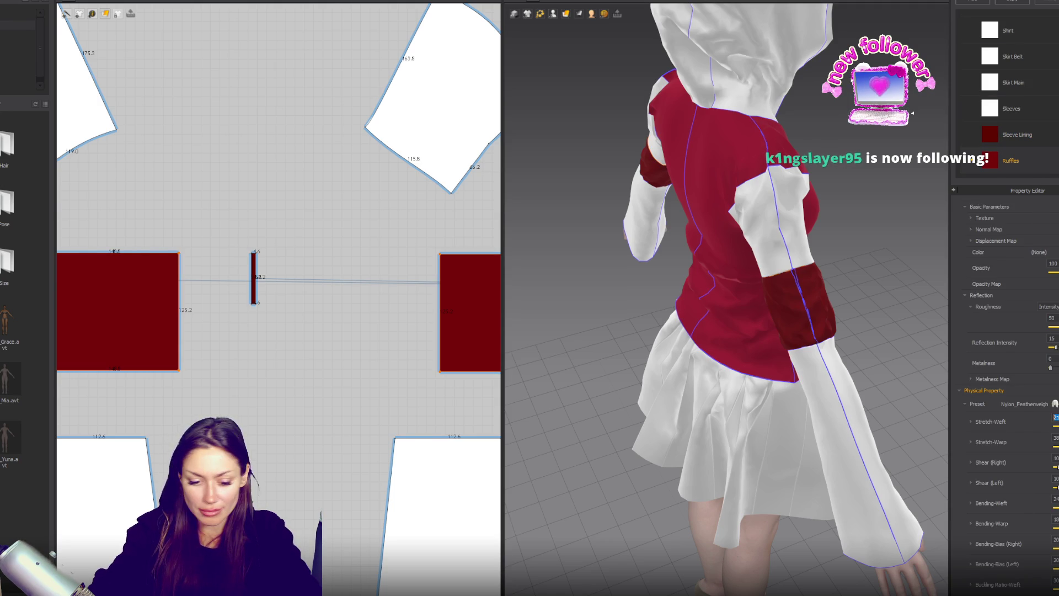
type("50")
key("Return")
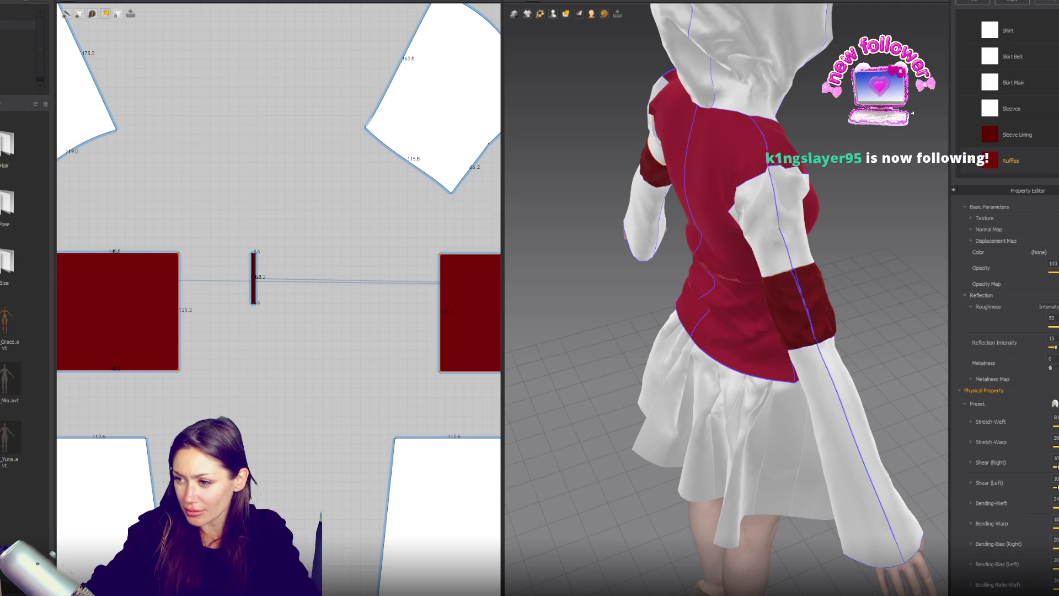
type("1")
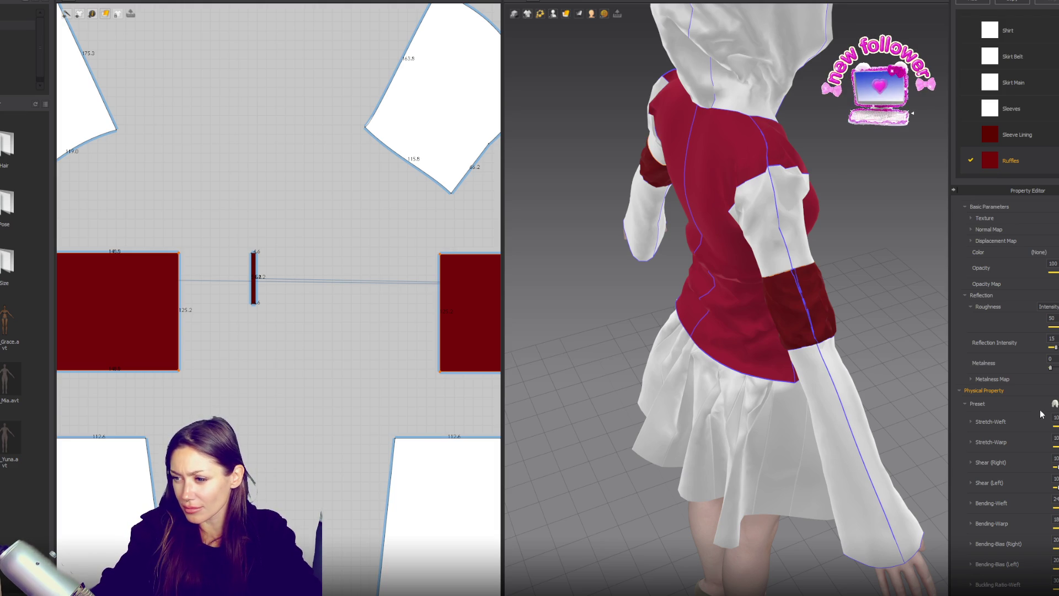
Clear the fabric selection and orbit the avatar back to a front view.
scroll(1044, 416, "down", 3)
scroll(1044, 413, "down", 1)
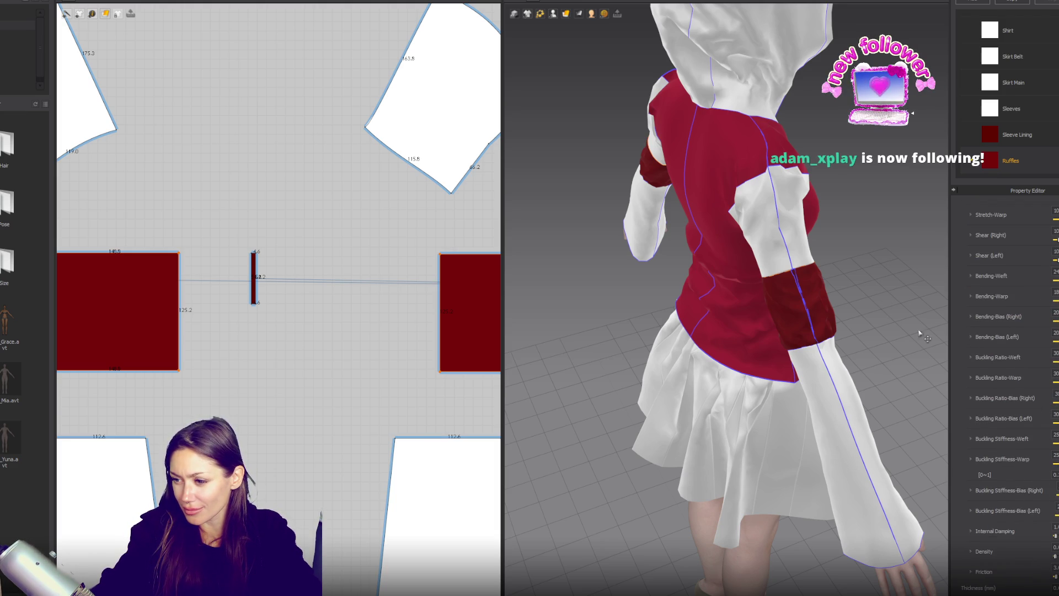
left_click(893, 237)
right_click_drag(899, 265, 799, 246)
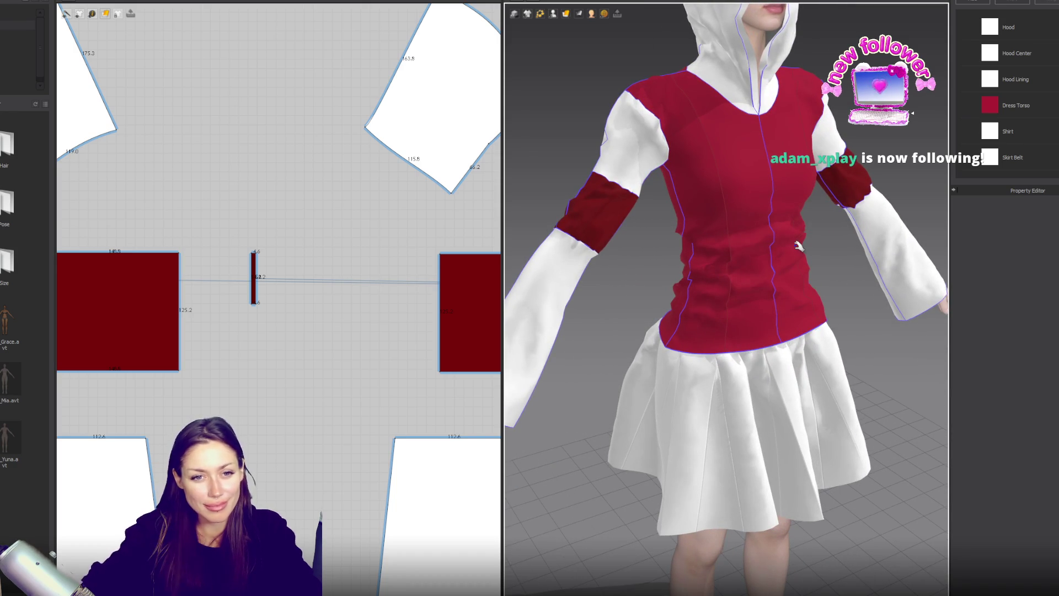
Orbit around the avatar, then select the left and right arm band pattern pieces together.
mouse_move(746, 247)
right_mouse_down()
mouse_move(883, 242)
mouse_move(741, 240)
mouse_move(640, 254)
right_mouse_up()
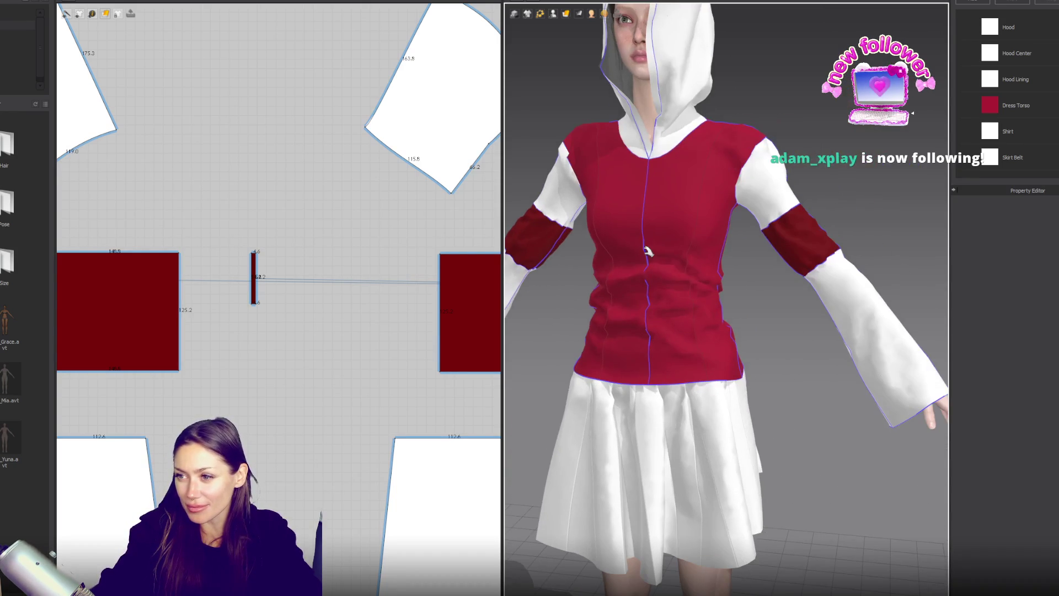
scroll(883, 218, "down", 3)
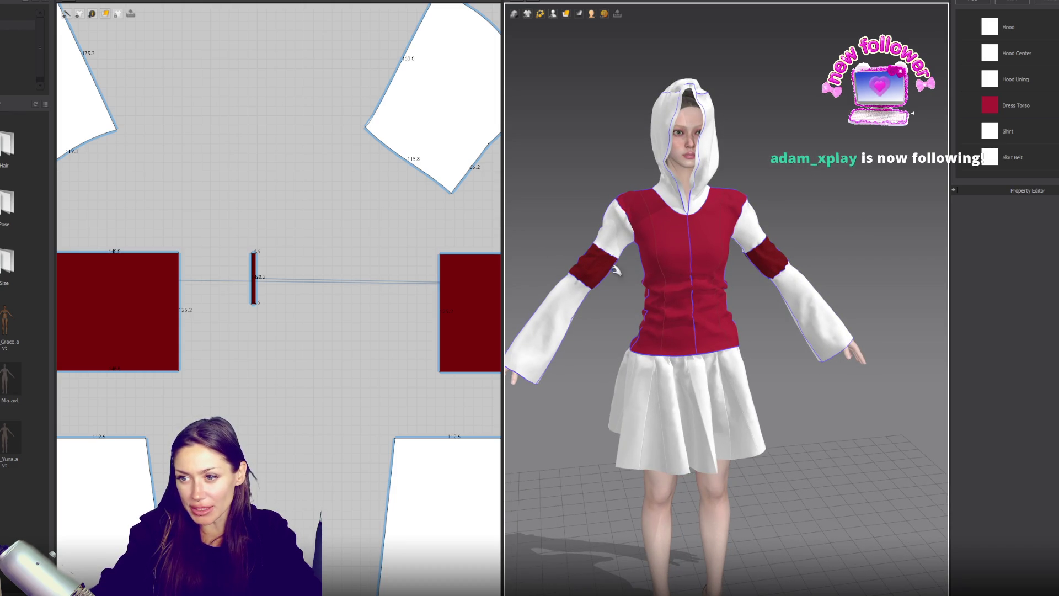
scroll(595, 282, "up", 3)
right_click_drag(570, 223, 635, 226)
left_click(166, 309)
scroll(209, 304, "down", 2)
left_click(456, 307, "shift")
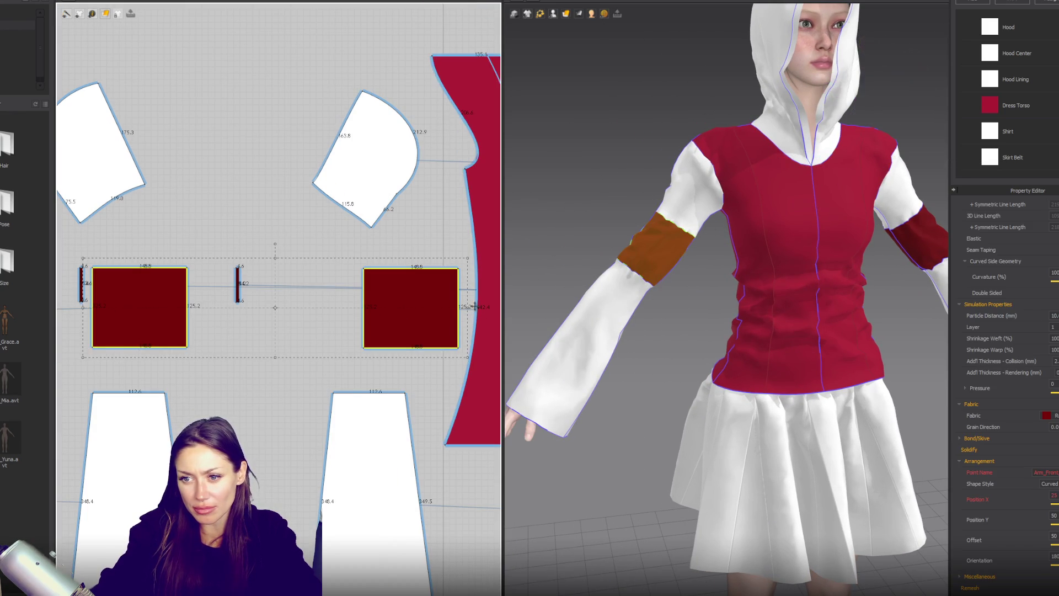
left_click_drag(468, 307, 395, 307)
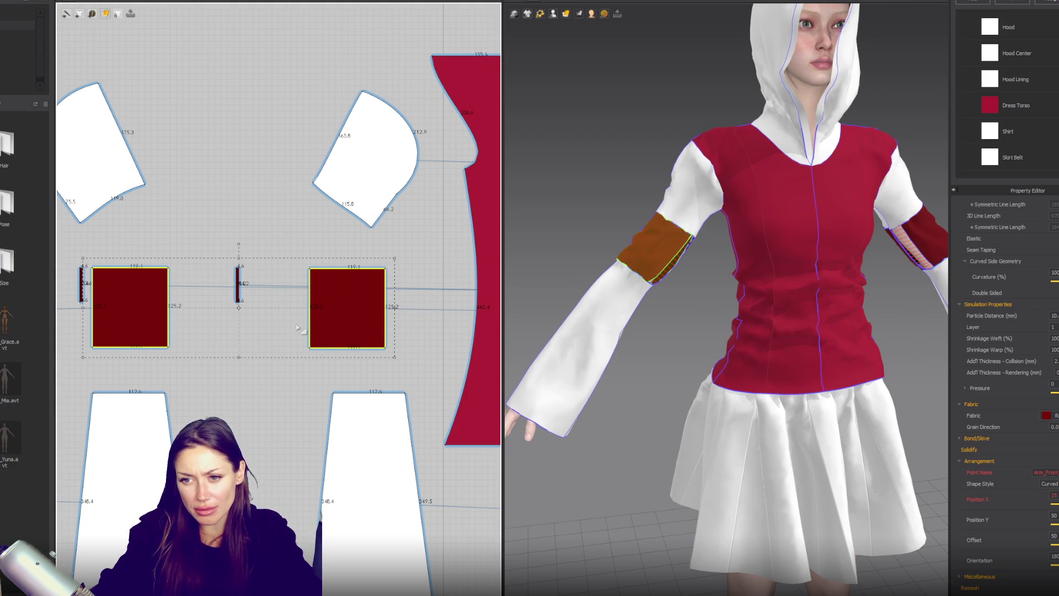
key("ctrl+z")
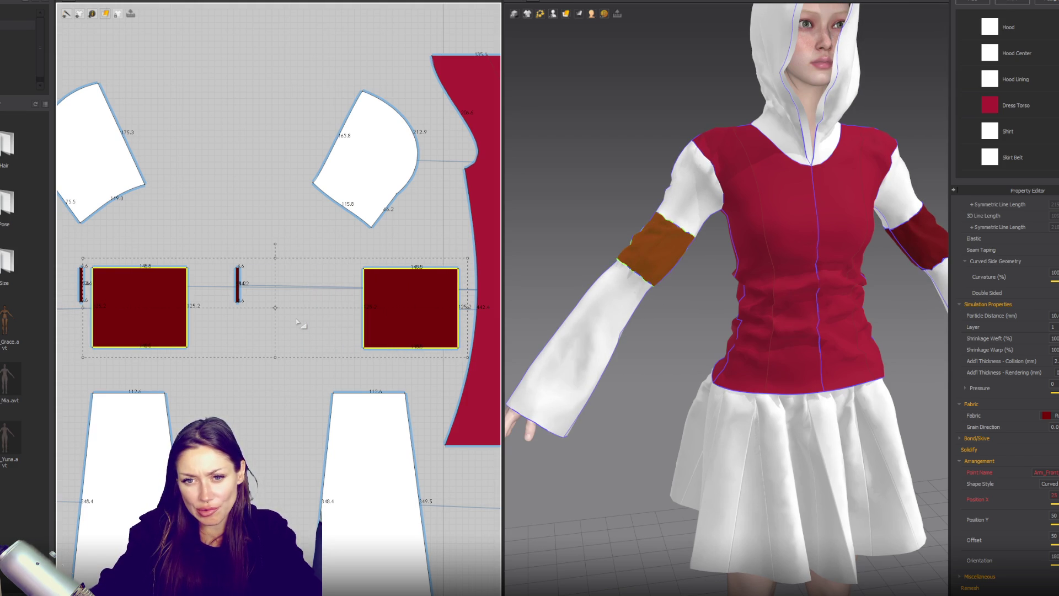
Lower Sleeve Lining's Bending-Weft from 14 to 13, then select the narrow strips' collision thickness.
left_click(297, 320)
scroll(1044, 150, "down", 3)
left_click(1048, 142)
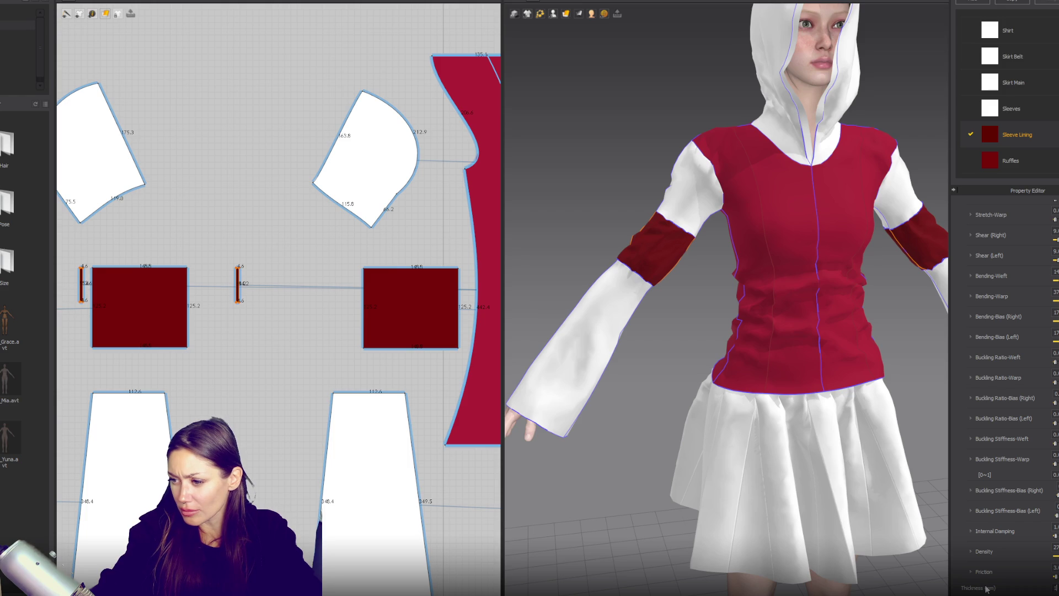
scroll(1049, 461, "up", 3)
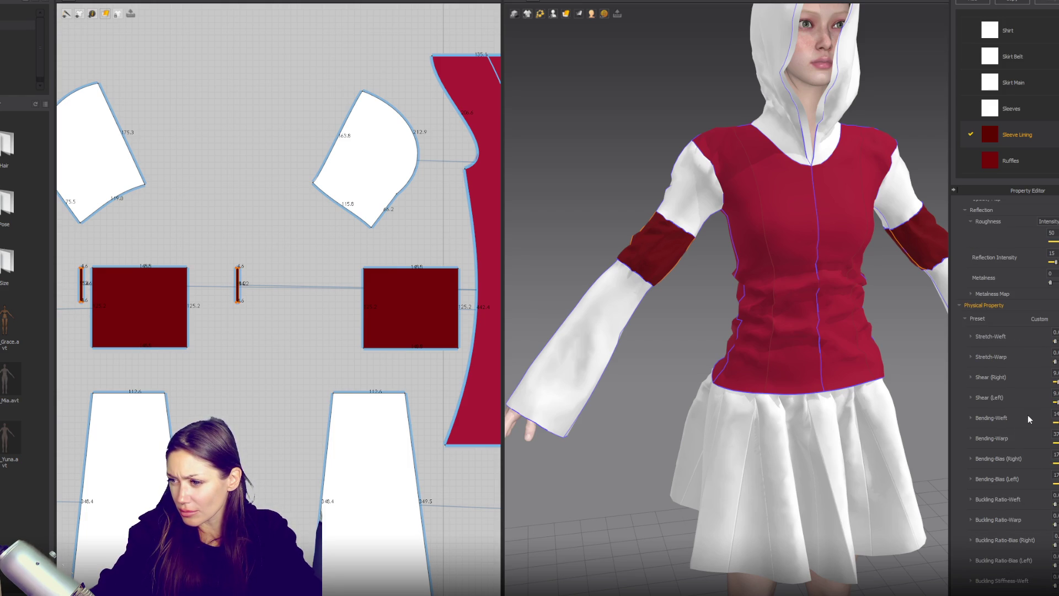
left_click_drag(1056, 425, 1054, 425)
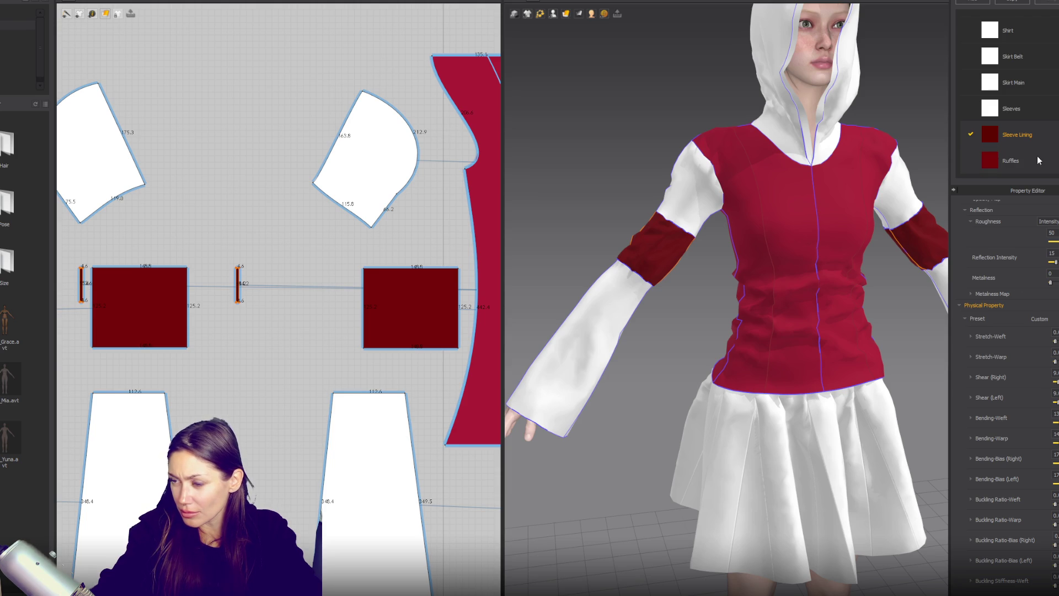
scroll(1010, 386, "up", 3)
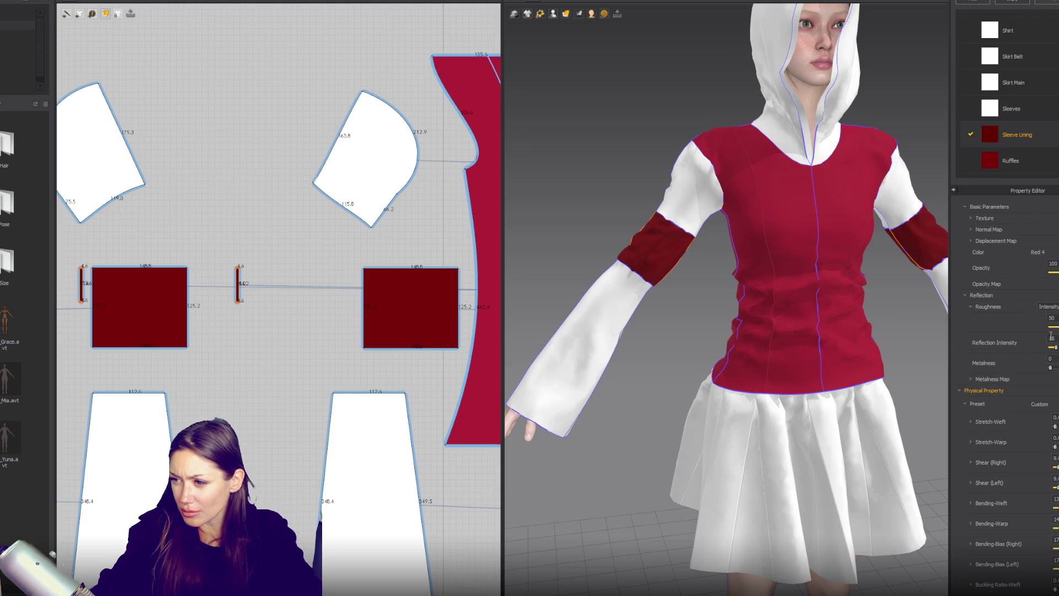
left_click(81, 286)
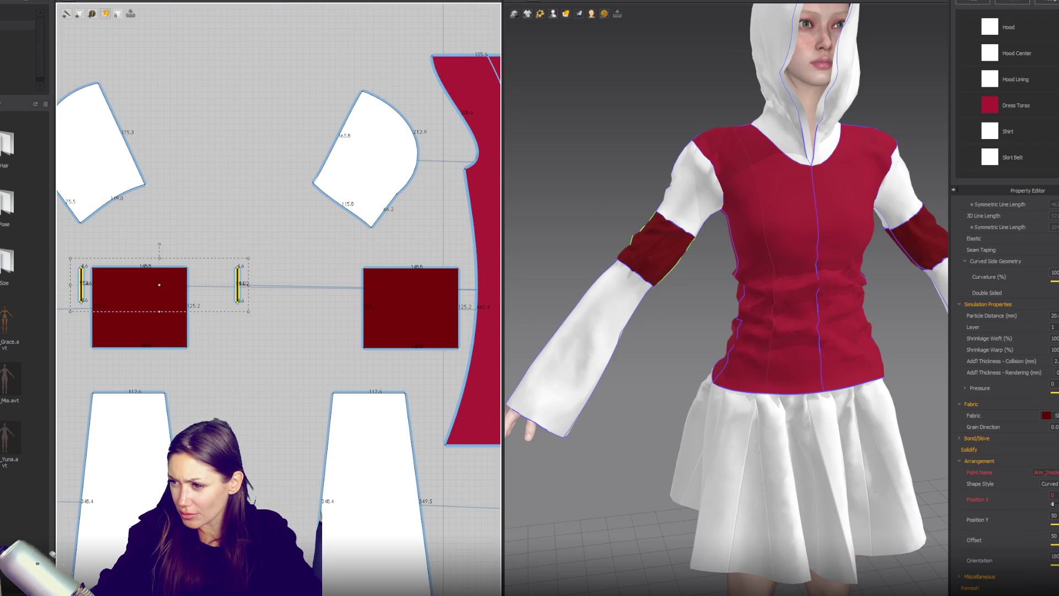
left_click(1055, 360)
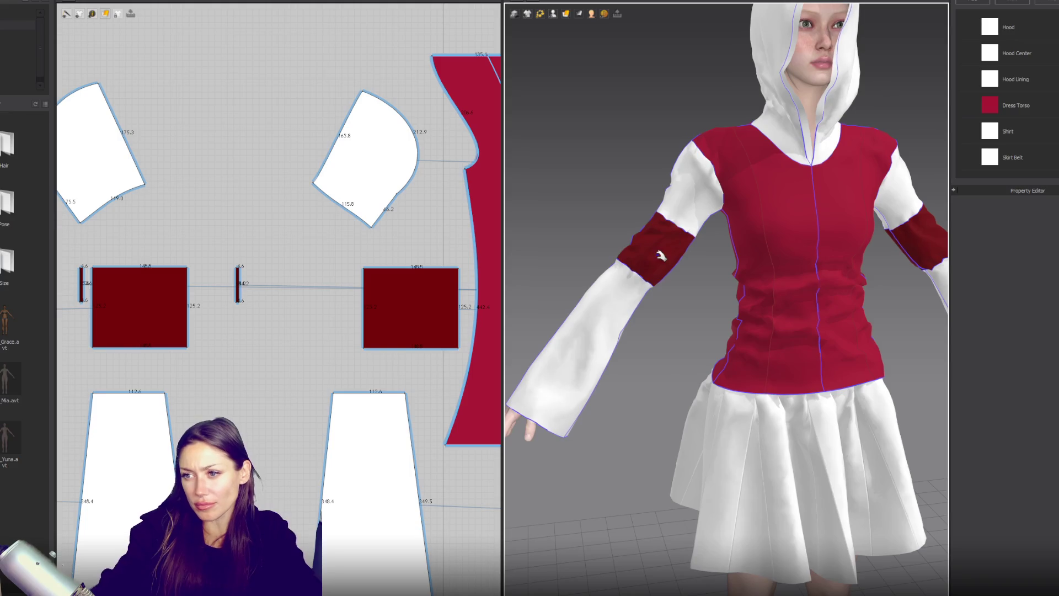
Select both thin strips inside the arm bands and drag their bounding box shorter.
left_click(656, 238)
left_click(651, 271)
left_click(920, 252)
mouse_move(693, 255)
right_mouse_down()
mouse_move(837, 275)
mouse_move(702, 239)
mouse_move(804, 237)
right_mouse_up()
scroll(804, 237, "up", 5)
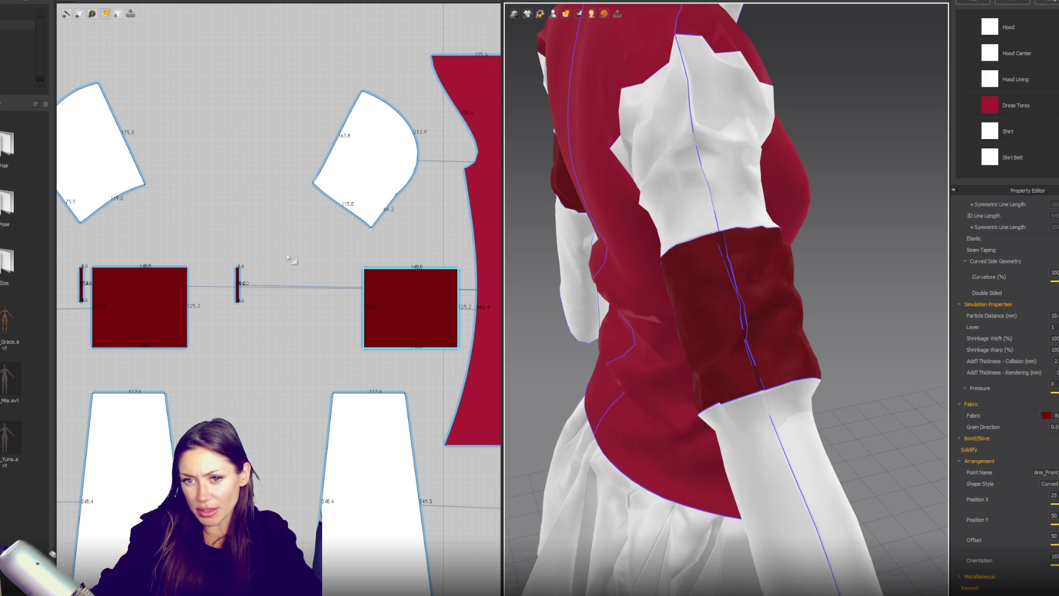
left_click(237, 284)
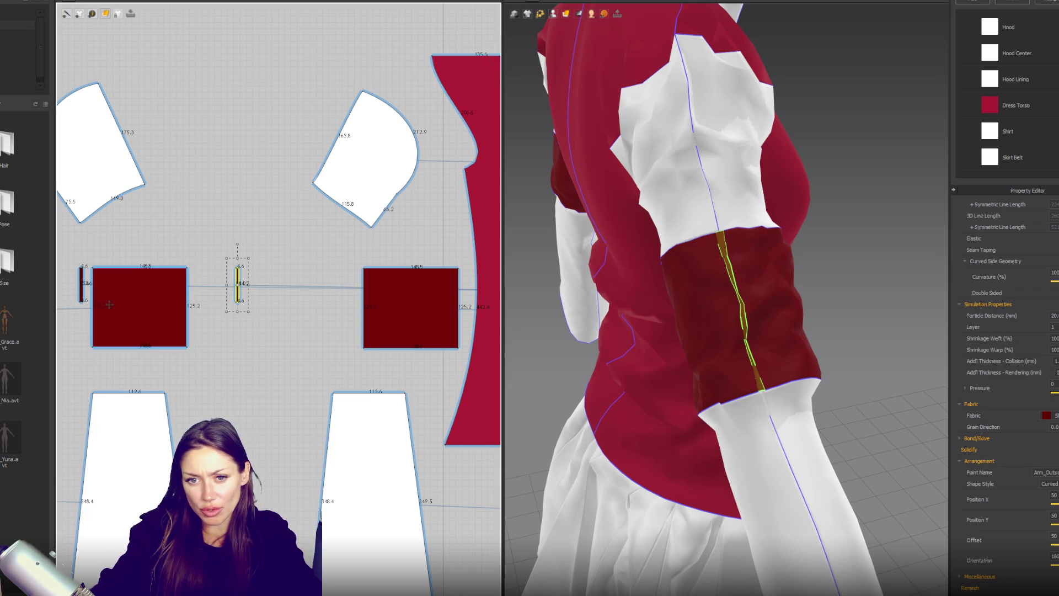
left_click(81, 284, "shift")
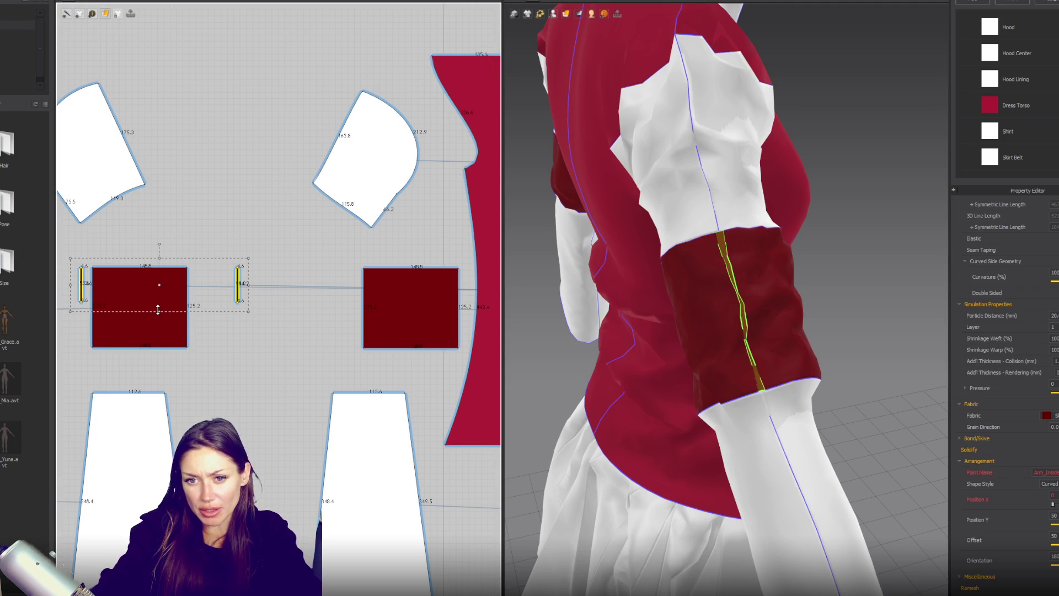
left_click_drag(160, 293, 160, 293)
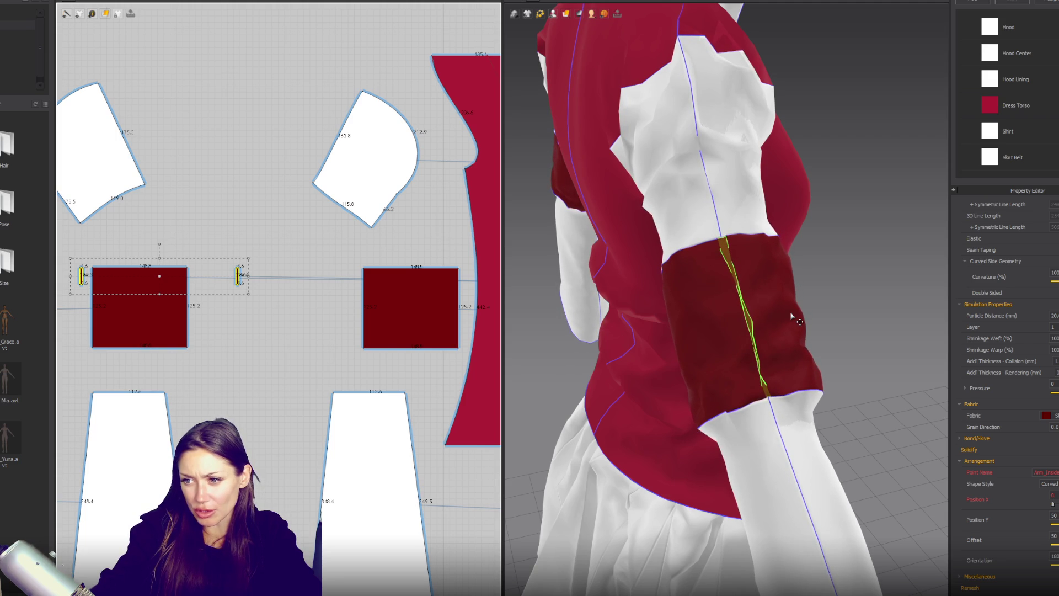
On the Sleeve Lining fabric, commit the Shear (Left) value and set Buckling Stiffness-Weft to 10.
scroll(1021, 133, "down", 3)
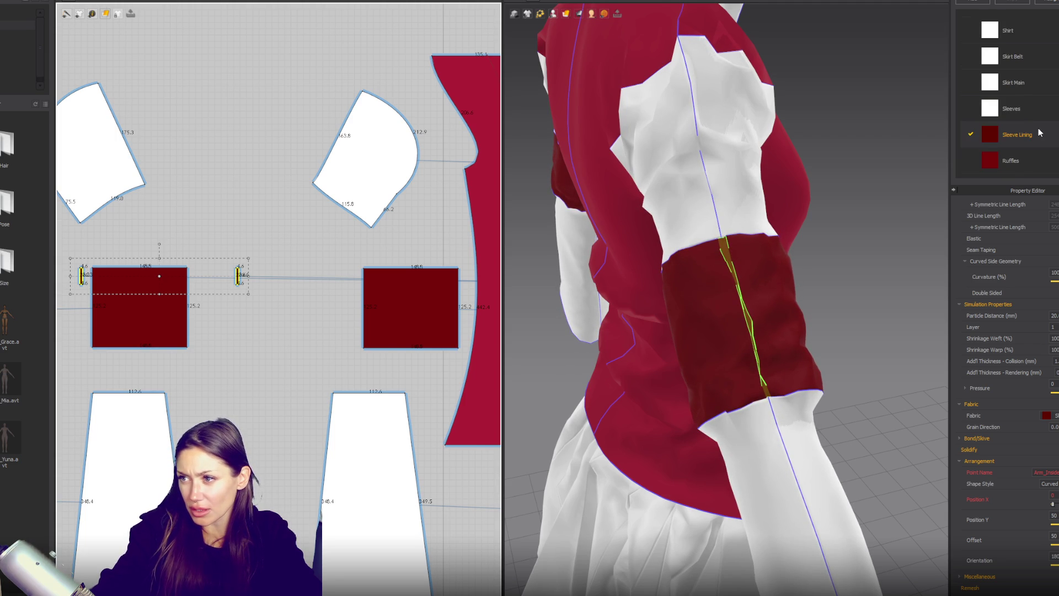
left_click(1016, 134)
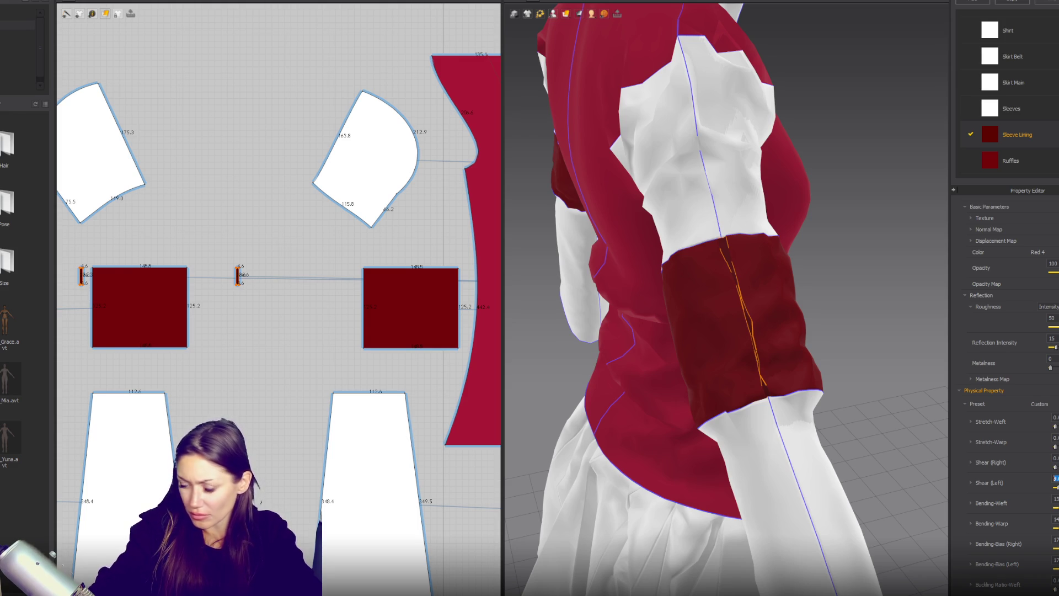
key("Return")
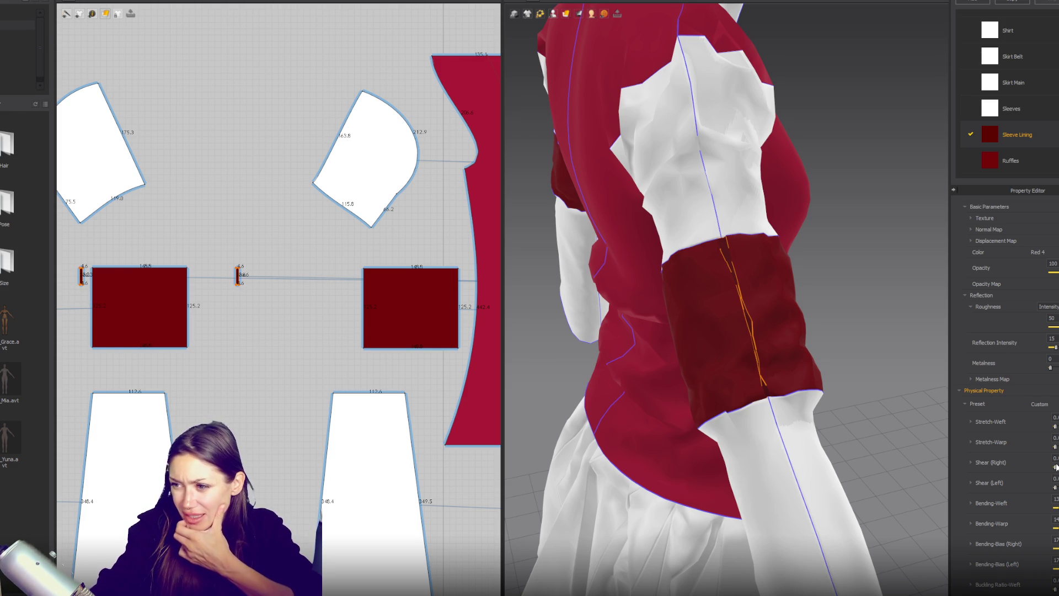
scroll(1014, 455, "down", 3)
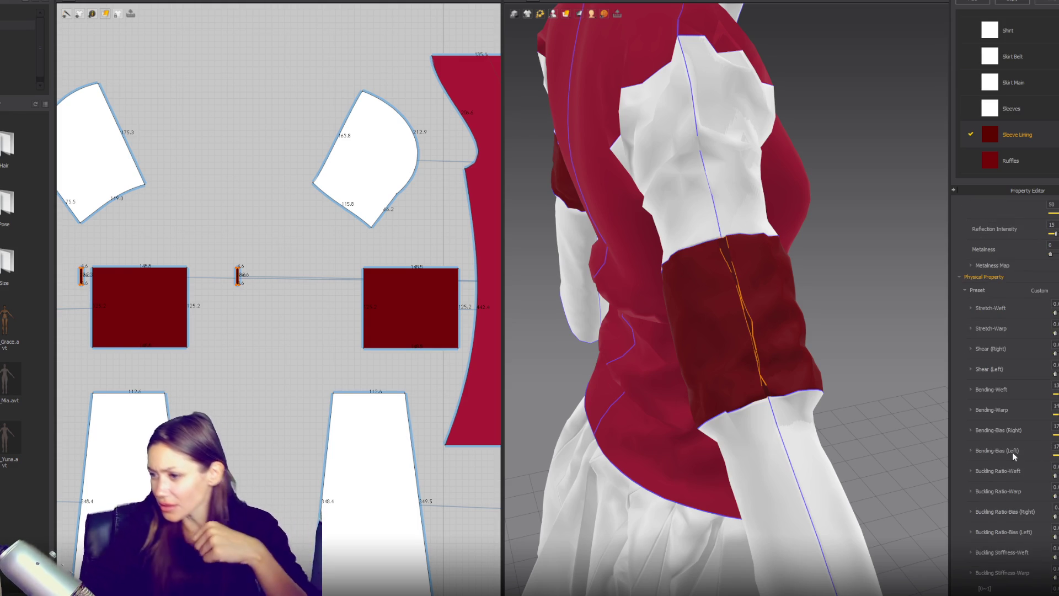
scroll(1014, 455, "down", 2)
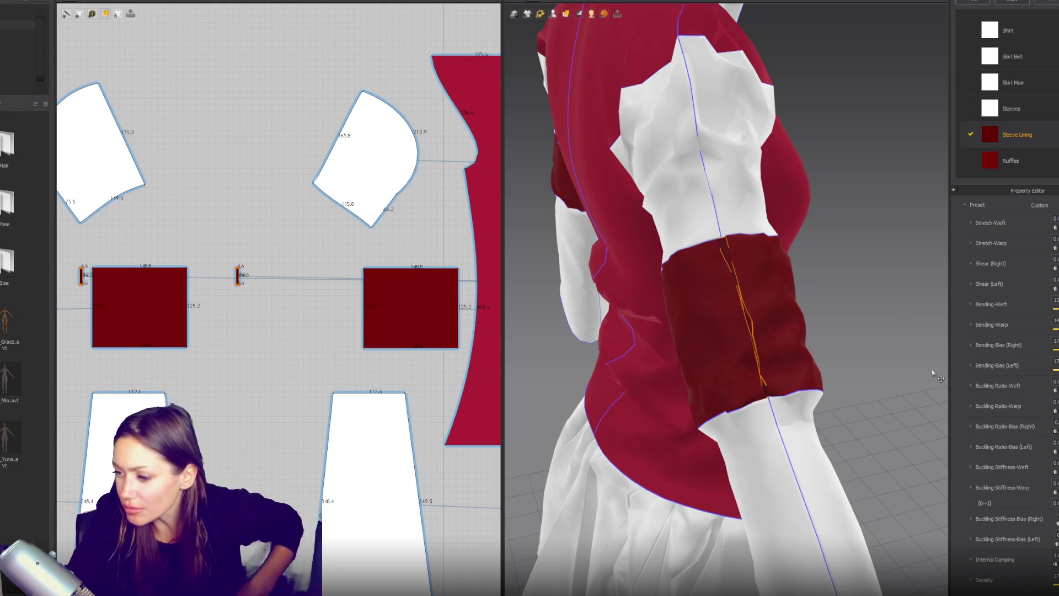
scroll(1049, 414, "down", 1)
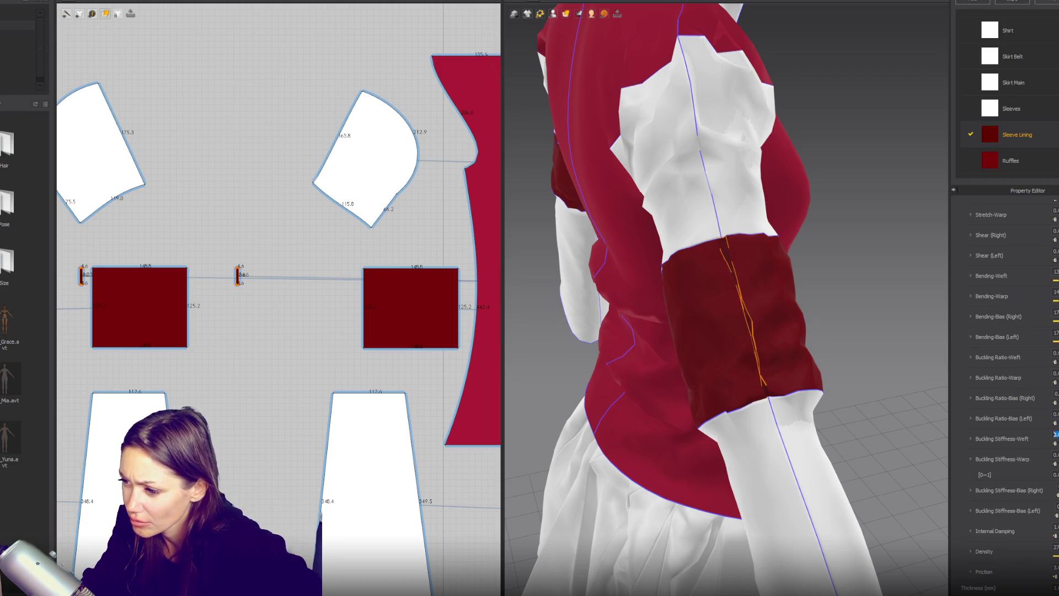
type("10")
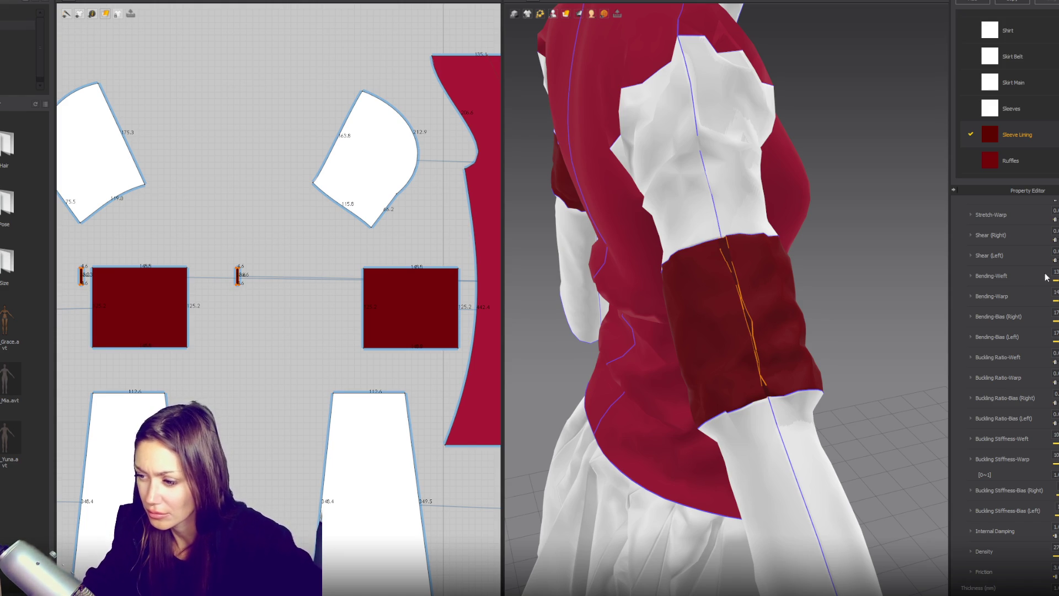
left_click(816, 267)
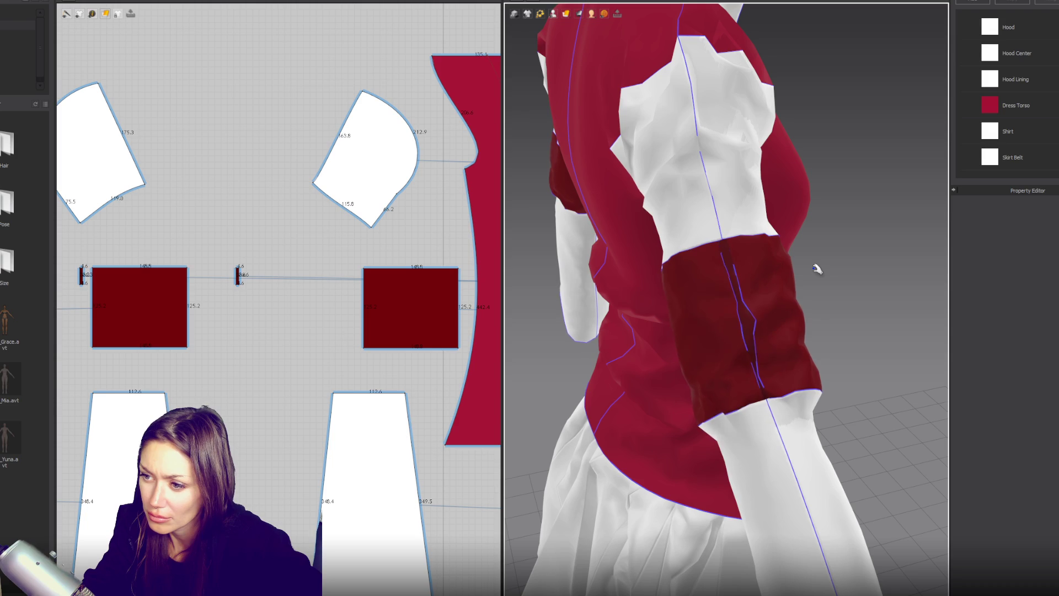
Apply the Cotton_14_Wale_Corduroy physical preset to the Sleeve Lining fabric.
mouse_move(863, 296)
right_mouse_down()
mouse_move(873, 244)
mouse_move(710, 174)
mouse_move(634, 161)
mouse_move(630, 144)
mouse_move(769, 225)
mouse_move(738, 189)
mouse_move(804, 243)
right_mouse_up()
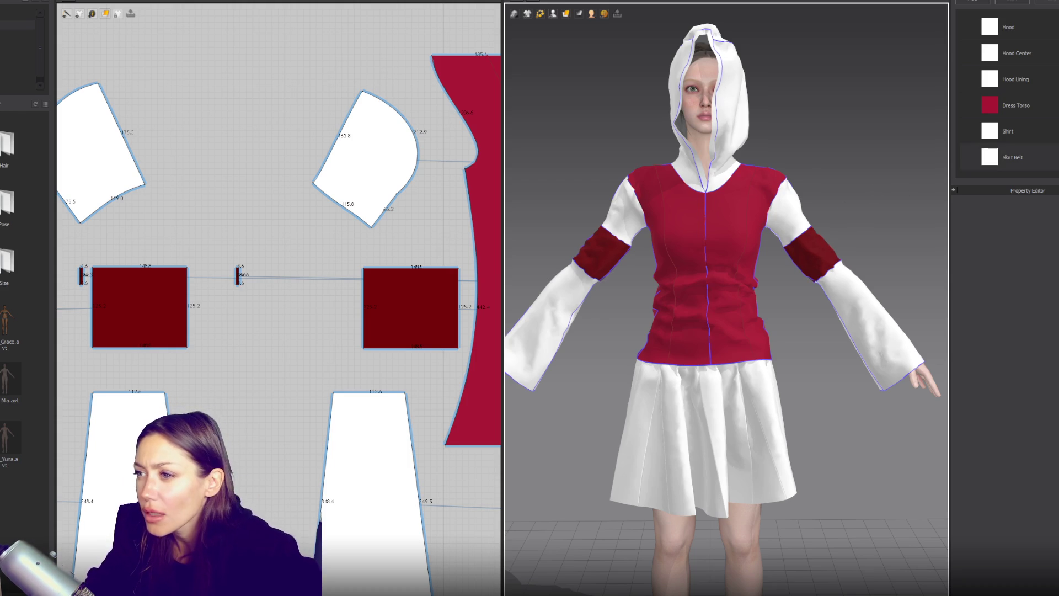
scroll(1032, 133, "down", 3)
left_click(1034, 135)
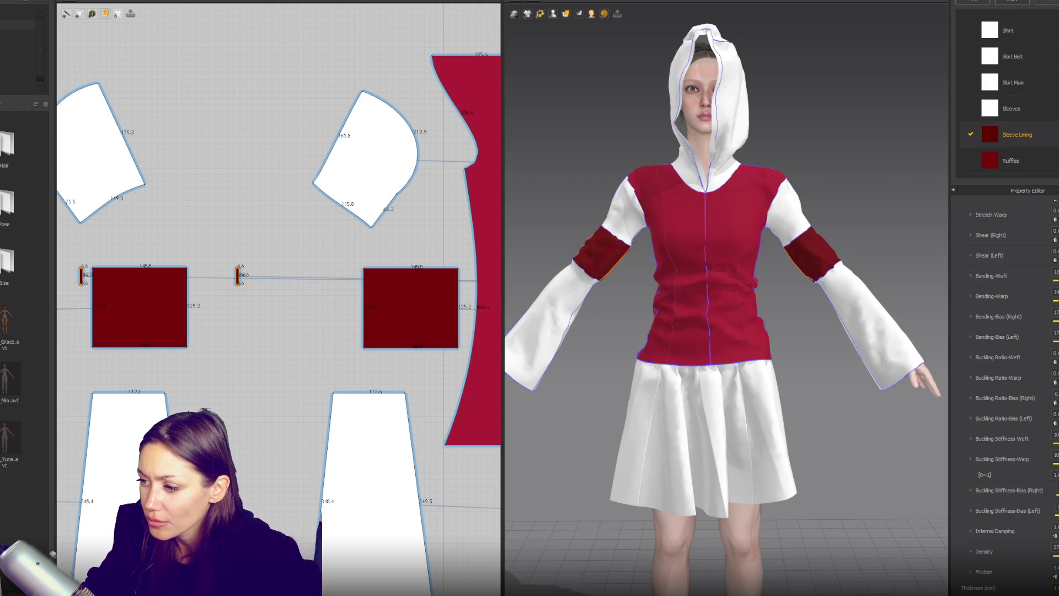
scroll(1010, 276, "up", 5)
left_click(1040, 290)
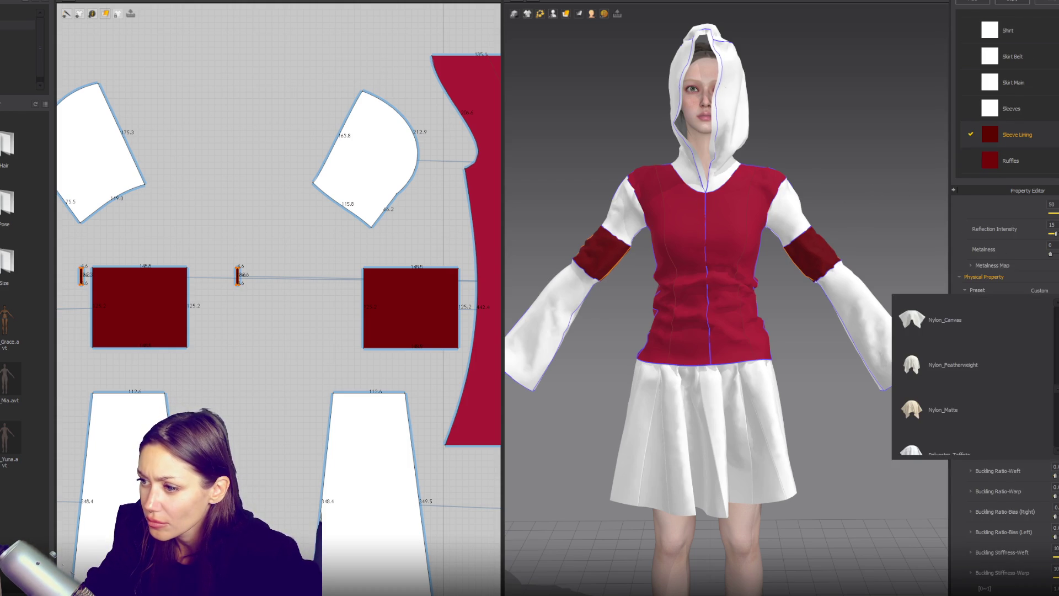
scroll(1021, 330, "up", 10)
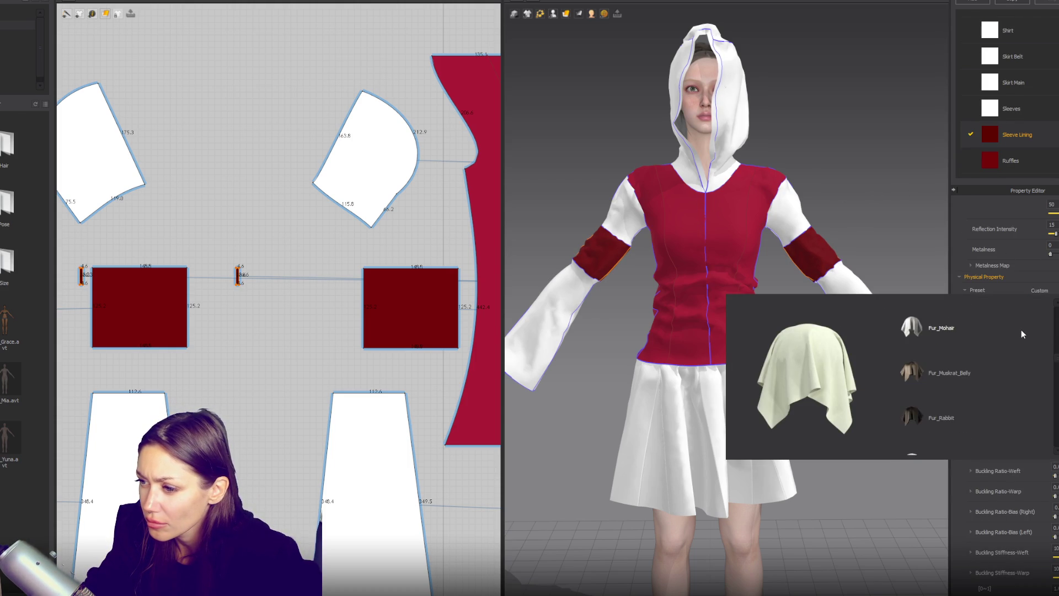
scroll(1015, 358, "up", 2)
left_click(988, 408)
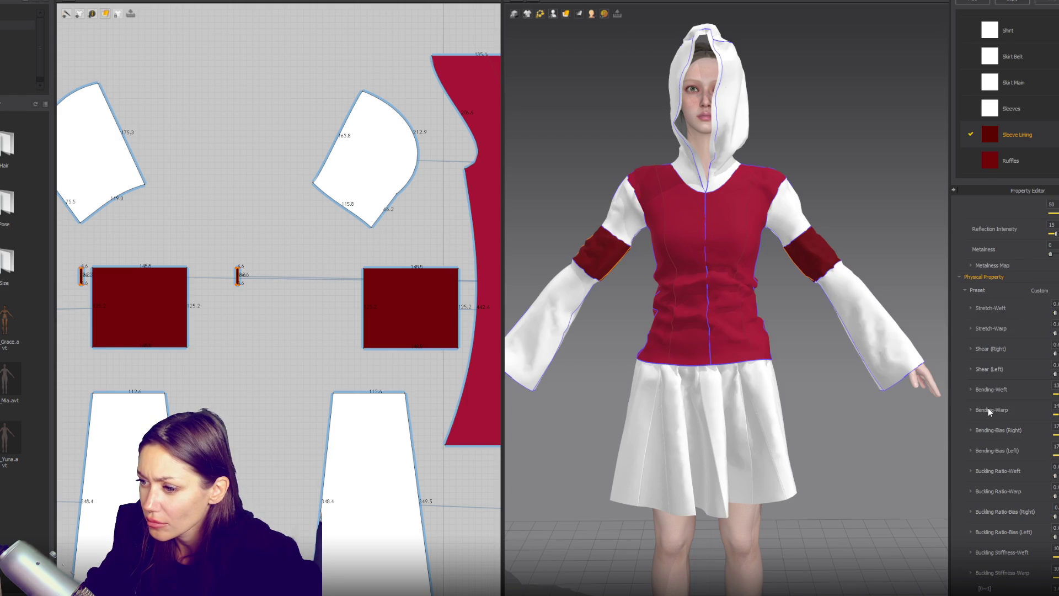
Let the cloth settle and inspect the right arm band before deselecting.
left_click(891, 222)
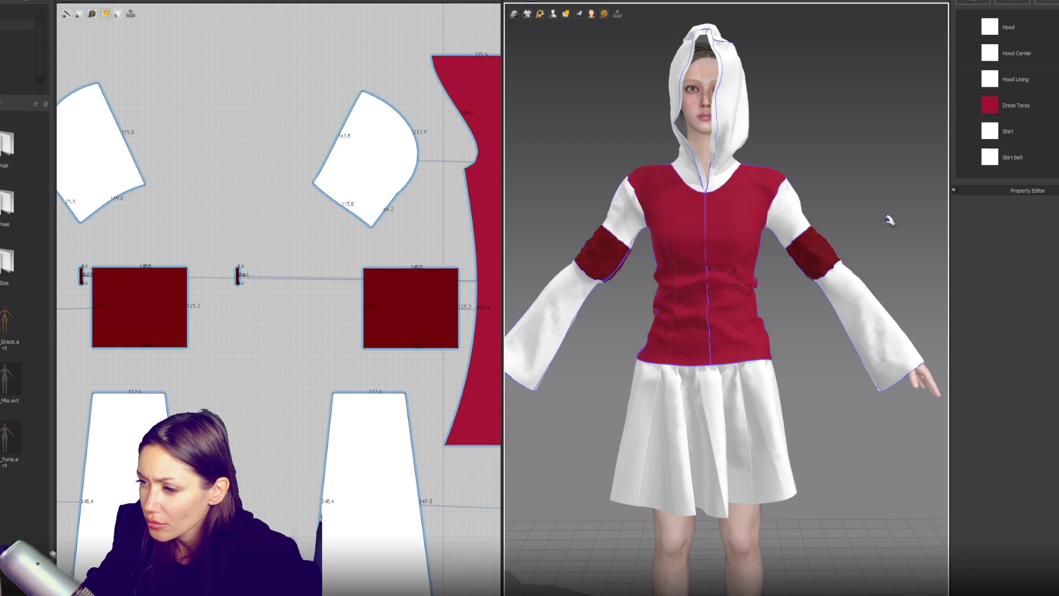
scroll(925, 220, "up", 1)
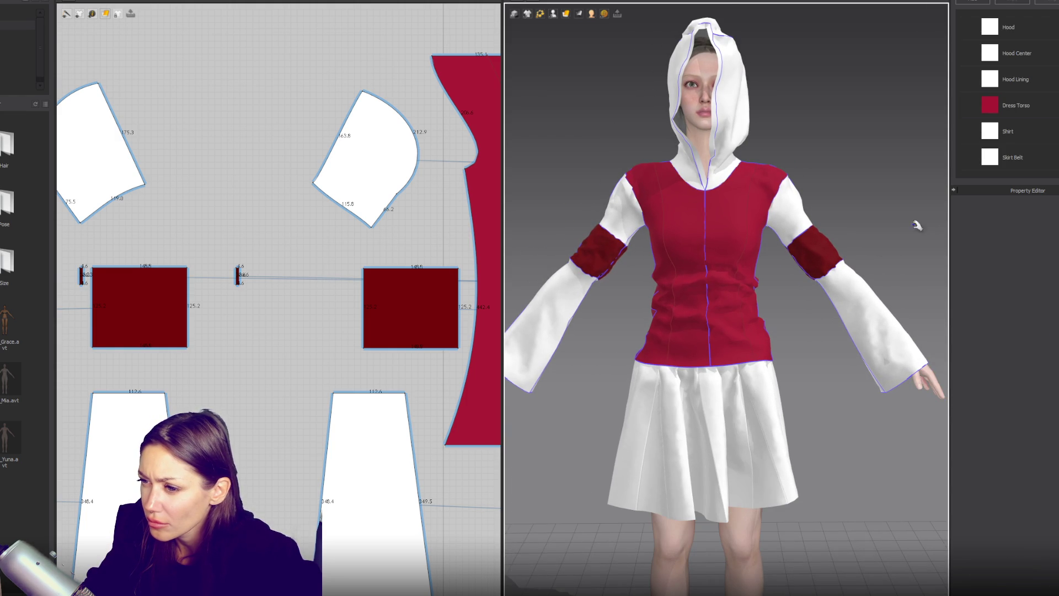
left_click(827, 259)
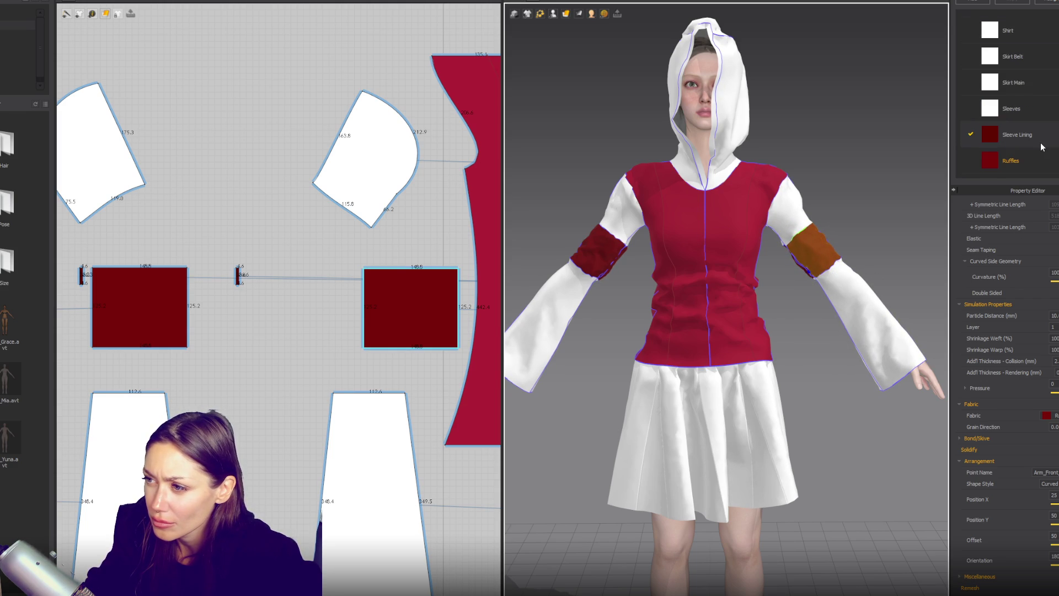
scroll(993, 337, "down", 4)
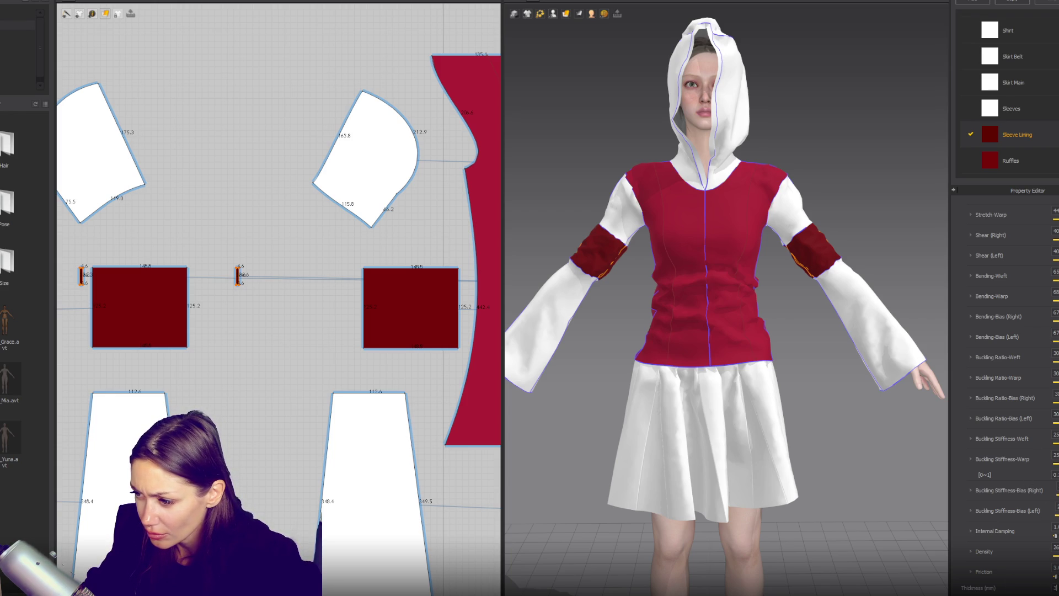
scroll(1004, 387, "up", 1)
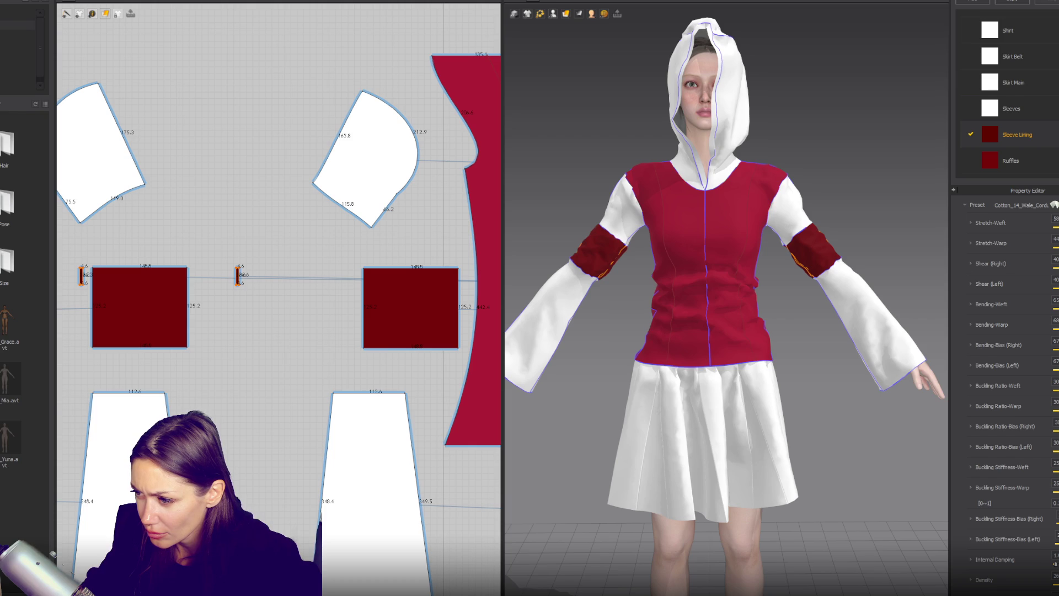
scroll(1004, 386, "up", 1)
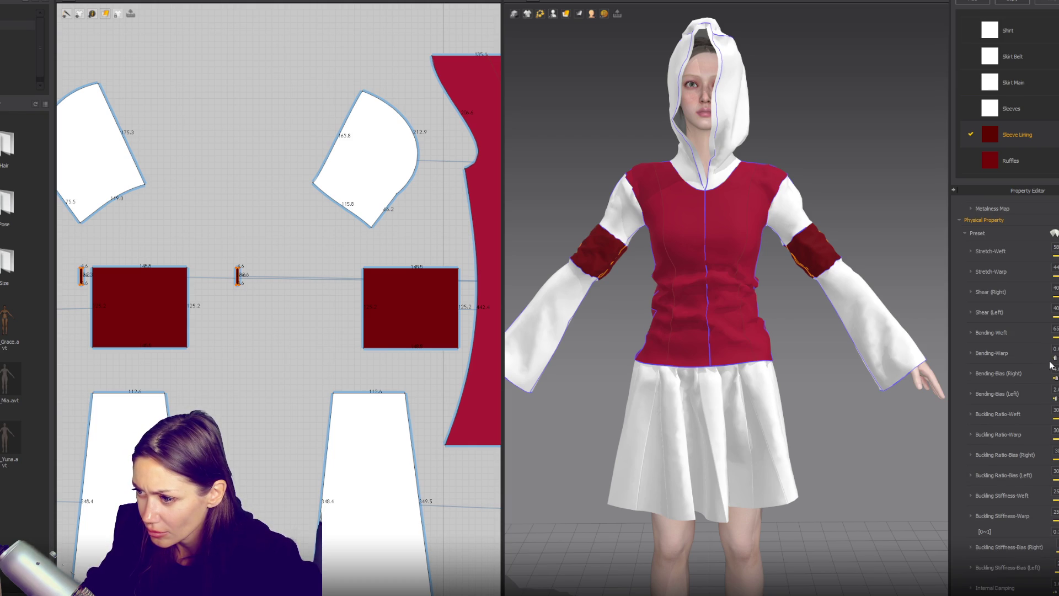
left_click(834, 158)
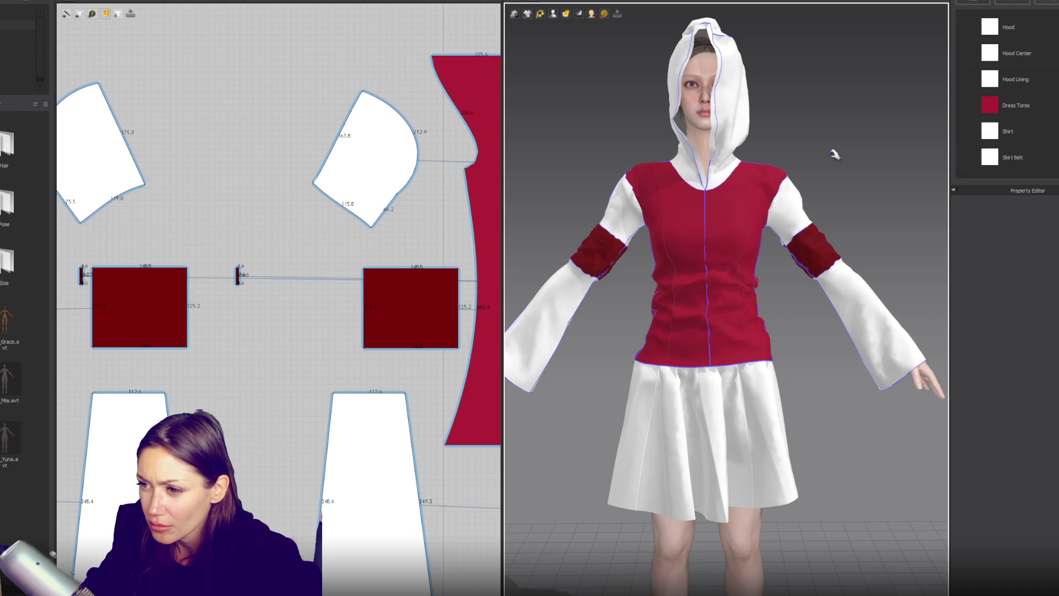
Change both arm-band pieces' Arrangement Shape Style from Curved to Flat and let them settle.
left_click(800, 271)
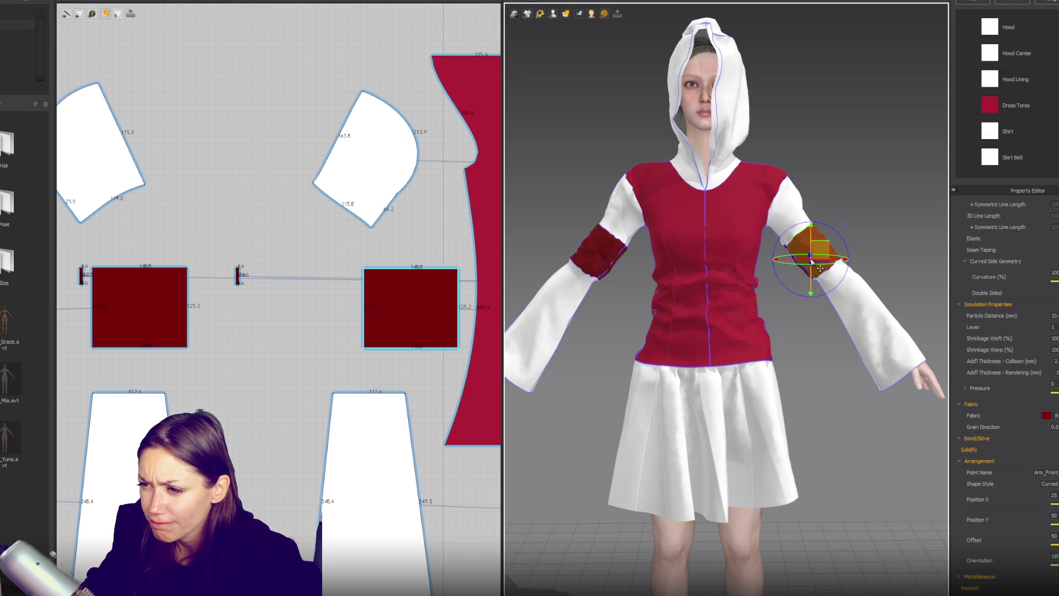
left_click(238, 274)
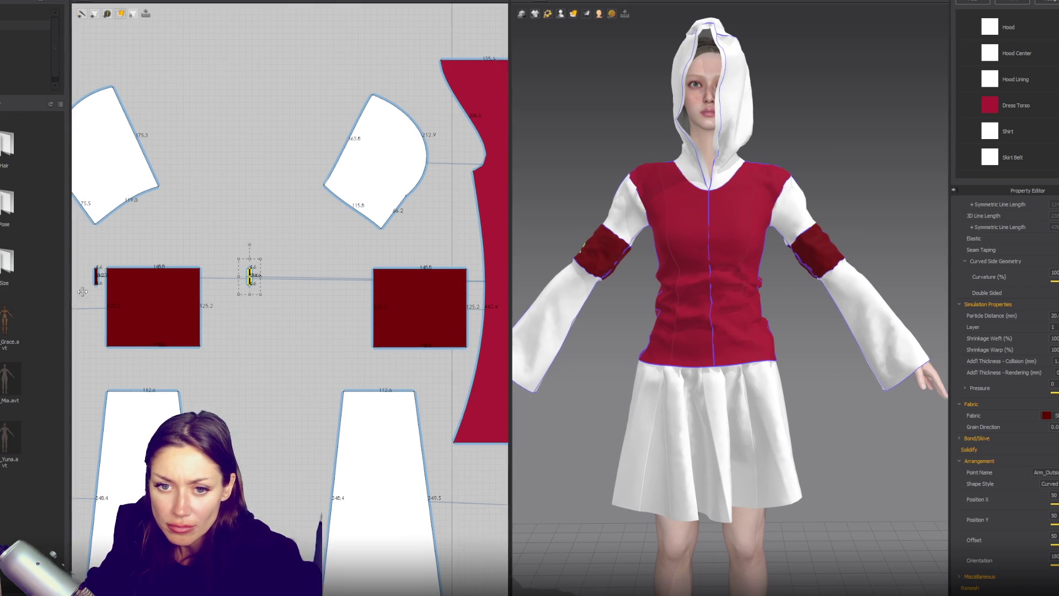
left_click(111, 276, "shift")
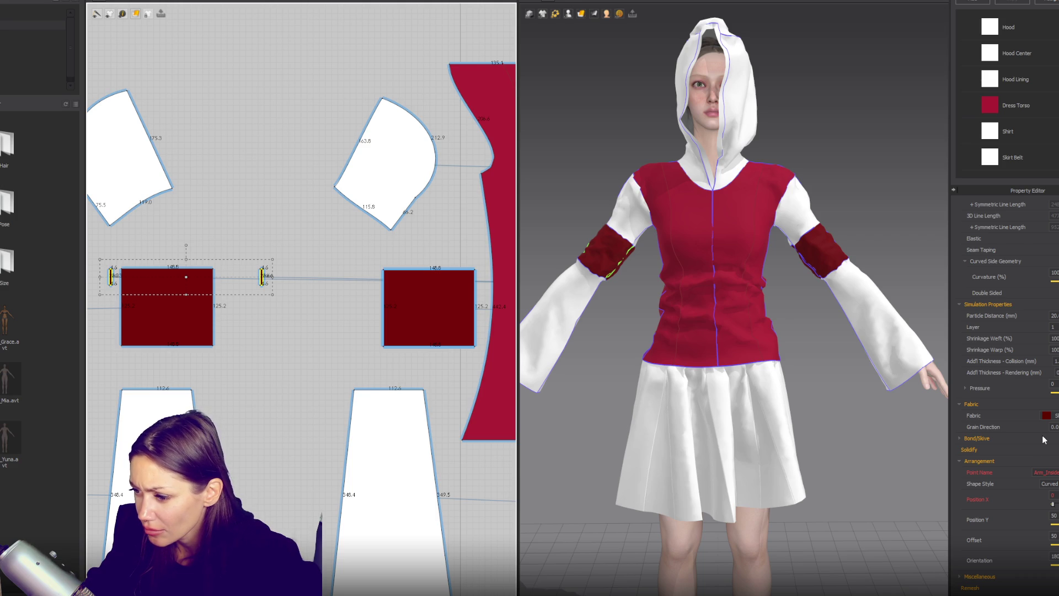
left_click(1049, 484)
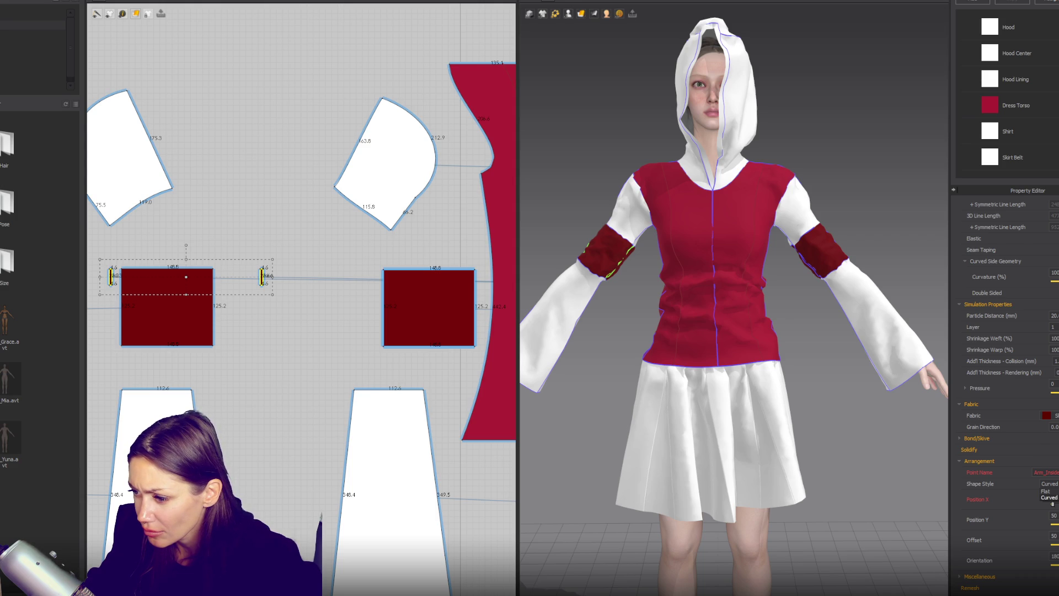
left_click(1047, 491)
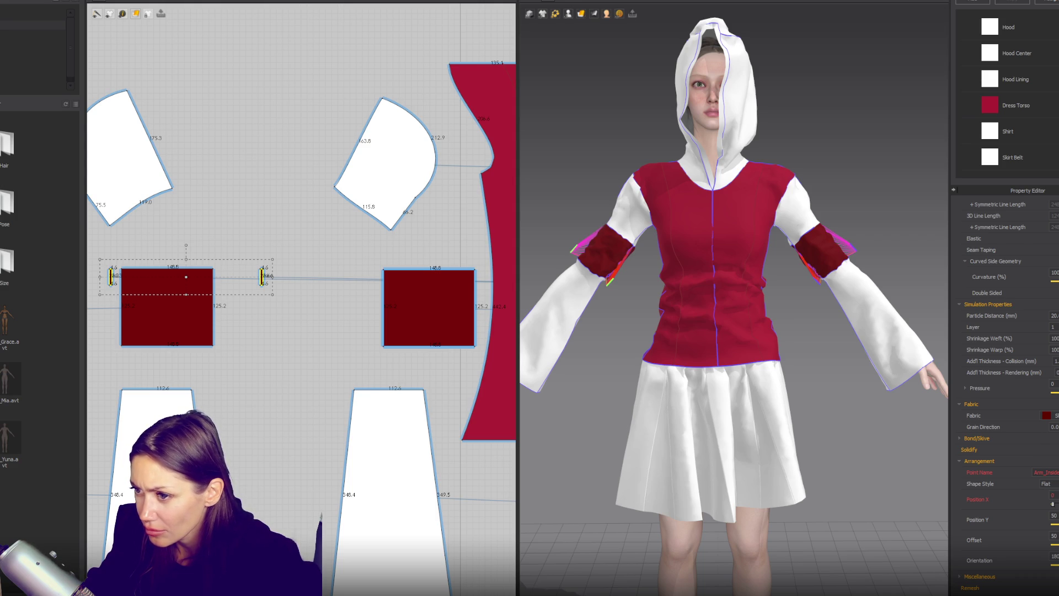
left_click(925, 466)
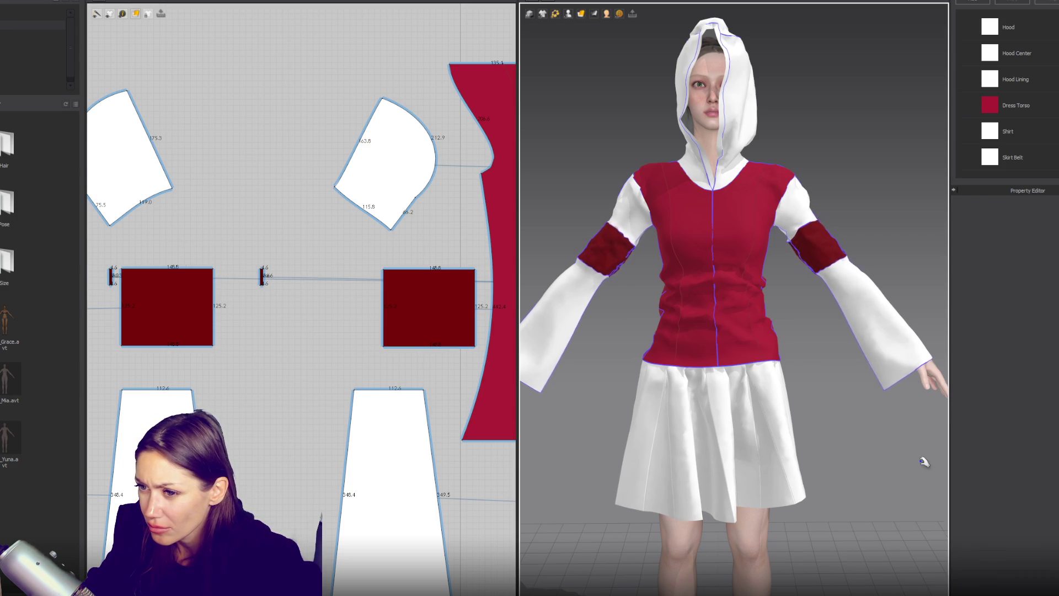
Orbit to inspect the arm band from the side and reselect both red arm-band pieces.
mouse_move(617, 291)
right_mouse_down()
mouse_move(701, 347)
mouse_move(733, 317)
mouse_move(727, 385)
mouse_move(598, 433)
mouse_move(690, 298)
right_mouse_up()
scroll(700, 346, "up", 6)
scroll(697, 351, "down", 5)
scroll(691, 298, "down", 5)
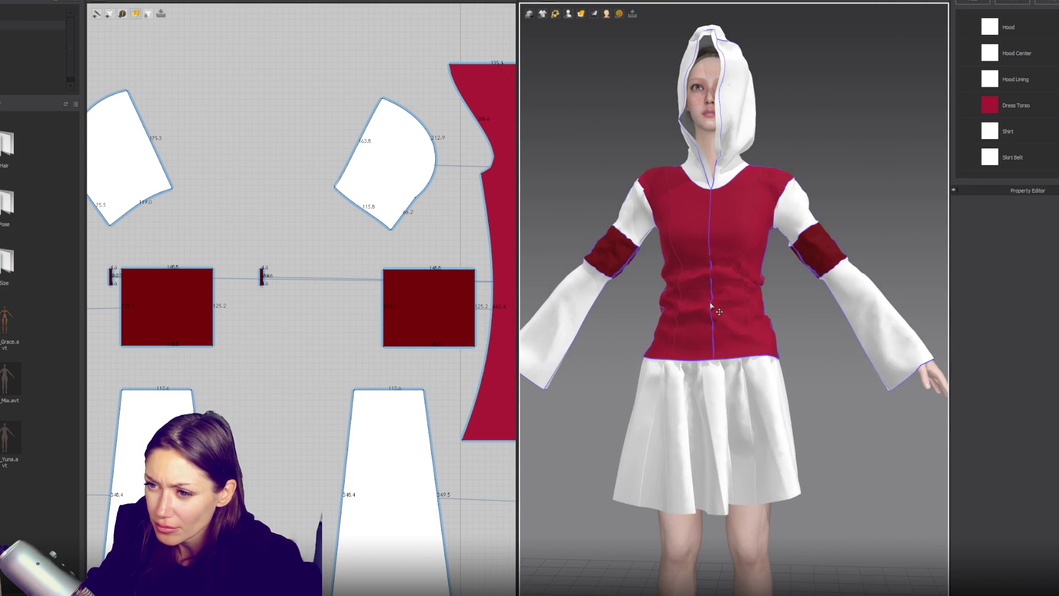
left_click(439, 298)
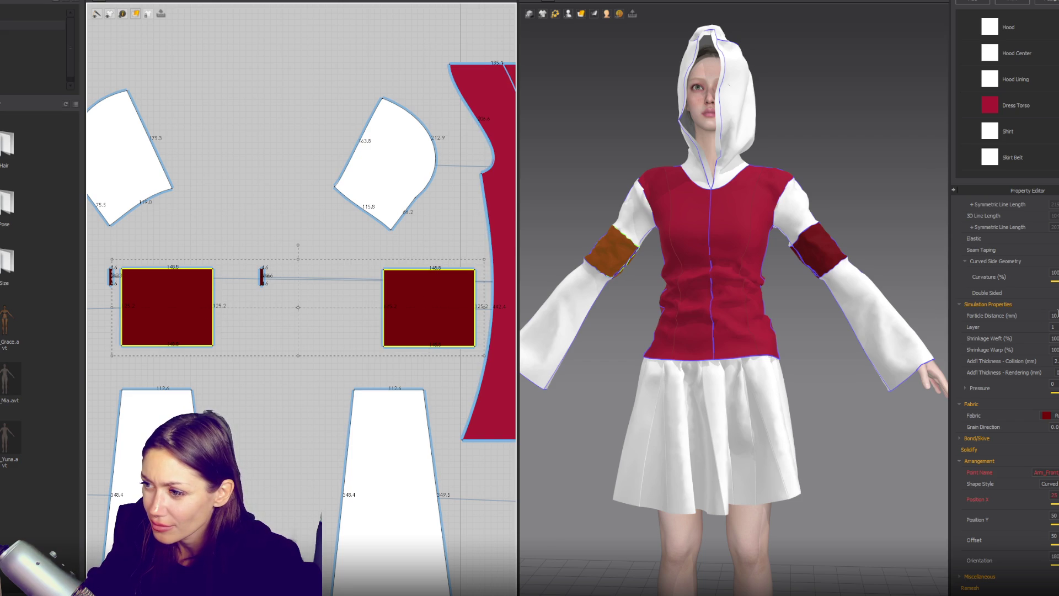
scroll(717, 303, "down", 3)
scroll(337, 307, "down", 5)
Set the arm-band pieces' Particle Distance to 5 mm and nudge the right piece further right.
left_click(141, 311, "shift")
left_click(441, 308, "shift")
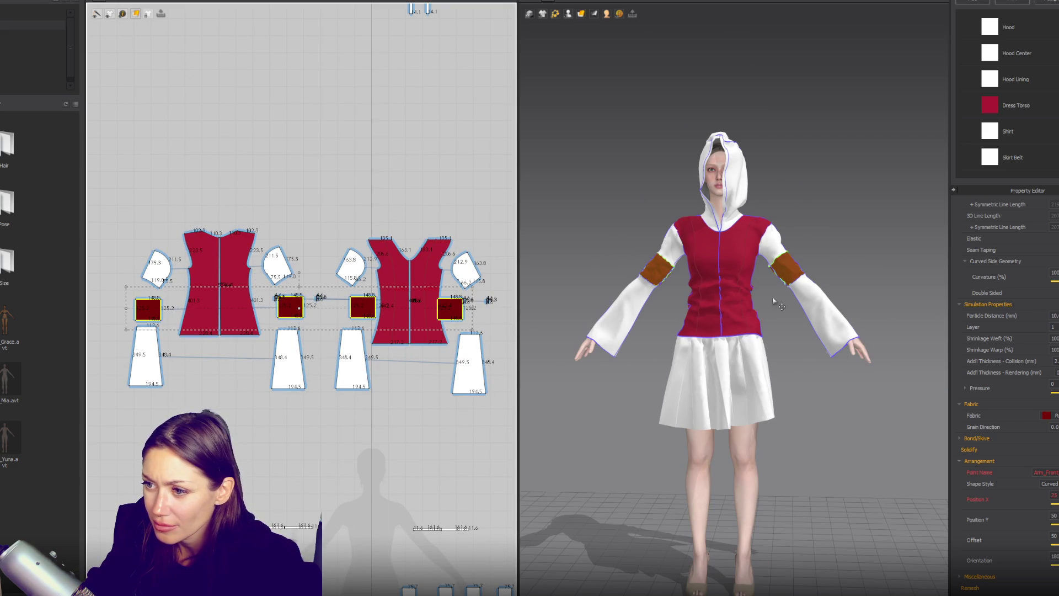
type("5")
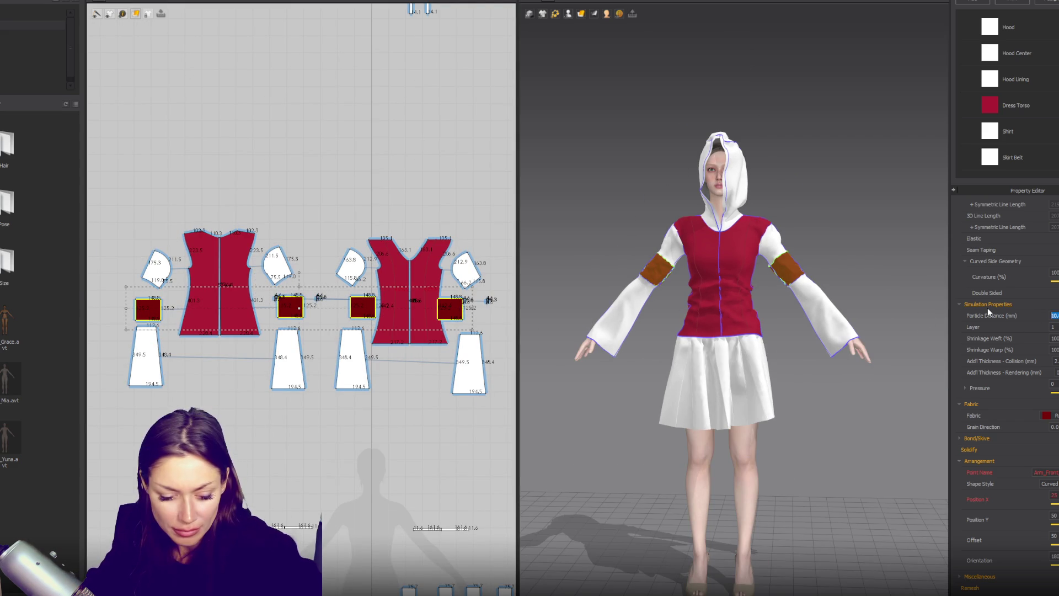
key("Return")
mouse_move(450, 308)
left_mouse_down()
mouse_move(485, 307)
mouse_move(476, 309)
left_mouse_up()
left_click(853, 220)
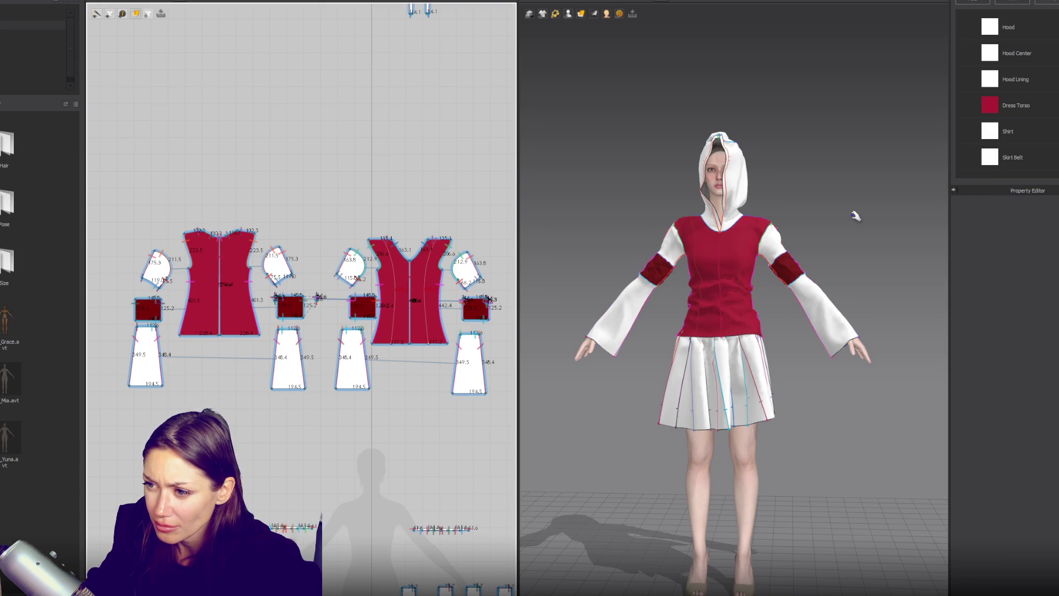
Pull the left sleeve so it settles and check the left arm band's settings.
scroll(796, 270, "up", 3)
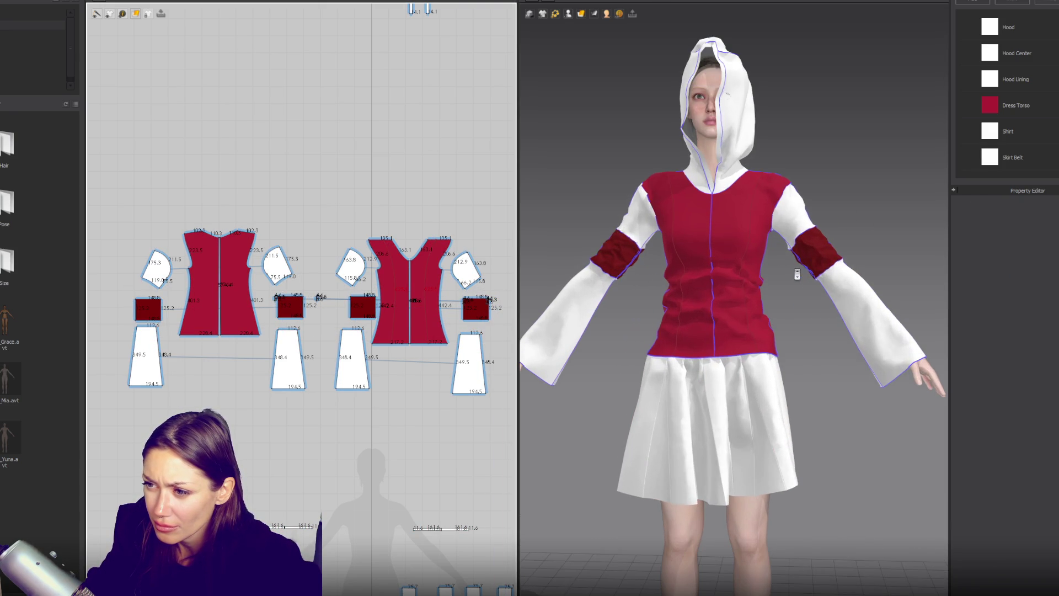
left_click_drag(831, 251, 792, 256)
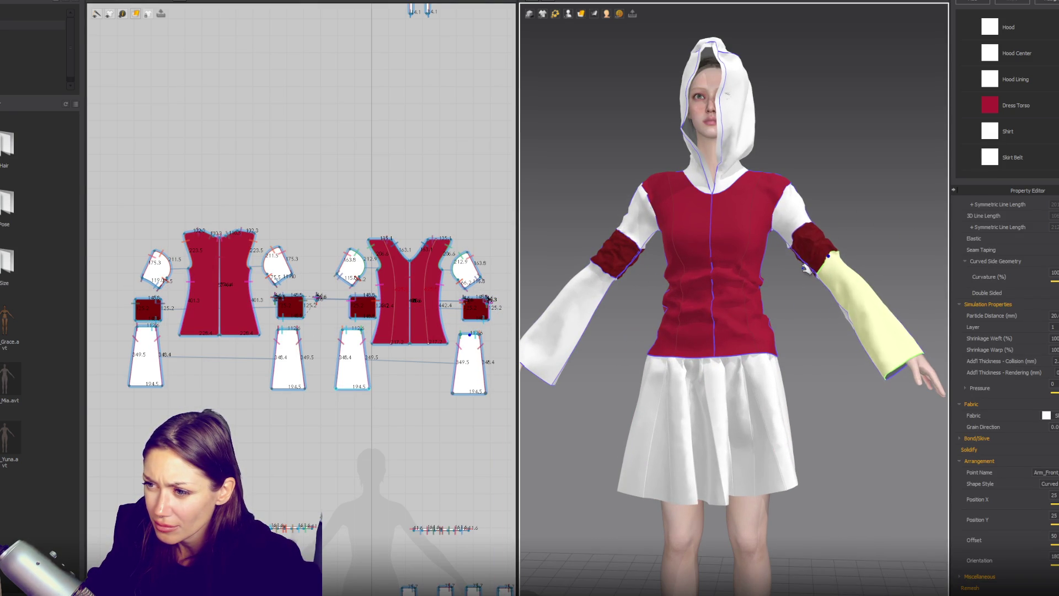
left_click(632, 265)
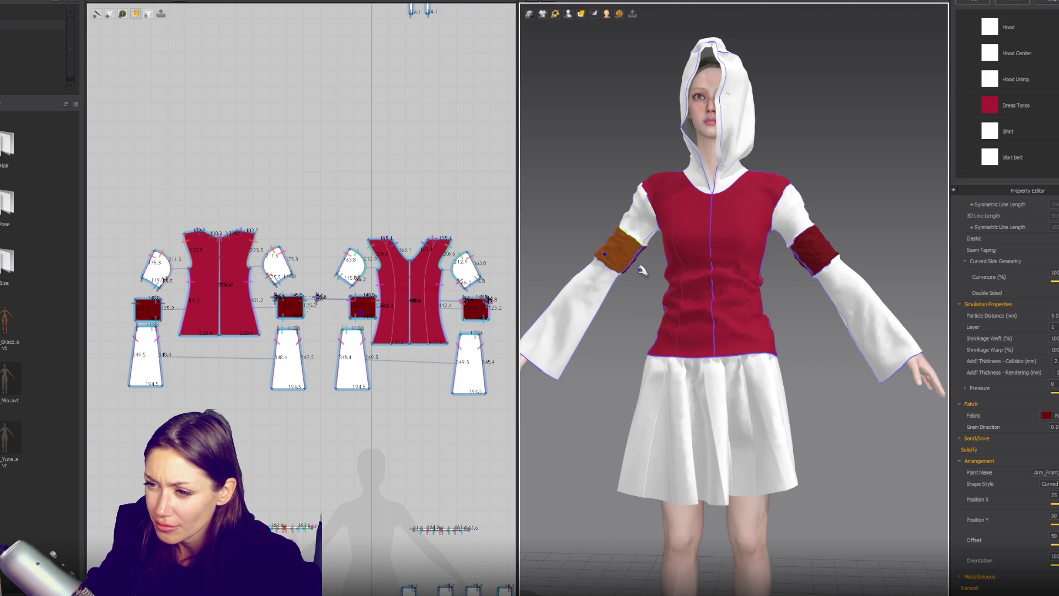
left_click(642, 269)
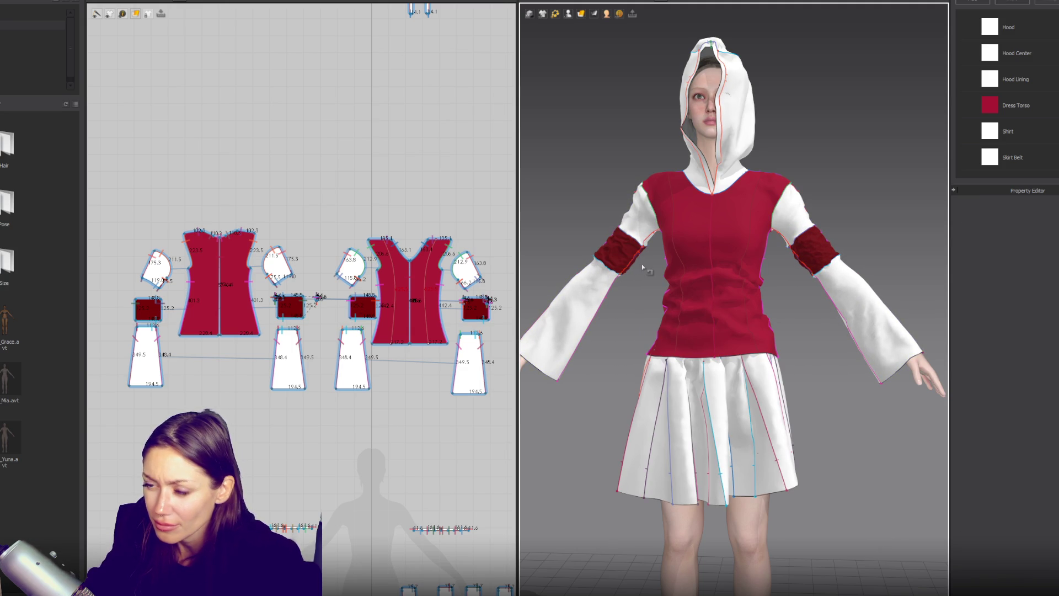
scroll(486, 324, "up", 5)
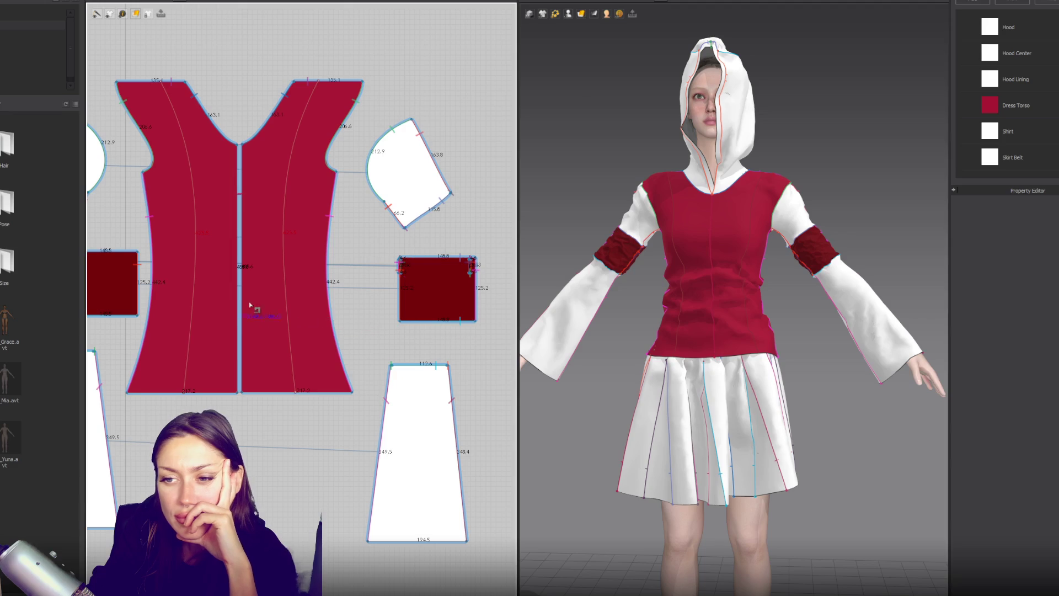
scroll(267, 371, "down", 3)
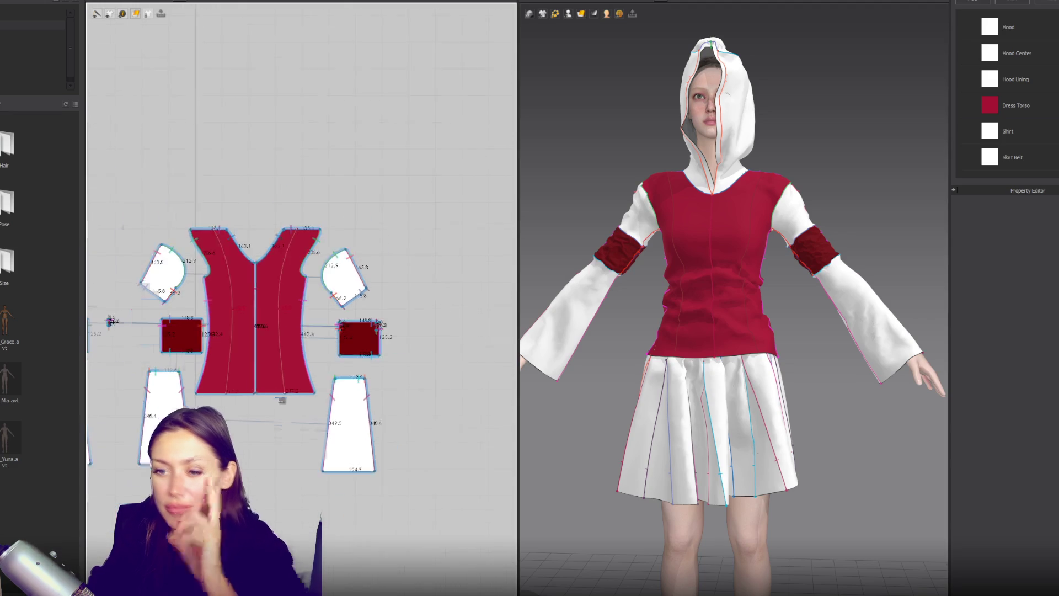
scroll(299, 376, "up", 5)
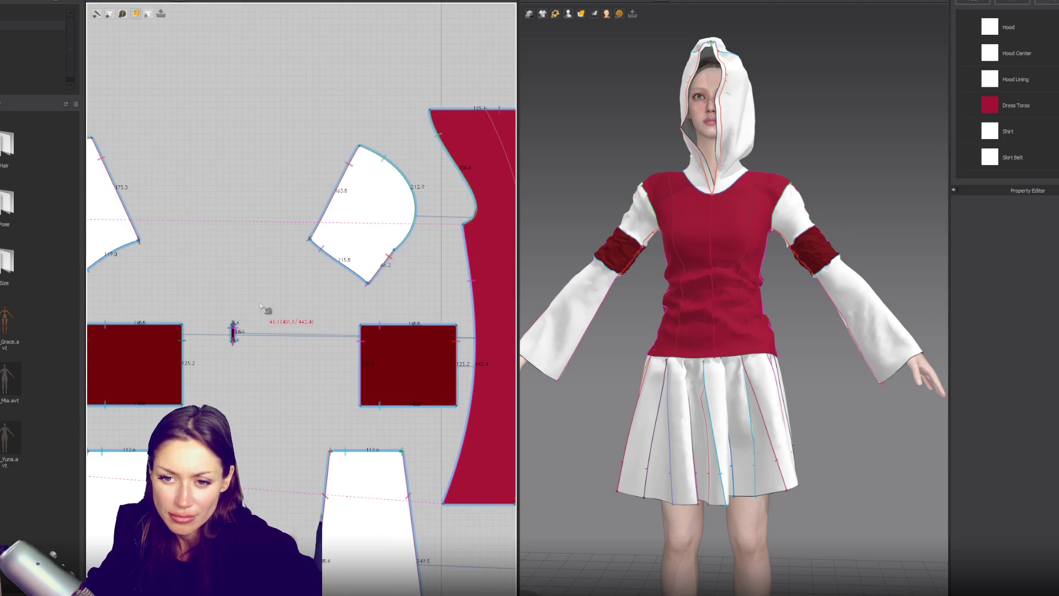
Move the right square off the small strip piece and shift the strip to the right.
left_click(234, 330)
scroll(265, 374, "down", 5)
scroll(277, 377, "down", 3)
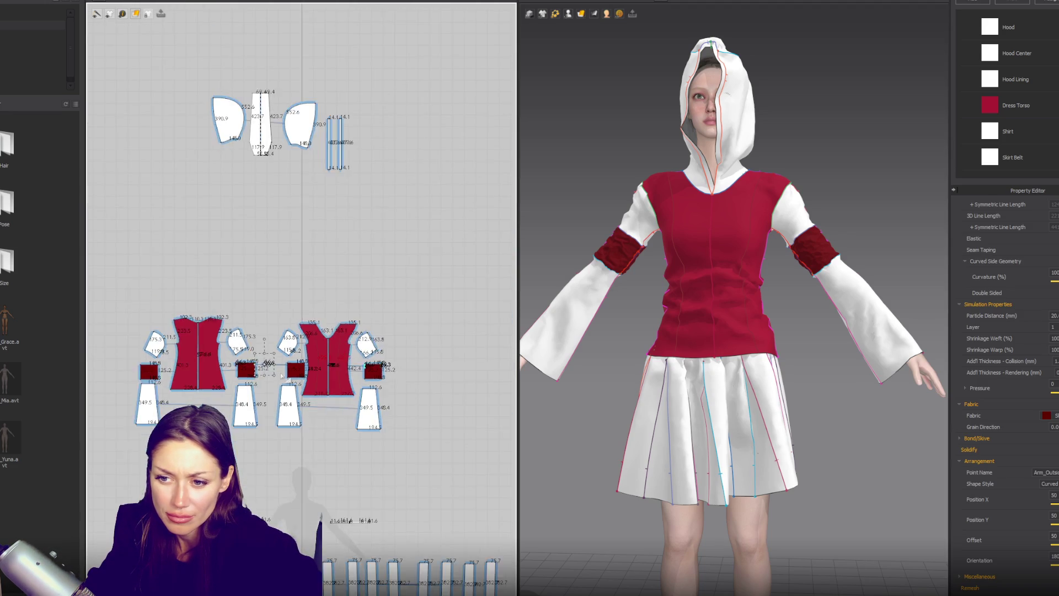
scroll(453, 369, "up", 5)
middle_click_drag(478, 366, 403, 340)
left_click_drag(403, 339, 445, 369)
left_click(420, 325)
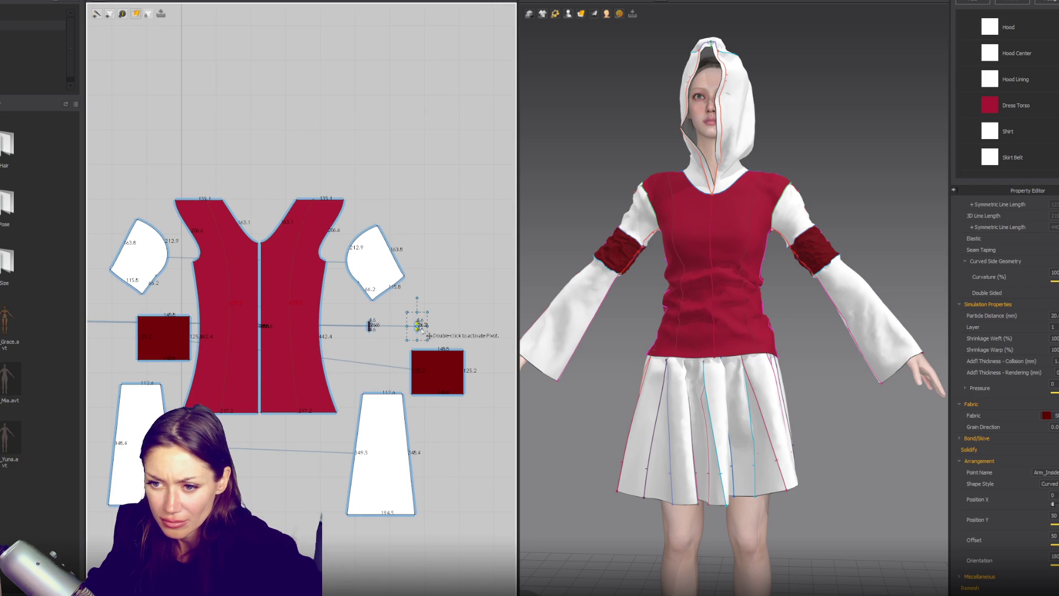
scroll(458, 339, "up", 3)
left_click_drag(371, 319, 511, 319)
Move the square piece back into place, then check both arm bands and deselect.
left_click_drag(419, 420, 361, 321)
scroll(458, 328, "down", 3)
middle_click_drag(458, 328, 386, 326)
scroll(419, 331, "up", 1)
left_click(386, 325)
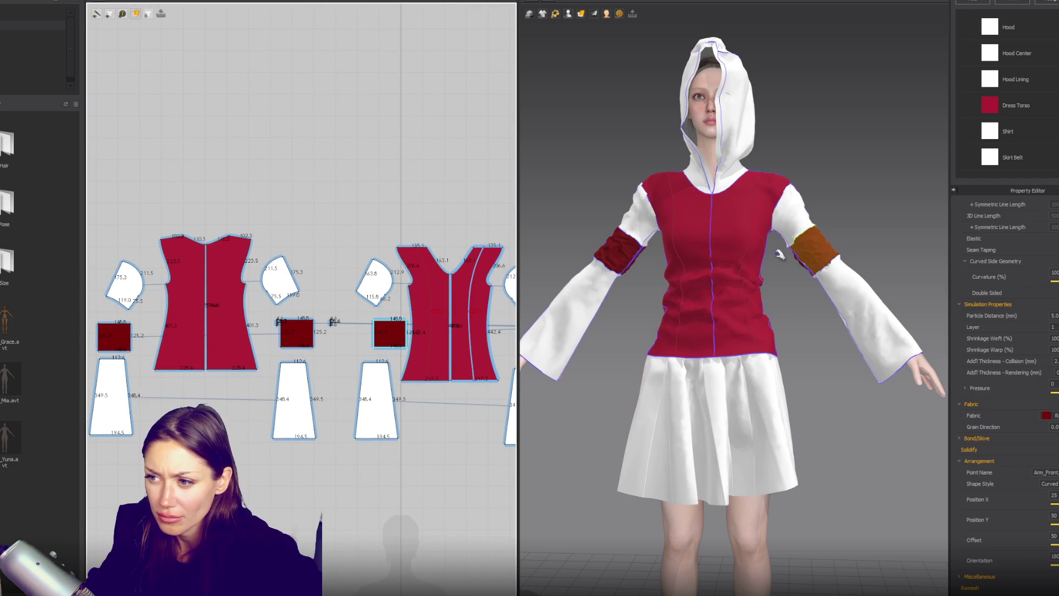
left_click(612, 252)
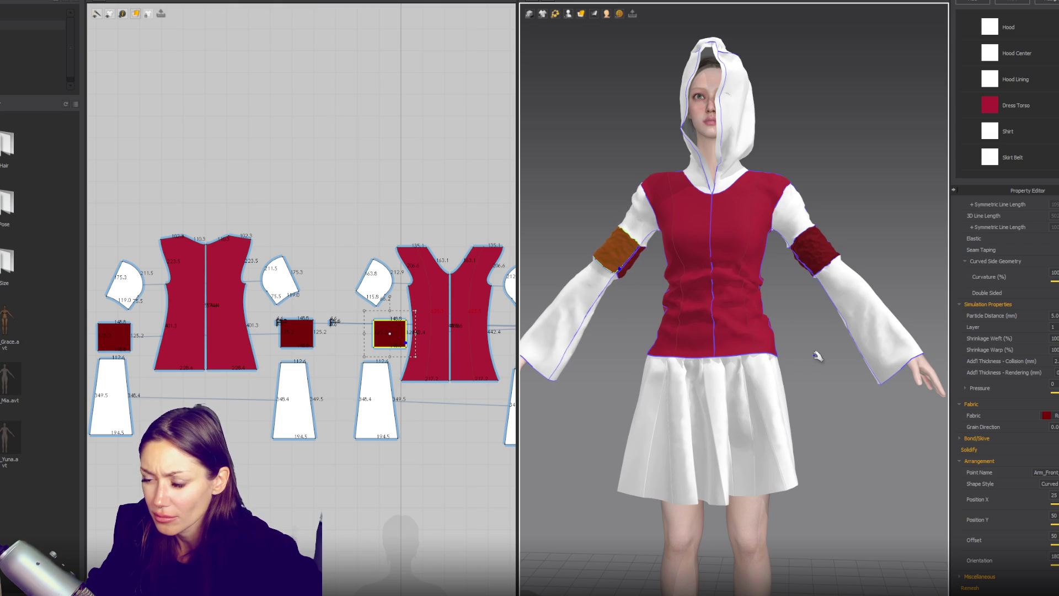
left_click(799, 356)
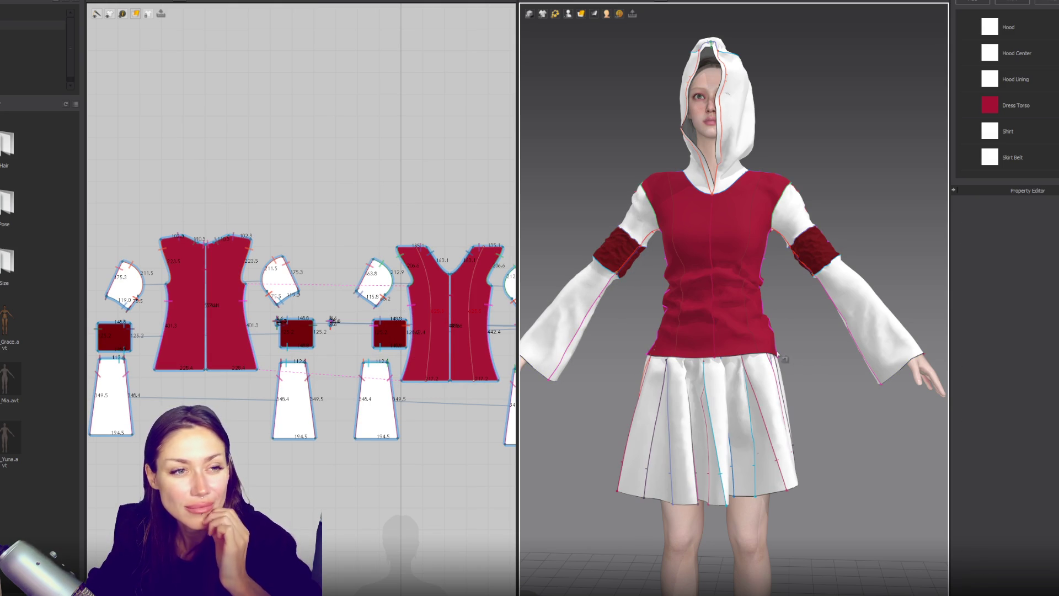
Move the back torso's armhole curve inward and nudge its side waist point outward.
mouse_move(665, 315)
right_mouse_down()
mouse_move(863, 331)
mouse_move(899, 300)
mouse_move(856, 314)
right_mouse_up()
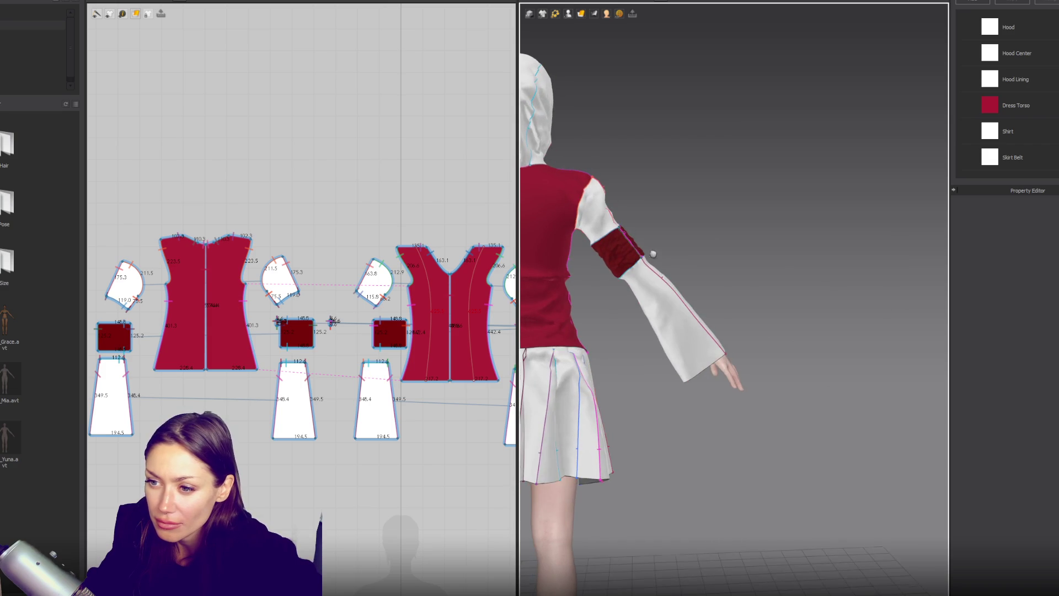
key("2")
left_click(766, 267)
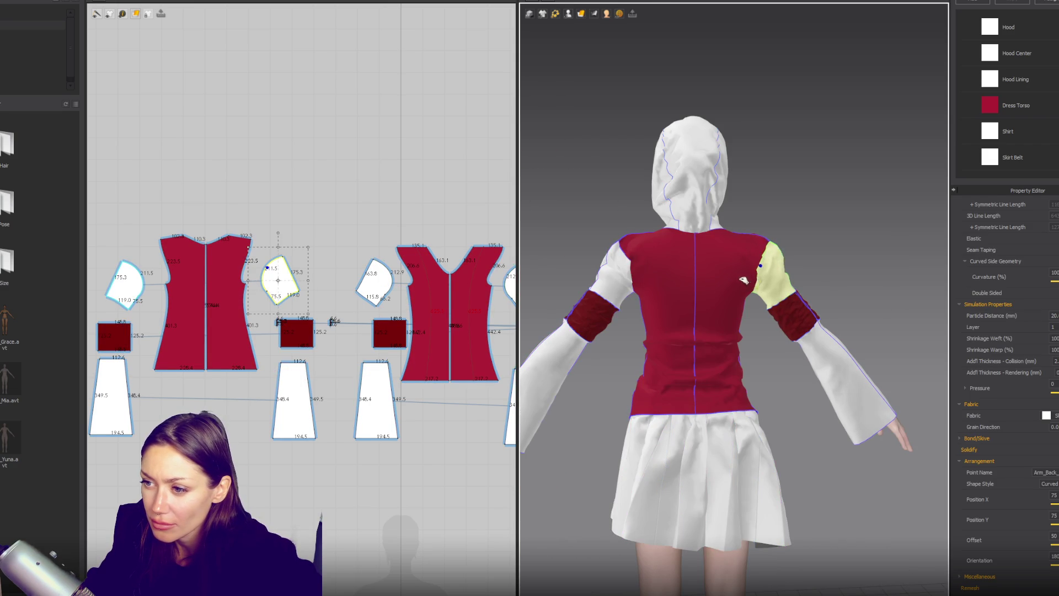
left_click(746, 280)
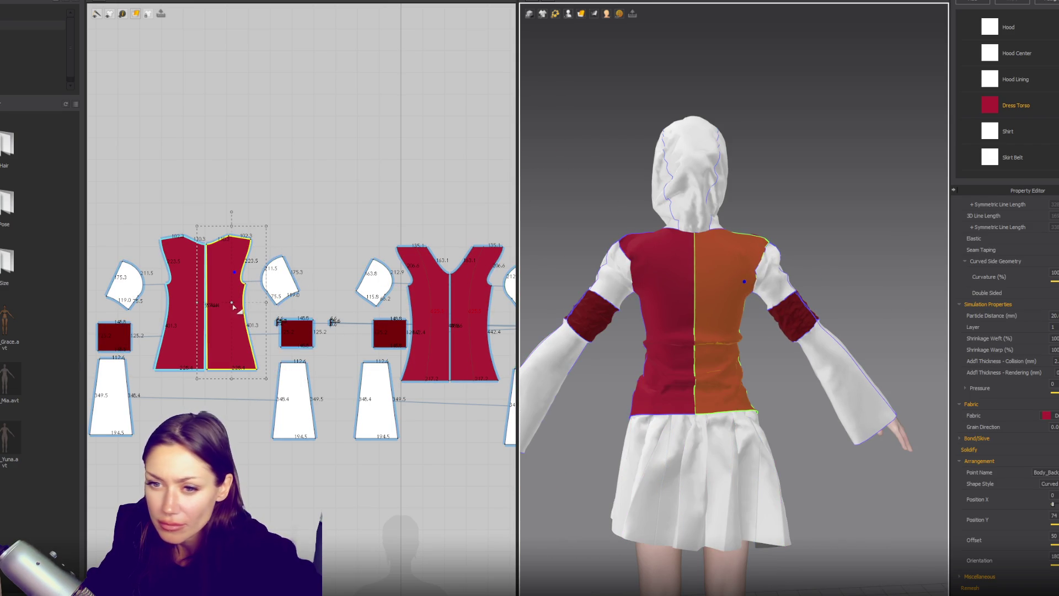
scroll(236, 309, "up", 2)
key("z")
left_click(254, 262)
left_click_drag(254, 262, 247, 262)
left_click(249, 281)
left_click_drag(243, 276, 247, 276)
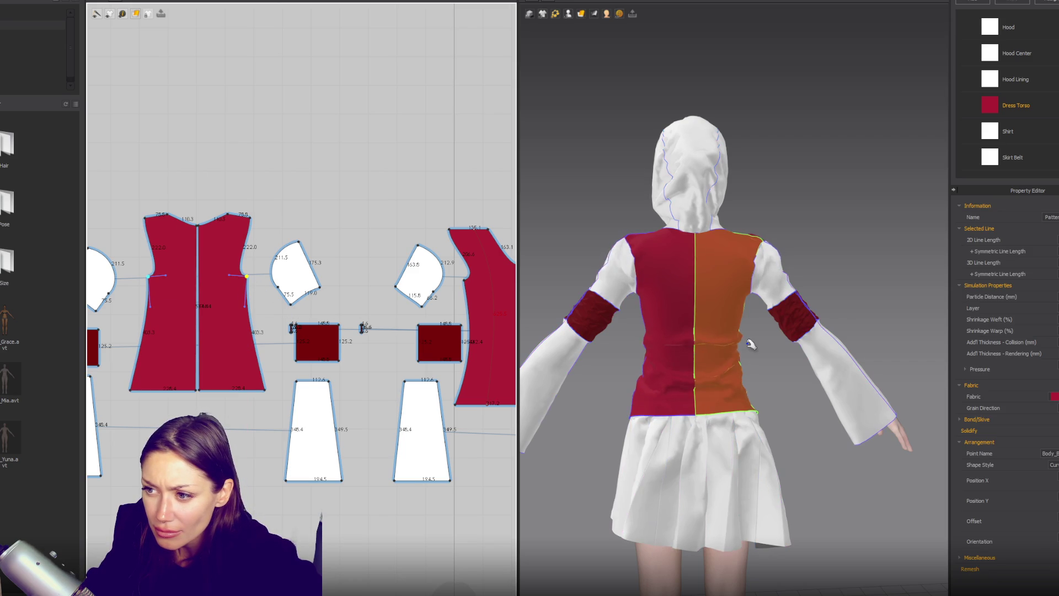
Pull the back torso's shoulder corner outward and reshape its armhole curve.
right_click_drag(747, 345, 767, 347)
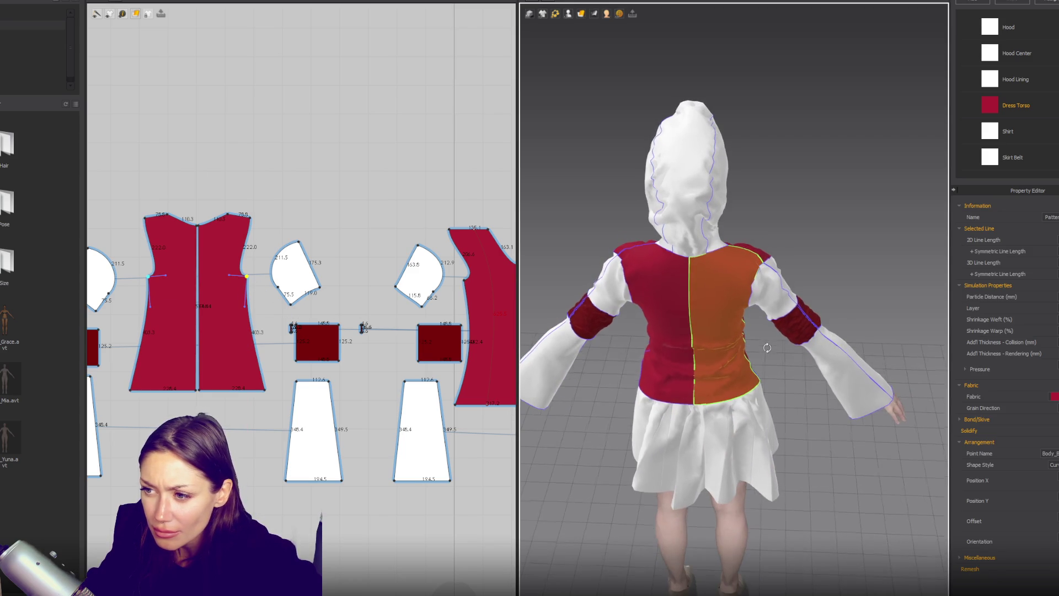
left_click(267, 234)
left_click(250, 219)
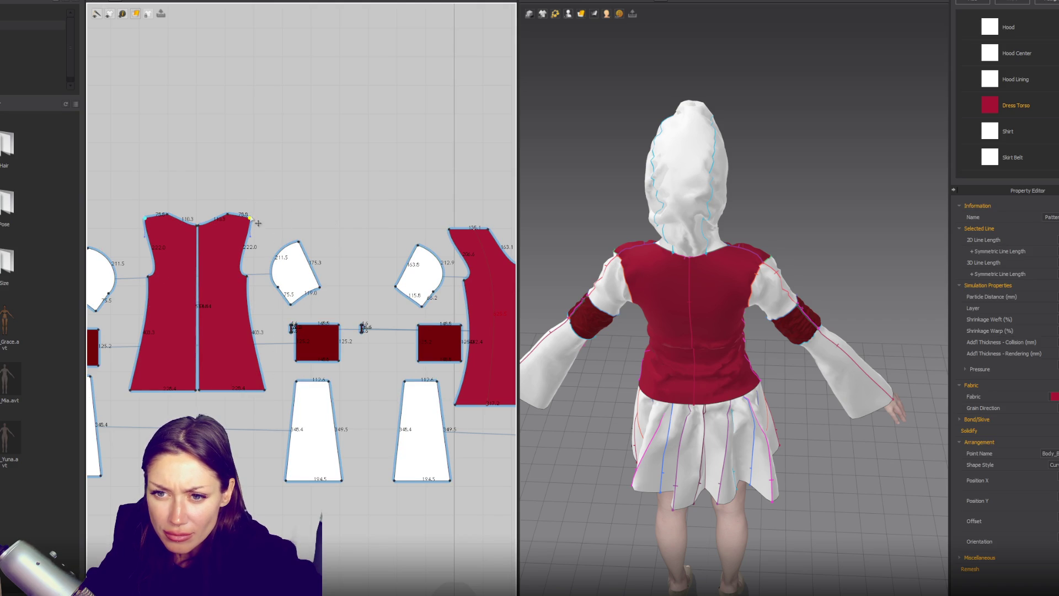
left_click_drag(259, 224, 262, 222)
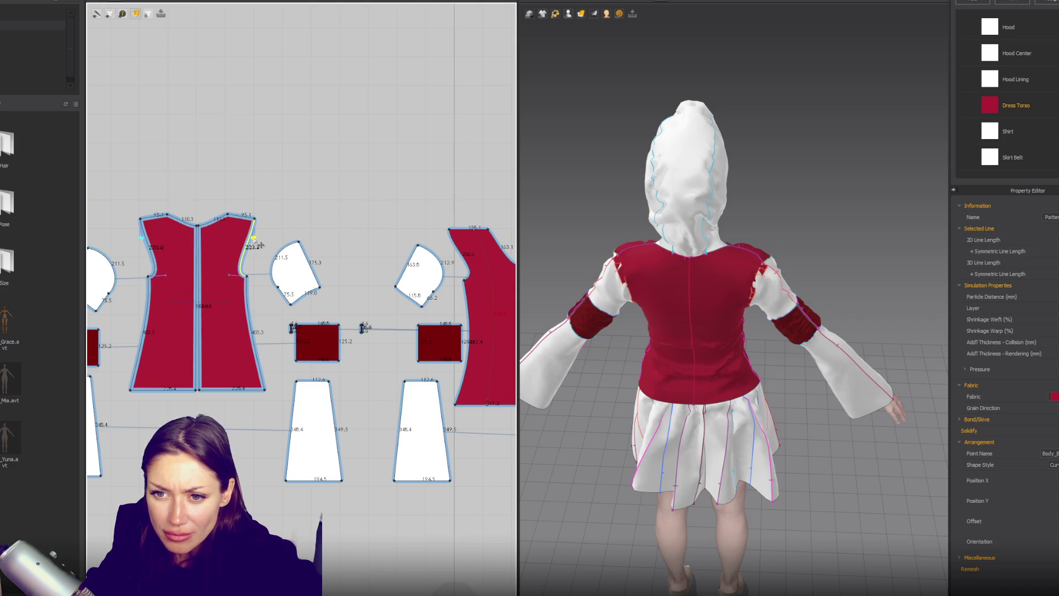
left_click(895, 326)
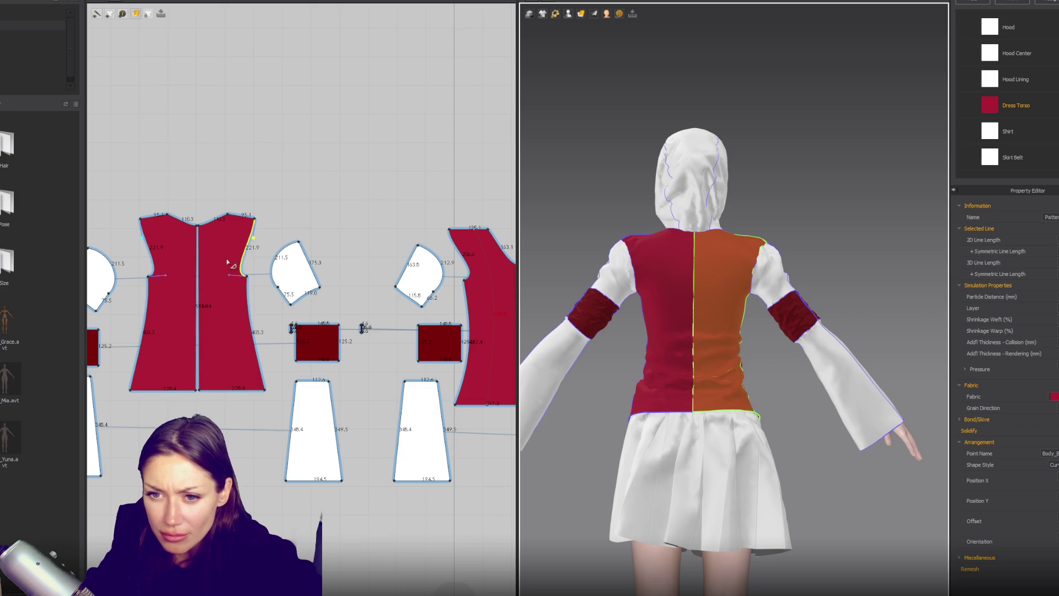
left_click_drag(229, 274, 227, 264)
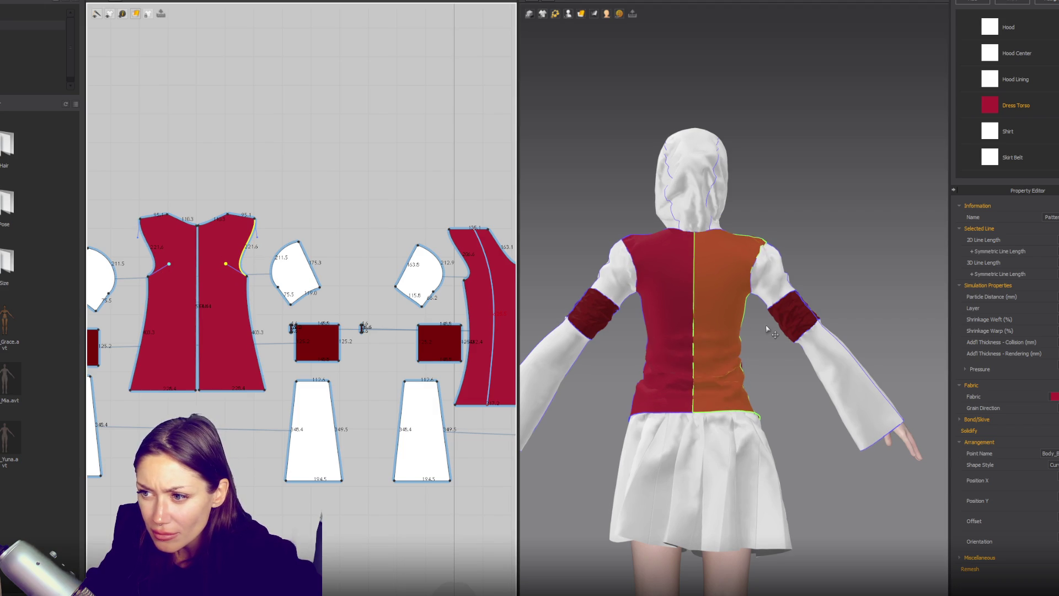
Curve the front Dress Torso armhole further outward, then check the fit from the side.
right_click_drag(767, 329, 605, 343)
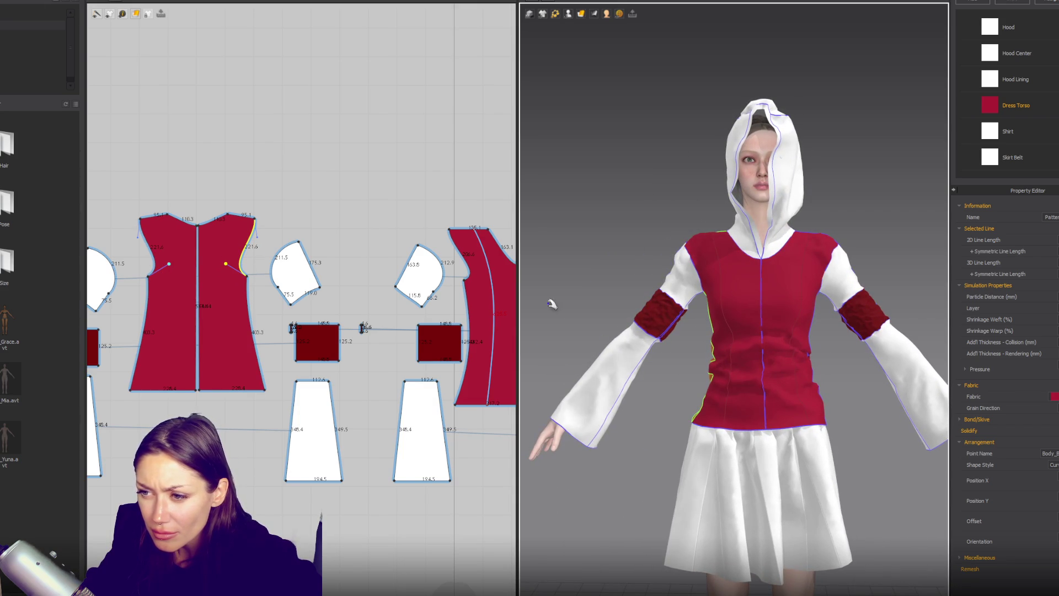
right_click_drag(467, 294, 374, 294)
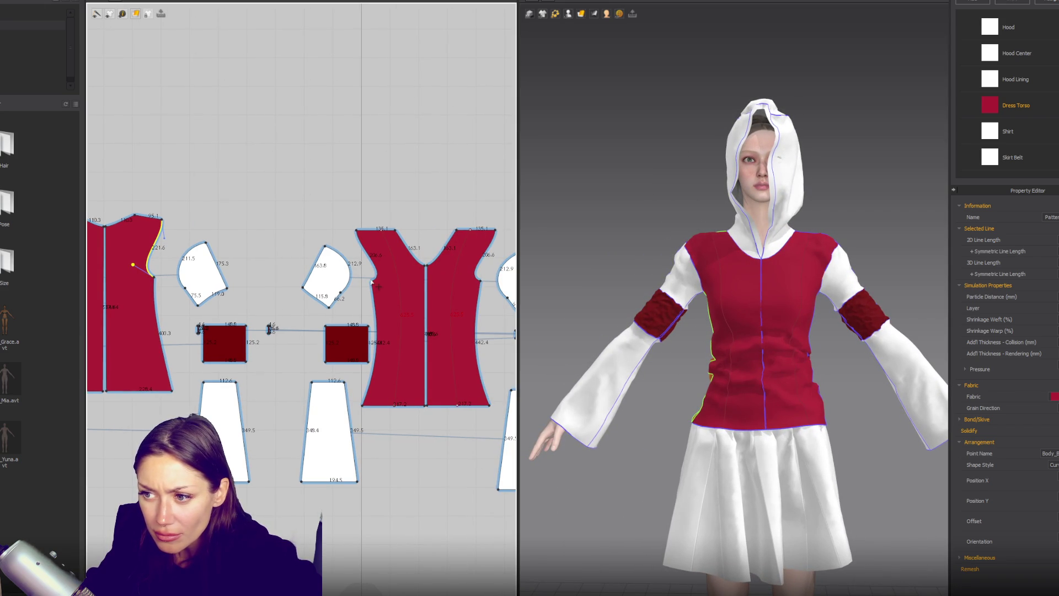
left_click(378, 265)
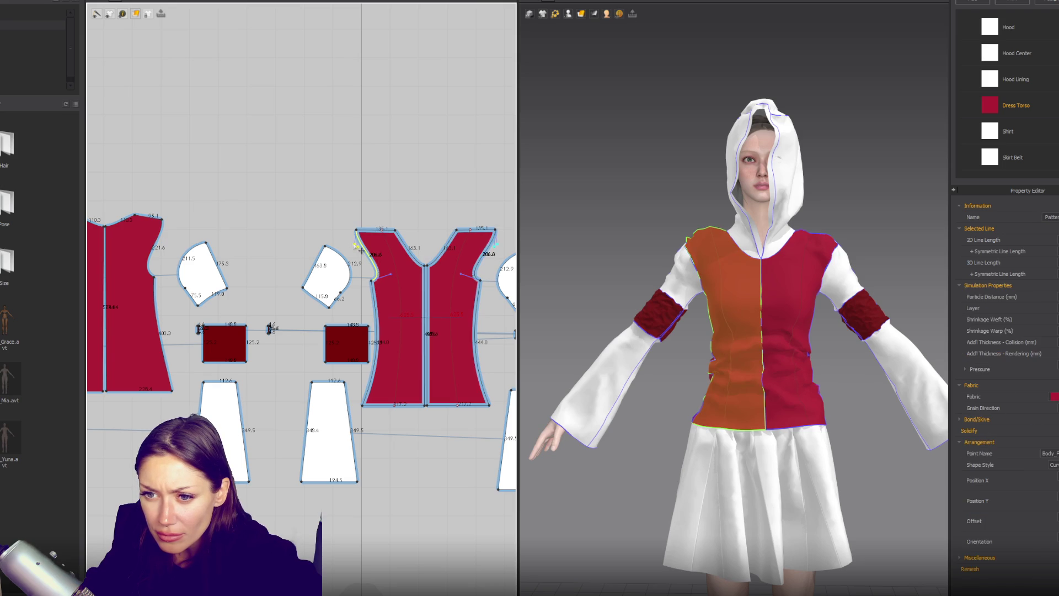
left_click_drag(395, 274, 402, 268)
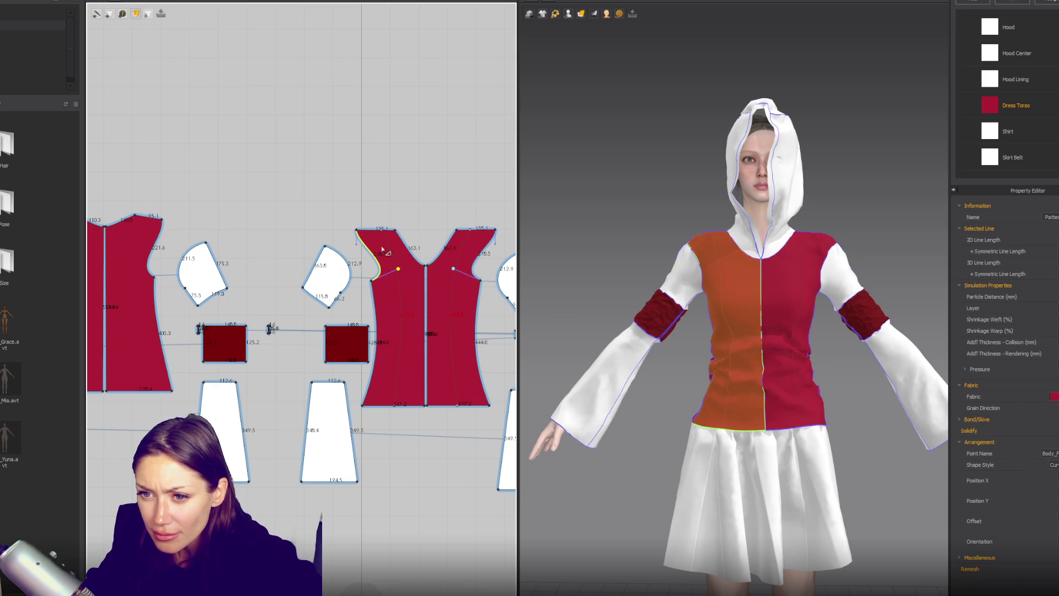
left_click(333, 254)
mouse_move(678, 290)
right_mouse_down()
mouse_move(800, 309)
mouse_move(902, 293)
mouse_move(767, 302)
right_mouse_up()
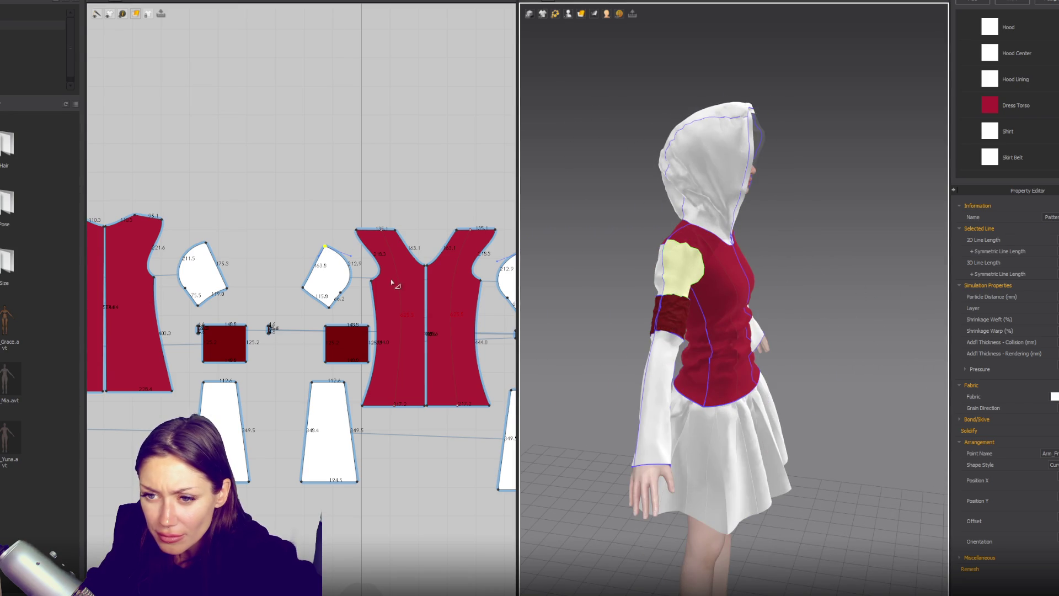
scroll(387, 237, "up", 3)
left_click(347, 269)
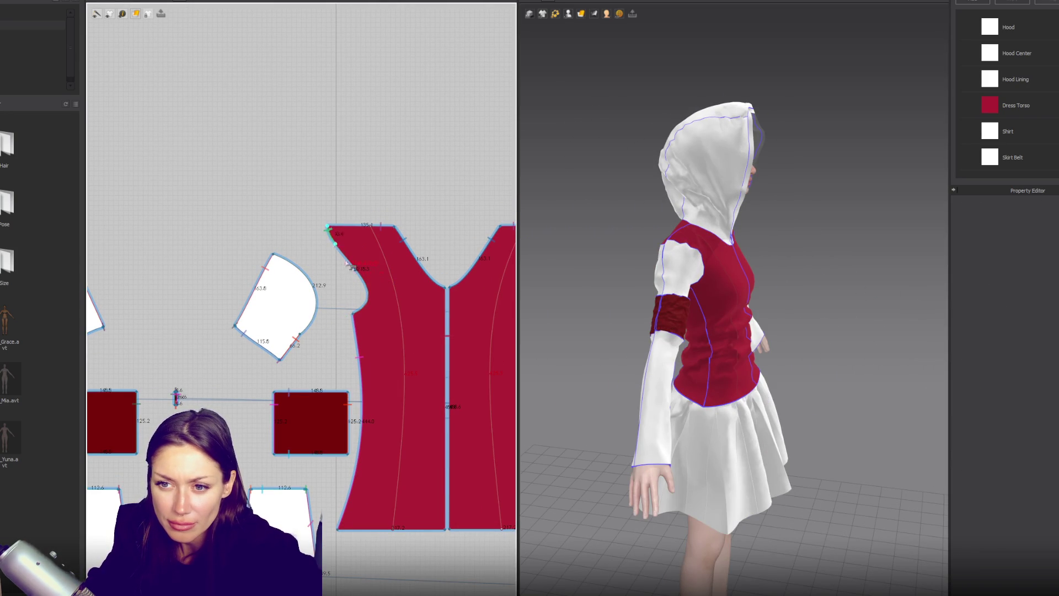
left_click(367, 308)
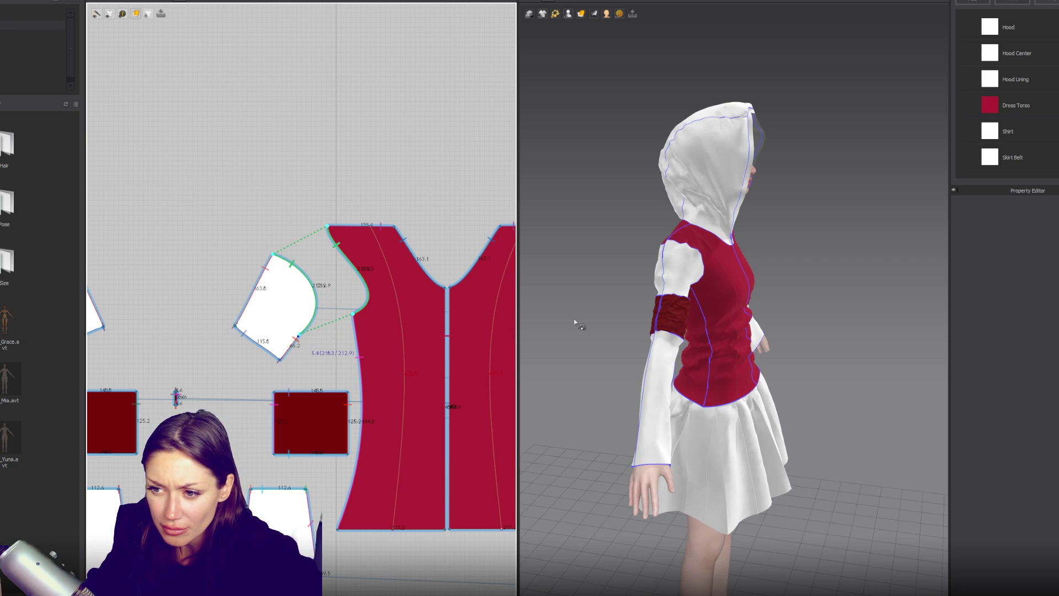
key("2")
left_click(645, 290)
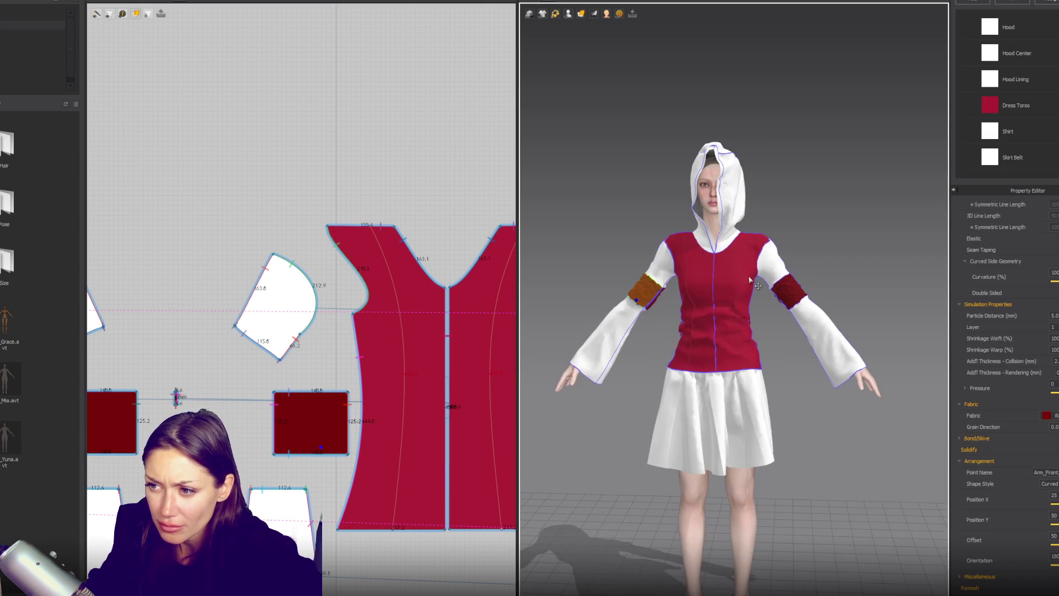
left_click(780, 243)
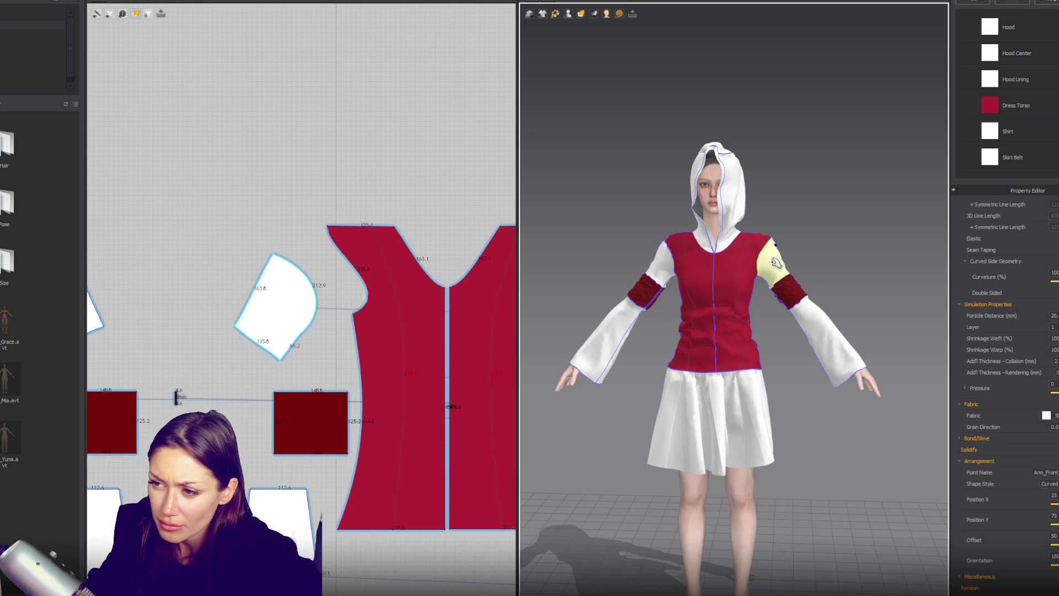
left_click(665, 244)
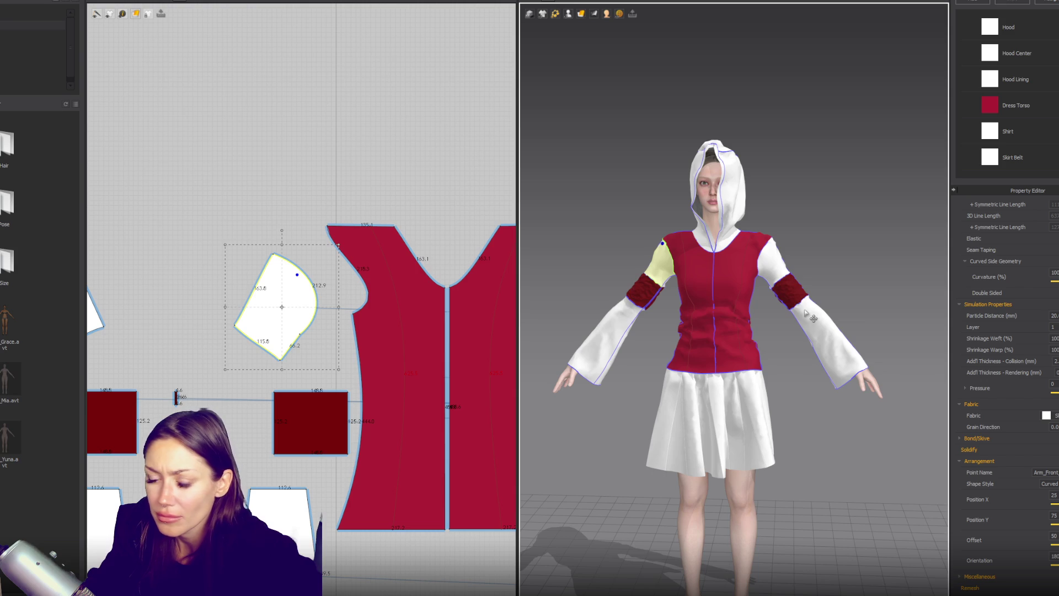
left_click(650, 284)
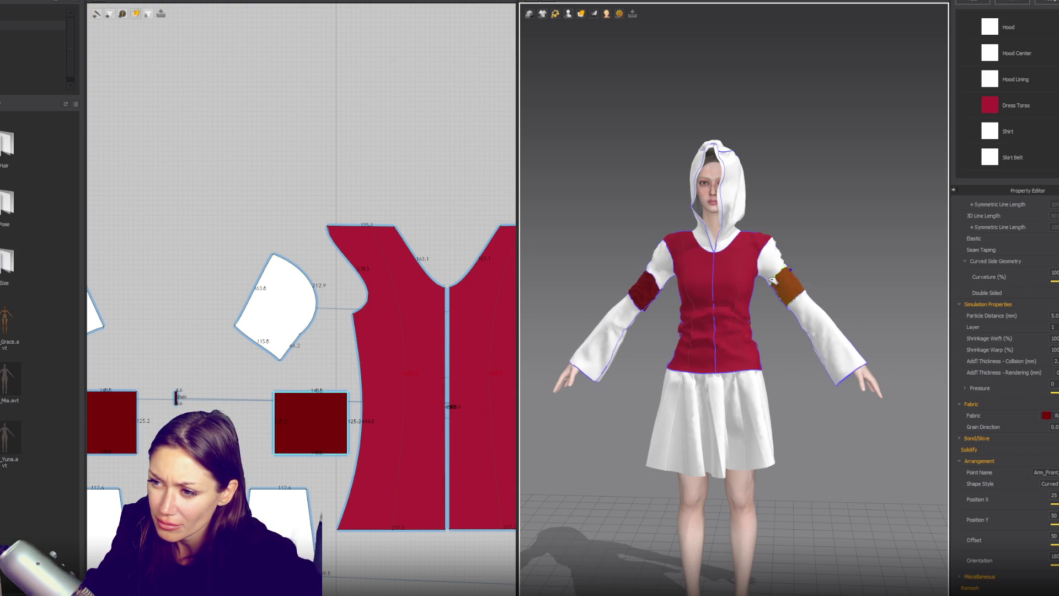
left_click(784, 262)
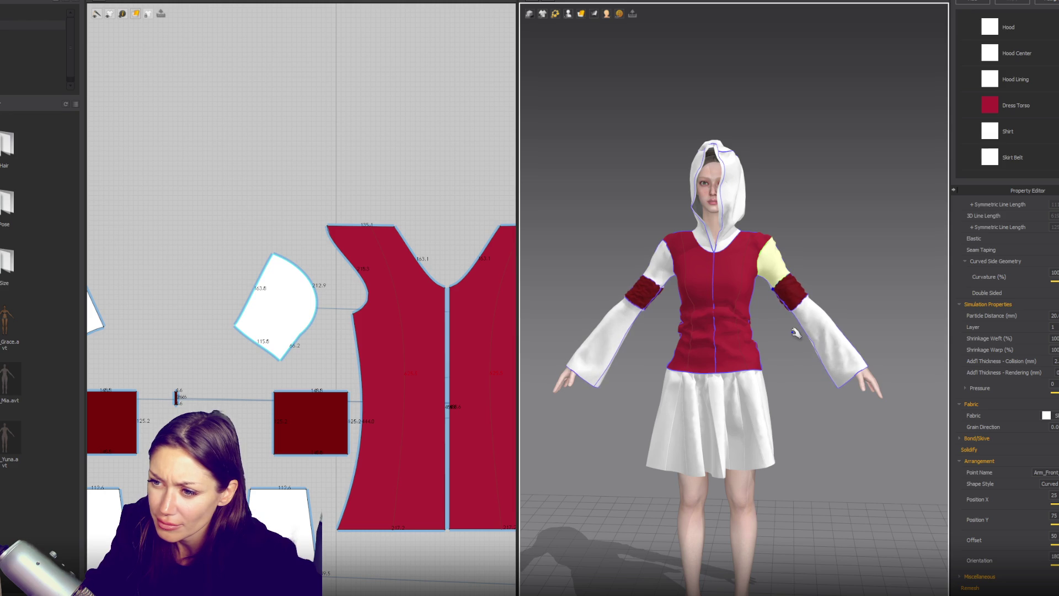
mouse_move(795, 333)
right_mouse_down()
mouse_move(959, 323)
mouse_move(859, 308)
mouse_move(717, 328)
right_mouse_up()
scroll(656, 333, "up", 5)
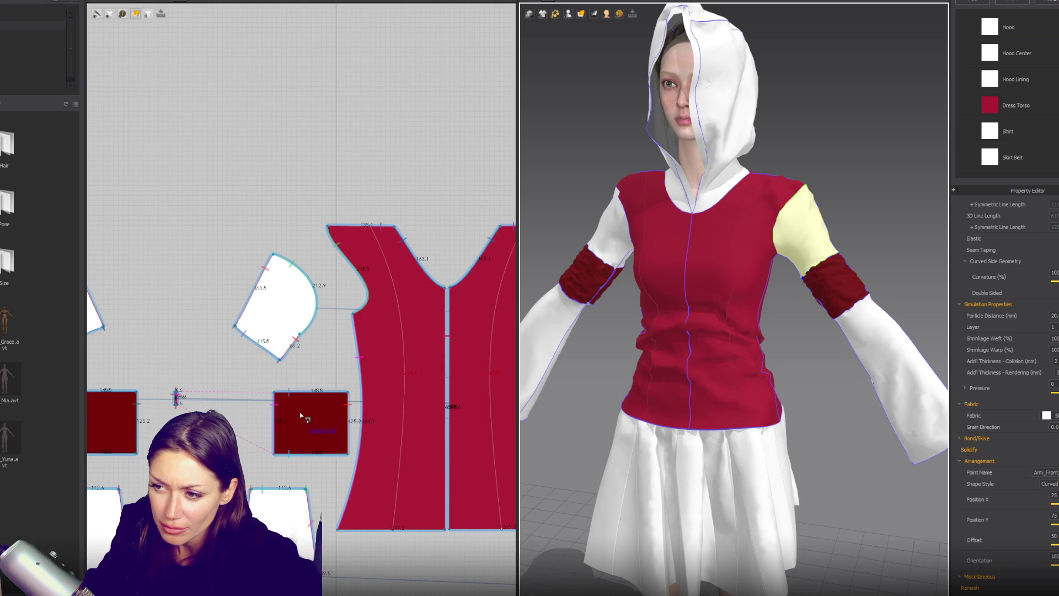
scroll(304, 418, "down", 3)
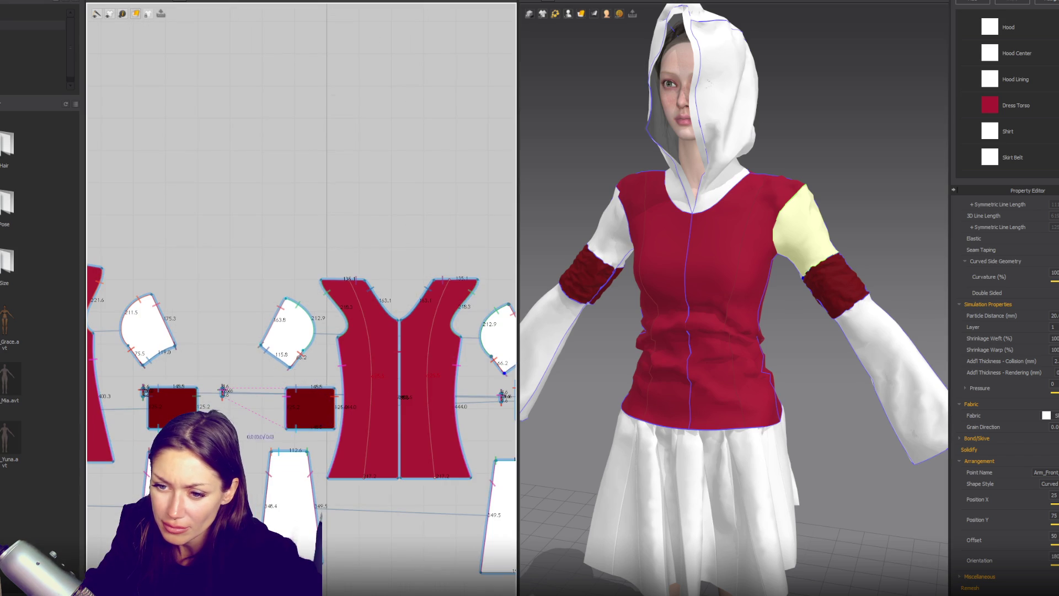
Narrow both armband pieces to 142.7 wide, undoing the accidental height change.
left_click(324, 413)
left_click(177, 413, "shift")
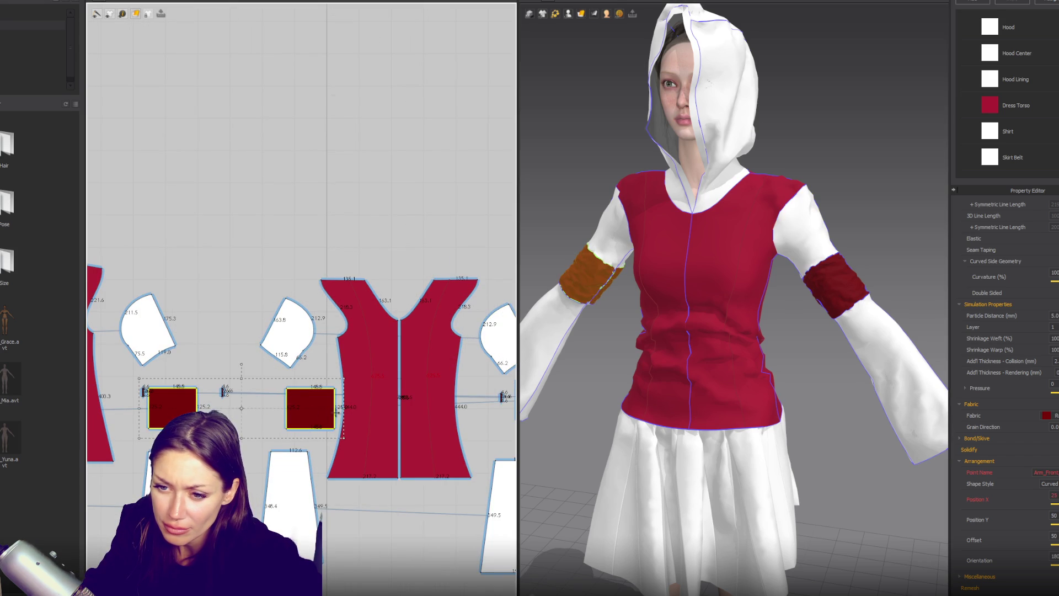
left_click_drag(345, 411, 338, 410)
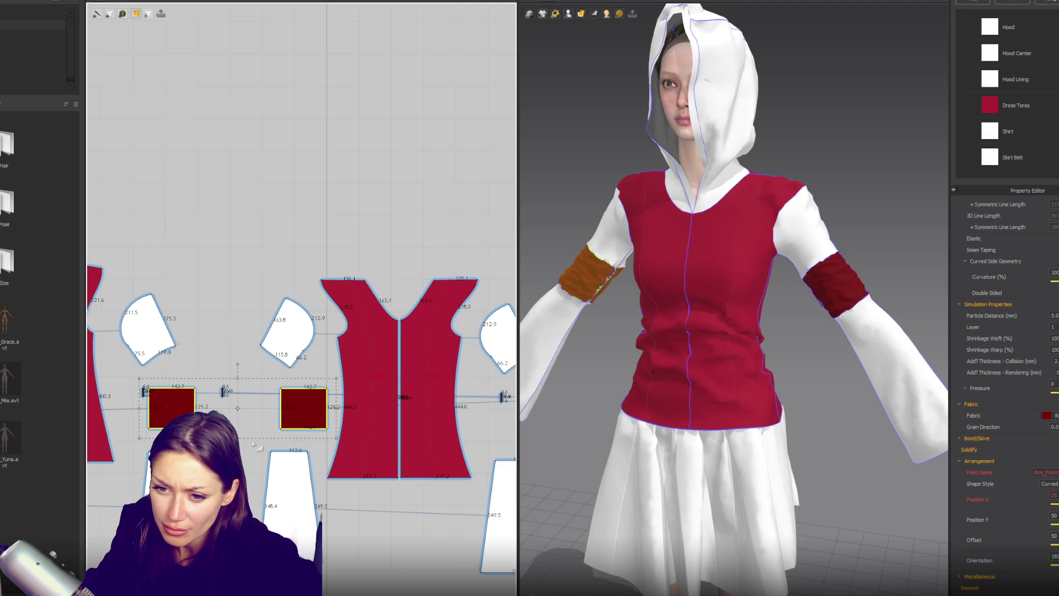
left_click_drag(238, 439, 237, 417)
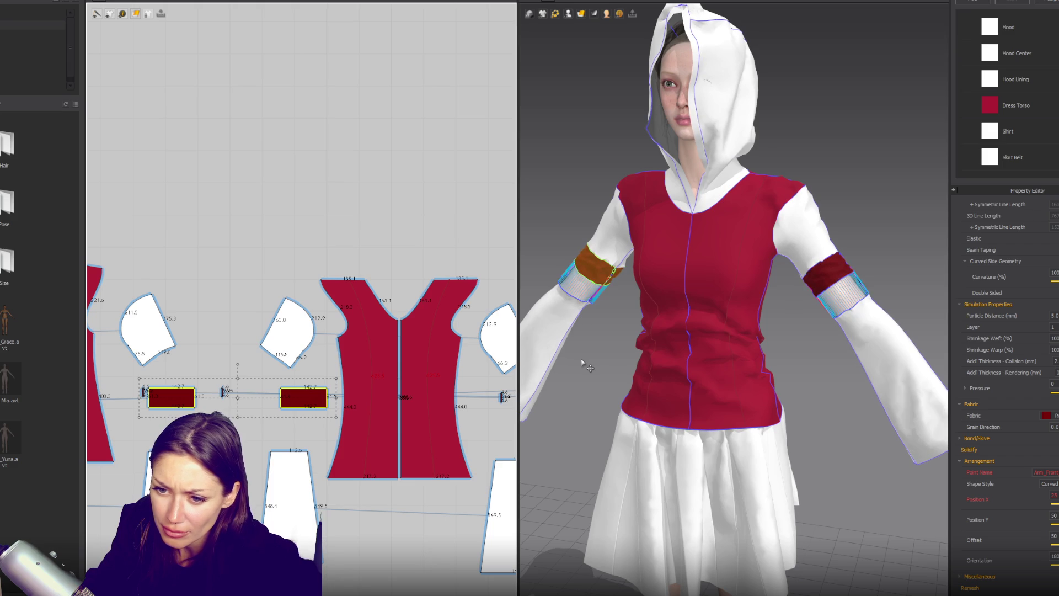
key("ctrl+z")
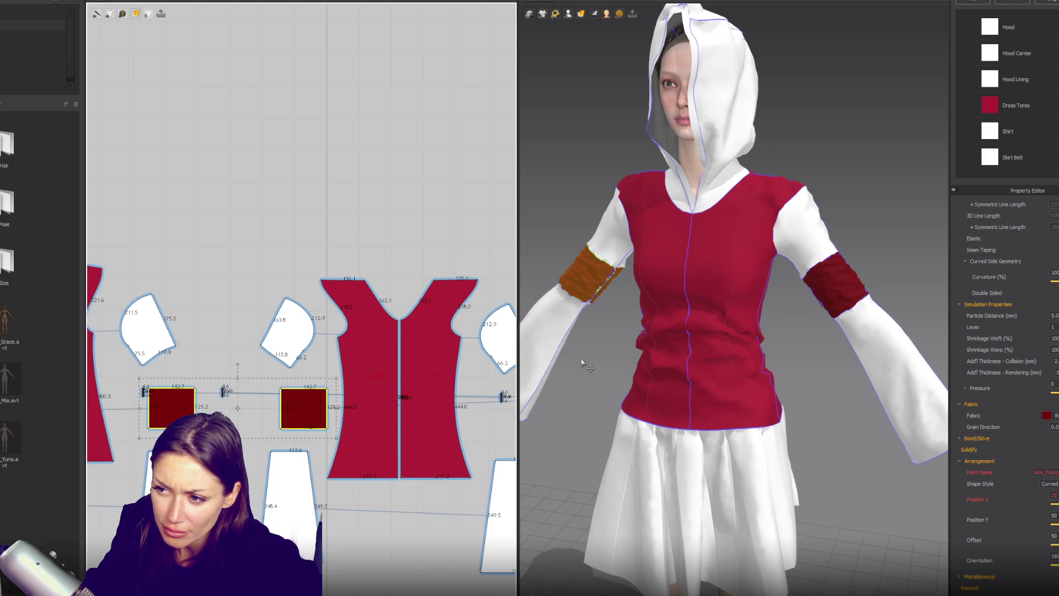
Zoom in on the armband on the avatar's arm to inspect its seam.
mouse_move(582, 364)
right_mouse_down()
mouse_move(662, 331)
mouse_move(751, 356)
right_mouse_up()
scroll(745, 359, "up", 5)
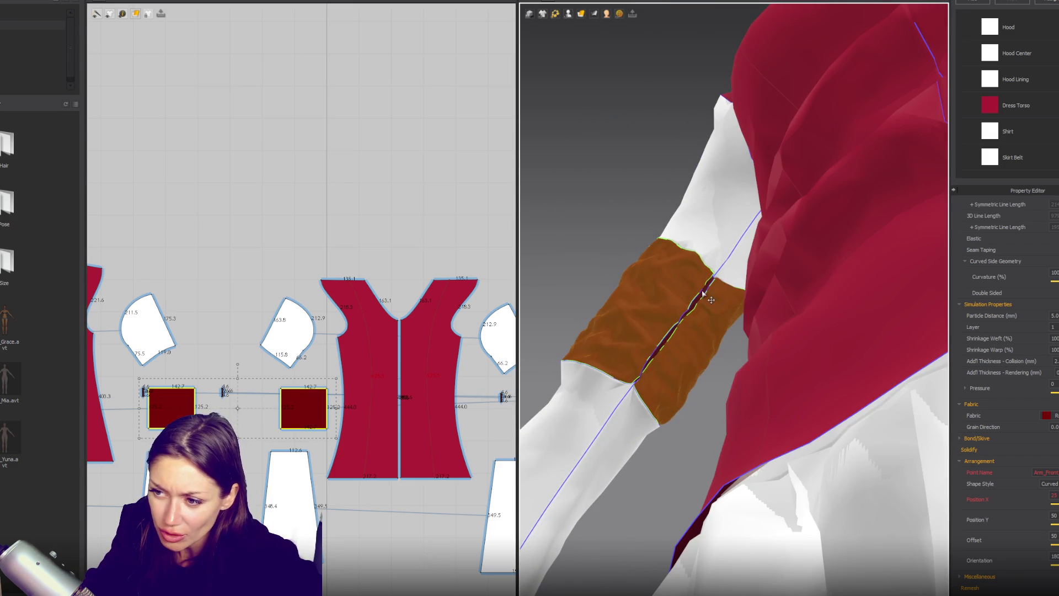
left_click(711, 299)
scroll(248, 395, "up", 5)
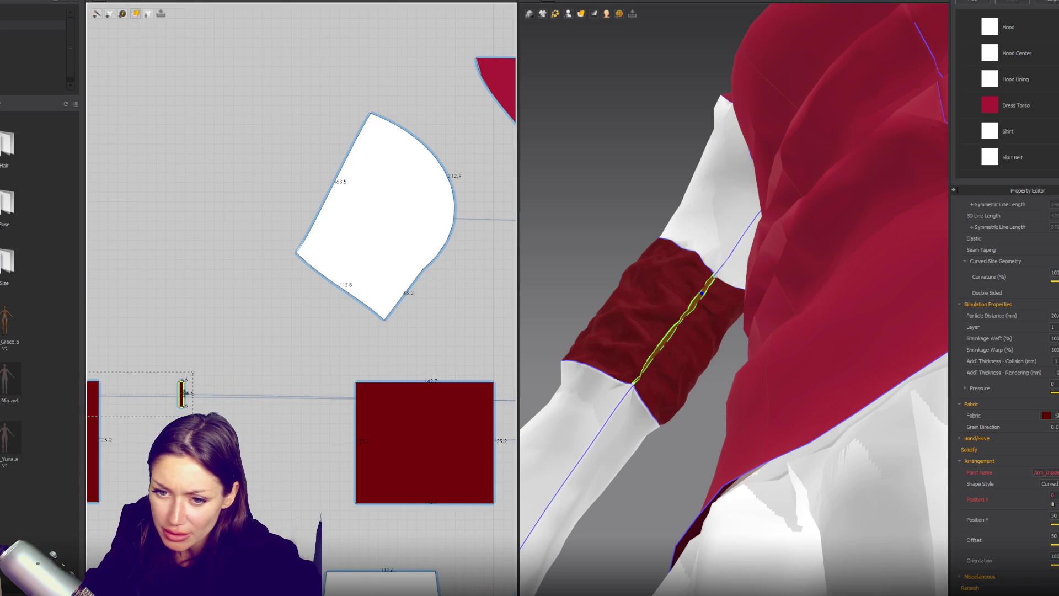
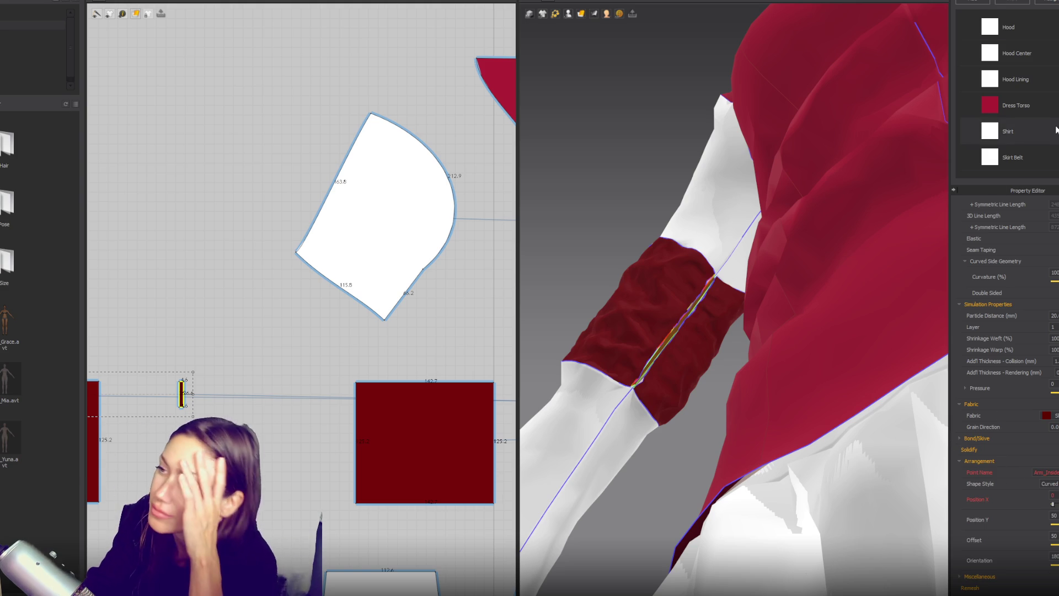
Compare the Sleeve Lining and Ruffles fabric physical properties.
scroll(1041, 92, "down", 3)
left_click(1030, 131)
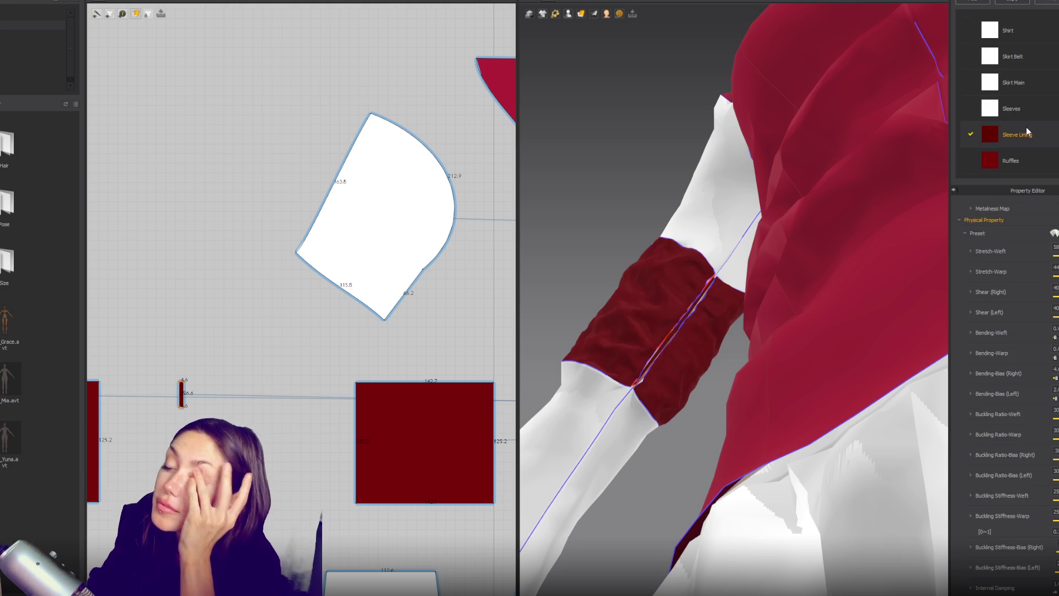
scroll(1004, 386, "up", 2)
left_click(1011, 161)
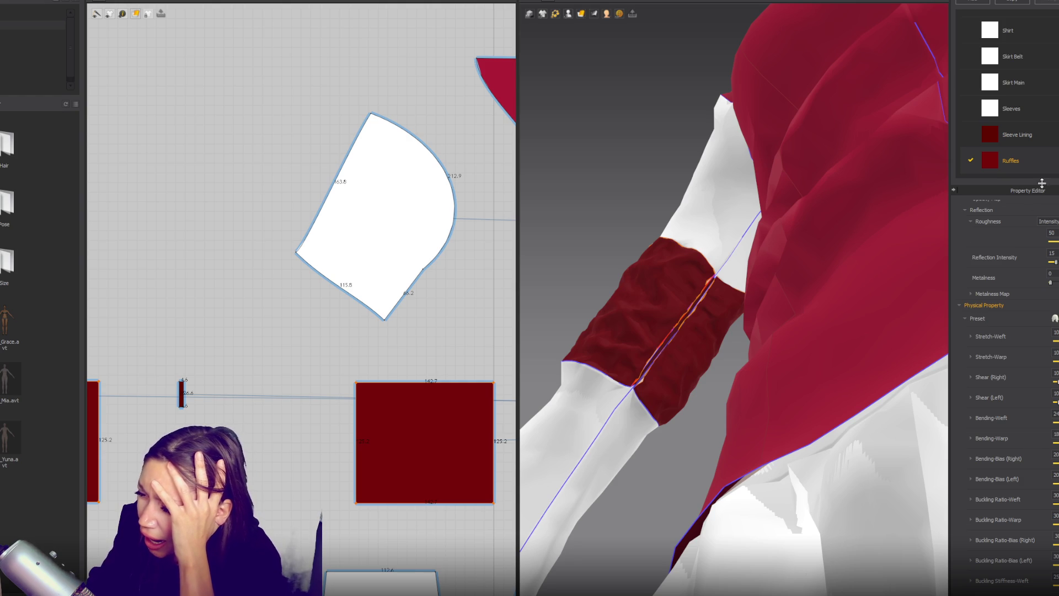
scroll(1028, 267, "down", 3)
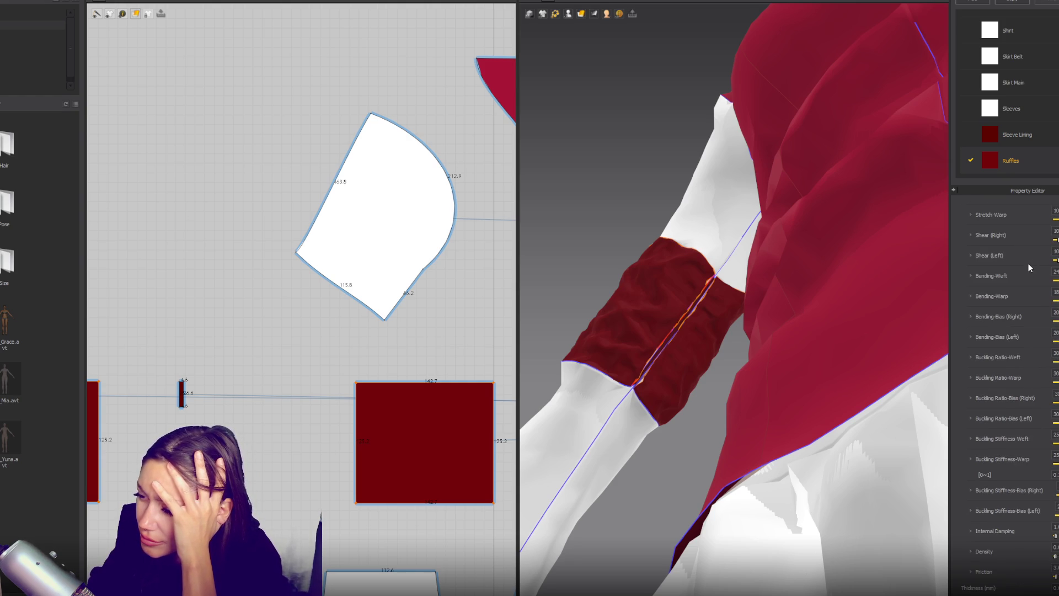
left_click(1047, 138)
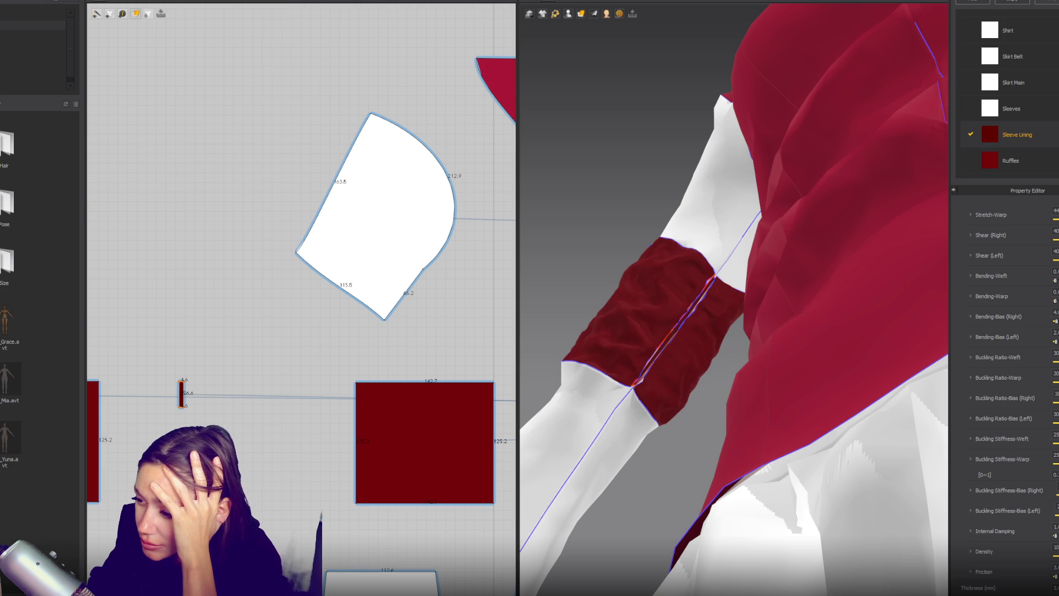
Select the cuff seam lines and make them elastic.
left_click(712, 280)
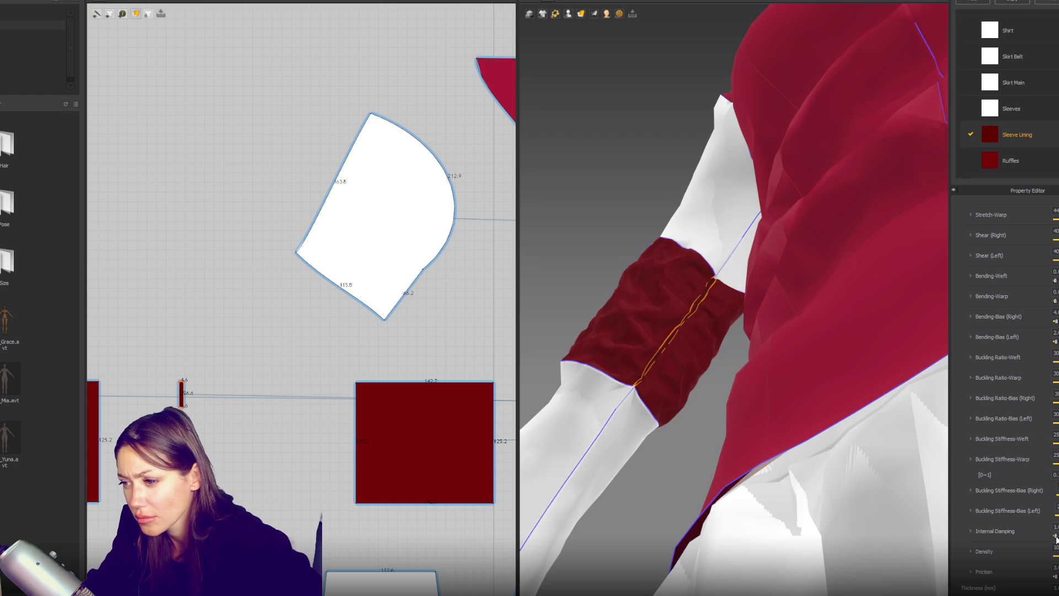
scroll(1056, 538, "up", 2)
scroll(1056, 538, "up", 1)
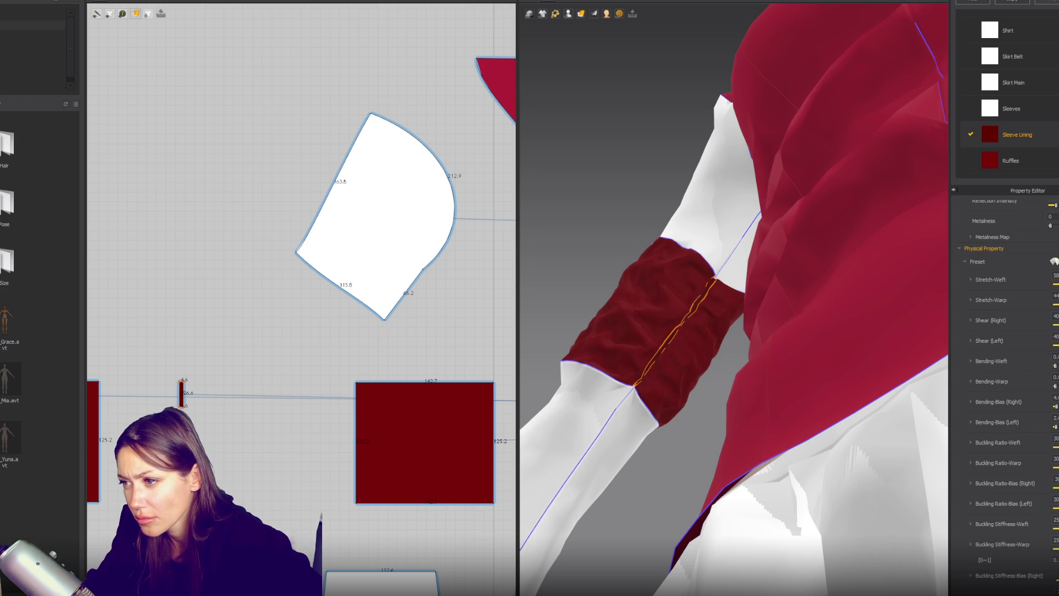
scroll(293, 369, "down", 1)
right_click_drag(300, 374, 193, 344)
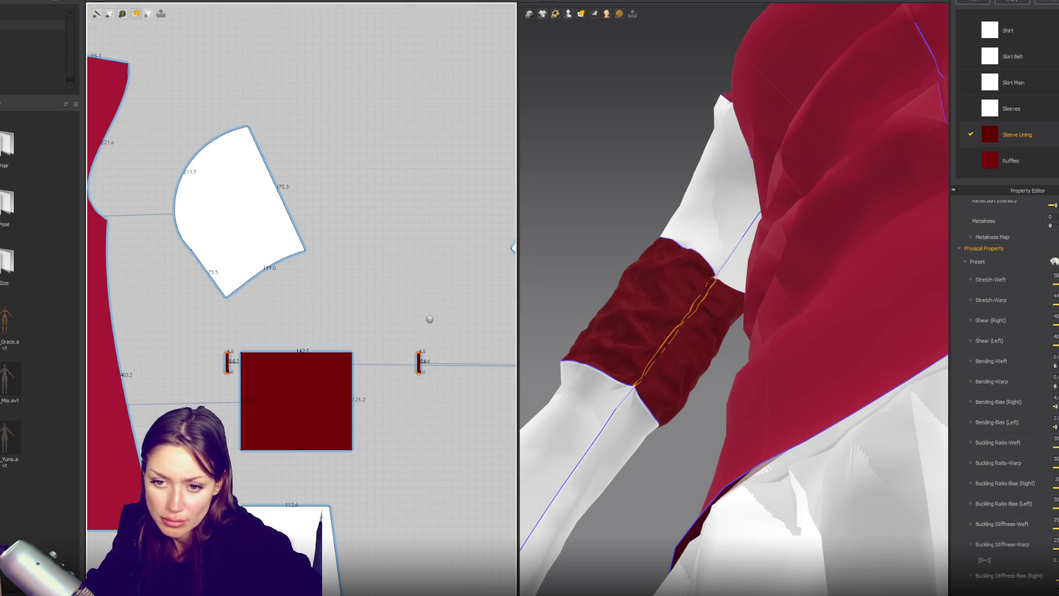
left_click(419, 365)
left_click(228, 364, "shift")
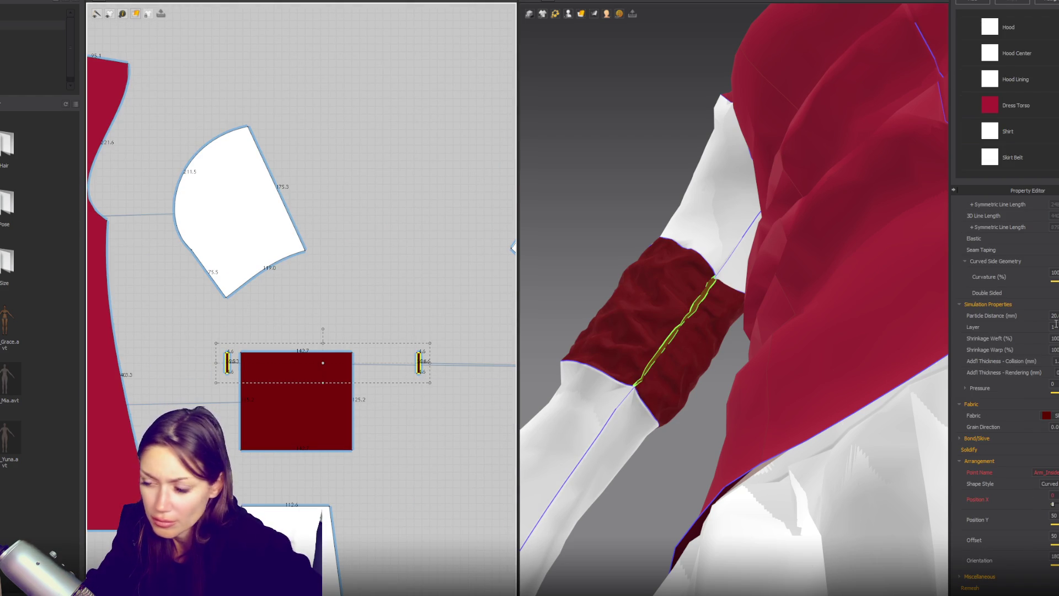
scroll(330, 341, "down", 3)
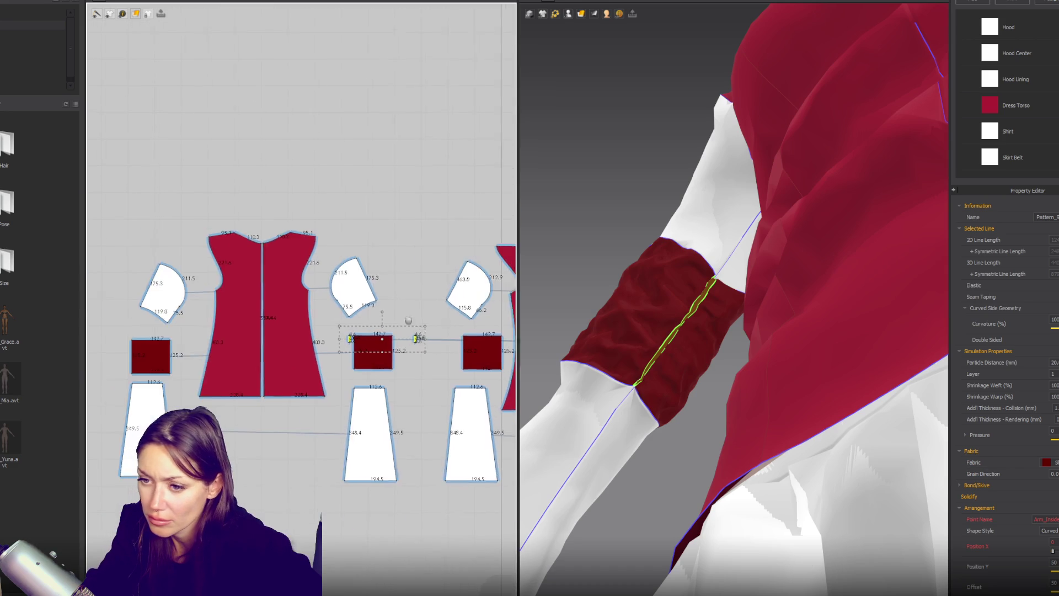
scroll(323, 336, "up", 2)
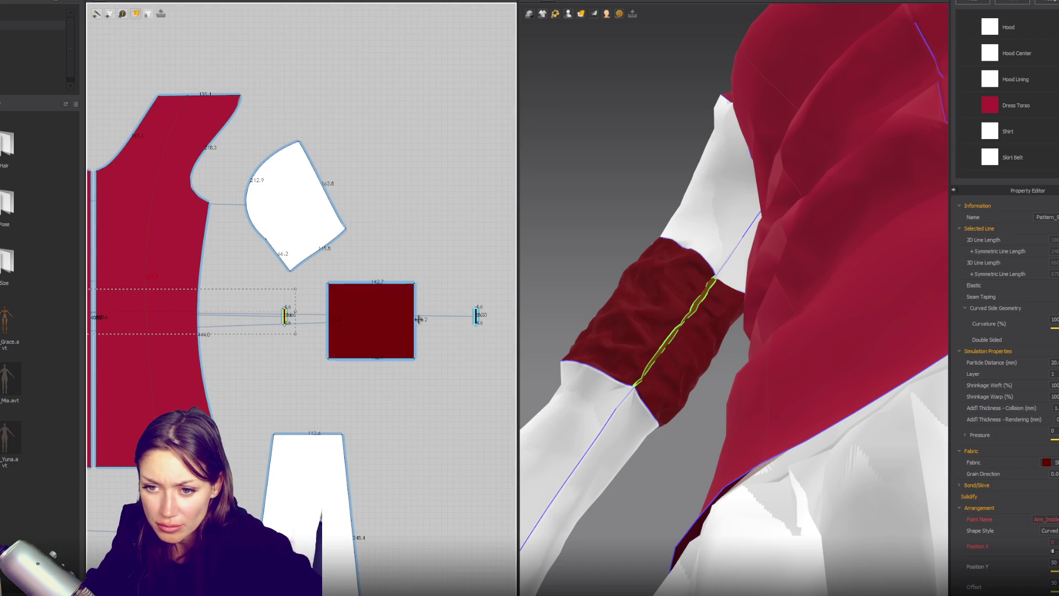
left_click(477, 316, "shift")
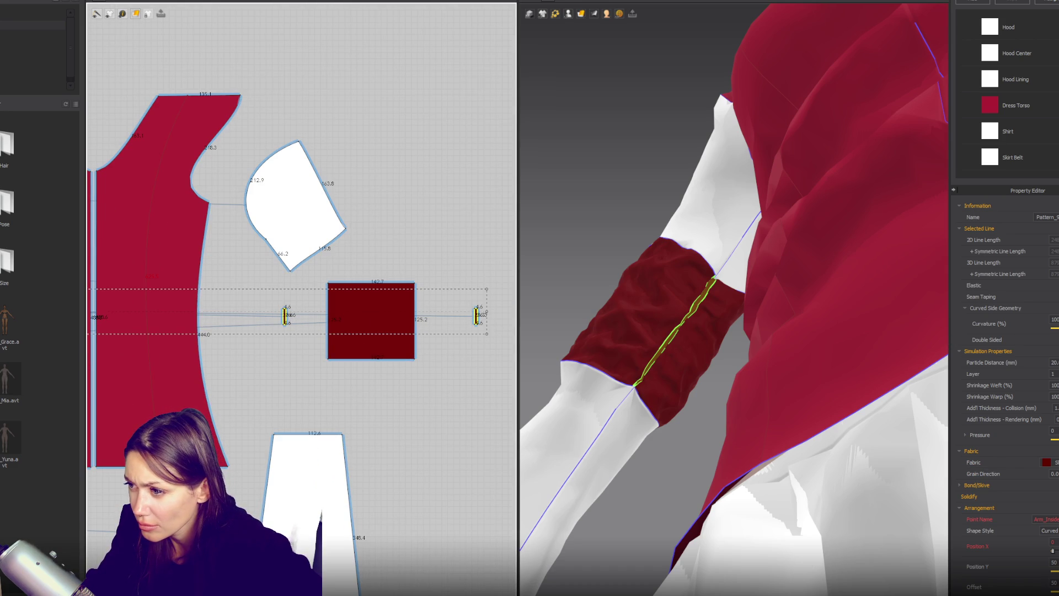
left_click(1054, 285)
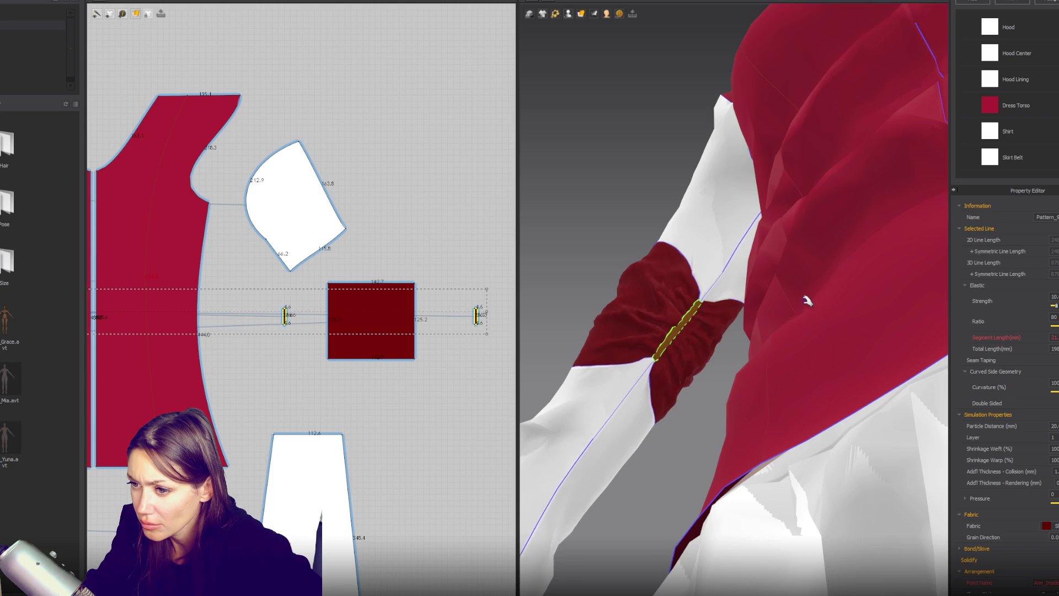
Drag both dark red cuff bands into place on the upper arms.
scroll(795, 303, "down", 5)
right_click_drag(780, 313, 676, 361)
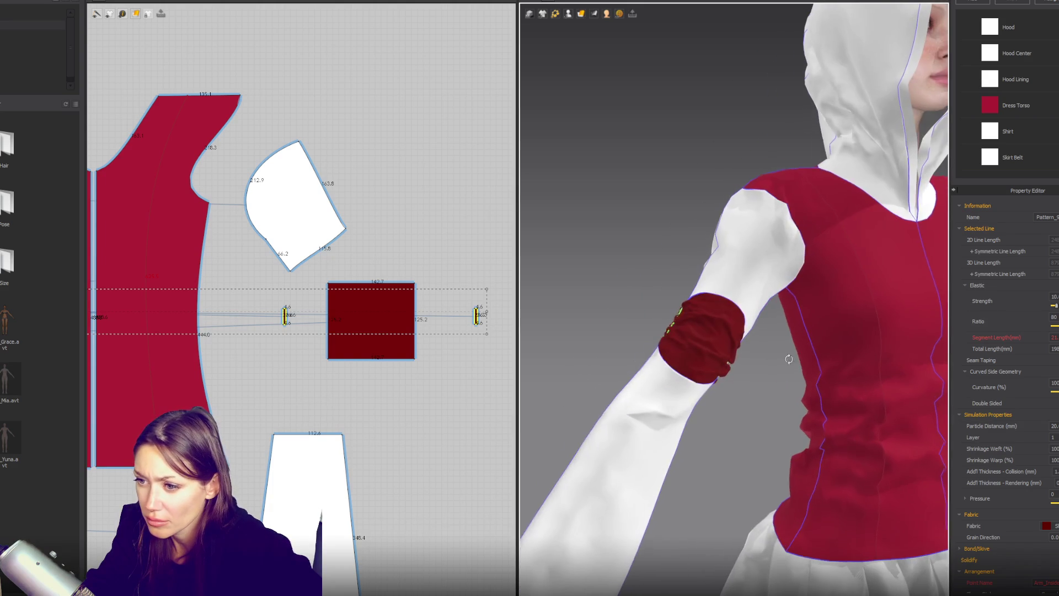
mouse_move(678, 361)
left_mouse_down()
mouse_move(730, 315)
mouse_move(762, 311)
mouse_move(731, 308)
left_mouse_up()
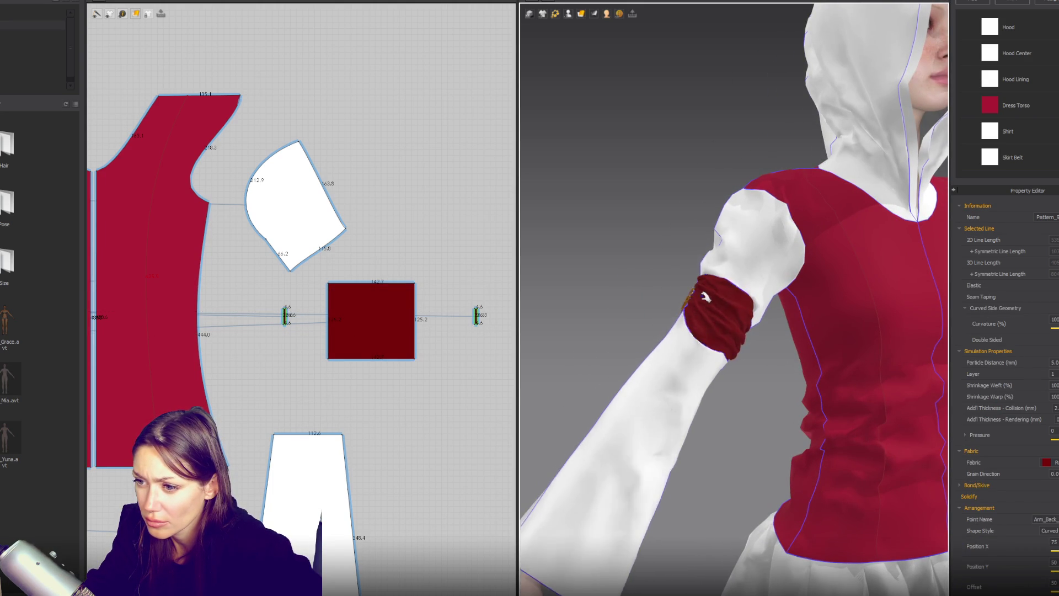
right_click_drag(731, 308, 731, 308)
key("2")
left_click(634, 308)
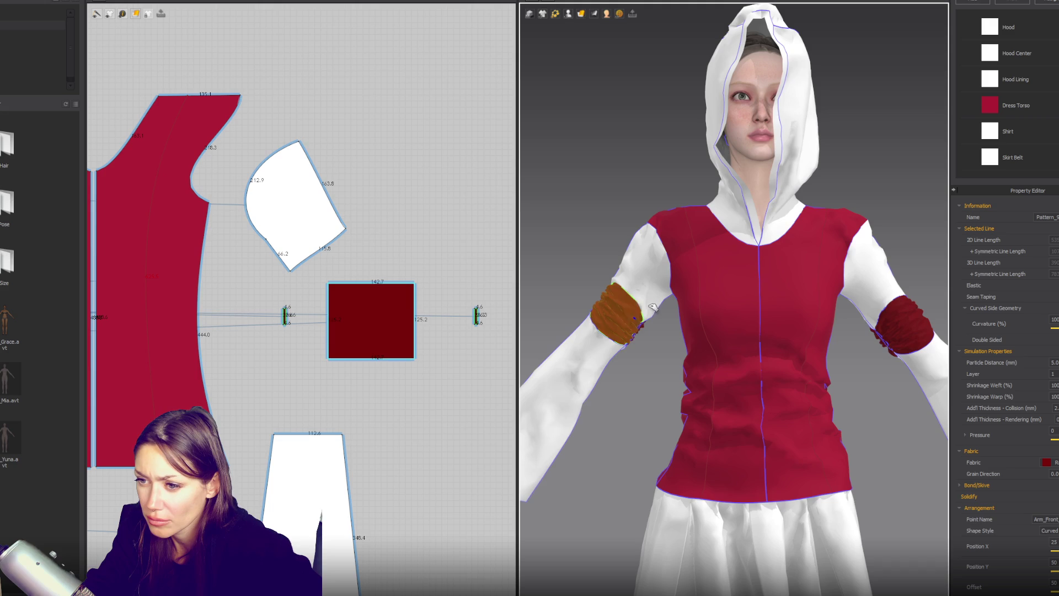
left_click(903, 298)
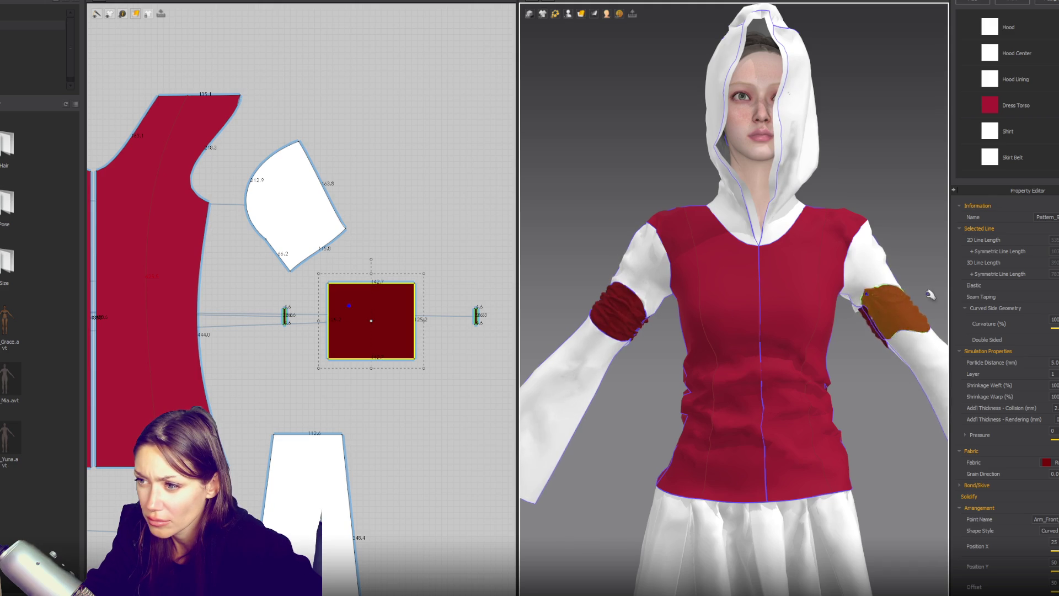
left_click_drag(903, 295, 872, 337)
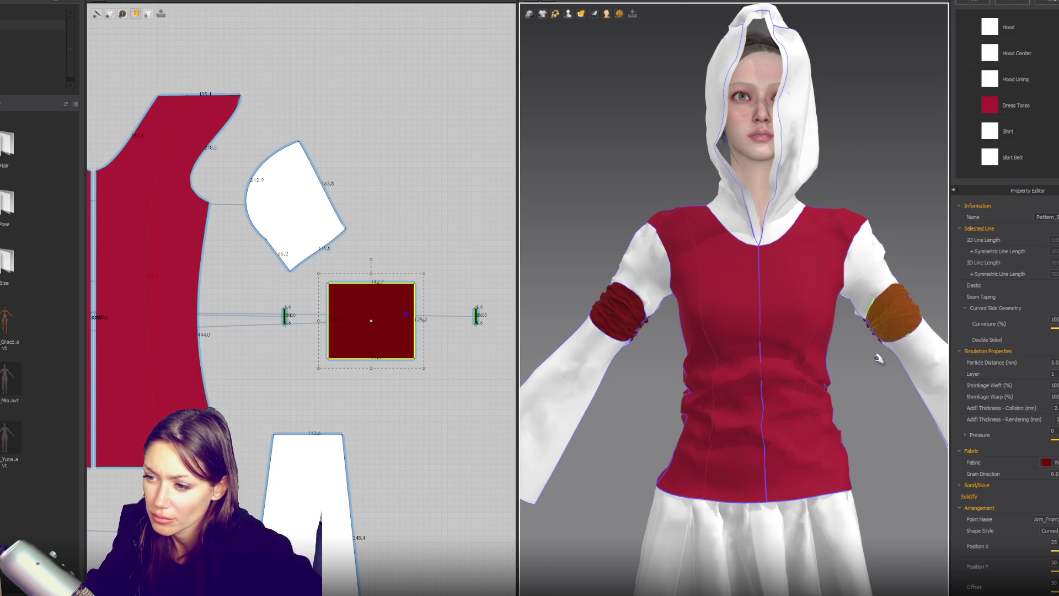
scroll(879, 360, "down", 3)
left_click(881, 295)
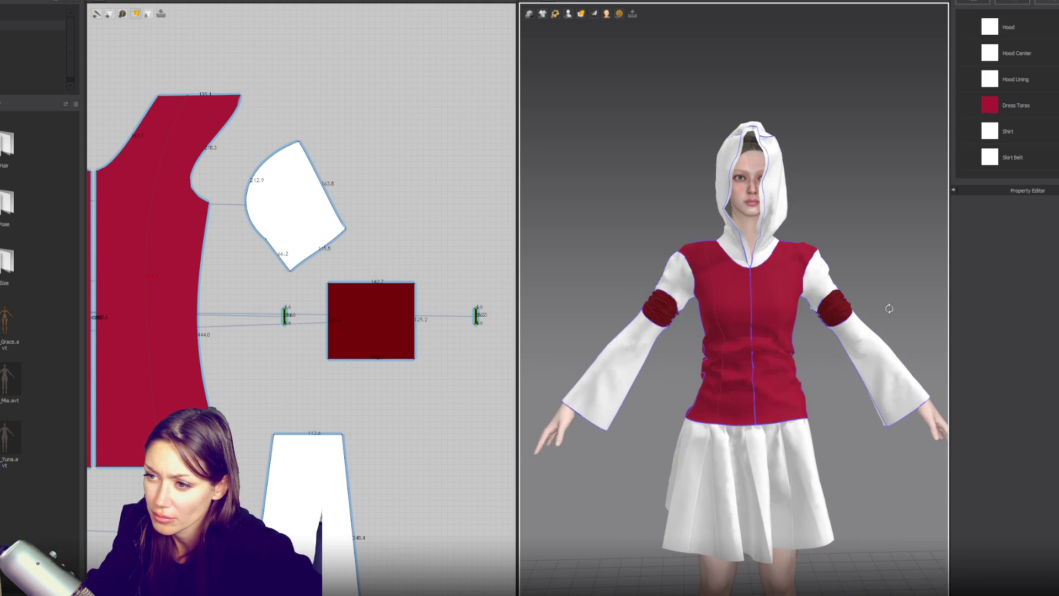
Recolour the Shirt fabric a softer red.
left_click(1010, 133)
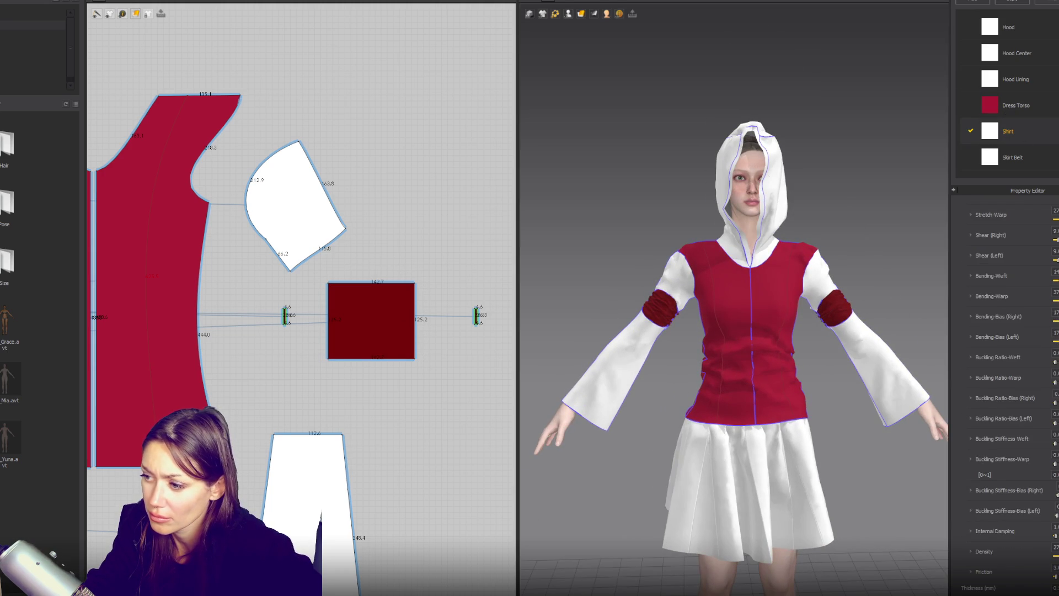
left_click(1037, 348)
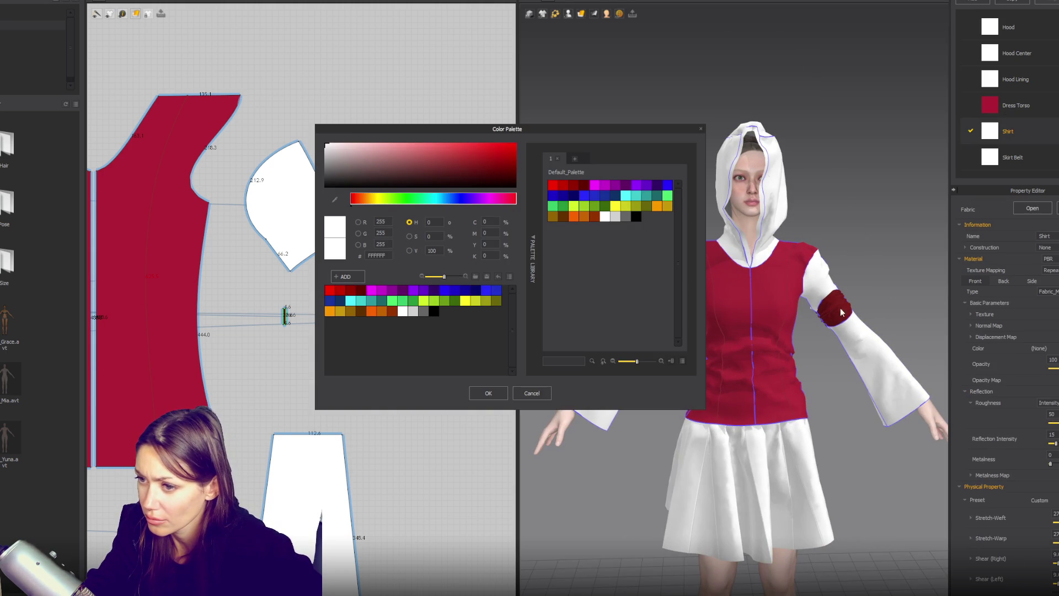
left_click(584, 186)
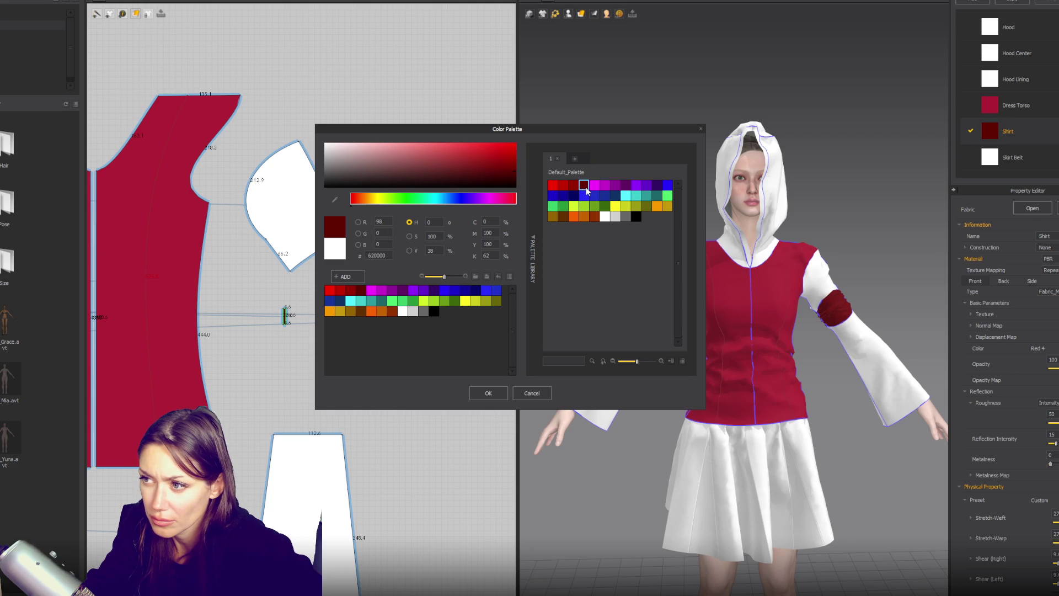
left_click(480, 165)
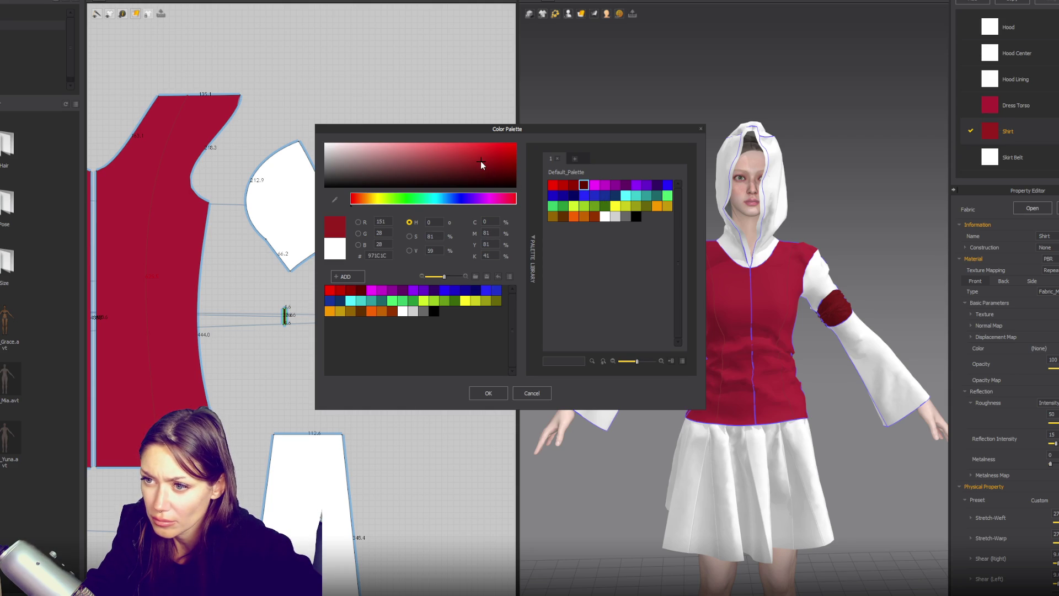
left_click_drag(481, 164, 454, 165)
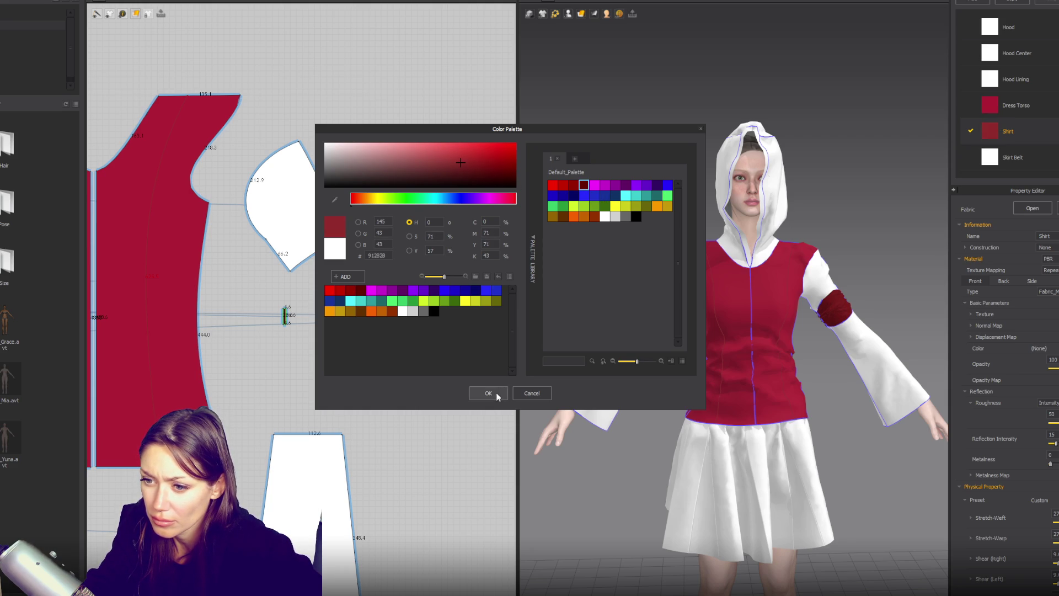
left_click(498, 394)
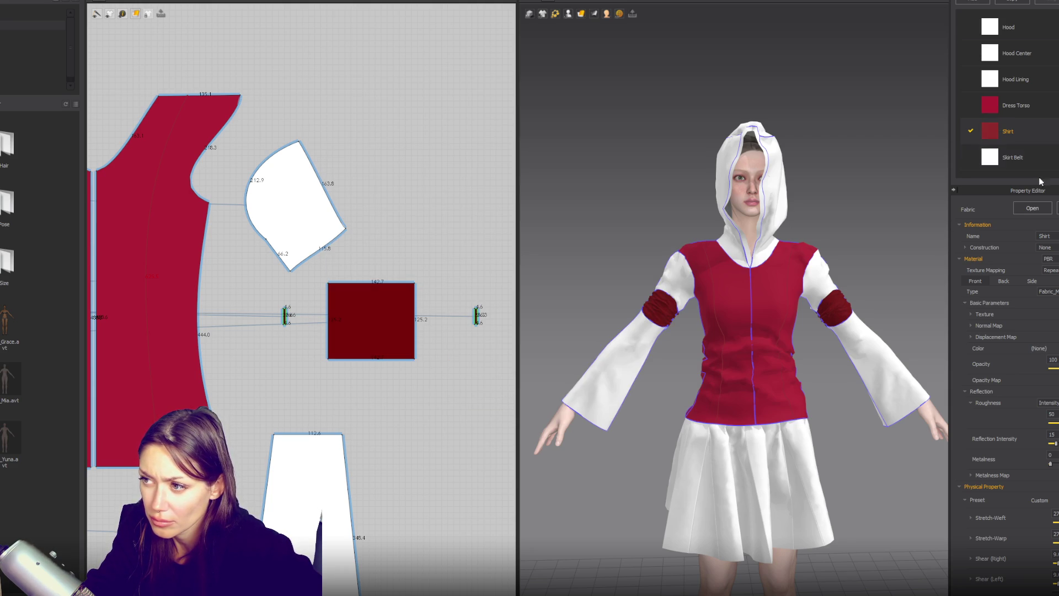
Recolour the Sleeves fabric red A42130 to match the torso.
left_click(1009, 27)
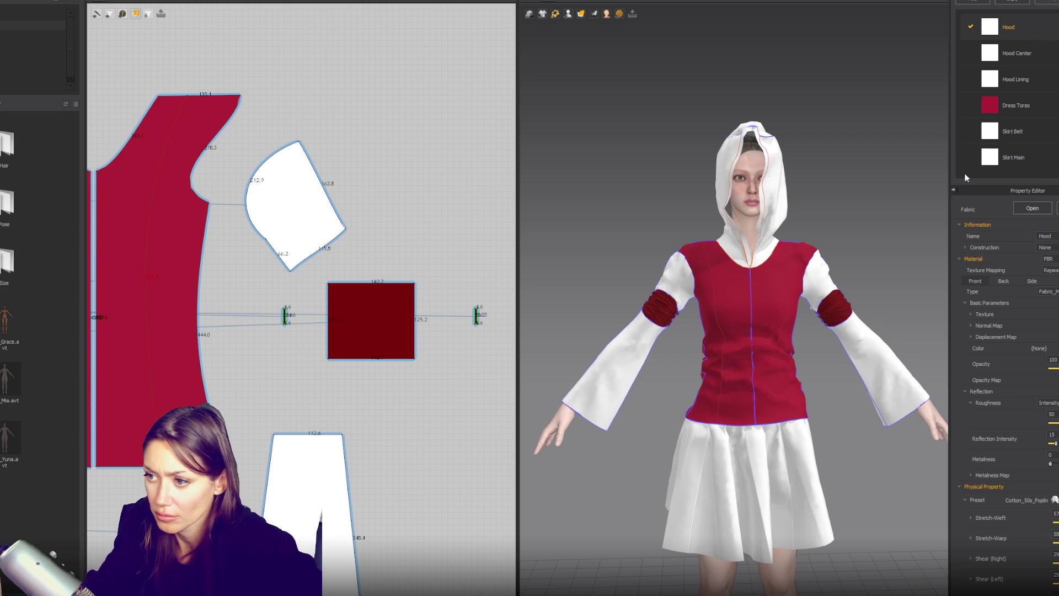
scroll(1009, 94, "down", 3)
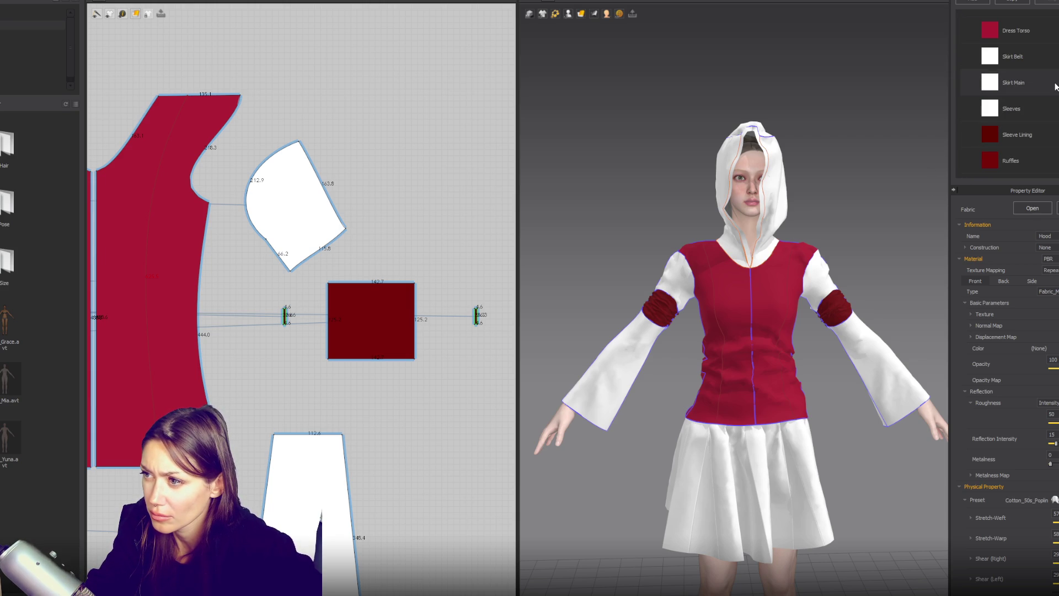
left_click(1051, 108)
left_click(1039, 348)
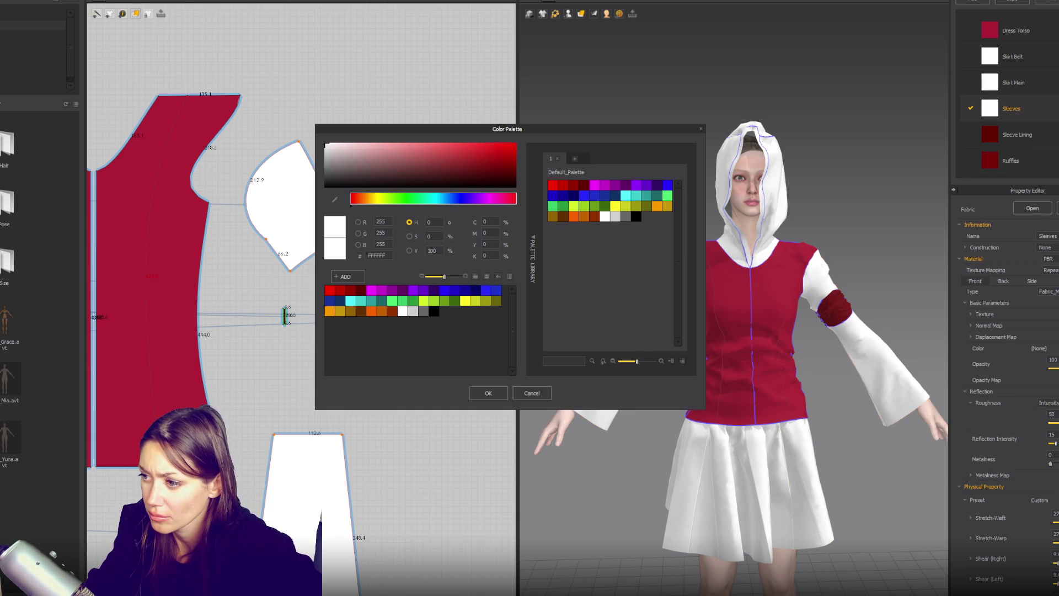
mouse_move(476, 161)
left_mouse_down()
mouse_move(444, 161)
mouse_move(467, 160)
left_mouse_up()
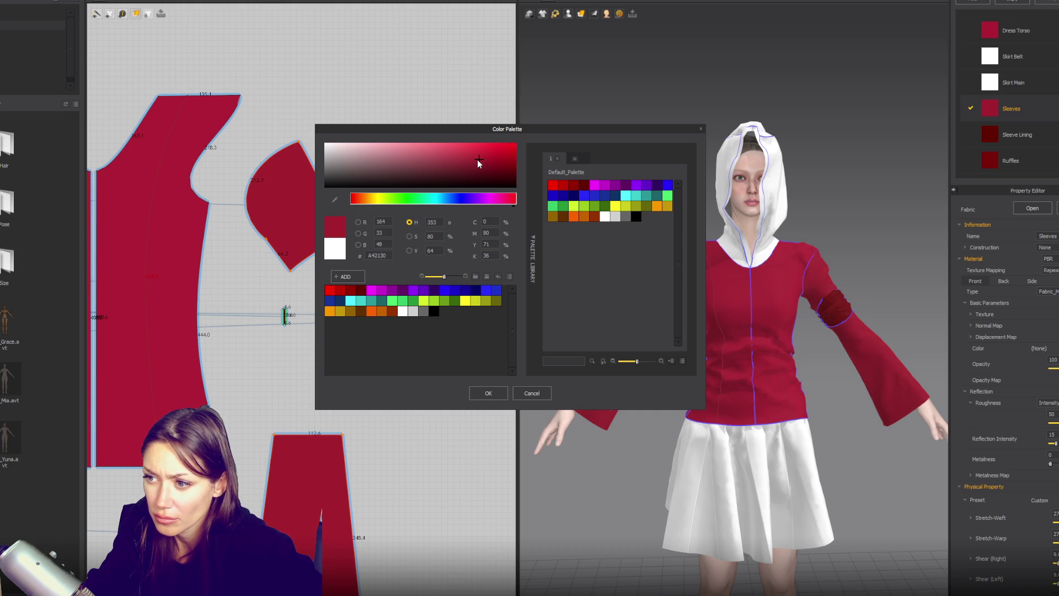
left_click(489, 393)
mouse_move(871, 211)
right_mouse_down()
mouse_move(840, 208)
mouse_move(834, 283)
right_mouse_up()
left_click(843, 303)
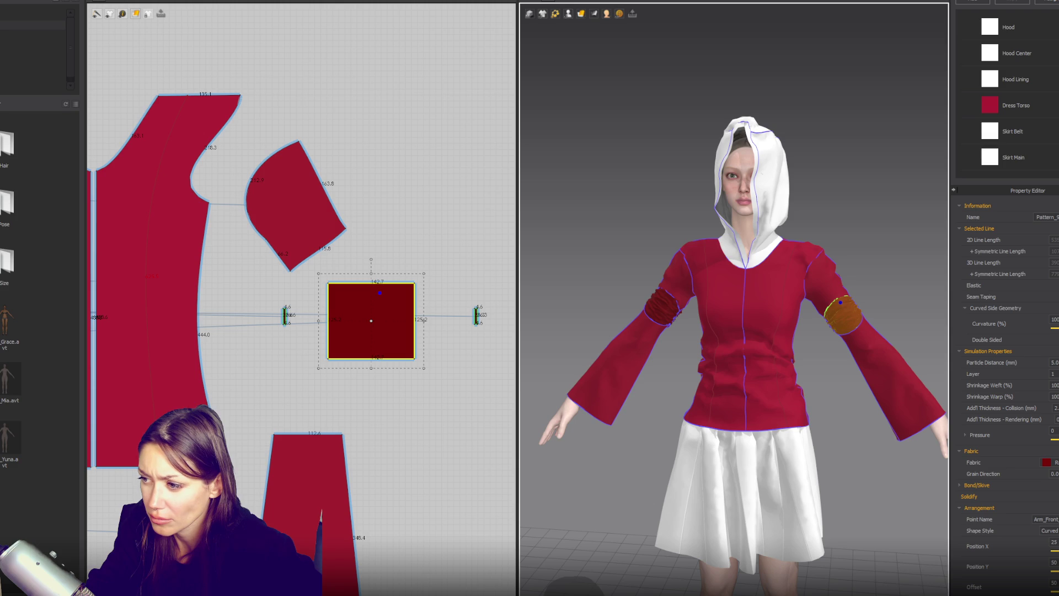
Select the two sleeve band rectangles and widen them.
scroll(383, 305, "down", 5)
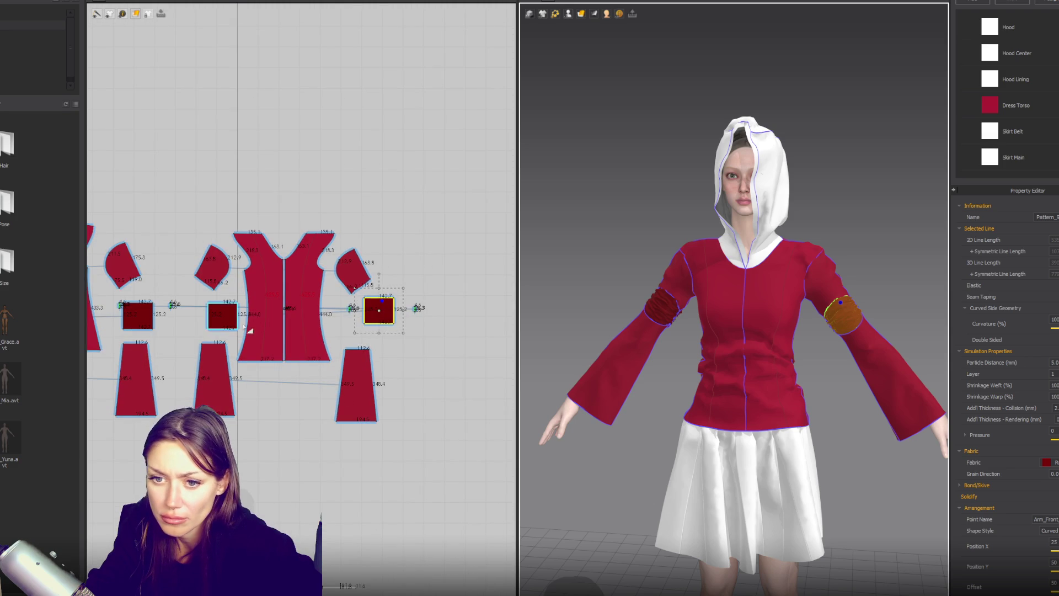
left_click(222, 315, "shift")
left_click(138, 315, "shift")
right_click_drag(150, 318, 286, 311)
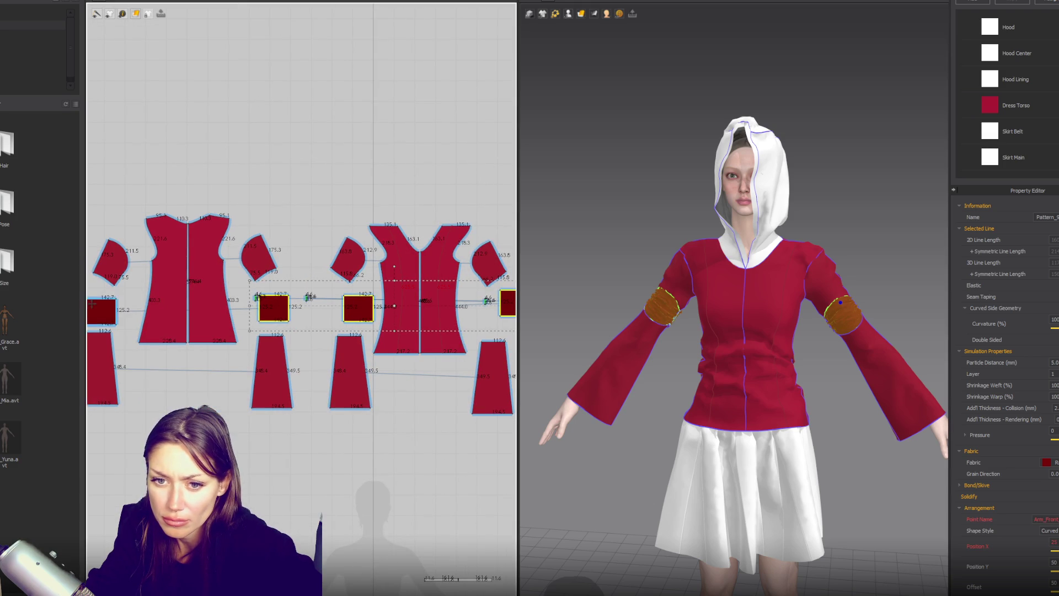
left_click(112, 310, "shift")
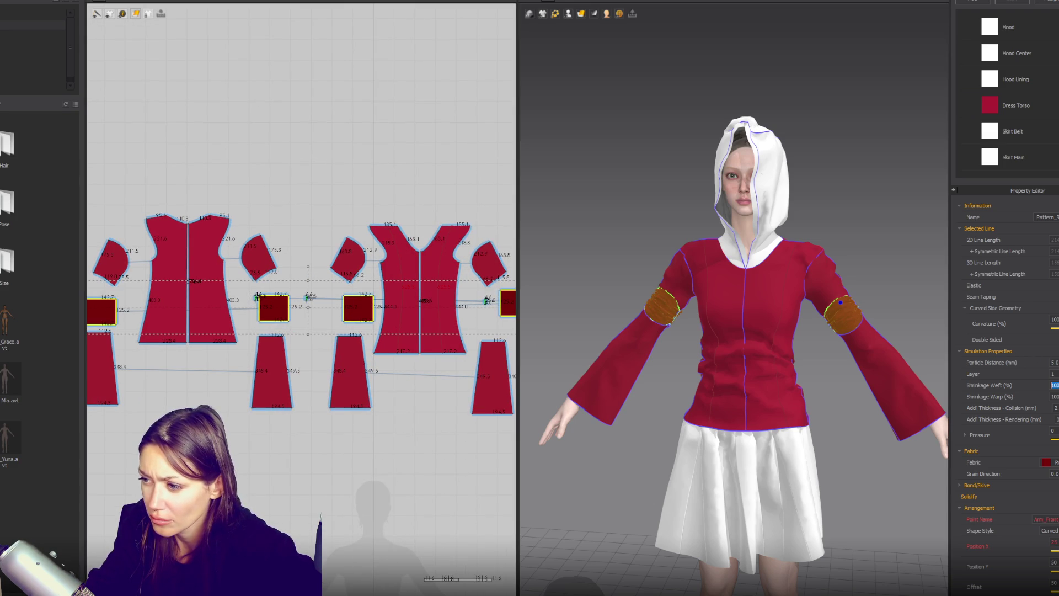
type("50.")
left_click(896, 248)
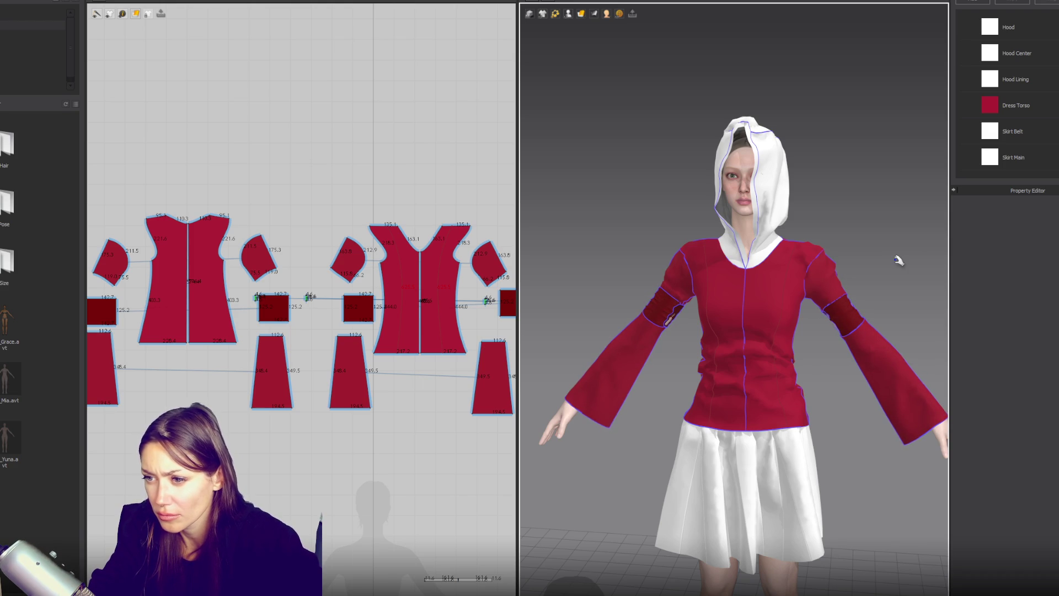
scroll(891, 260, "up", 3)
left_click(291, 312)
left_click(346, 308, "shift")
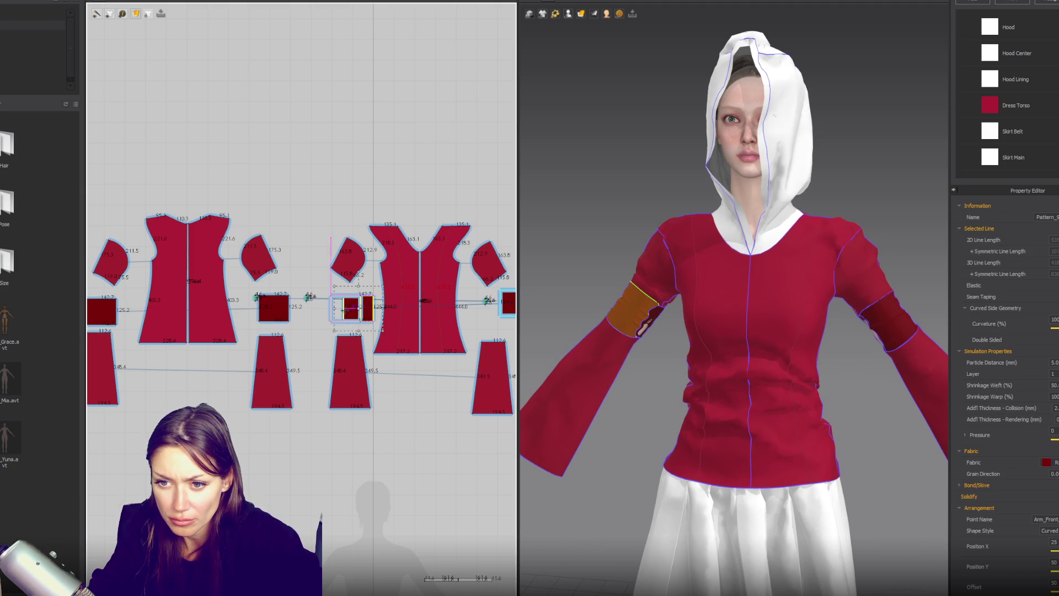
left_click_drag(371, 308, 383, 307)
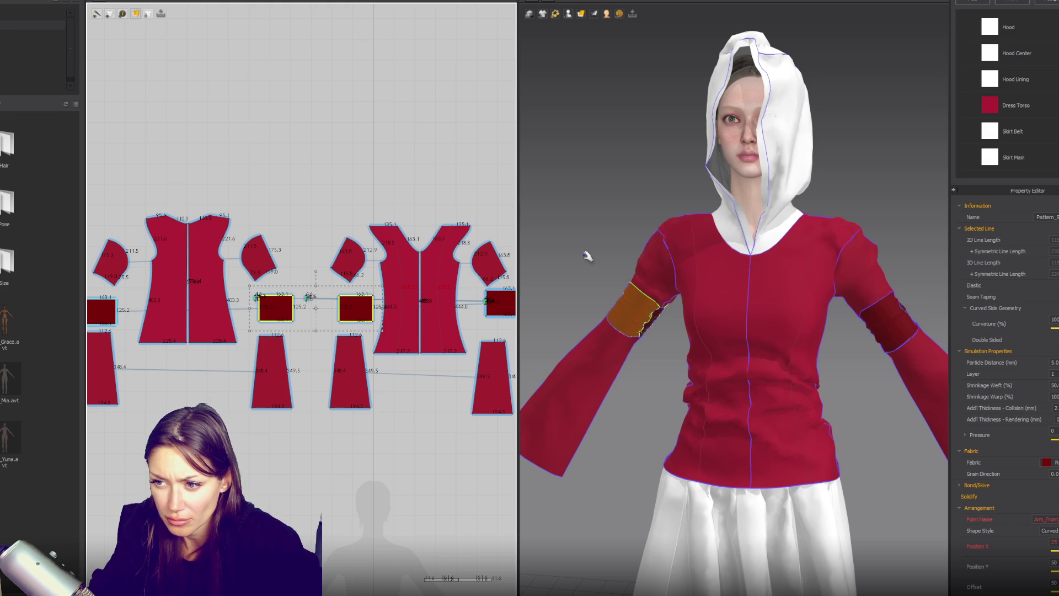
Reposition the band rectangles in the 2D pattern layout.
left_click(642, 307)
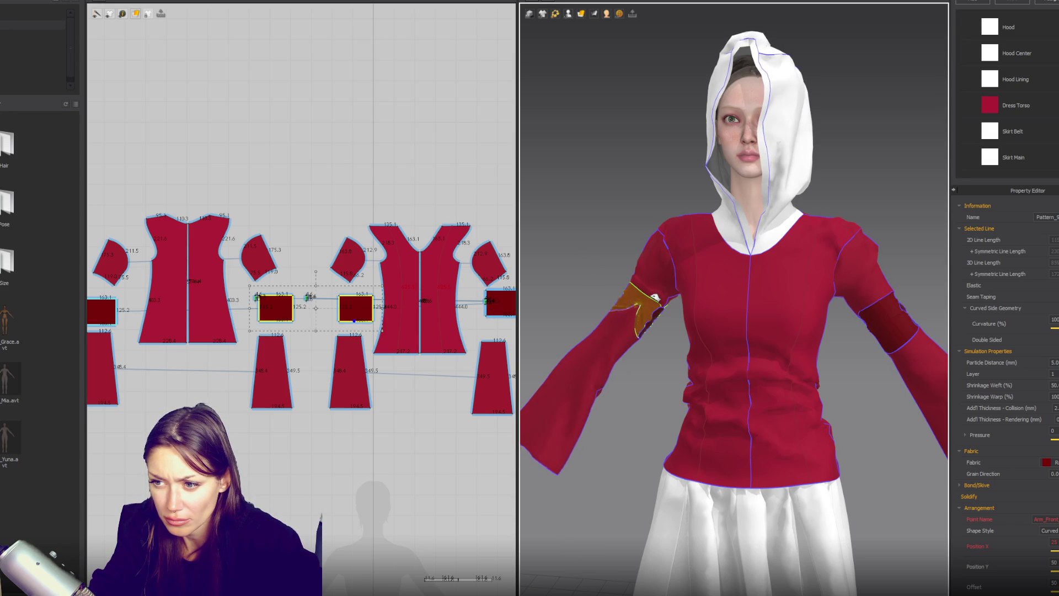
scroll(390, 321, "down", 2)
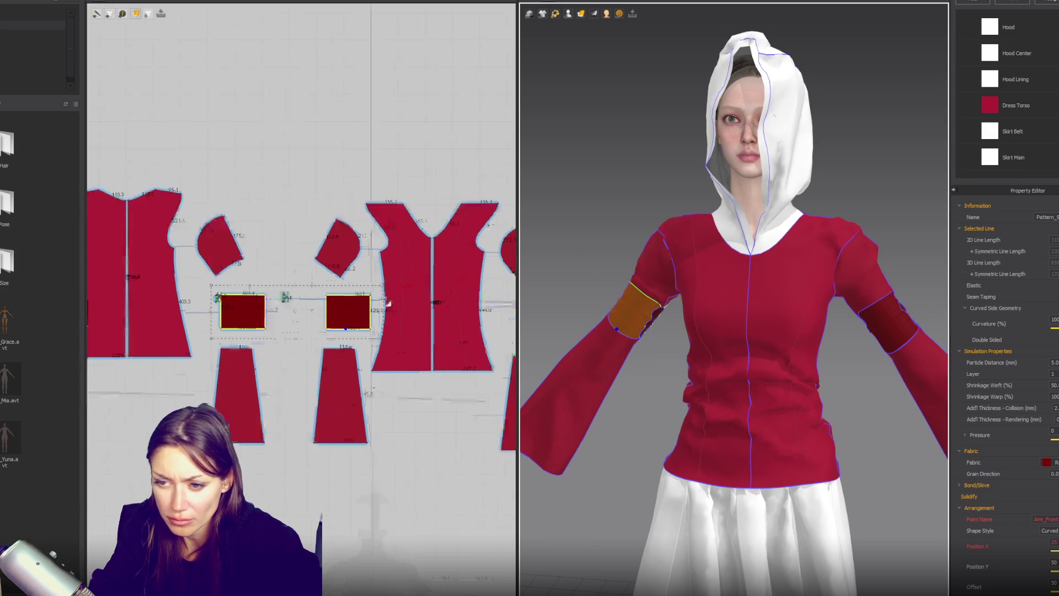
left_click(485, 302)
scroll(325, 309, "up", 3)
left_click_drag(248, 308, 216, 308)
mouse_move(420, 317)
left_mouse_down()
mouse_move(322, 317)
mouse_move(444, 307)
left_mouse_up()
left_click(215, 307, "shift")
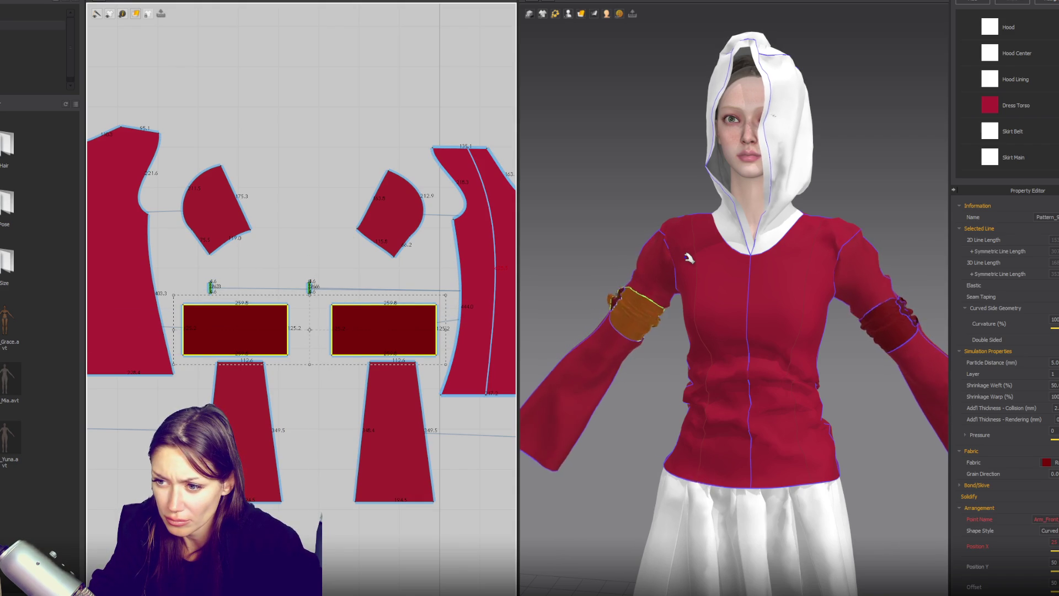
Check the arm band and shoulder cloth drape on the avatar.
left_click(601, 295)
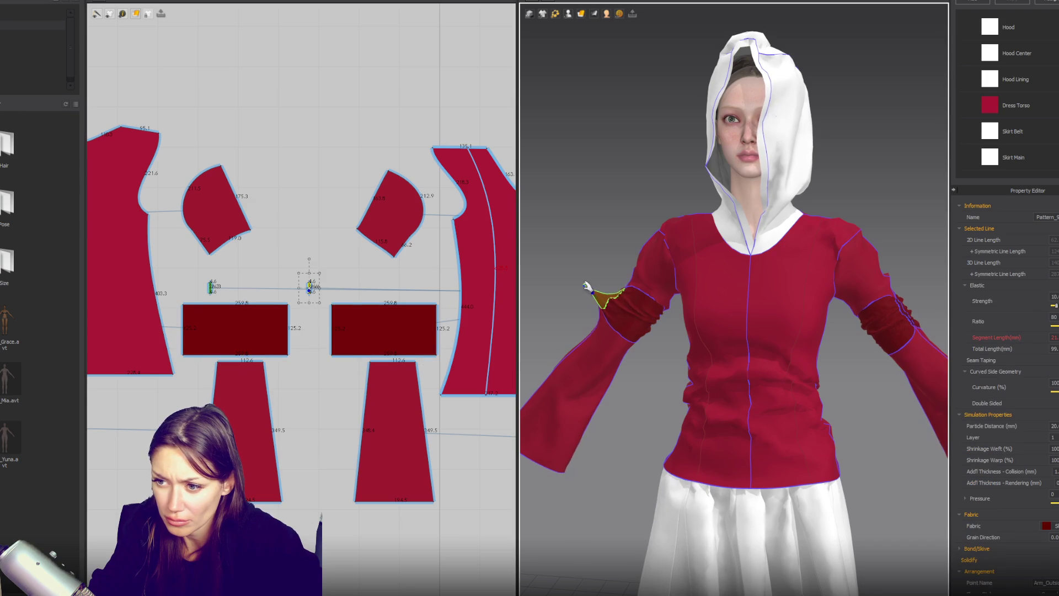
left_click(626, 298)
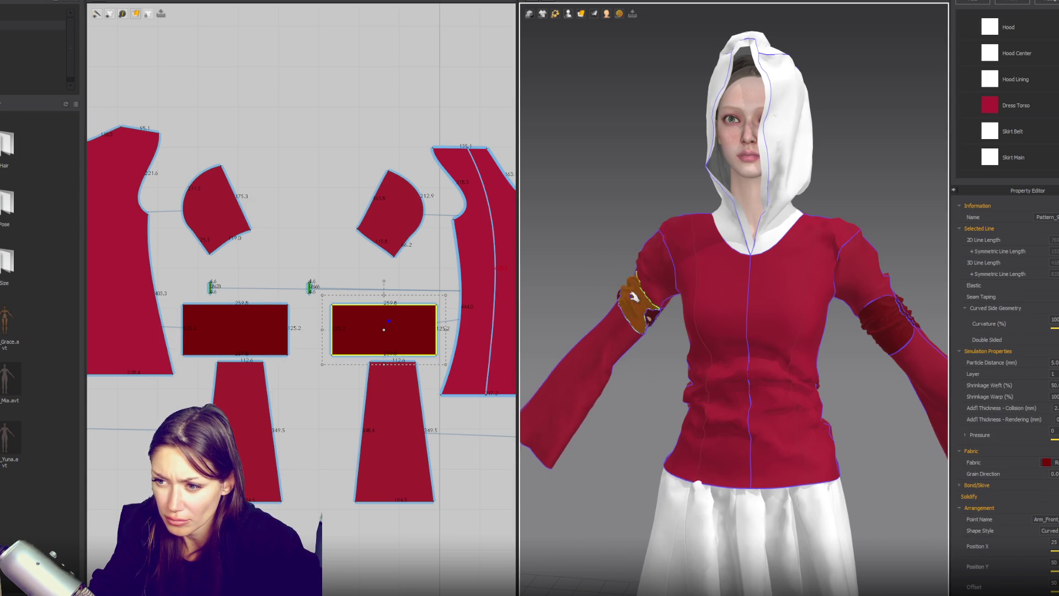
left_click(885, 307)
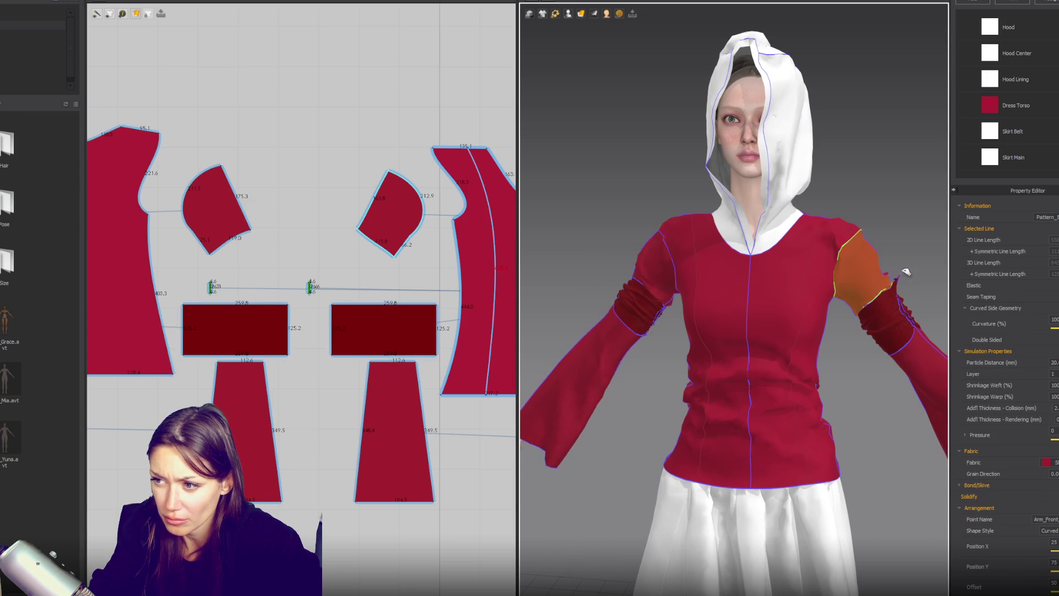
left_click(906, 290)
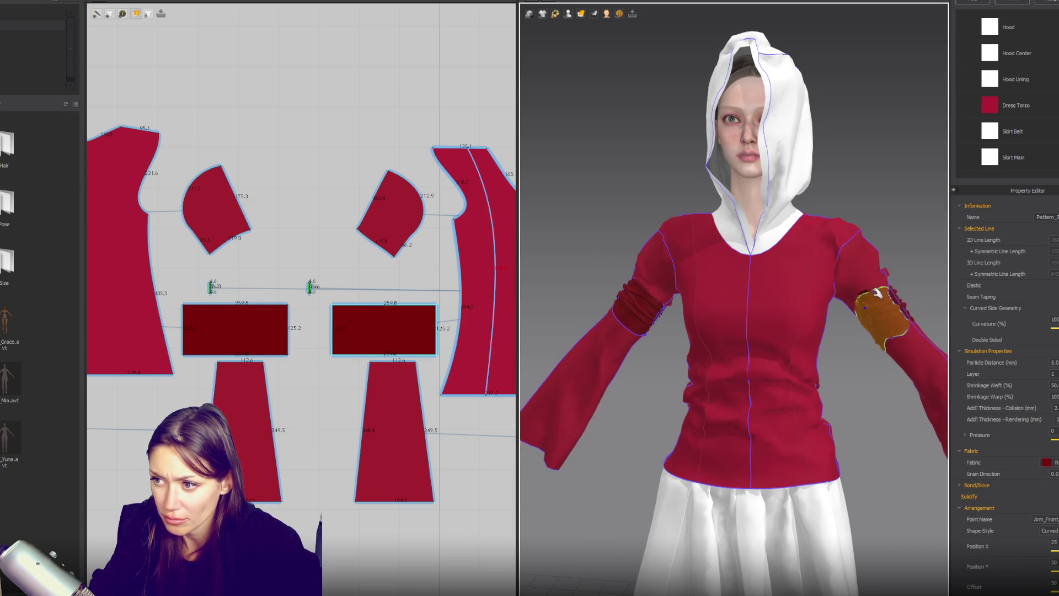
left_click(879, 254)
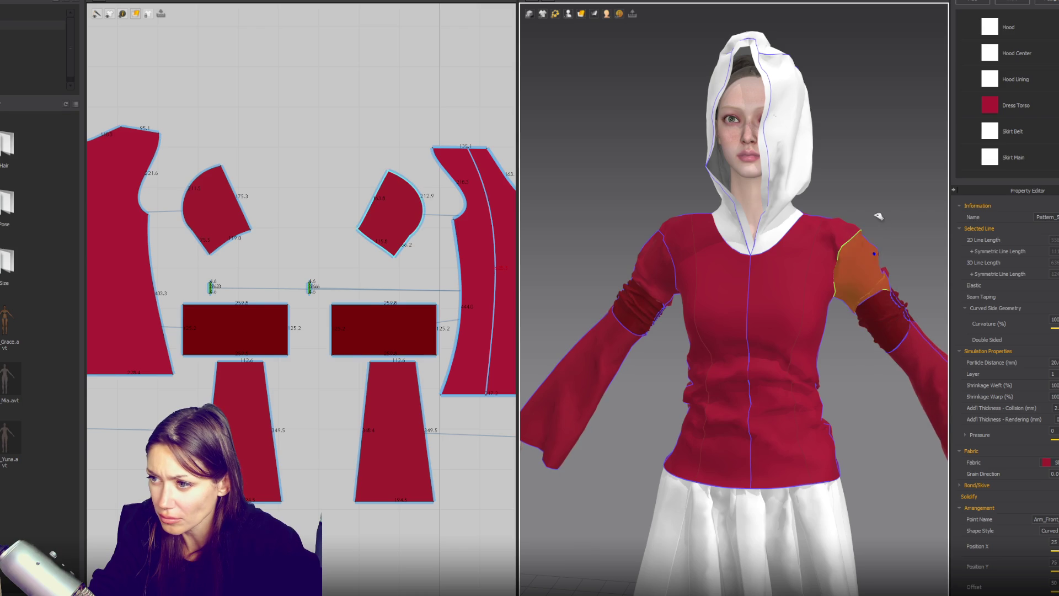
mouse_move(898, 207)
left_mouse_down()
mouse_move(878, 221)
mouse_move(887, 197)
left_mouse_up()
left_click(661, 227)
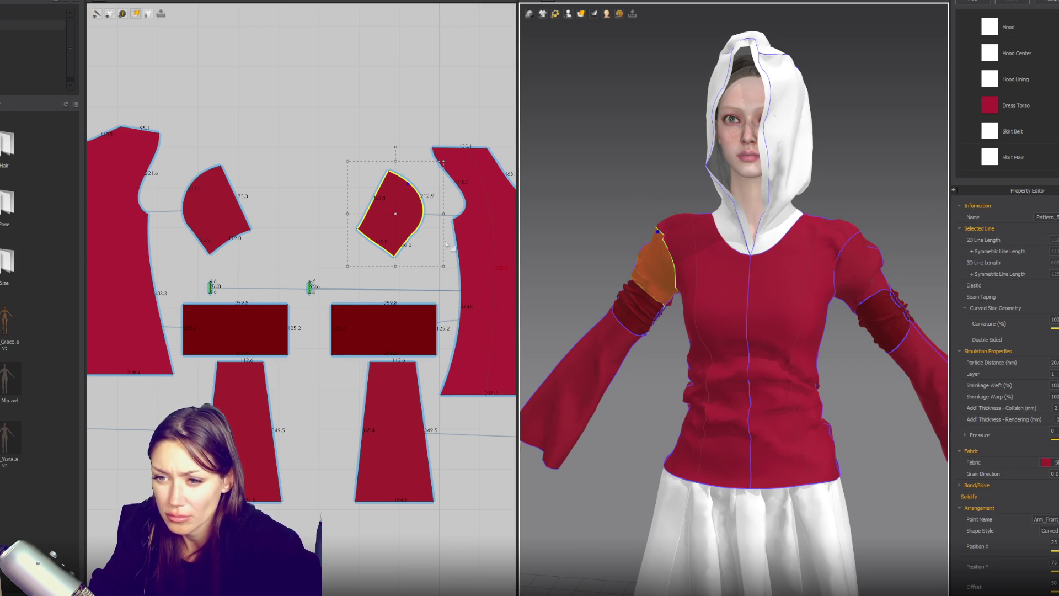
Raise the first sleeve-cap piece's bottom corner and test the cloth in 3D.
scroll(360, 246, "up", 3)
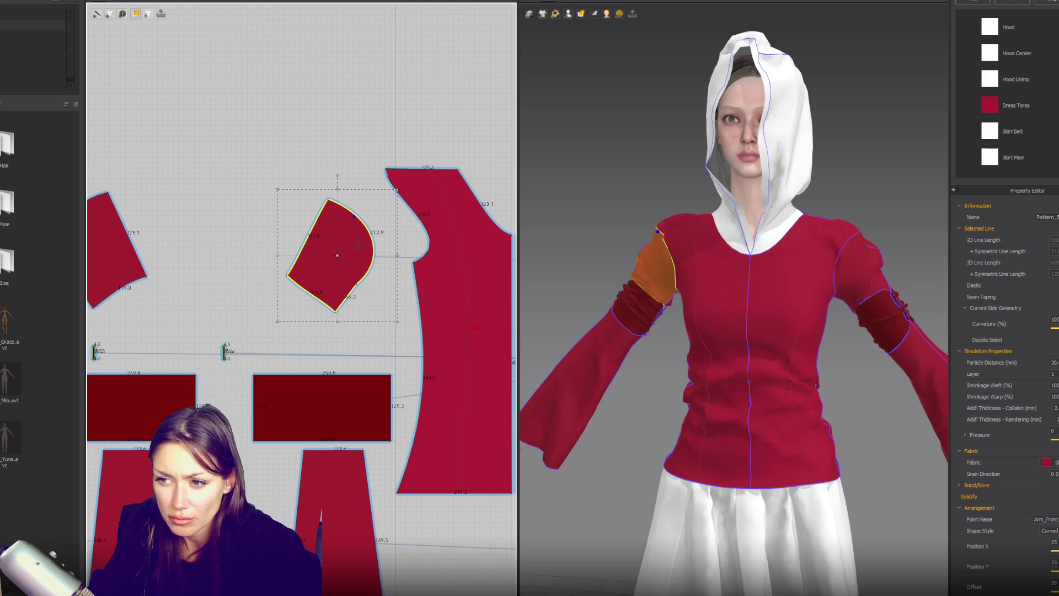
scroll(359, 246, "up", 2)
left_click(328, 333)
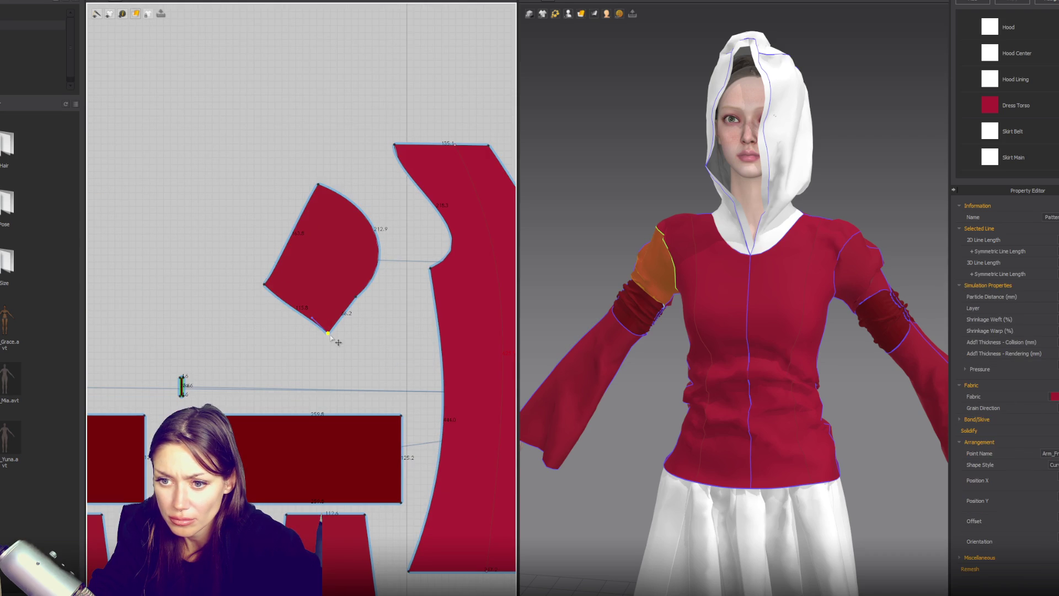
left_click_drag(329, 334, 332, 327)
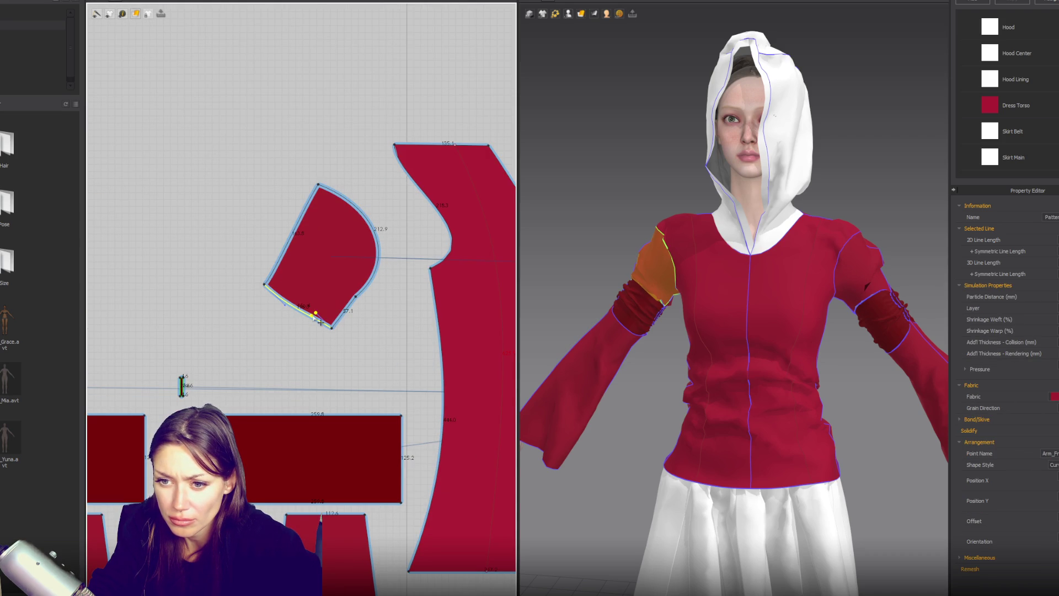
left_click(317, 318)
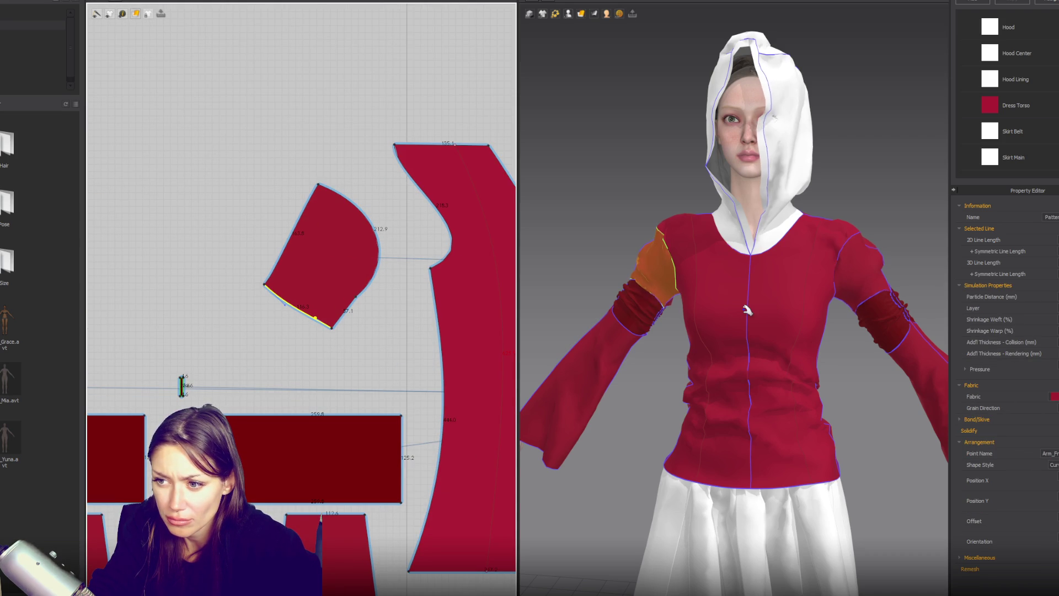
mouse_move(746, 310)
right_mouse_down()
mouse_move(635, 245)
mouse_move(847, 246)
right_mouse_up()
left_click(635, 242)
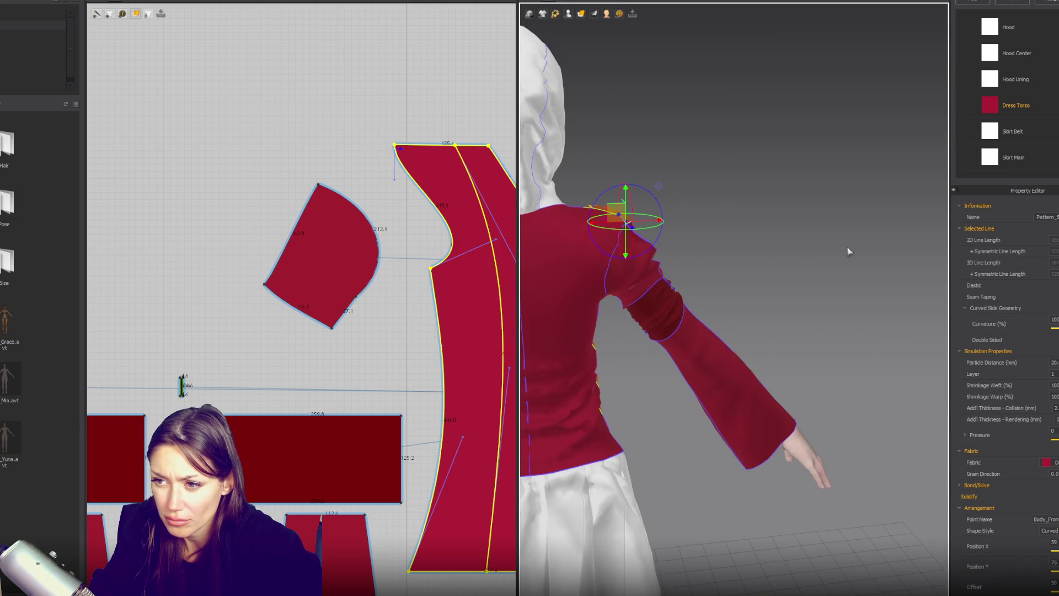
left_click(757, 223)
left_click_drag(644, 215, 637, 169)
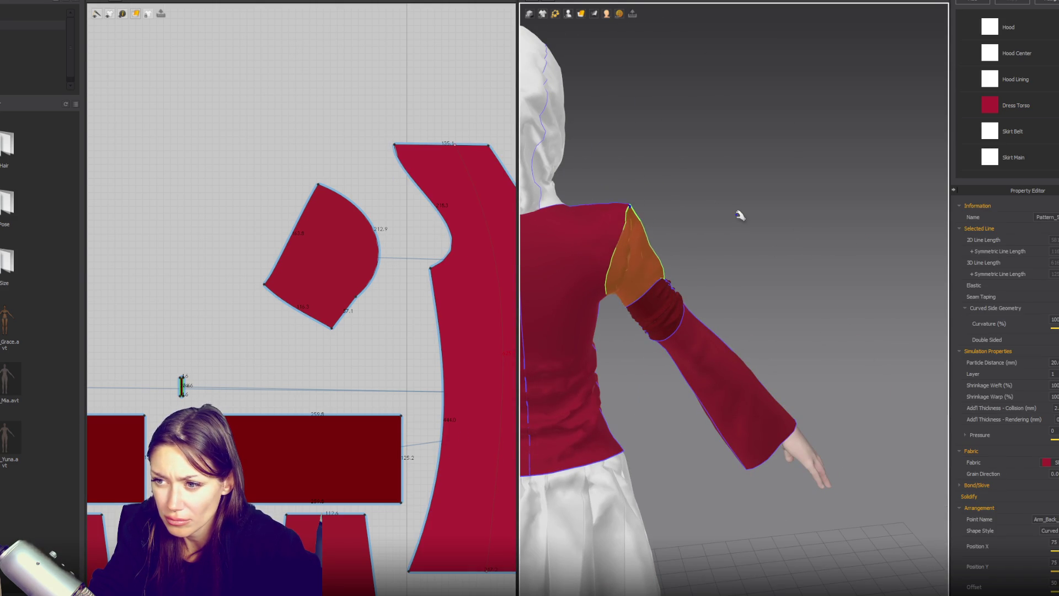
Move the lower corners of both sleeve-cap pieces up, dismissing the lines-too-close warning.
left_click(325, 325)
left_click_drag(311, 320, 308, 304)
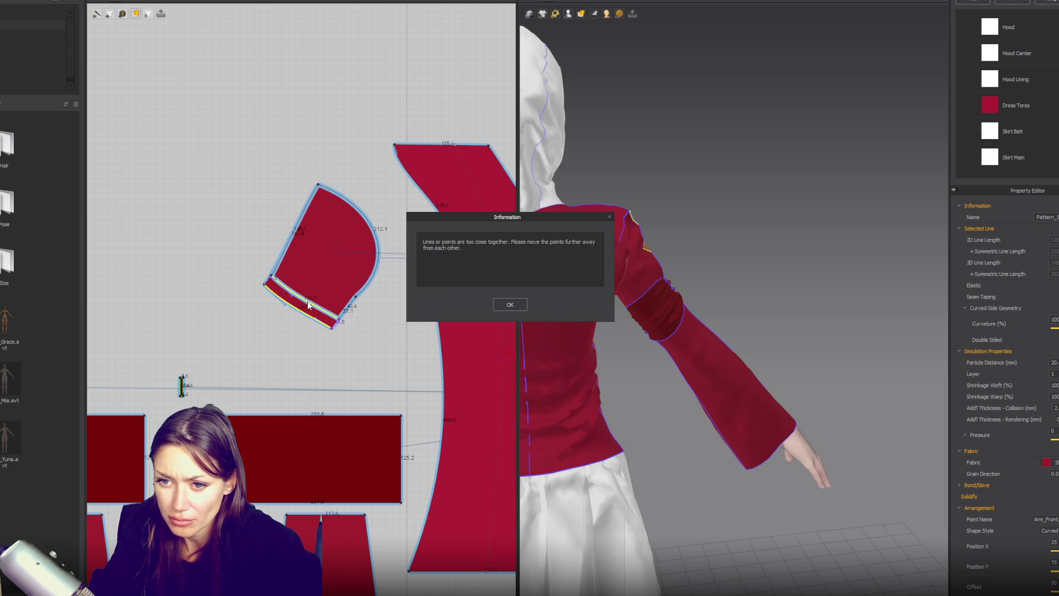
left_click(510, 304)
left_click(333, 326)
left_click_drag(334, 325, 339, 318)
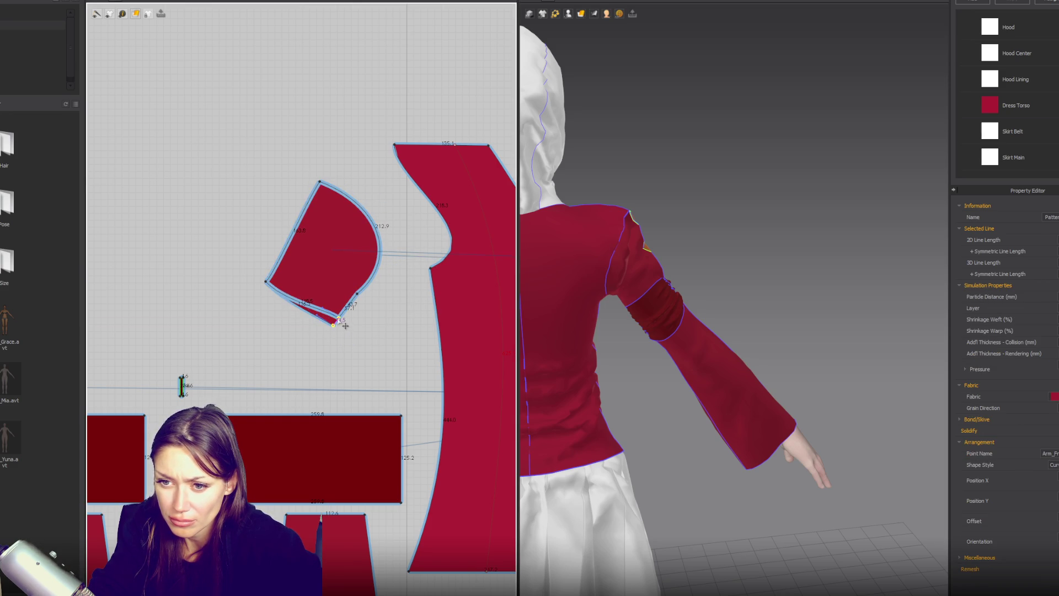
left_click_drag(267, 283, 273, 269)
middle_click_drag(273, 269, 427, 290)
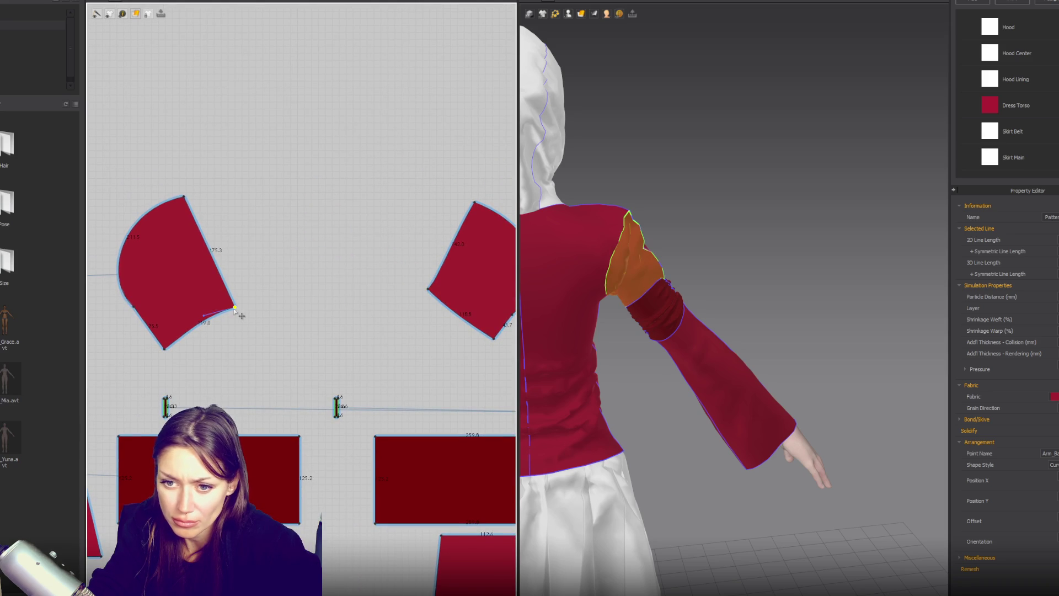
left_click(237, 304)
left_click_drag(237, 303, 234, 286)
left_click_drag(165, 342, 149, 321)
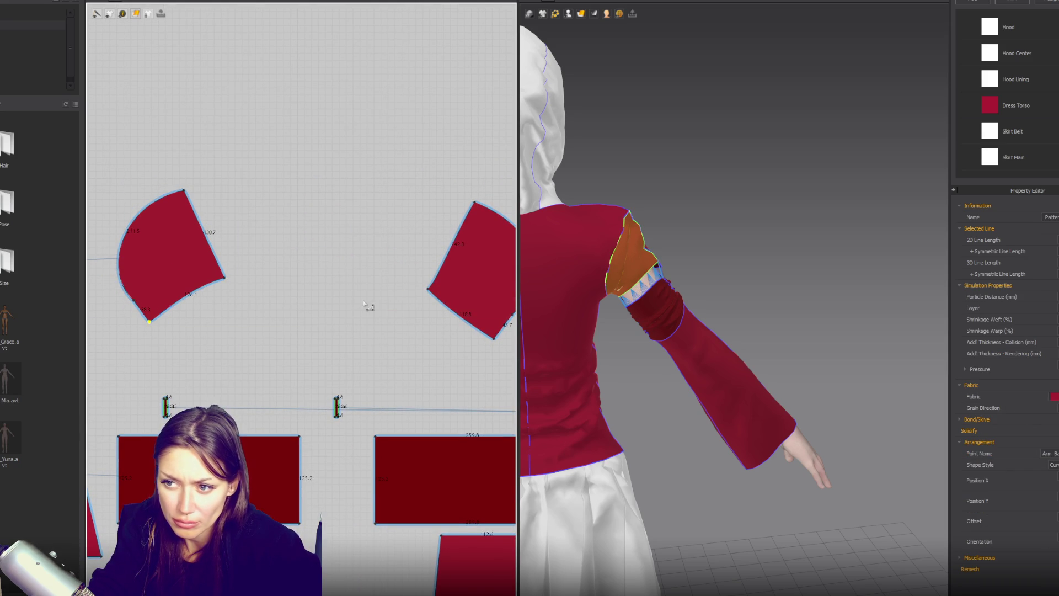
right_click_drag(780, 282, 598, 243)
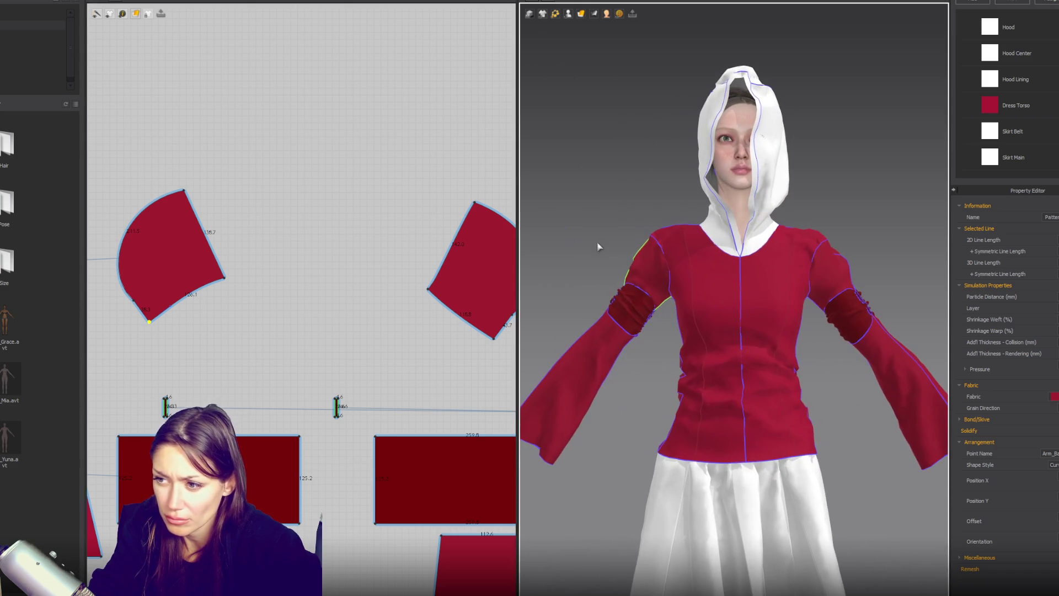
left_click(839, 246)
left_click(868, 227)
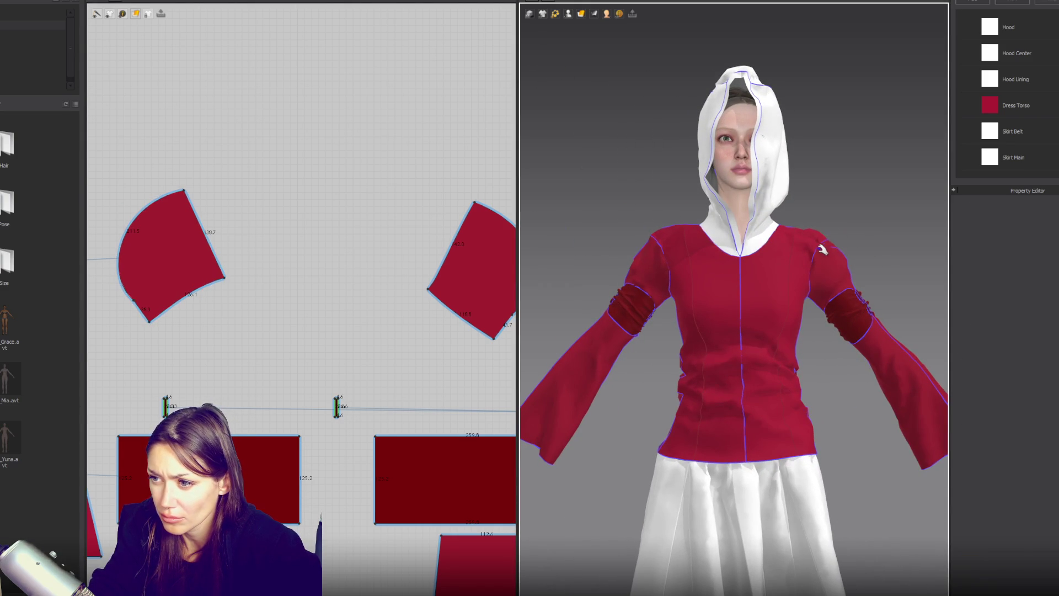
Re-drape the sleeve bands and lift the sleeve cap to Position Y 75 on the shoulder.
left_click(851, 239)
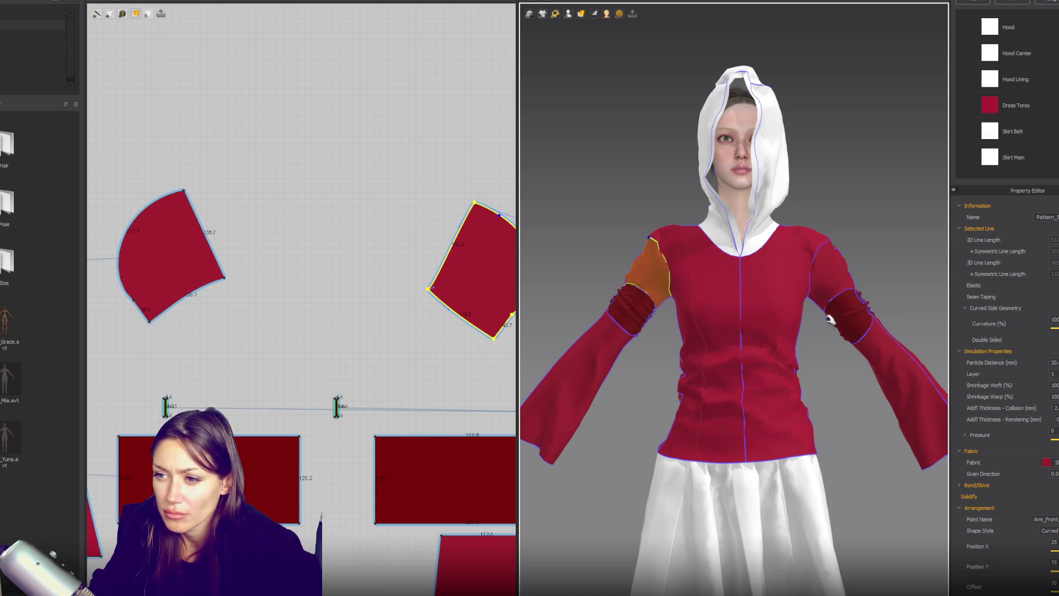
left_click(866, 320)
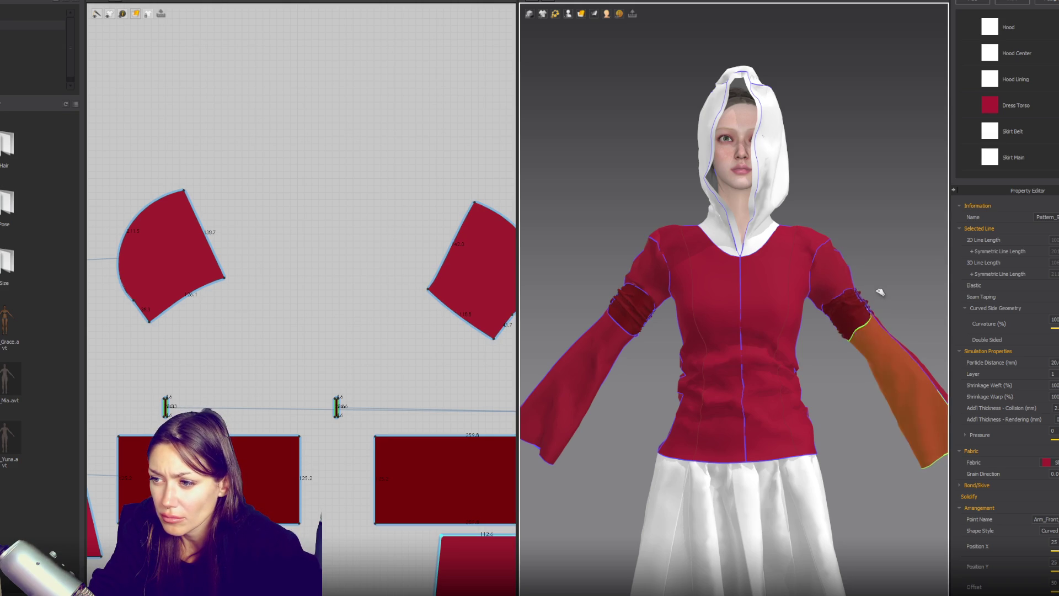
left_click(838, 317)
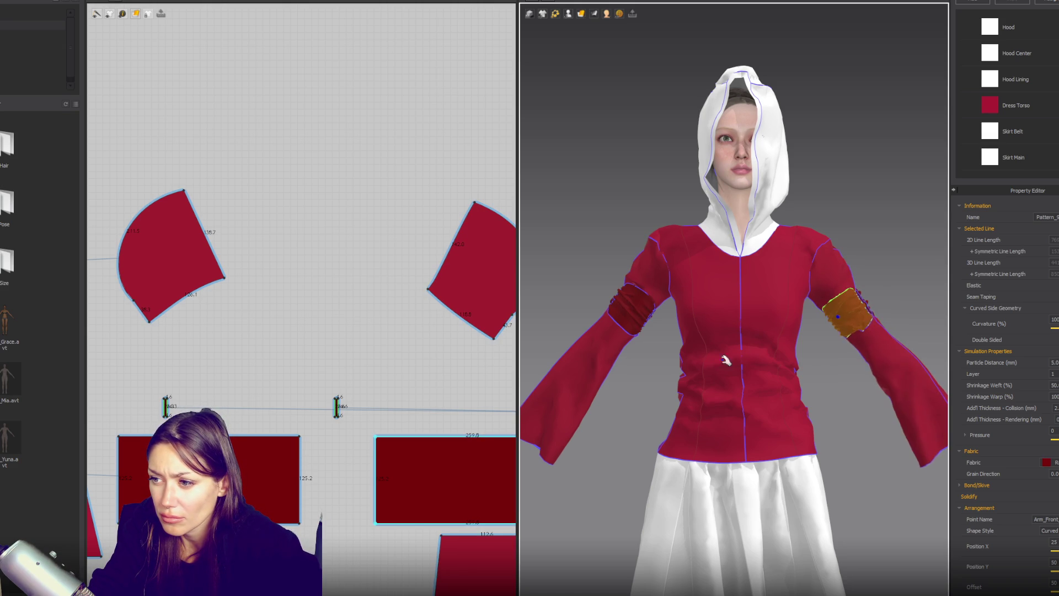
left_click(635, 325)
left_click_drag(661, 292, 674, 307)
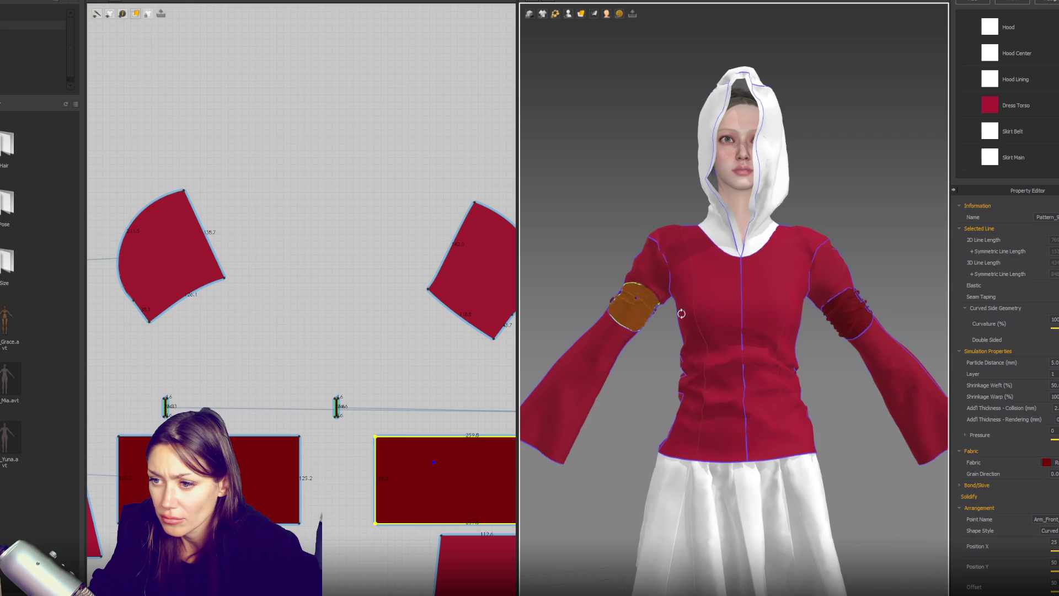
right_click_drag(819, 321, 747, 291)
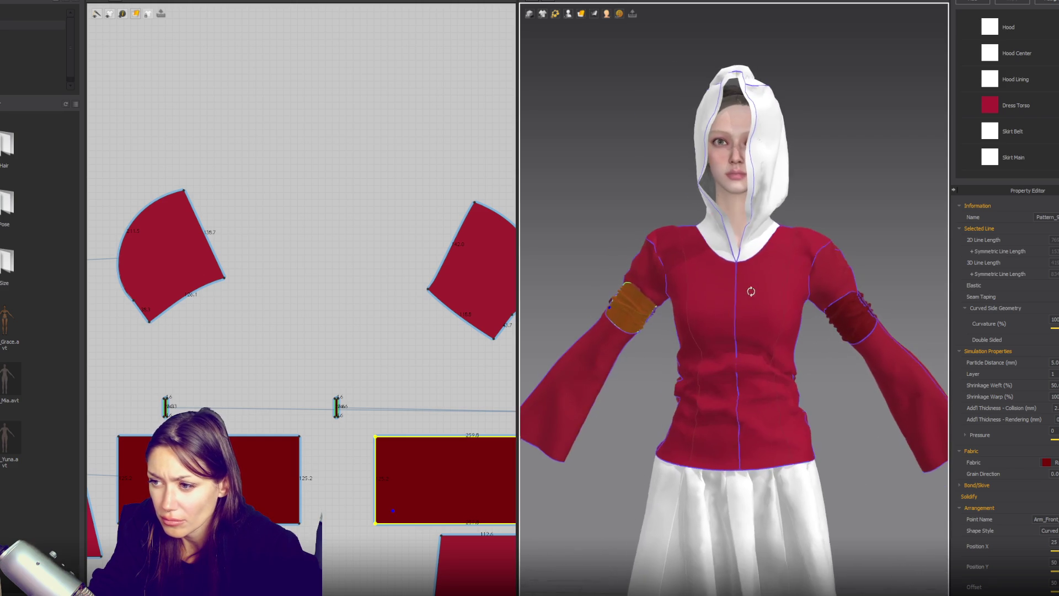
left_click(855, 310)
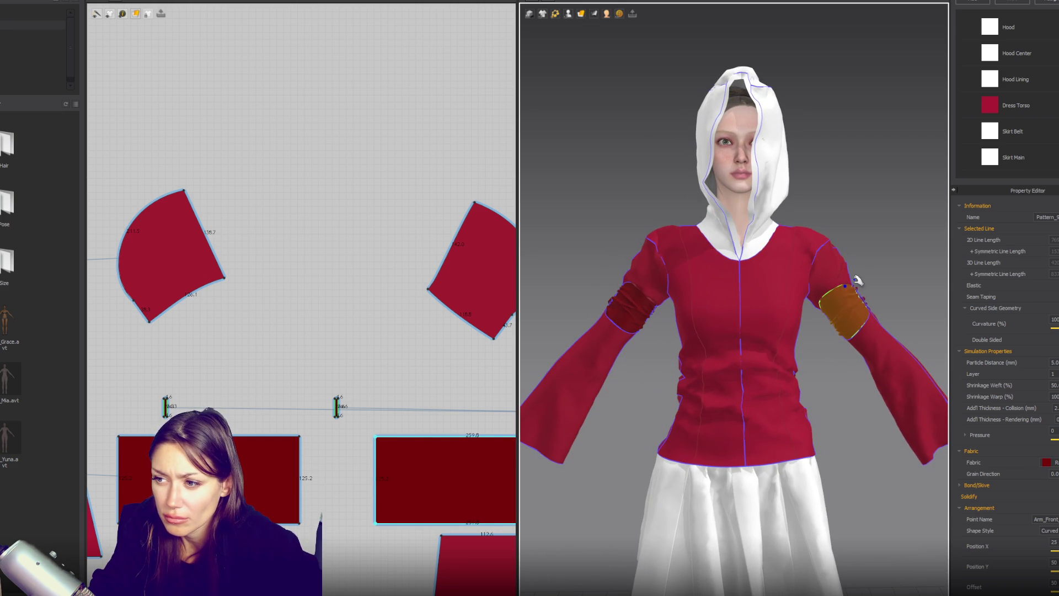
left_click_drag(857, 281, 875, 277)
mouse_move(875, 276)
right_mouse_down()
mouse_move(772, 296)
mouse_move(800, 287)
right_mouse_up()
Shorten the cap edge curve to 203.5 and the torso armhole curve to 212.4.
left_click_drag(846, 232, 838, 210)
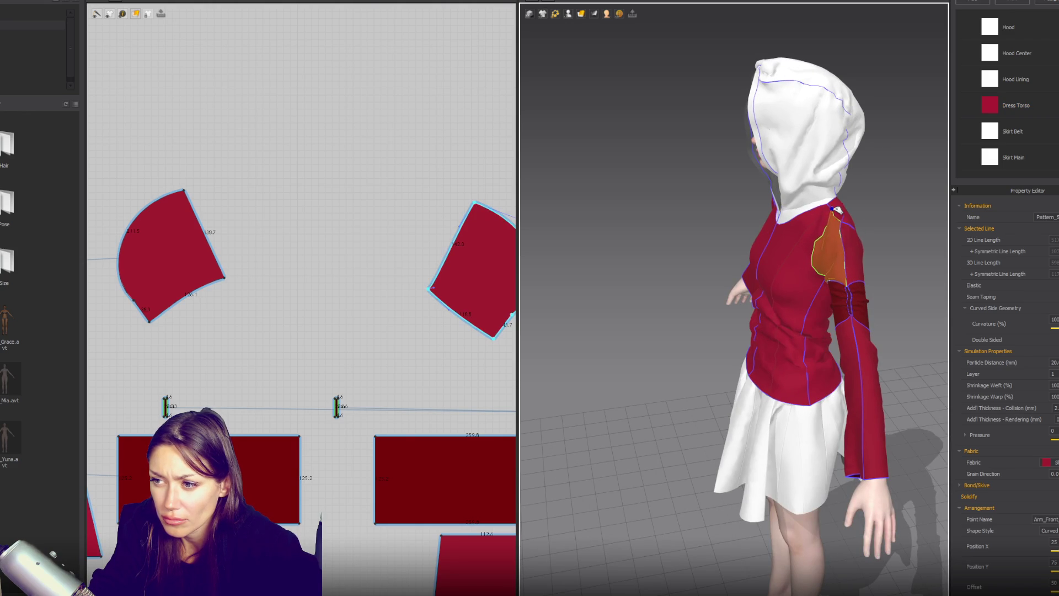
right_click_drag(485, 279, 345, 282)
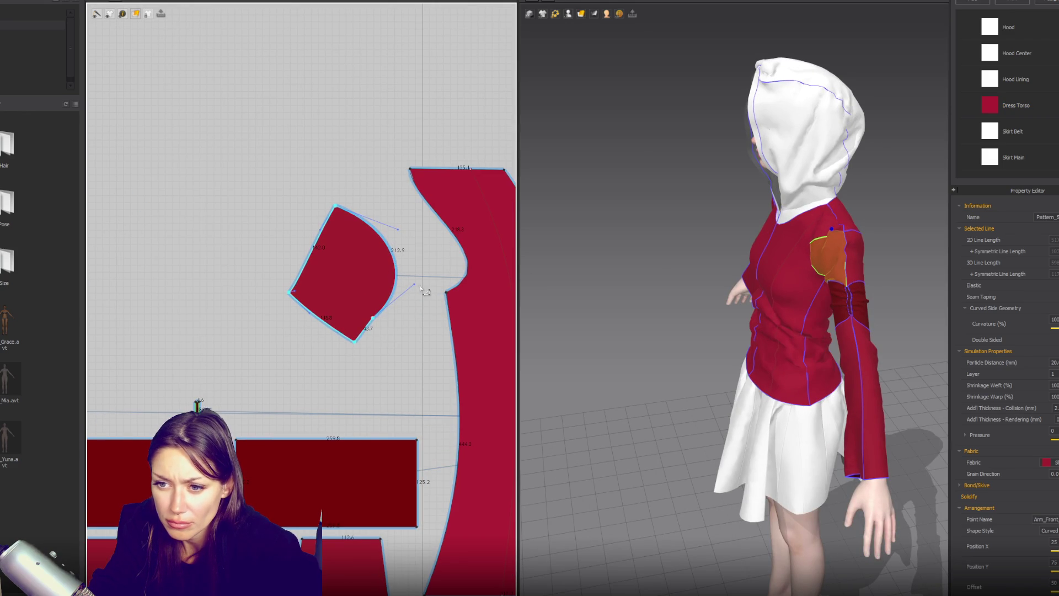
left_click_drag(414, 284, 402, 287)
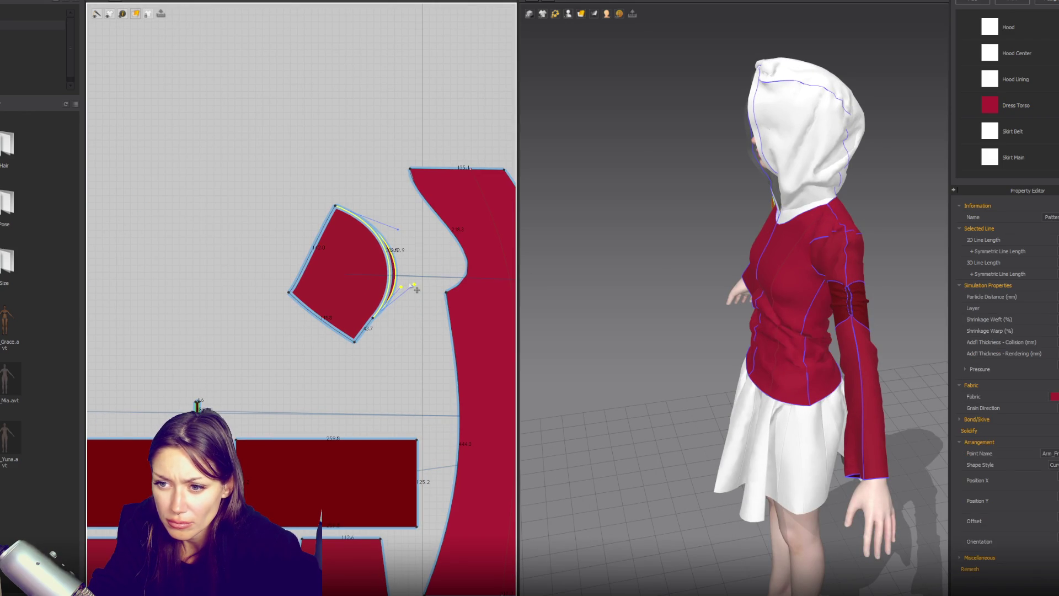
left_click(468, 268)
left_click_drag(511, 266, 504, 263)
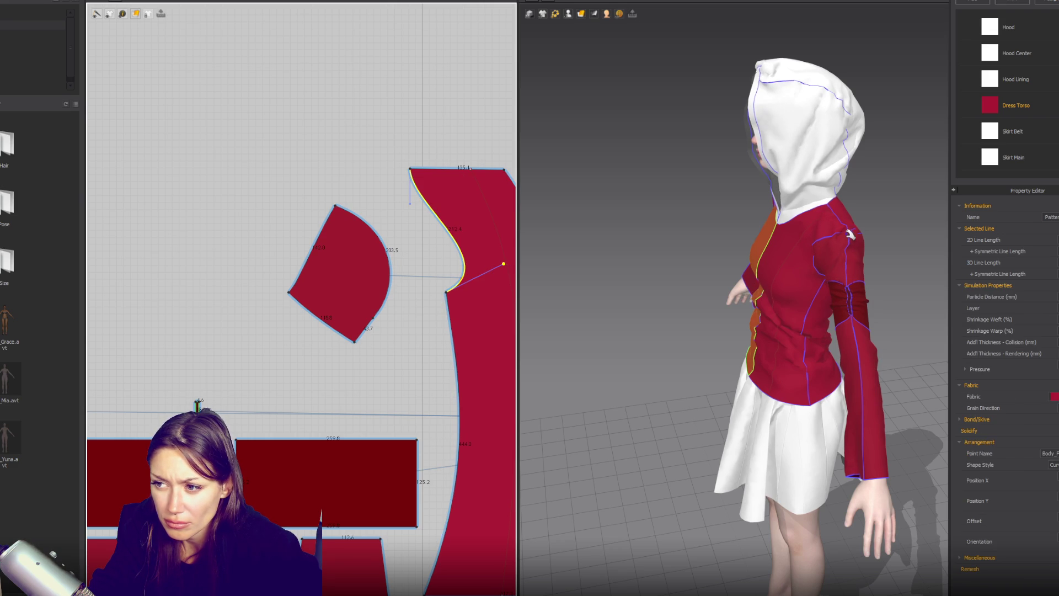
Inspect the torso panels from back and front, then select the Dress Torso fabric.
left_click(859, 216)
left_click(862, 226)
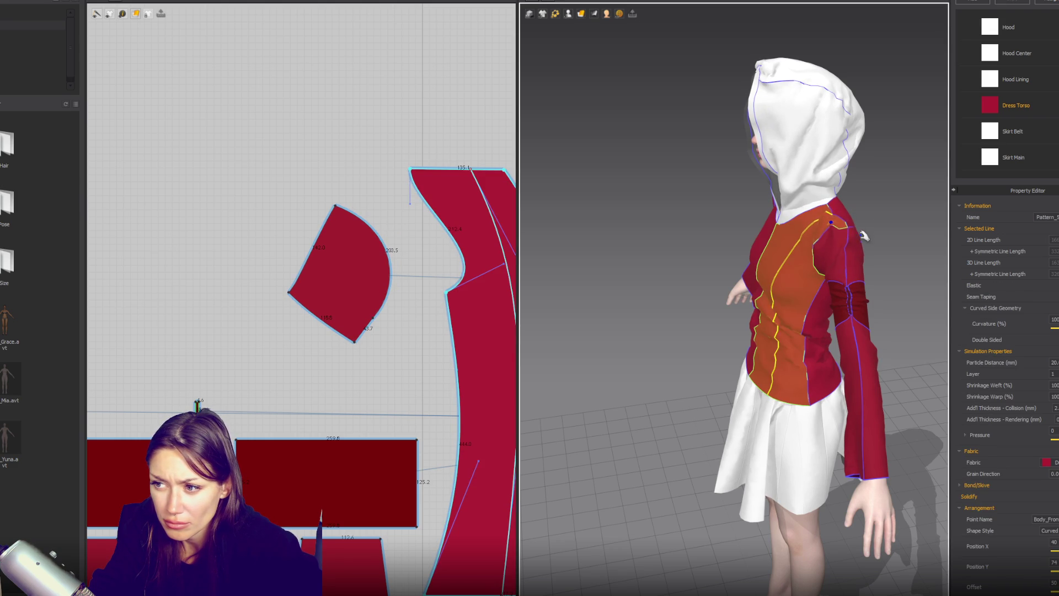
mouse_move(888, 227)
right_mouse_down()
mouse_move(781, 198)
mouse_move(756, 218)
right_mouse_up()
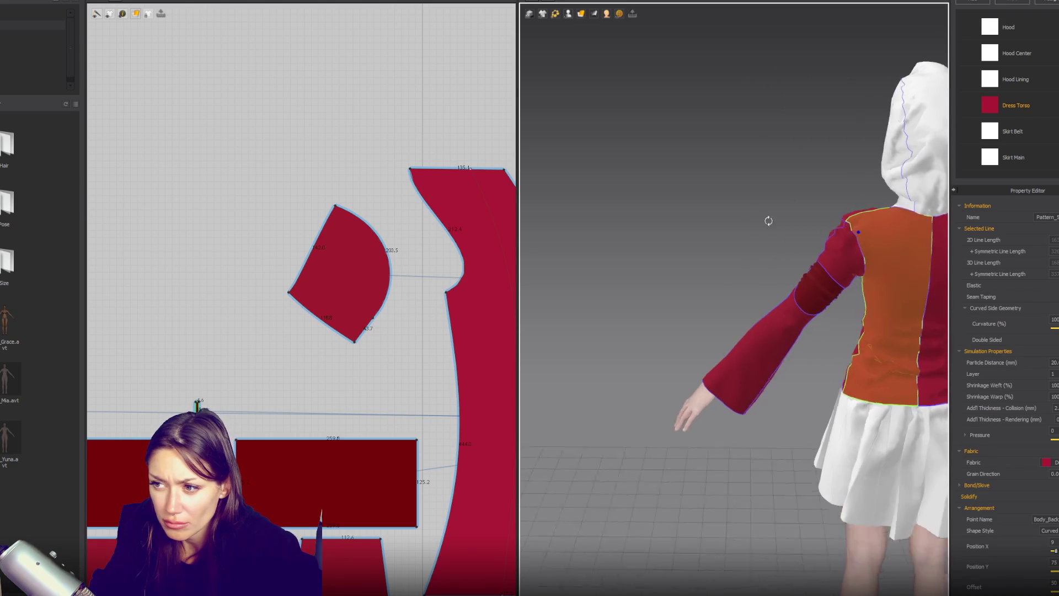
left_click(852, 218)
key("2")
left_click(698, 225)
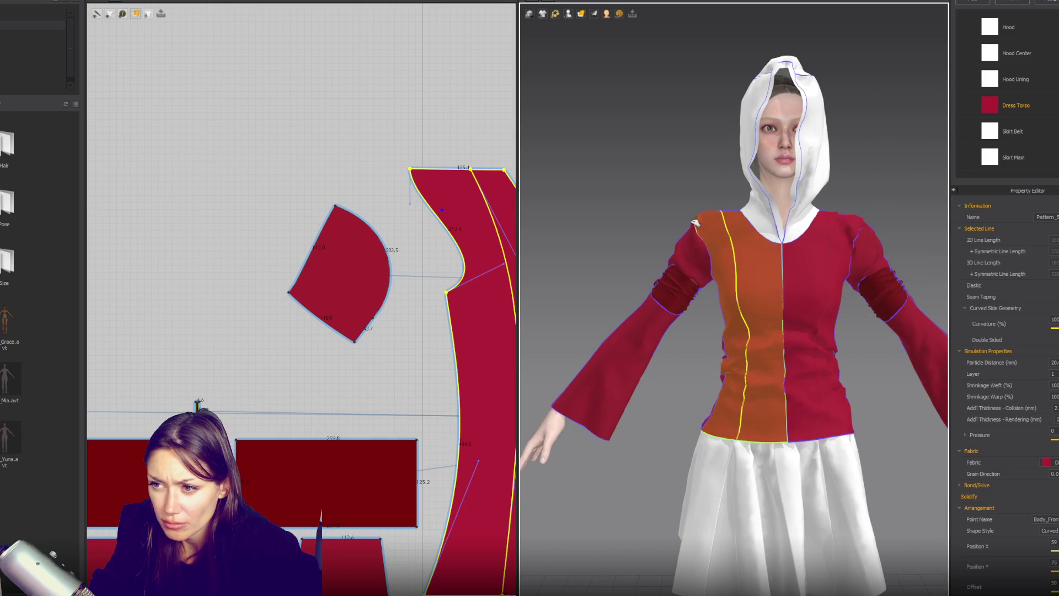
left_click(872, 221)
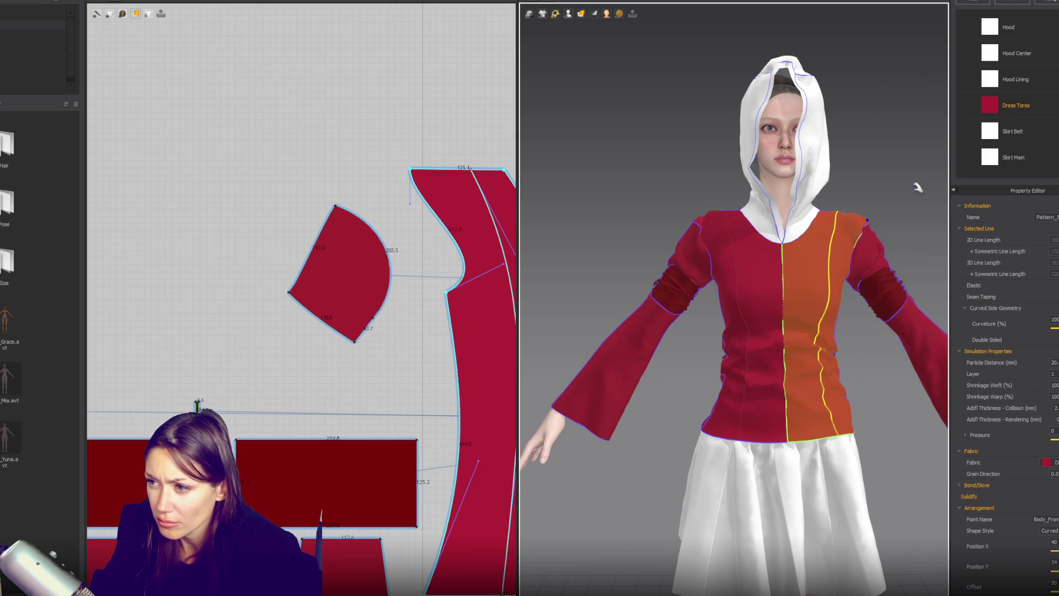
left_click(1037, 106)
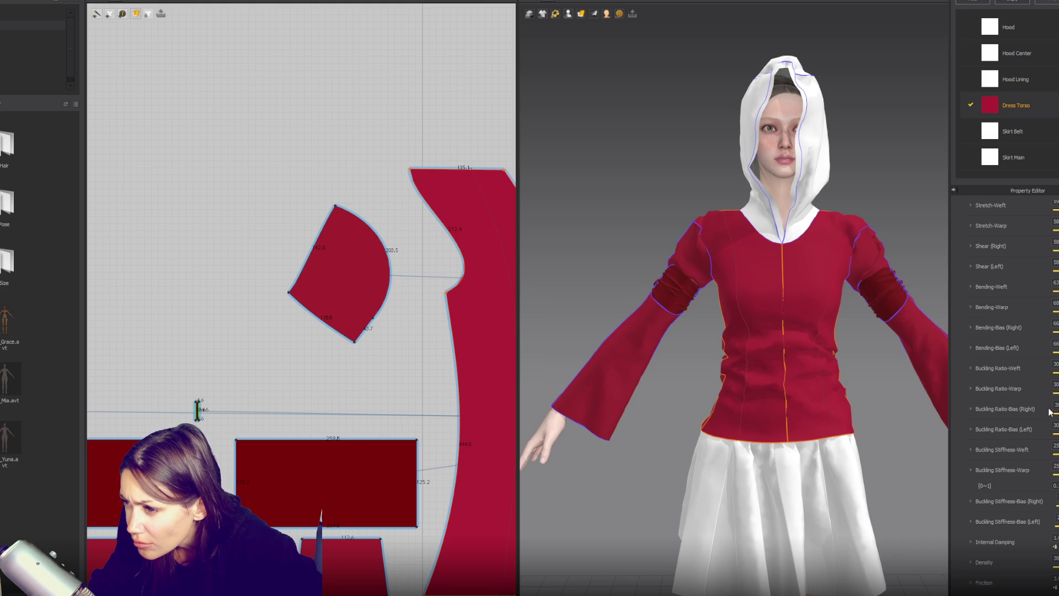
scroll(1050, 414, "up", 1)
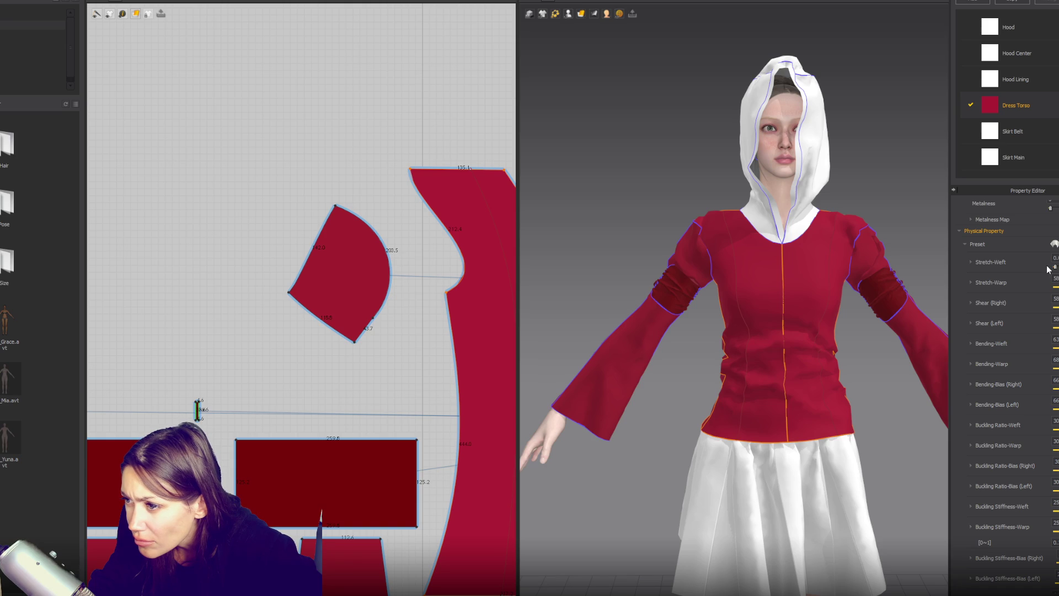
left_click(912, 220)
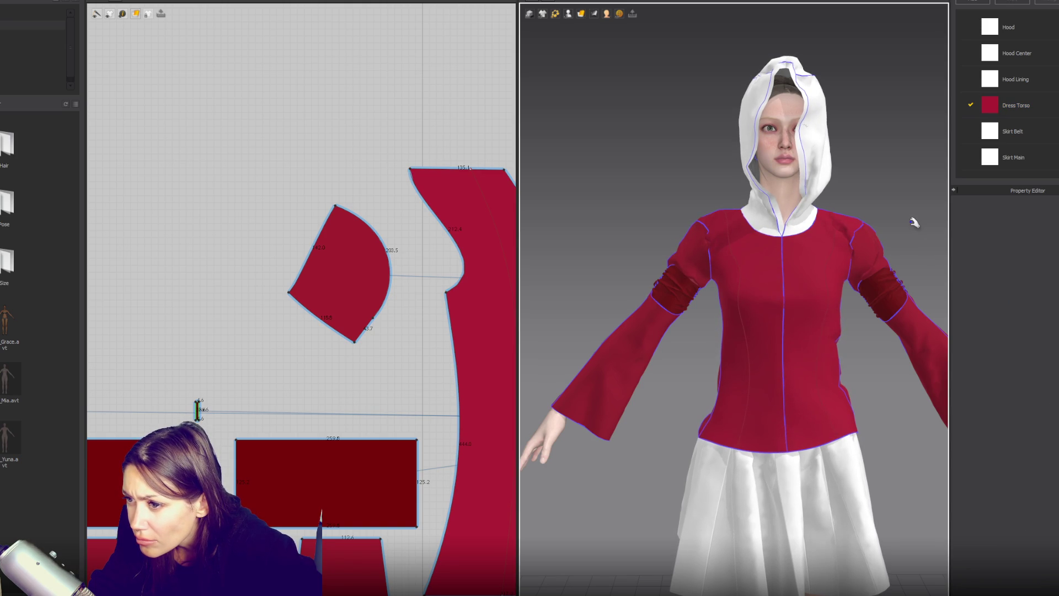
left_click(1034, 110)
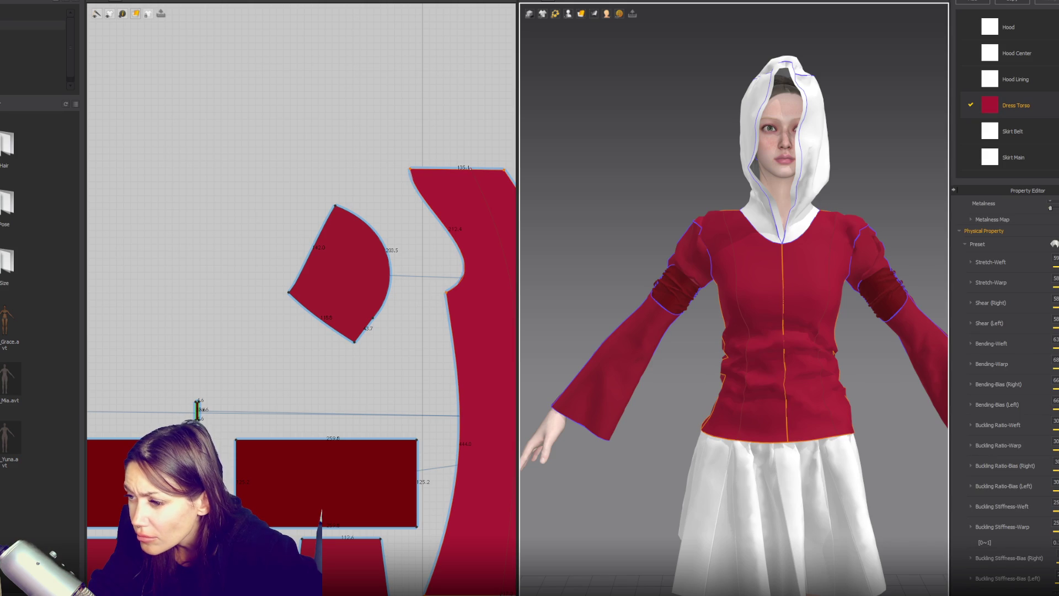
left_click(869, 221)
left_click(696, 221)
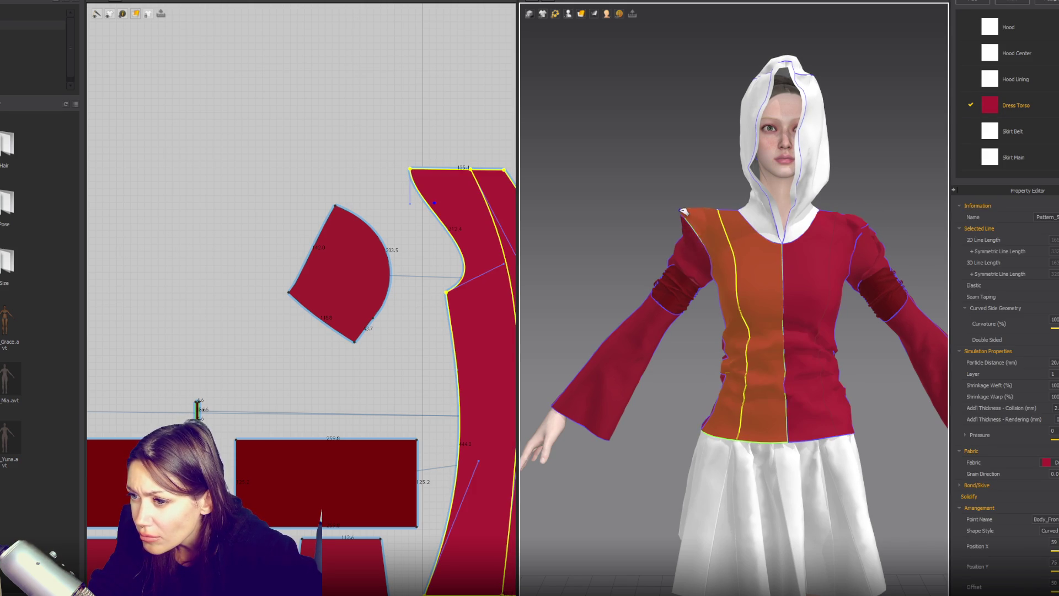
scroll(882, 356, "down", 5)
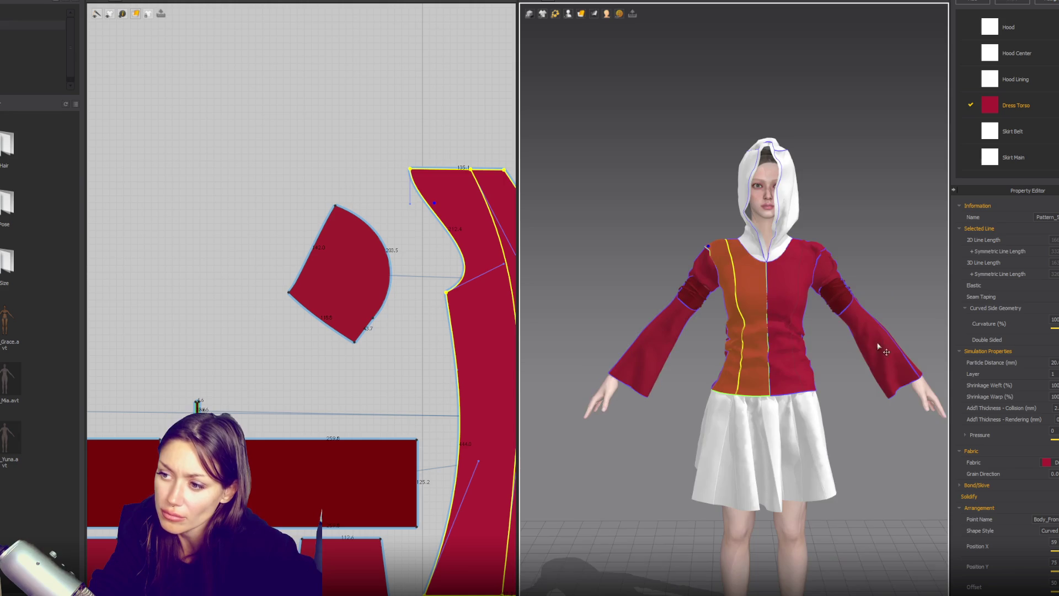
left_click(803, 318)
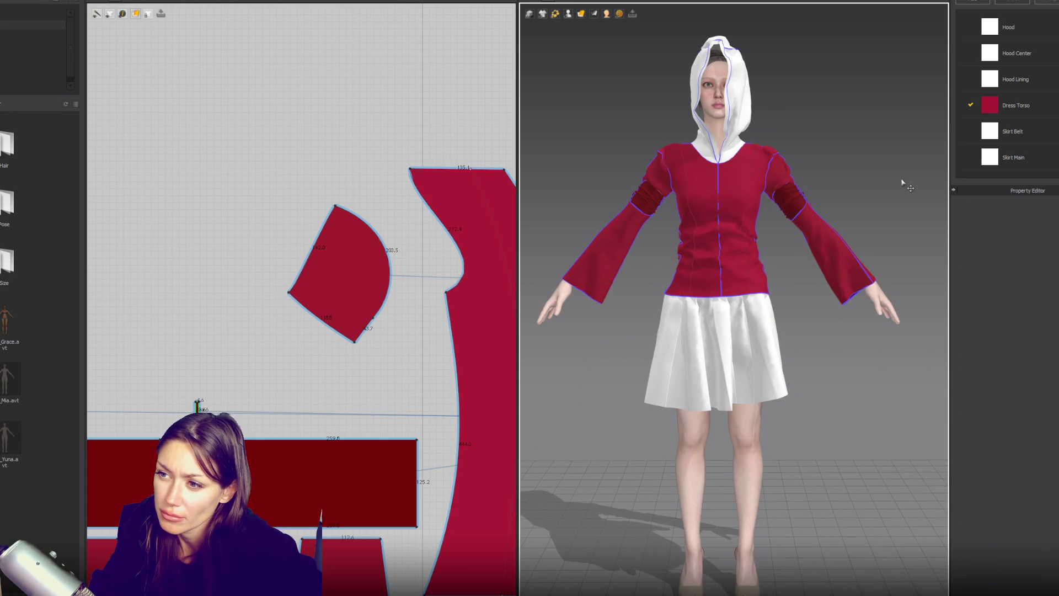
Colour the Hood, Hood Center and Hood Lining fabrics red 99293D.
left_click(1030, 83)
left_click(1008, 27, "shift")
scroll(1010, 386, "up", 3)
left_click(1038, 205)
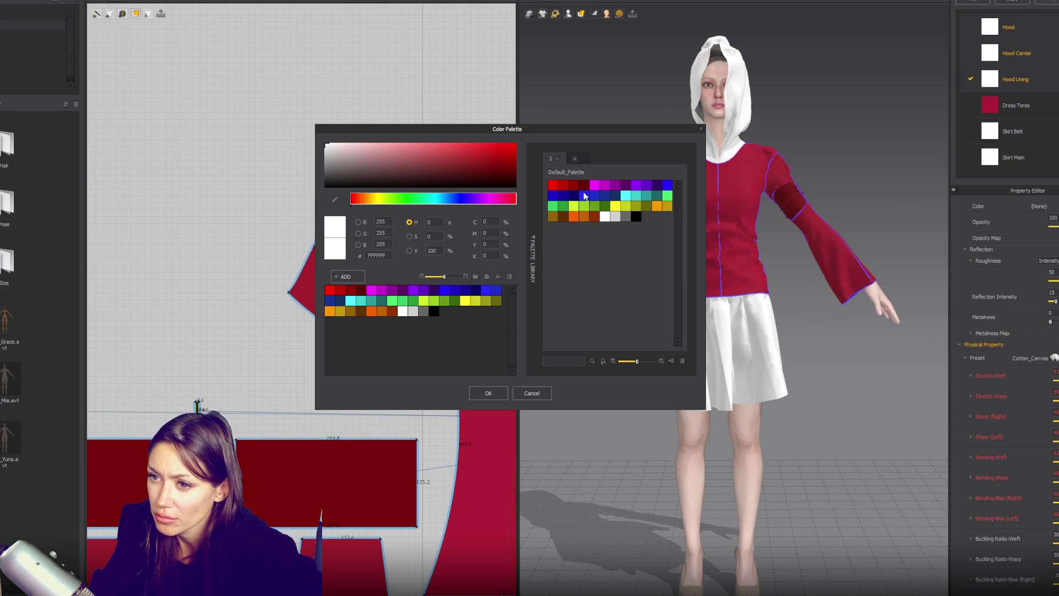
left_click(466, 160)
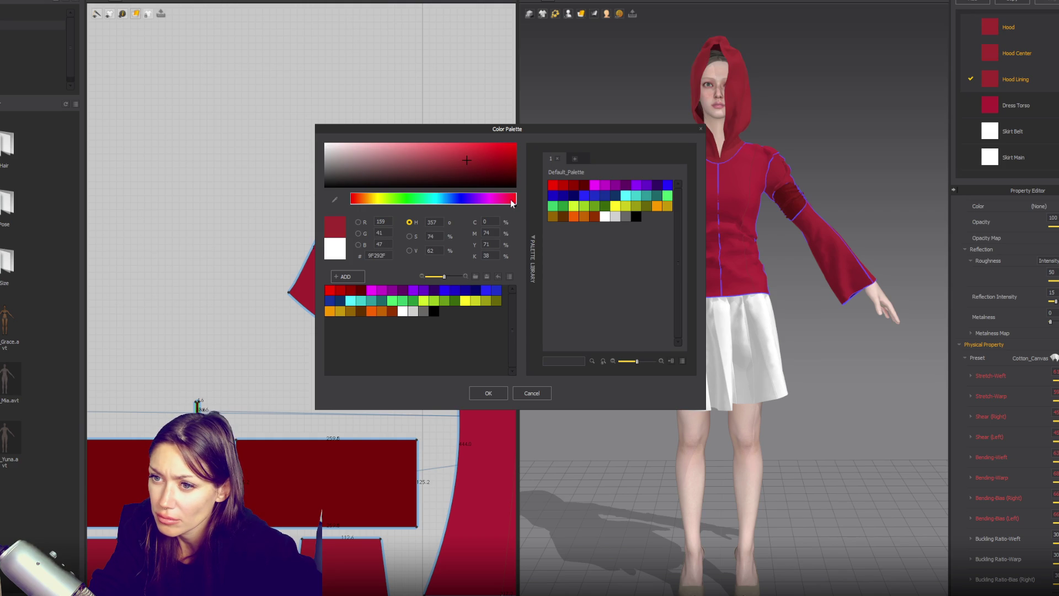
left_click(477, 160)
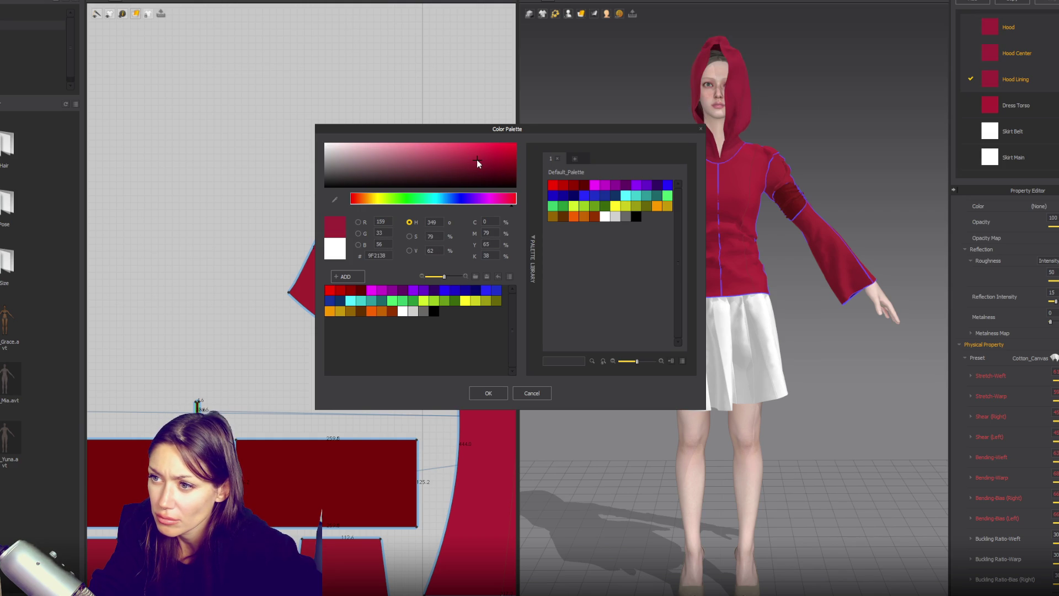
left_click(468, 160)
left_click(464, 160)
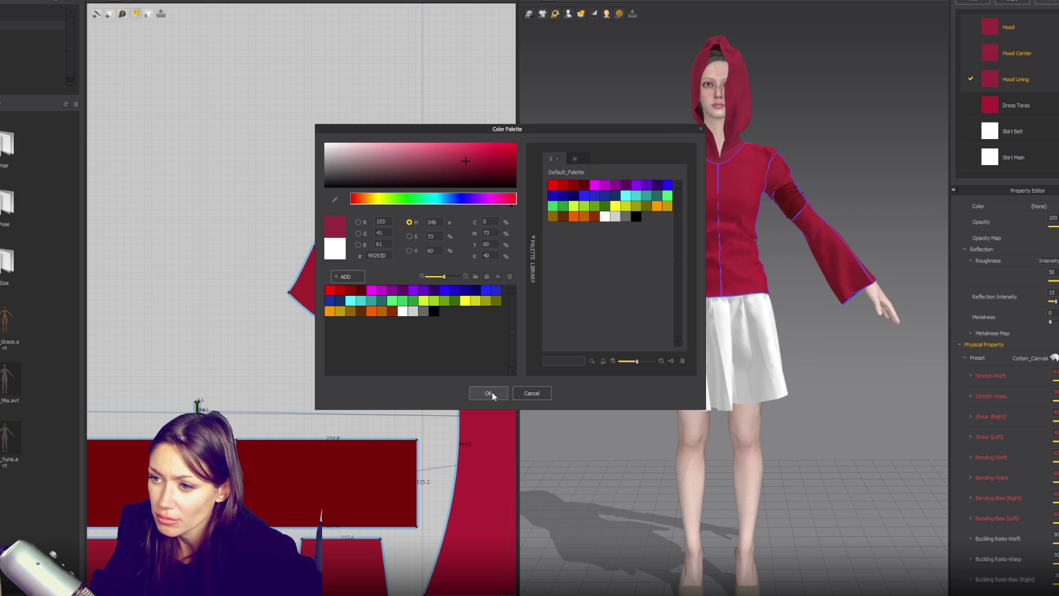
left_click(488, 393)
left_click(847, 163)
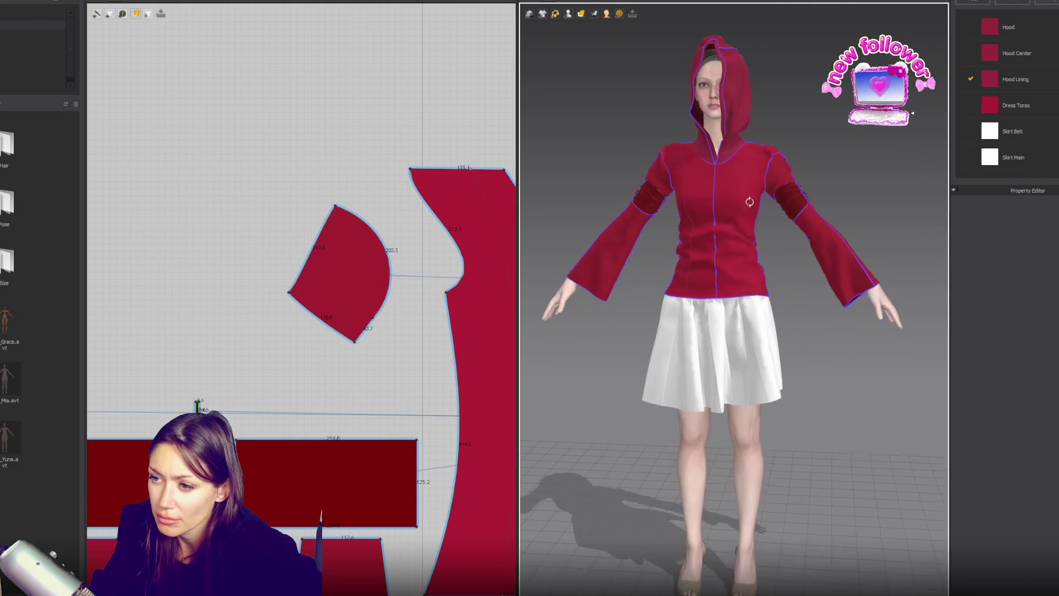
left_click(710, 354)
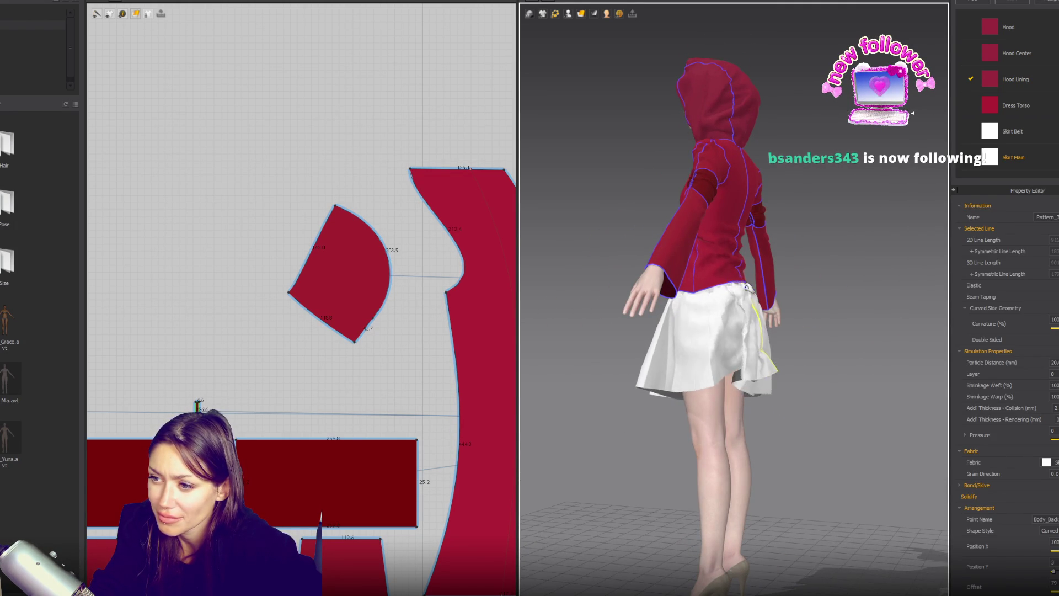
left_click(758, 267)
left_click(717, 372)
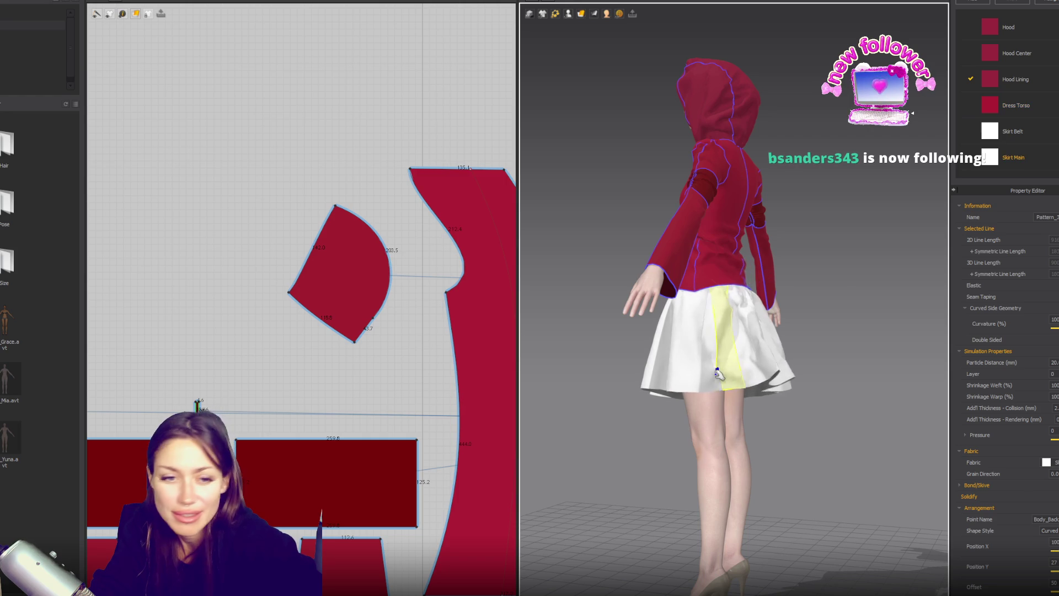
key("2")
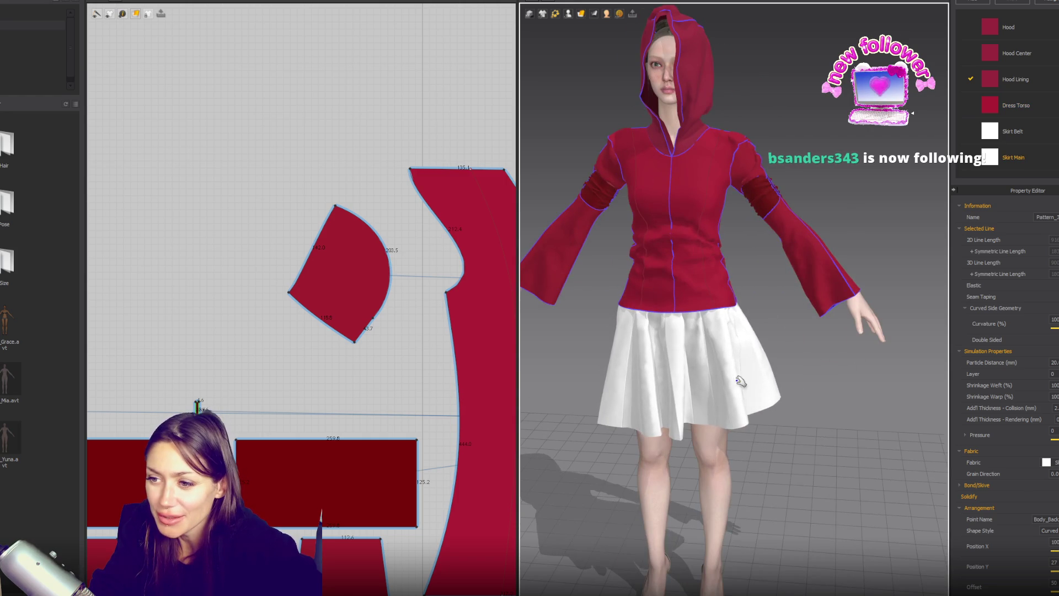
scroll(646, 370, "up", 2)
left_click(673, 274)
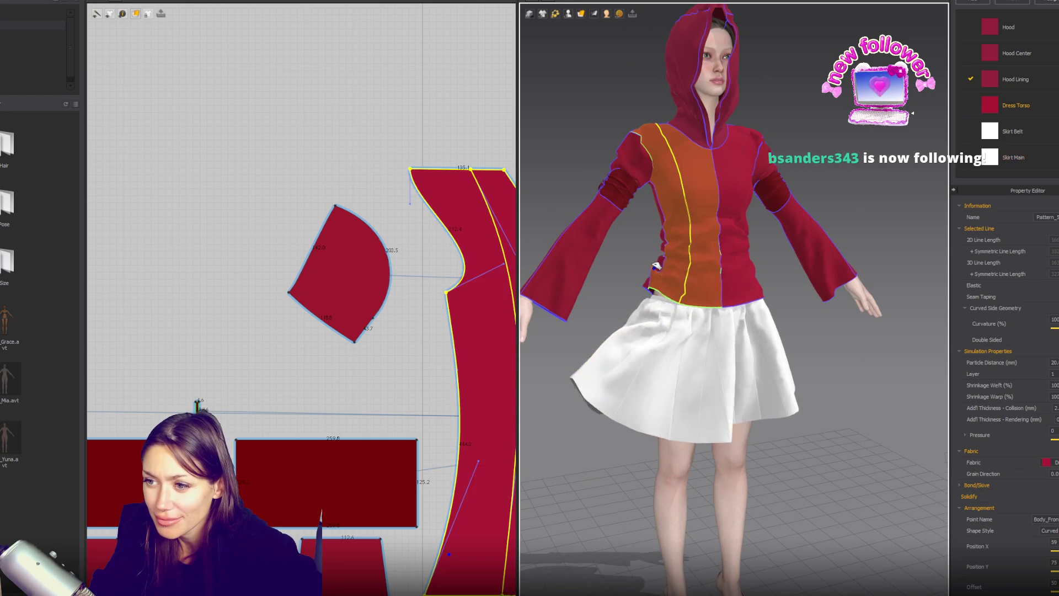
right_click_drag(674, 274, 777, 294)
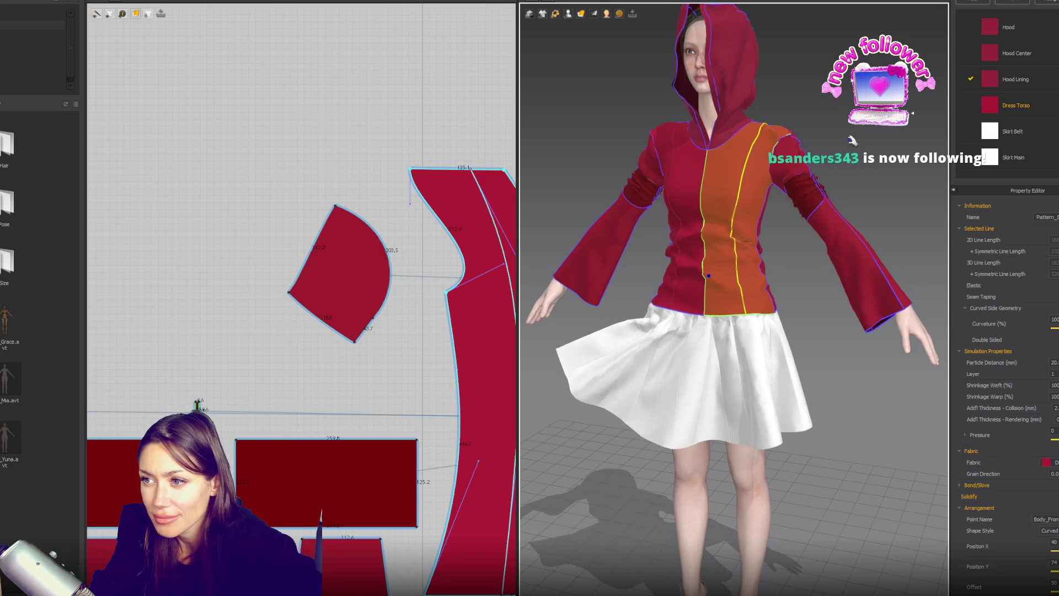
left_click(799, 138)
mouse_move(794, 182)
right_mouse_down()
mouse_move(783, 224)
mouse_move(790, 204)
right_mouse_up()
left_click(796, 184)
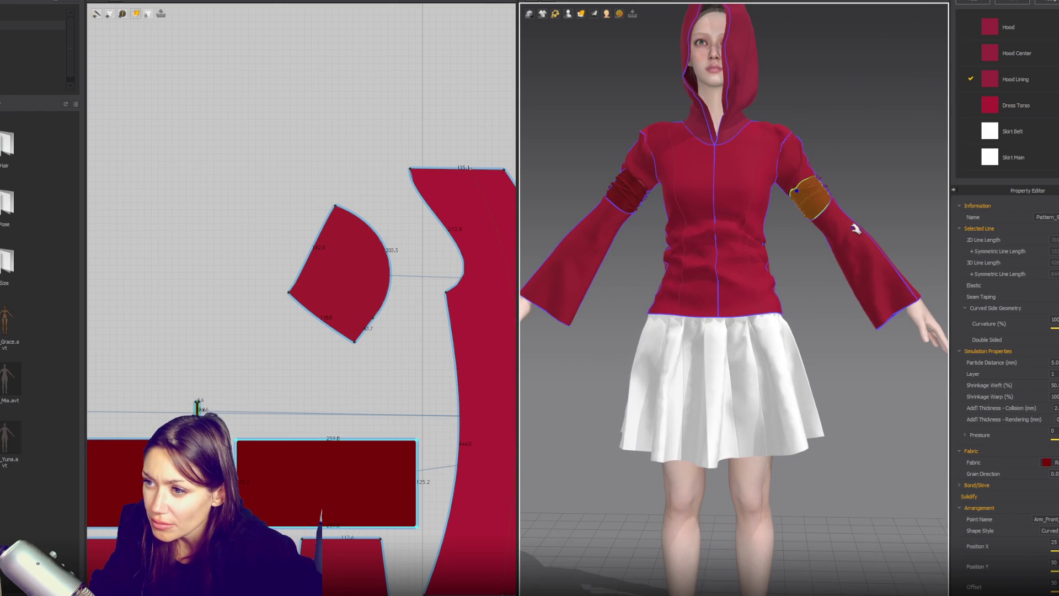
Select all four arm-band pieces and set Shrinkage Warp to 120%.
scroll(368, 379, "down", 5)
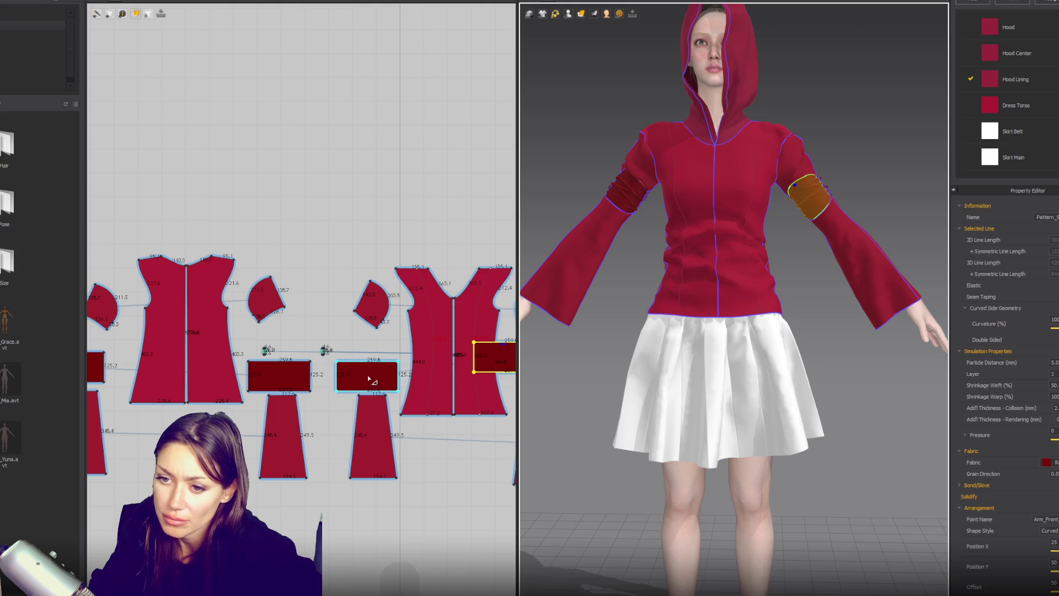
key("Escape")
left_click(280, 376, "shift")
left_click(367, 376, "shift")
left_click(495, 356, "shift")
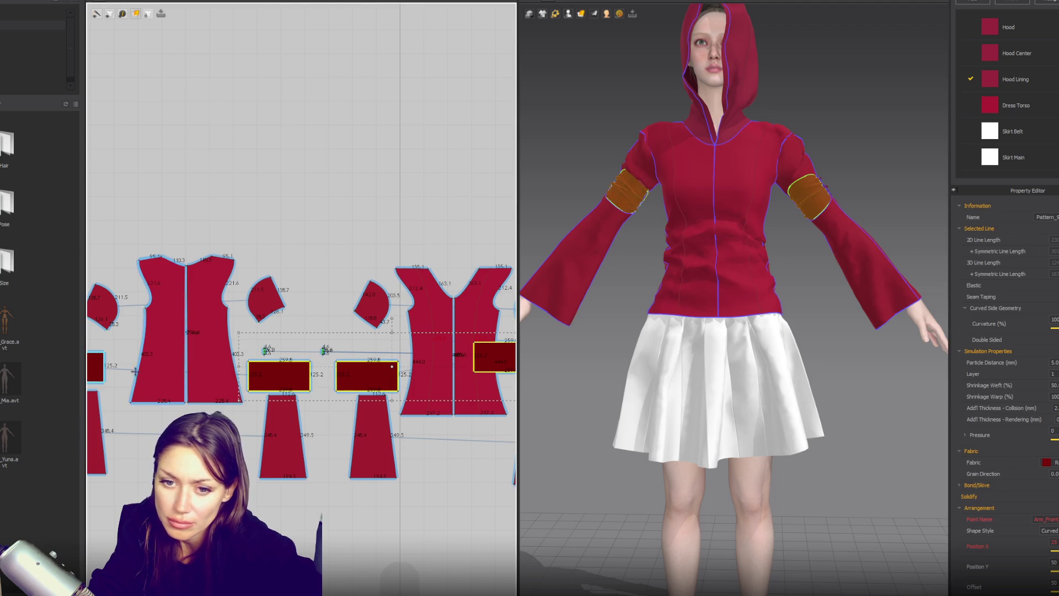
left_click(100, 373, "shift")
left_click(1054, 396)
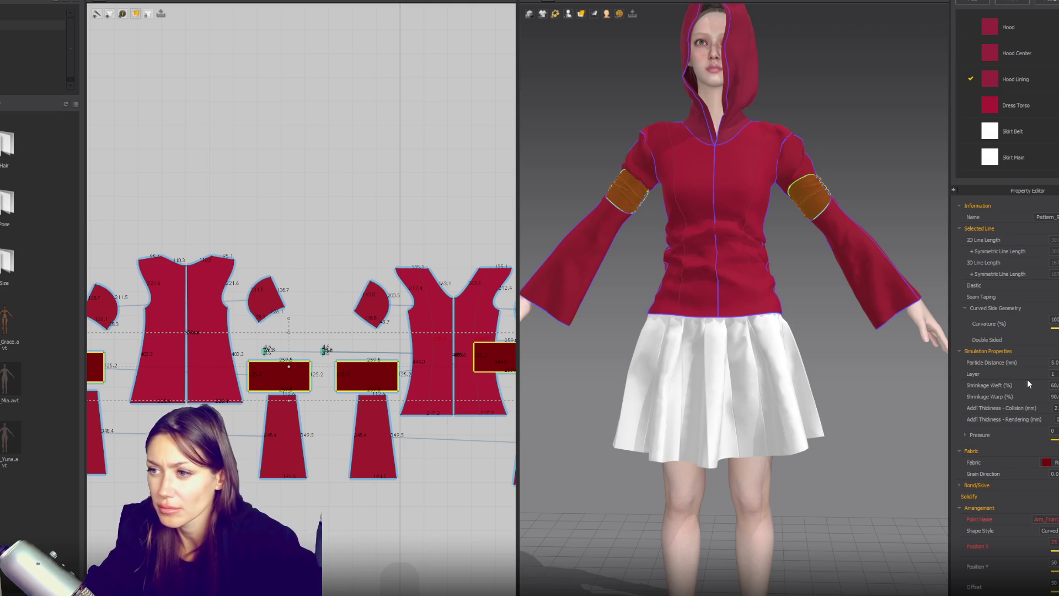
left_click(840, 157)
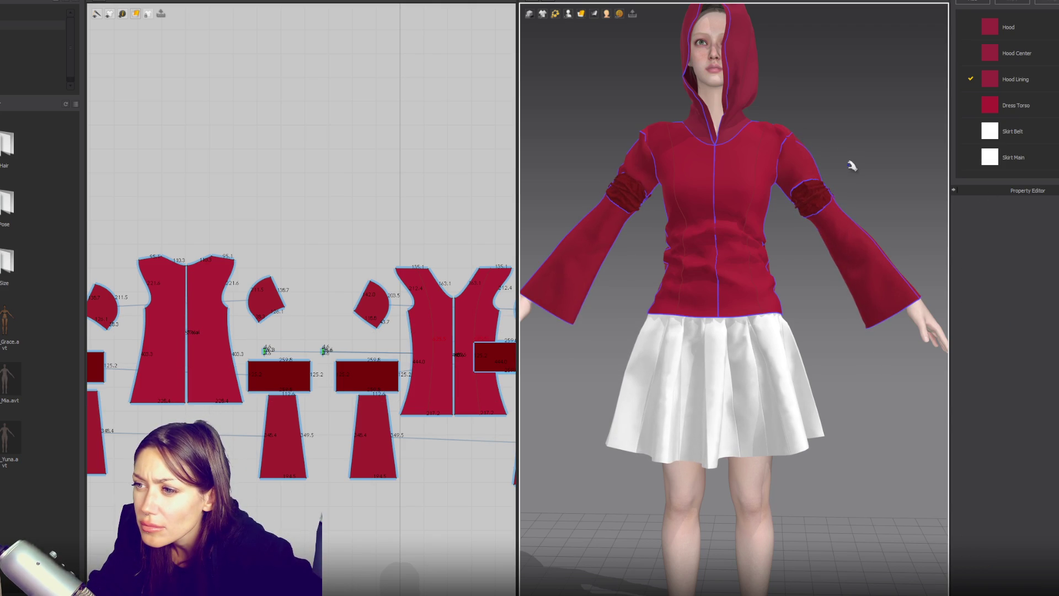
Reselect the arm bands and set Shrinkage Weft to 50%.
left_click(278, 376)
left_click(91, 370, "shift")
left_click(367, 375, "shift")
left_click(509, 352, "shift")
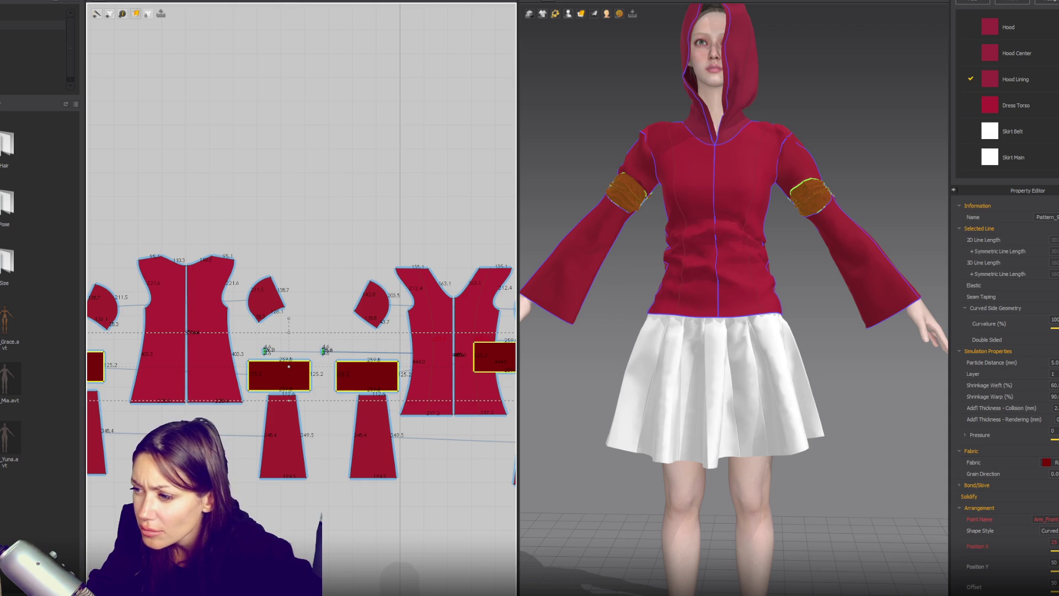
left_click(1054, 385)
type("120")
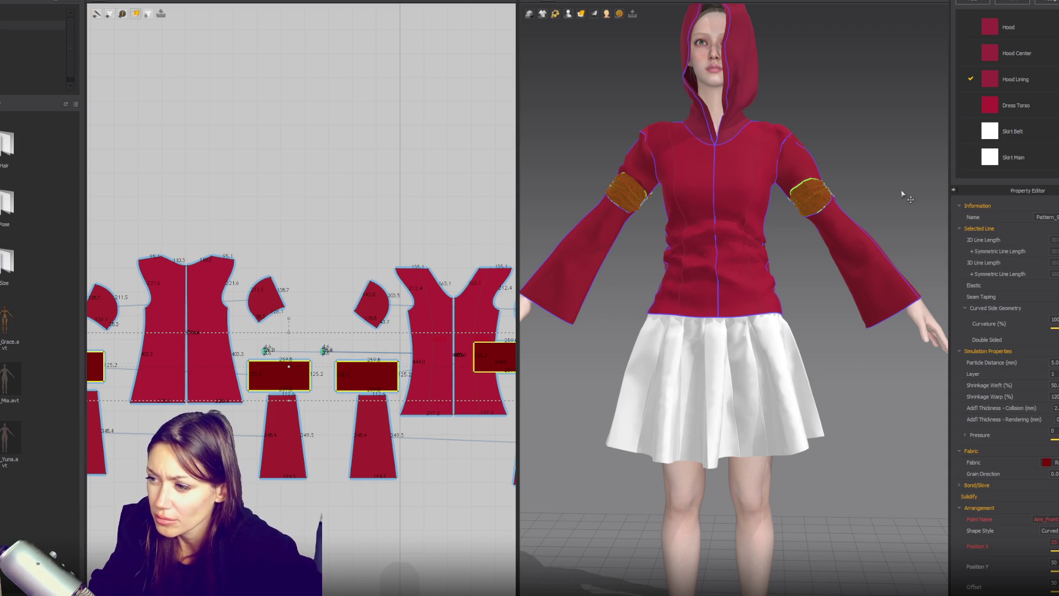
left_click(905, 196)
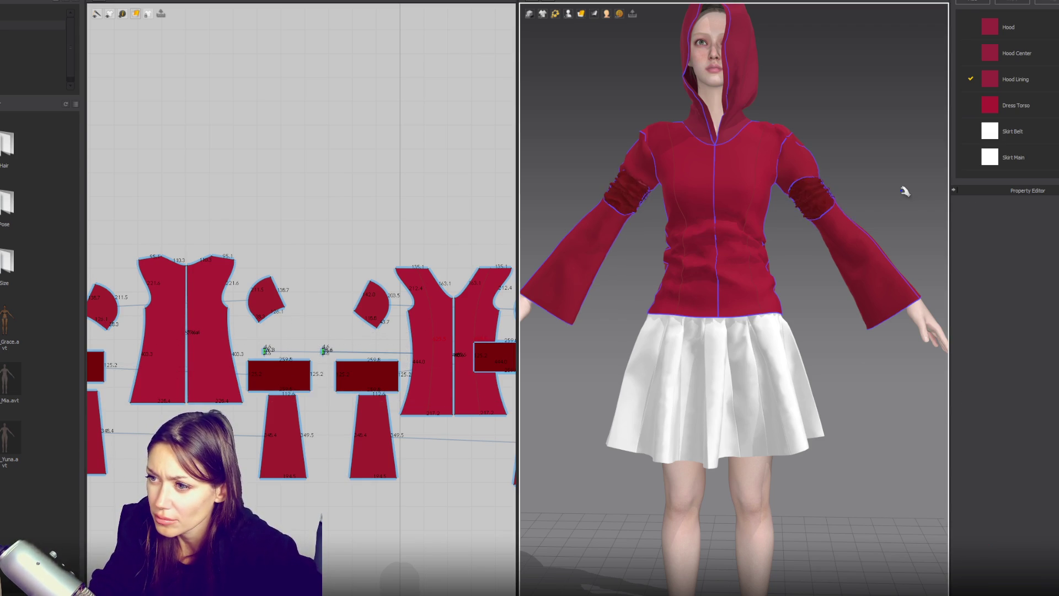
Adjust the particle distance of the selected sleeve bands.
left_click(815, 179)
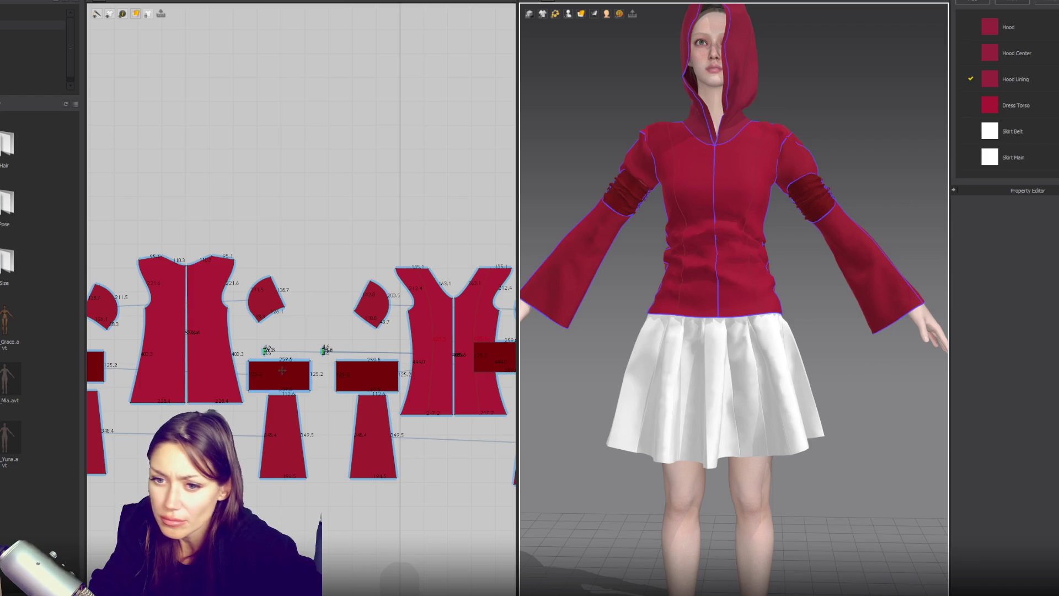
left_click(495, 357, "shift")
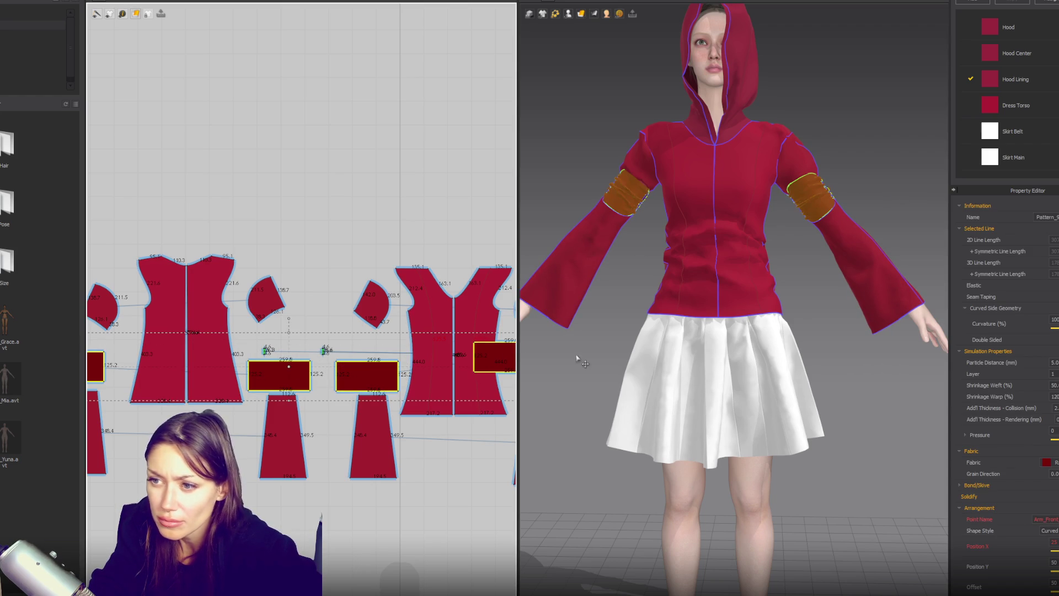
left_click(1055, 363)
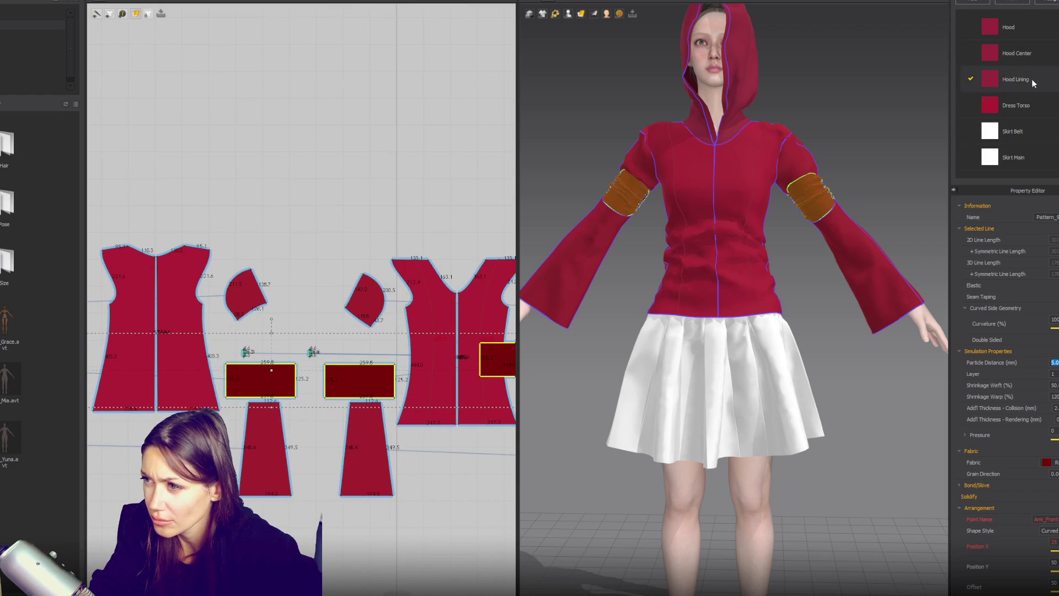
scroll(1032, 99, "down", 3)
Compare the Ruffles and Sleeve Lining fabric settings.
left_click(971, 161)
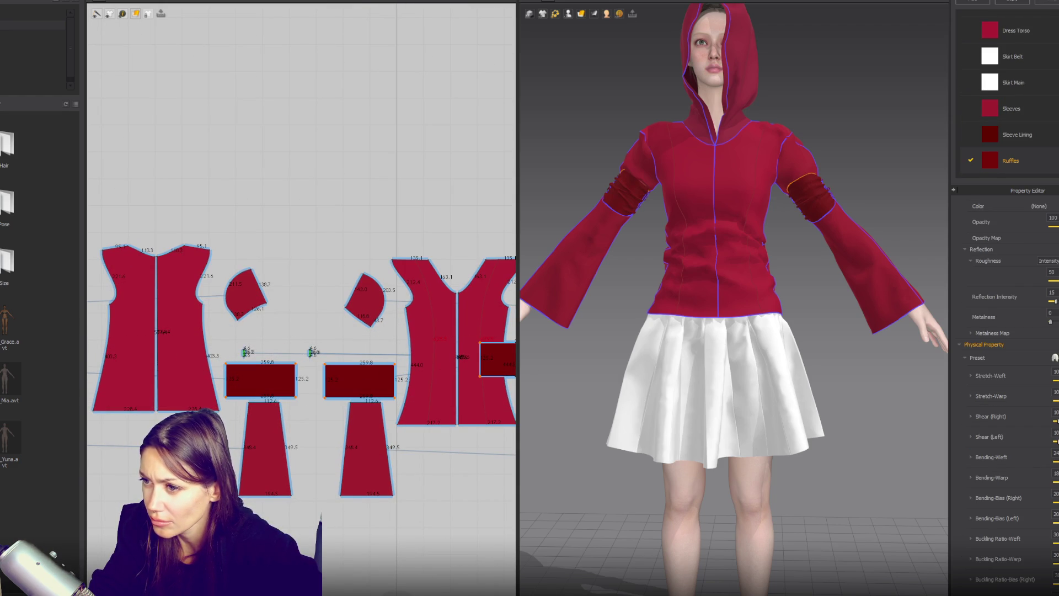
left_click(1017, 135)
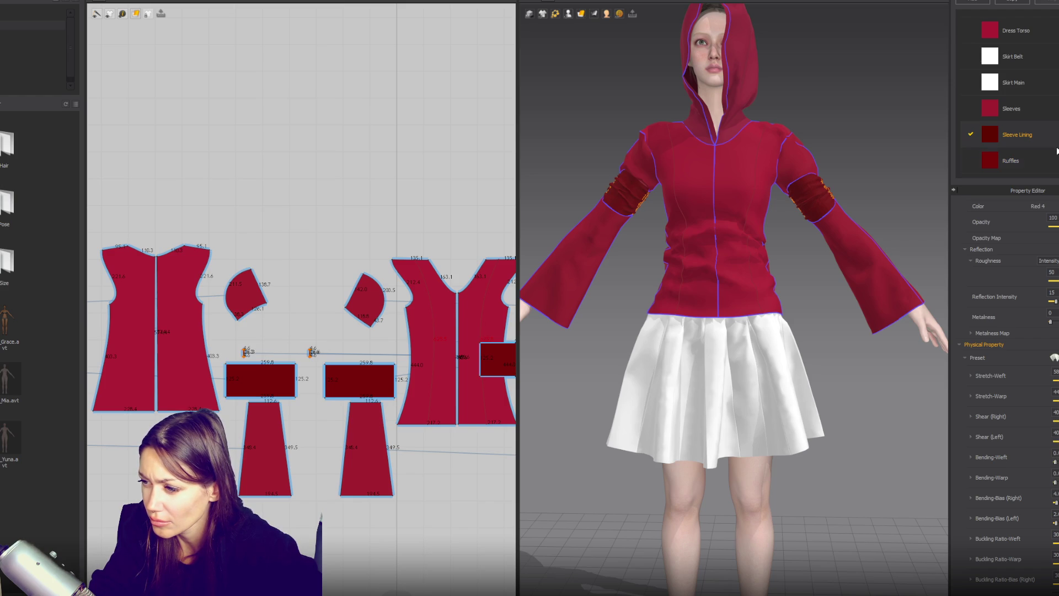
left_click(1054, 161)
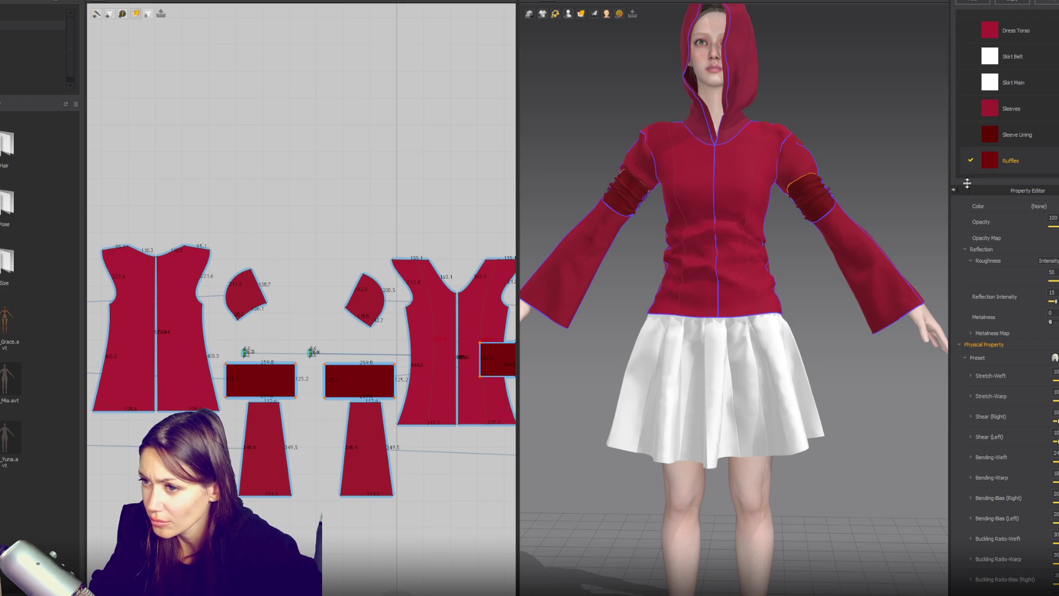
Select all four arm band pieces and change their warp shrinkage.
left_click(345, 374)
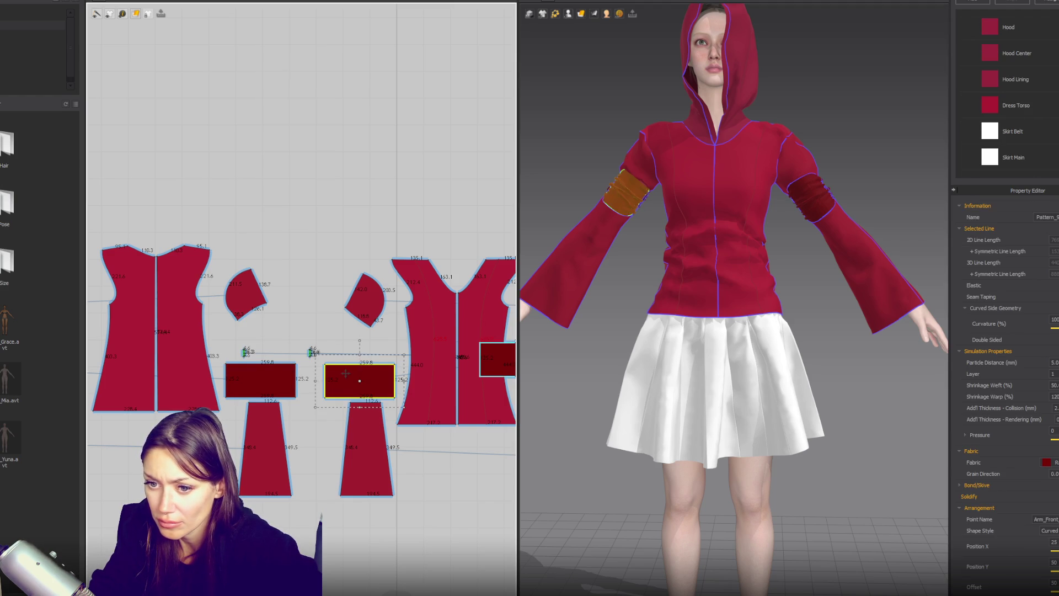
scroll(1028, 429, "down", 1)
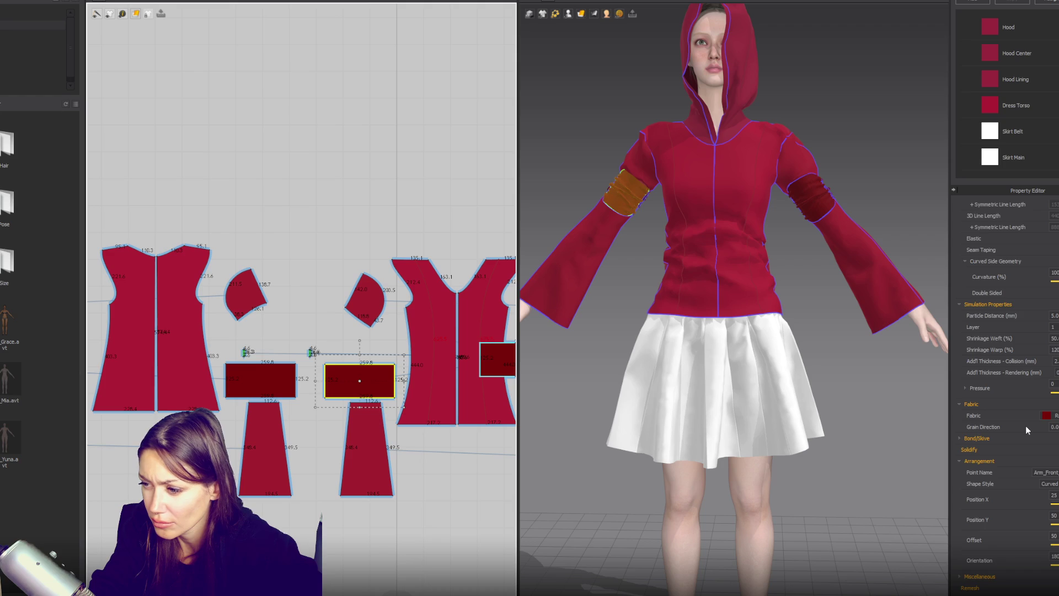
scroll(1028, 430, "up", 1)
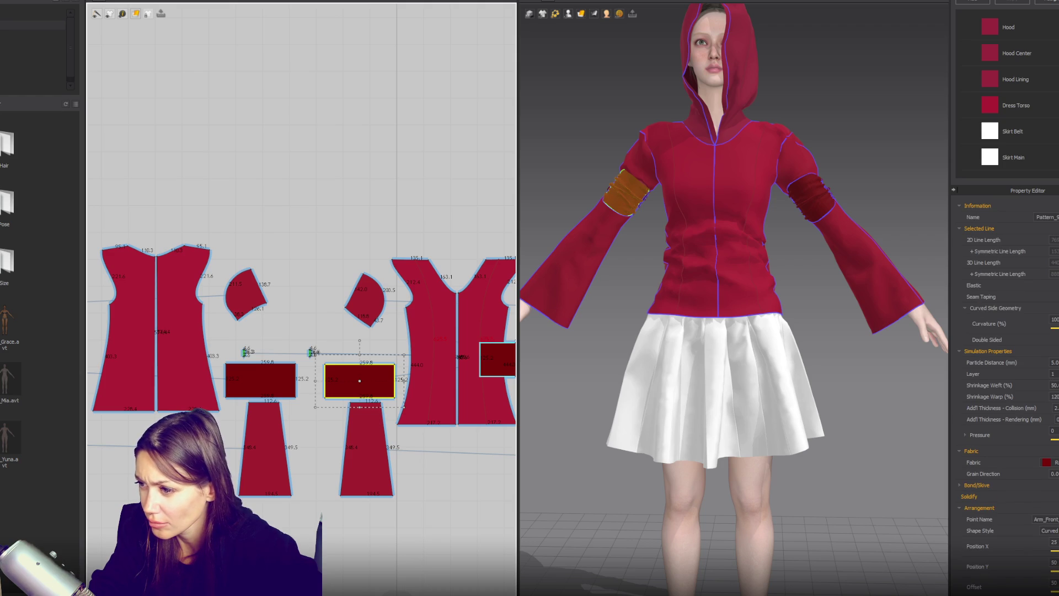
left_click(259, 381, "shift")
scroll(430, 364, "down", 3)
left_click(483, 361, "shift")
left_click(227, 367, "shift")
left_click(1054, 396)
type("96")
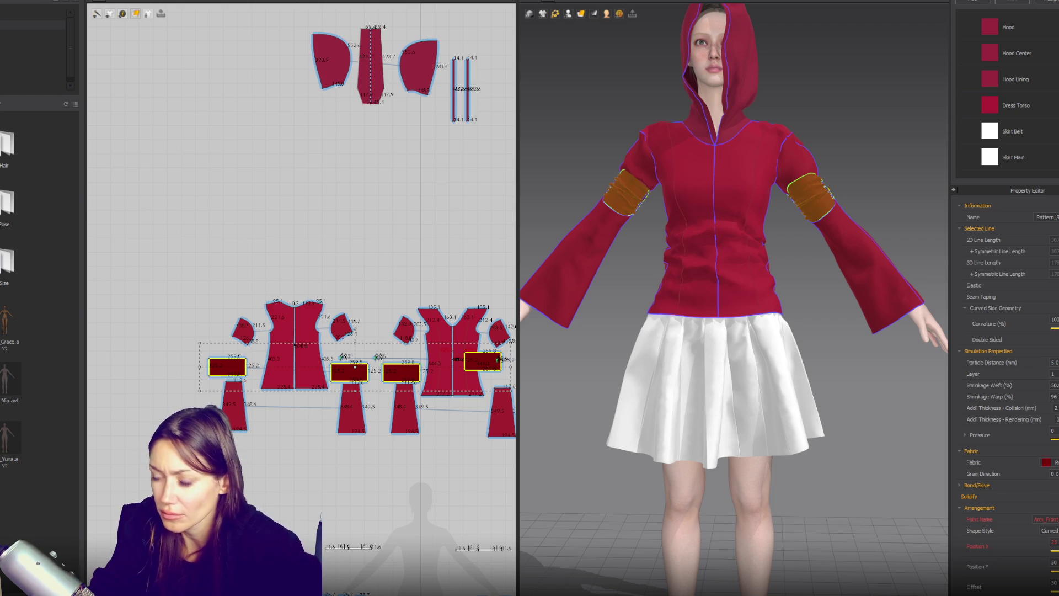
key("BackSpace")
type("0")
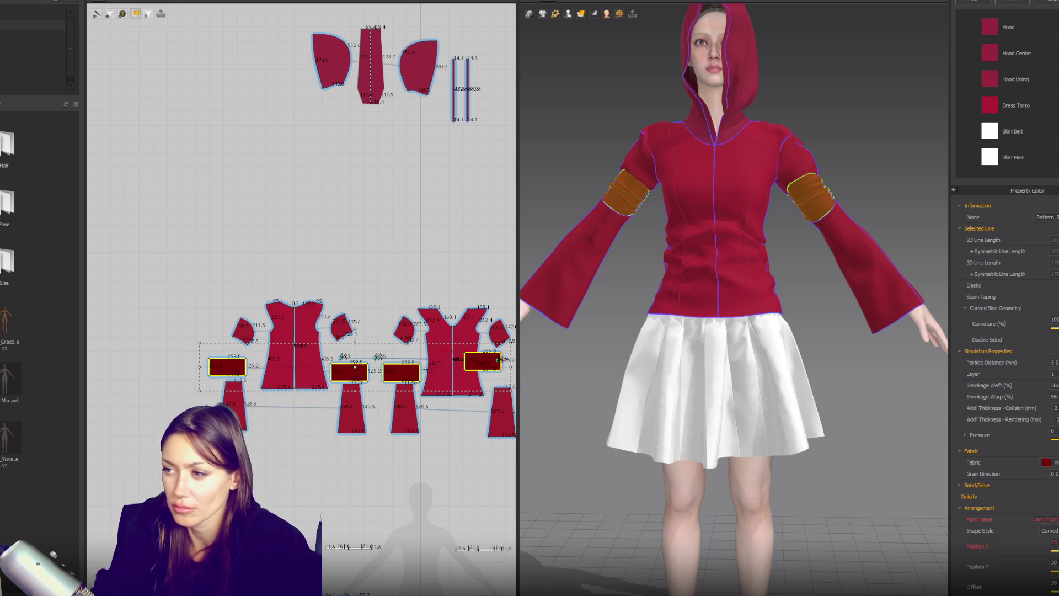
left_click(899, 201)
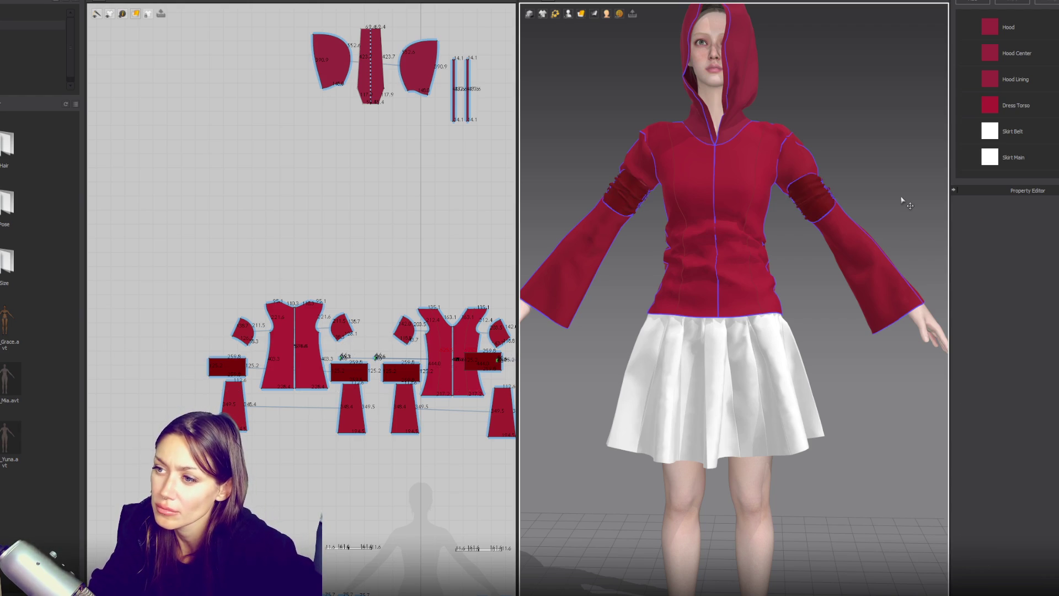
Reselect the arm bands, set their weft shrinkage to 60%, and let the sleeves resimulate.
left_click(826, 196)
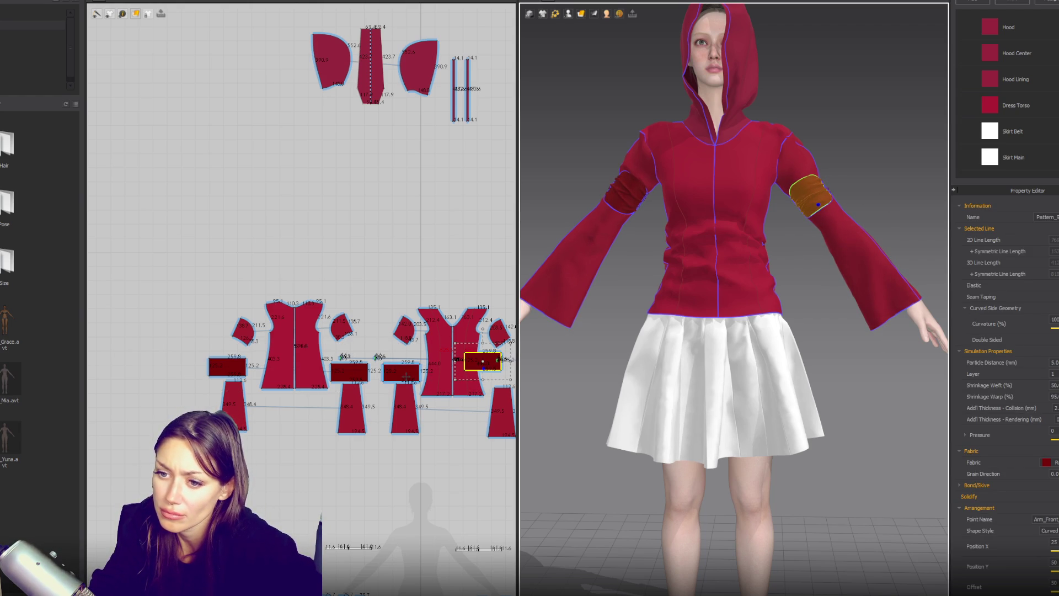
mouse_move(377, 386)
left_mouse_down()
mouse_move(325, 355)
mouse_move(203, 352)
left_mouse_up()
left_click(392, 371, "shift")
left_click(482, 362, "shift")
double_click(1055, 385)
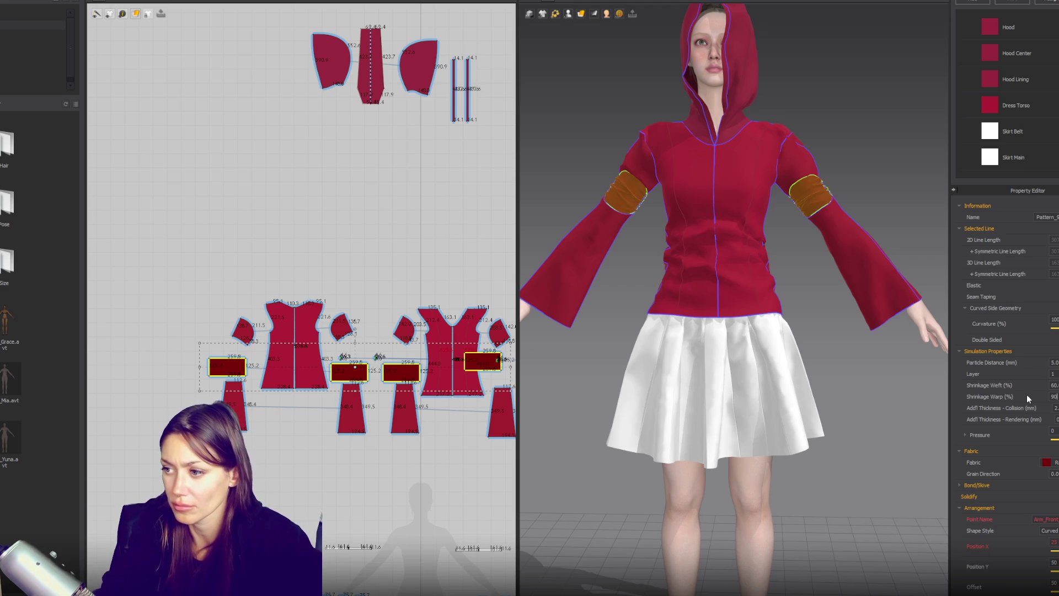
left_click(901, 393)
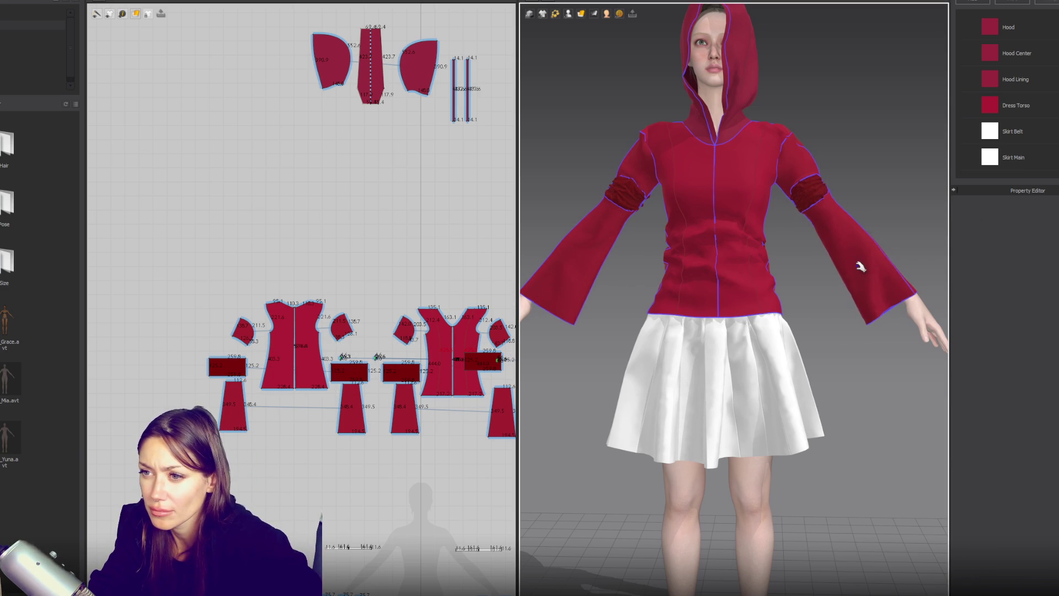
right_click_drag(585, 289, 780, 151)
Reselect all arm band pieces, commit a warp shrinkage of 90, and resimulate.
left_click(793, 149)
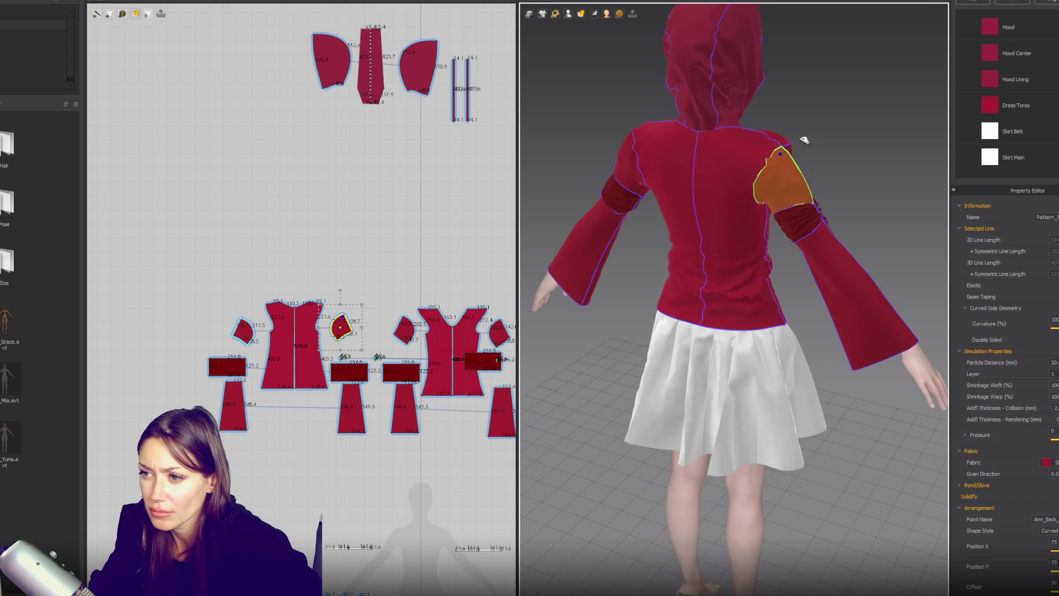
left_click(815, 201)
left_click(817, 210)
mouse_move(817, 210)
right_mouse_down()
mouse_move(752, 156)
mouse_move(800, 249)
mouse_move(730, 218)
right_mouse_up()
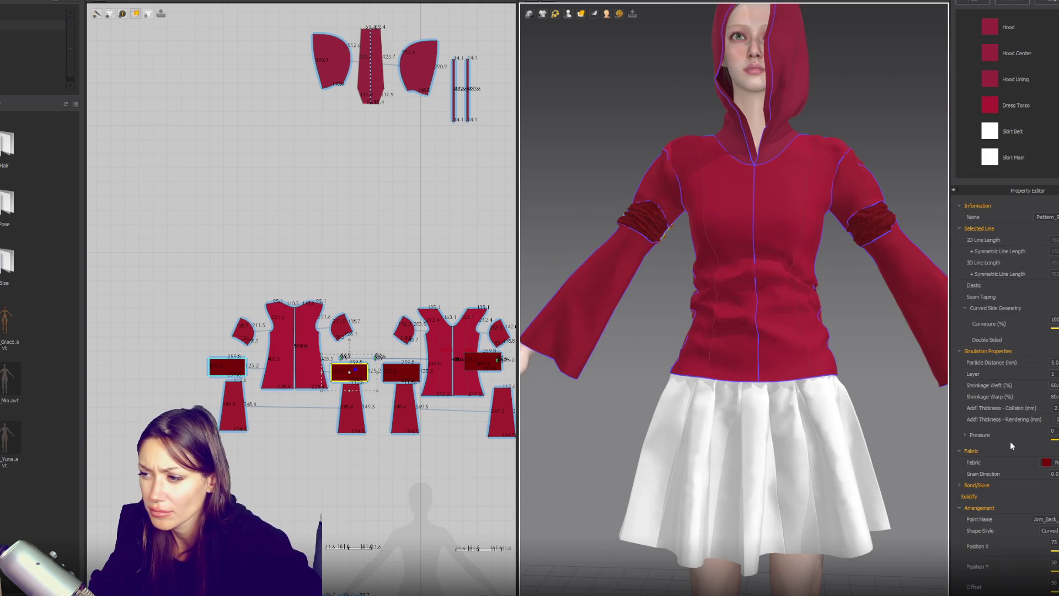
left_click(228, 367, "shift")
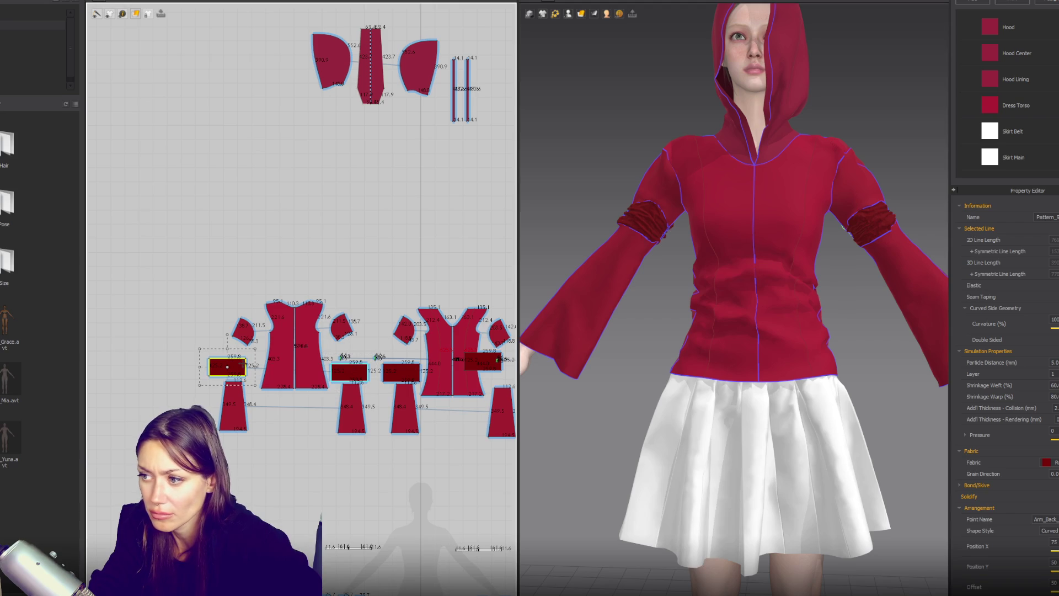
left_click(410, 378, "shift")
right_click_drag(483, 357, 367, 355)
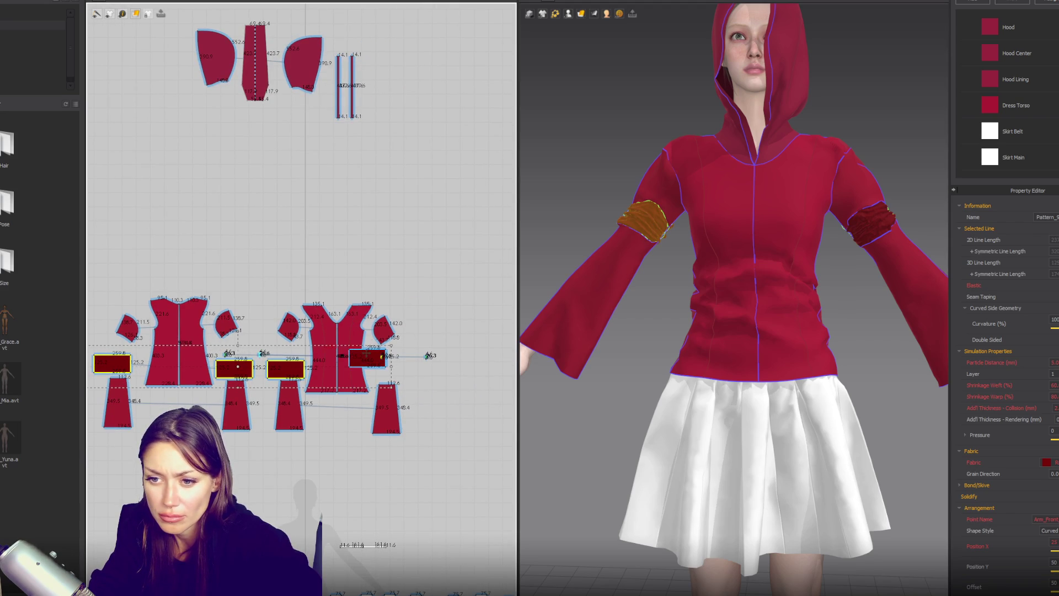
left_click(367, 356, "shift")
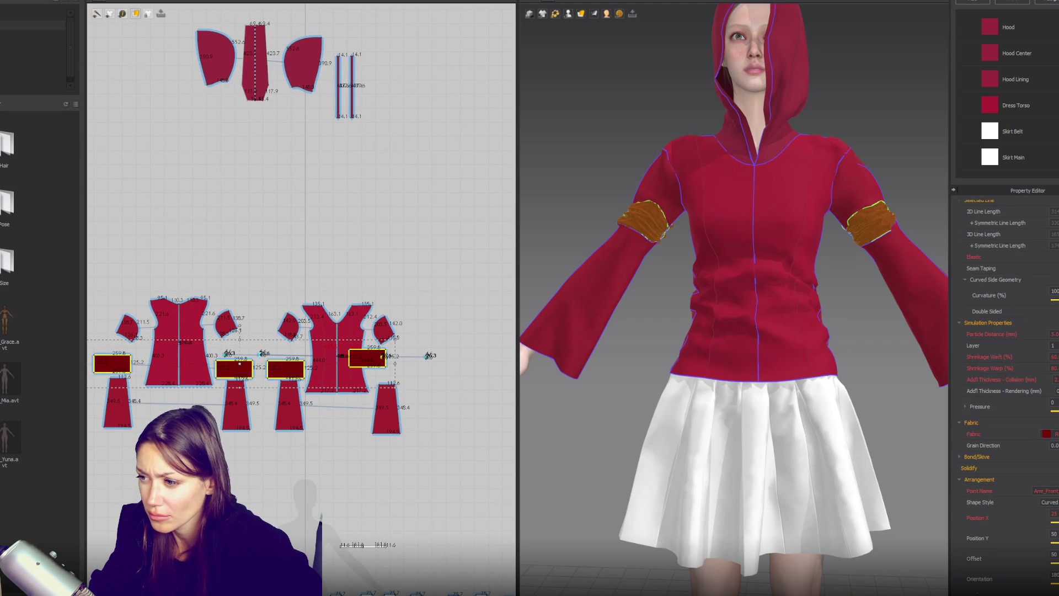
left_click(1053, 357)
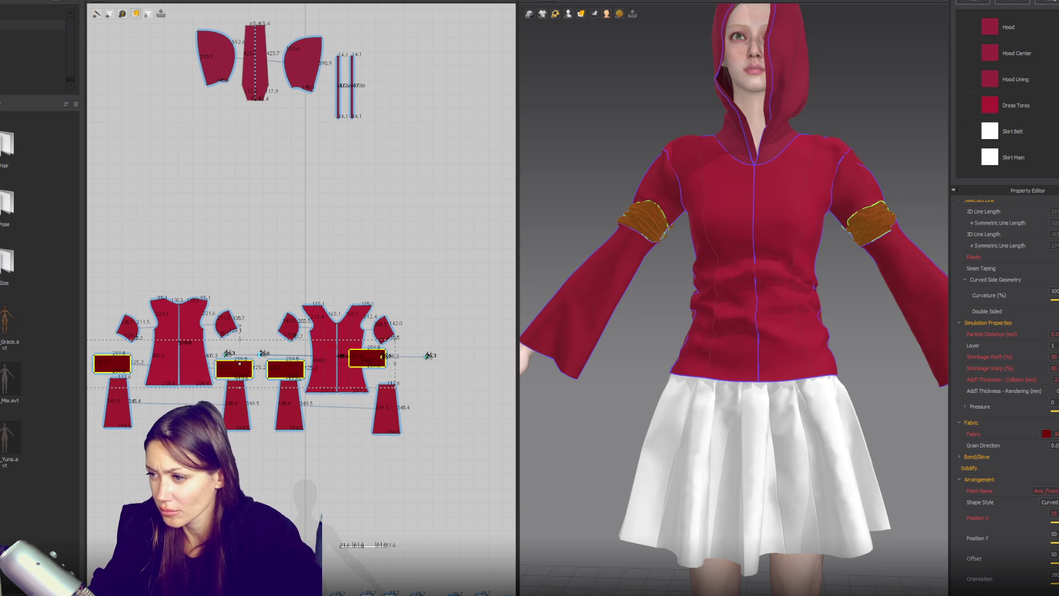
key("Return")
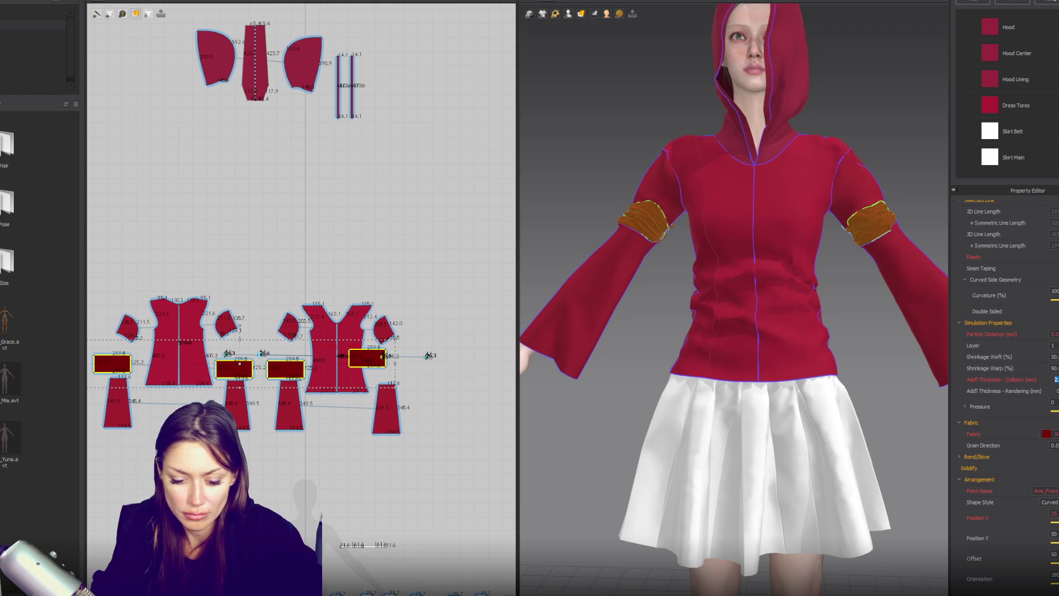
left_click(934, 193)
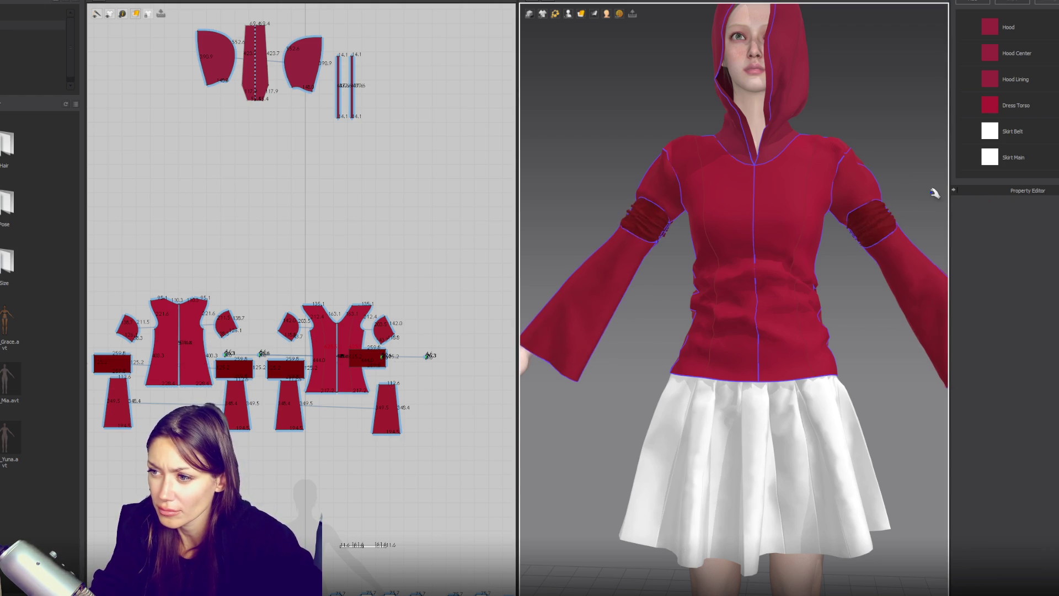
scroll(883, 207, "down", 5)
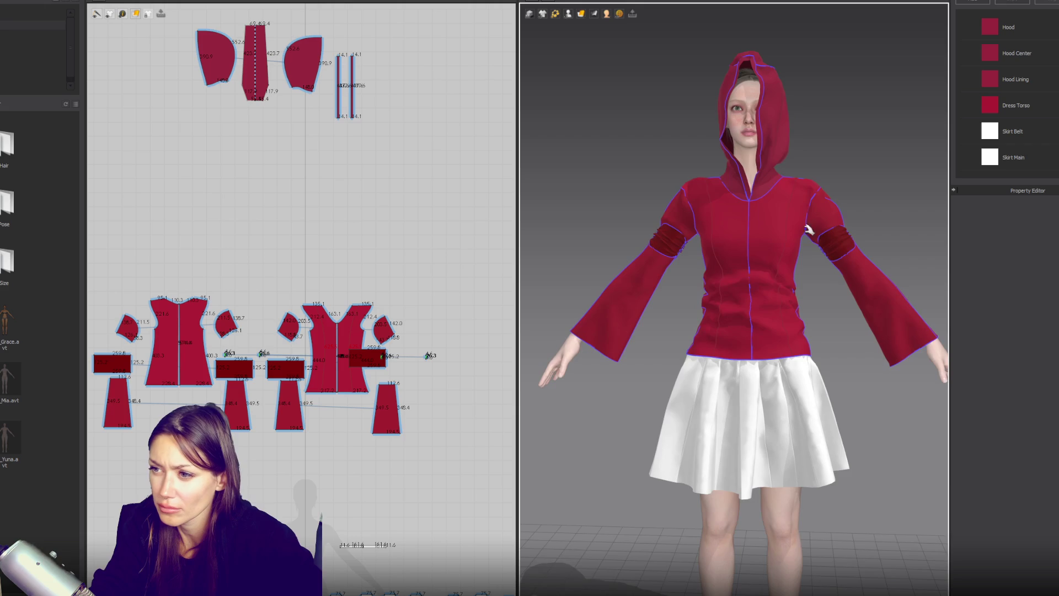
Inspect the shoulder, arm band and torso panels, then locate the flared lower sleeve pieces.
left_click(830, 199)
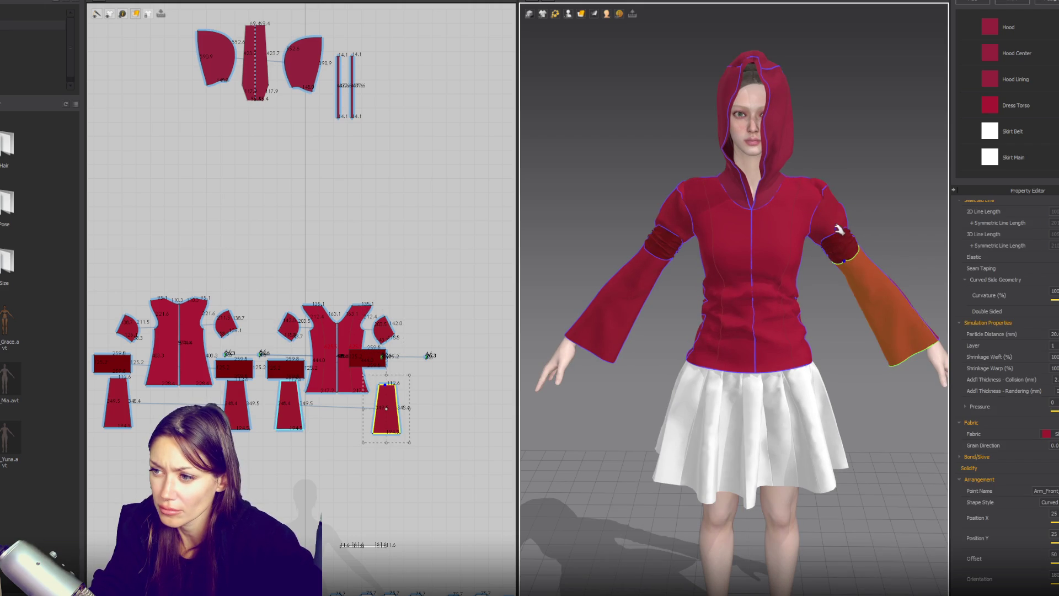
left_click(838, 243)
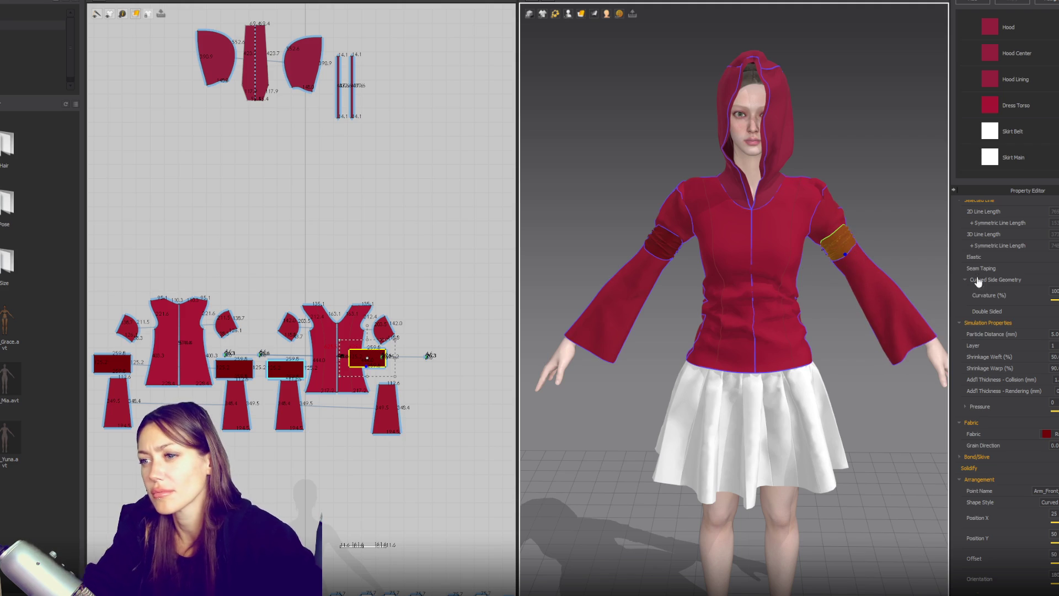
left_click(824, 189)
left_click(693, 198)
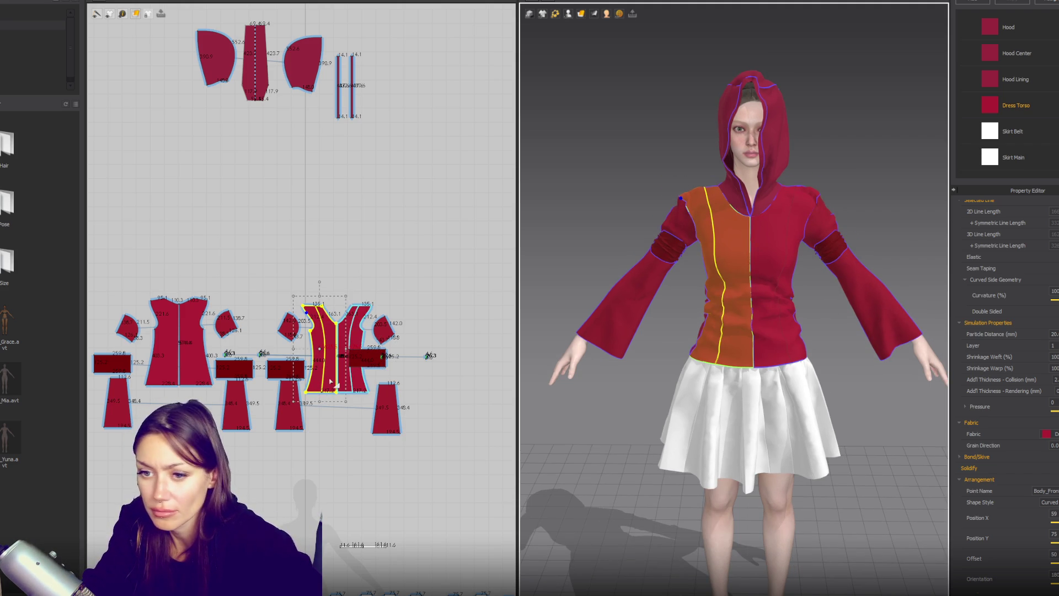
scroll(310, 405, "up", 3)
left_click(182, 353)
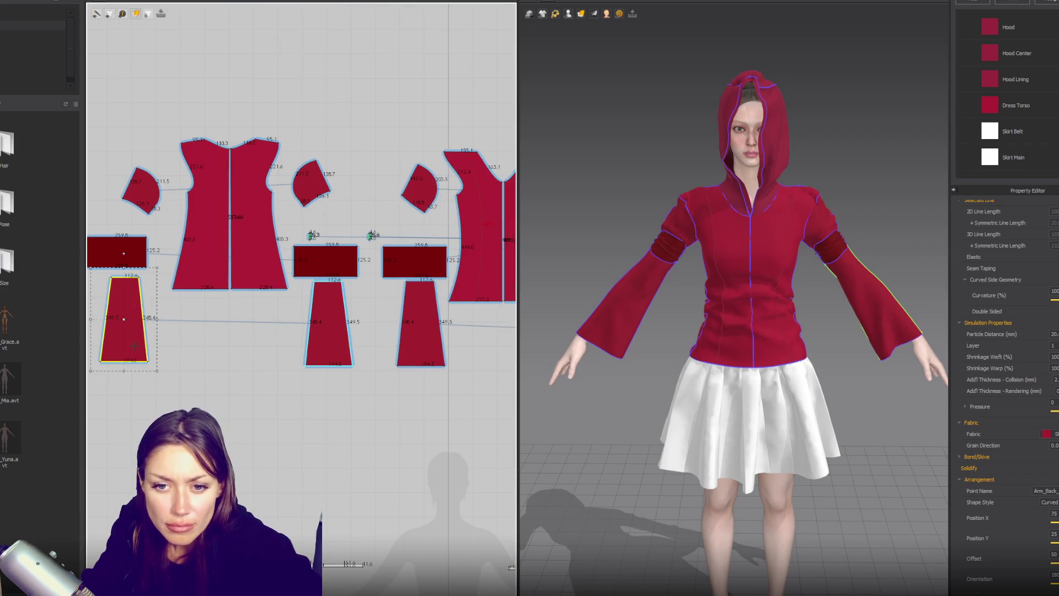
scroll(234, 362, "up", 2)
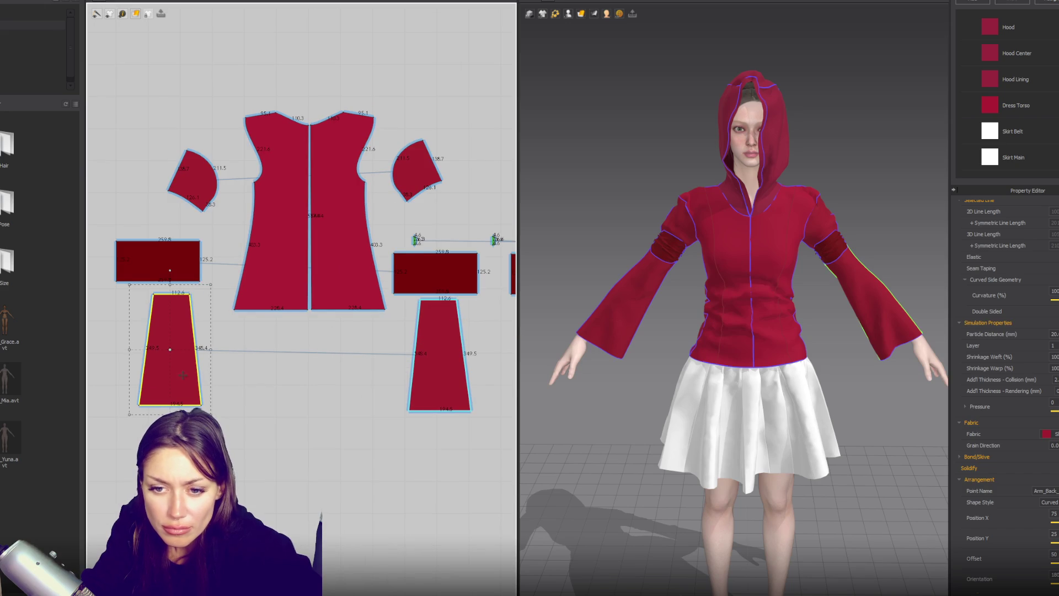
scroll(184, 371, "down", 3)
left_click(356, 325, "shift")
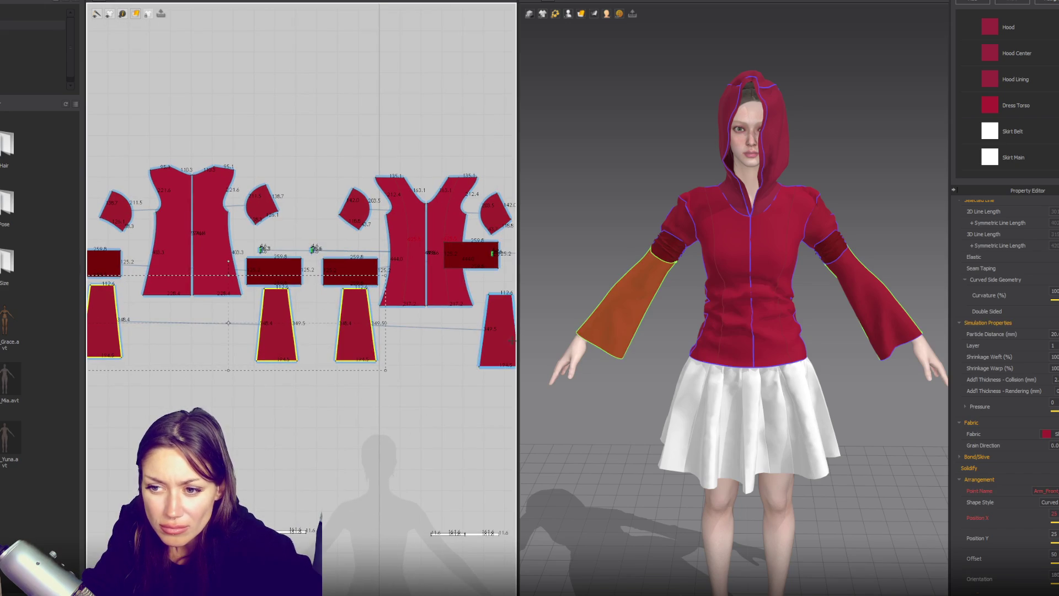
scroll(511, 340, "down", 4)
left_click_drag(387, 330, 461, 395)
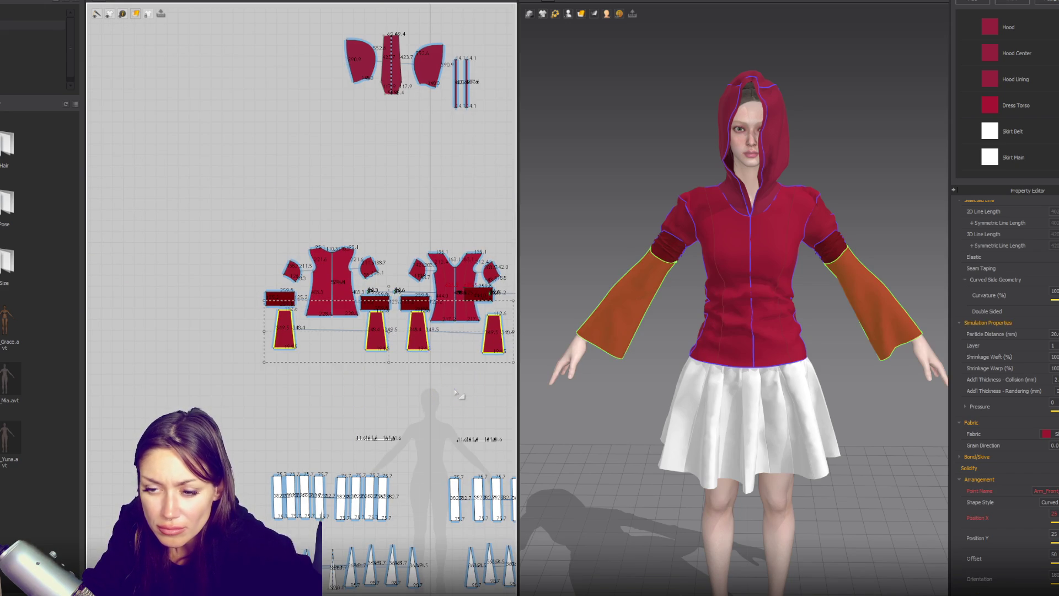
key("Escape")
Select both flared lower sleeve pieces and place their copies below the originals.
left_click(284, 329)
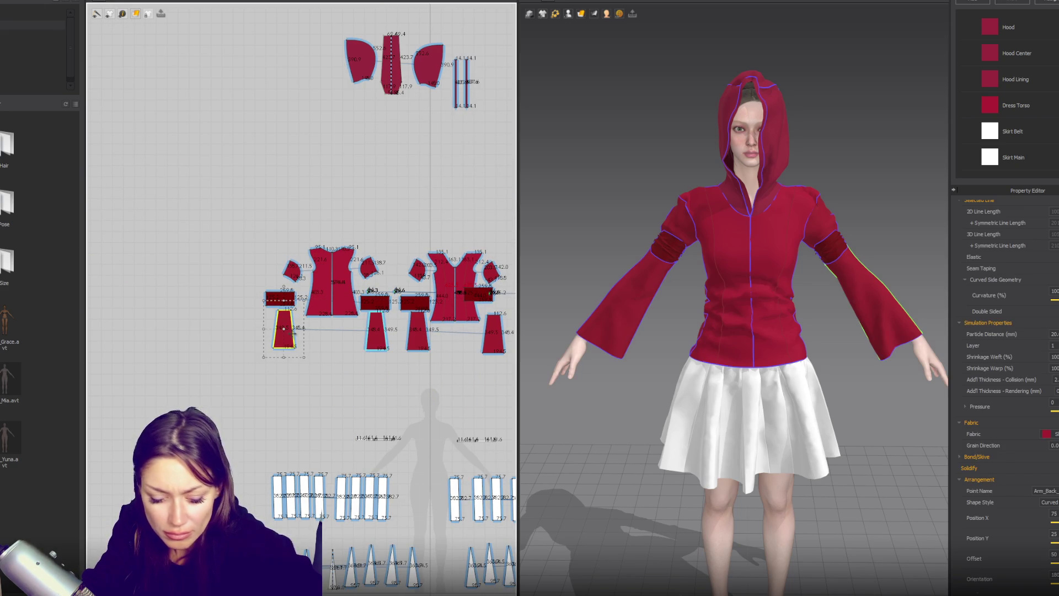
scroll(294, 333, "up", 2)
left_click(408, 340, "shift")
left_click(630, 336)
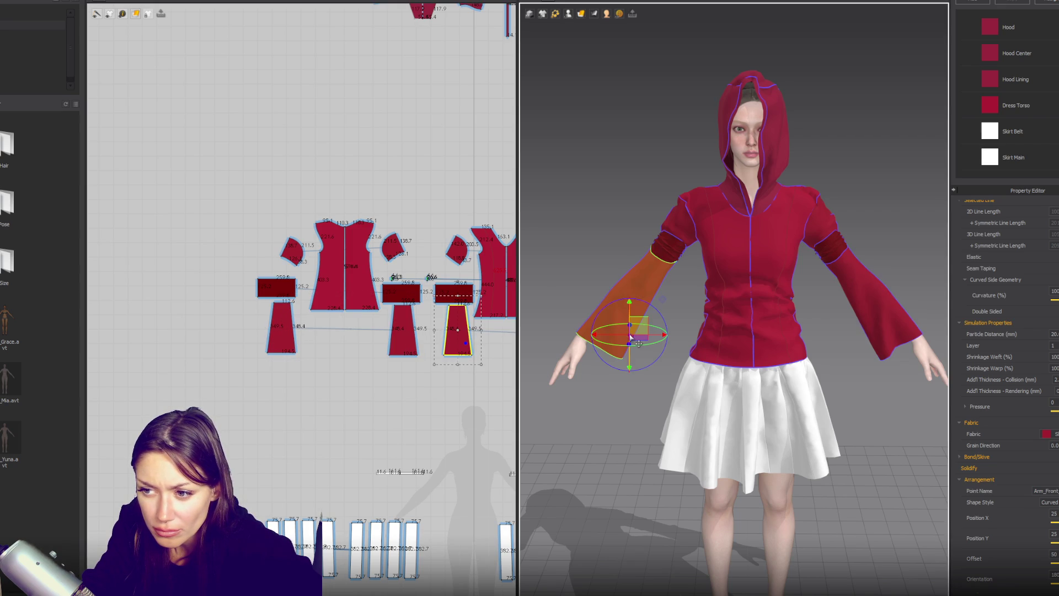
left_click(877, 312, "shift")
right_click_drag(878, 312, 525, 334)
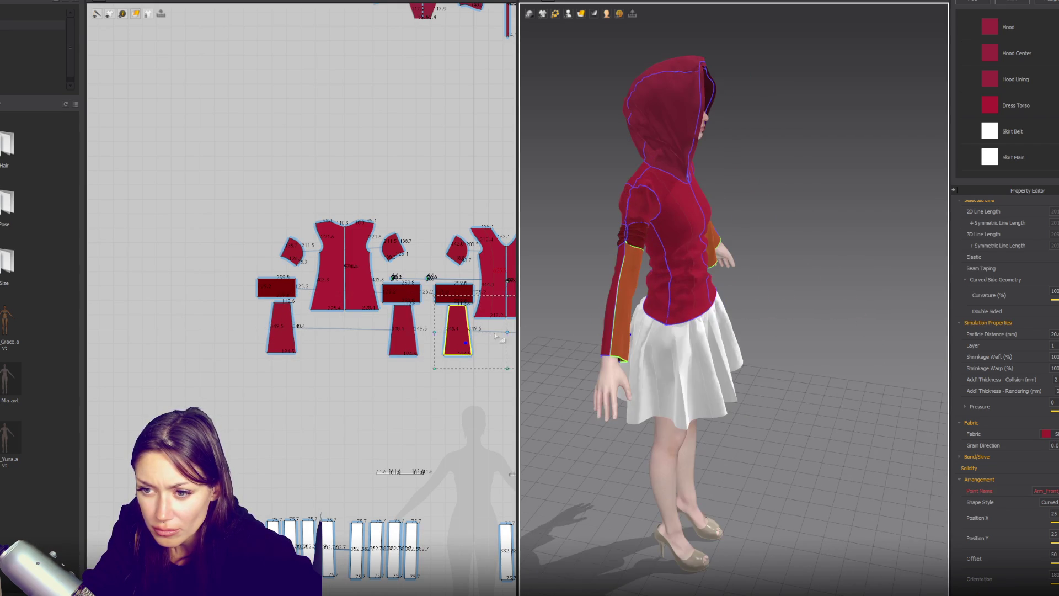
left_click(403, 331, "shift")
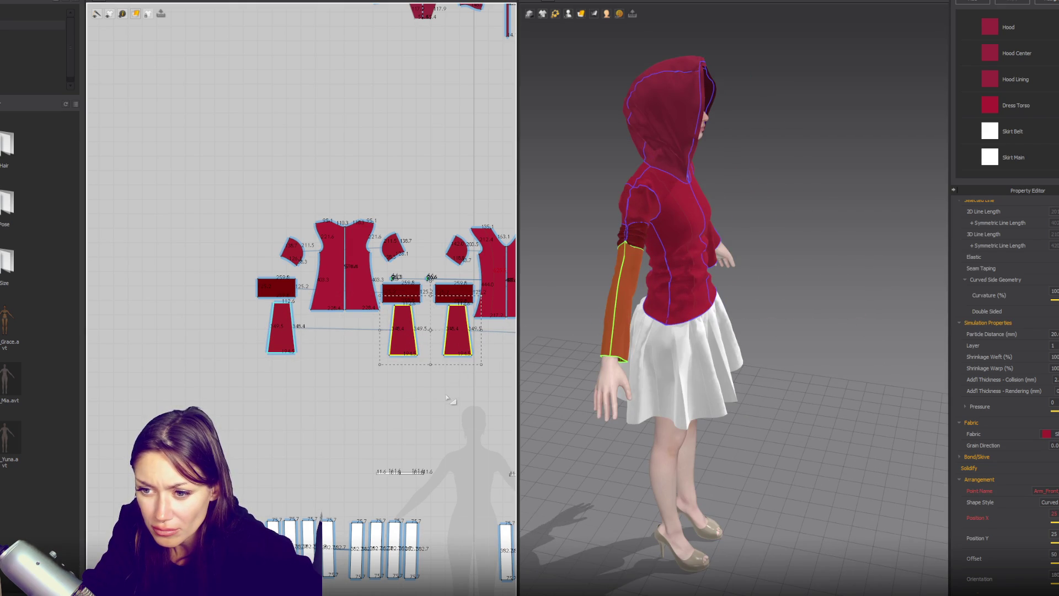
left_click_drag(446, 380, 446, 451)
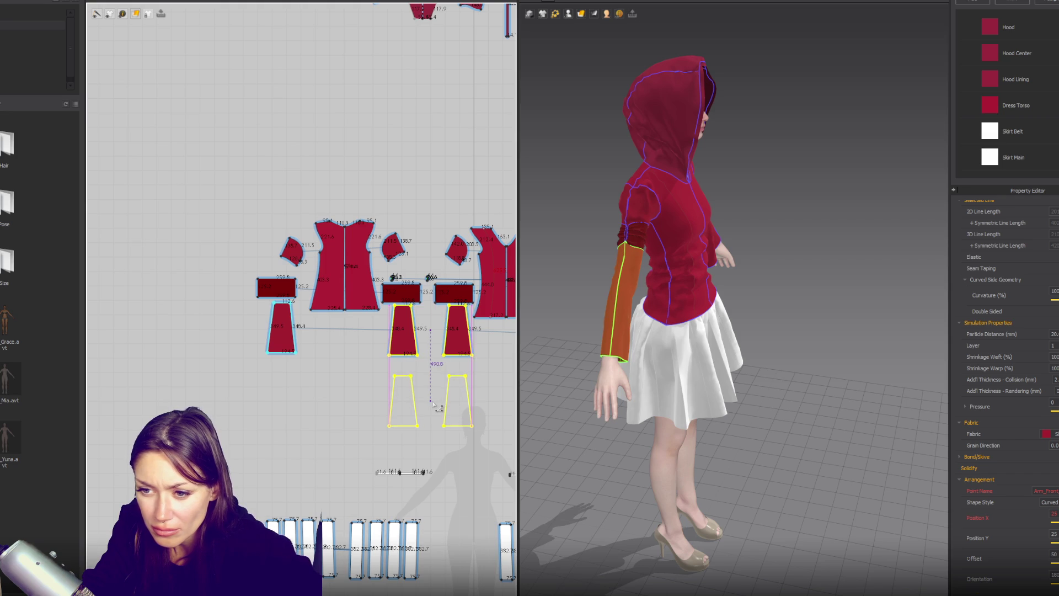
scroll(341, 375, "up", 2)
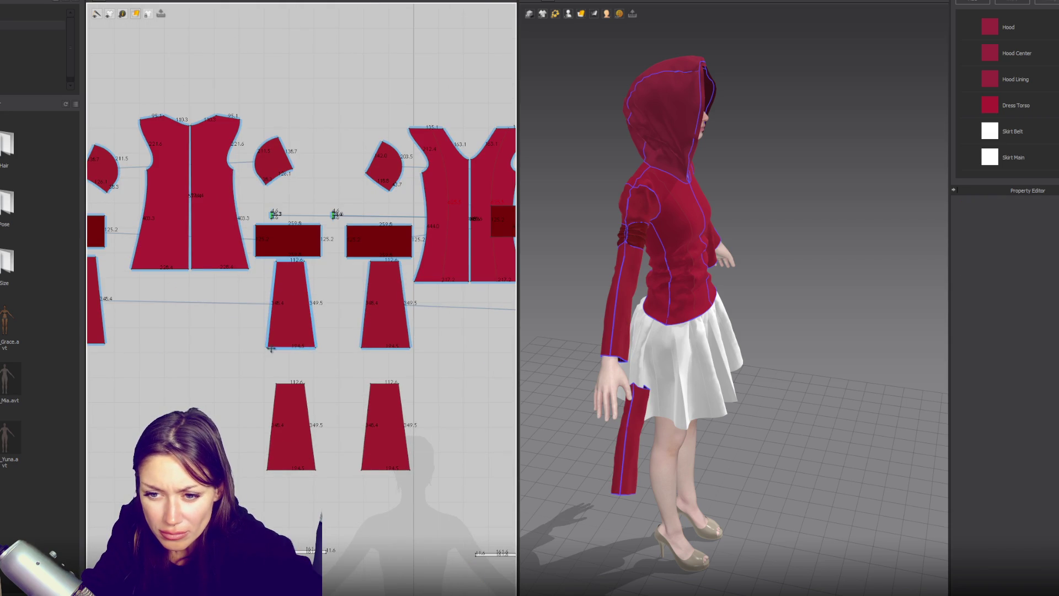
Straighten the forearm sleeve edges, shorten both pieces, and narrow the right piece's bottom.
left_click(271, 349)
left_click_drag(269, 348, 403, 348)
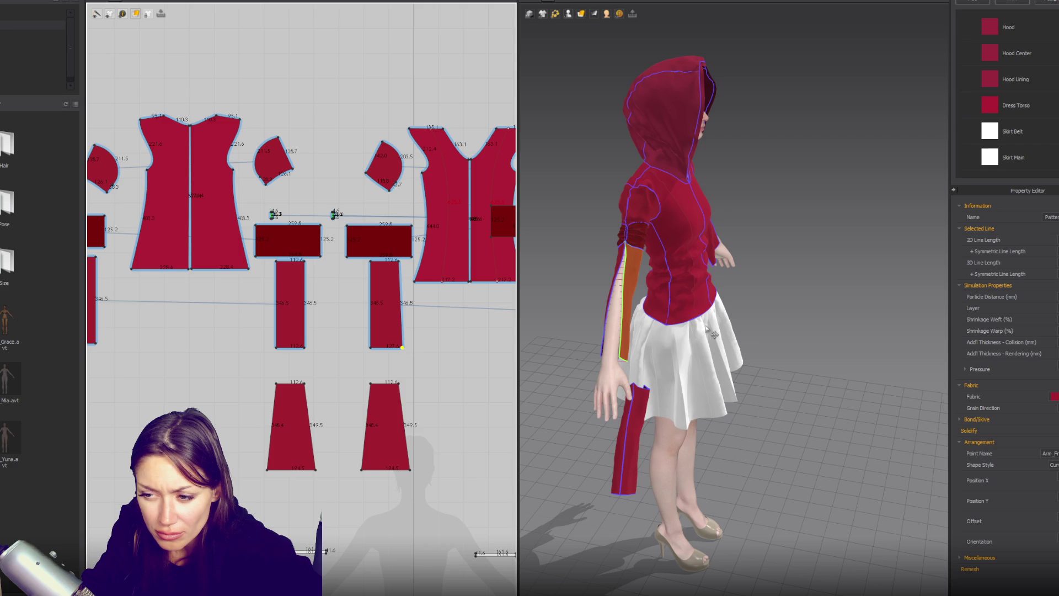
scroll(402, 348, "up", 2)
right_click_drag(552, 353, 605, 351)
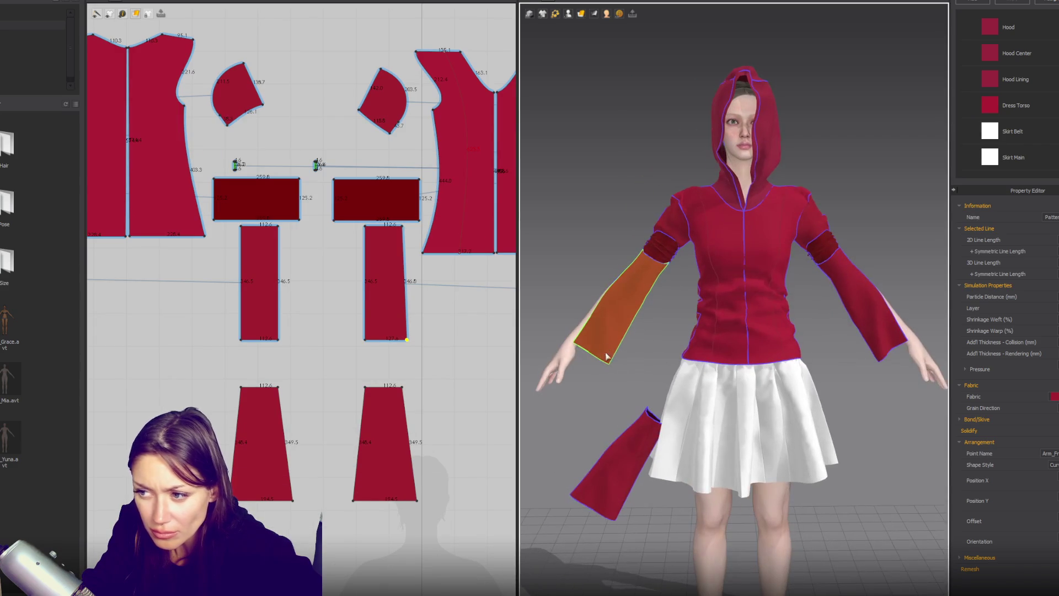
left_click_drag(394, 347, 236, 219)
left_click_drag(324, 350, 323, 320)
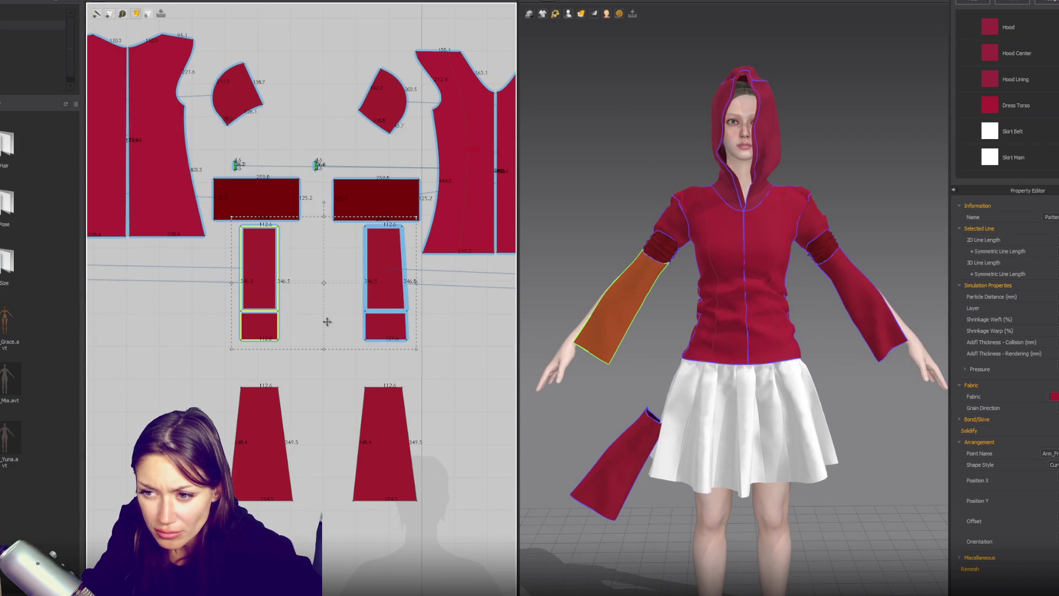
left_click_drag(407, 311, 367, 312)
left_click(407, 315)
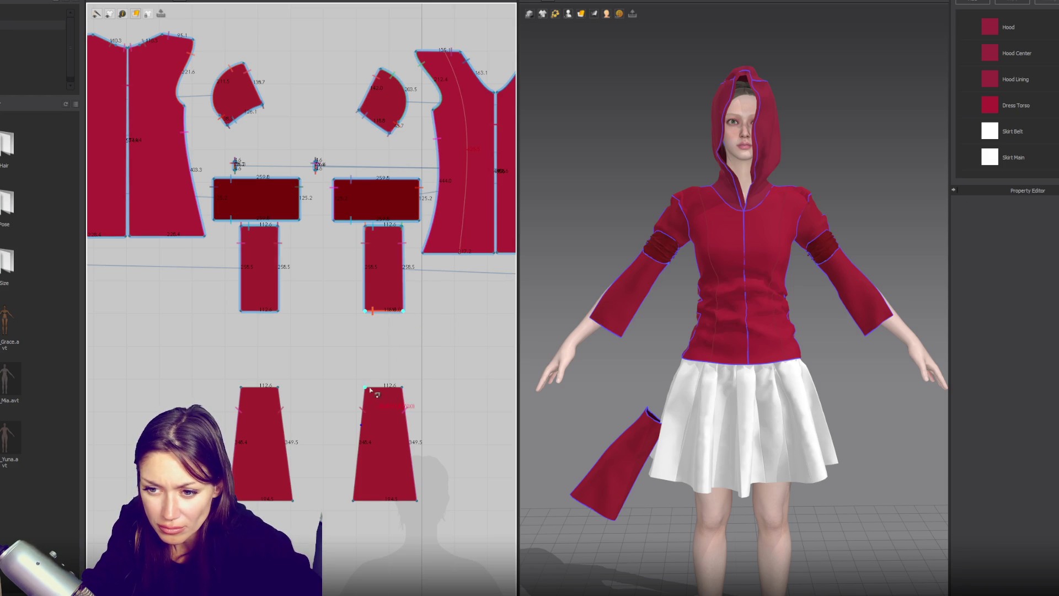
Shorten both copied lower sleeve pieces into short trapezoid cuffs.
left_click(259, 311)
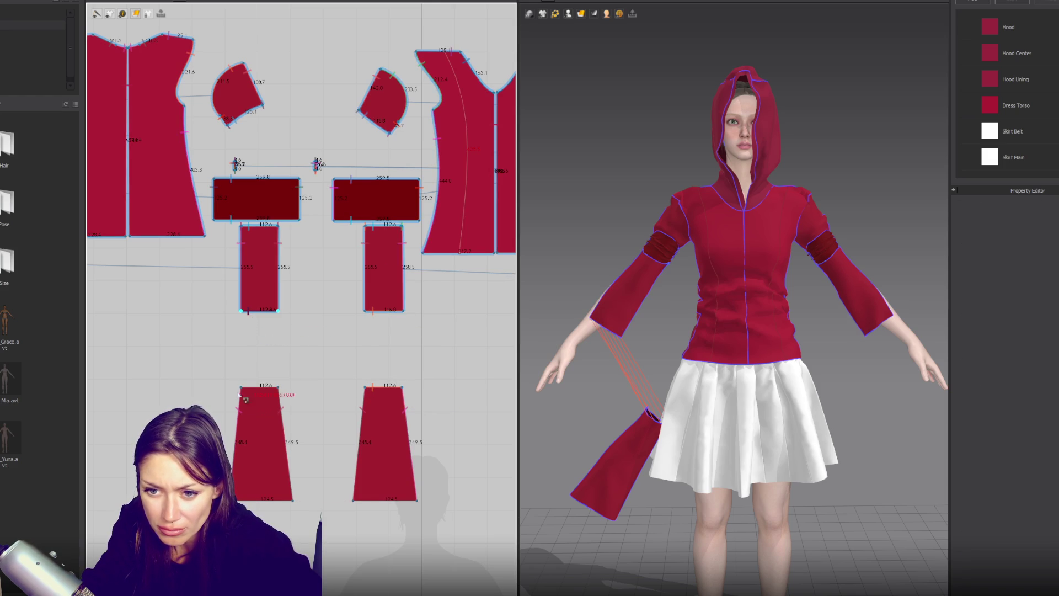
key("Escape")
left_click(272, 473)
left_click(354, 486, "shift")
left_click_drag(332, 516, 333, 431)
Show the avatar's arrangement points and wrap the cuff pieces around the wrist.
left_click(567, 14)
left_click(577, 44)
mouse_move(572, 342)
right_mouse_down()
mouse_move(894, 376)
mouse_move(858, 366)
right_mouse_up()
left_click(759, 472)
mouse_move(772, 386)
right_mouse_down()
mouse_move(632, 345)
mouse_move(856, 364)
right_mouse_up()
left_click(632, 345)
left_click(261, 402)
left_click(913, 352)
left_click(915, 353)
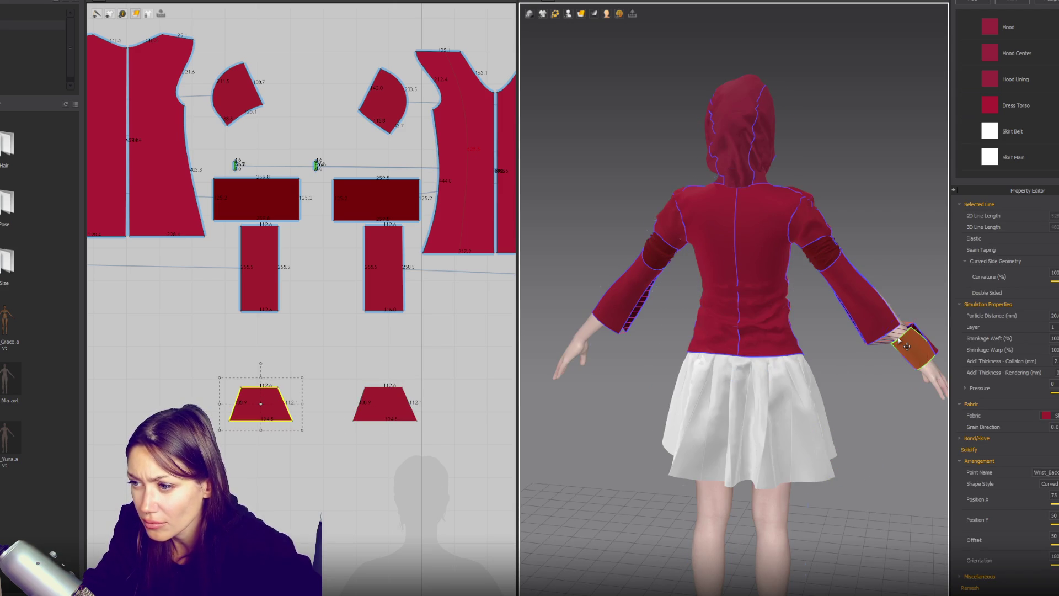
Paste mirrored copies of both cuff pieces for the other sleeve.
key("2")
scroll(419, 332, "down", 3)
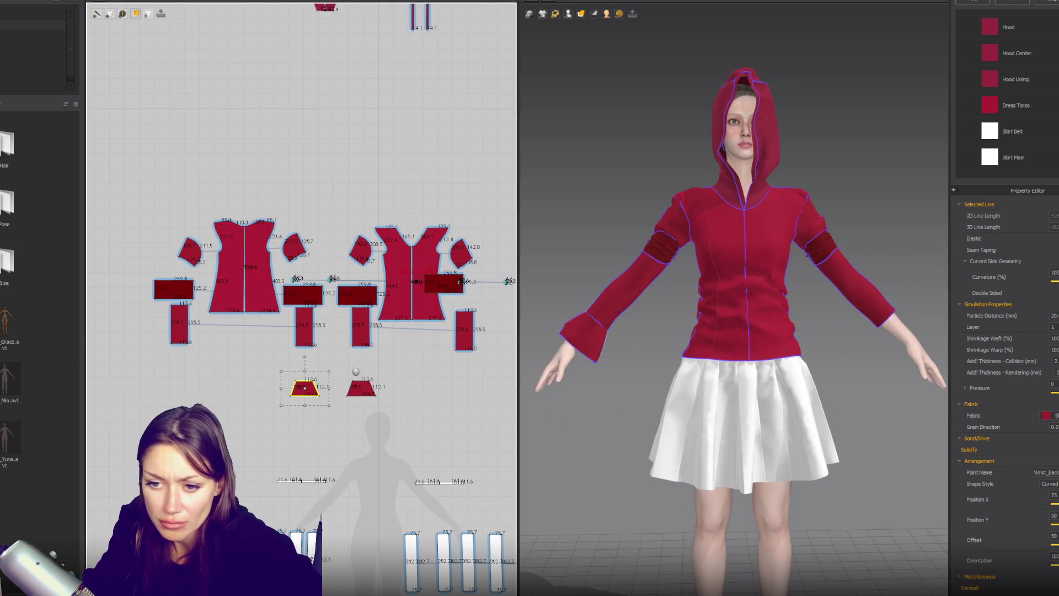
right_click_drag(419, 333, 320, 334)
left_click_drag(196, 367, 302, 408)
key("ctrl+c")
key("ctrl+r")
left_click(414, 389)
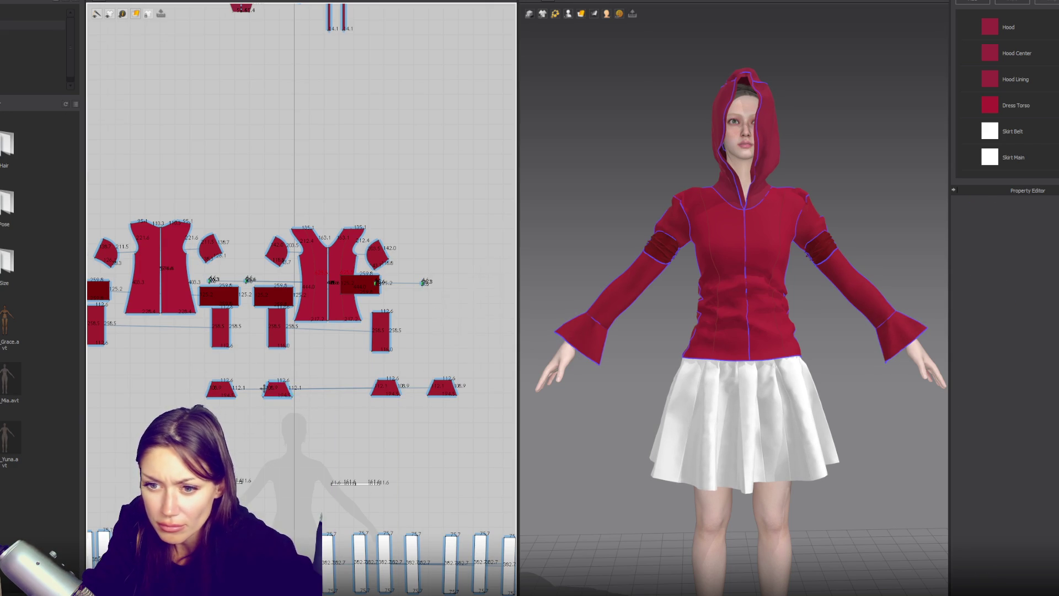
Shorten the forearm sleeve pieces to 159.4 and make the cuffs slightly taller.
scroll(267, 388, "up", 3)
left_click(190, 318)
left_click_drag(236, 327, 237, 293)
left_click(281, 388)
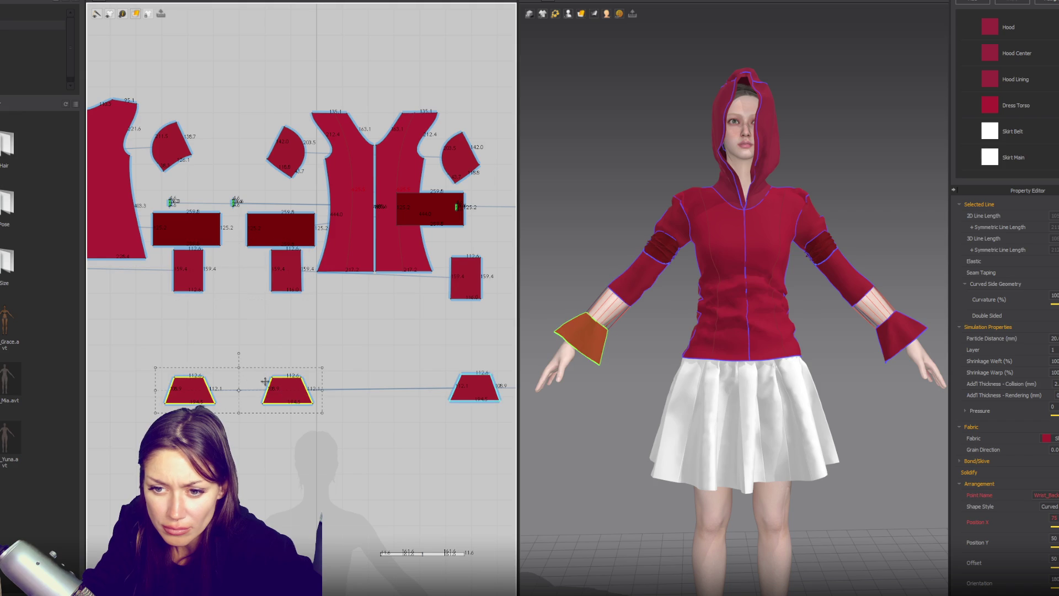
left_click_drag(241, 367, 245, 310)
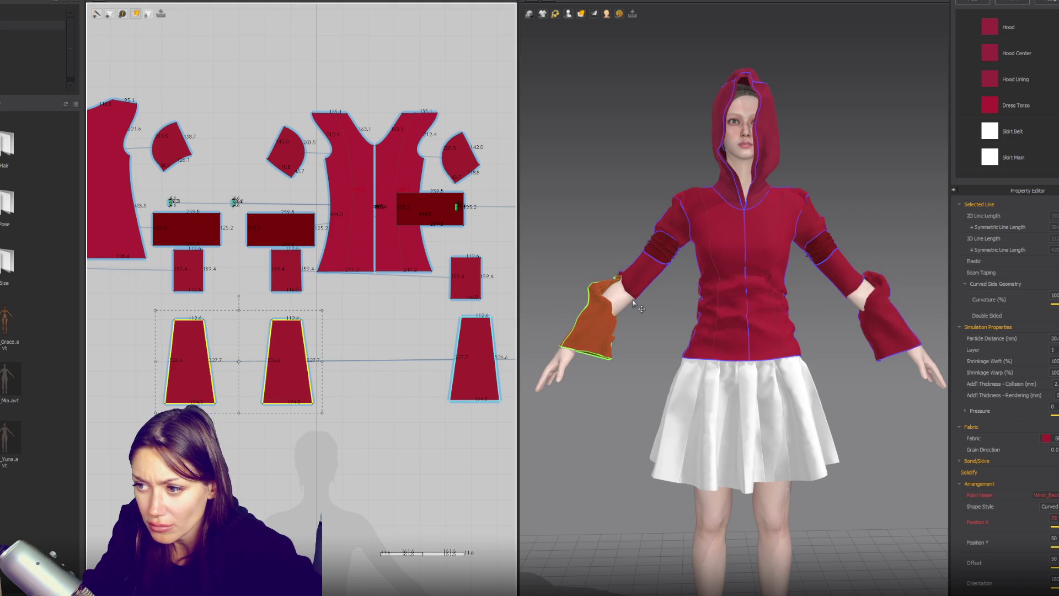
key("ctrl+z")
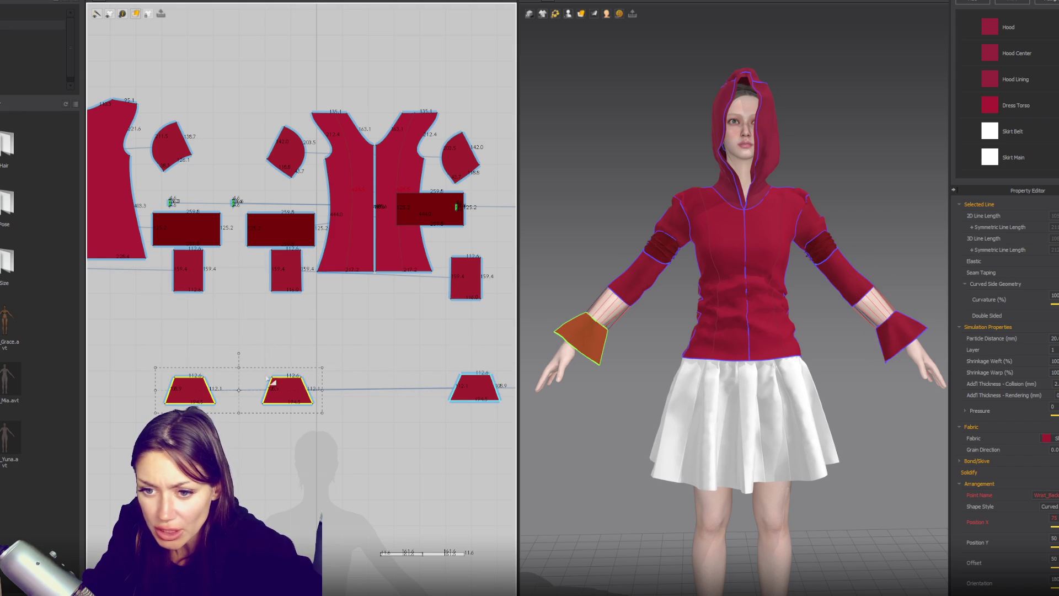
left_click_drag(239, 368, 239, 354)
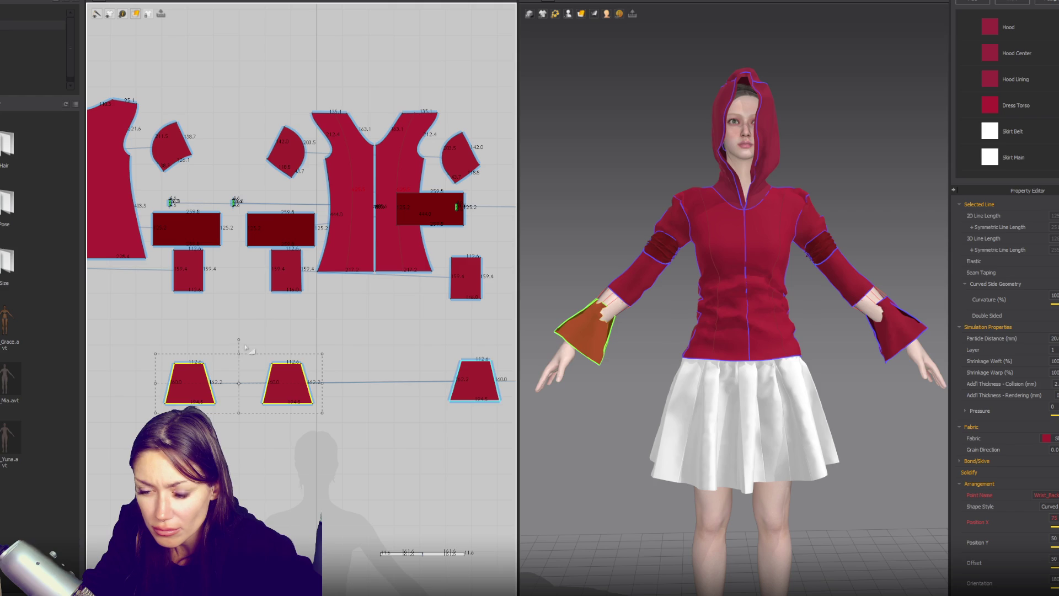
Shorten the forearm pieces to 139.4 and lengthen the cuffs to about 279.
left_click(188, 270)
left_click(286, 270, "shift")
left_click_drag(237, 303, 241, 304)
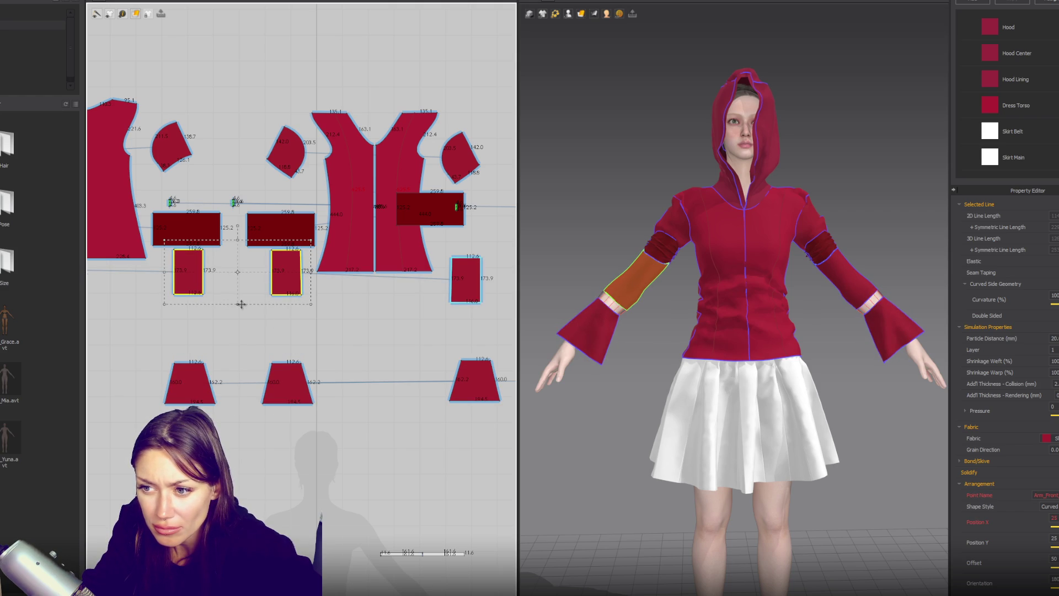
left_click_drag(241, 304, 241, 295)
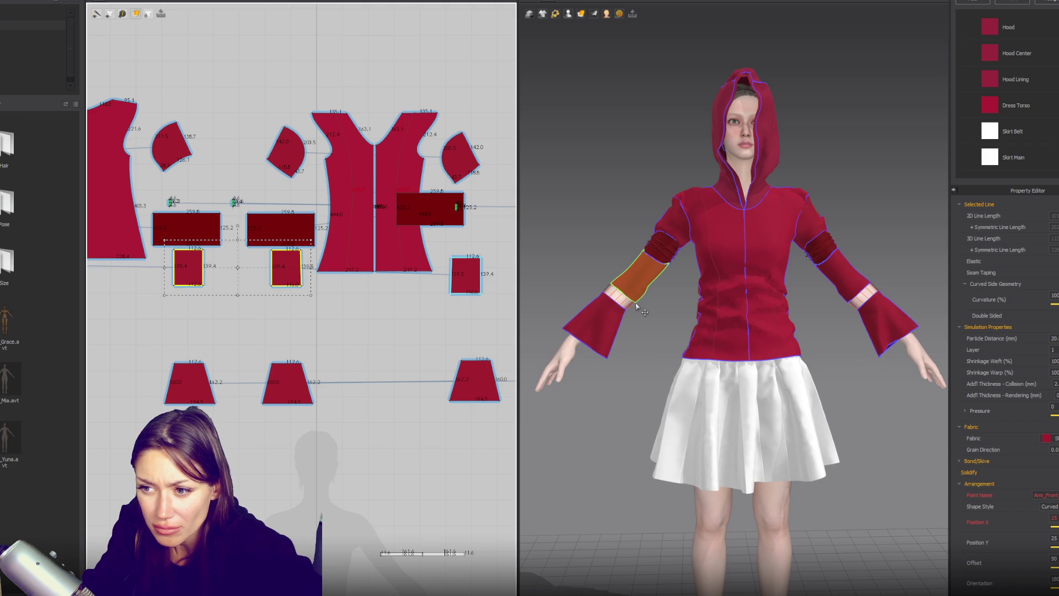
left_click(287, 386)
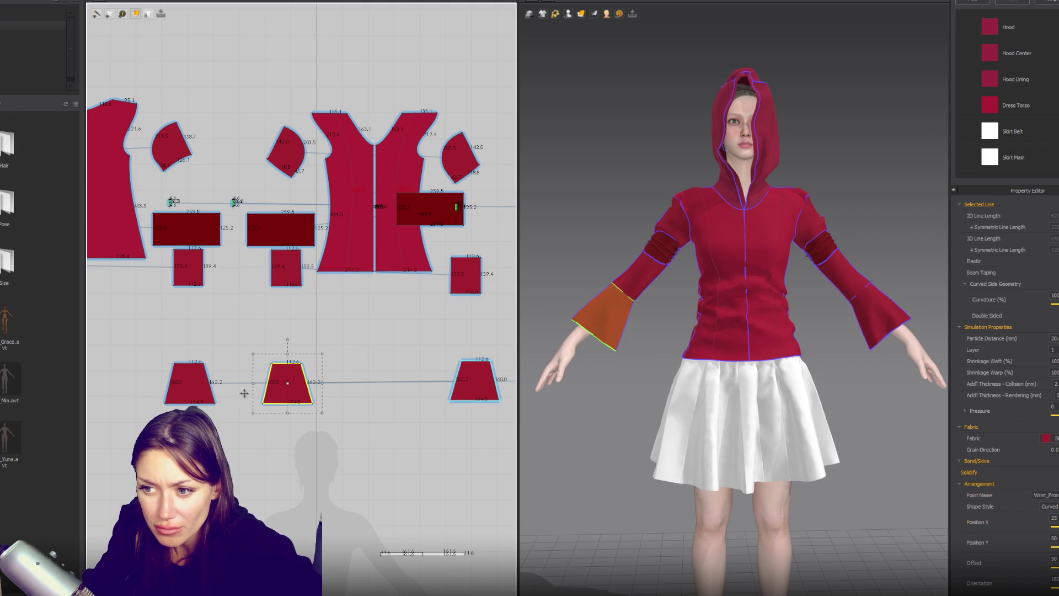
left_click_drag(239, 414, 239, 426)
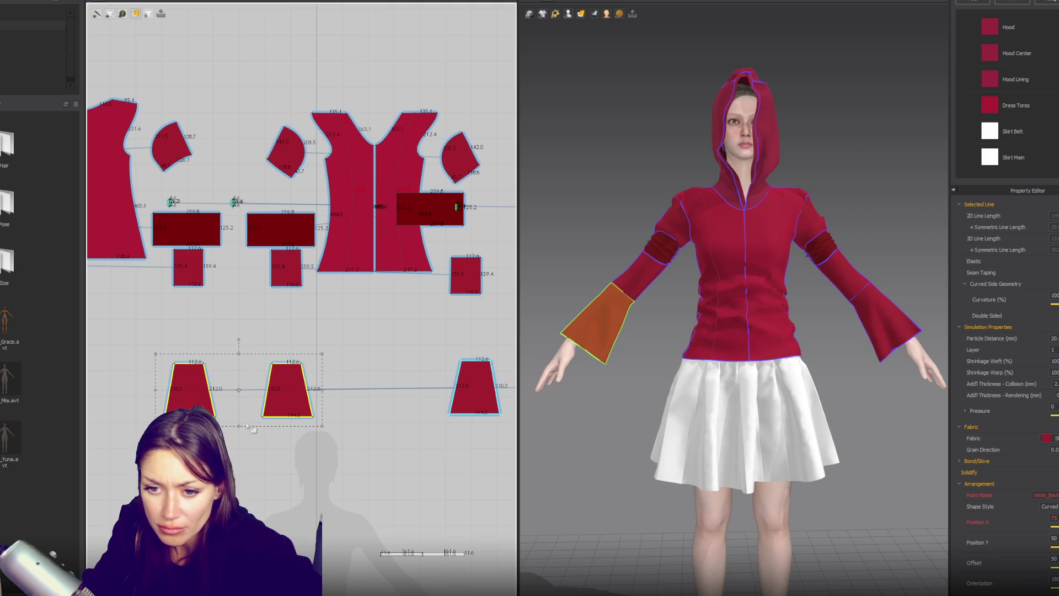
left_click_drag(240, 424, 240, 436)
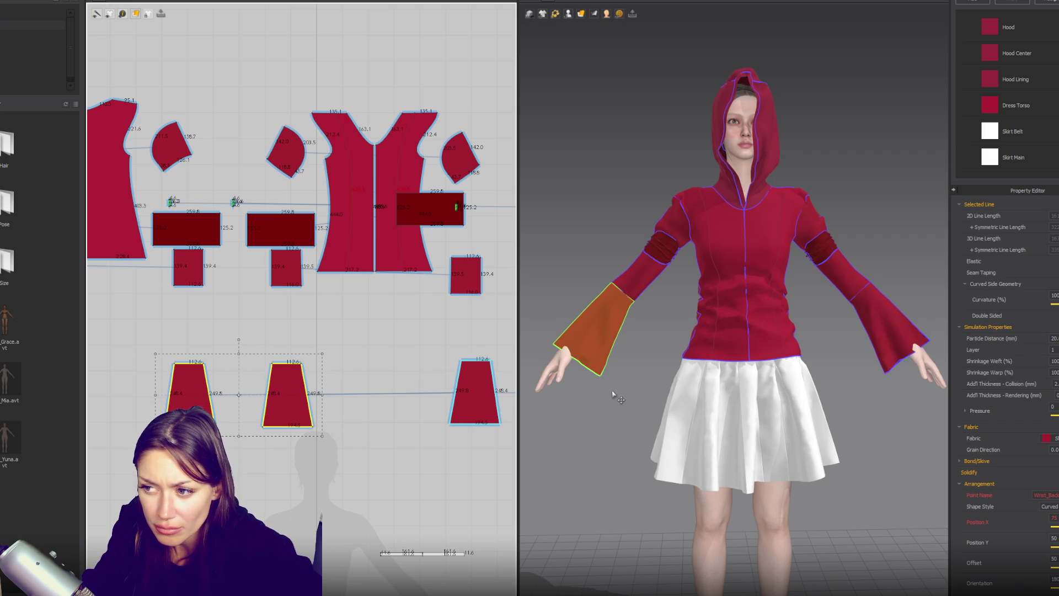
left_click_drag(239, 436, 239, 443)
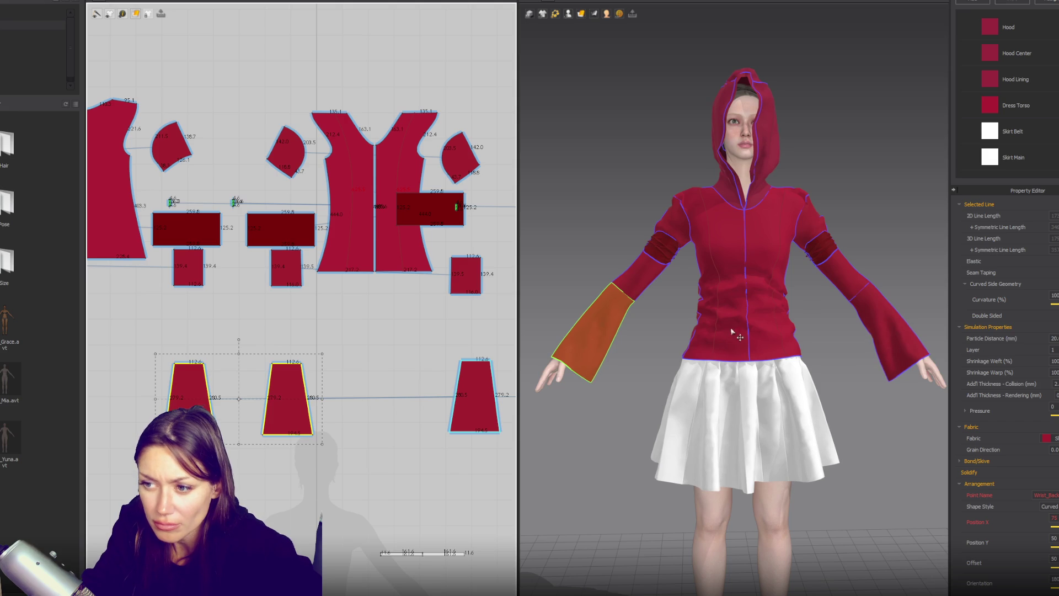
Check the sleeves on the avatar and lengthen the forearm pieces to 152.1.
scroll(725, 338, "down", 2)
mouse_move(743, 333)
right_mouse_down()
mouse_move(843, 348)
mouse_move(900, 339)
mouse_move(689, 343)
right_mouse_up()
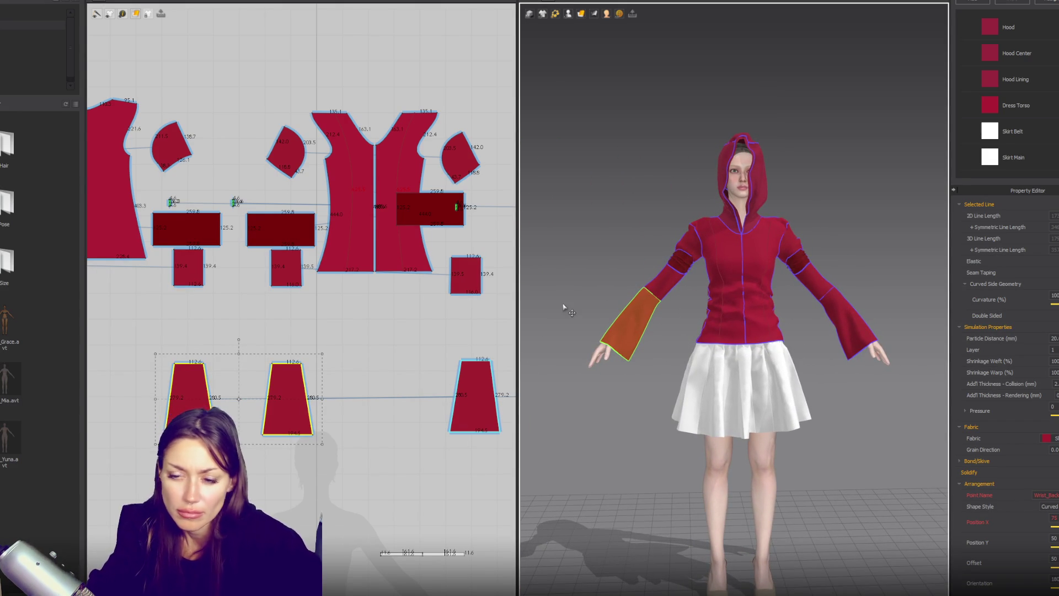
left_click(286, 267)
left_click(188, 268, "shift")
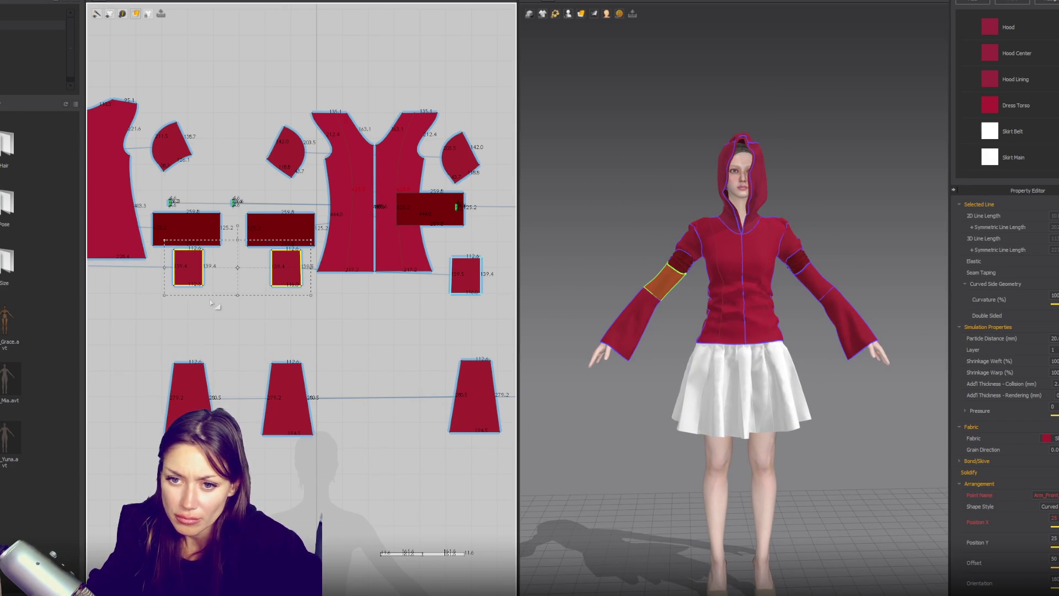
left_click_drag(237, 297, 237, 301)
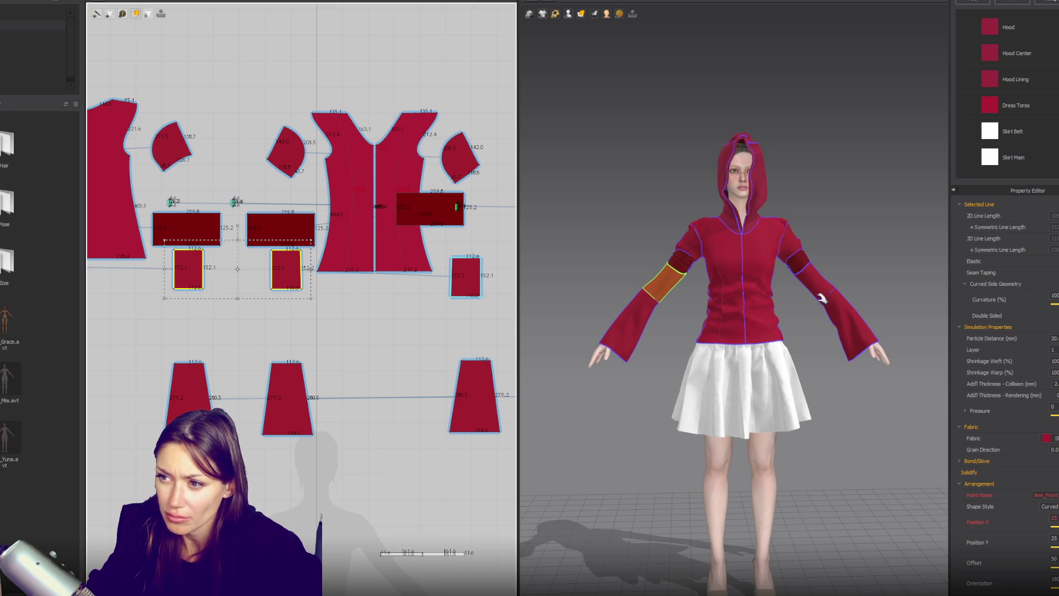
Bring the skirt patterns into view and box-select every white skirt piece.
scroll(820, 301, "down", 2)
middle_click_drag(789, 358, 768, 341)
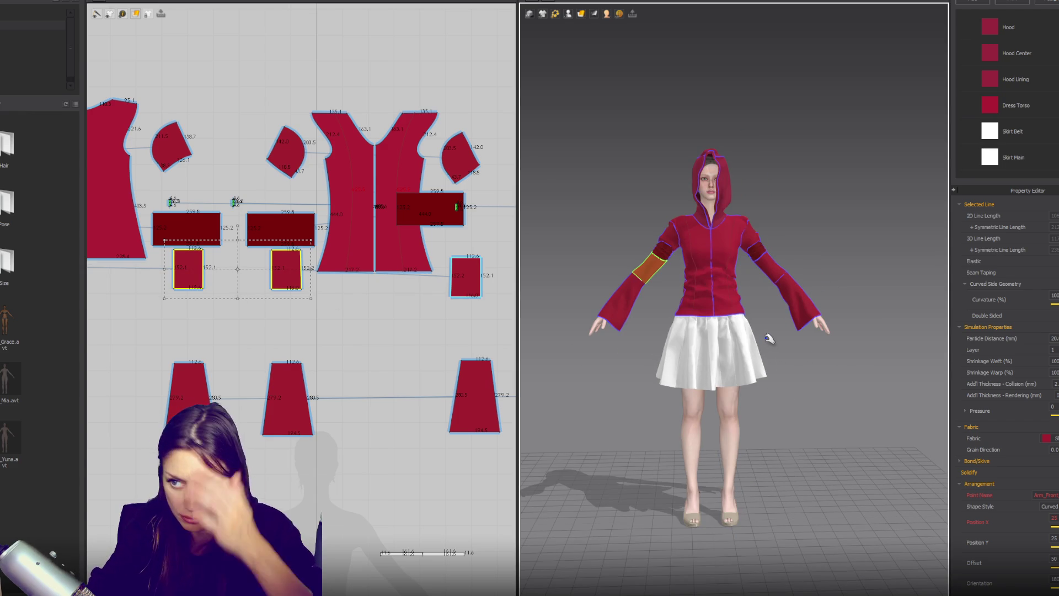
scroll(351, 360, "down", 3)
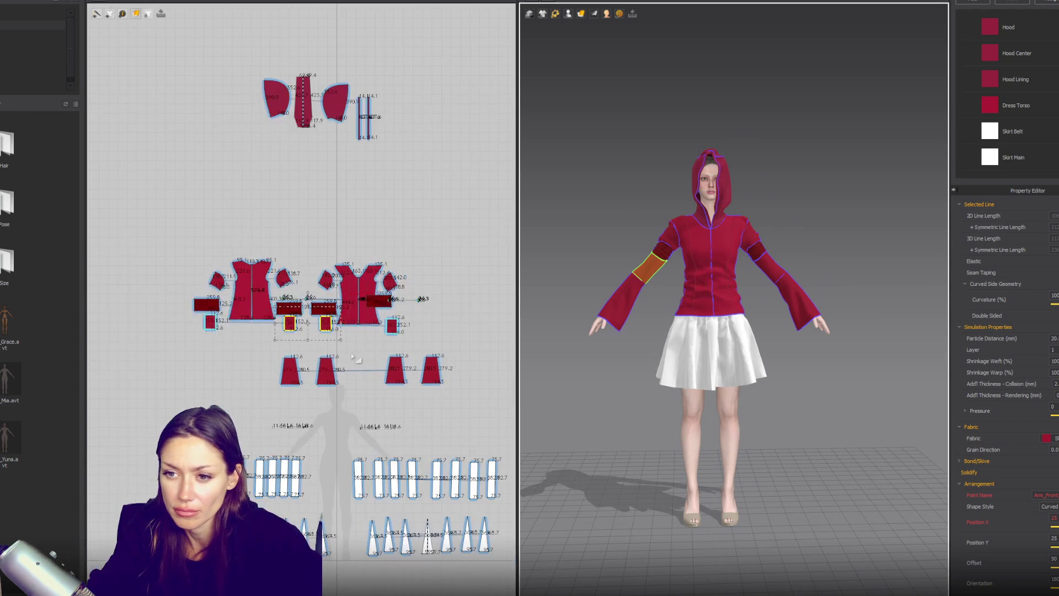
middle_click_drag(409, 426, 391, 322)
left_click_drag(124, 473, 519, 325)
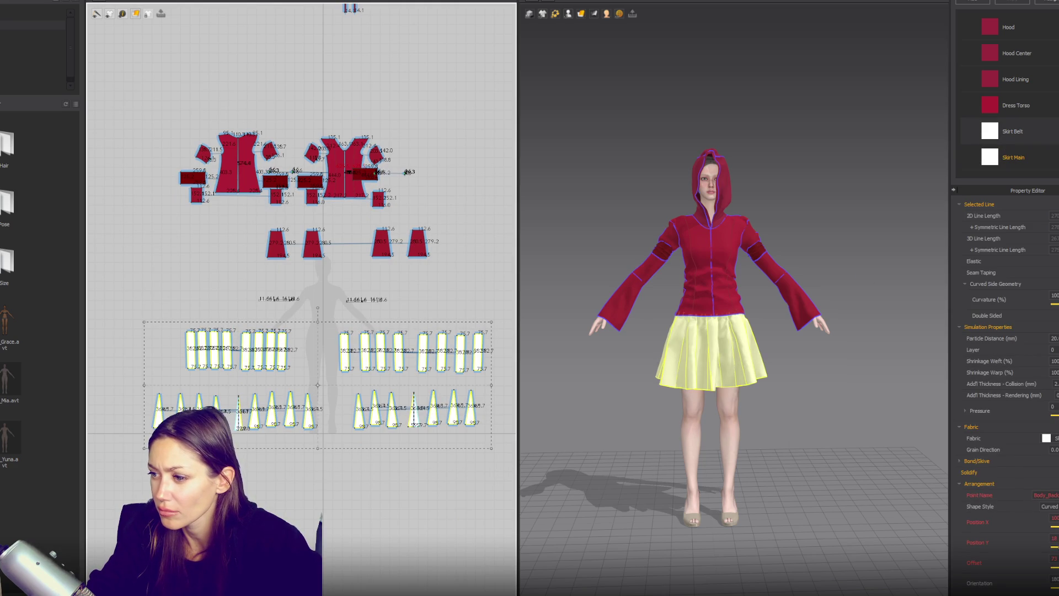
Set the Skirt Main fabric colour to deep red A72431 and check the skirt.
left_click(1013, 157)
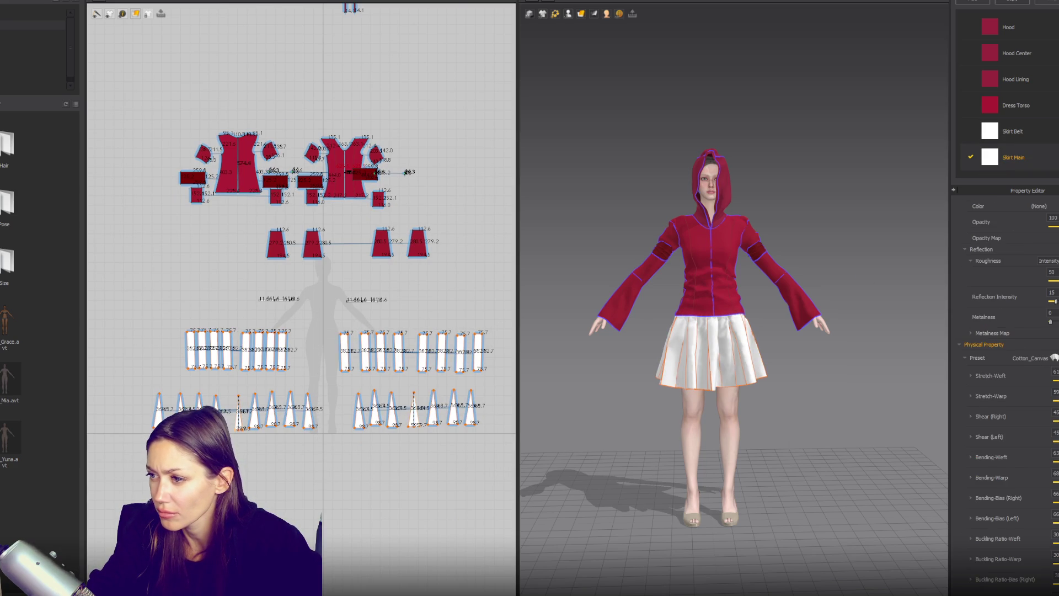
left_click(478, 160)
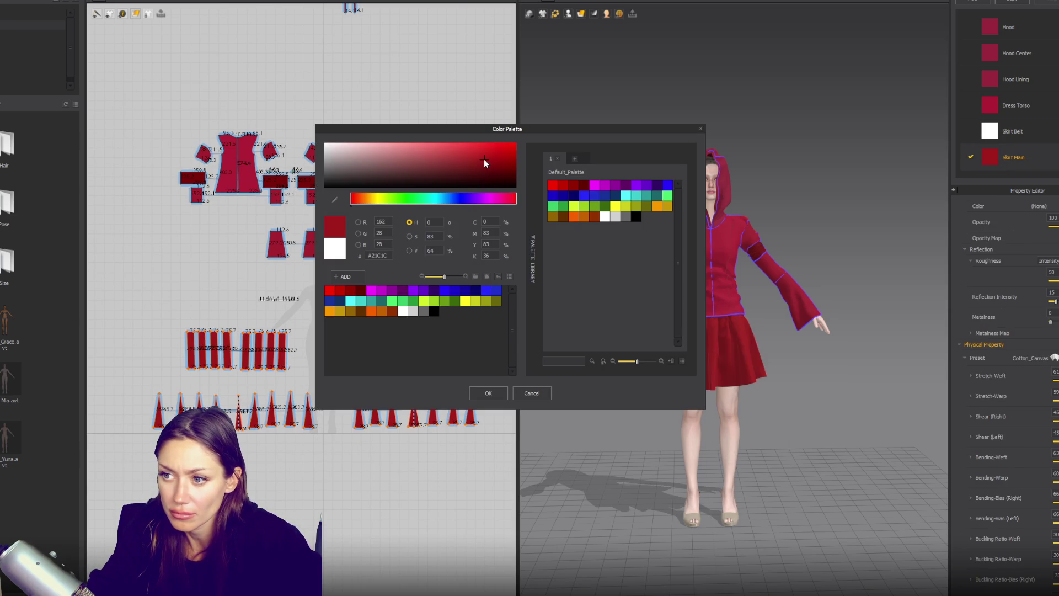
left_click(470, 154)
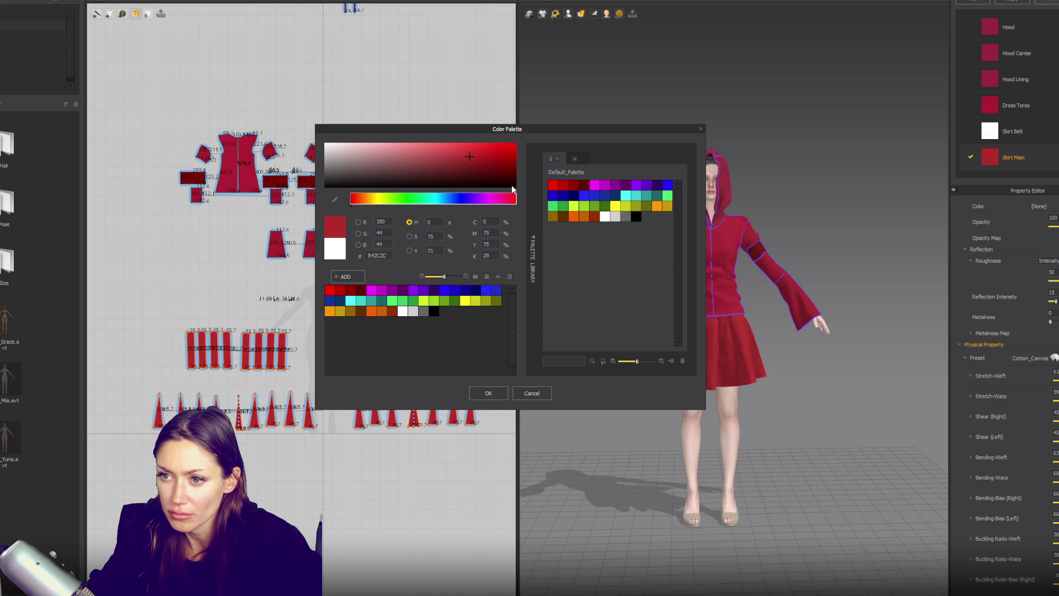
left_click(700, 129)
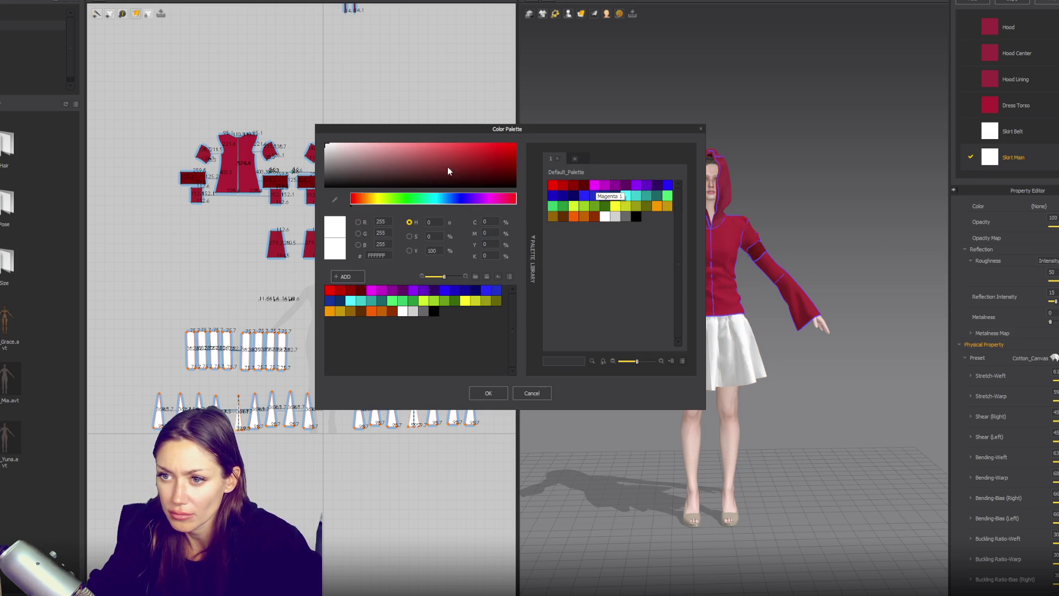
left_click(475, 159)
left_click(514, 200)
left_click_drag(514, 200, 516, 201)
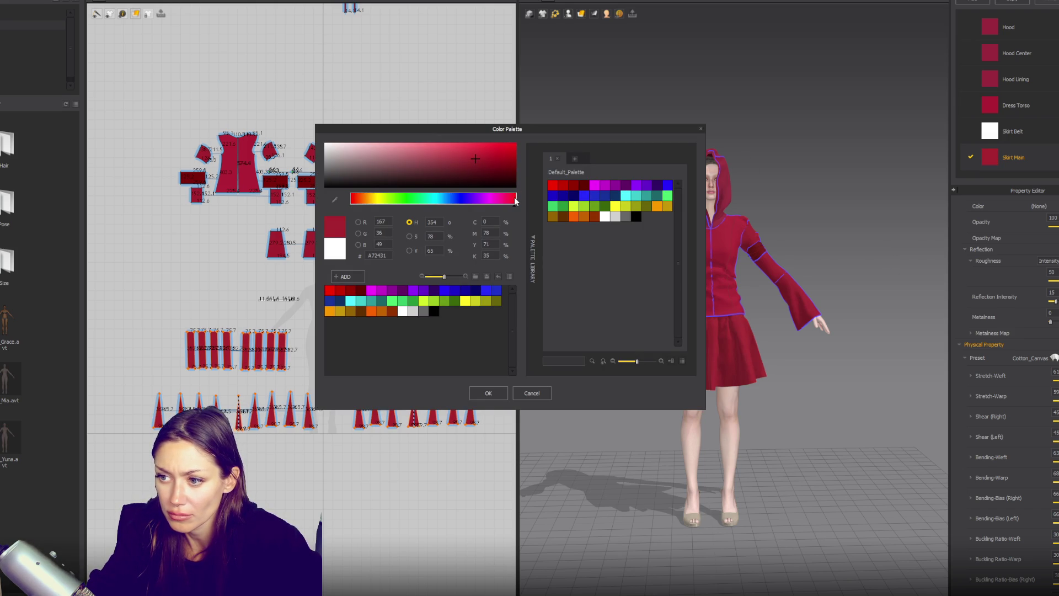
left_click(488, 394)
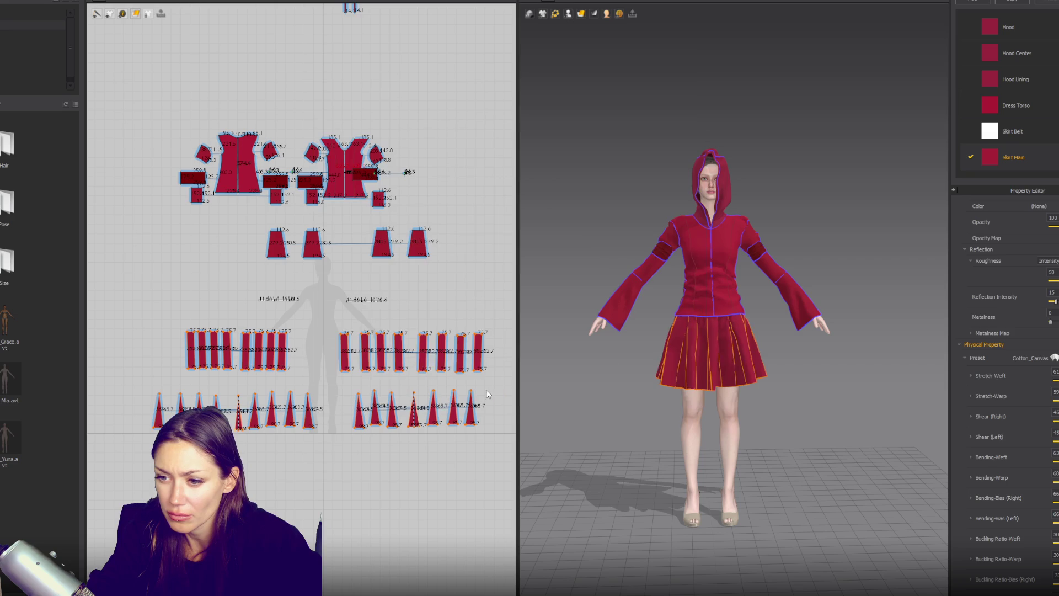
mouse_move(804, 265)
right_mouse_down()
mouse_move(600, 241)
mouse_move(607, 260)
mouse_move(830, 267)
right_mouse_up()
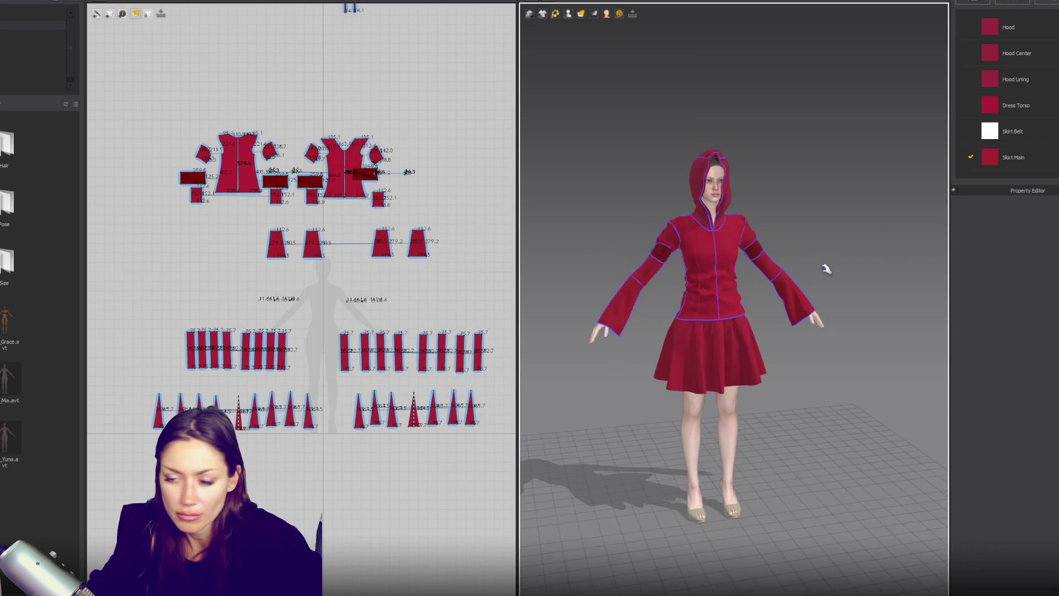
scroll(293, 265, "up", 5)
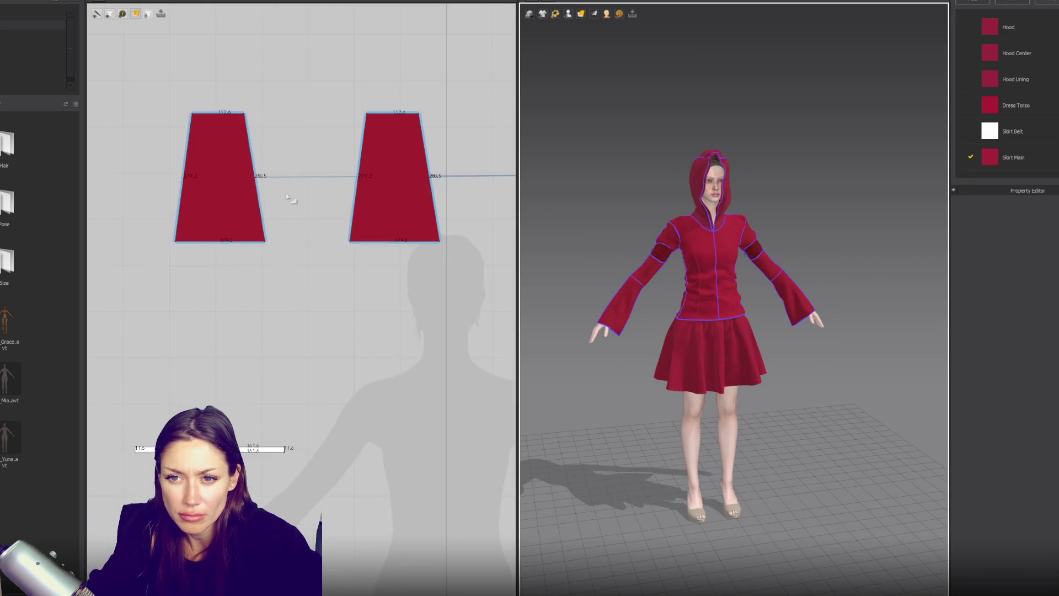
Copy the left and right sleeve band rectangles and paste the copies below the originals.
left_click(255, 113)
left_click(421, 110, "shift")
key("ctrl+c")
key("ctrl+v")
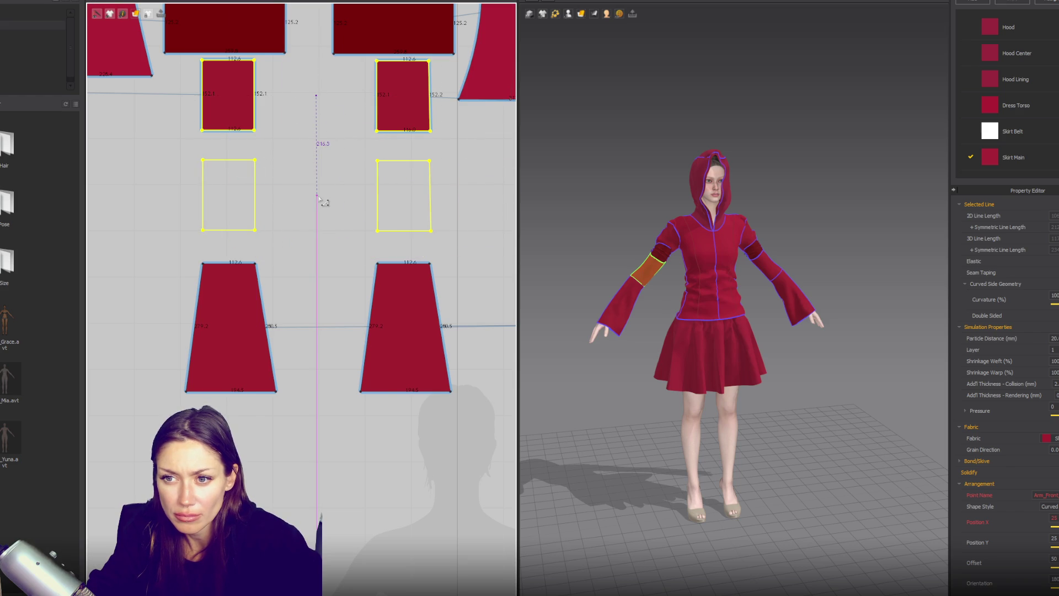
left_click(227, 137)
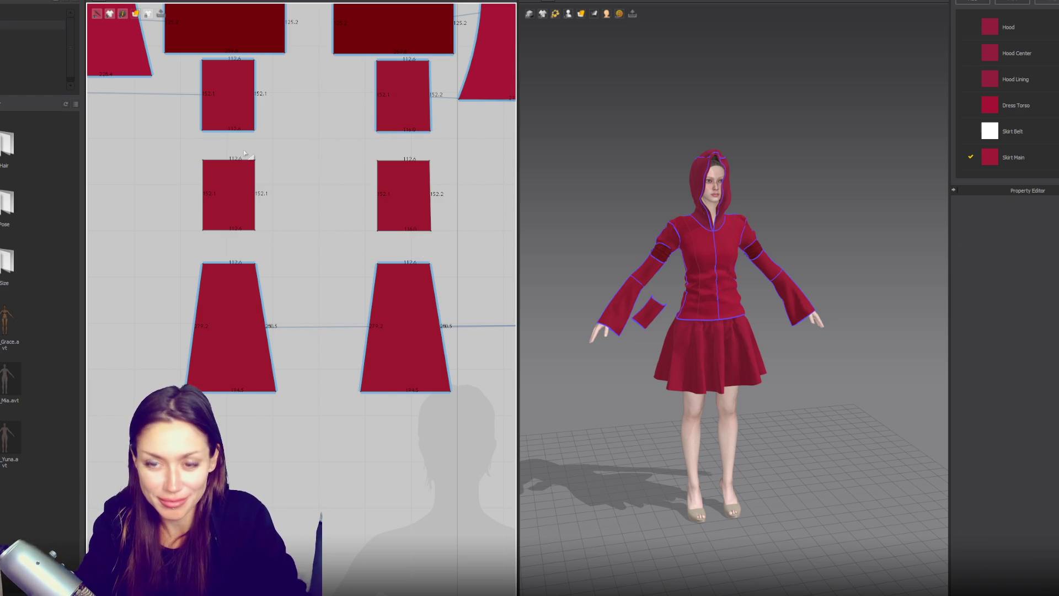
Sew each new band between its upper sleeve band and the flared cuff.
key("n")
left_click(237, 263)
left_click(239, 133)
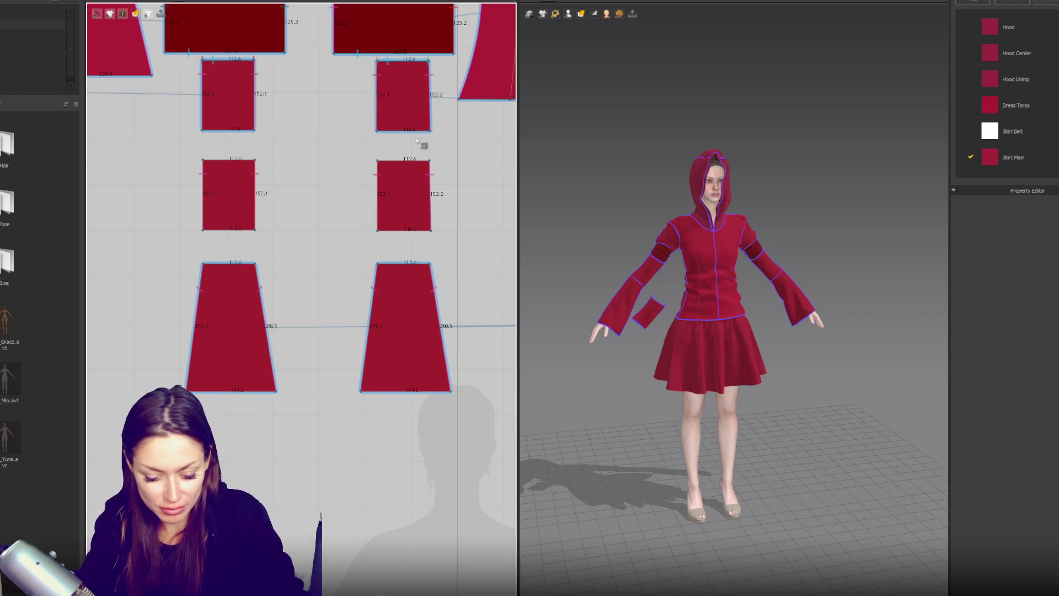
left_click(259, 132)
left_click(204, 160)
left_click(251, 230)
left_click(260, 269)
left_click(430, 133)
left_click(425, 163)
left_click(431, 231)
Scale both new band pieces much shorter into thin strips.
left_click(403, 194)
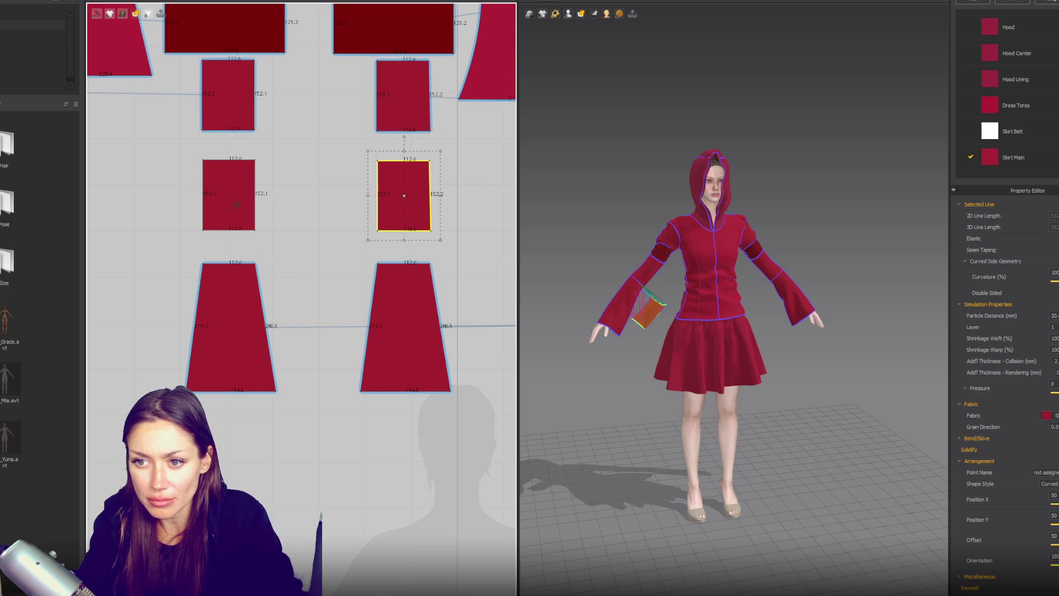
left_click(243, 221, "shift")
left_click_drag(319, 243, 319, 183)
scroll(584, 279, "up", 2)
scroll(584, 279, "up", 3)
Place the new band strip onto the avatar's sleeve using arrangement points.
right_click_drag(584, 279, 684, 342)
left_click(684, 342)
mouse_move(556, 16)
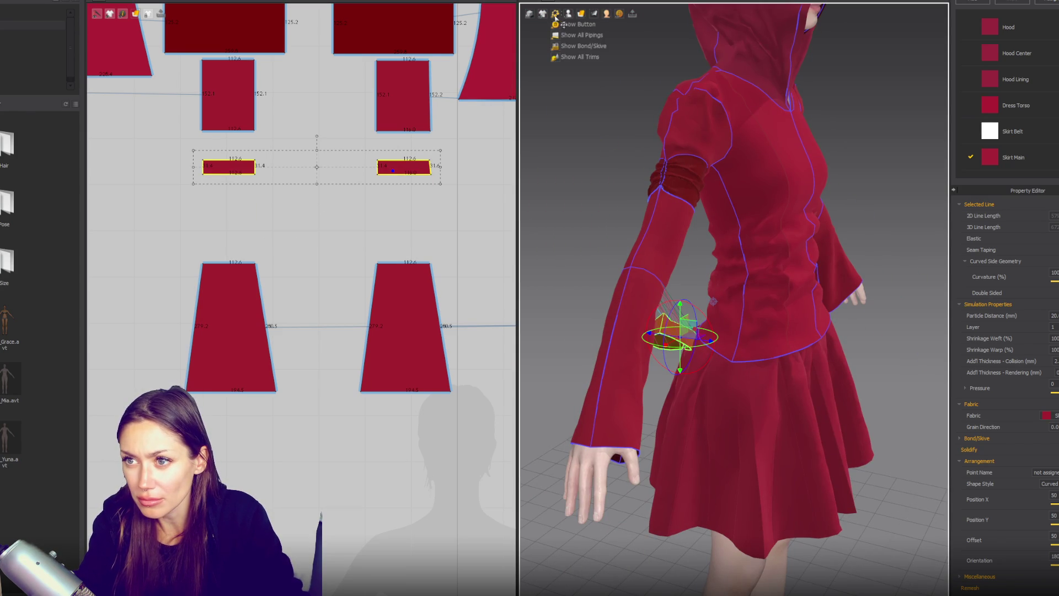
left_click(590, 46)
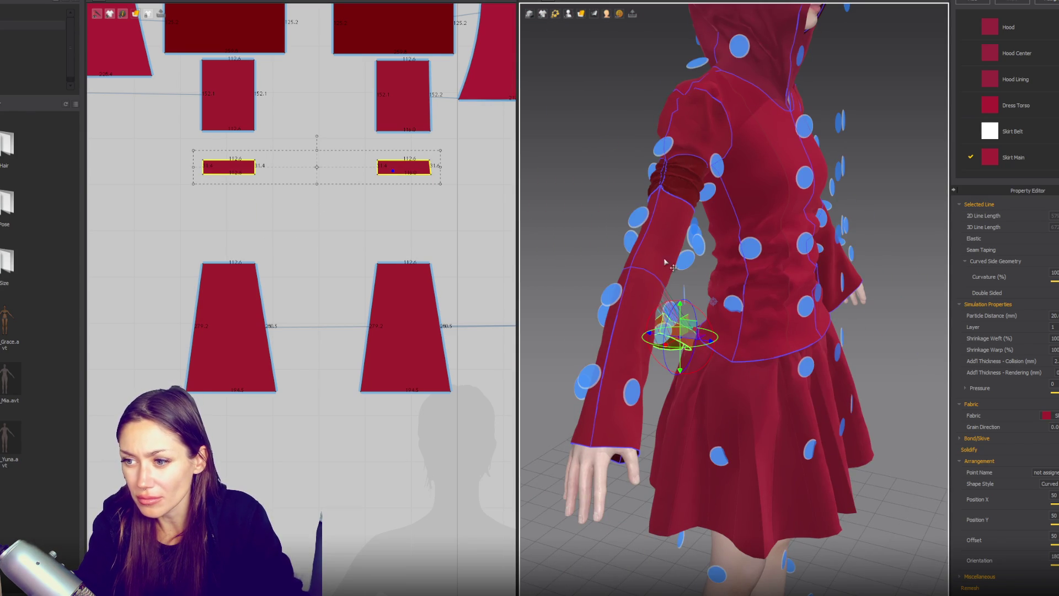
left_click_drag(682, 334, 562, 277)
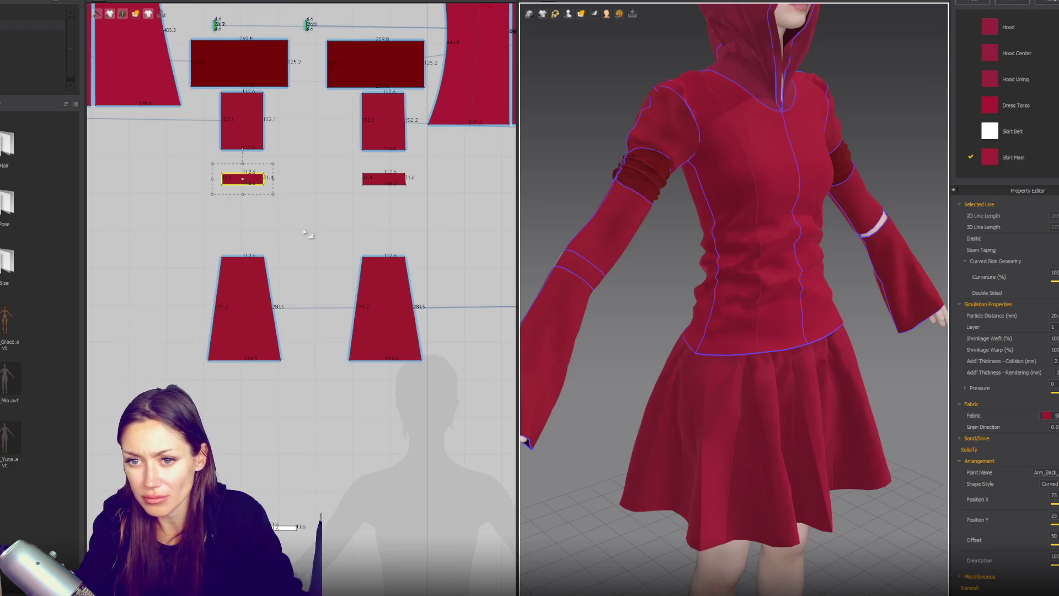
Simulate the two new band strips so they settle on the arms.
left_click(243, 179)
scroll(359, 182, "down", 3)
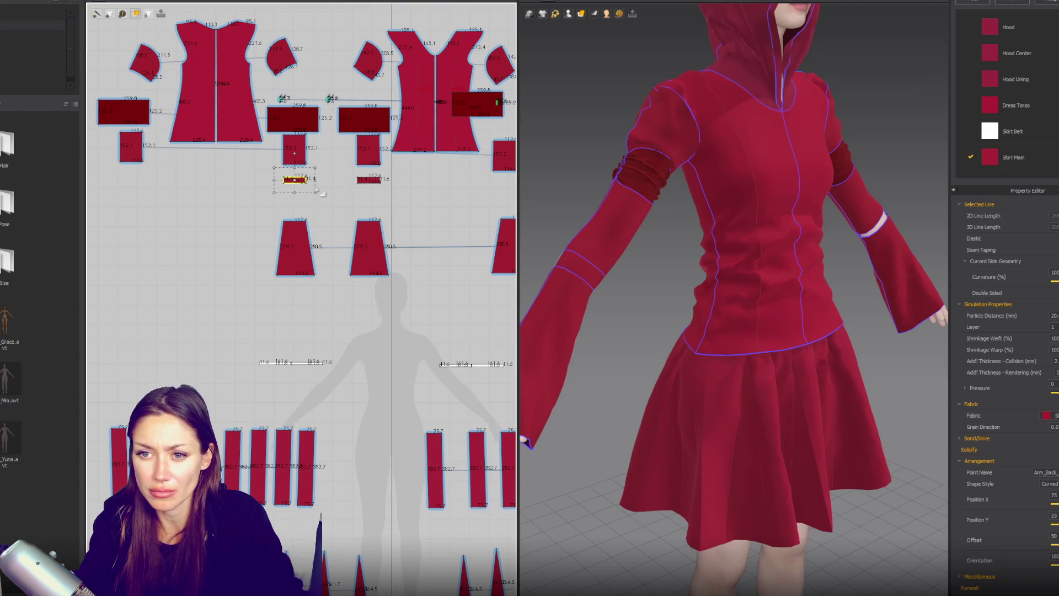
left_click(388, 180)
key("space")
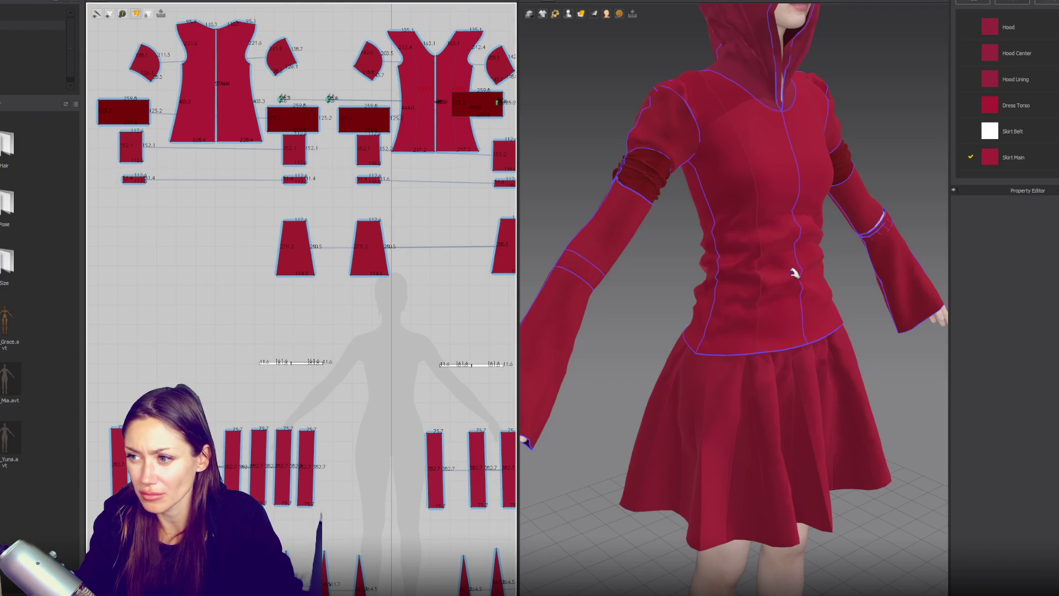
key("2")
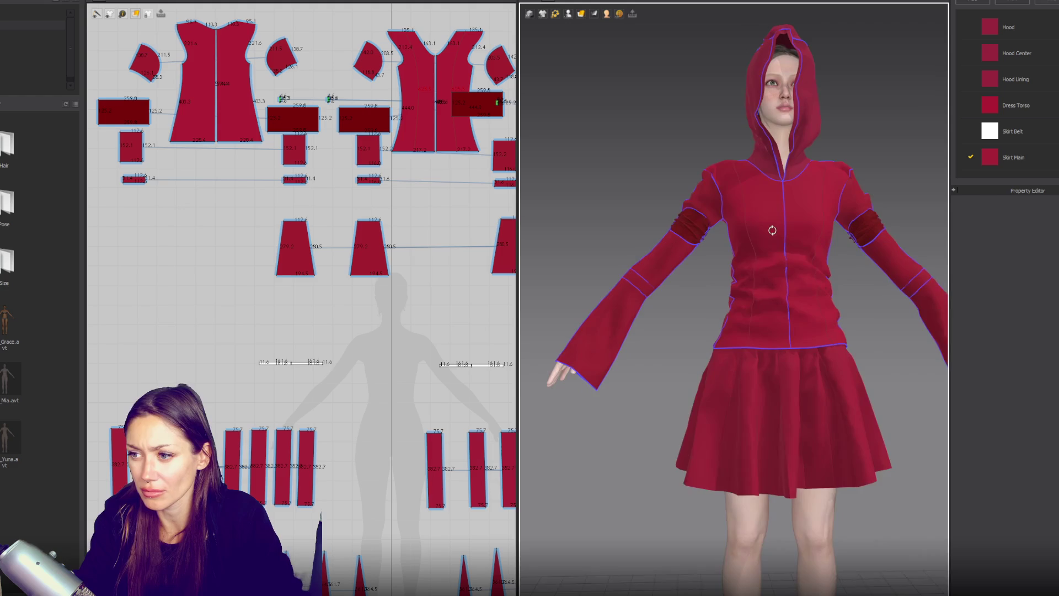
Give all four sleeve band strips the dark red fabric.
scroll(166, 212, "down", 3)
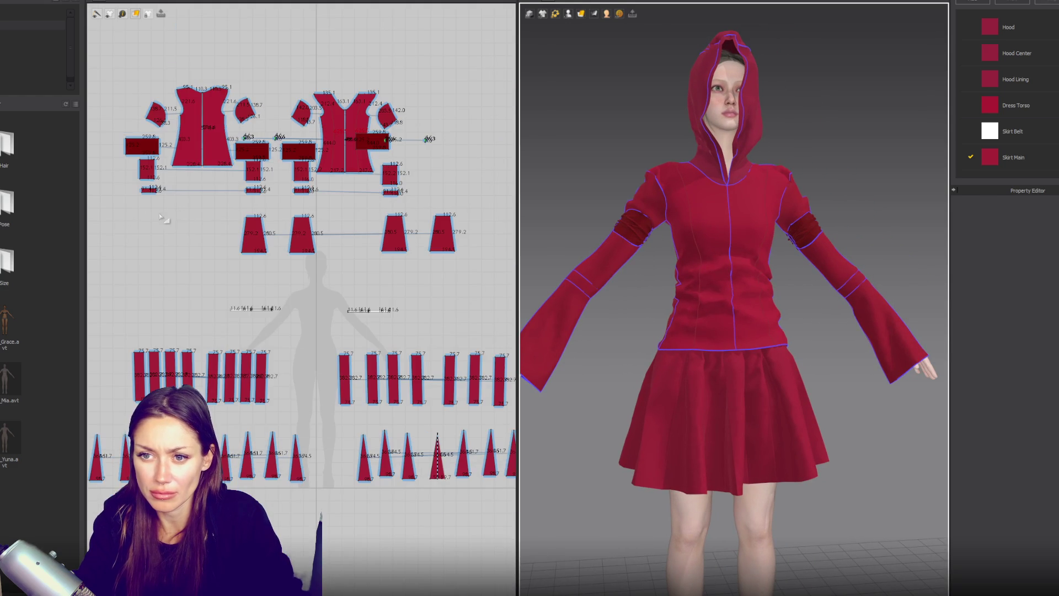
left_click_drag(423, 192, 423, 192)
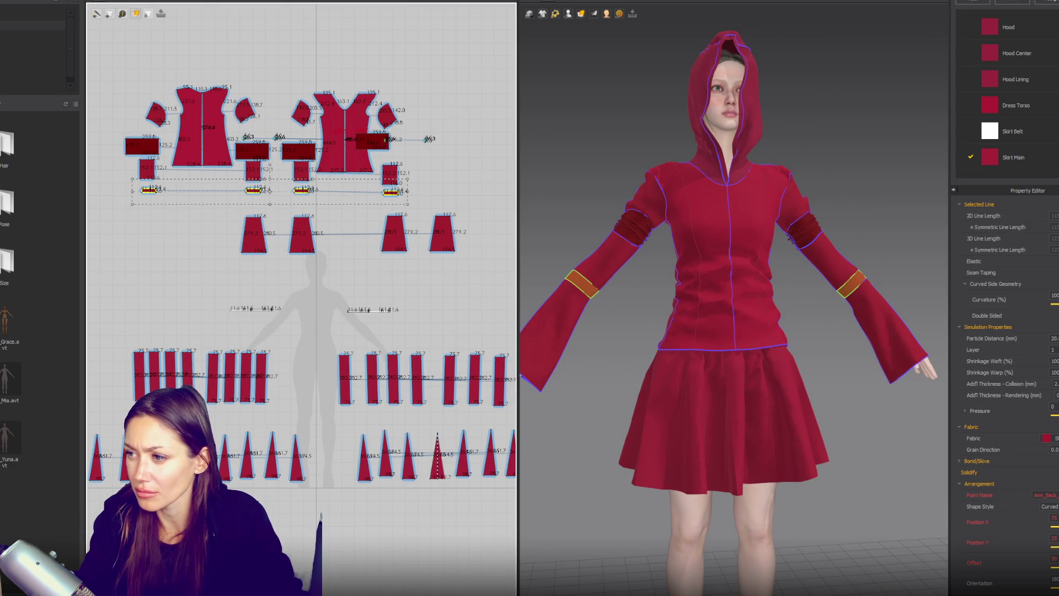
left_click(1051, 439)
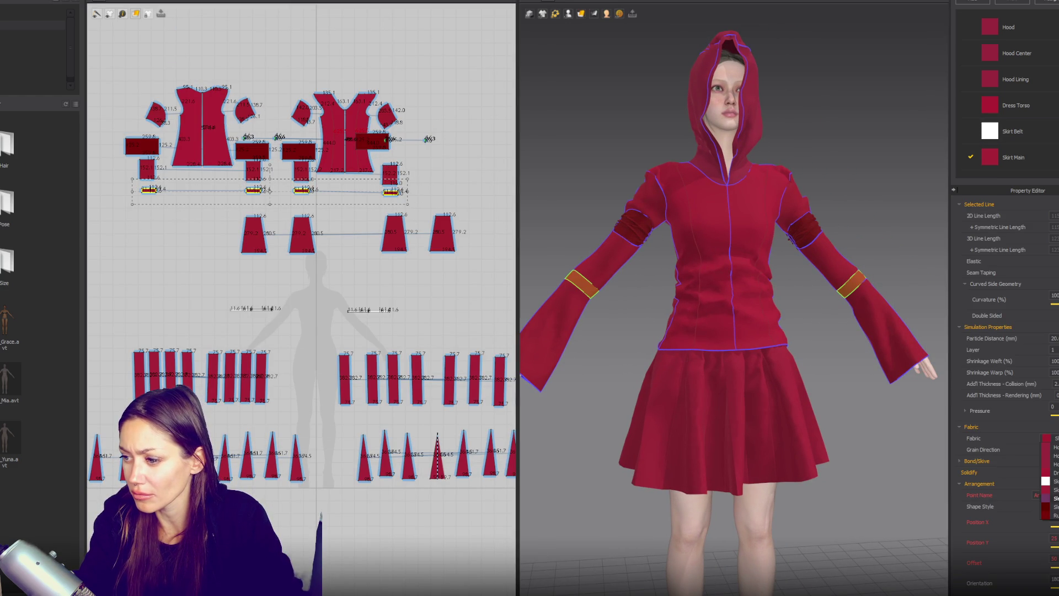
left_click(1051, 515)
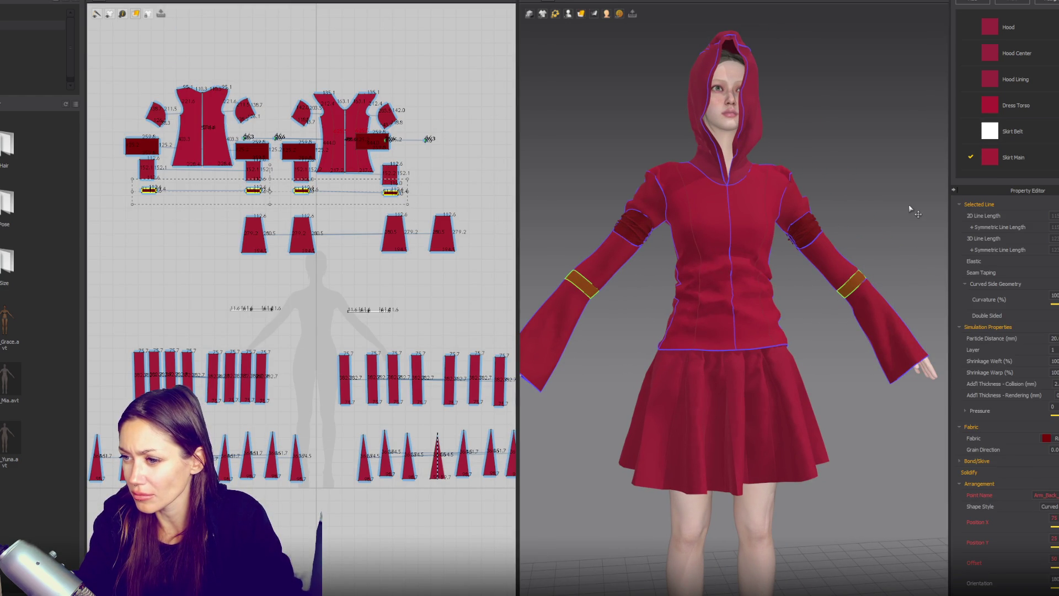
left_click(898, 204)
scroll(882, 204, "down", 5)
right_click_drag(864, 206, 808, 206)
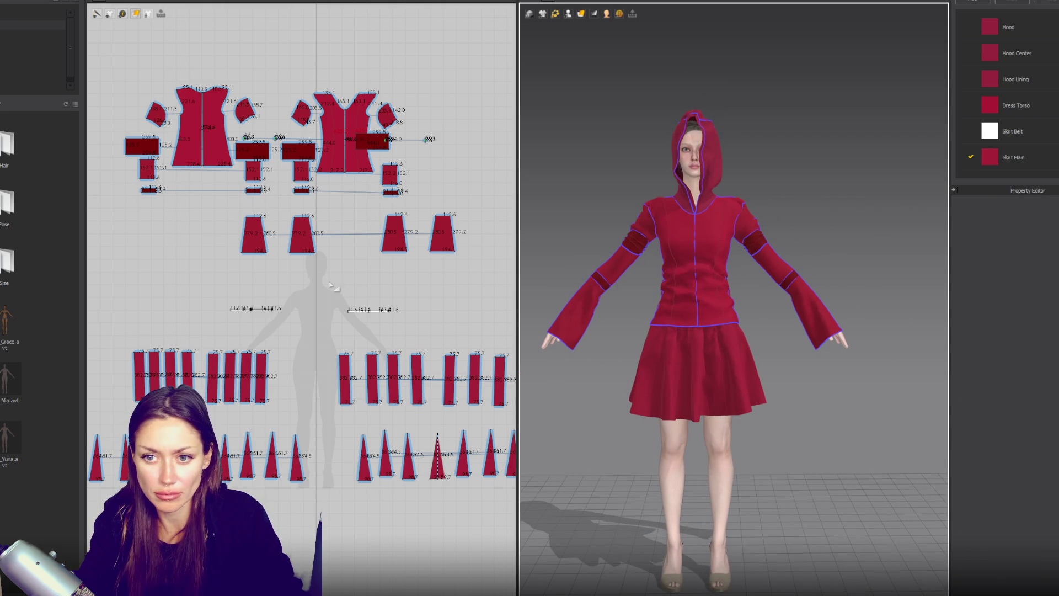
Copy and paste the right flared cuff piece.
left_click(442, 232)
key("ctrl+c")
key("ctrl+v")
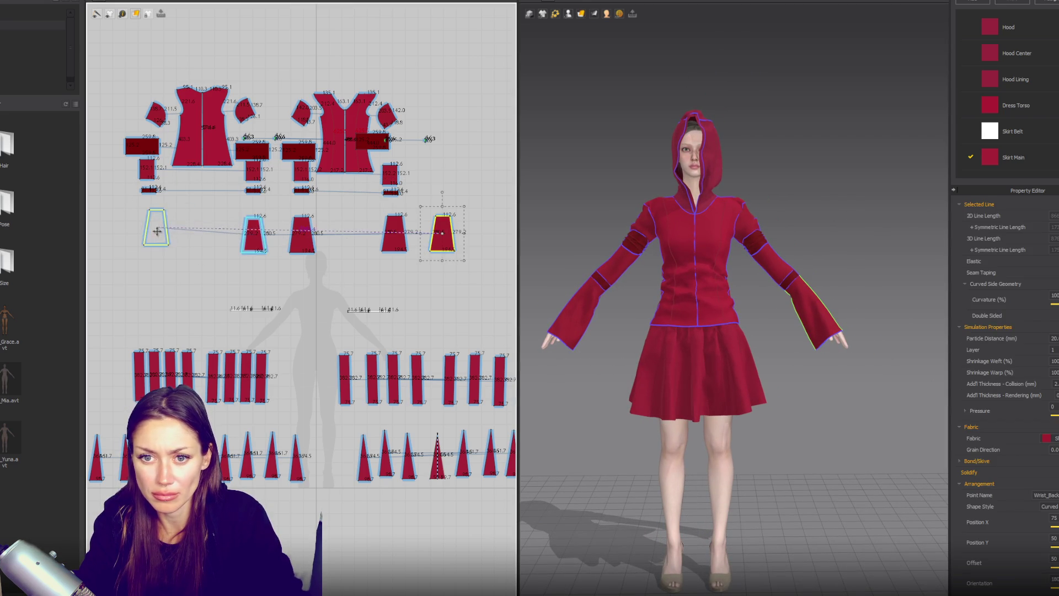
Place the pasted cuff copy, then shorten all four flared cuff pieces together.
left_click(155, 230)
left_click_drag(463, 213, 462, 211)
left_click_drag(275, 263, 274, 260)
scroll(408, 244, "up", 4)
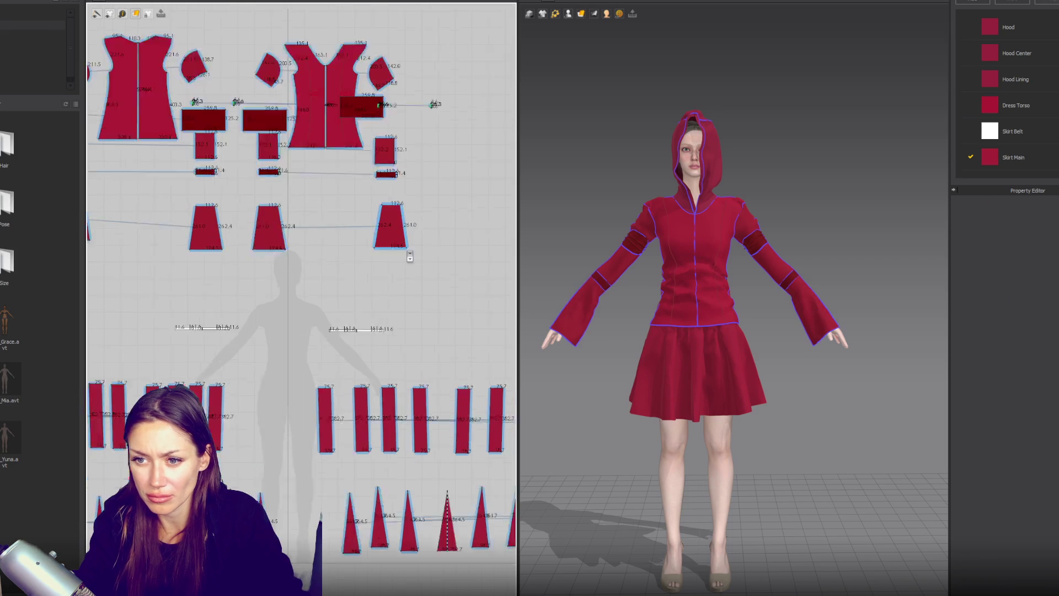
Pull each cuff's bottom corner points inward to narrow the flares.
left_click(366, 249)
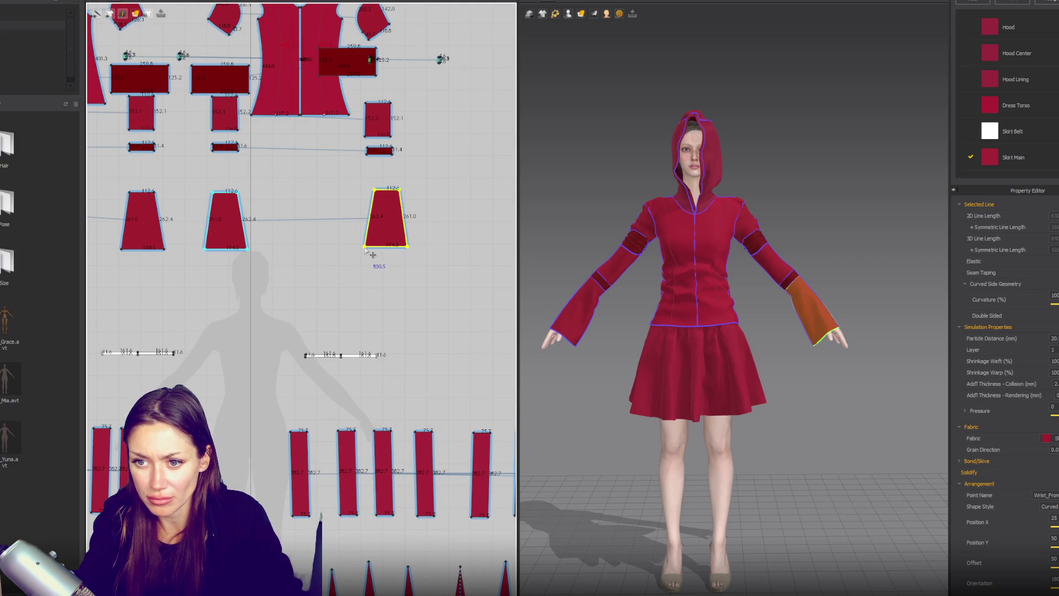
left_click(366, 247)
left_click_drag(366, 248, 375, 253)
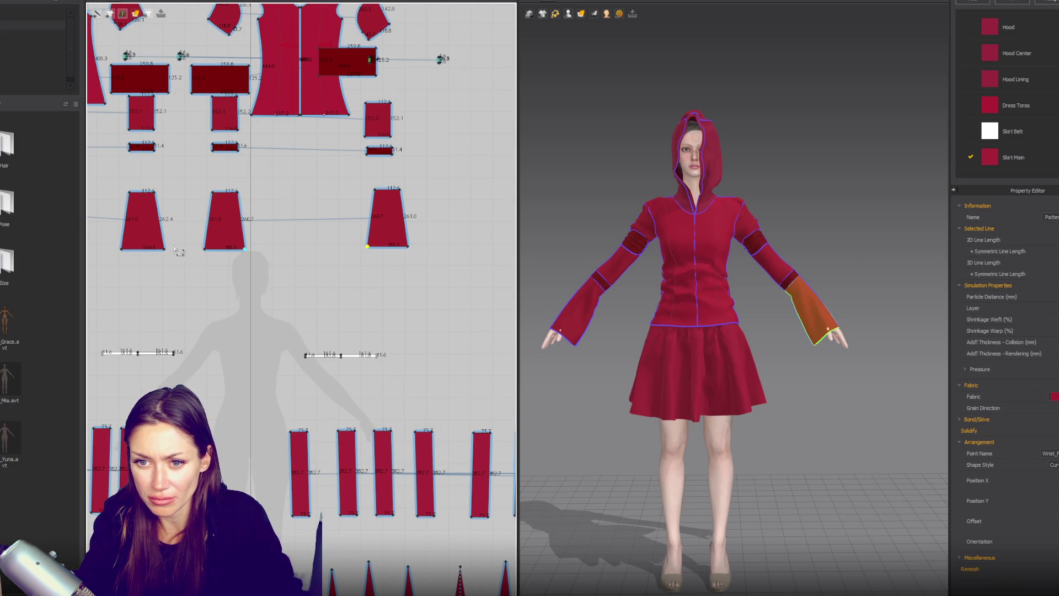
left_click_drag(166, 251, 124, 249)
left_click_drag(206, 250, 205, 250)
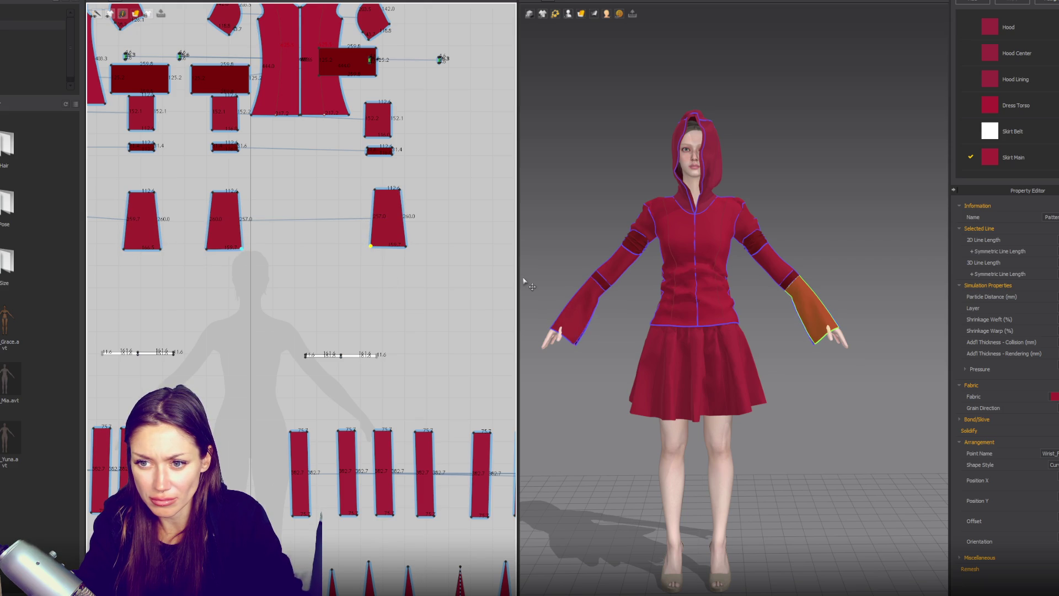
left_click_drag(371, 247, 373, 249)
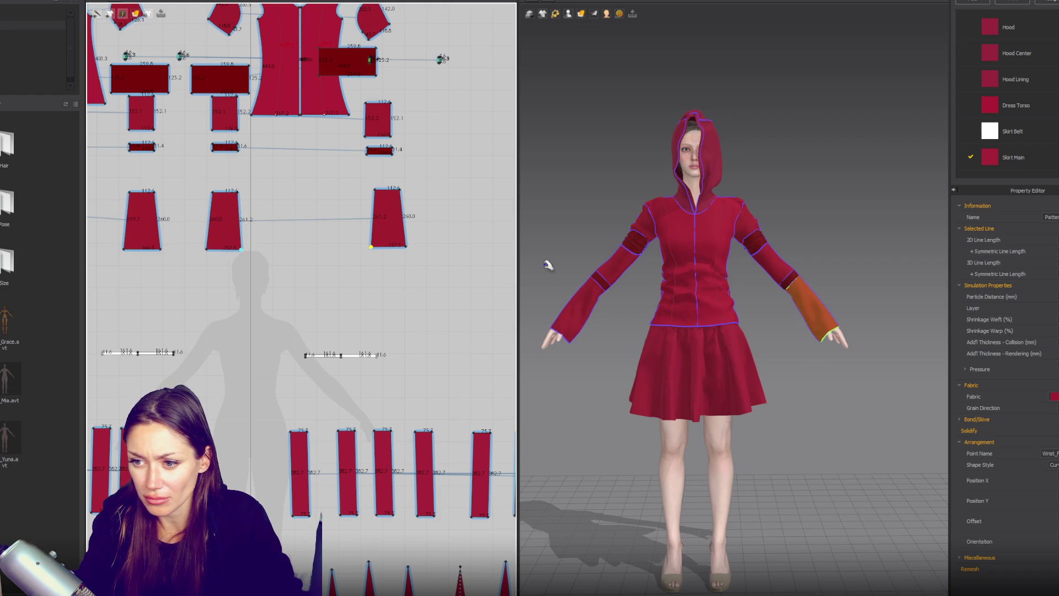
scroll(642, 296, "down", 2)
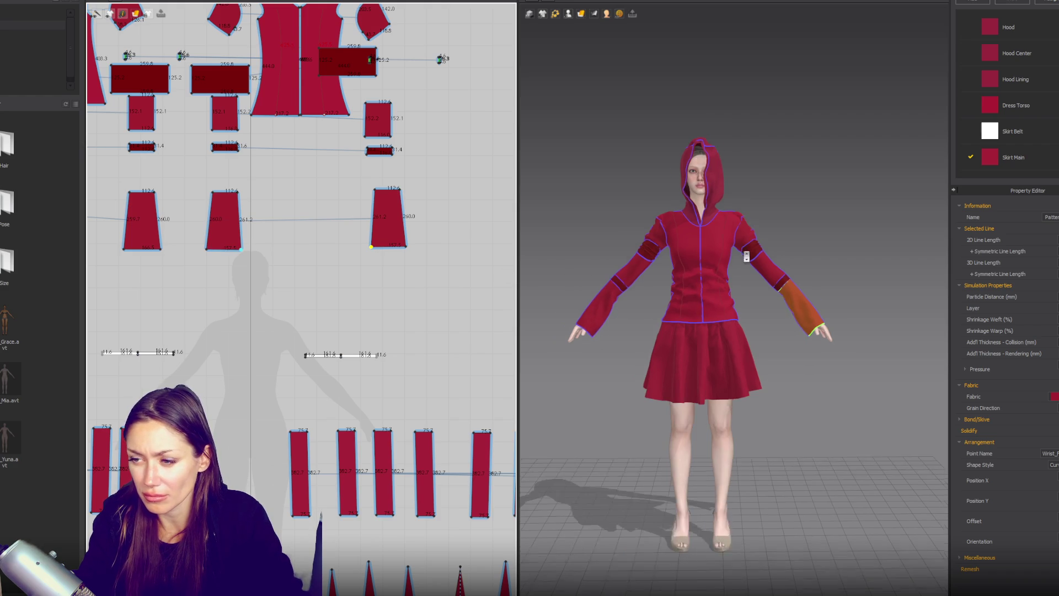
left_click(752, 218)
left_click(665, 232)
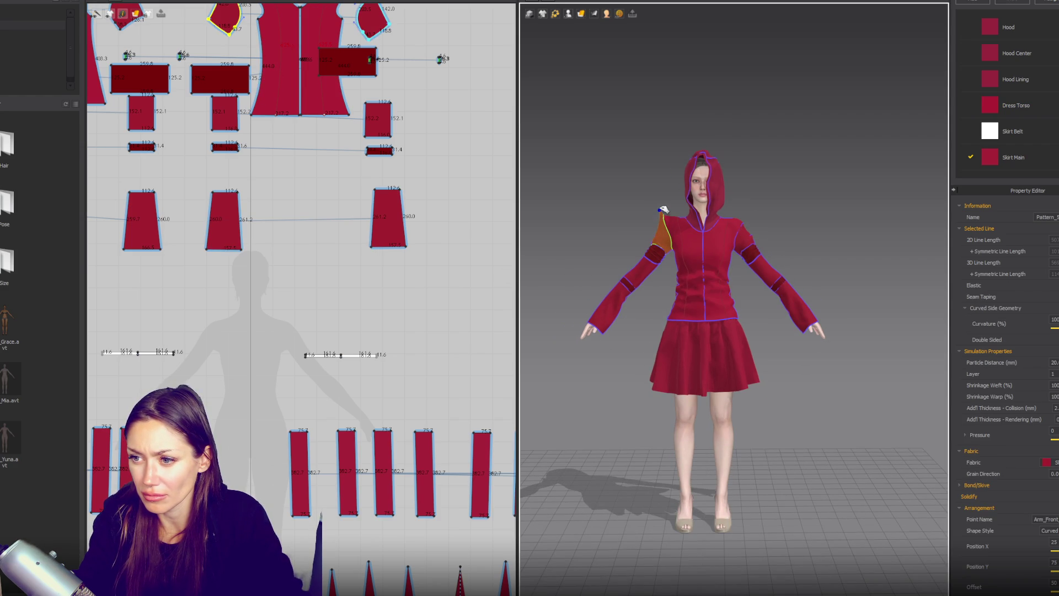
left_click(746, 224)
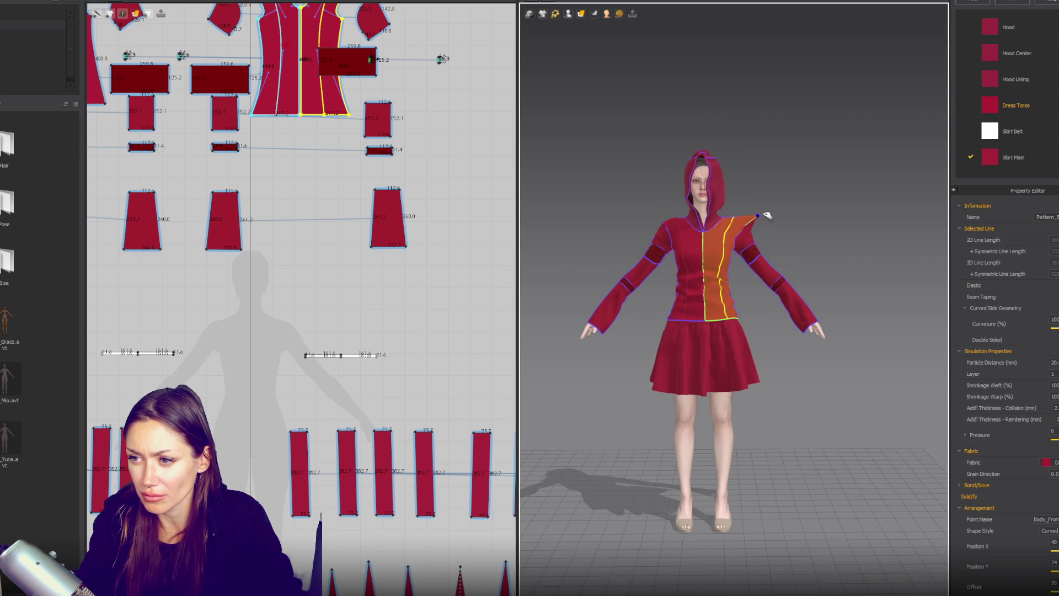
left_click(663, 223)
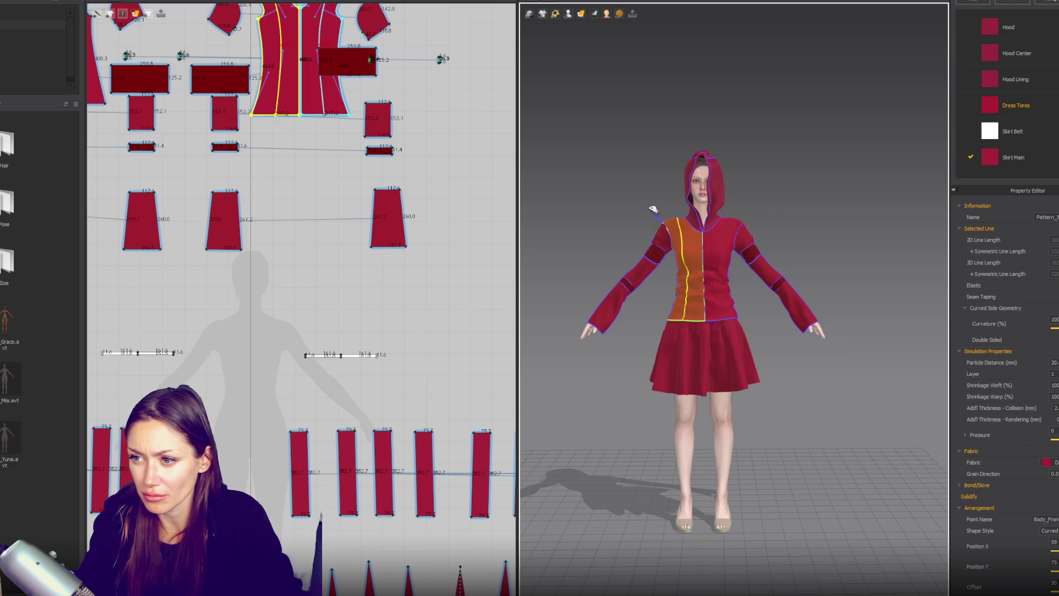
left_click(755, 330)
scroll(767, 338, "up", 2)
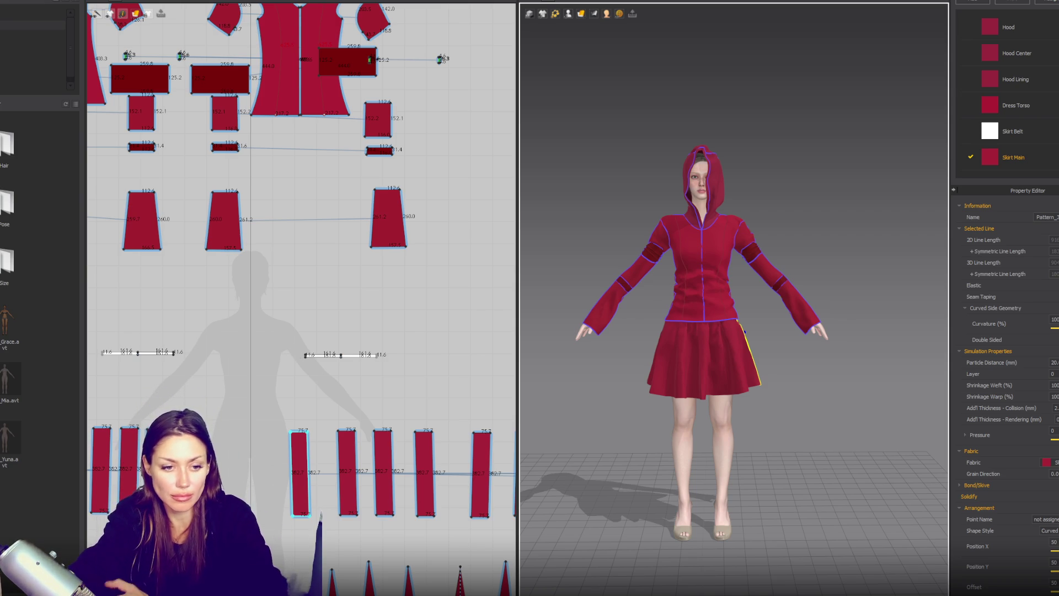
scroll(339, 337, "down", 5)
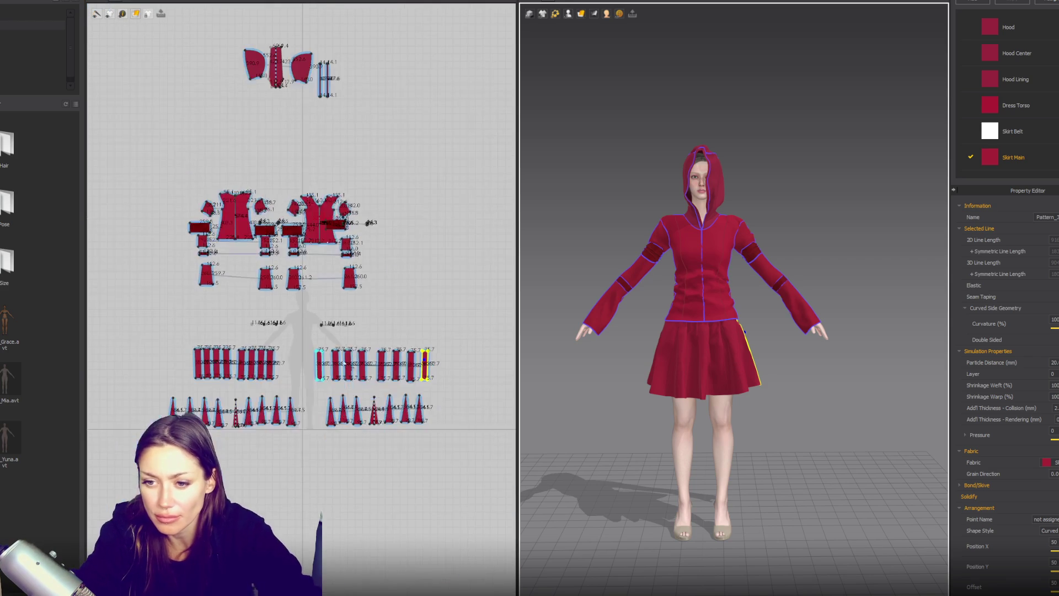
Scale the triangular skirt gores narrower in three successive passes.
scroll(380, 359, "up", 2)
left_click_drag(463, 337, 313, 442)
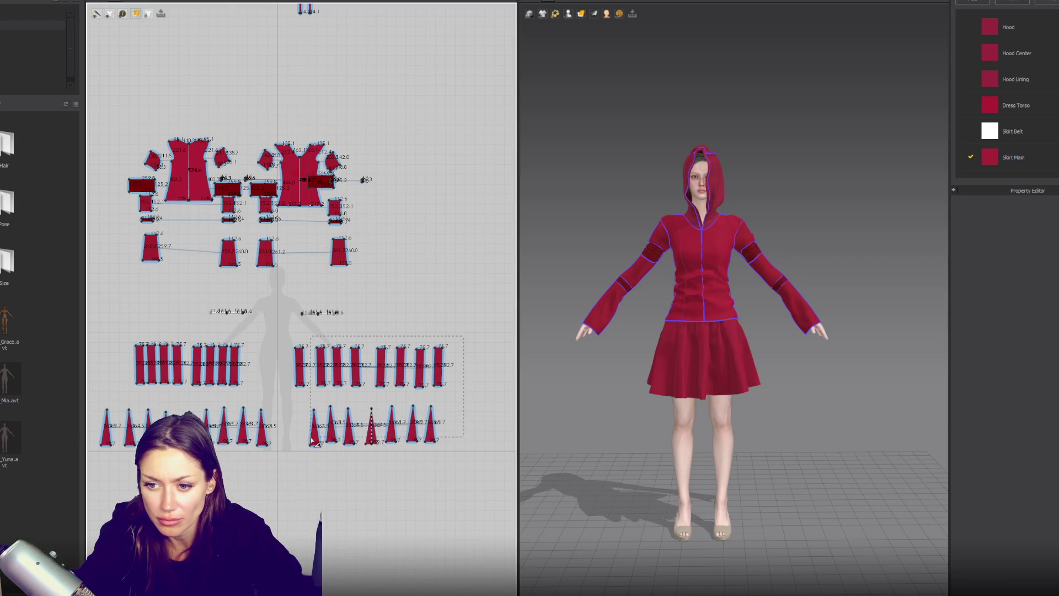
left_click_drag(113, 401, 112, 401)
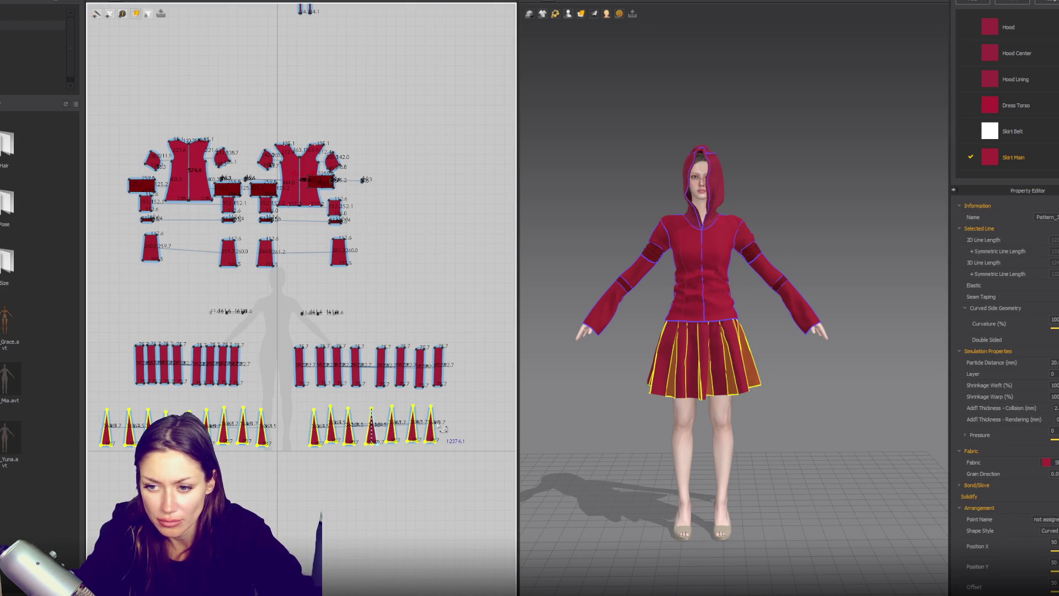
left_click_drag(445, 432, 418, 433)
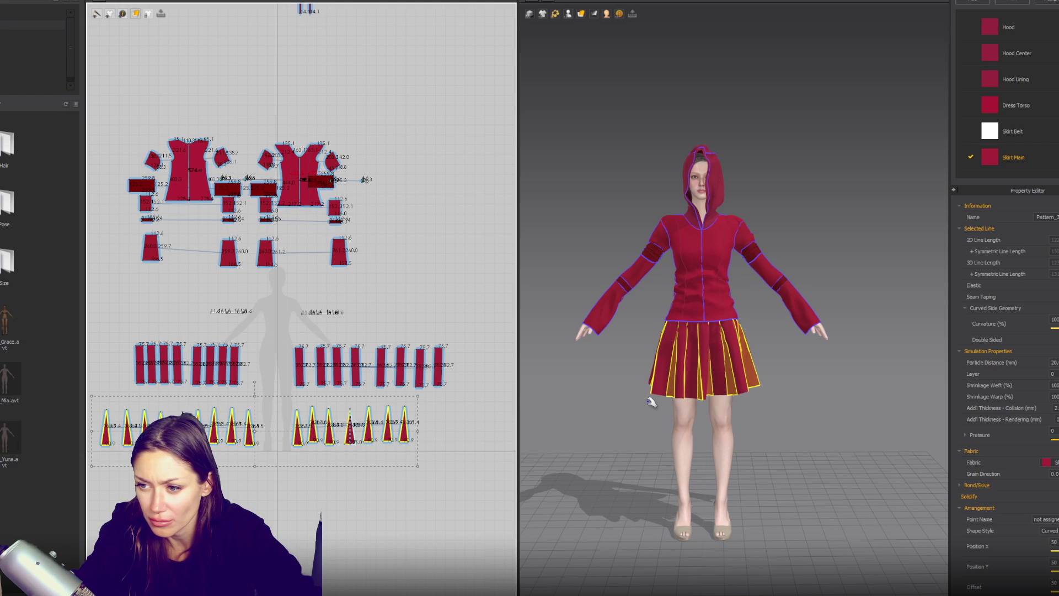
left_click_drag(418, 431, 405, 431)
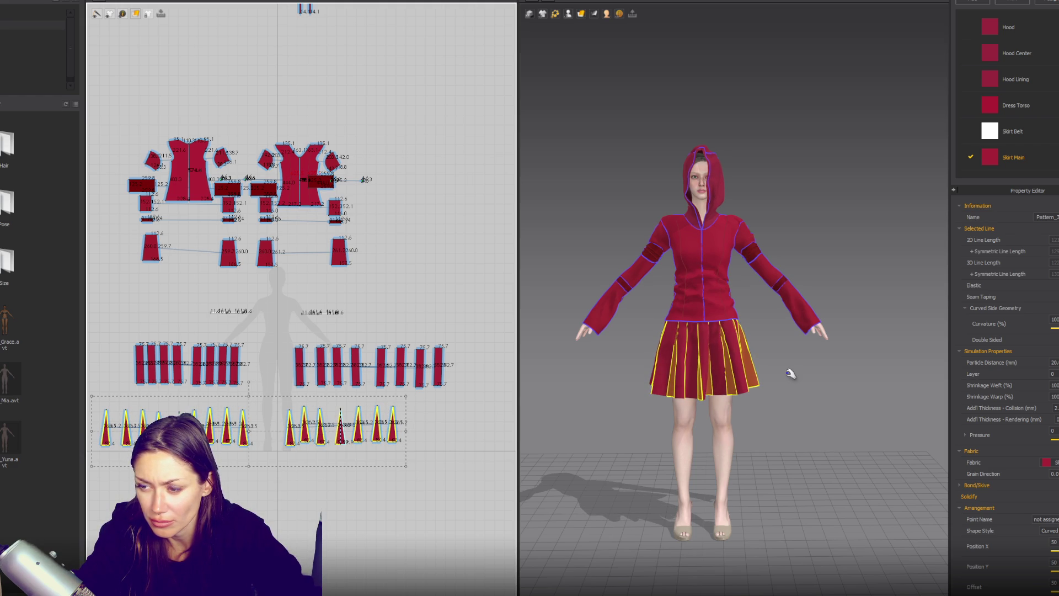
left_click_drag(408, 439, 378, 434)
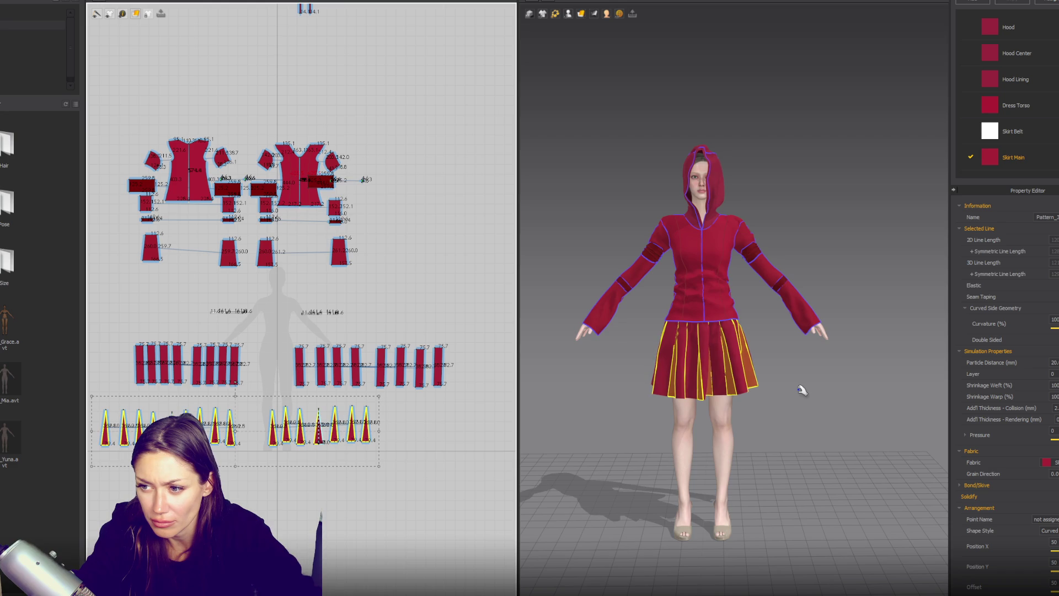
Inspect the narrowed skirt panels from the side and front views.
left_click(824, 459)
right_click_drag(823, 459, 712, 440)
left_click(748, 383)
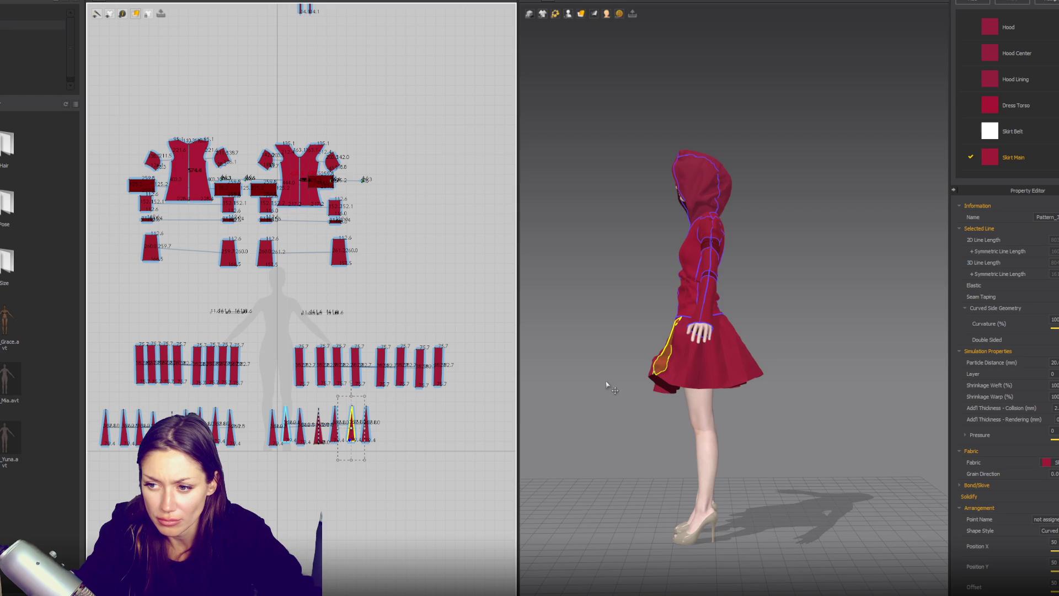
key("2")
left_click_drag(461, 331, 273, 475)
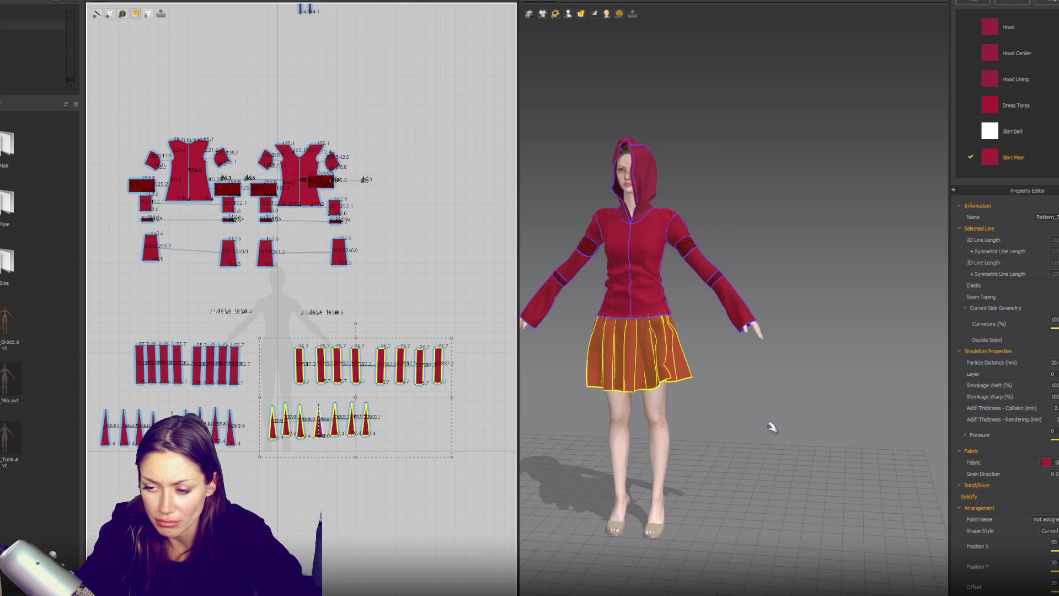
key("4")
key("2")
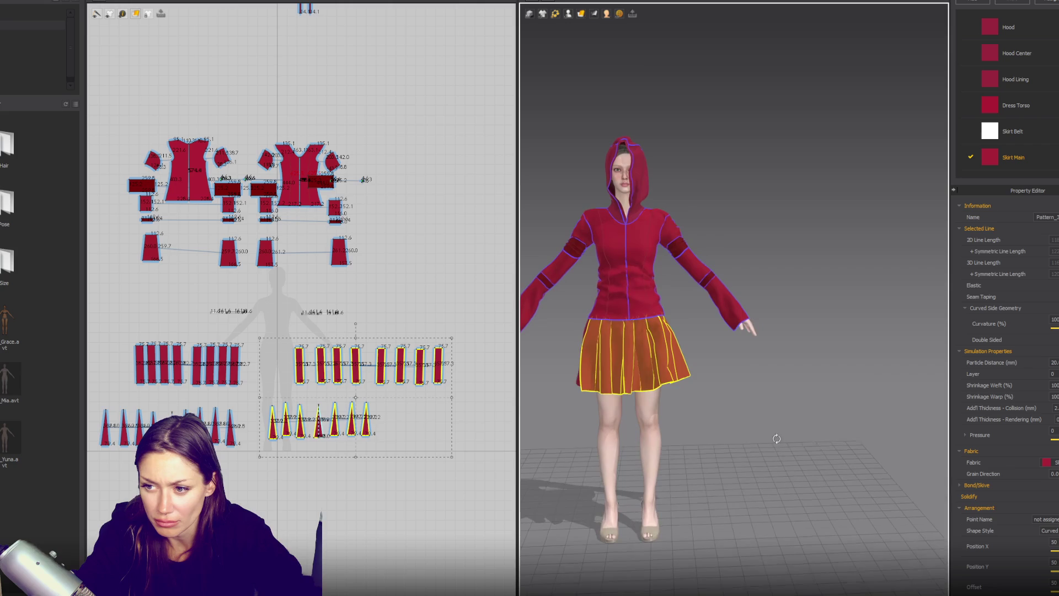
mouse_move(683, 440)
middle_mouse_down()
mouse_move(703, 395)
mouse_move(734, 415)
middle_mouse_up()
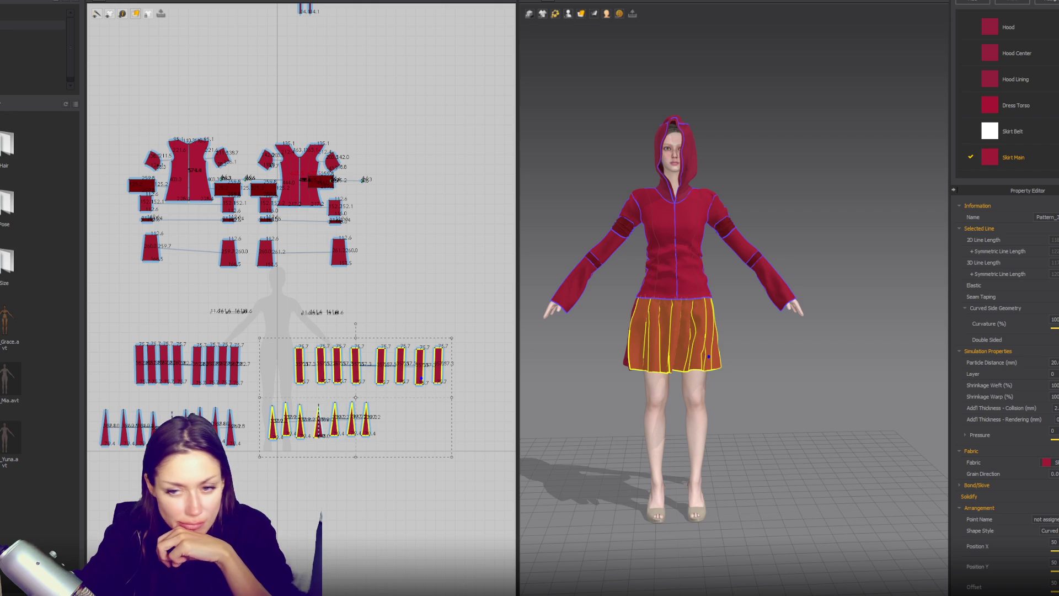
left_click(501, 413)
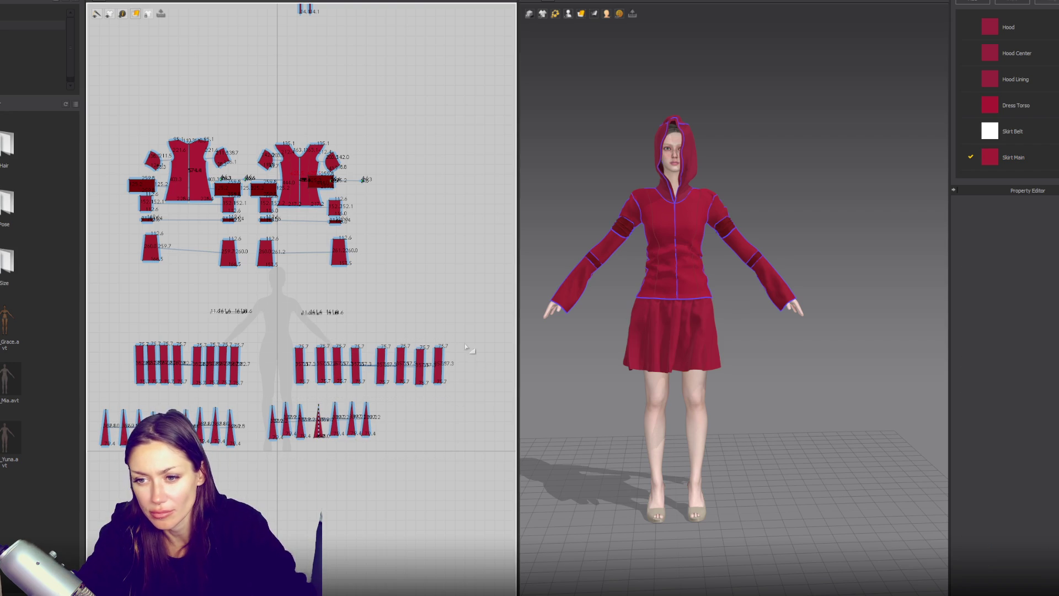
Freeze all the skirt pieces to lock their current draped folds.
left_click(331, 446)
scroll(331, 446, "down", 5)
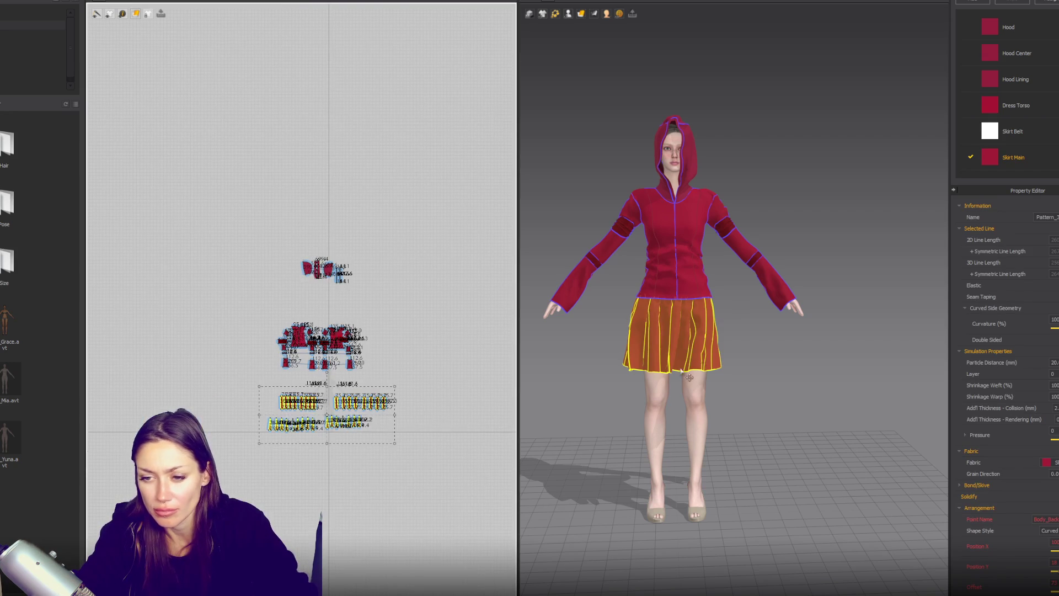
right_click(712, 325)
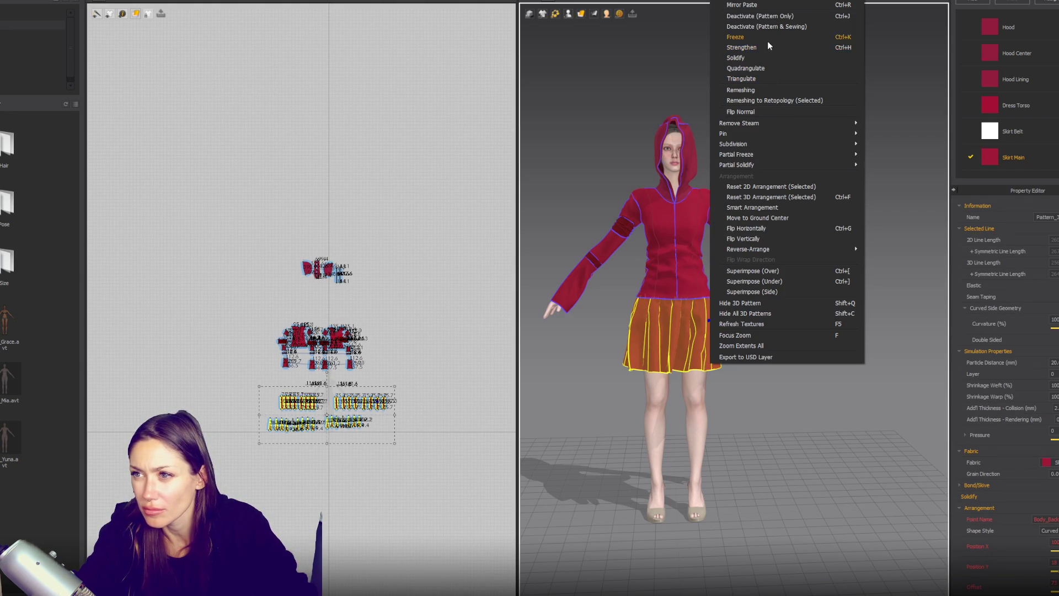
left_click(768, 41)
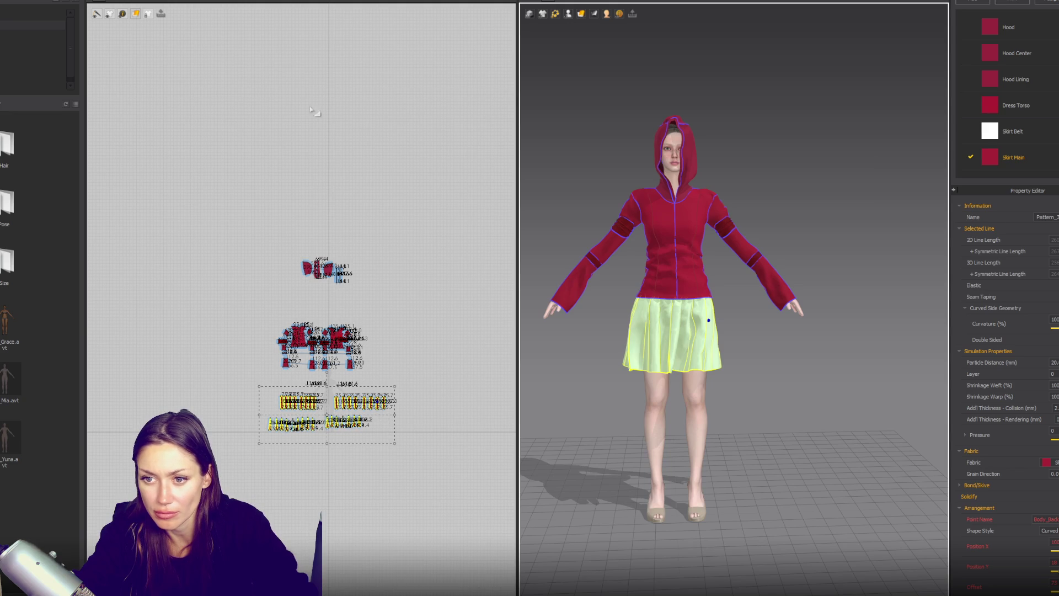
left_click(148, 106)
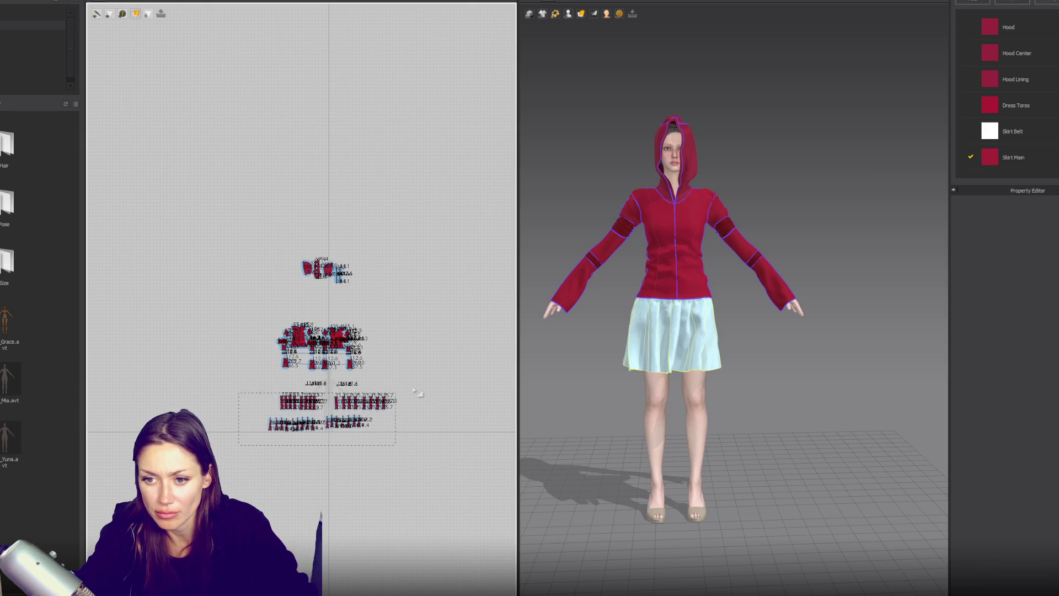
left_click_drag(431, 393, 433, 393)
mouse_move(364, 402)
left_mouse_down()
mouse_move(301, 222)
mouse_move(217, 69)
left_mouse_up()
left_click(716, 385)
scroll(706, 335, "down", 3)
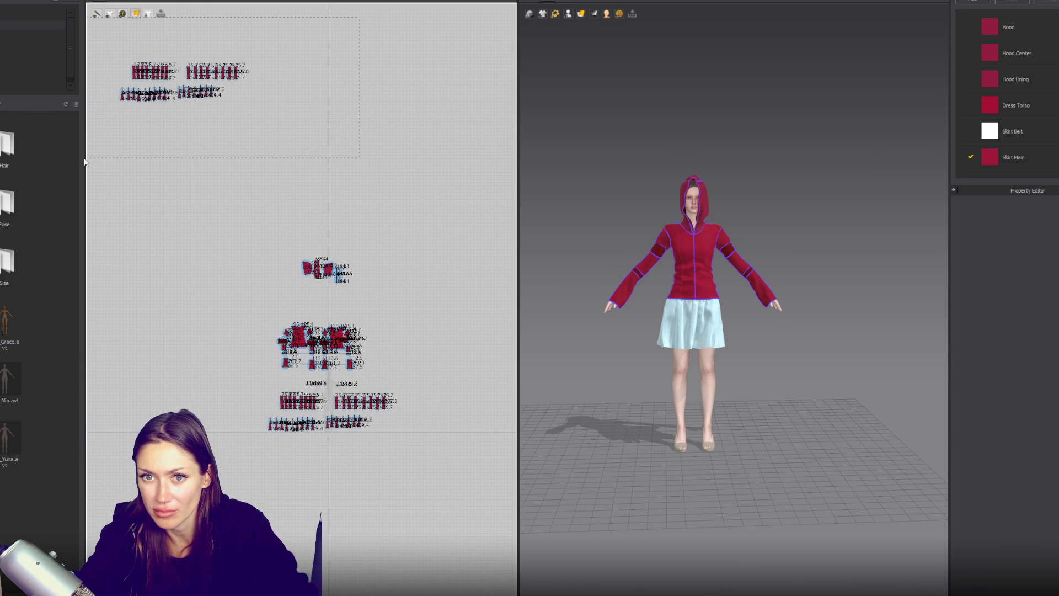
left_click_drag(84, 161, 84, 161)
scroll(731, 331, "down", 3)
mouse_move(729, 331)
left_mouse_down()
mouse_move(852, 238)
mouse_move(947, 196)
left_mouse_up()
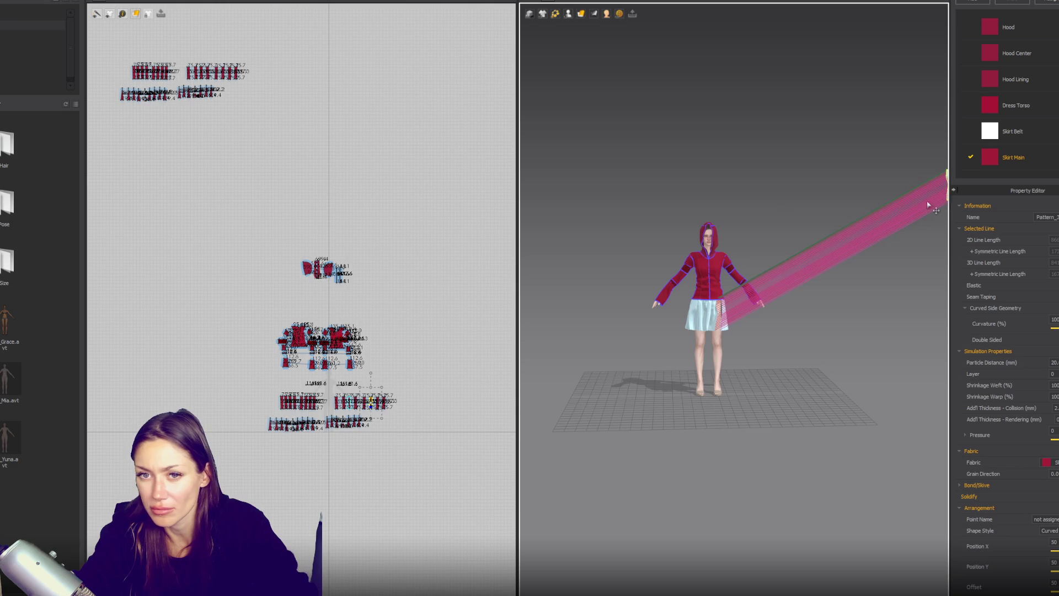
key("ctrl+z")
left_click_drag(303, 43, 97, 157)
scroll(762, 235, "down", 2)
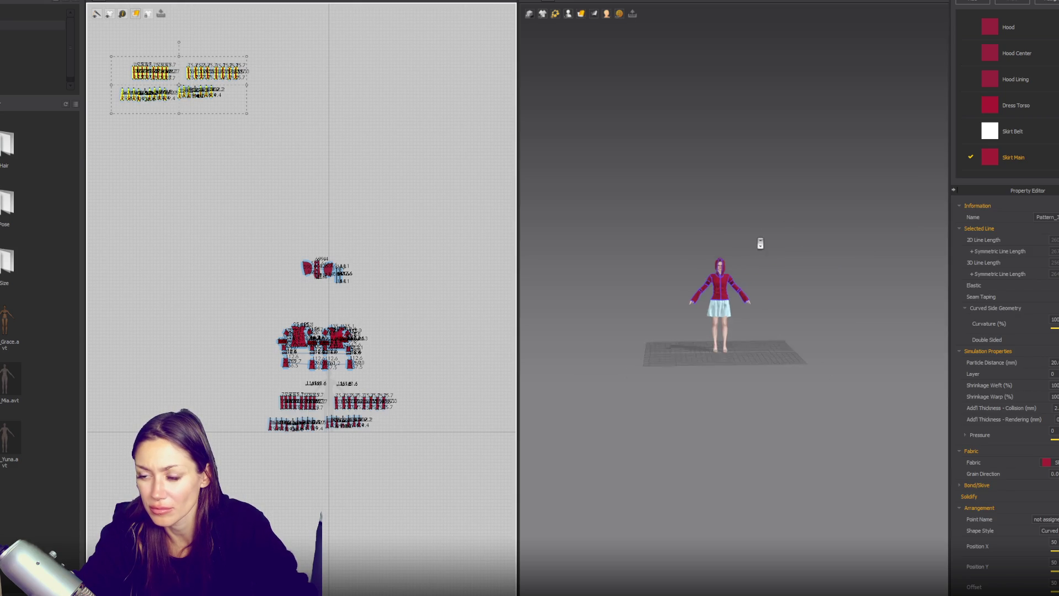
scroll(762, 231, "down", 2)
scroll(749, 264, "down", 3)
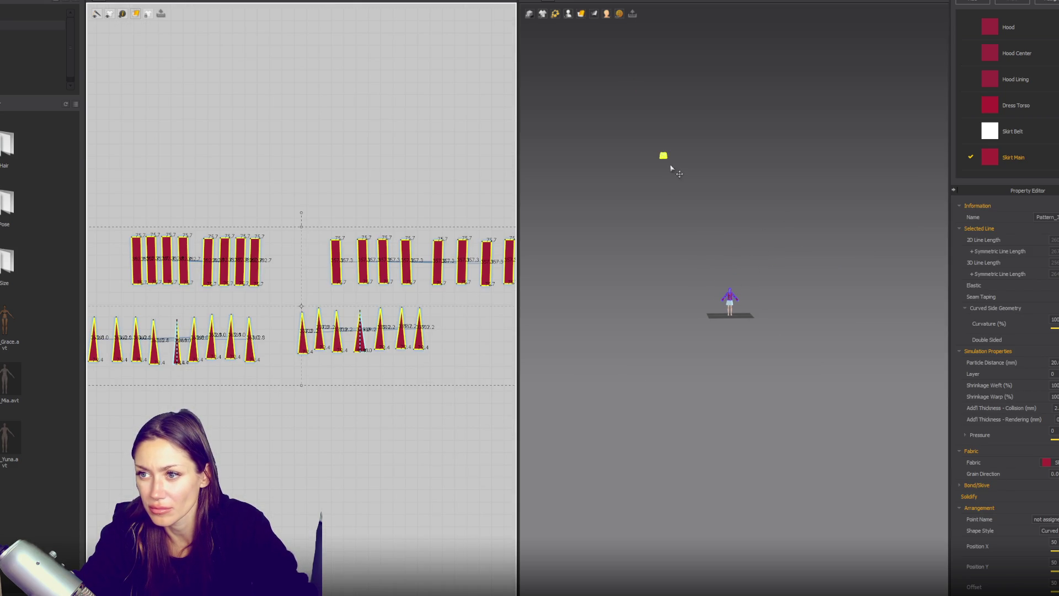
scroll(719, 332, "up", 5)
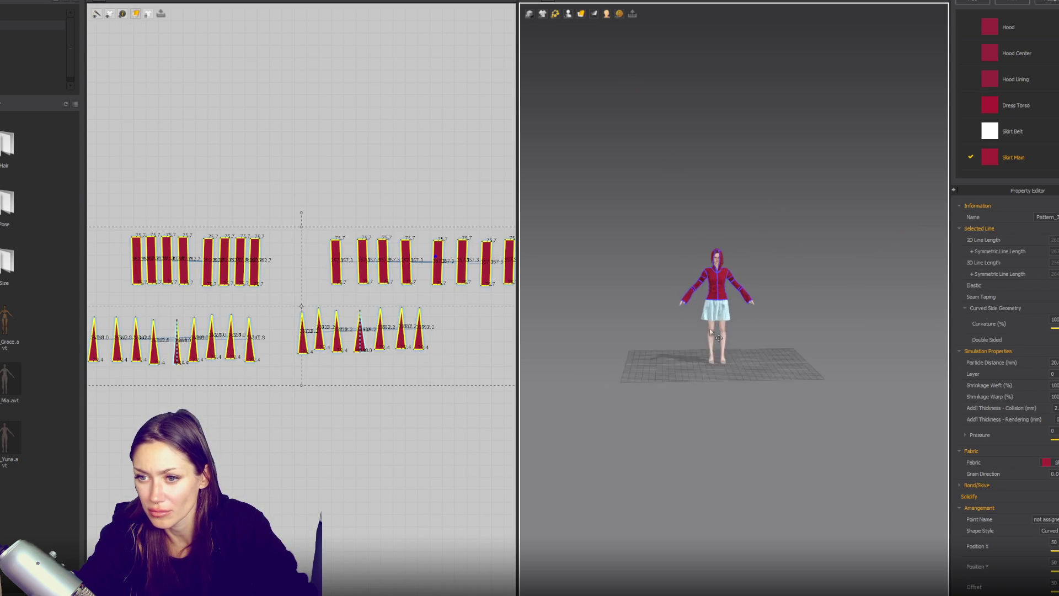
scroll(719, 333, "up", 3)
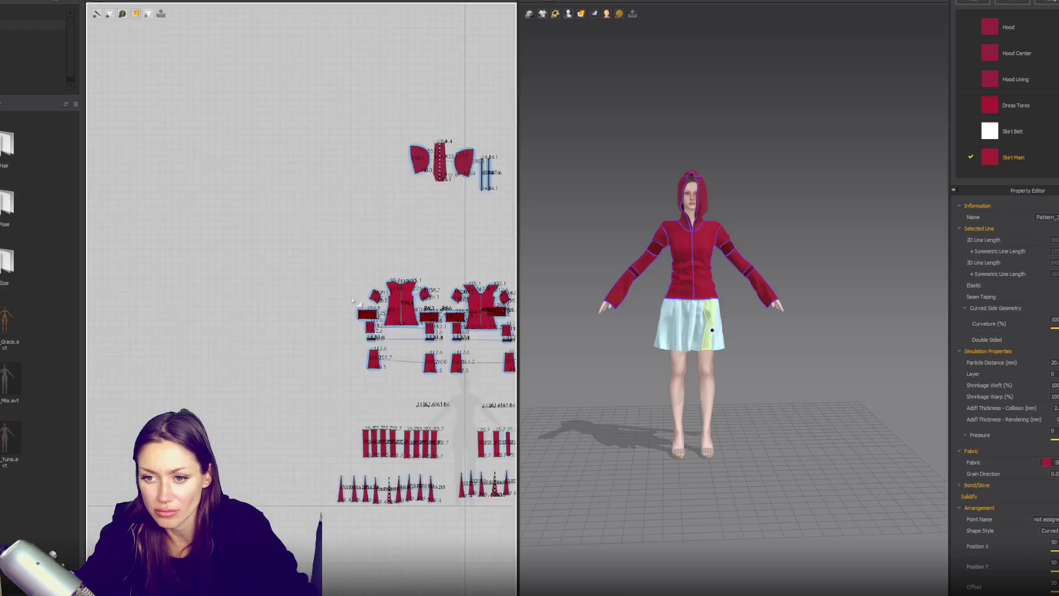
scroll(287, 269, "up", 5)
left_click(276, 316)
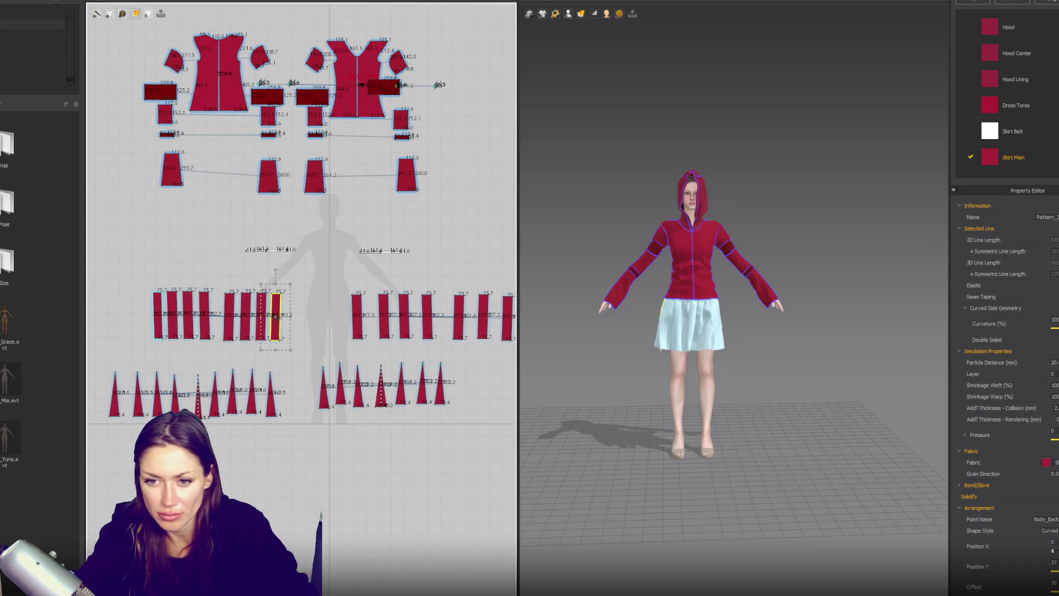
Delete the selected triangular gores and skirt panels.
left_click(272, 395, "shift")
left_click(115, 398, "shift")
left_click(158, 317, "shift")
left_click(357, 318, "shift")
left_click(325, 393, "shift")
middle_click_drag(440, 393, 349, 394)
left_click(350, 389, "shift")
left_click(441, 318, "shift")
key("Delete")
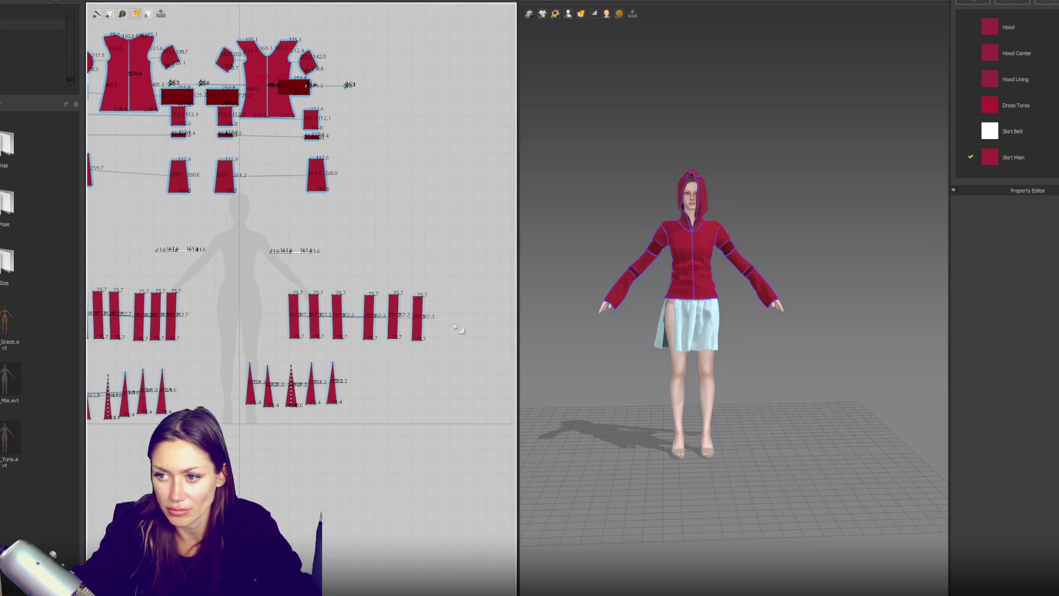
scroll(453, 323, "up", 3)
Select the rightmost skirt panel and switch to M:N Segment Sewing.
left_click(393, 323)
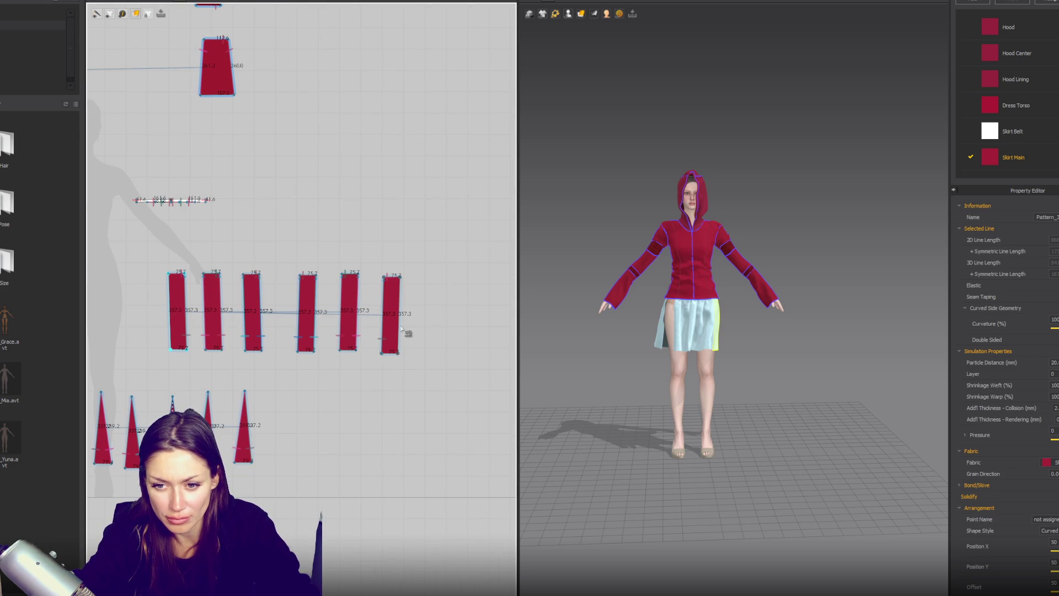
left_click(408, 287)
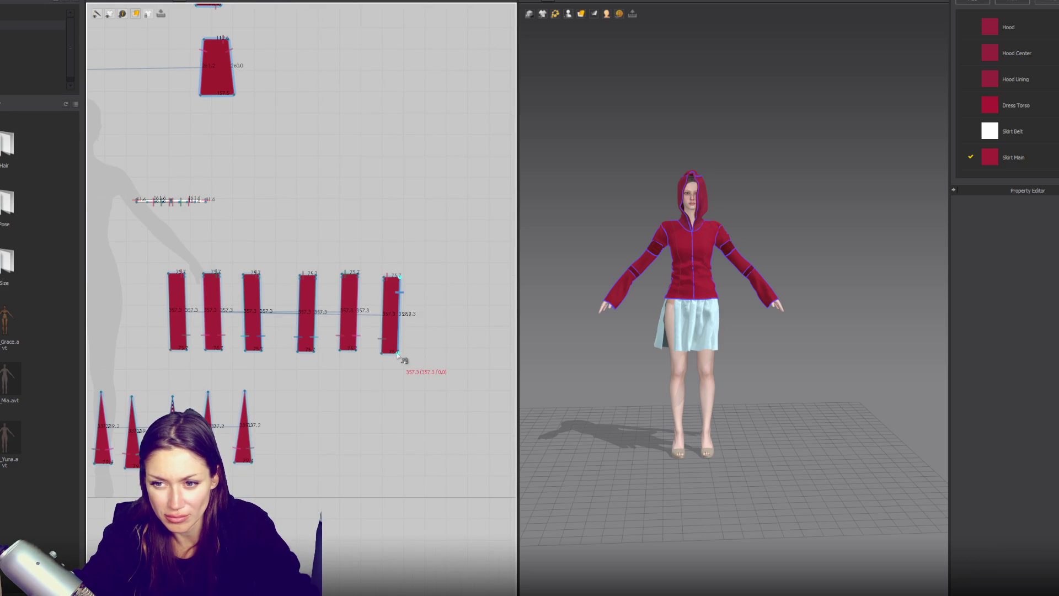
mouse_move(243, 361)
right_mouse_down()
mouse_move(555, 326)
mouse_move(619, 331)
right_mouse_up()
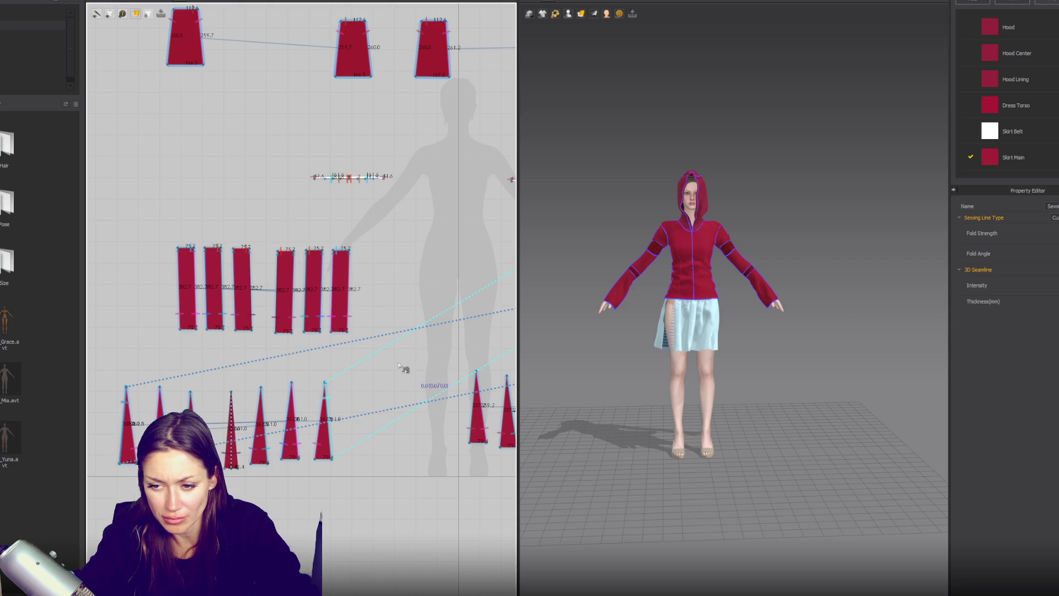
key("Escape")
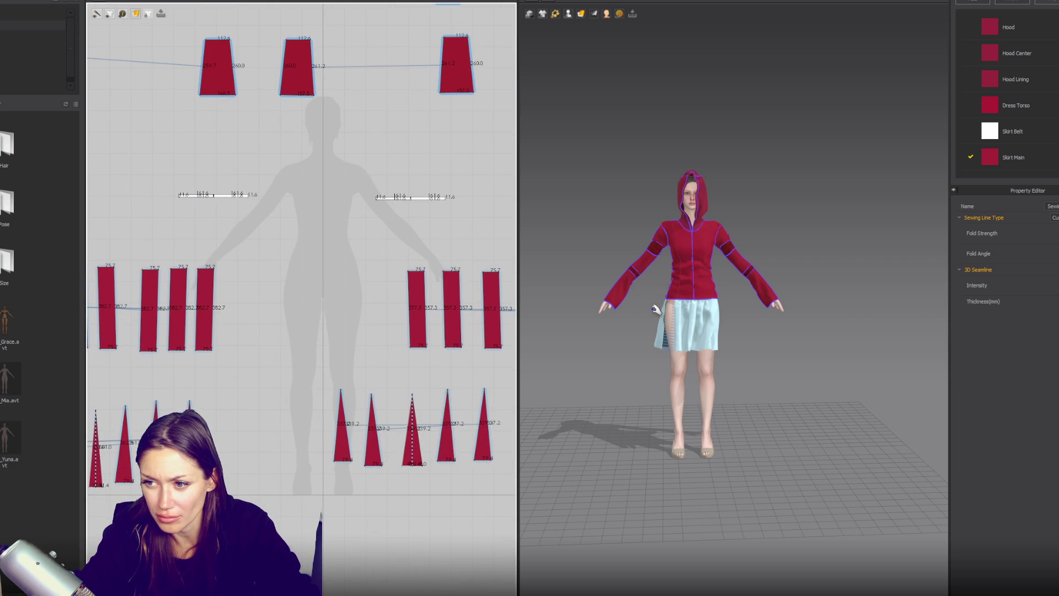
scroll(419, 276, "up", 3)
middle_click_drag(421, 277, 326, 343)
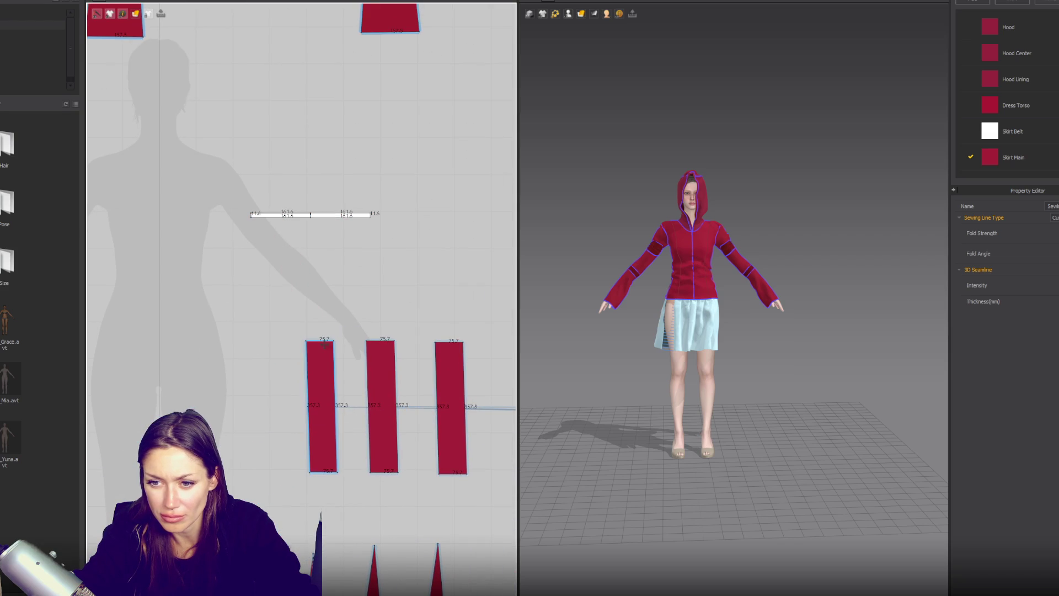
Sew the waistband strip segments to the skirt panel top edges and confirm.
left_click(291, 216)
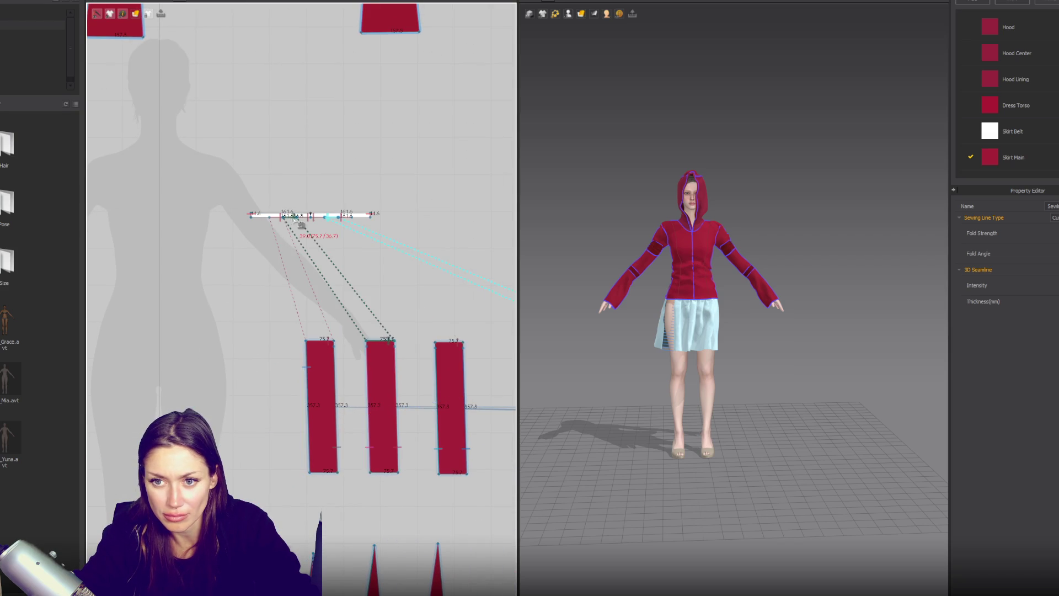
scroll(323, 236, "up", 1)
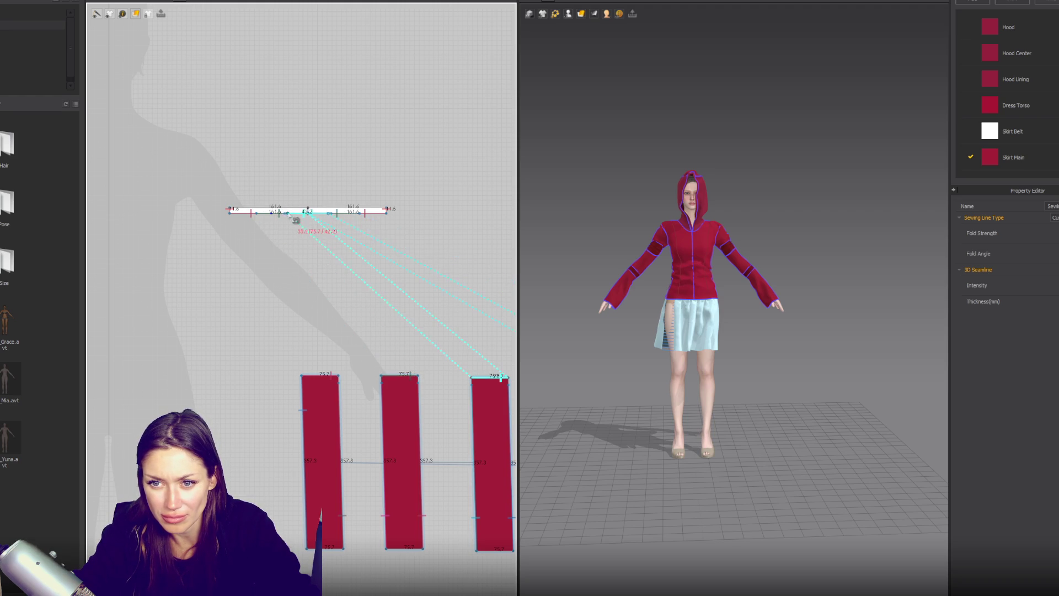
left_click(292, 216)
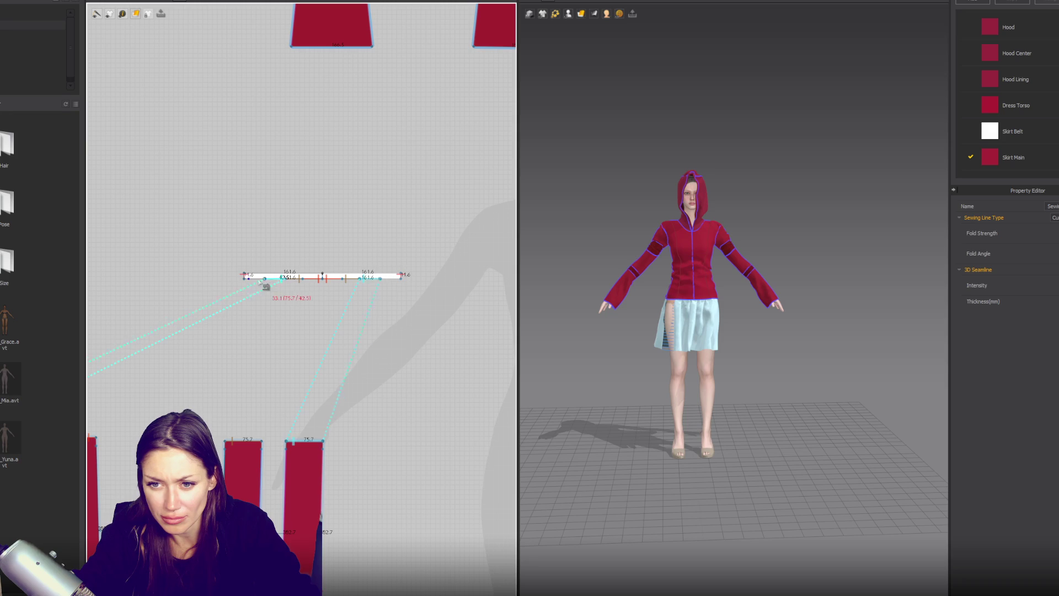
left_click(271, 279)
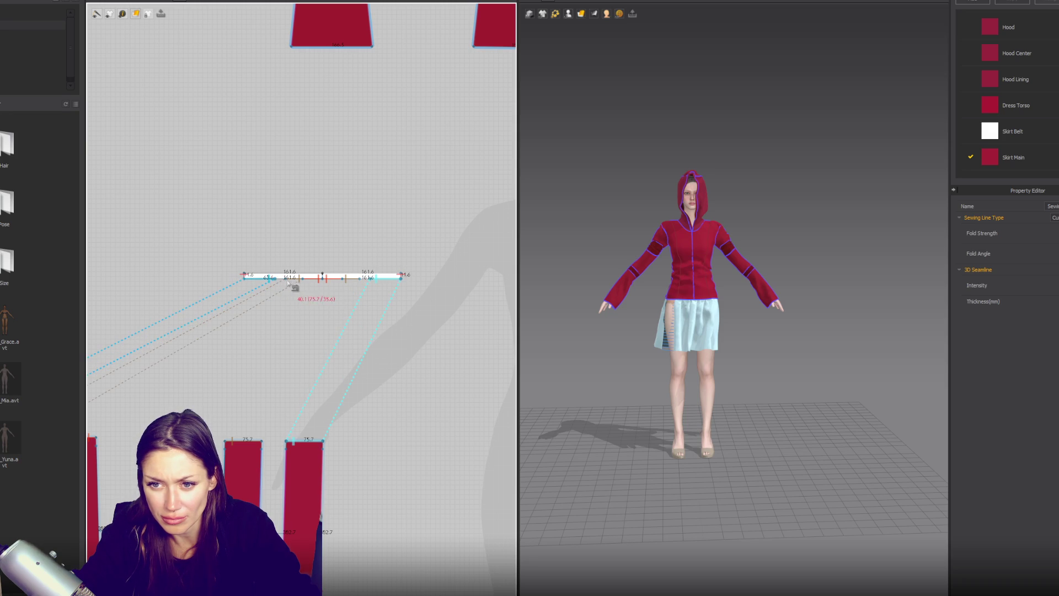
left_click(278, 282)
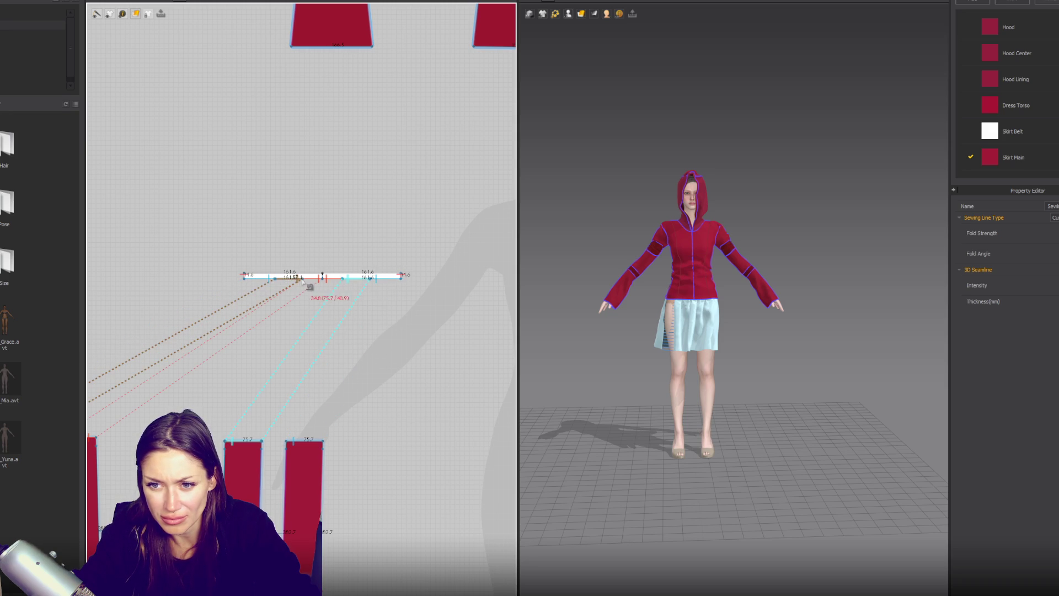
left_click(302, 282)
key("space")
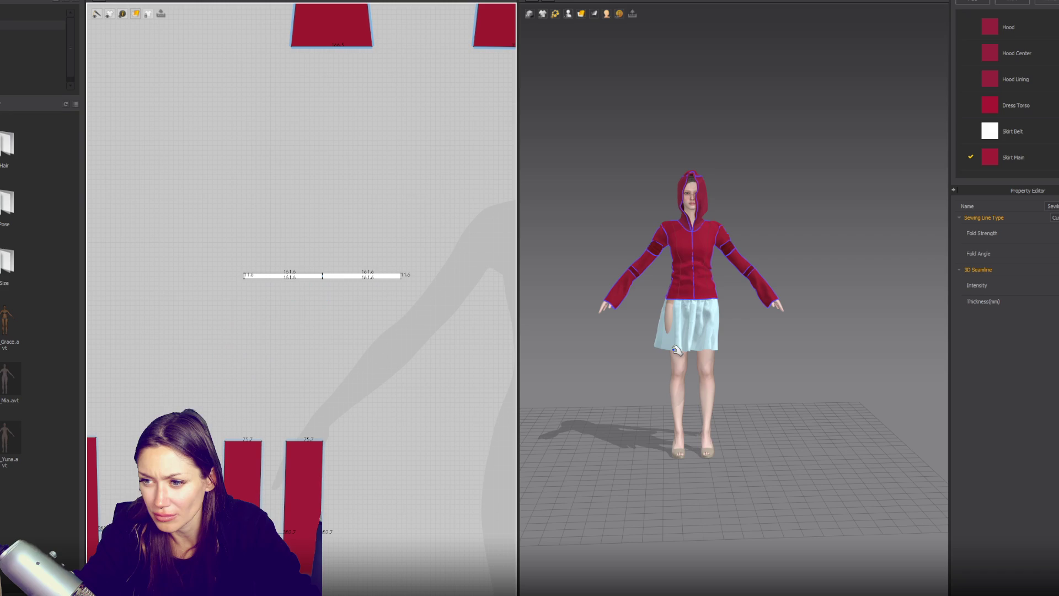
left_click(717, 331)
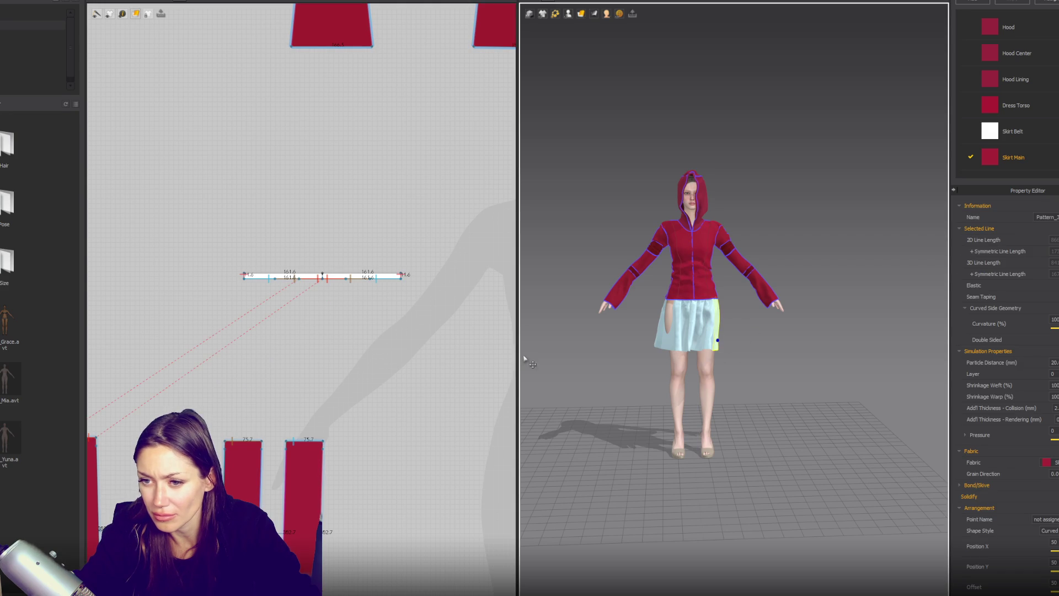
Apply Strengthen to the skirt piece.
key("Escape")
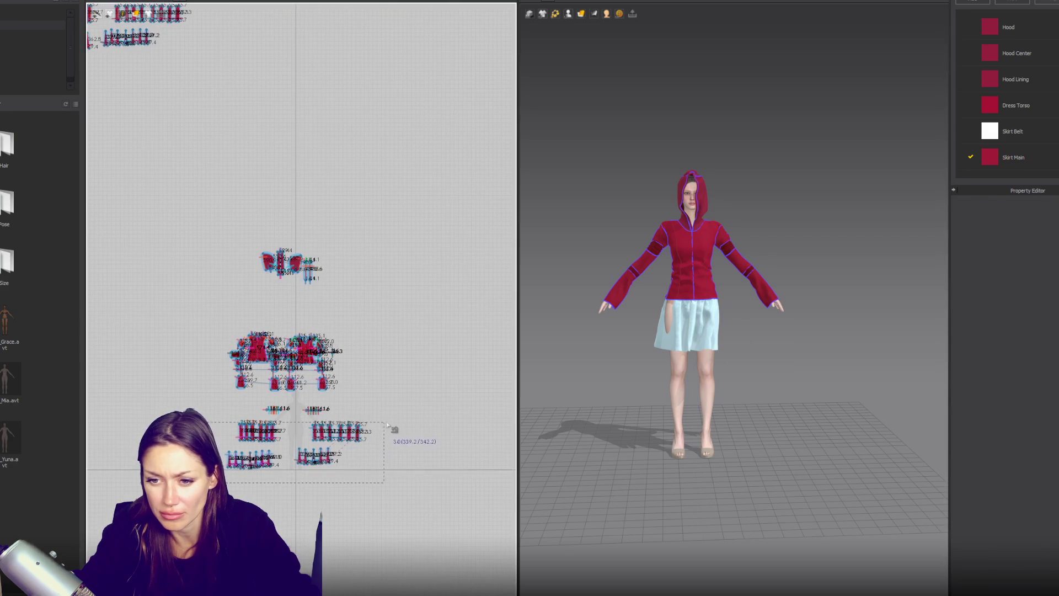
right_click(691, 310)
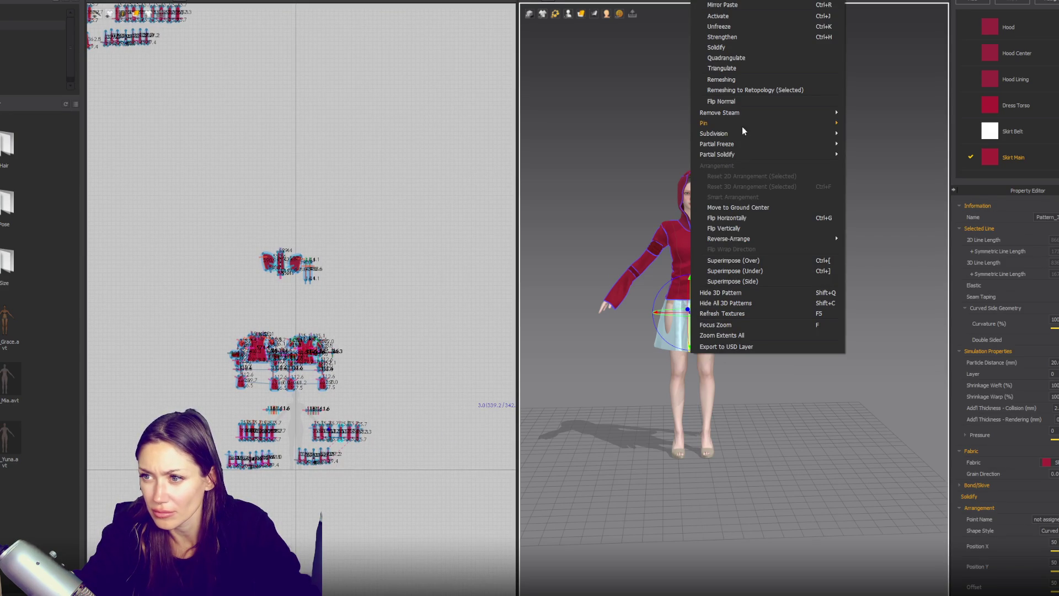
left_click(739, 39)
left_click(785, 365)
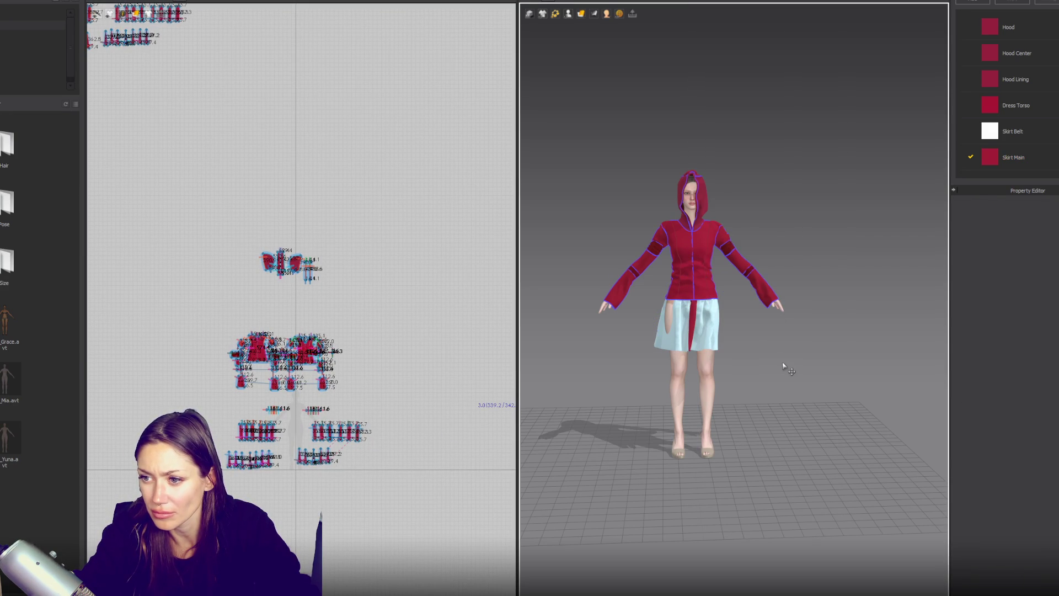
scroll(264, 174, "down", 3)
scroll(594, 250, "down", 2)
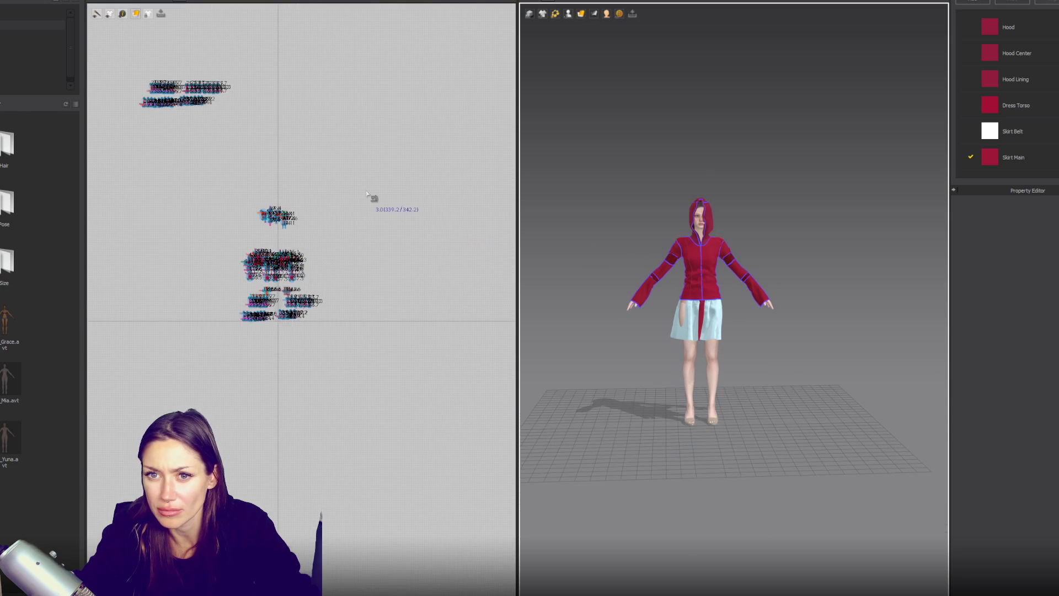
Delete the upper group of pattern pieces and recentre the 2D view.
left_click_drag(337, 278, 164, 389)
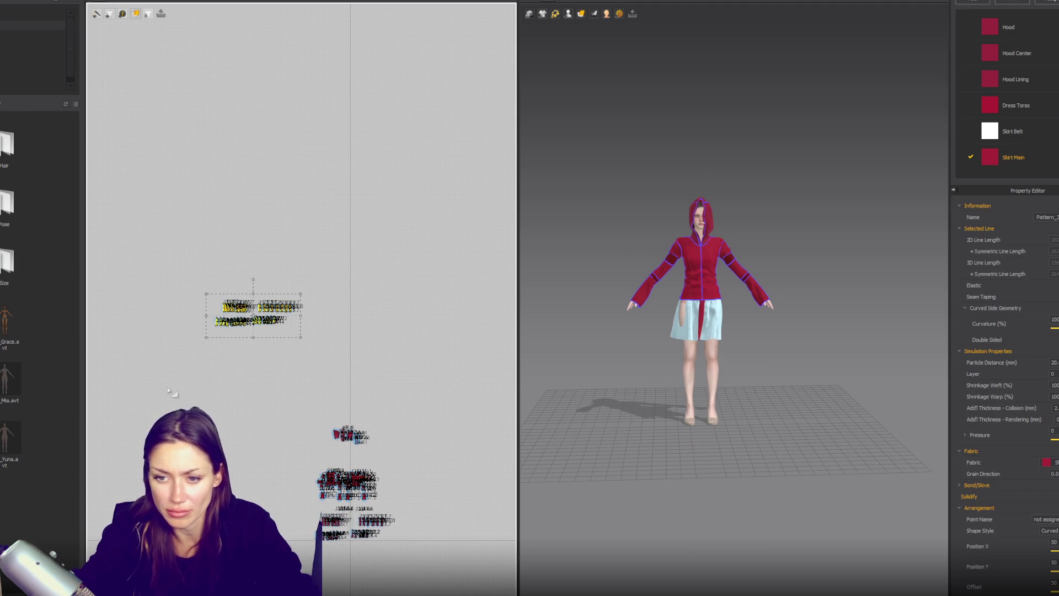
key("Delete")
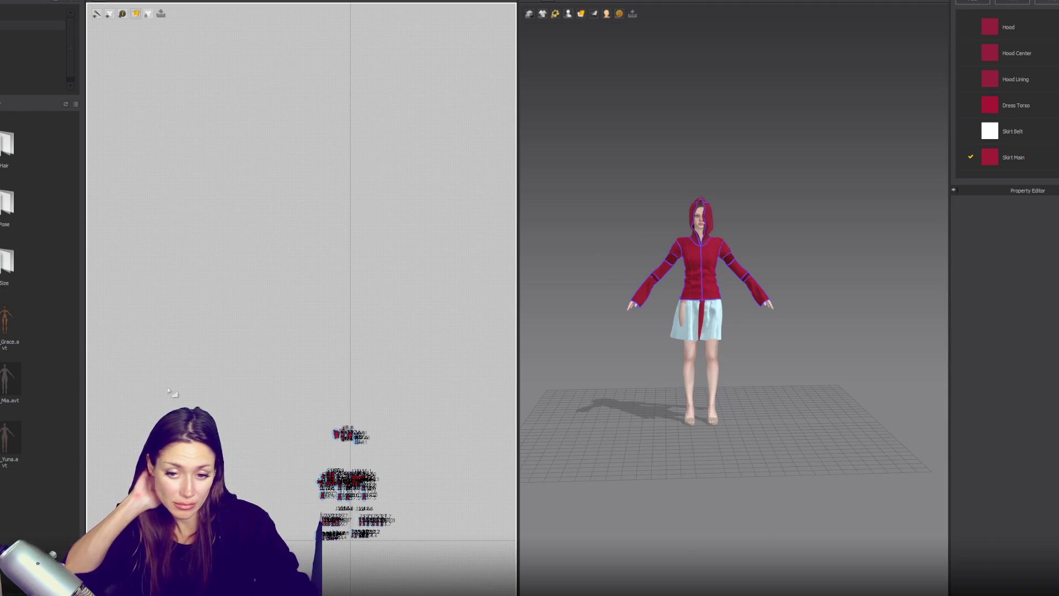
scroll(242, 356, "down", 1)
right_click_drag(243, 356, 327, 267)
scroll(326, 267, "up", 2)
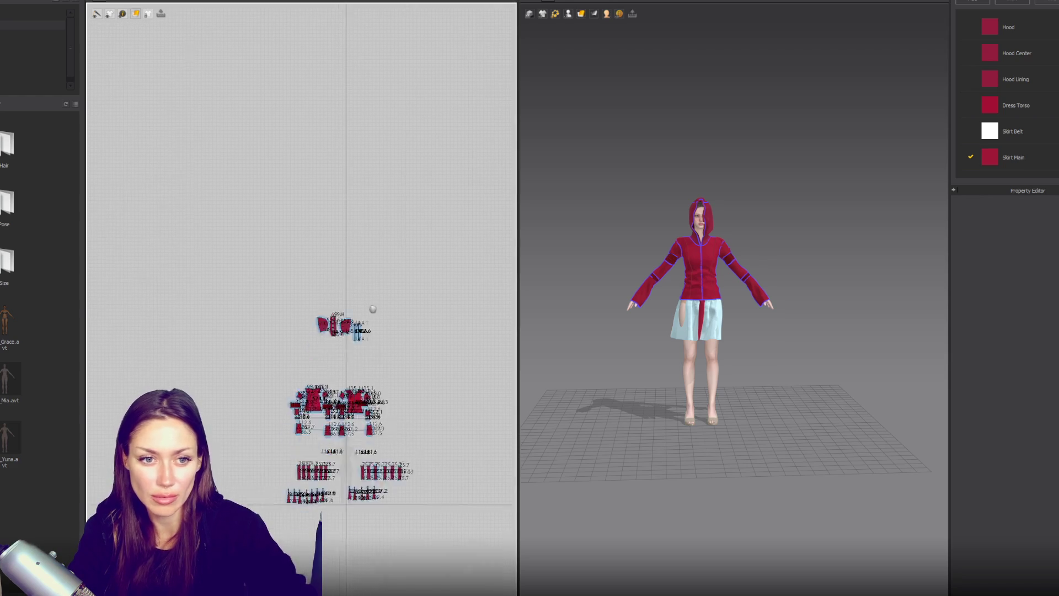
Freeze, then unfreeze, the whole garment so it simulates again.
key("ctrl+a")
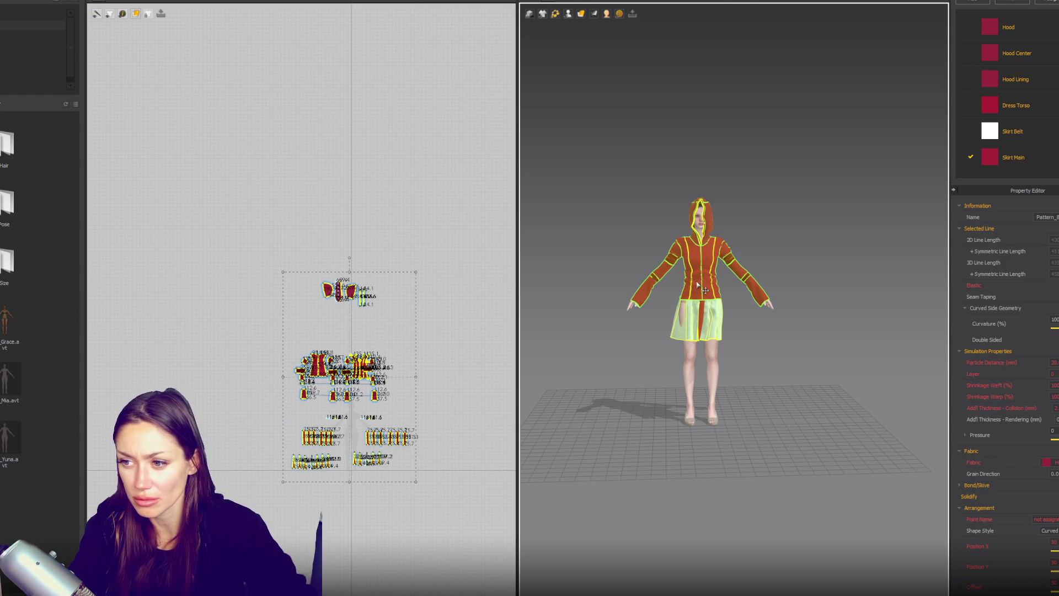
right_click(700, 260)
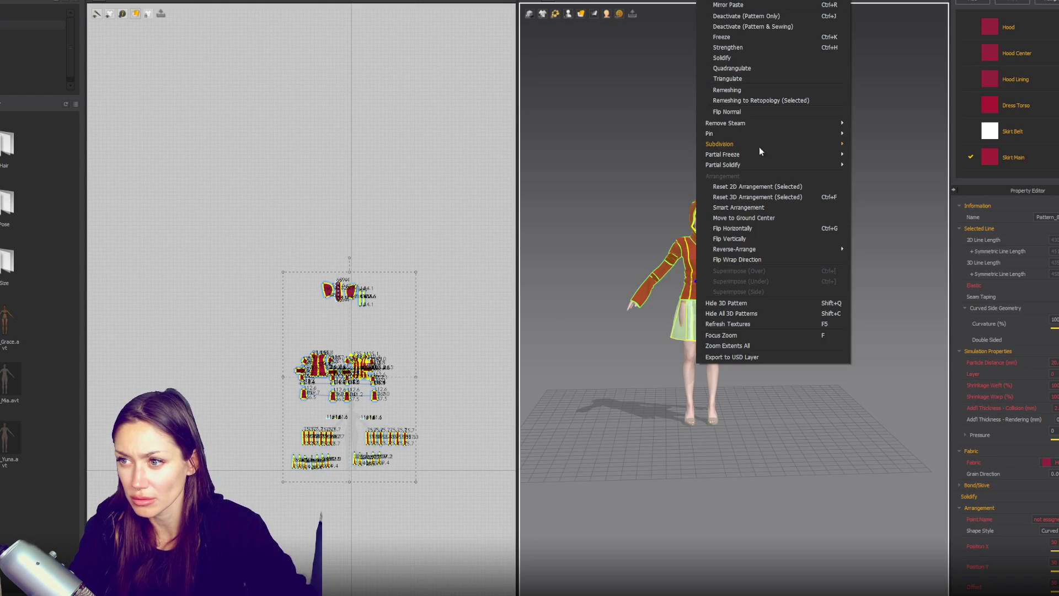
left_click(737, 37)
right_click(734, 218)
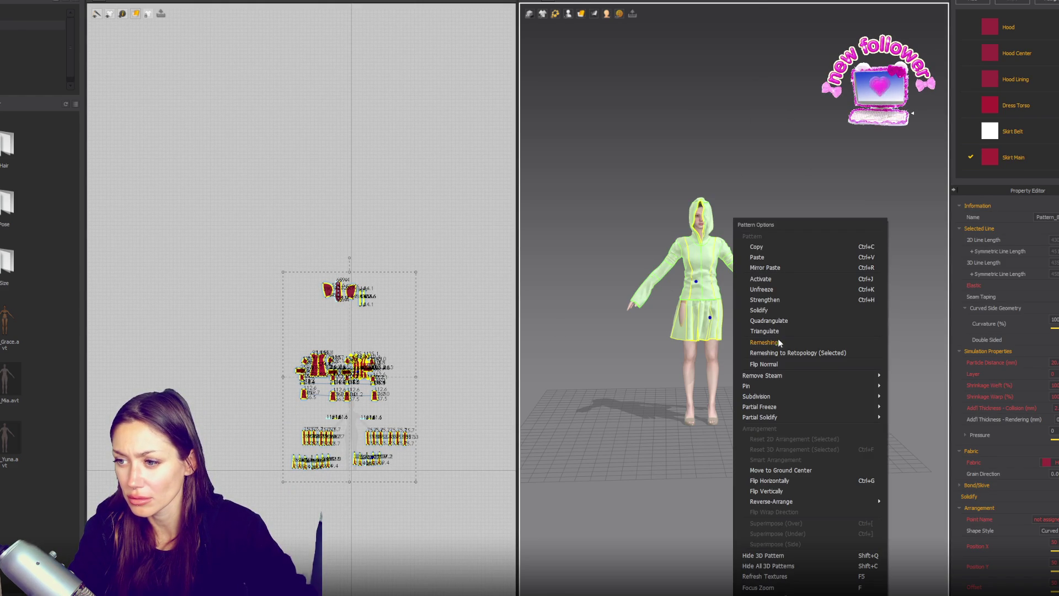
left_click(764, 289)
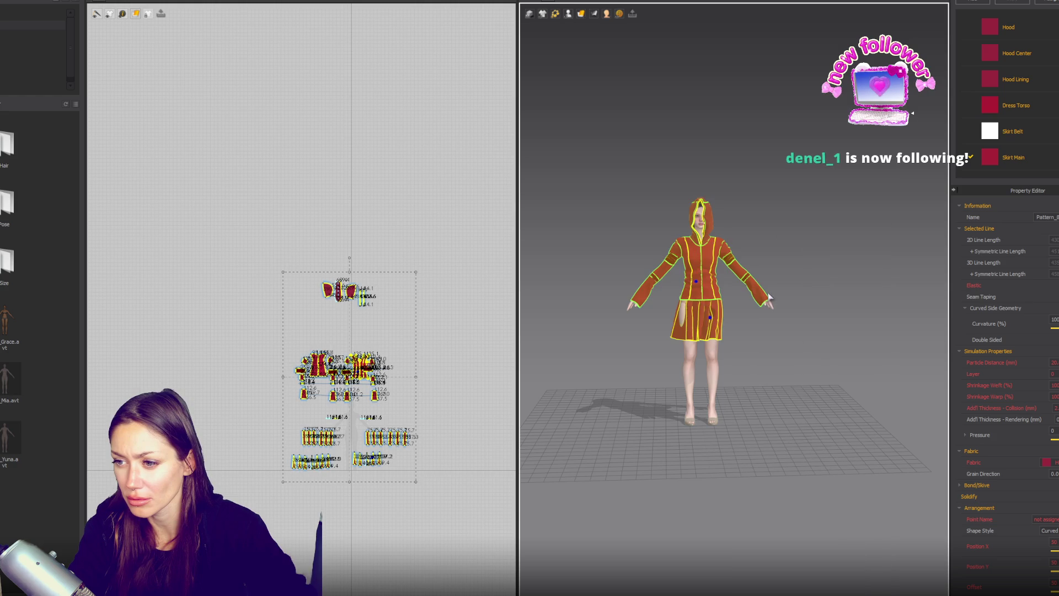
left_click(778, 341)
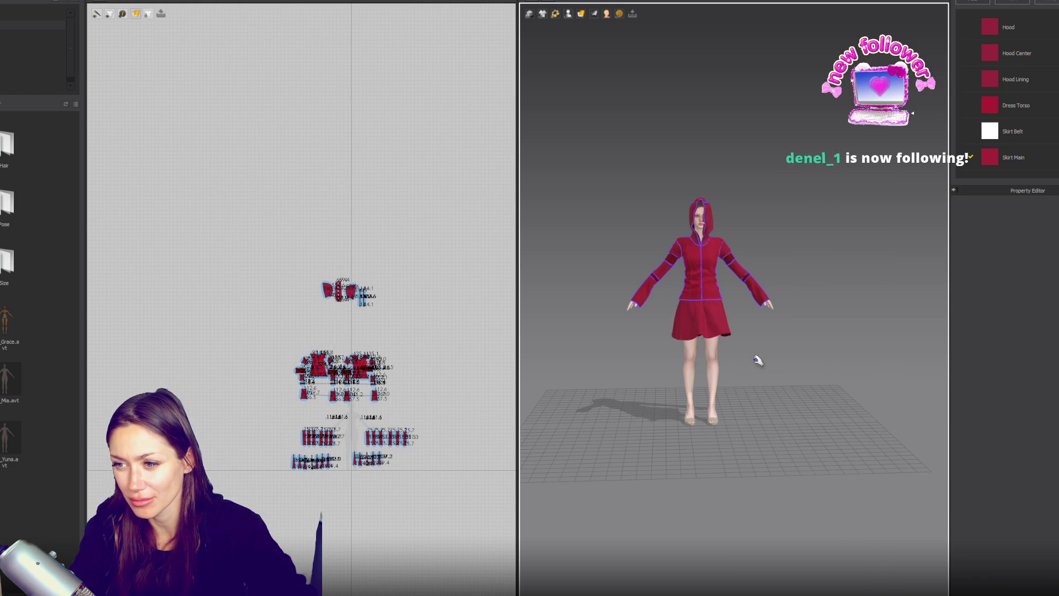
Select all the skirt pattern pieces to check the pleated drape.
scroll(756, 365, "up", 5)
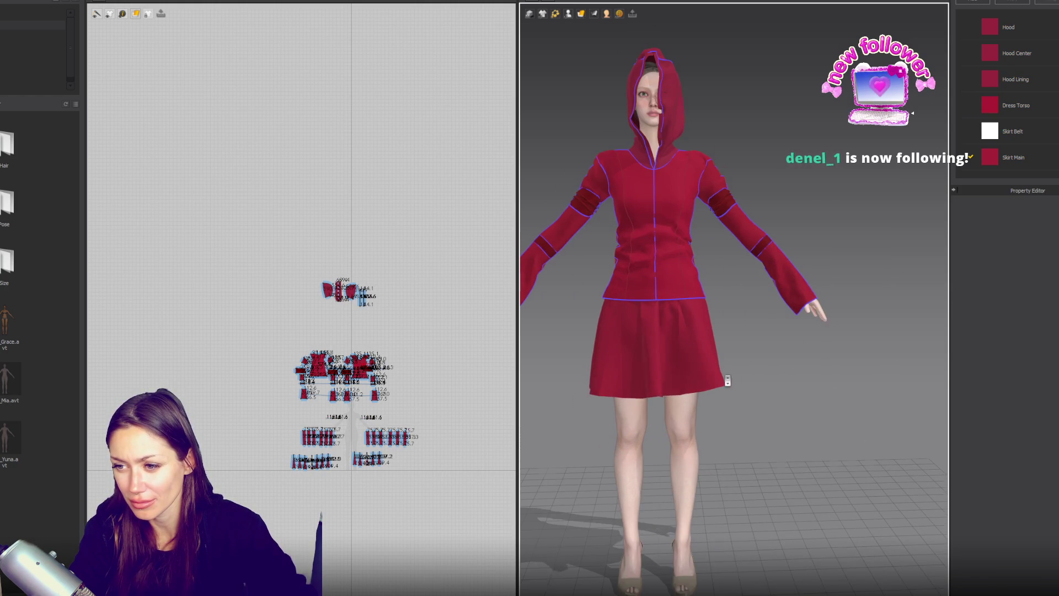
scroll(727, 381, "up", 1)
scroll(335, 436, "up", 5)
scroll(351, 423, "down", 2)
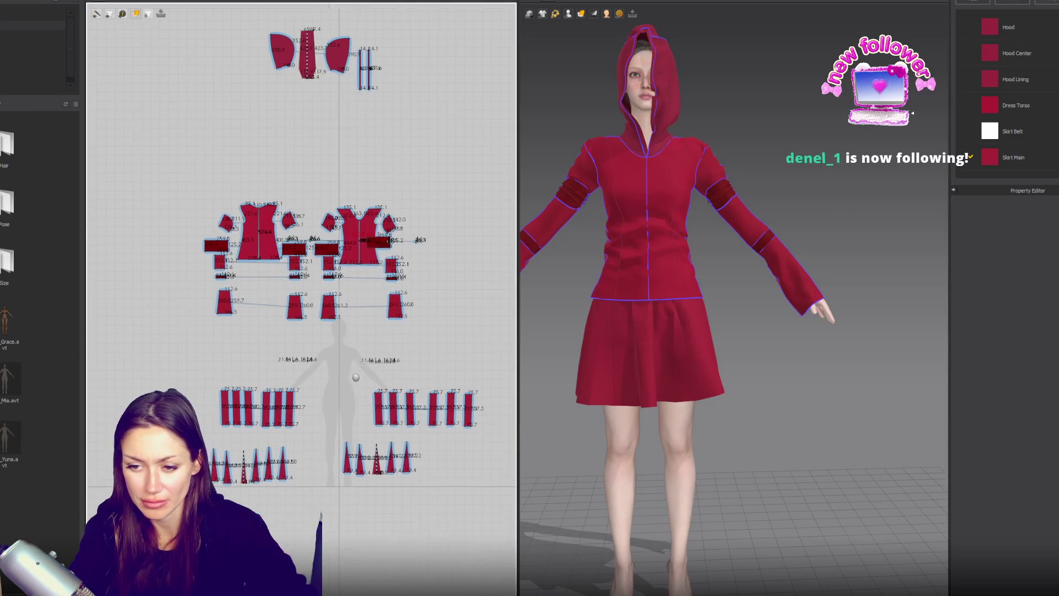
left_click_drag(468, 435, 510, 402)
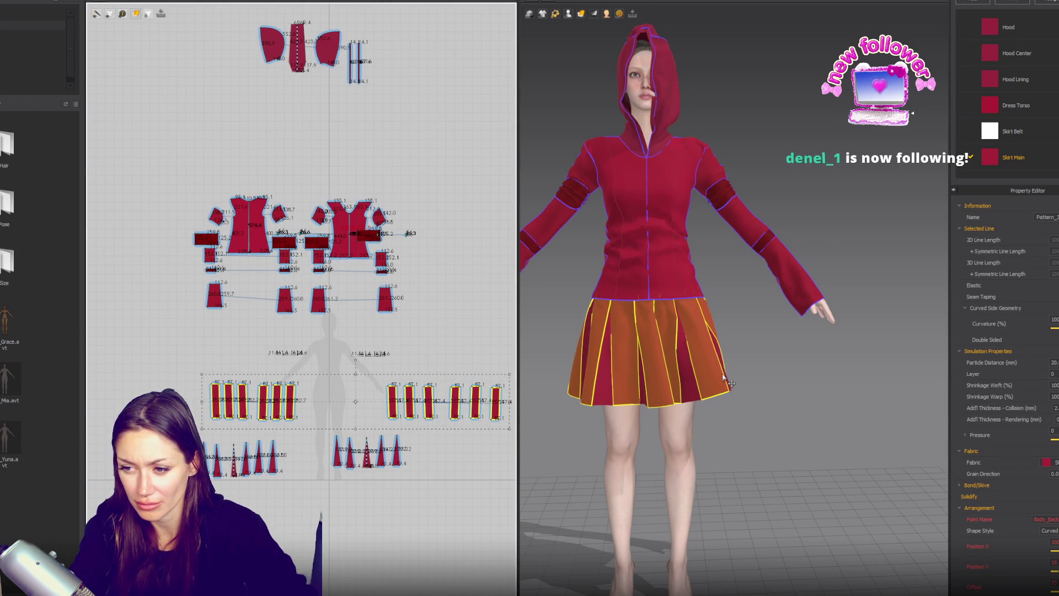
scroll(725, 379, "down", 3)
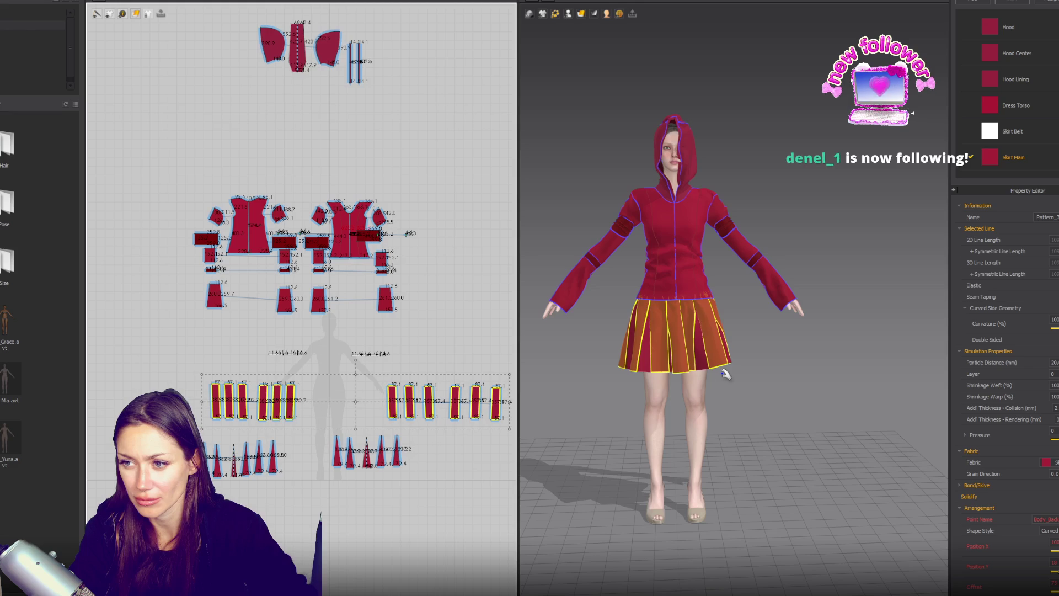
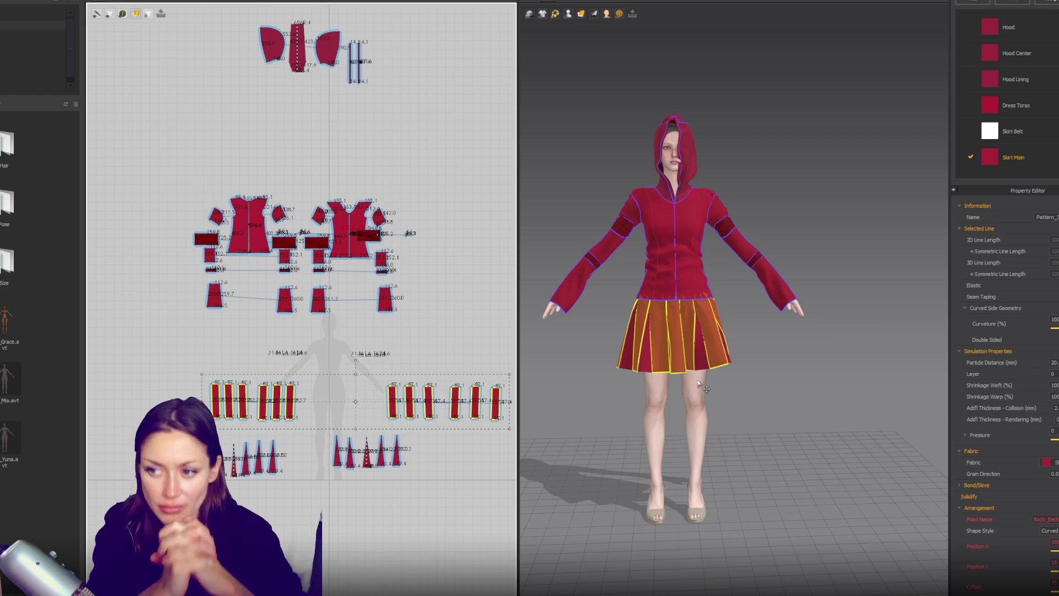
Select the bottom hem edges of the front and back dress torso pieces.
scroll(645, 388, "up", 1)
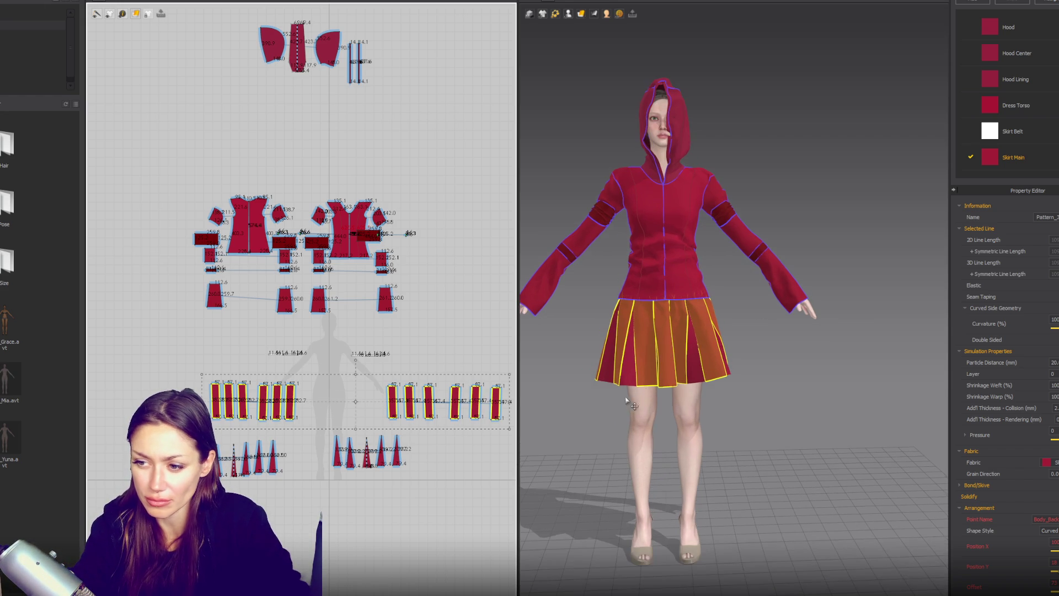
left_click(251, 226)
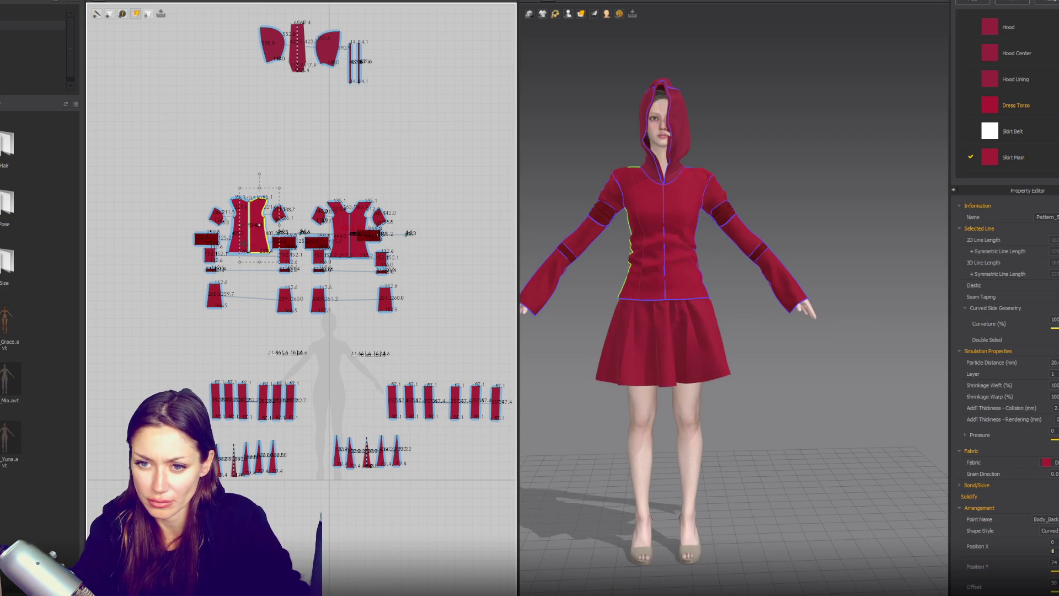
scroll(350, 267, "up", 3)
left_click(368, 244)
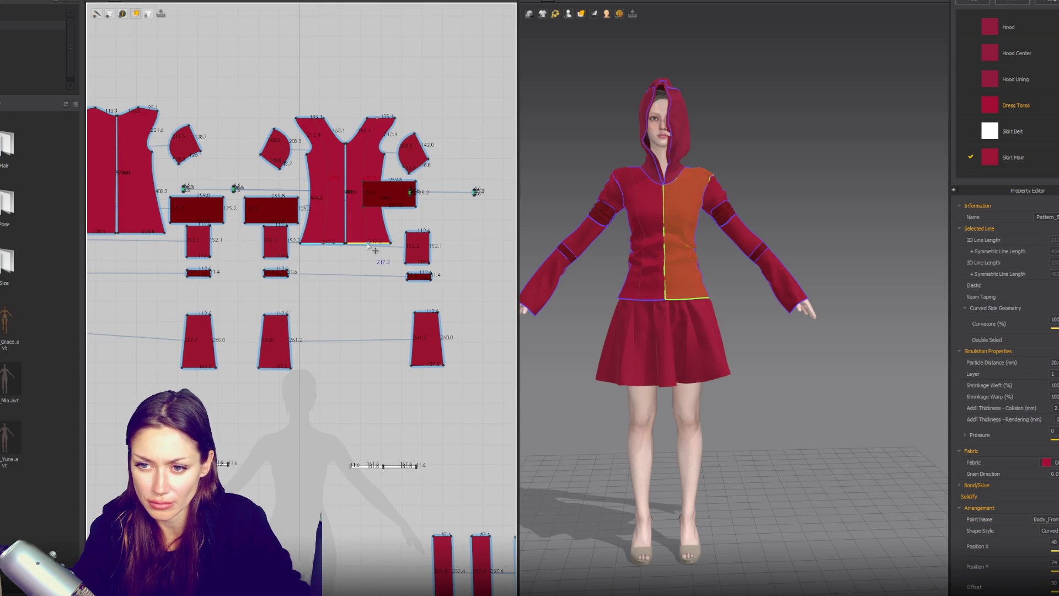
left_click(306, 266)
left_click(325, 243)
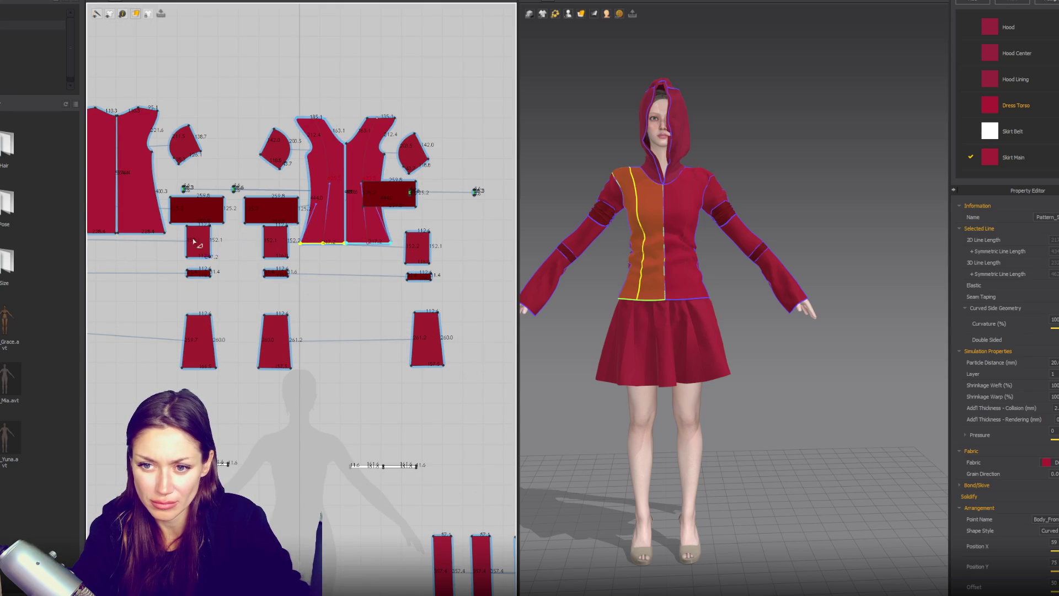
right_click_drag(186, 240, 258, 259)
left_click_drag(180, 260, 208, 259, "shift")
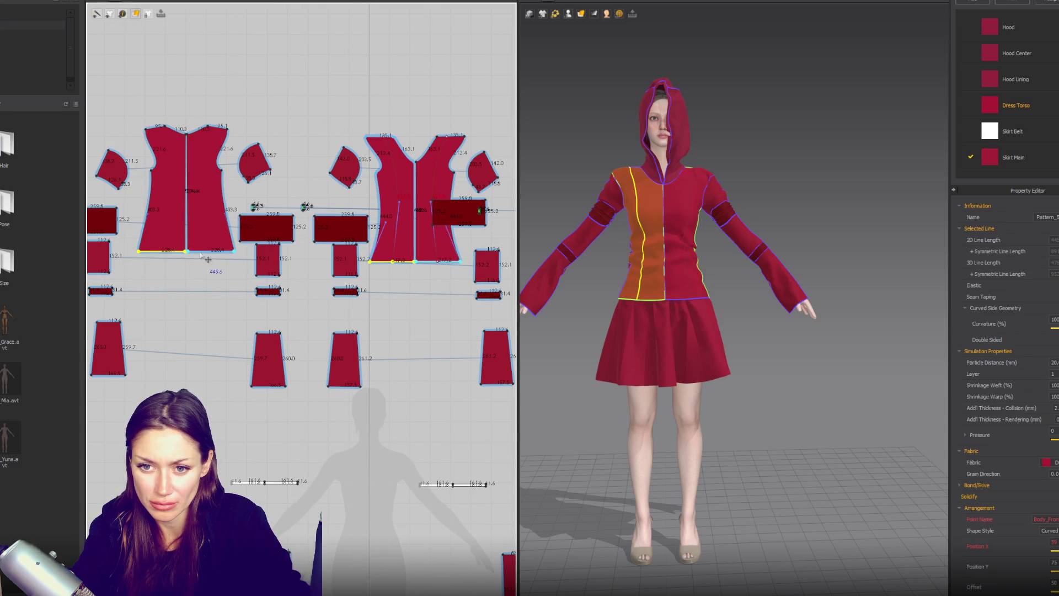
left_click(198, 258)
left_click_drag(368, 268, 466, 258)
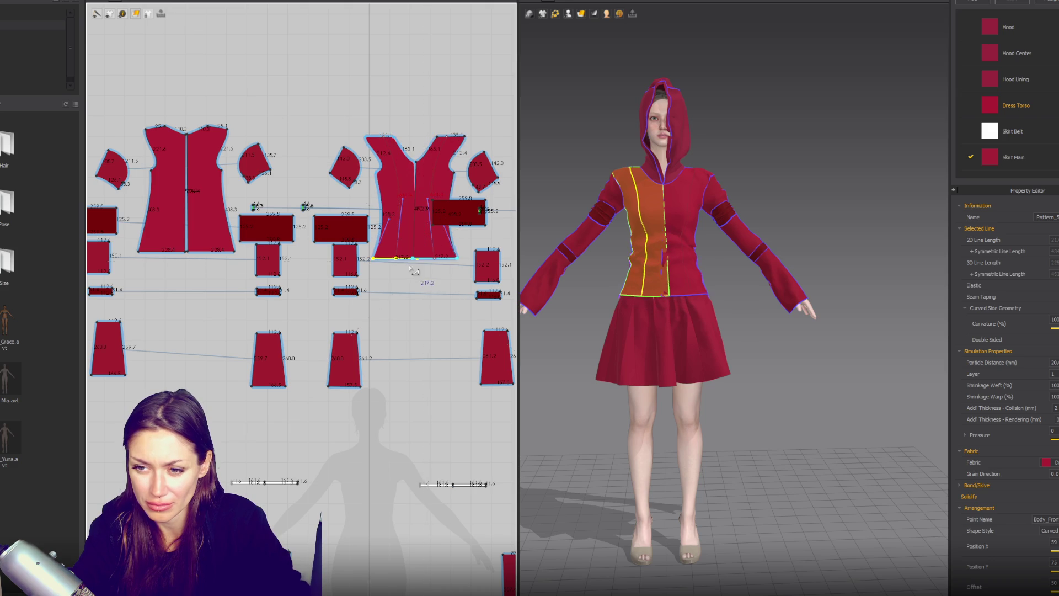
Drag the selected hem edges upward to shorten the jacket body, then check the result in 3D.
left_click_drag(138, 275, 138, 276, "shift")
left_click_drag(205, 252, 203, 247)
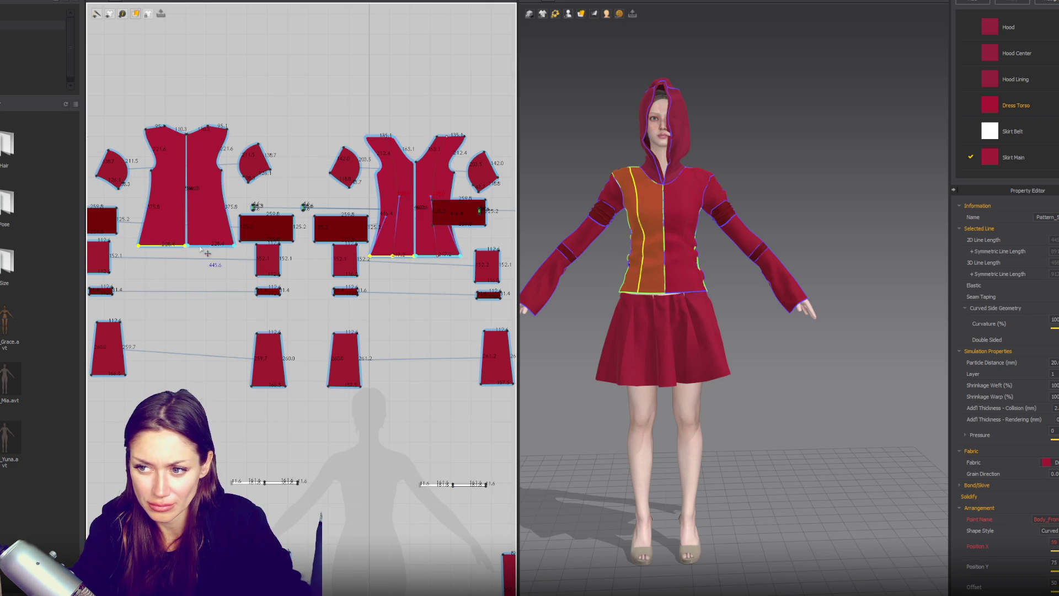
left_click(731, 338)
mouse_move(731, 338)
right_mouse_down()
mouse_move(816, 379)
mouse_move(885, 374)
mouse_move(690, 371)
right_mouse_up()
scroll(411, 306, "up", 3)
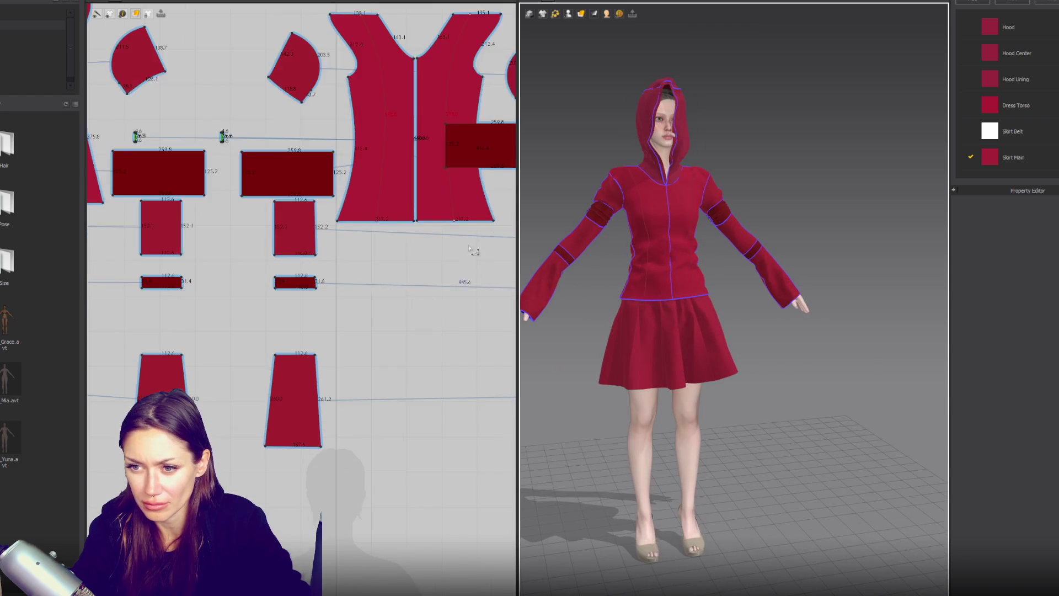
Raise the torso's bottom-right corner so the side line shortens from 375.6 to 345.7.
left_click(495, 223)
left_click(495, 217)
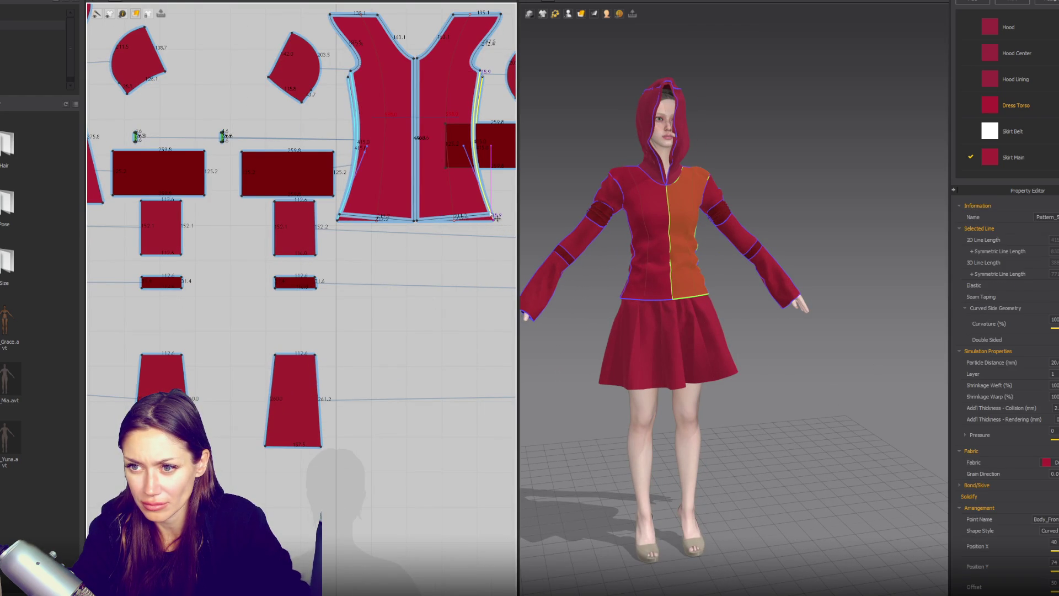
right_click_drag(151, 205, 259, 241)
left_click(211, 240)
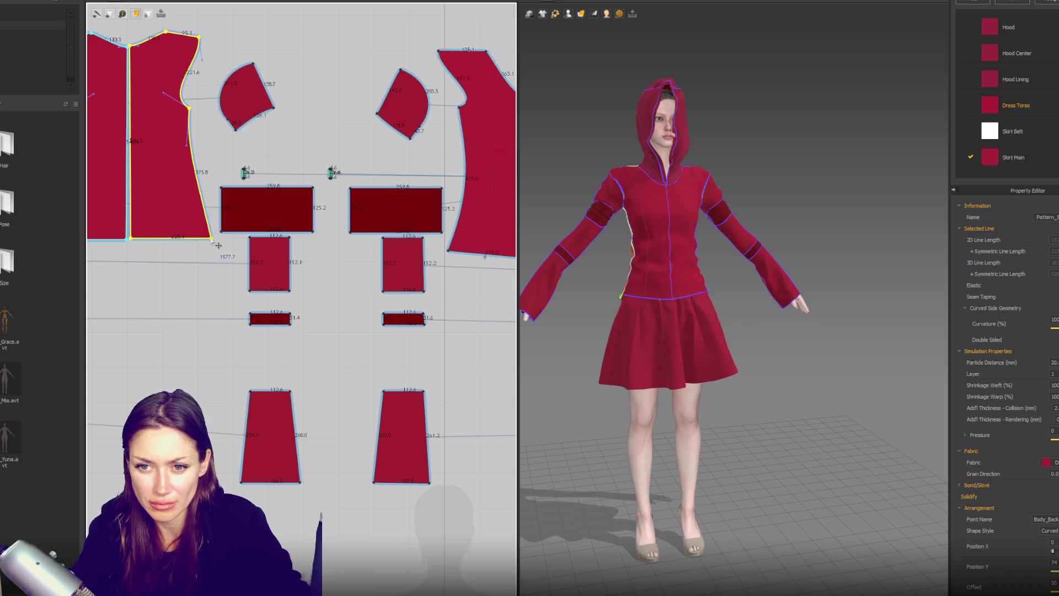
left_click_drag(212, 240, 209, 228)
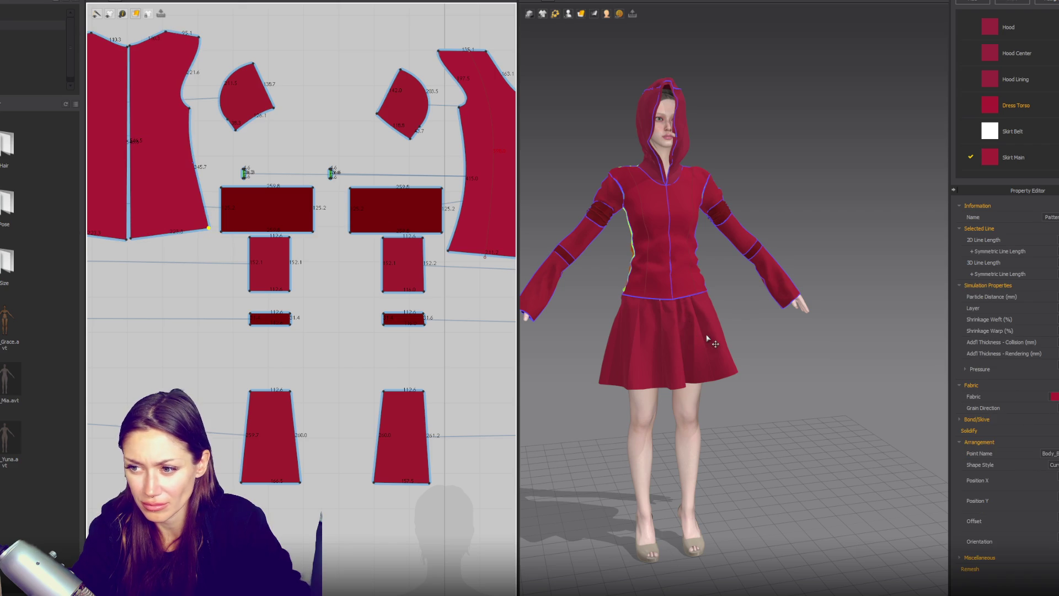
mouse_move(655, 331)
right_mouse_down()
mouse_move(717, 326)
mouse_move(647, 324)
right_mouse_up()
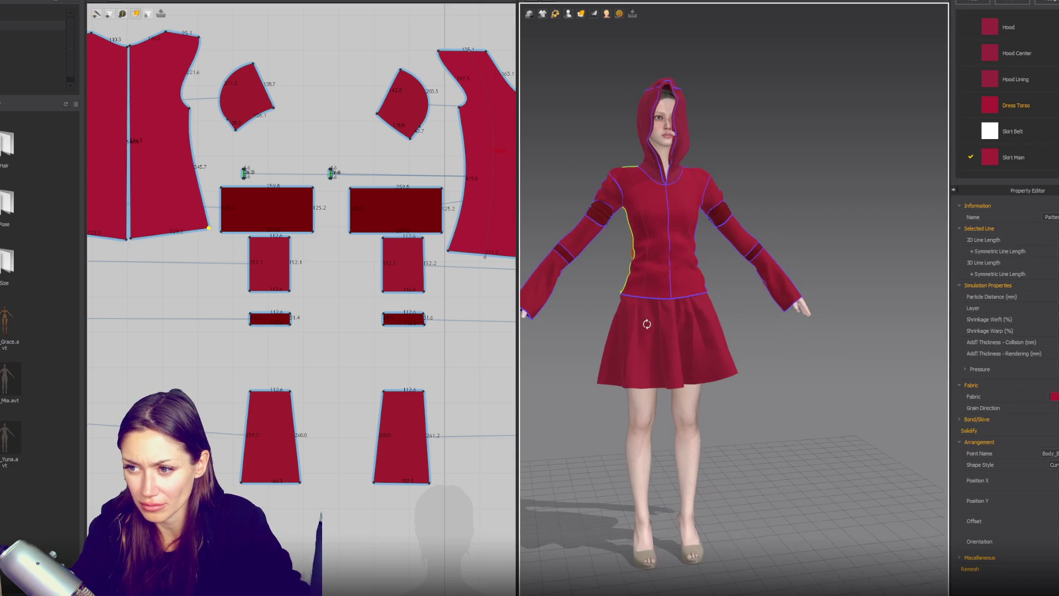
scroll(713, 320, "down", 3)
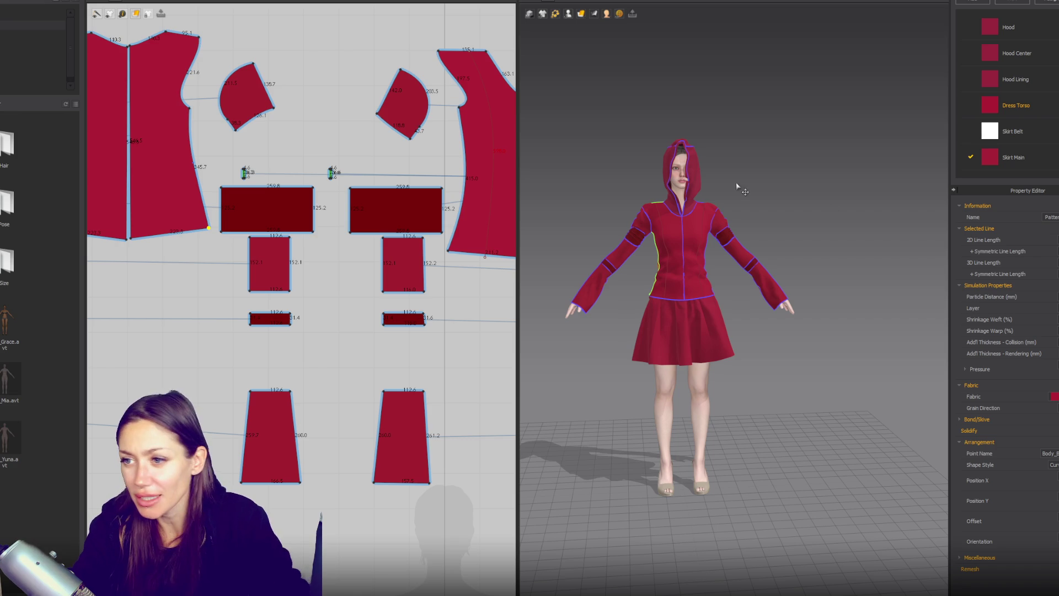
Place the hood pieces on the Head, Head_L and Head_R arrangement points around the avatar's head.
left_click(701, 189)
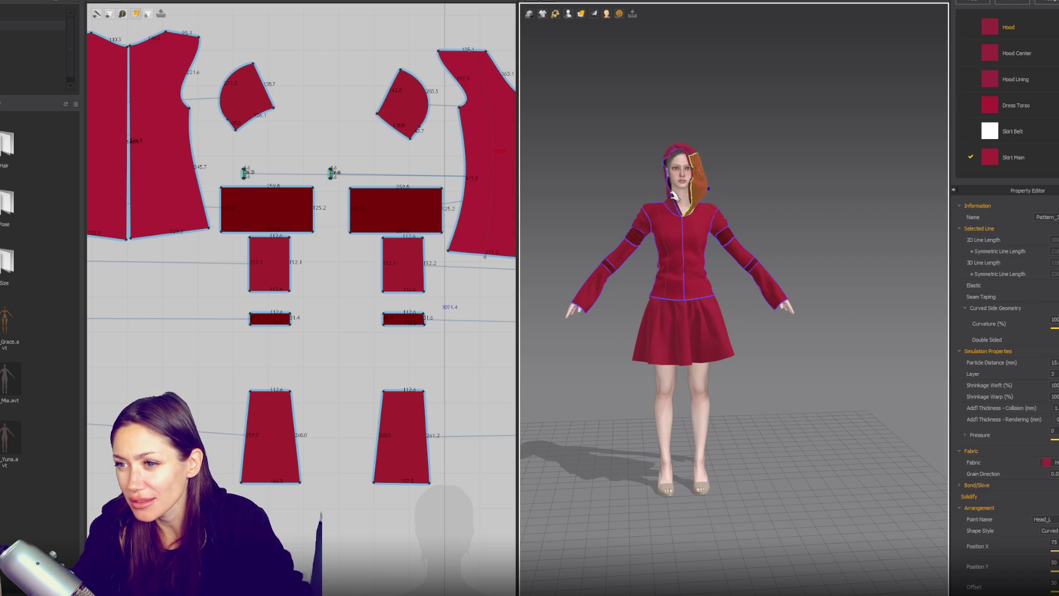
left_click(639, 206)
mouse_move(638, 207)
right_mouse_down()
mouse_move(780, 248)
mouse_move(778, 219)
mouse_move(643, 199)
right_mouse_up()
scroll(703, 230, "up", 3)
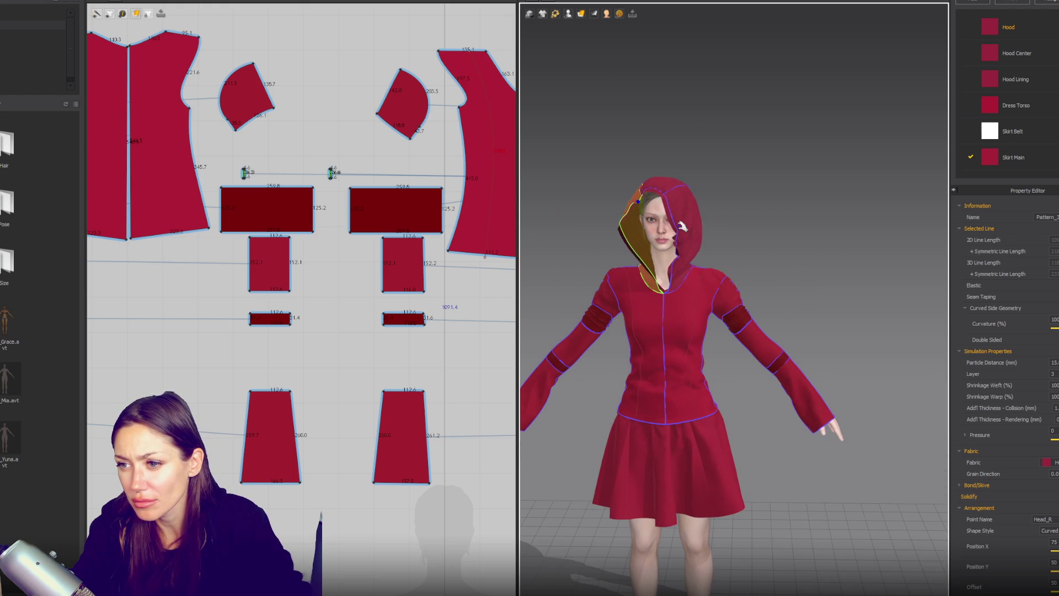
left_click(658, 260)
right_click_drag(658, 259, 781, 253)
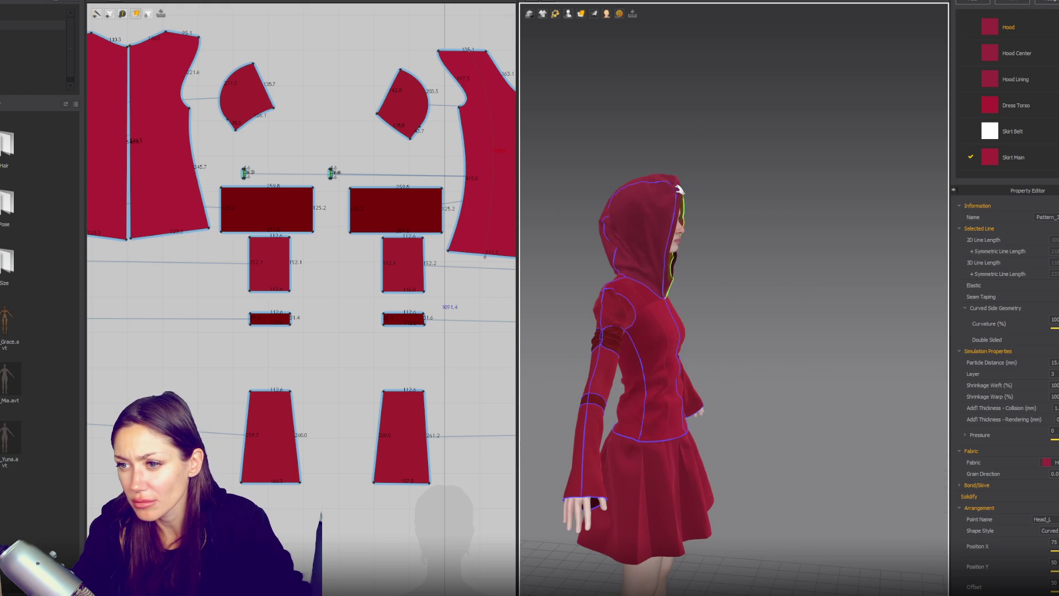
left_click(703, 206)
left_click(698, 243)
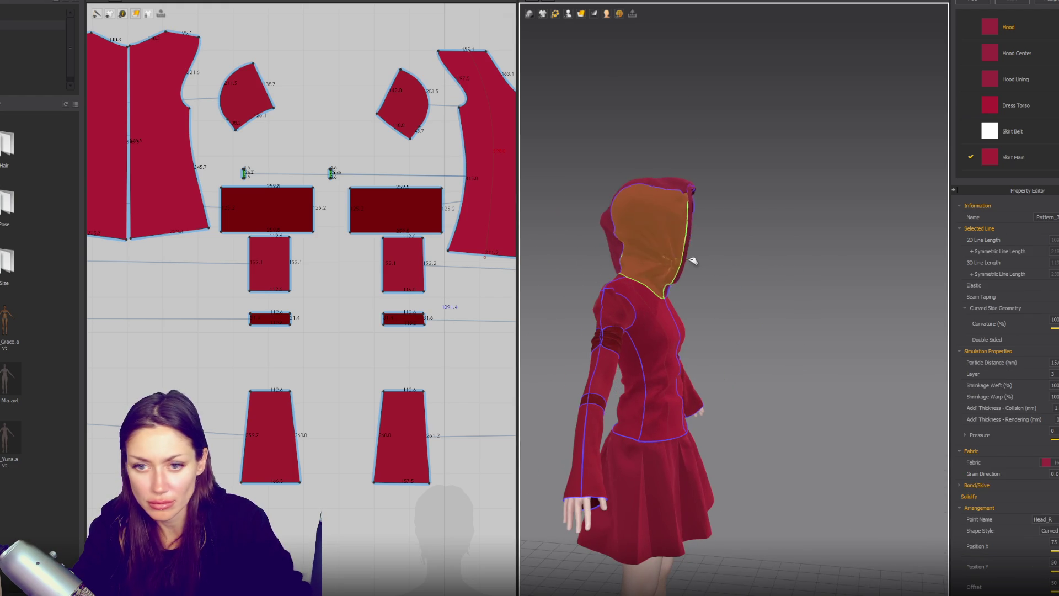
mouse_move(699, 257)
right_mouse_down()
mouse_move(710, 246)
mouse_move(700, 244)
right_mouse_up()
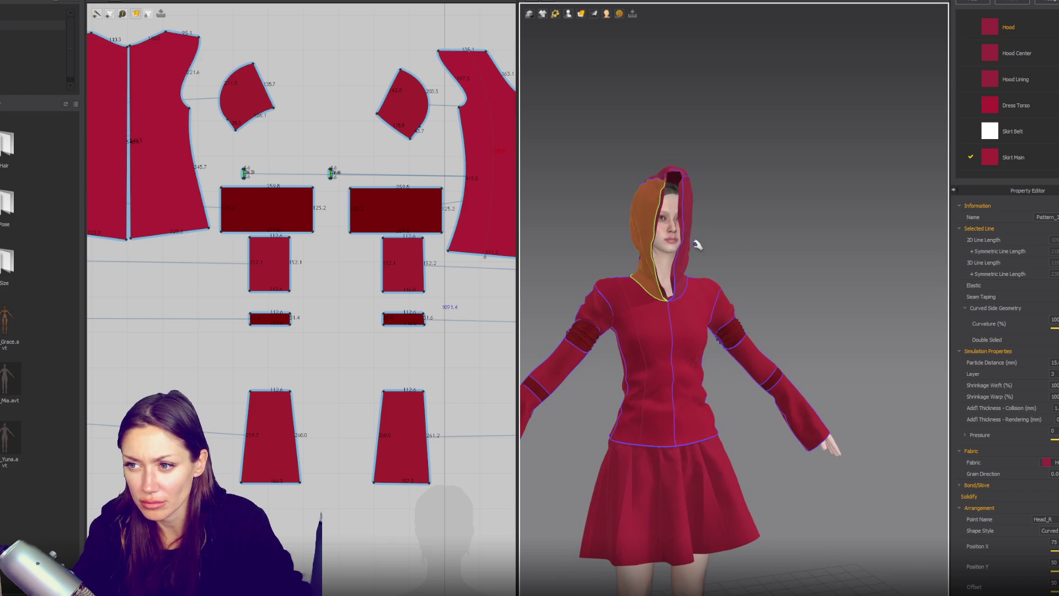
scroll(726, 248, "down", 1)
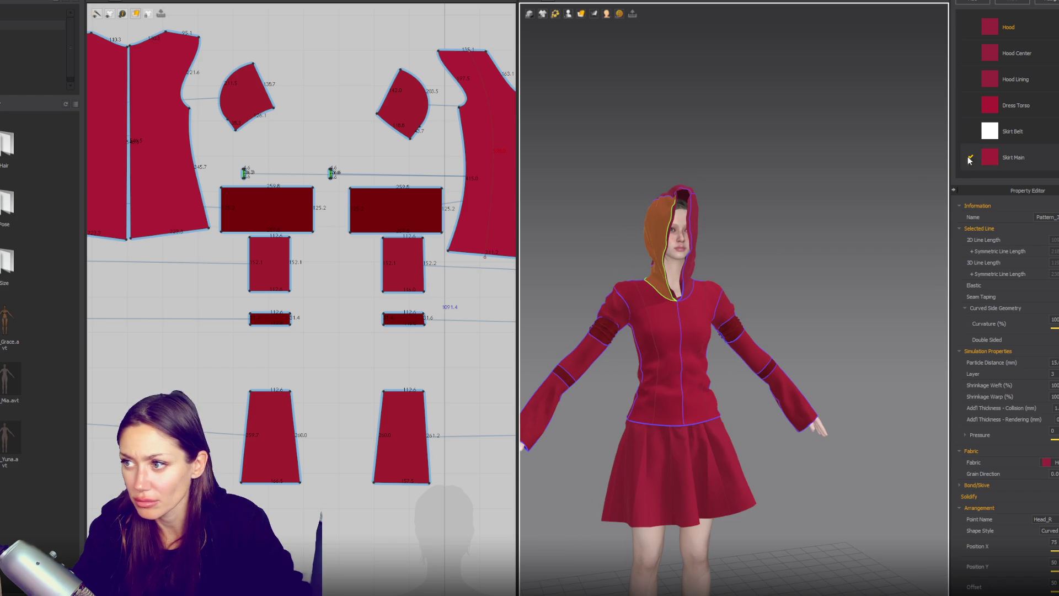
Check the Hood Center and Hood Lining fabrics and box-select all hood pattern pieces.
left_click(1021, 60)
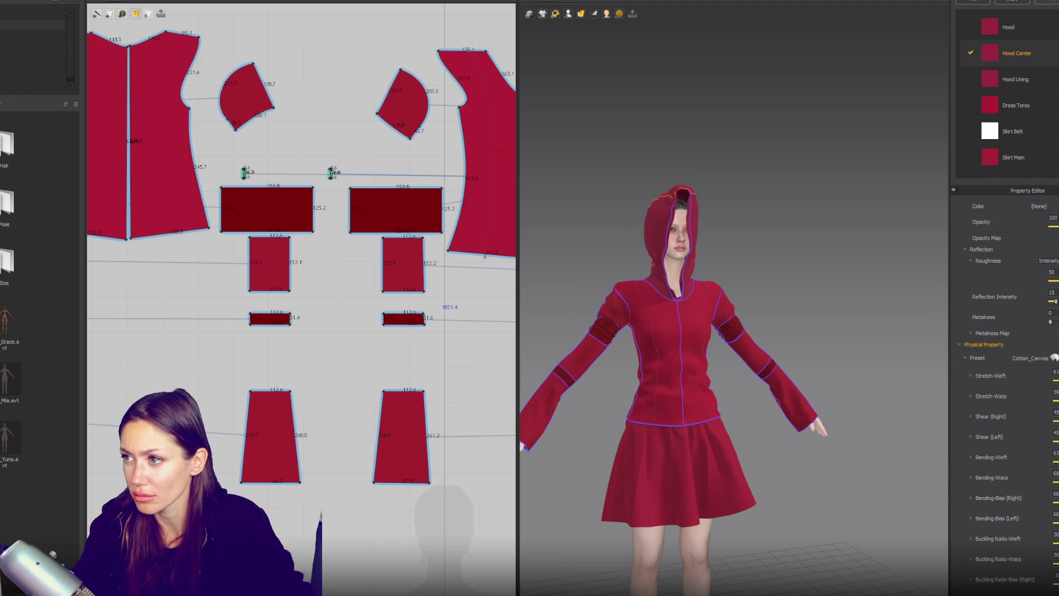
left_click(1033, 72)
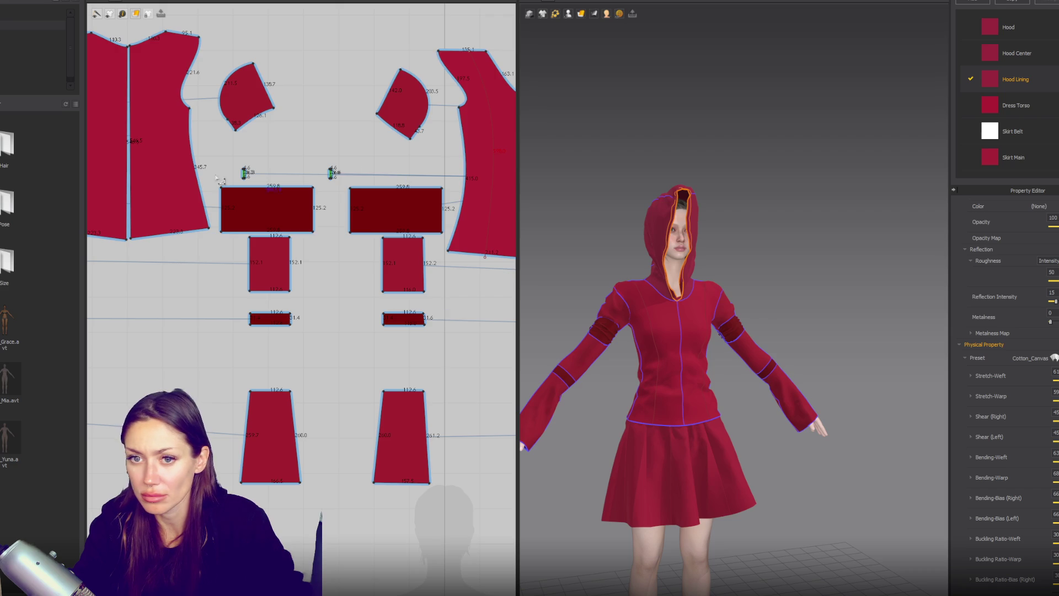
scroll(291, 173, "down", 8)
left_click_drag(230, 186, 407, 324)
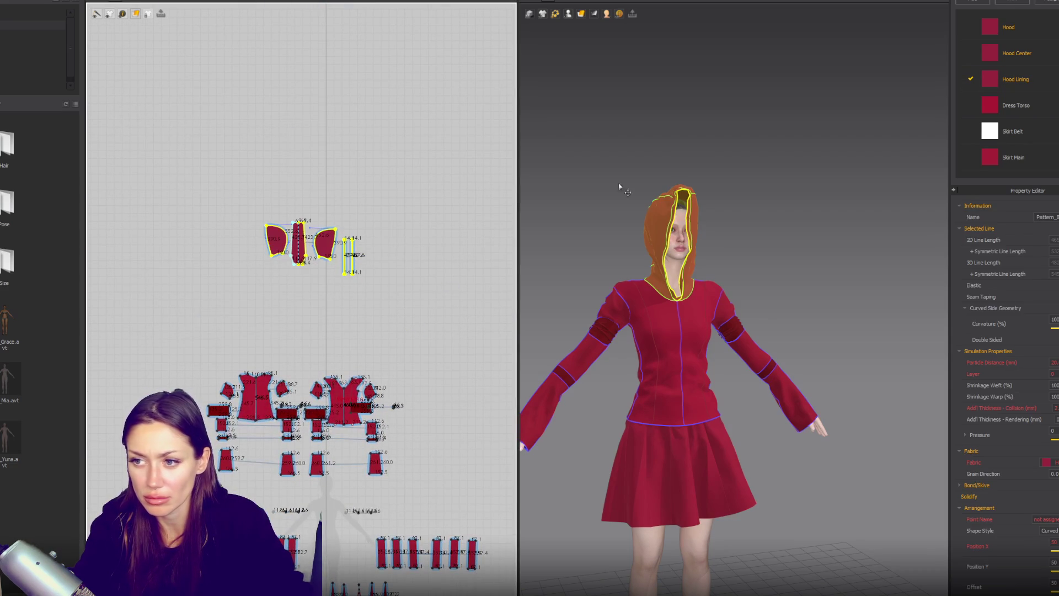
right_click(1040, 28)
Delete the Hood Lining and Hood Center fabrics from the Object Browser fabric list.
left_click(1052, 52)
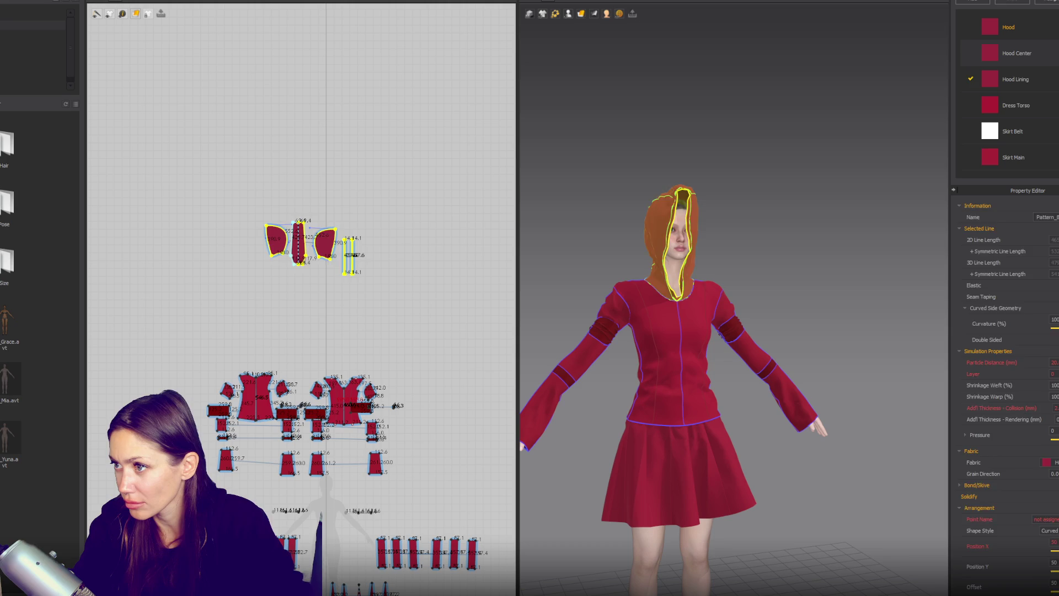
right_click(1044, 80)
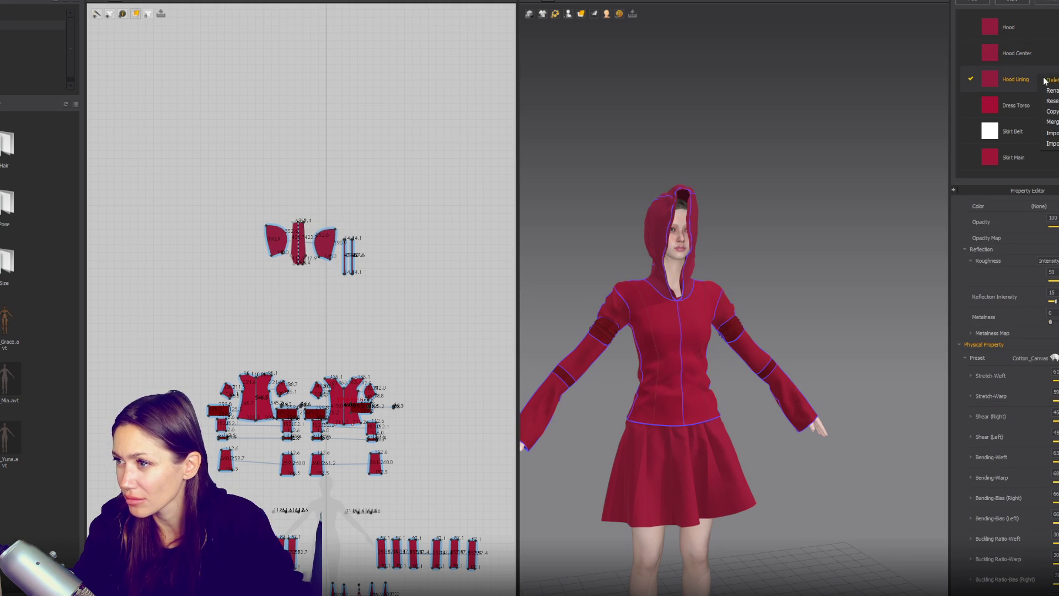
left_click(1049, 81)
right_click(1043, 54)
left_click(1048, 55)
left_click(1033, 86)
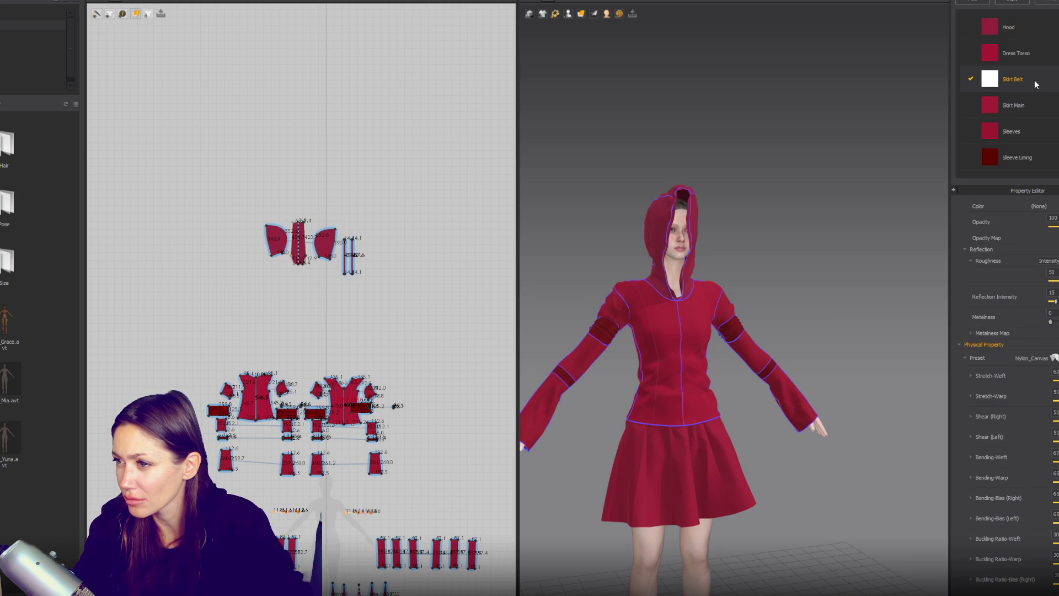
Run the simulation so the hood drapes around the head, then select the upper hood patterns.
left_click(750, 205)
key("space")
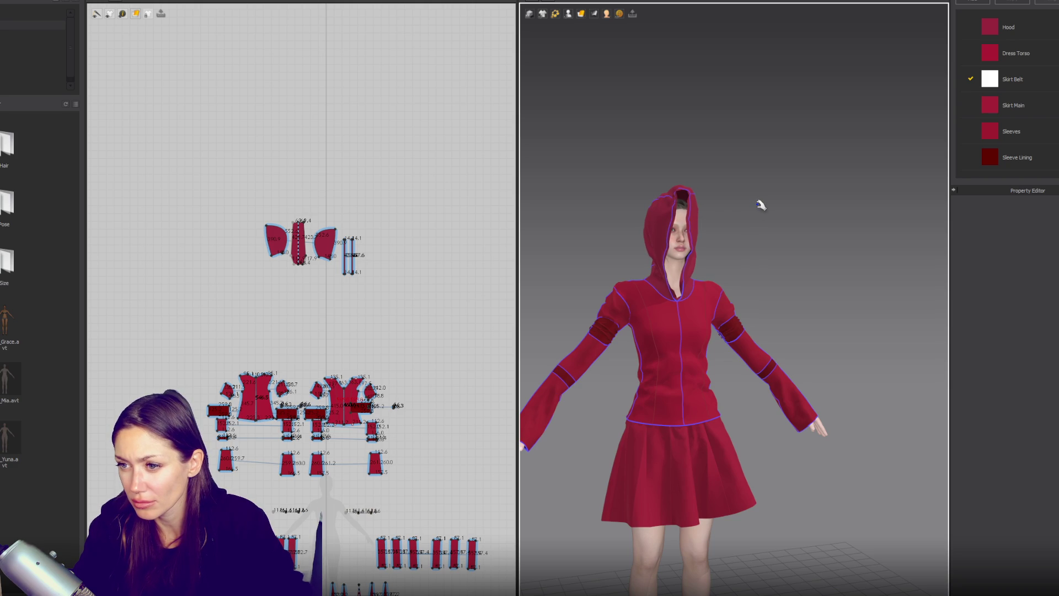
left_click(682, 197)
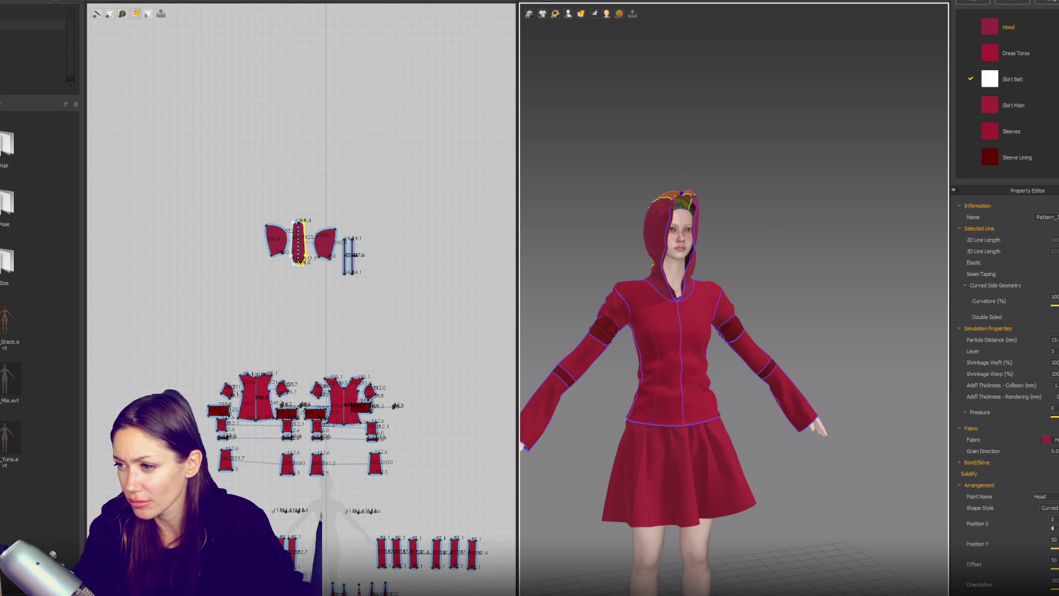
mouse_move(934, 434)
right_mouse_down()
mouse_move(816, 397)
mouse_move(927, 406)
mouse_move(925, 447)
mouse_move(865, 401)
right_mouse_up()
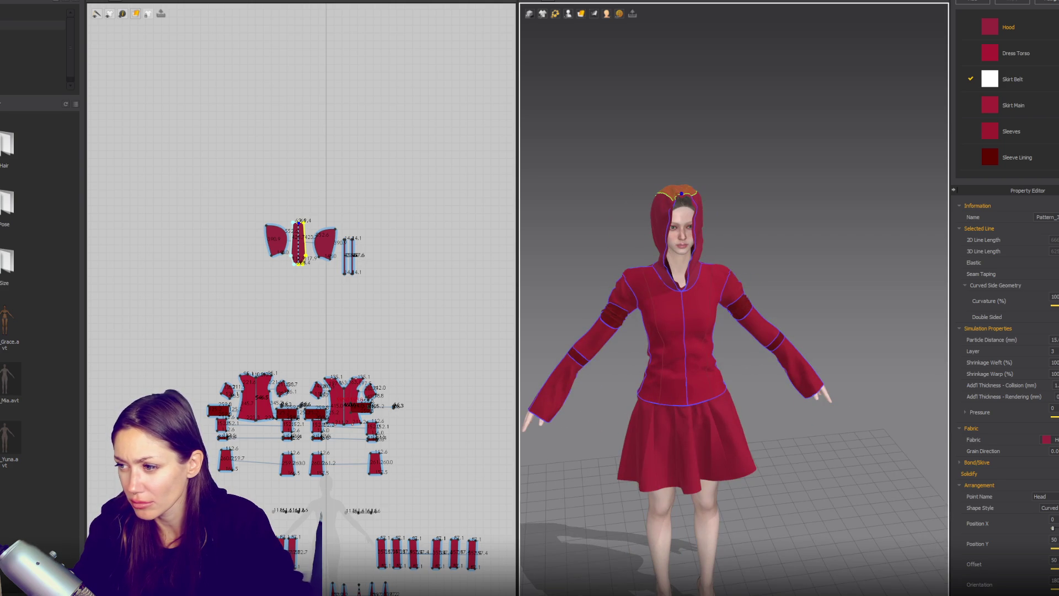
left_click(864, 280)
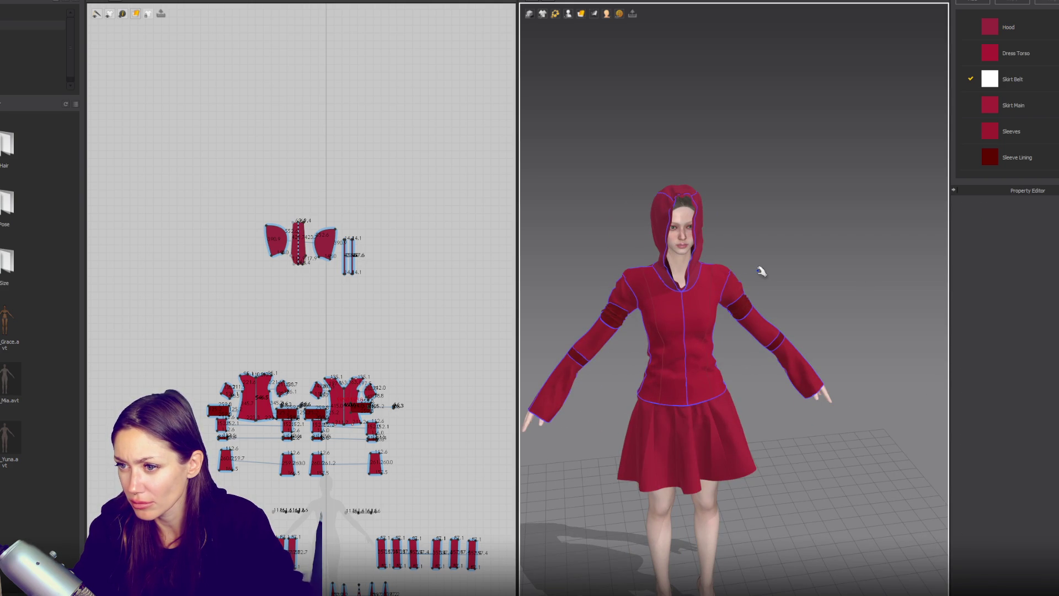
right_click_drag(750, 210, 738, 183)
left_click(710, 201)
left_click(658, 243)
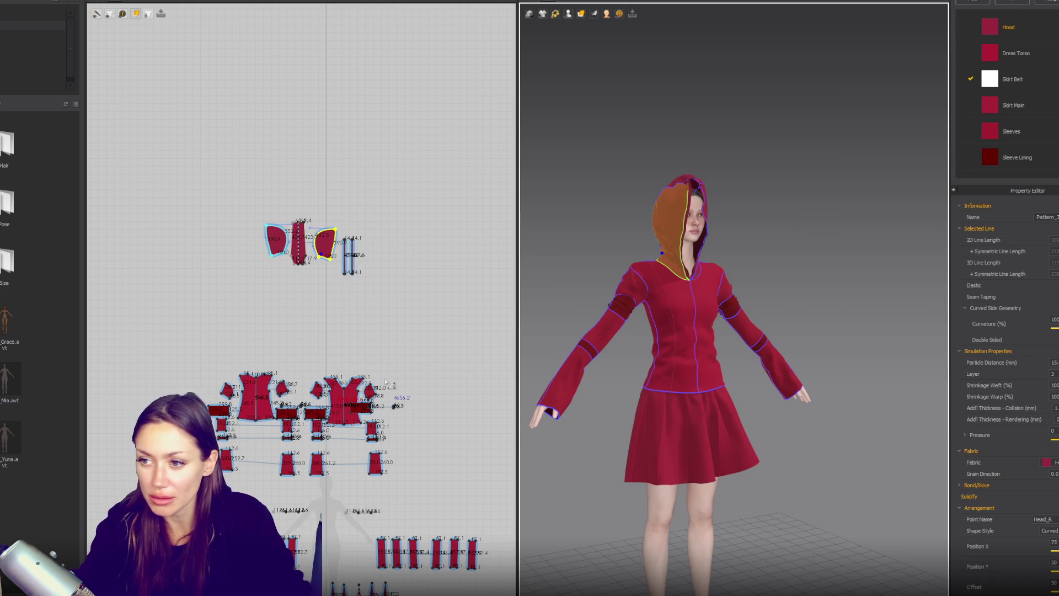
left_click_drag(230, 164, 436, 295)
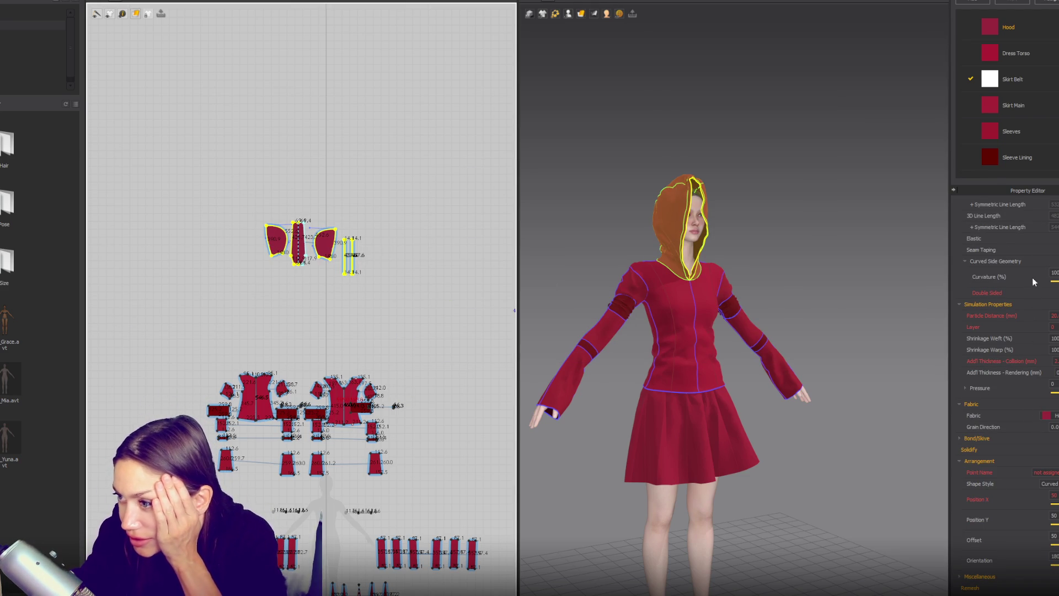
left_click(1052, 37)
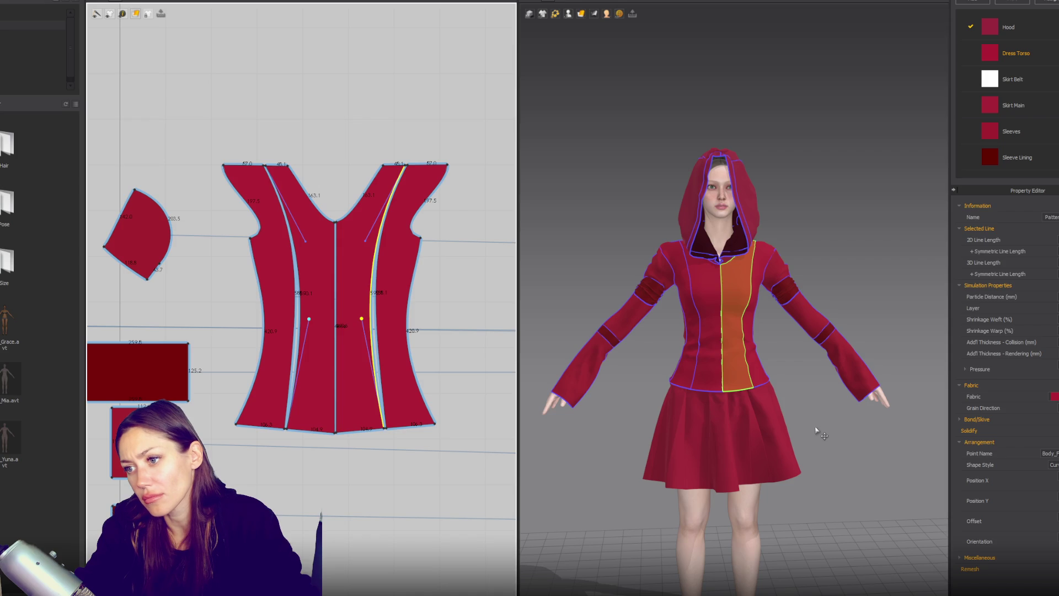
Drag the side front torso panel outward from the centre front panel, with its mirror following.
mouse_move(816, 429)
right_mouse_down()
mouse_move(652, 439)
mouse_move(844, 434)
mouse_move(837, 440)
right_mouse_up()
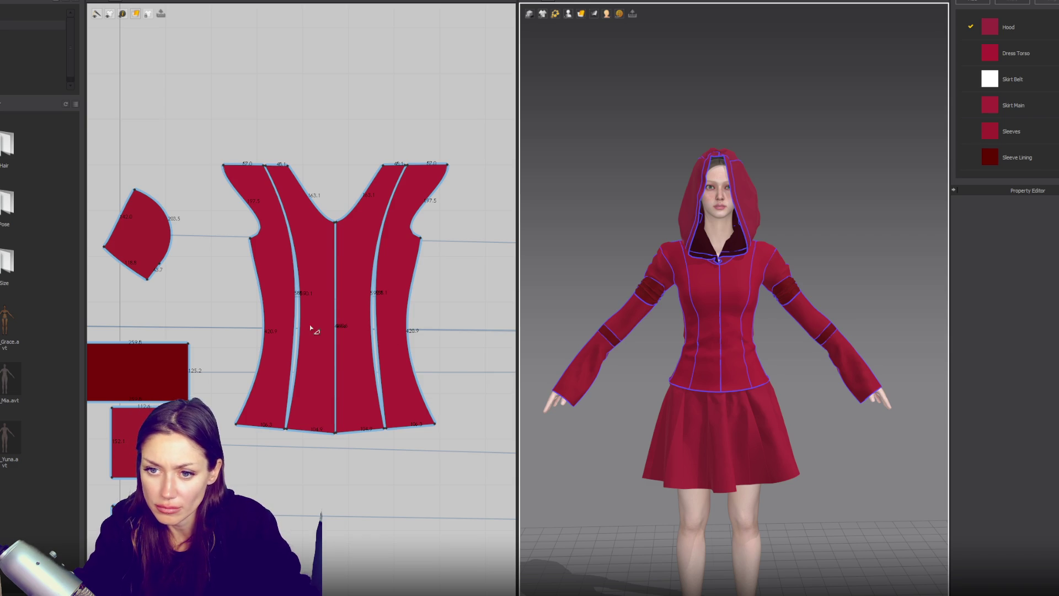
left_click(298, 312)
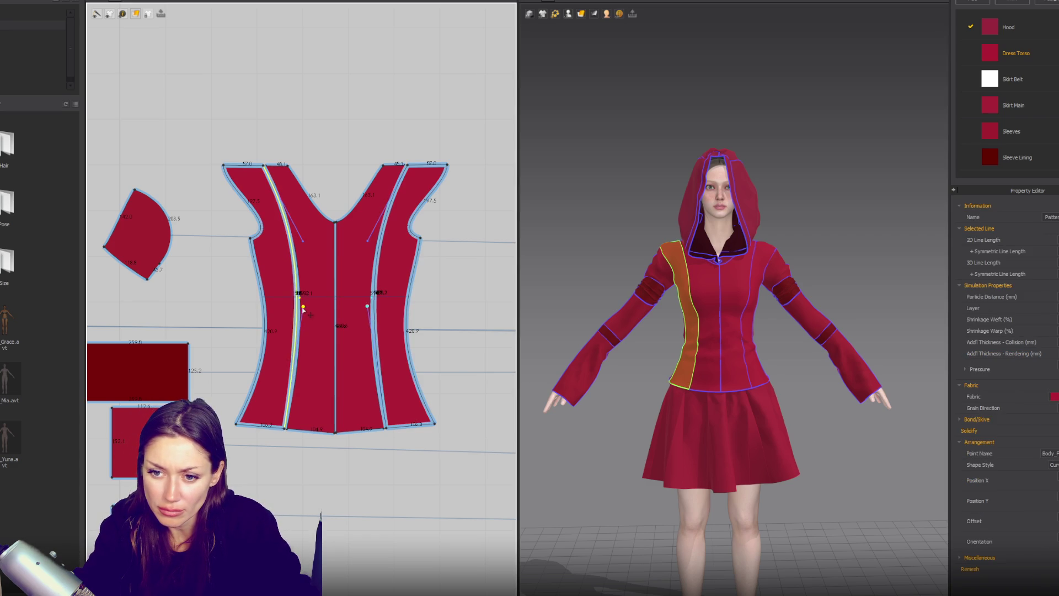
left_click(303, 338)
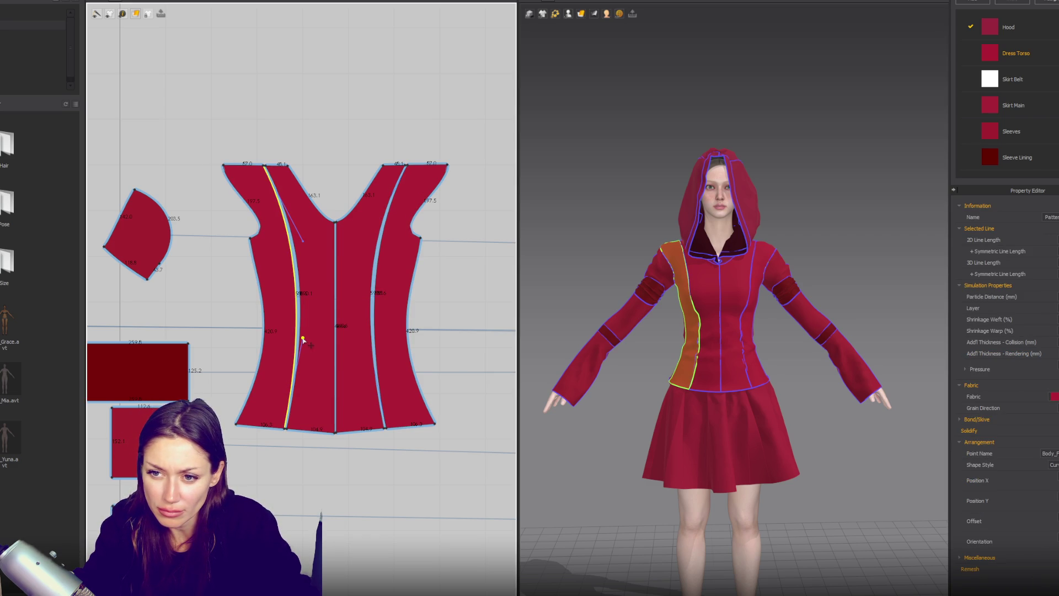
left_click(397, 290)
left_click_drag(394, 290, 414, 291)
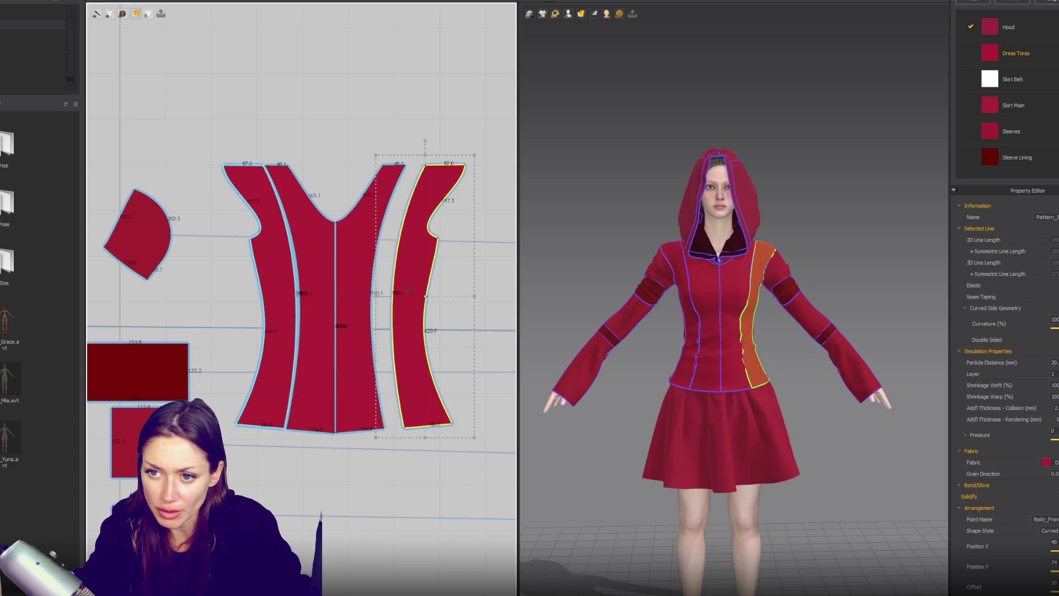
left_click(629, 166)
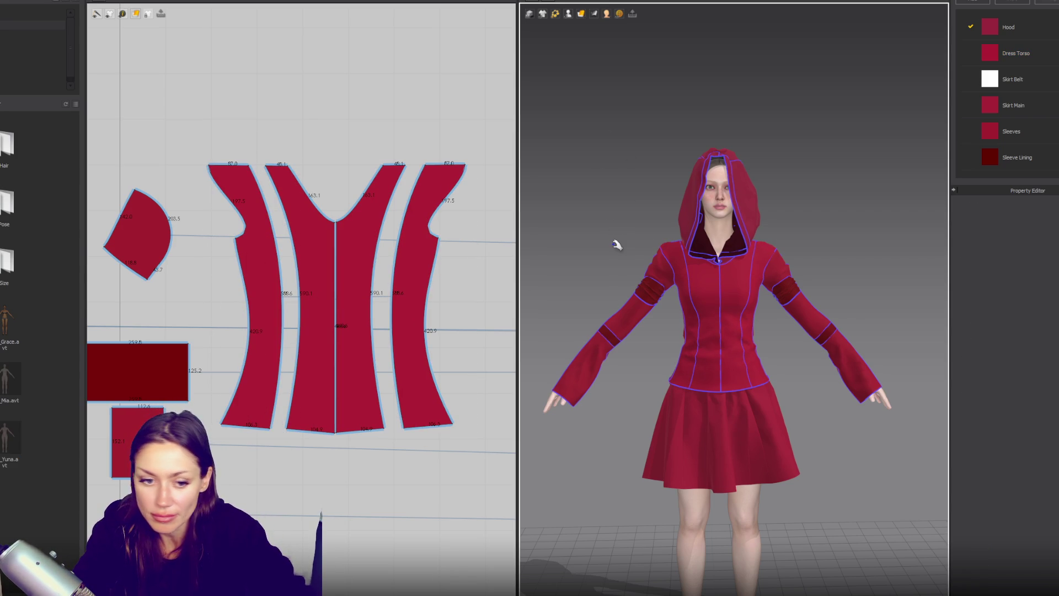
key("2")
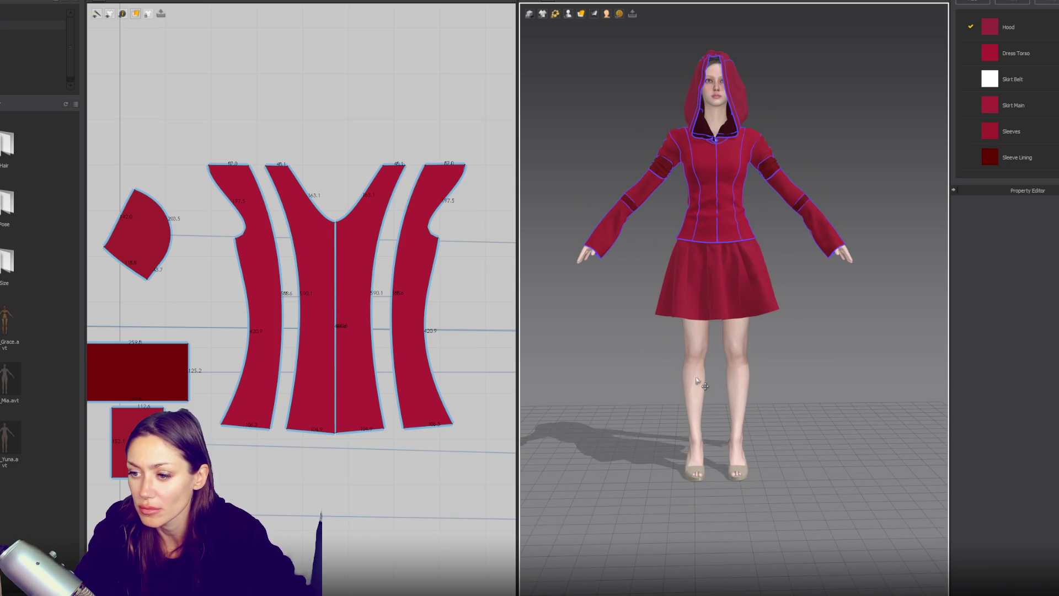
scroll(1037, 142, "down", 1)
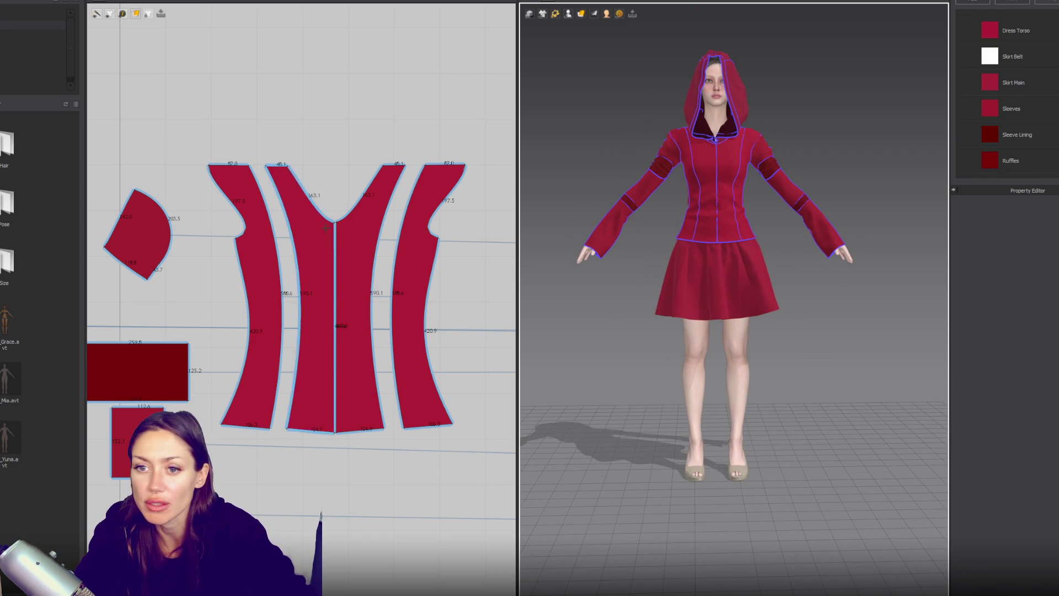
Draw two tall rectangles and free-sew both pairs of long edges into a tube.
scroll(402, 92, "down", 3)
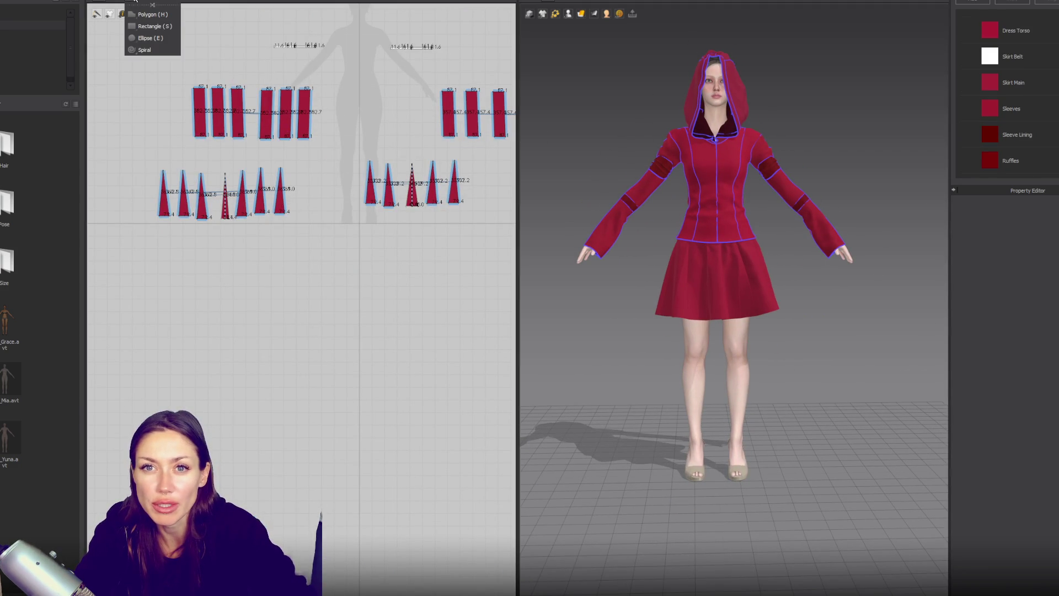
mouse_move(259, 302)
left_mouse_down()
mouse_move(287, 428)
mouse_move(281, 396)
left_mouse_up()
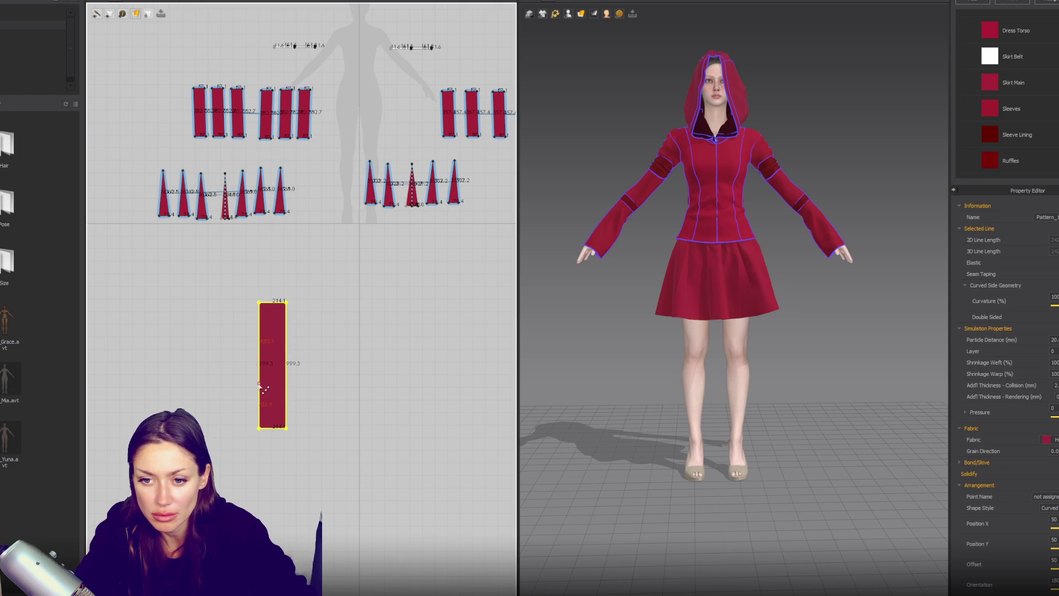
mouse_move(247, 391)
left_mouse_down()
mouse_move(222, 365)
mouse_move(242, 356)
left_mouse_up()
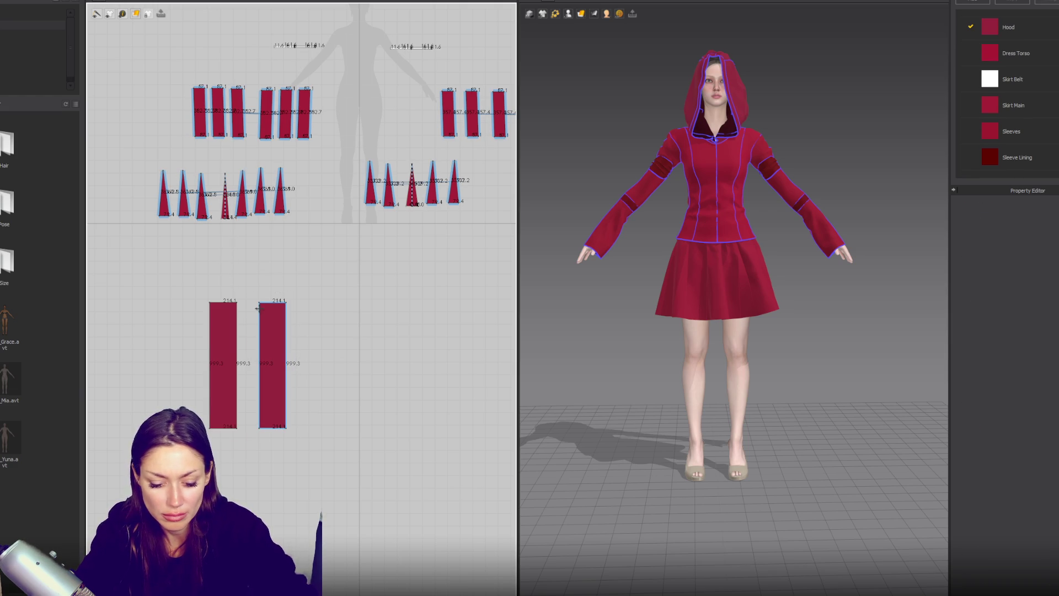
key("m")
left_click(259, 302)
left_click(261, 428)
left_click(237, 302)
left_click(238, 428)
left_click(286, 302)
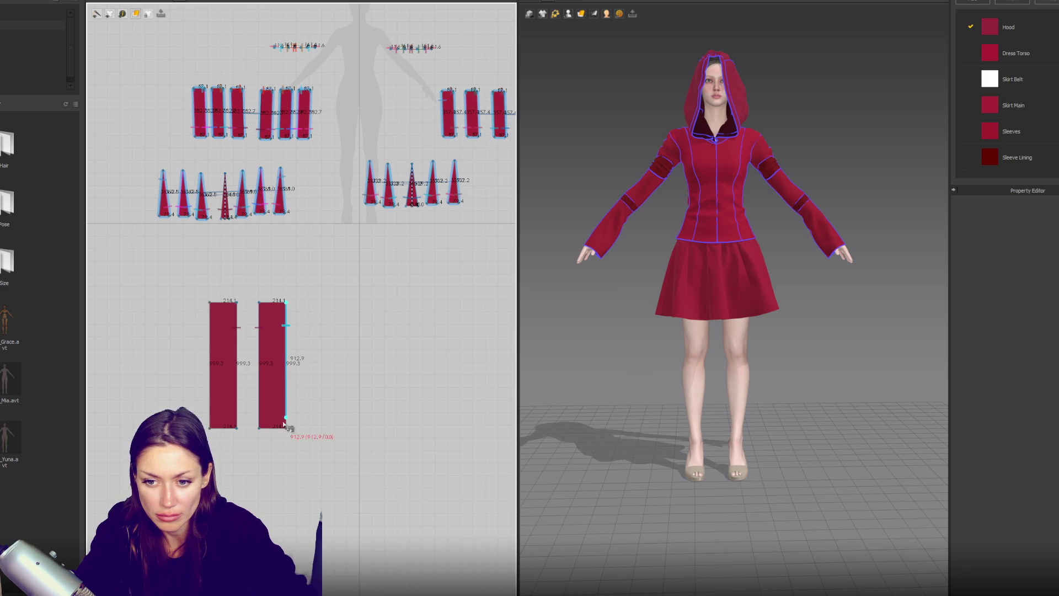
left_click(286, 428)
left_click(210, 302)
left_click(210, 427)
key("a")
Place both rectangles on the avatar's calf arrangement point.
left_click(273, 359)
left_click(555, 13)
left_click(569, 13)
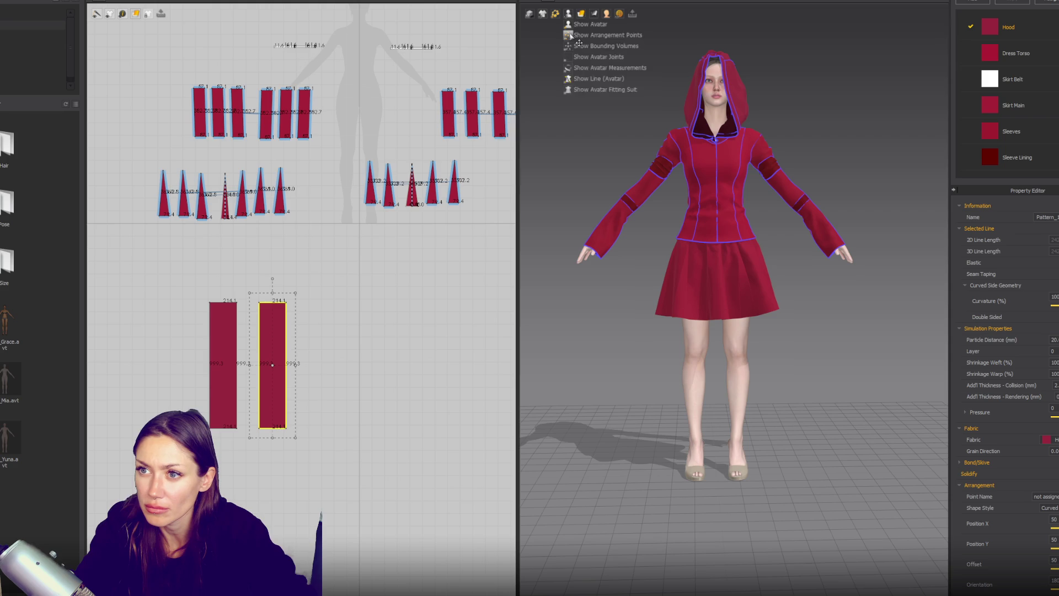
left_click(579, 44)
left_click(680, 382)
mouse_move(681, 383)
right_mouse_down()
mouse_move(817, 389)
mouse_move(690, 387)
right_mouse_up()
left_click(223, 364)
left_click(711, 390)
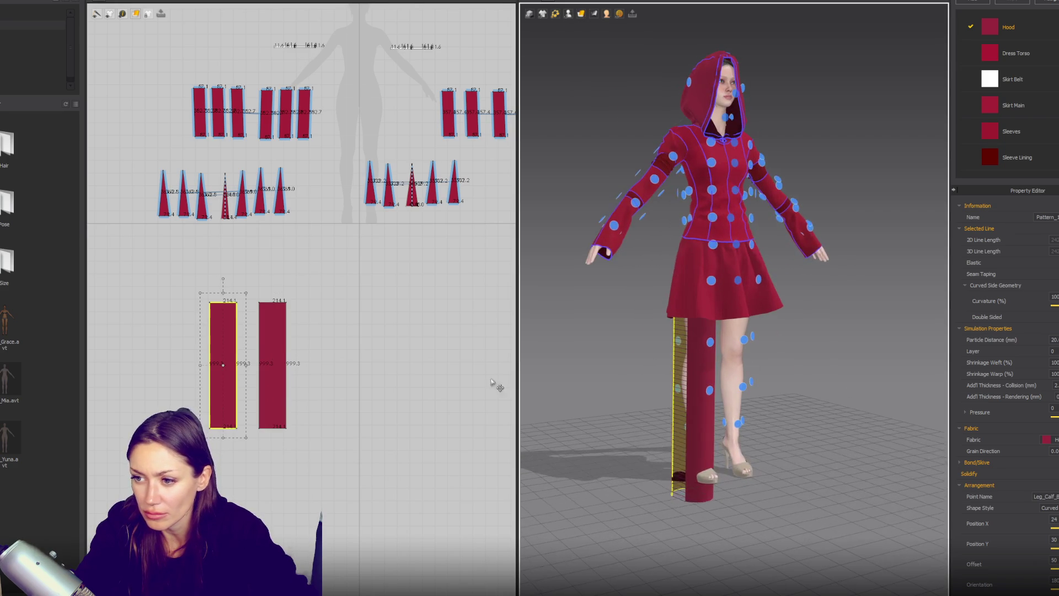
Shorten both rectangles to calf length and pull the tube down onto the lower leg.
left_click(272, 359, "shift")
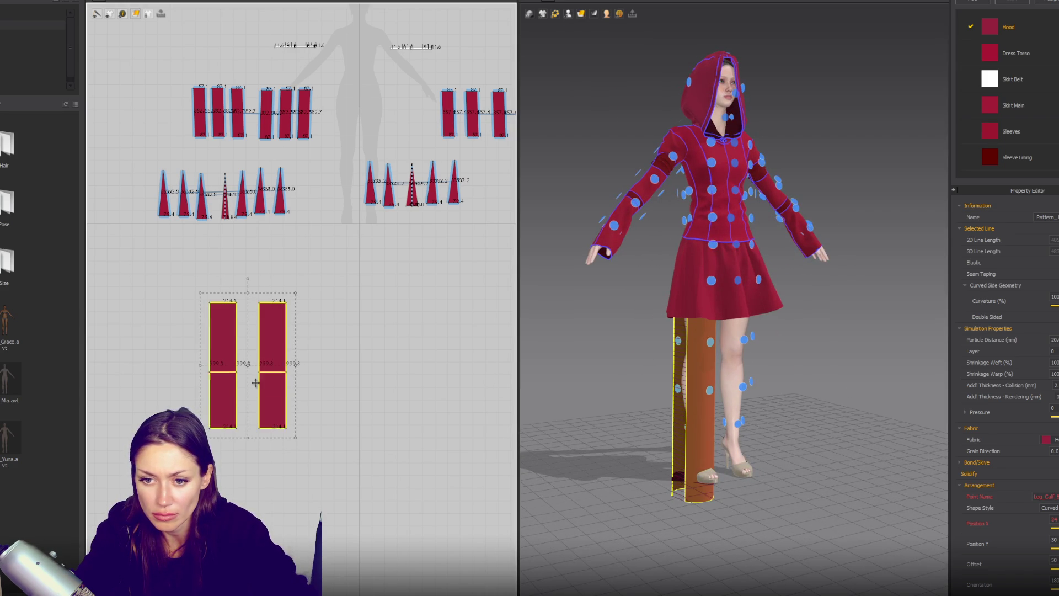
left_click_drag(296, 437, 277, 370)
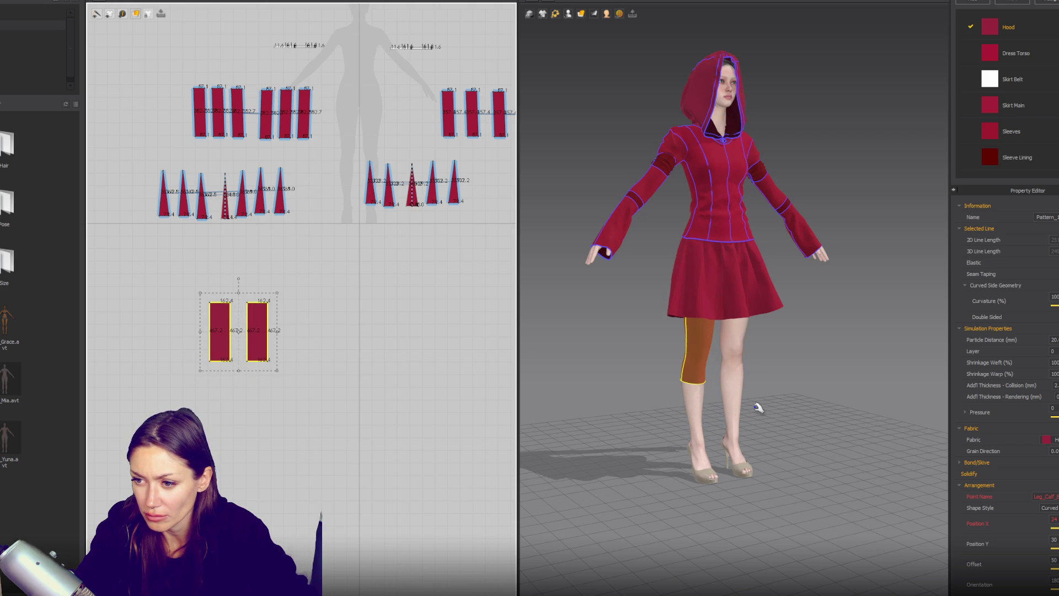
mouse_move(759, 409)
right_mouse_down()
mouse_move(729, 341)
mouse_move(771, 355)
mouse_move(797, 374)
mouse_move(717, 388)
right_mouse_up()
left_click_drag(713, 388, 710, 424)
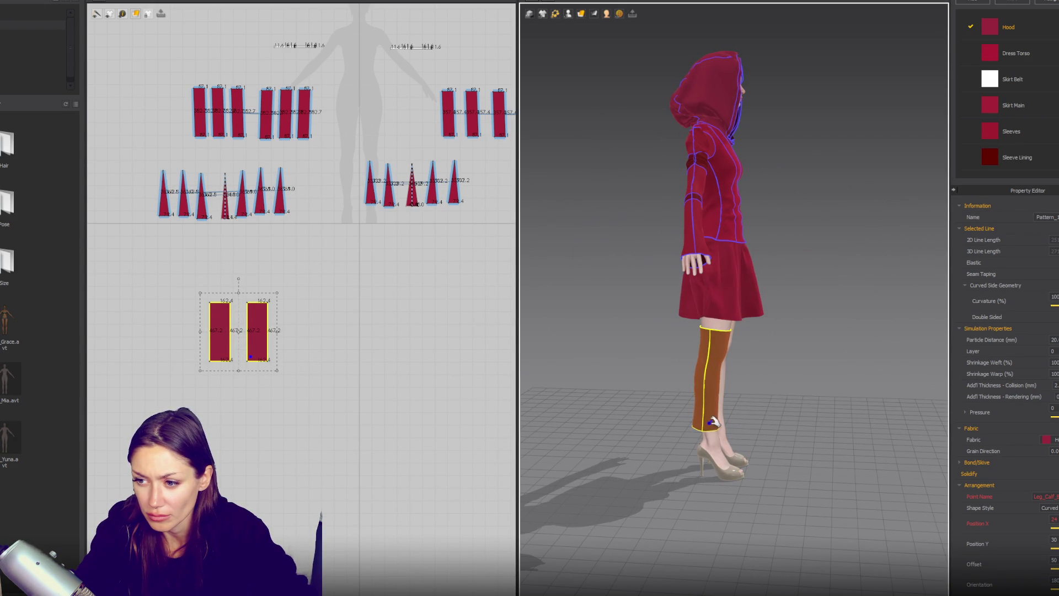
key("2")
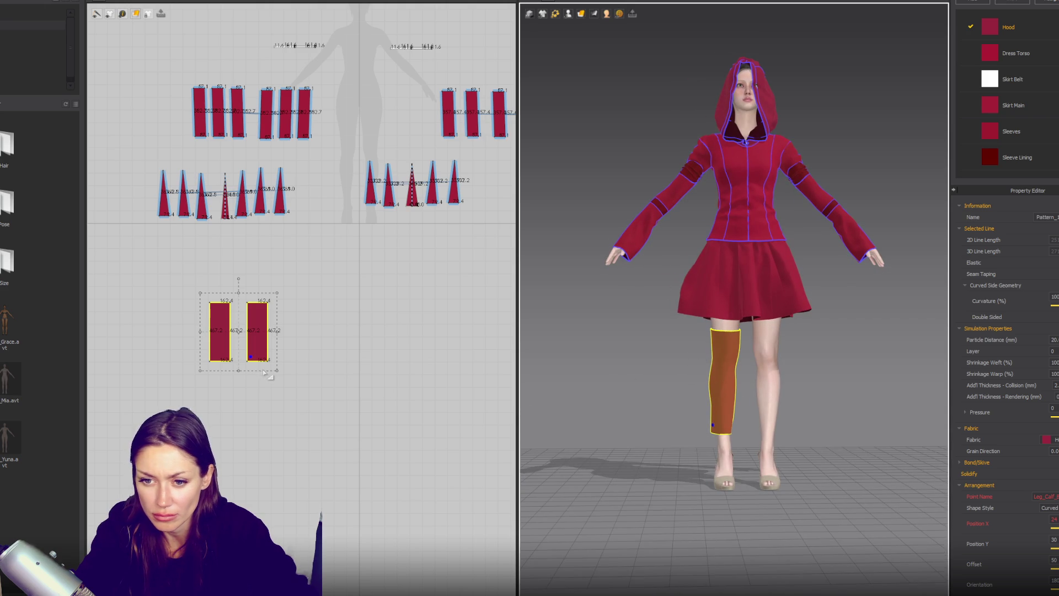
left_click(288, 364)
scroll(289, 361, "up", 3)
left_click(250, 364)
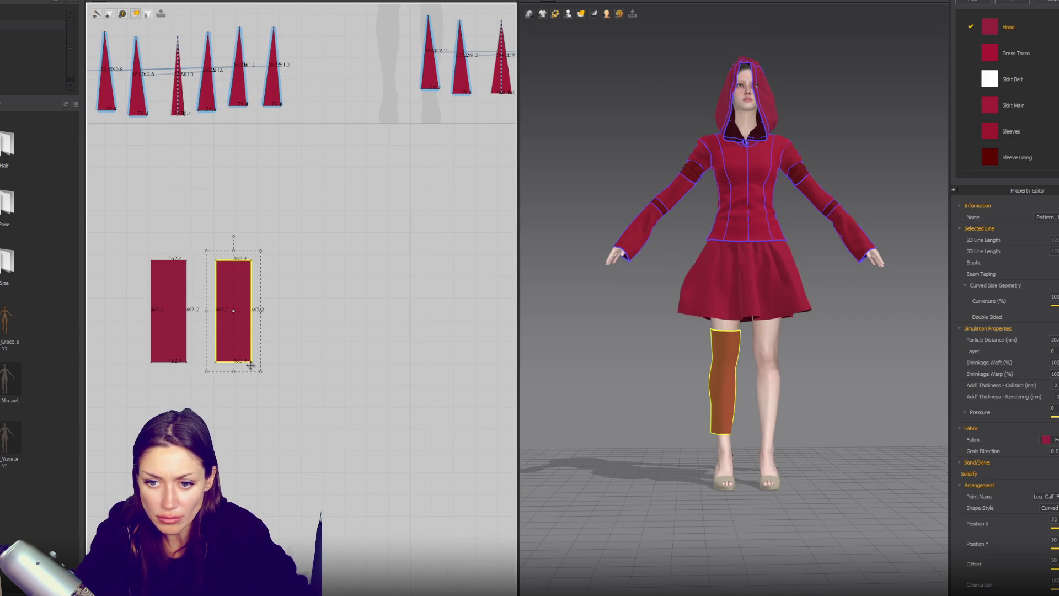
Taper both leg pieces narrower at the ankle, bringing the left piece's bottom edge to 112.5.
left_click_drag(253, 368, 208, 362)
left_click(208, 362)
left_click(187, 363)
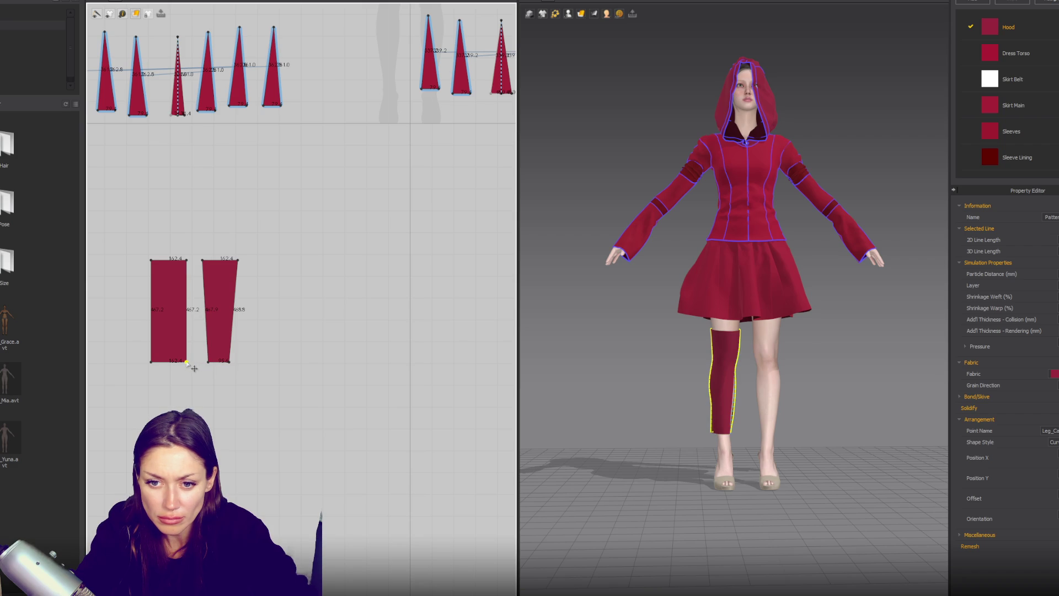
left_click(157, 363)
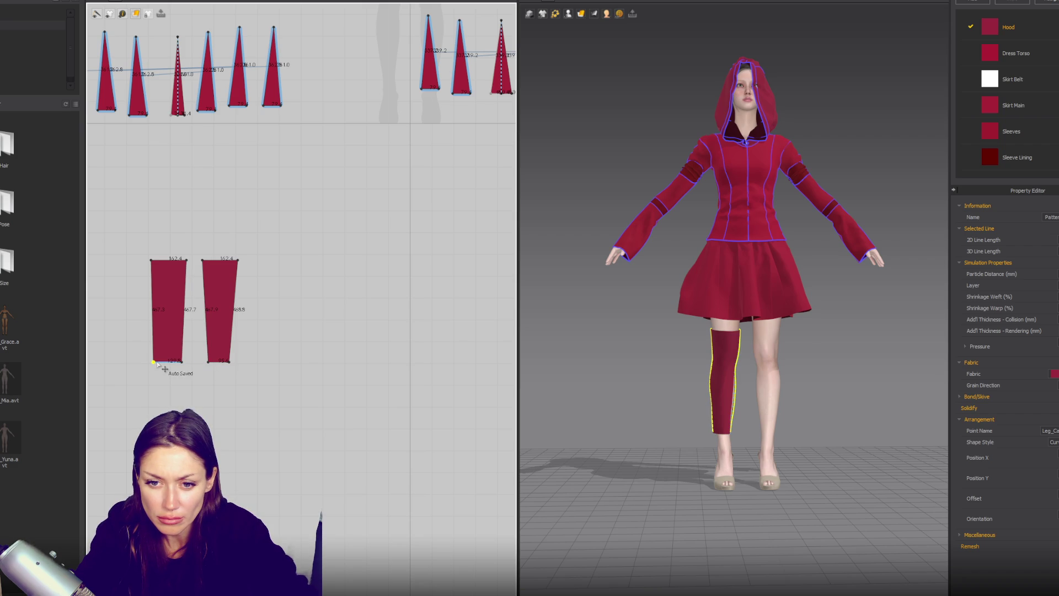
left_click_drag(159, 364, 161, 365)
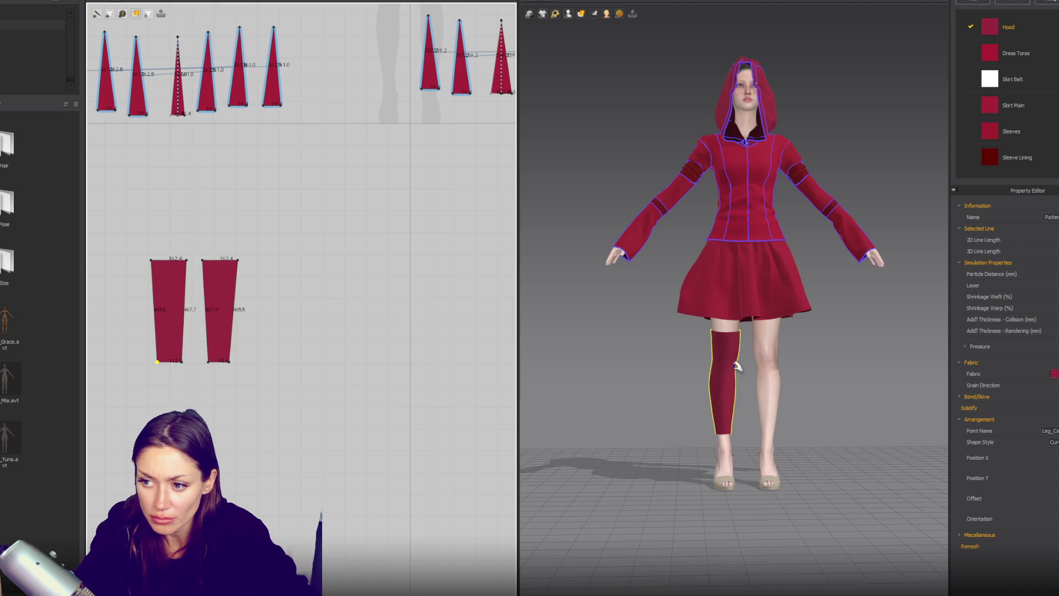
Lengthen both leg pieces downward and paste a copy of them for the second leg.
left_click(223, 338)
left_click(185, 336, "shift")
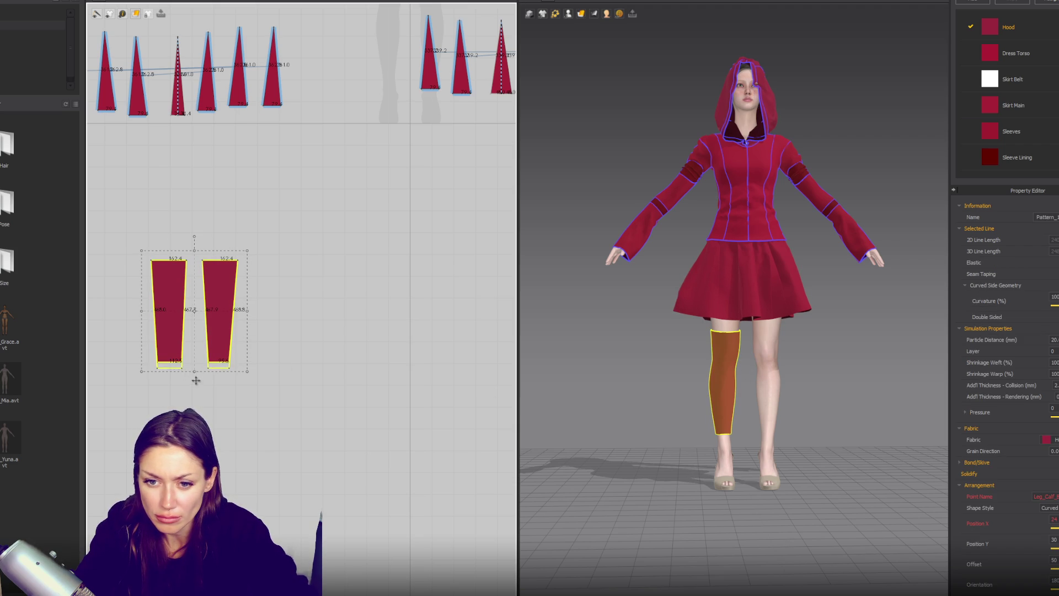
left_click_drag(195, 382, 194, 380)
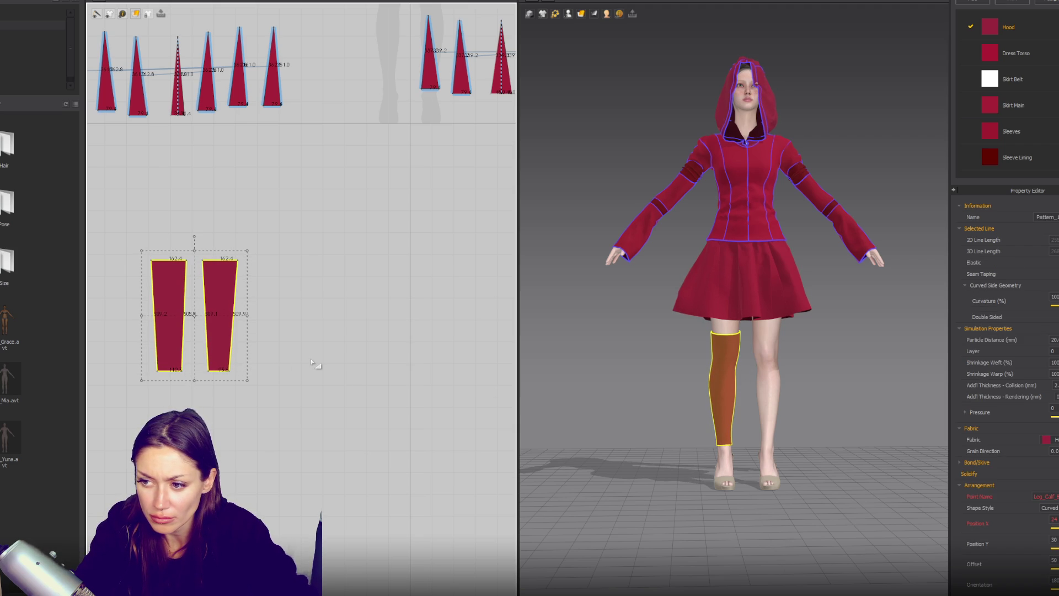
key("ctrl+v")
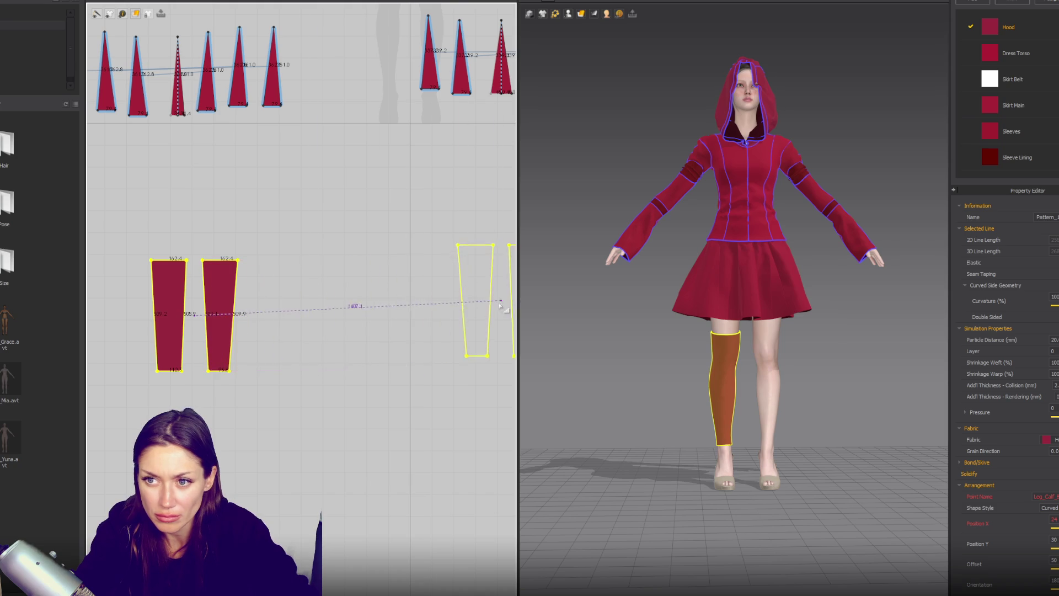
left_click(478, 311)
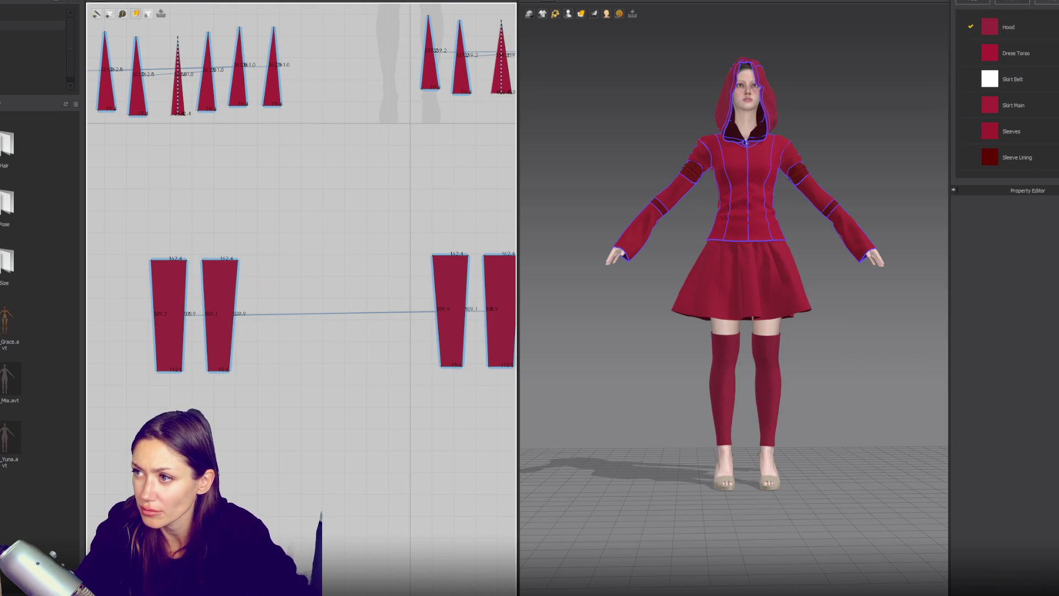
Add a new fabric named 'Leggings' to the fabric list.
left_click(772, 375)
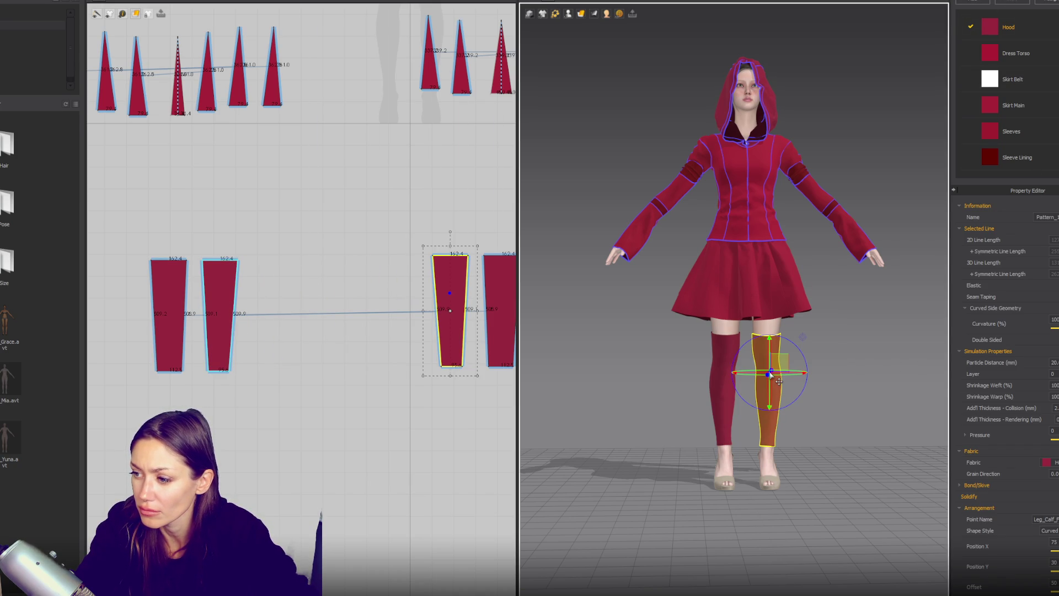
left_click(1051, 32)
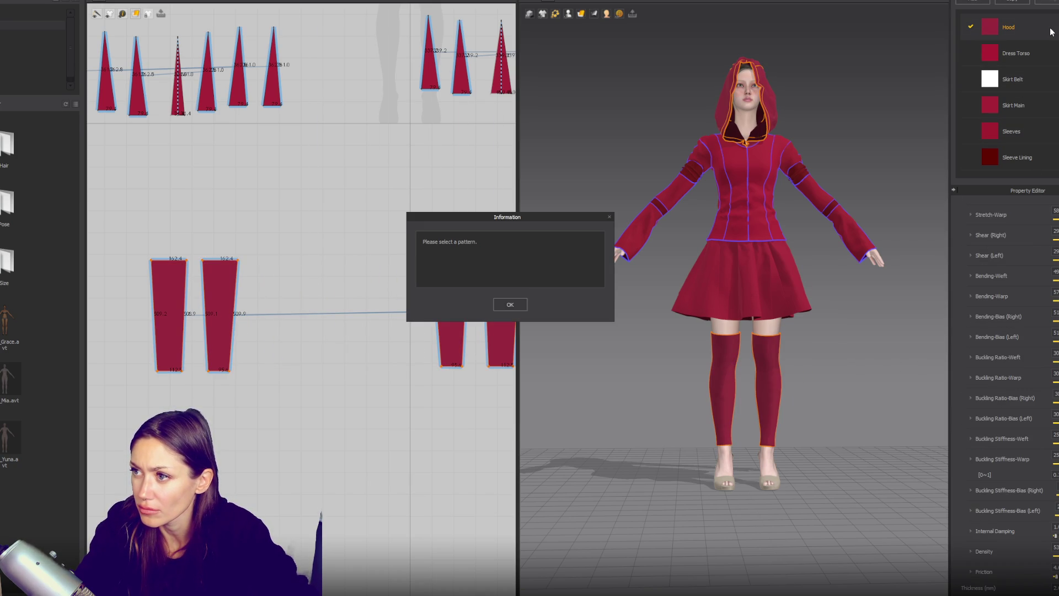
left_click(511, 305)
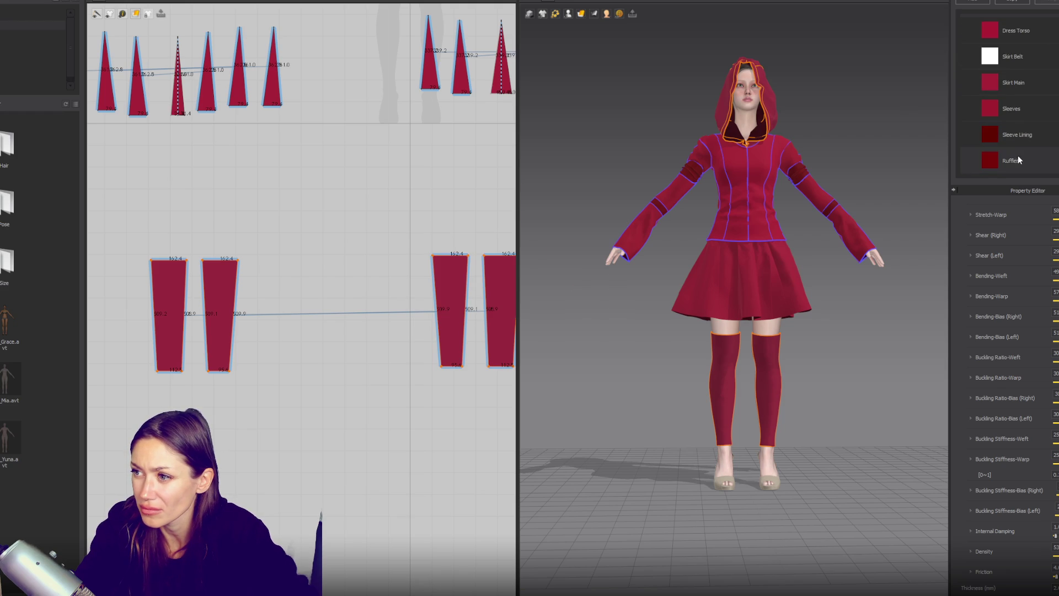
mouse_move(1018, 33)
left_mouse_down()
mouse_move(1029, 60)
mouse_move(1037, 34)
mouse_move(1048, 81)
mouse_move(1030, 42)
left_mouse_up()
right_click(1028, 33)
left_click(985, 3)
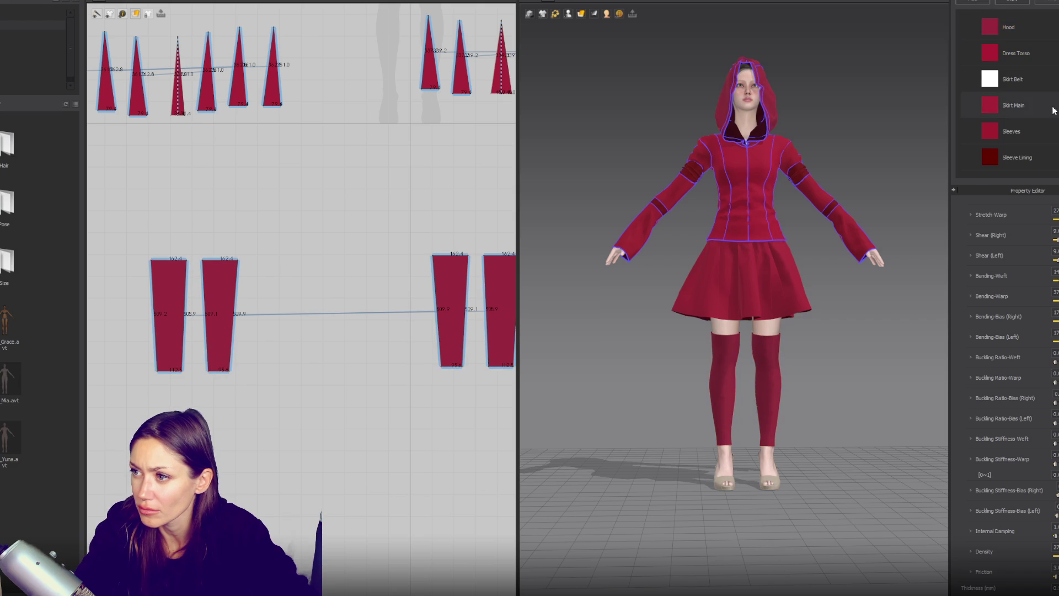
double_click(1018, 160)
type("Le")
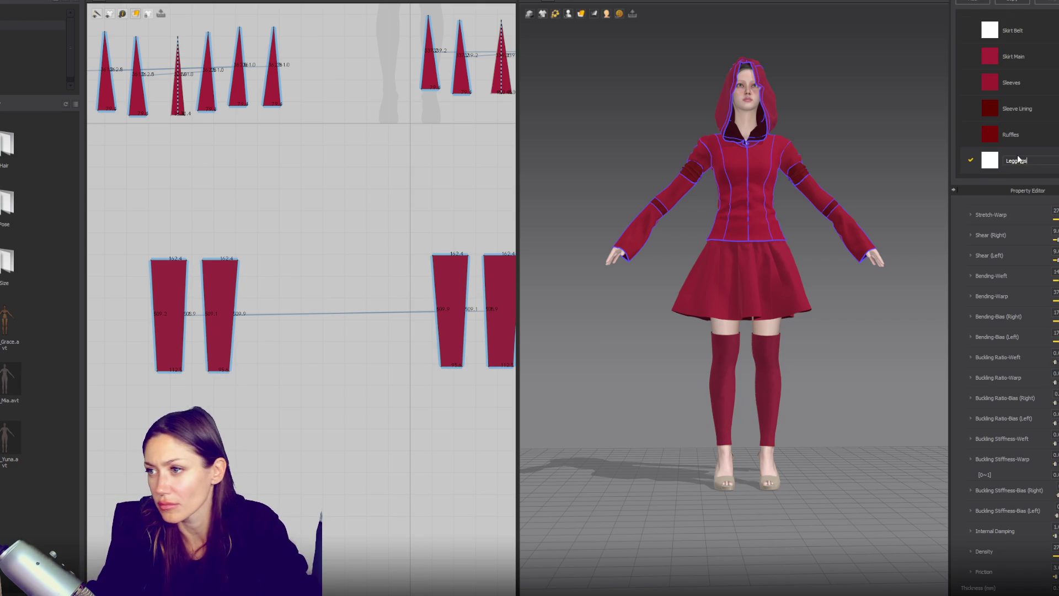
type("ggings")
key("Return")
Set the Leggings fabric colour to a near-black shade in the Color Palette.
scroll(1013, 221, "up", 3)
scroll(1012, 221, "up", 3)
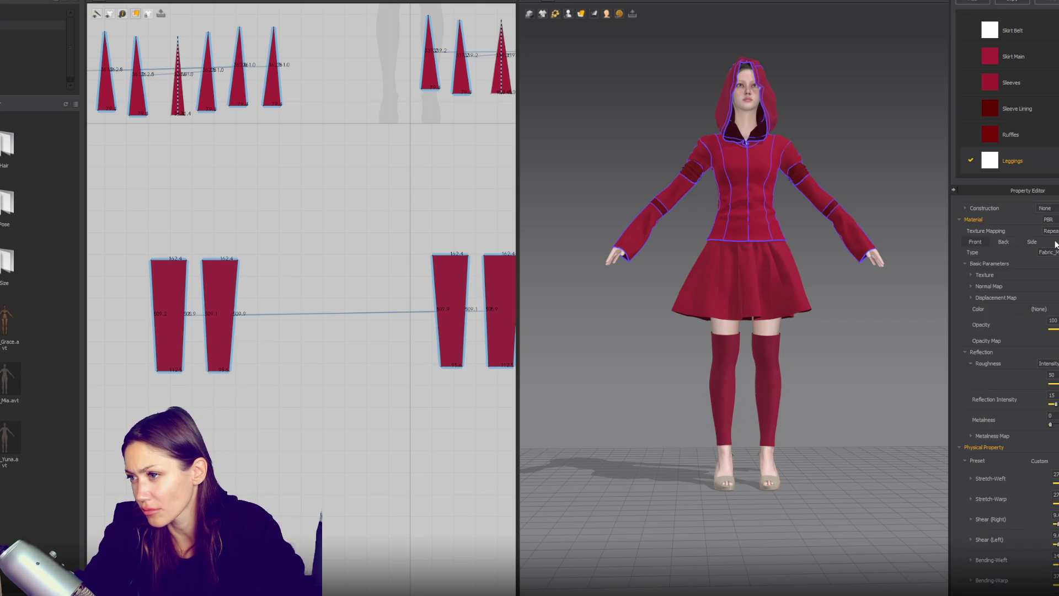
left_click(1040, 309)
left_click(635, 216)
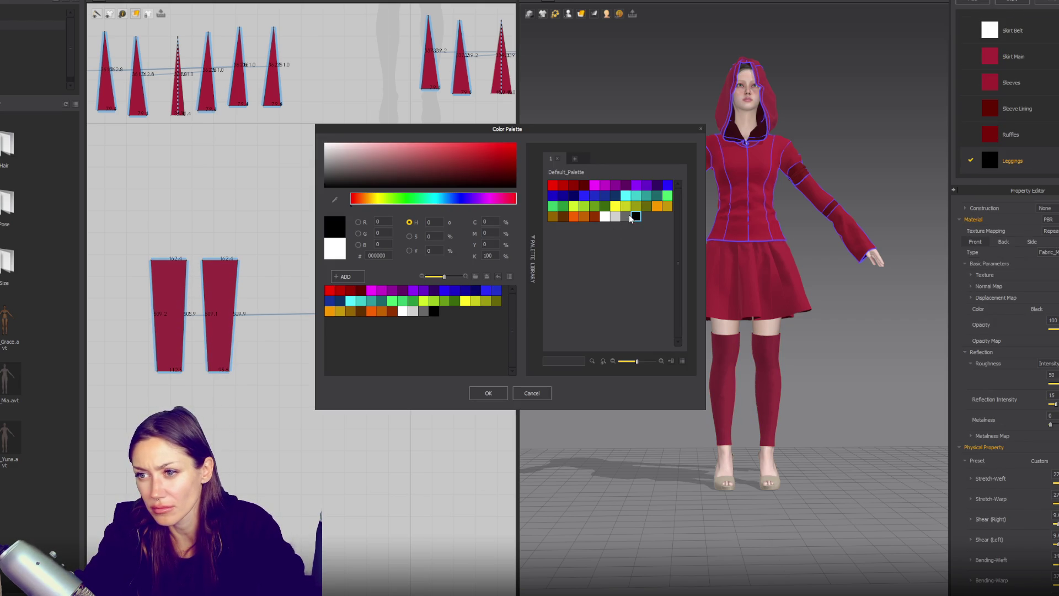
left_click(339, 180)
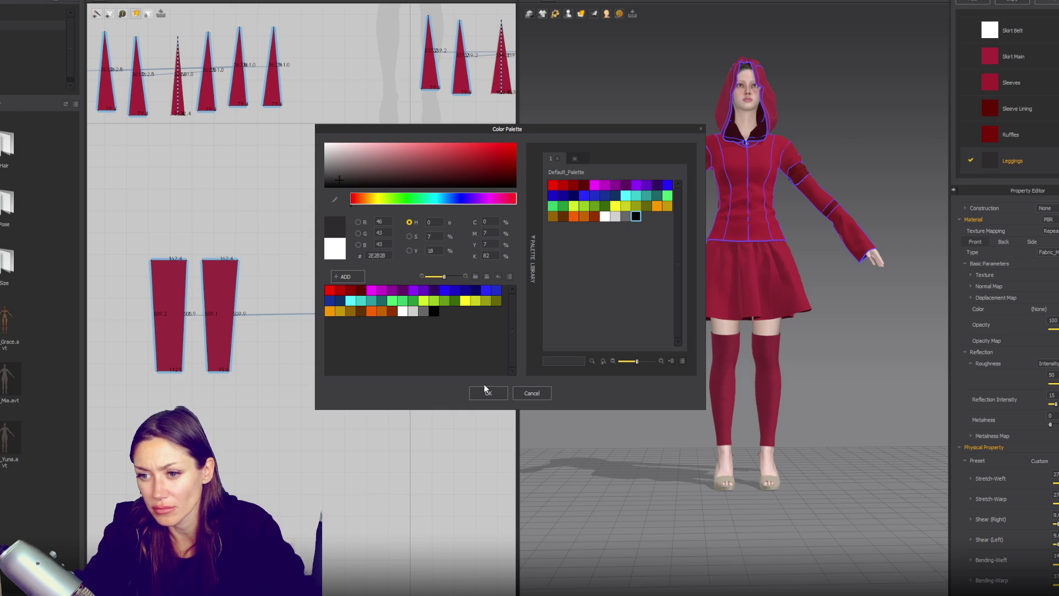
left_click(388, 181)
left_click(488, 393)
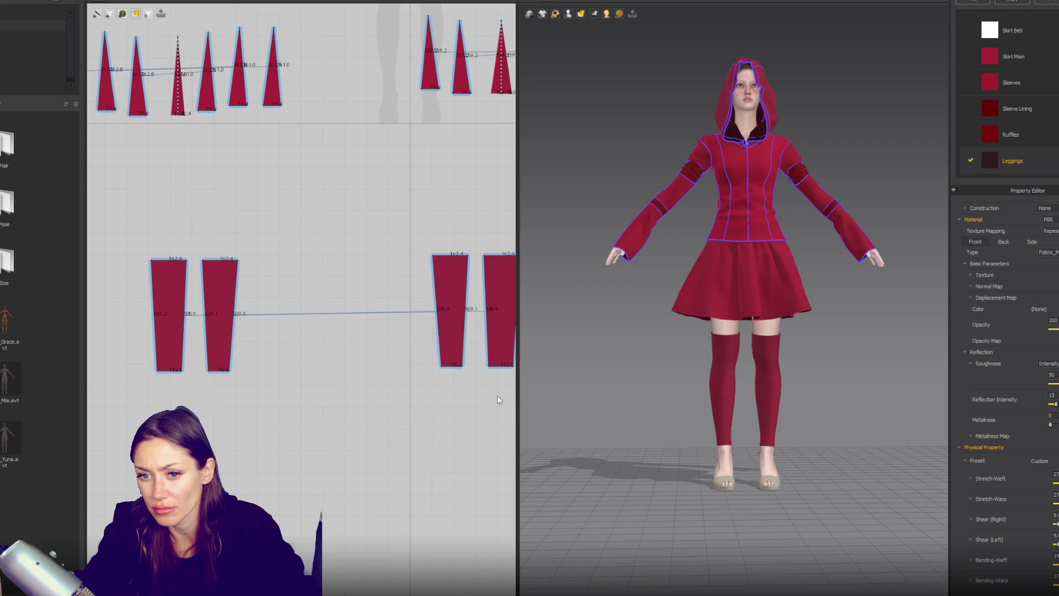
Assign the Leggings fabric to both legging pattern pieces.
left_click(737, 371)
left_click(587, 466)
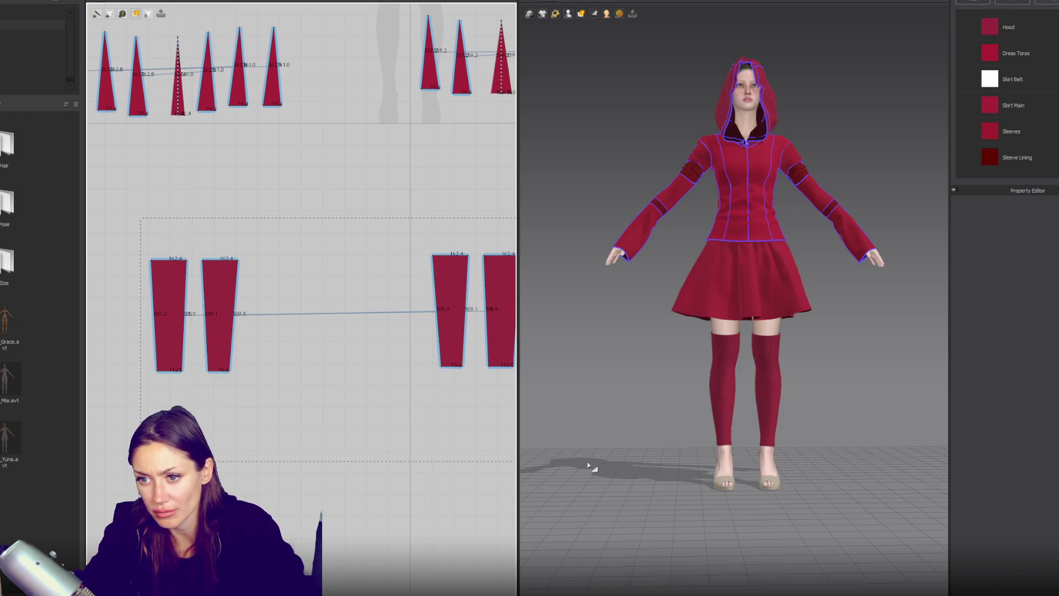
double_click(717, 425)
left_click(1049, 463)
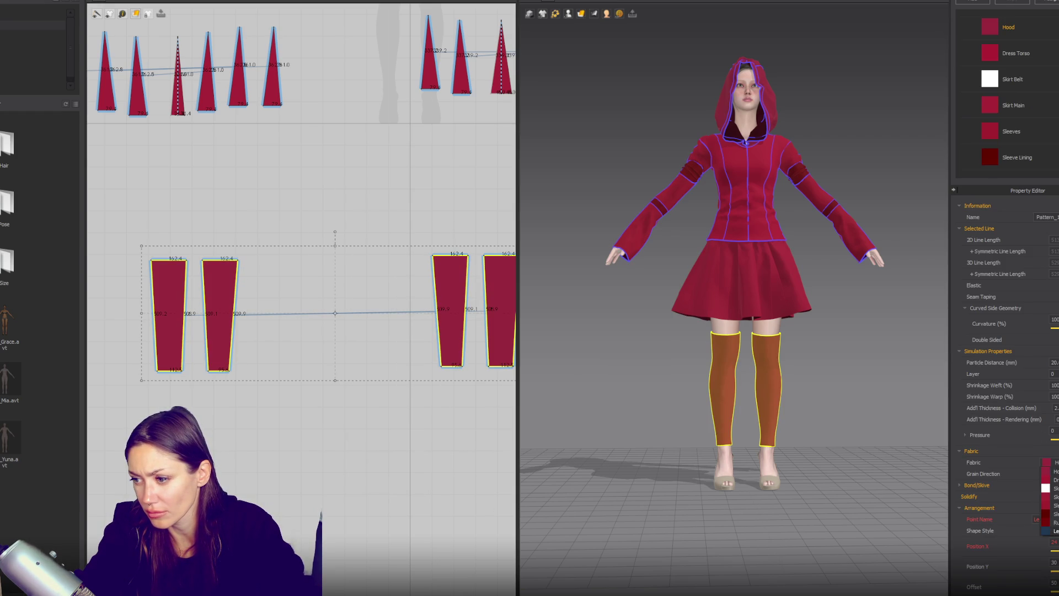
left_click(1051, 531)
left_click(821, 286)
Move one rectangular skirt panel two places right, then select the five triangular skirt panels.
mouse_move(820, 288)
right_mouse_down()
mouse_move(819, 238)
mouse_move(787, 224)
right_mouse_up()
right_click_drag(326, 221, 435, 369)
scroll(424, 227, "down", 5)
scroll(383, 232, "up", 3)
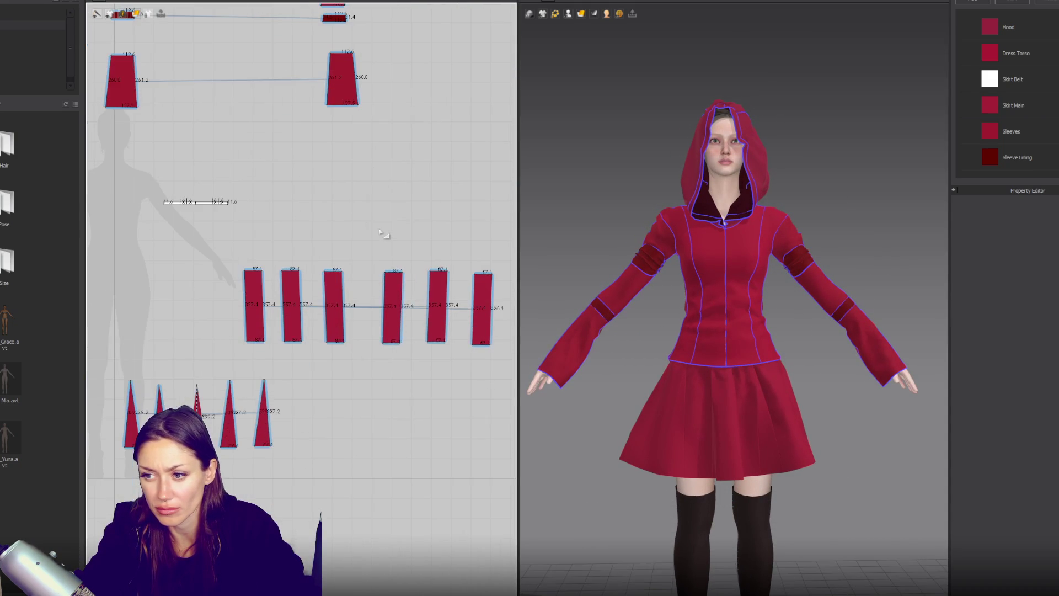
scroll(380, 231, "down", 2)
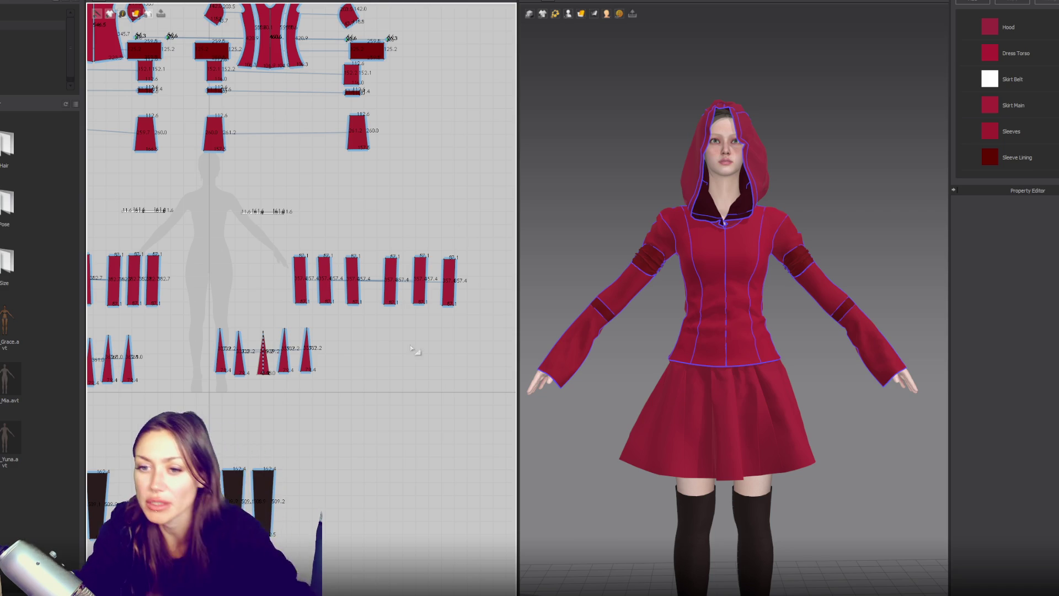
scroll(366, 442, "up", 3)
scroll(355, 313, "down", 5)
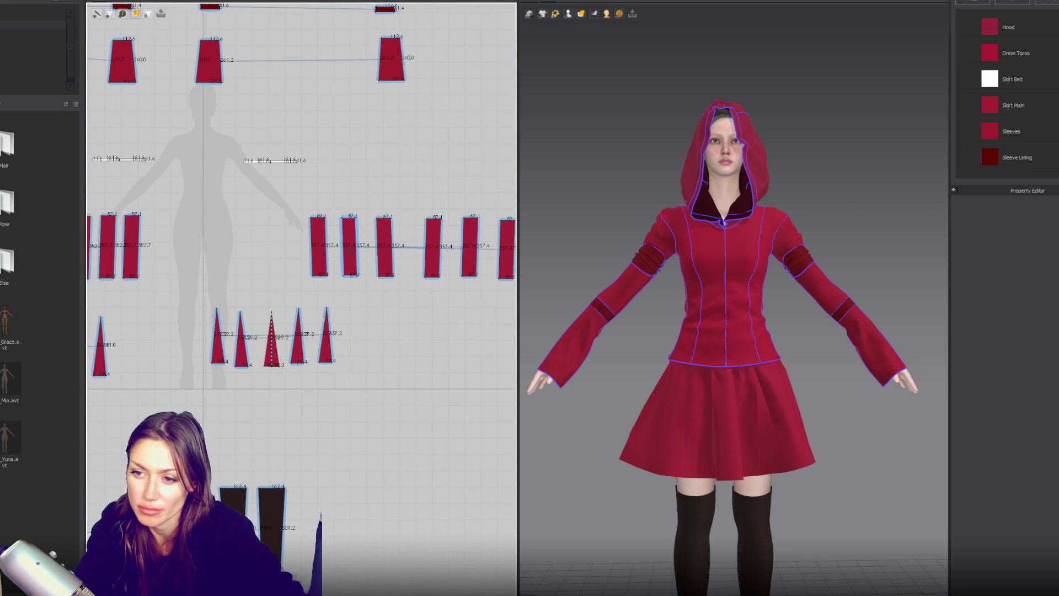
left_click(325, 248)
left_click_drag(325, 248, 374, 248)
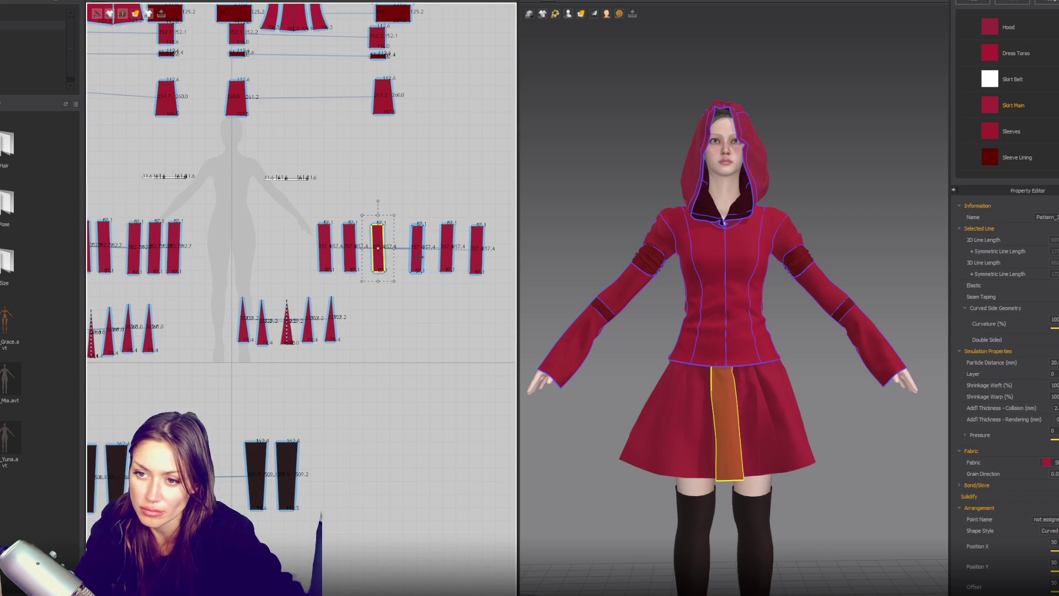
scroll(394, 282, "up", 2)
left_click_drag(110, 298, 353, 431)
Move the triangles aside, delete the seams joining them to the skirt panels, and simulate.
left_click_drag(209, 317, 398, 307)
left_click(399, 306)
scroll(406, 276, "up", 2)
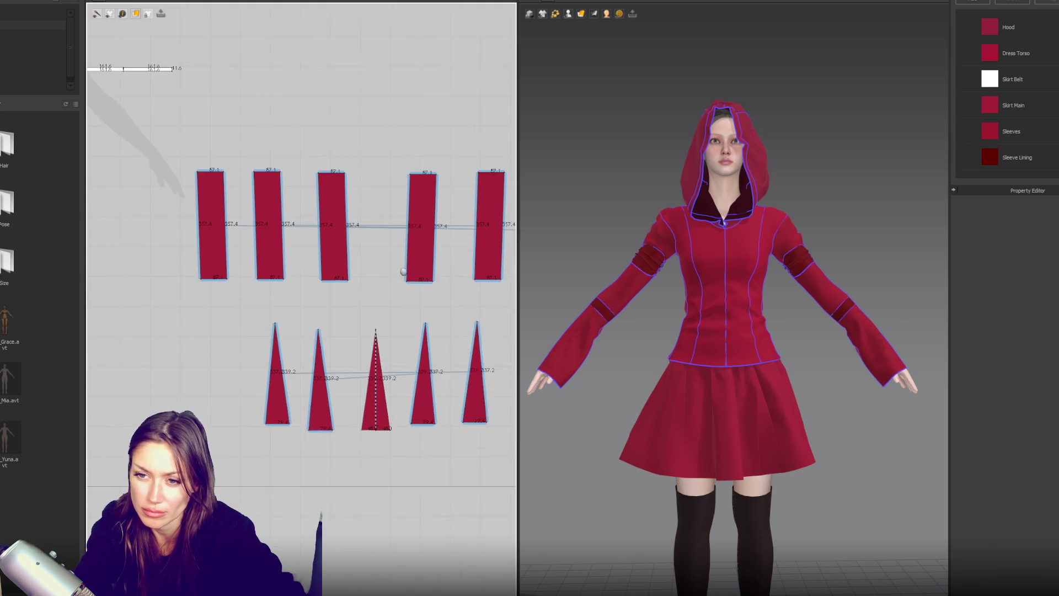
right_click_drag(364, 306, 314, 300)
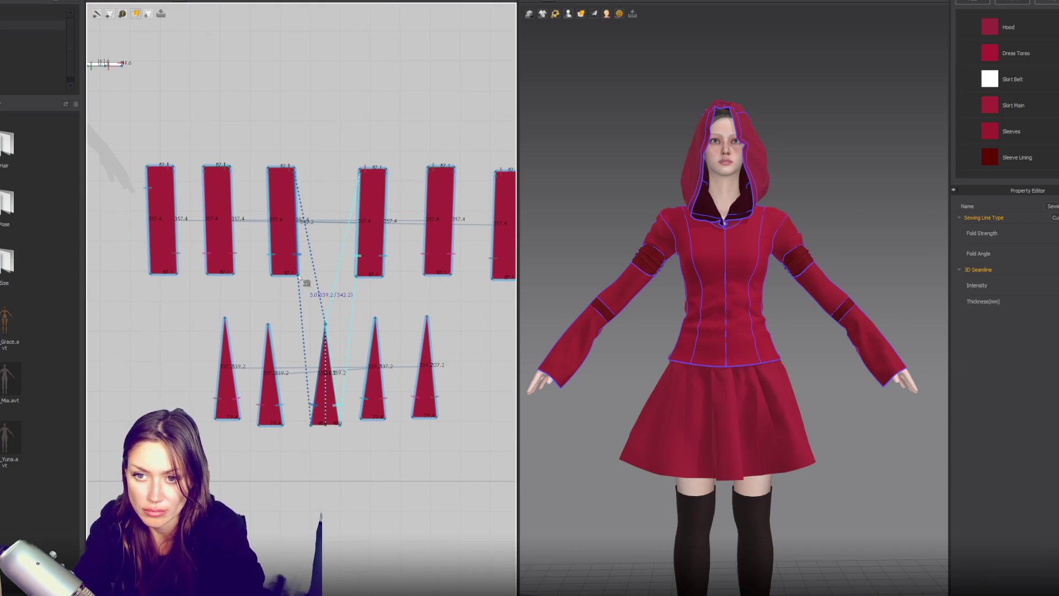
left_click(229, 275)
key("Delete")
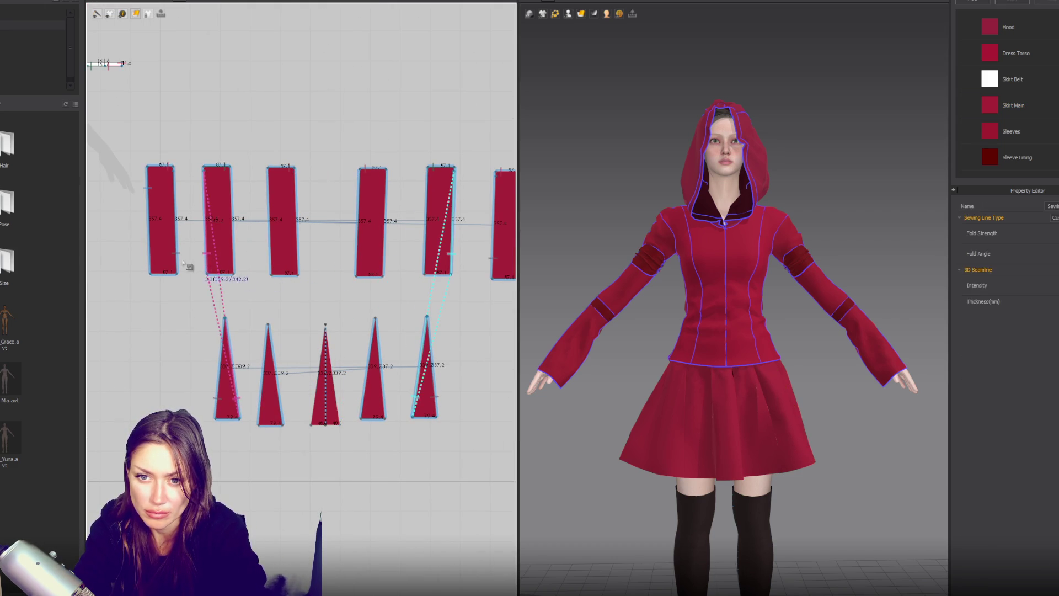
key("space")
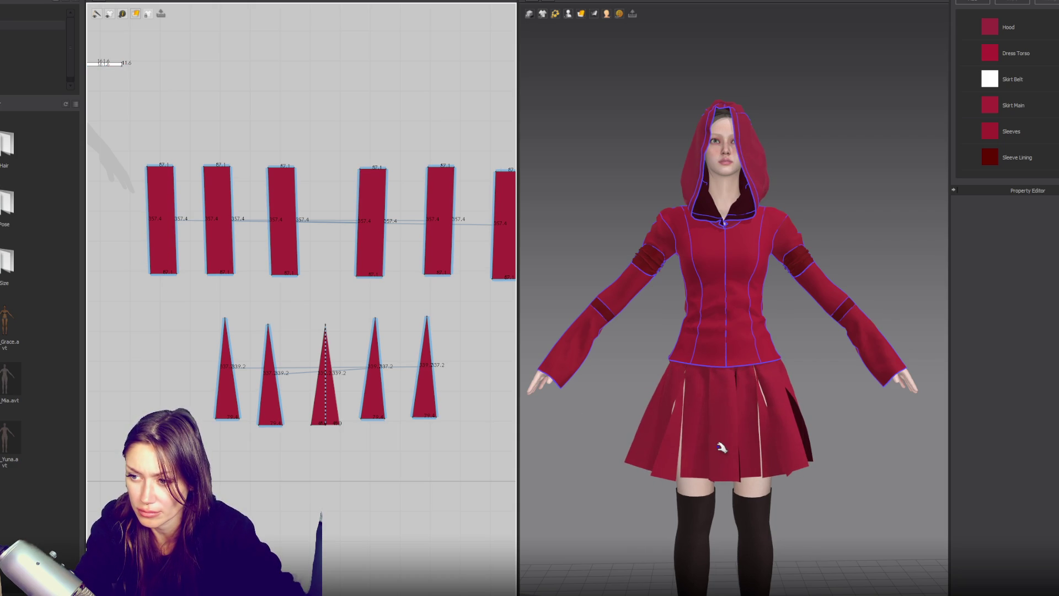
Drag the triangle apex points down, cutting the godet sides from 339.2 to about 273.
left_click(196, 336)
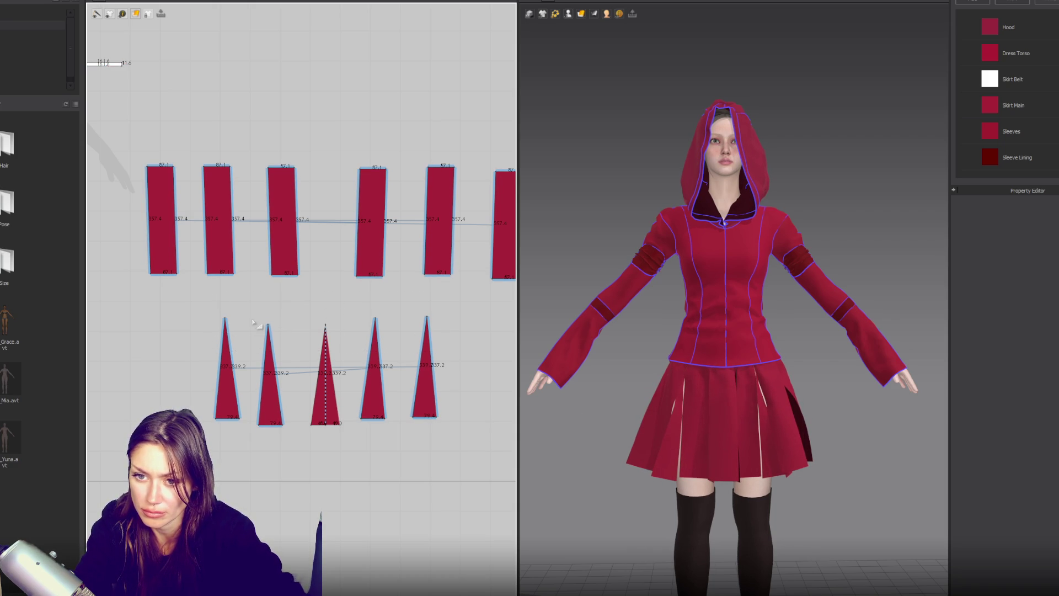
left_click(227, 321)
left_click(225, 318)
left_click(268, 324, "shift")
key("Up")
left_click_drag(326, 326, 325, 346)
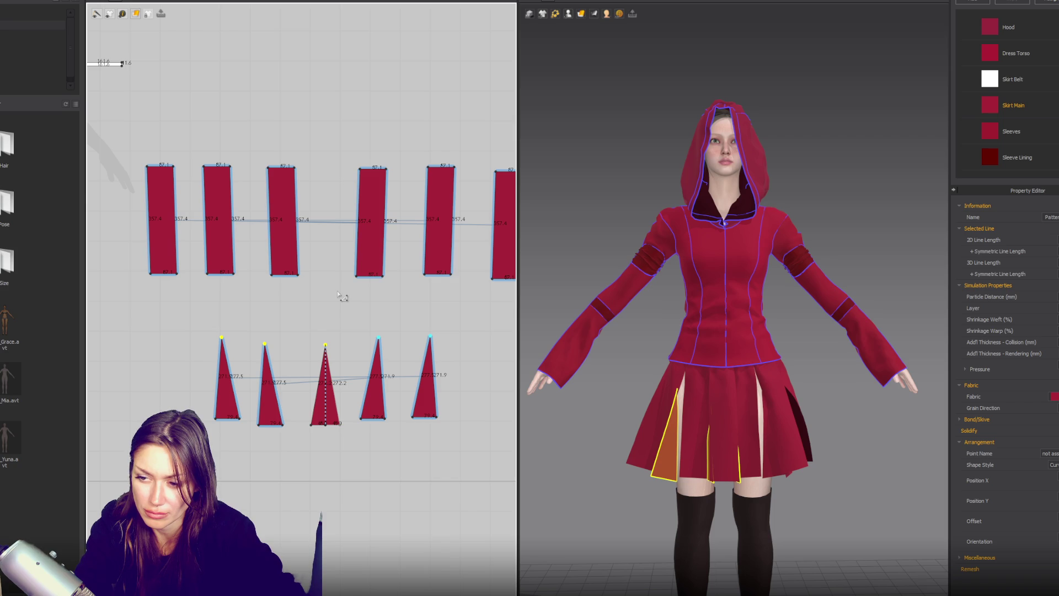
Lower the outer triangles' tips further.
left_click(291, 299)
left_click_drag(221, 338, 271, 353)
left_click(326, 347)
left_click(252, 407)
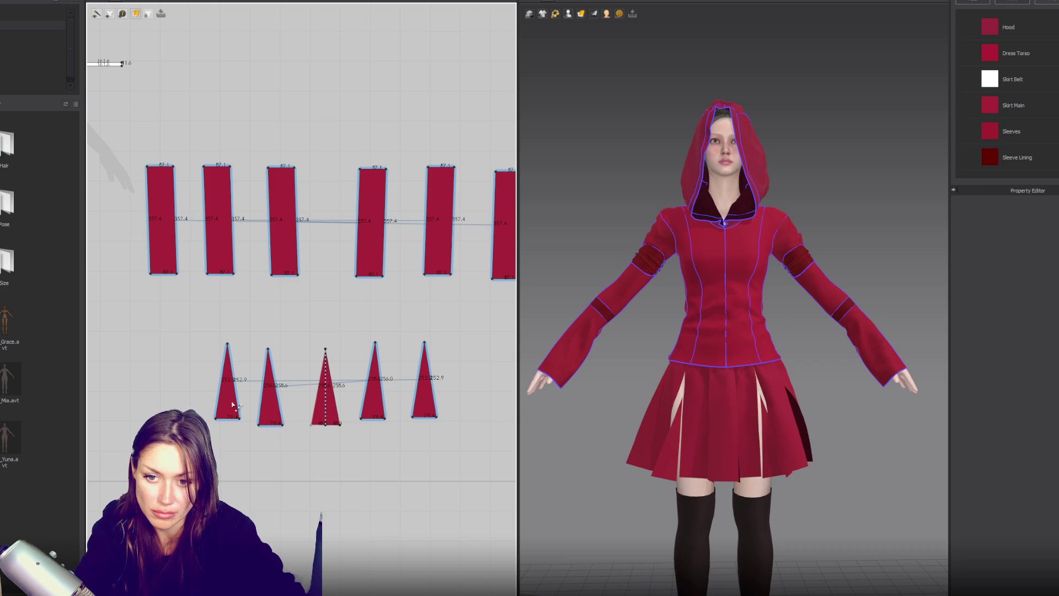
Copy a skirt triangle and narrow the copy into a thin sliver beside the others.
left_click(229, 399)
key("ctrl+c")
key("ctrl+v")
left_click(189, 384)
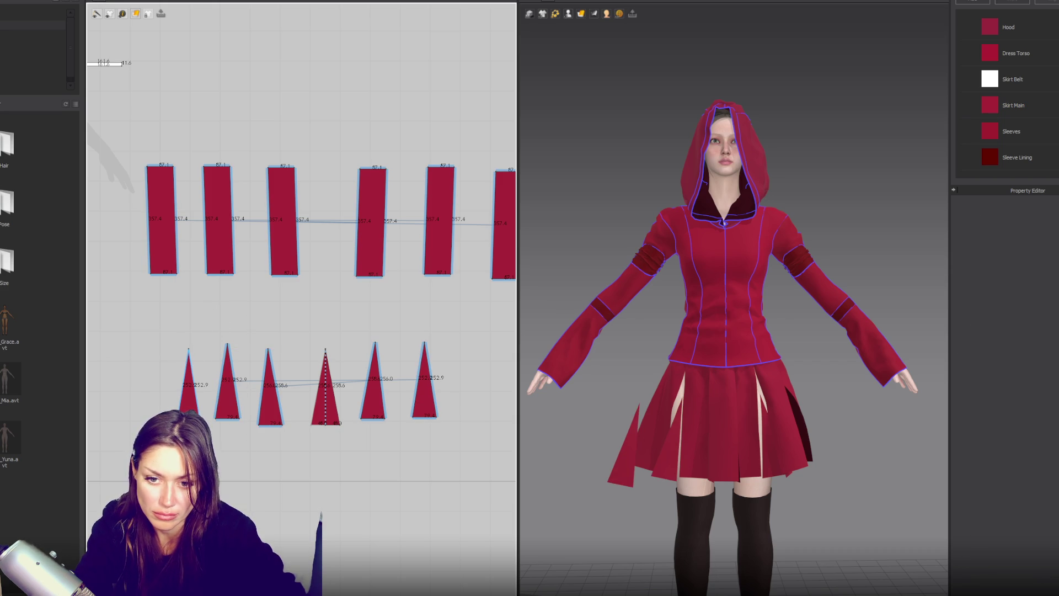
left_click(624, 453)
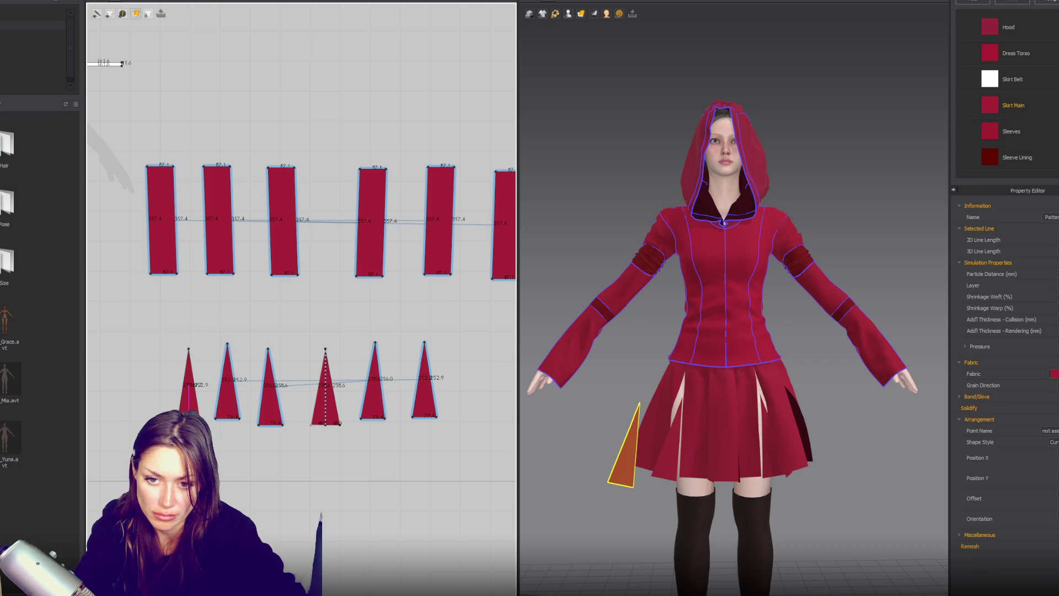
left_click_drag(182, 416, 189, 417)
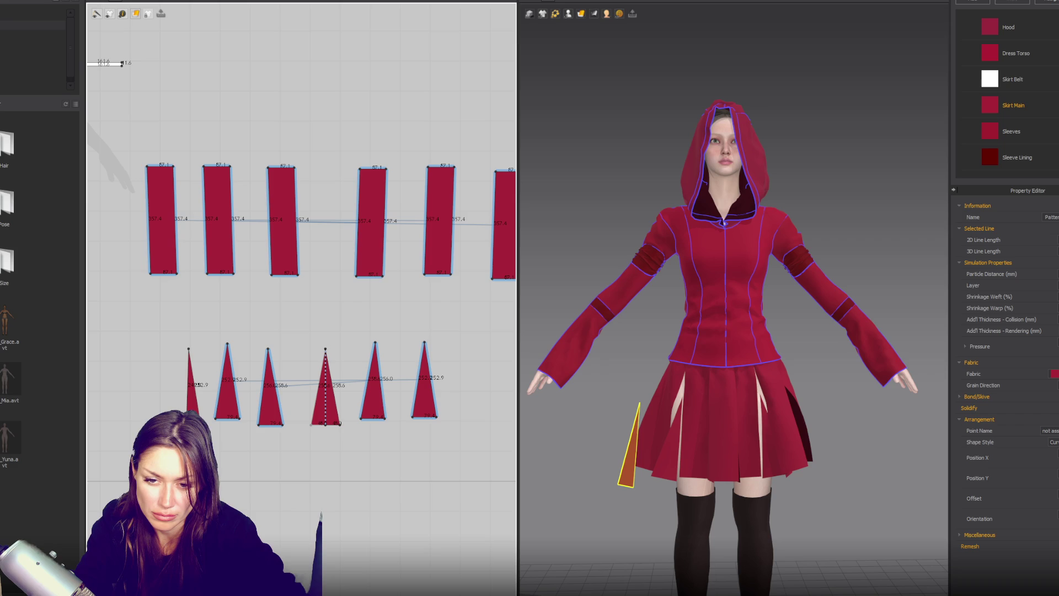
mouse_move(197, 412)
left_mouse_down()
mouse_move(216, 408)
mouse_move(194, 394)
mouse_move(244, 409)
left_mouse_up()
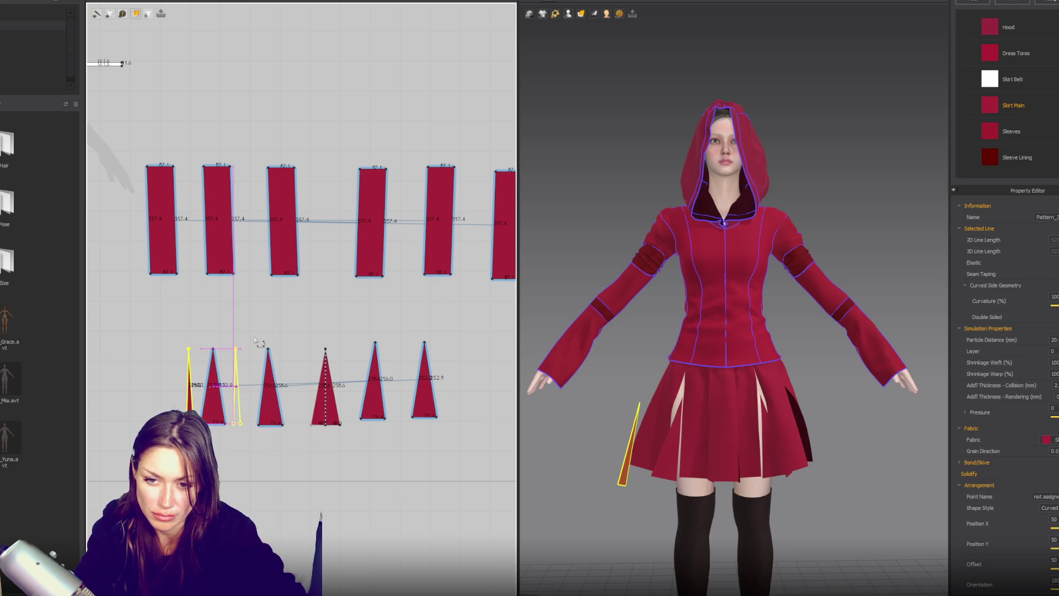
left_click_drag(253, 362, 254, 361)
Shift four skirt triangles to the right and nudge one triangle's tip slightly left.
scroll(256, 333, "up", 2)
scroll(302, 354, "down", 3)
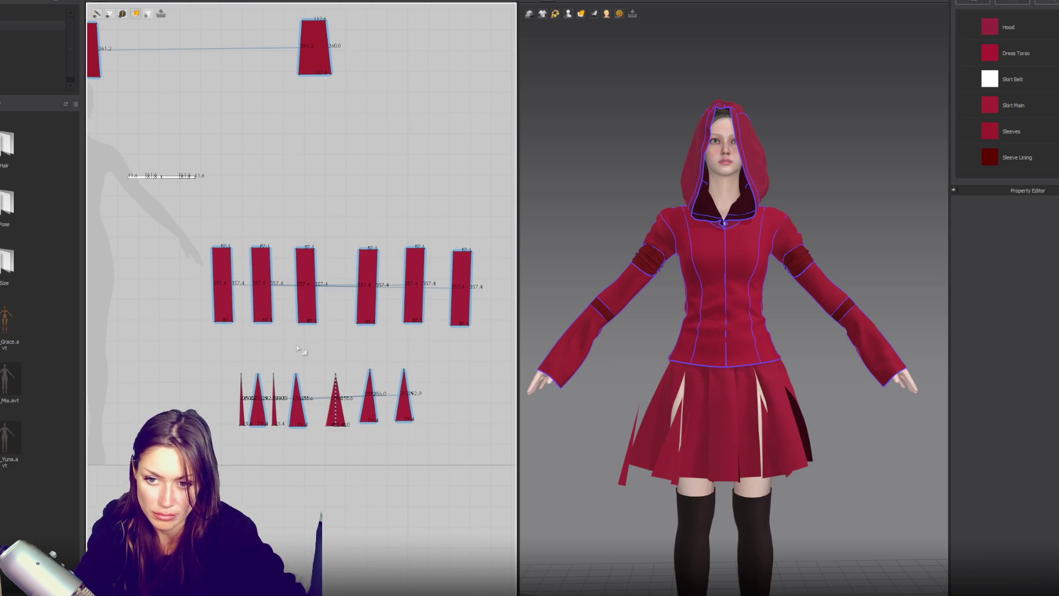
left_click_drag(439, 455, 438, 455)
left_click_drag(350, 399, 385, 402)
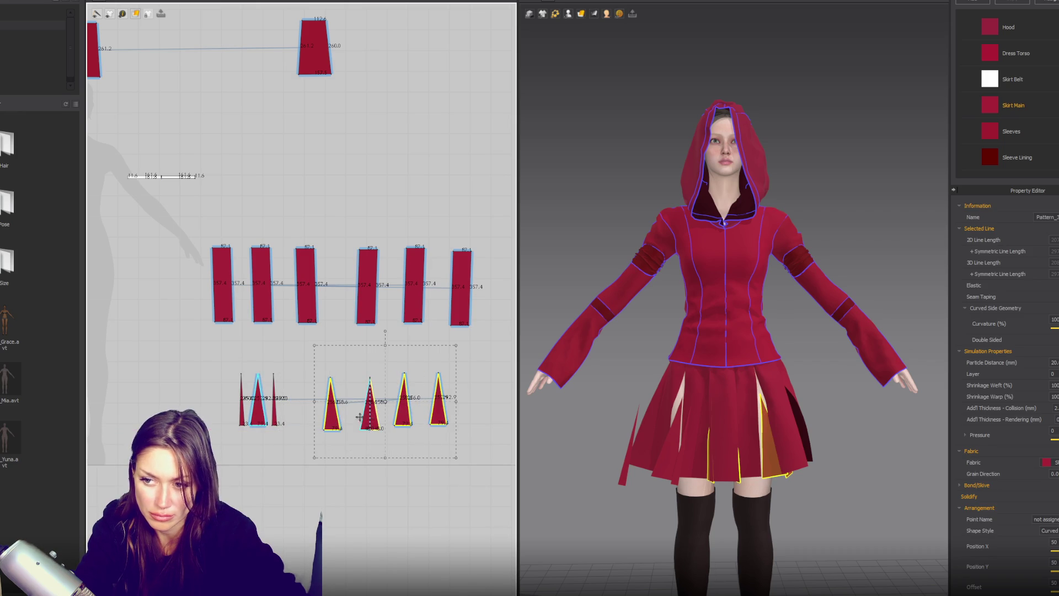
scroll(255, 396, "up", 2)
left_click(309, 386)
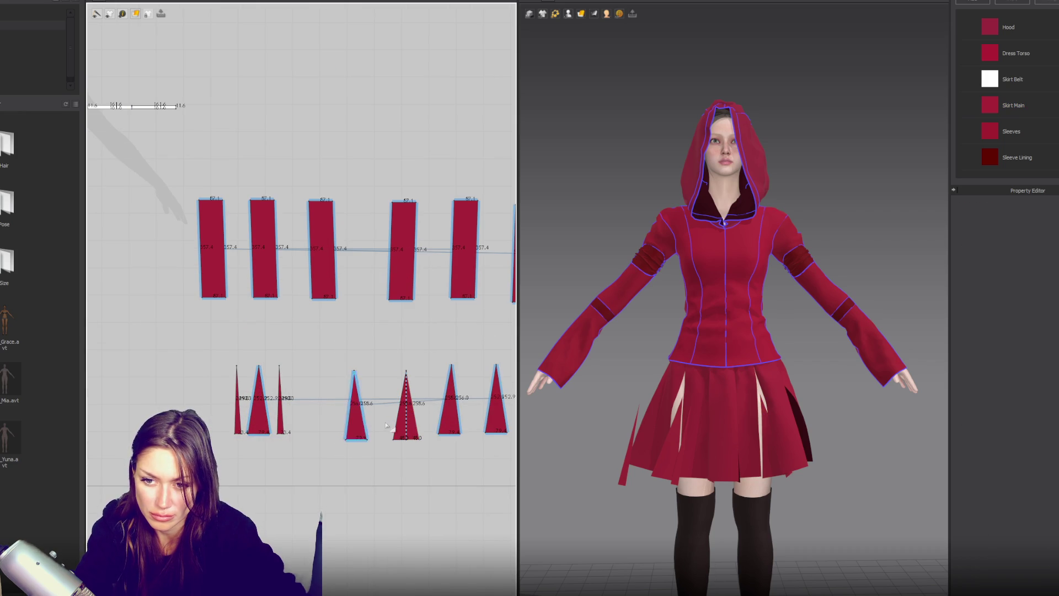
left_click(355, 370)
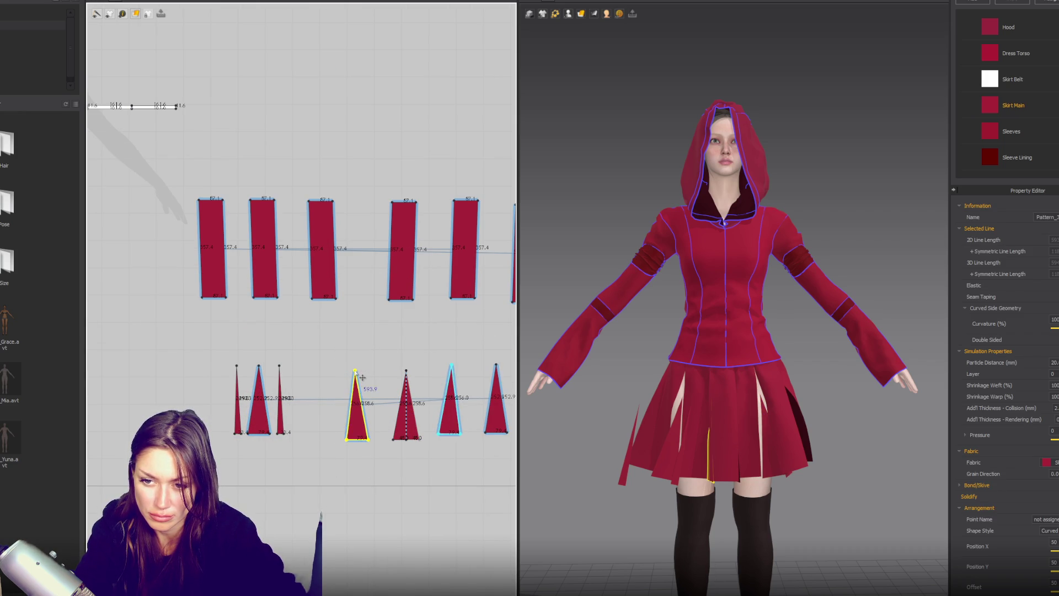
left_click_drag(355, 373, 354, 374)
left_click(322, 394)
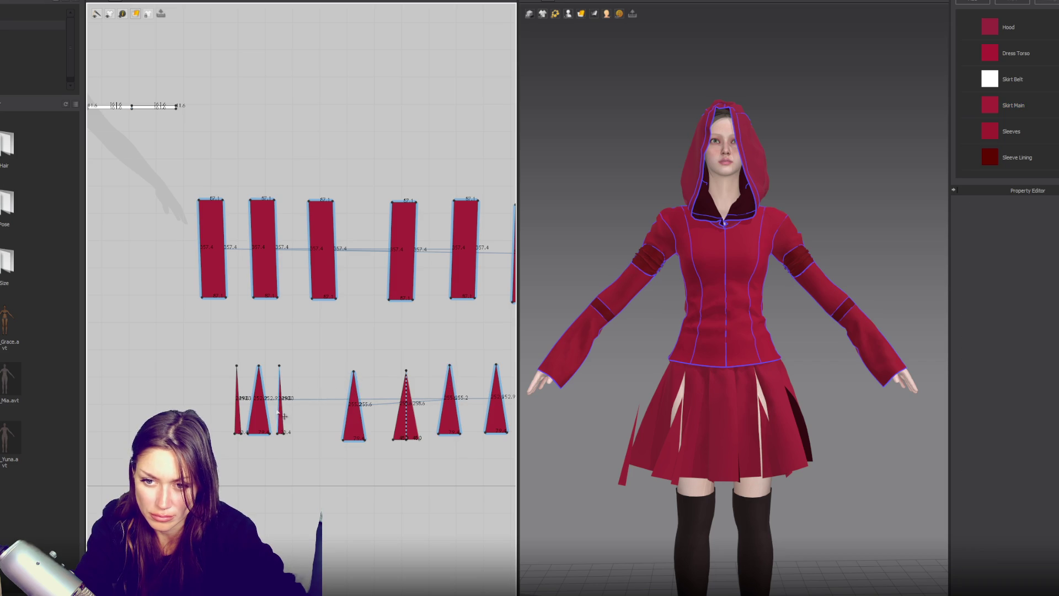
Duplicate the pair of thin triangles and shift two skirt triangles right to make room.
left_click(240, 414)
left_click(280, 414, "shift")
key("ctrl+c")
key("ctrl+v")
left_click(411, 391)
middle_click_drag(411, 391, 307, 349)
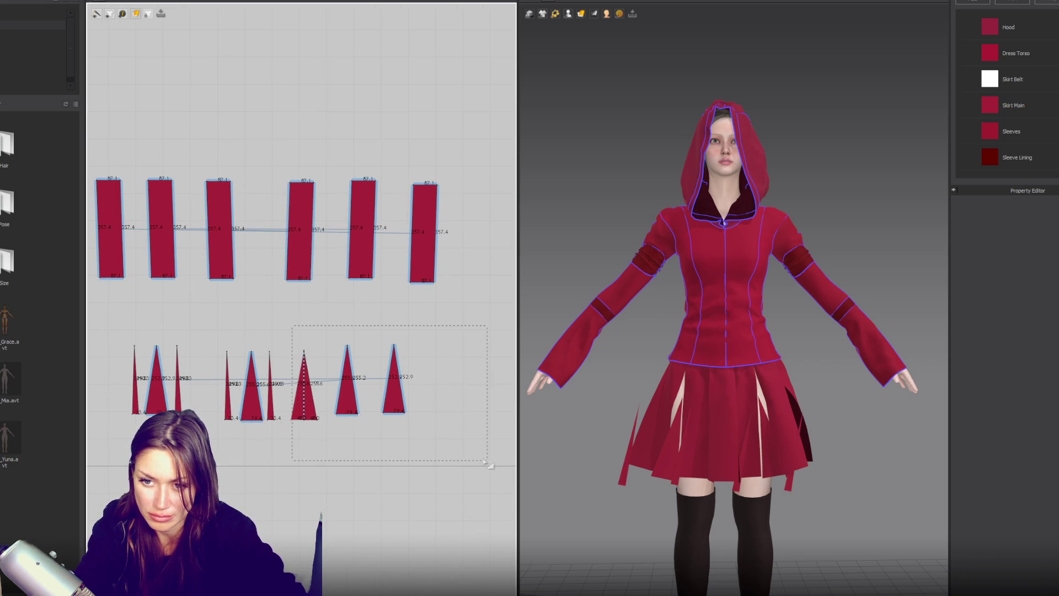
left_click_drag(493, 467, 492, 467)
left_click_drag(326, 387, 436, 386)
Paste another thin-triangle pair and place a wide triangle between the thin ones.
left_click(237, 397)
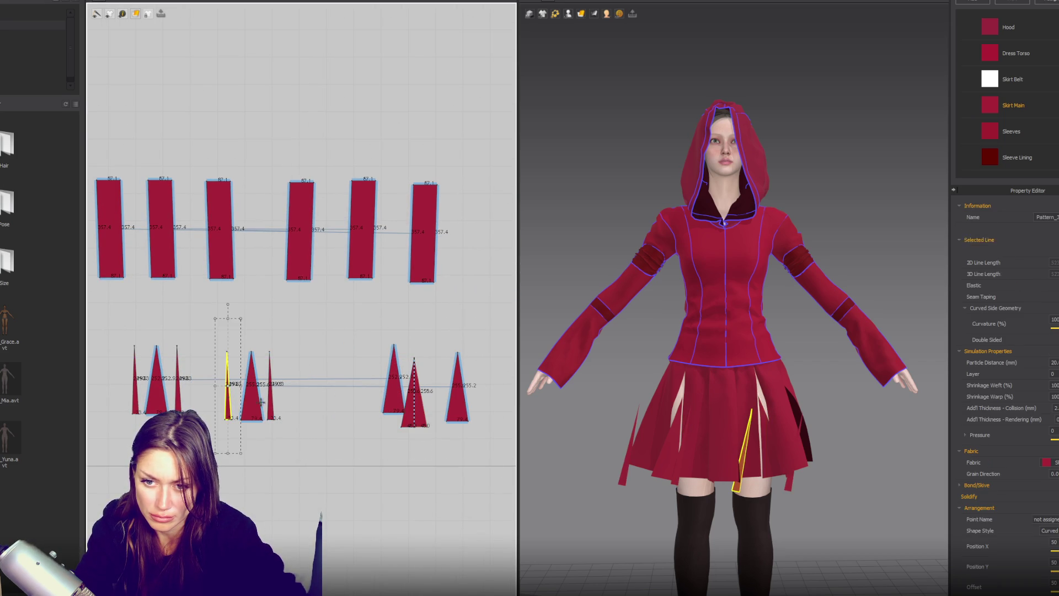
left_click(270, 397, "shift")
key("ctrl+c")
key("ctrl+v")
left_click(414, 411)
left_click_drag(414, 411, 331, 411)
mouse_move(480, 331)
left_mouse_down()
mouse_move(375, 413)
mouse_move(409, 408)
left_mouse_up()
left_click(385, 399)
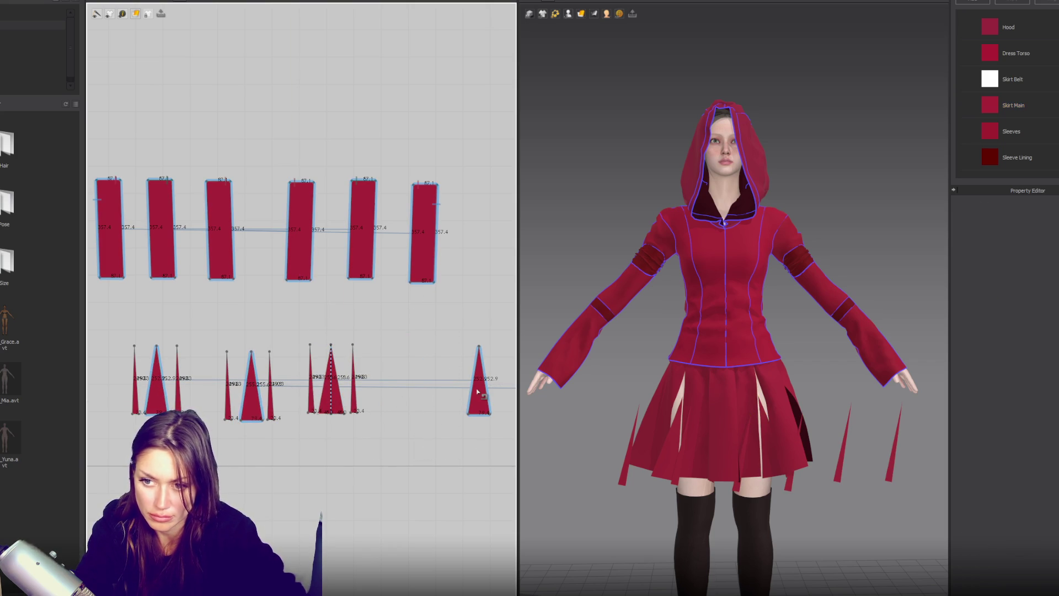
scroll(480, 394, "down", 2)
middle_click_drag(467, 381, 383, 371)
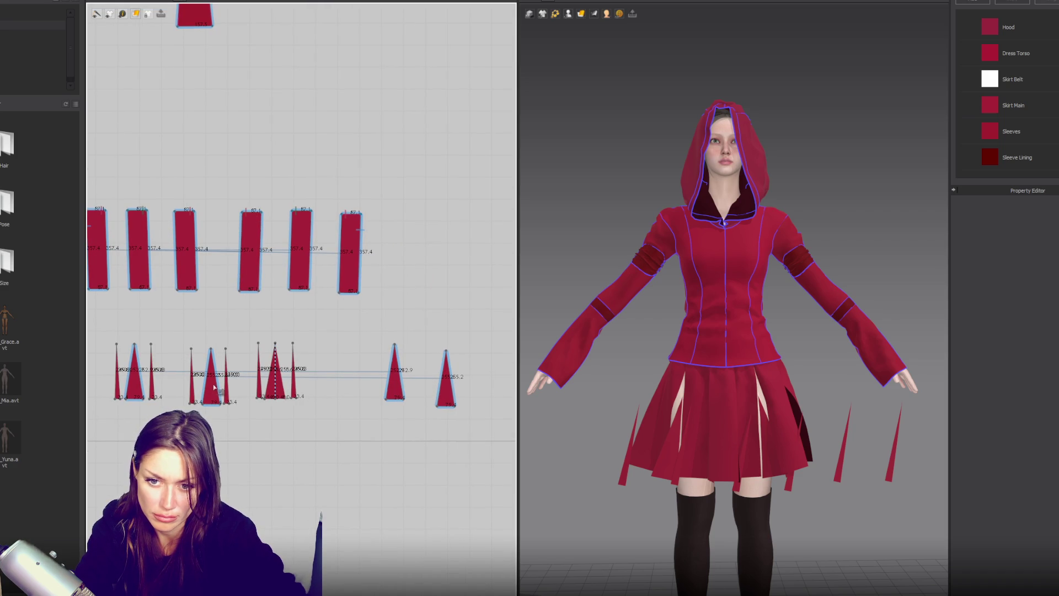
Move a thin triangle beside a wide one and paste another thin-triangle pair.
left_click(260, 382)
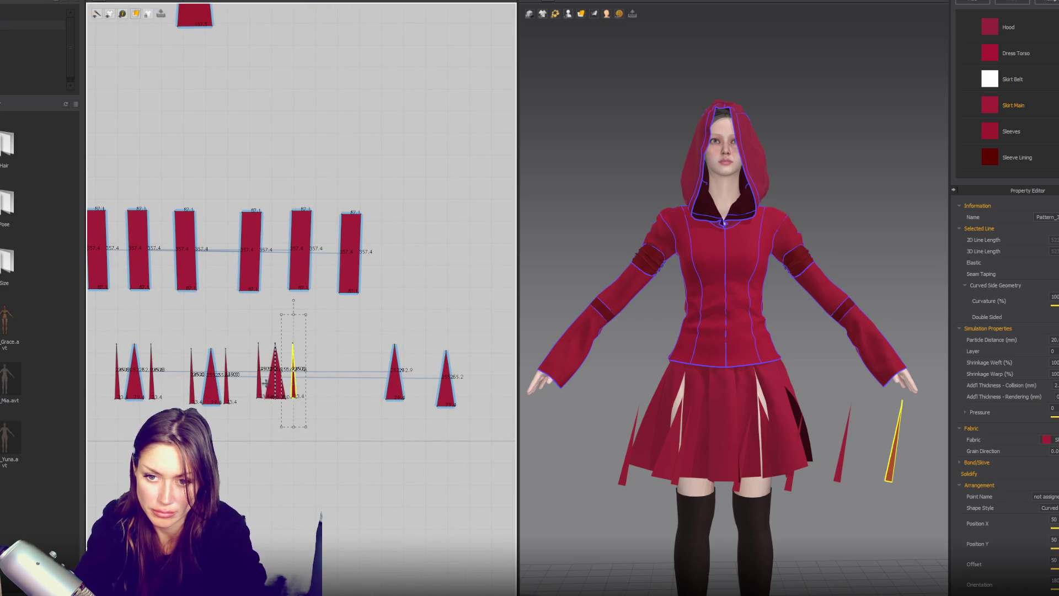
left_click_drag(296, 382, 302, 377)
left_click(226, 381)
left_click(191, 386, "shift")
key("ctrl+c")
key("ctrl+v")
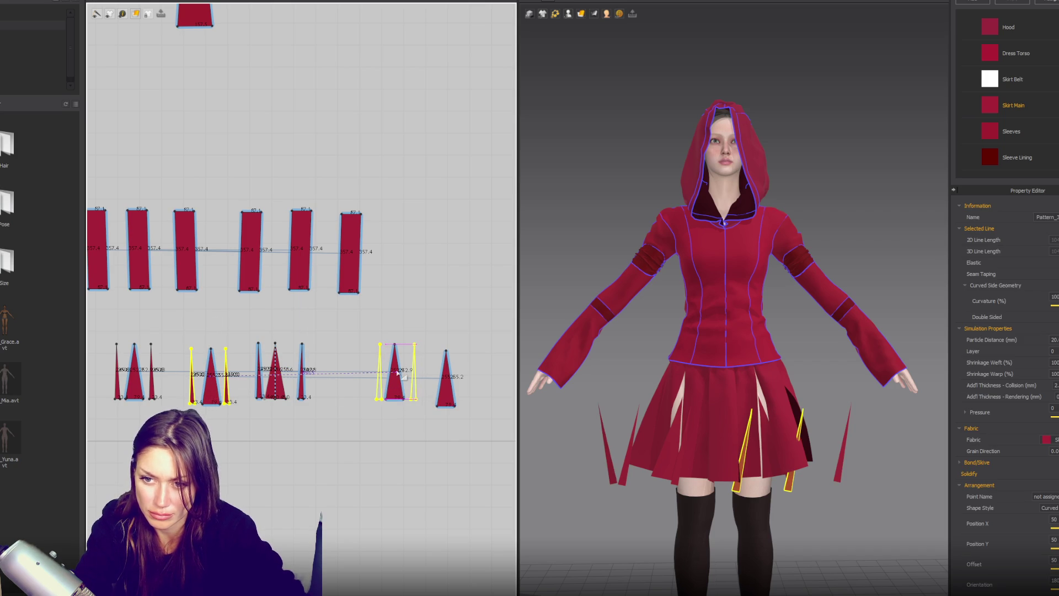
left_click(397, 374)
Paste one more pair of thin triangles into the remaining skirt gap.
left_click(152, 381)
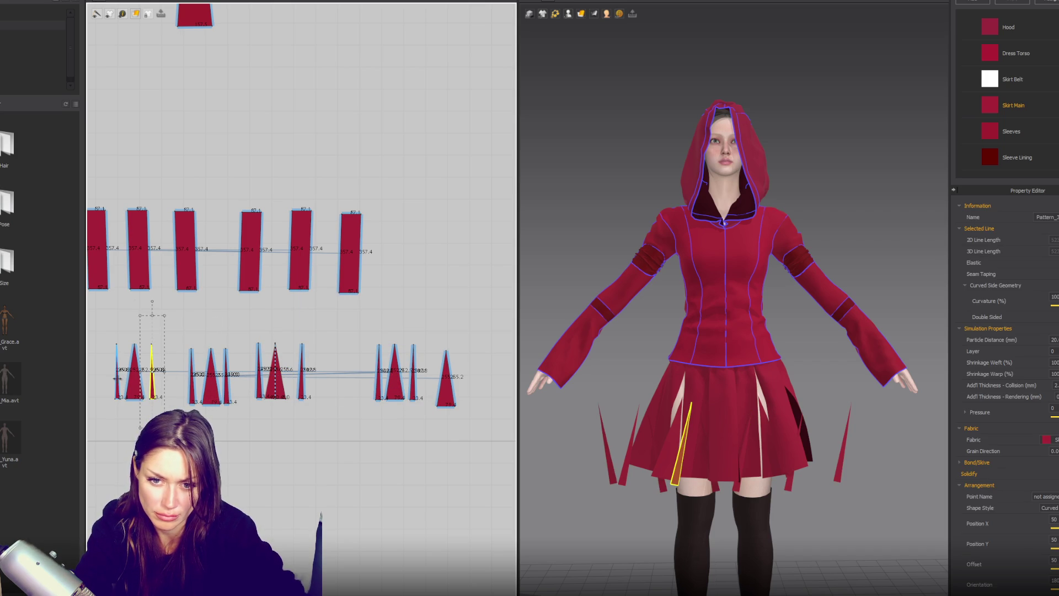
left_click(117, 378, "shift")
key("ctrl+c")
key("ctrl+v")
left_click(429, 389)
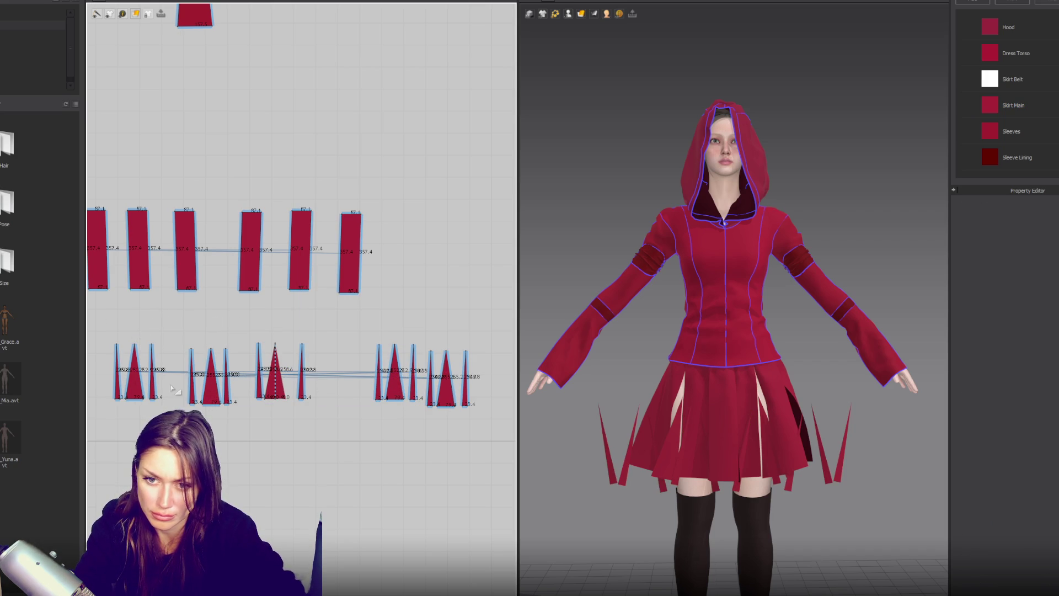
scroll(172, 374, "up", 5)
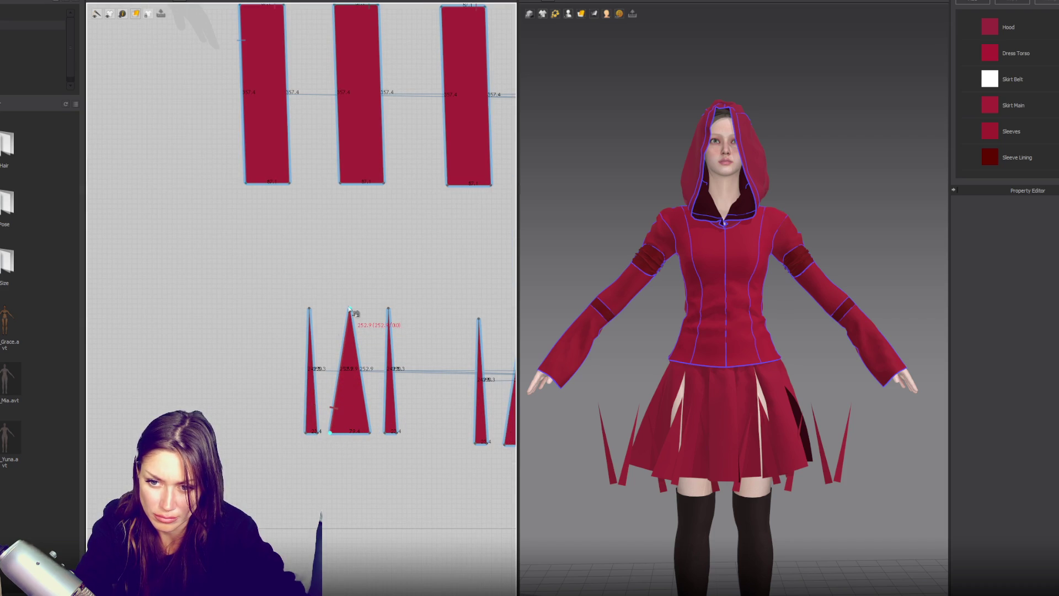
Sew the first three triangles' edges together and the third triangle to the middle rectangle.
left_click(329, 433)
left_click(350, 309)
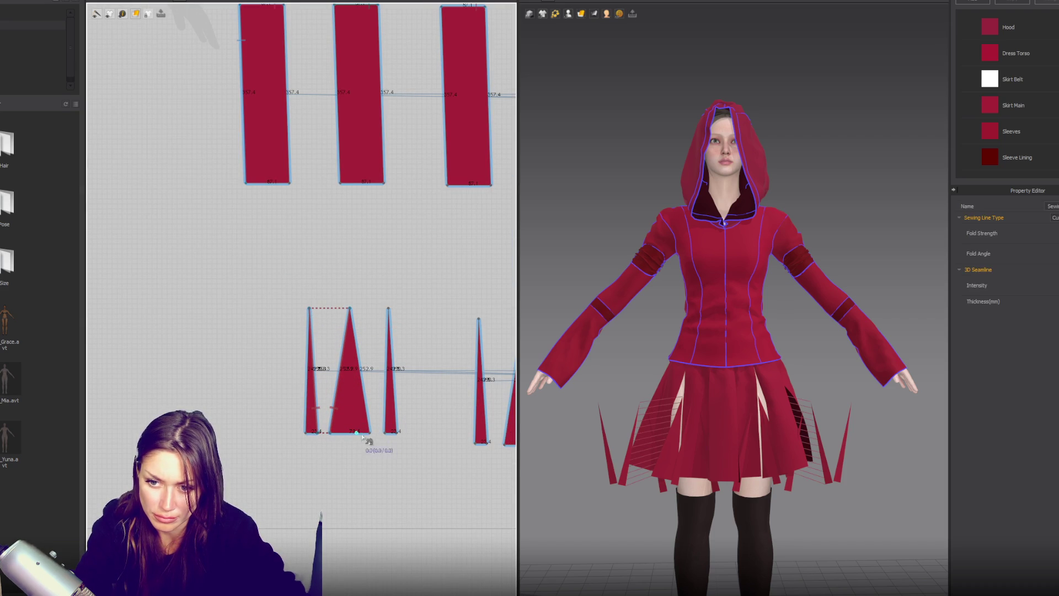
left_click(370, 434)
left_click(350, 310)
left_click(384, 433)
left_click(389, 309)
left_click(396, 433)
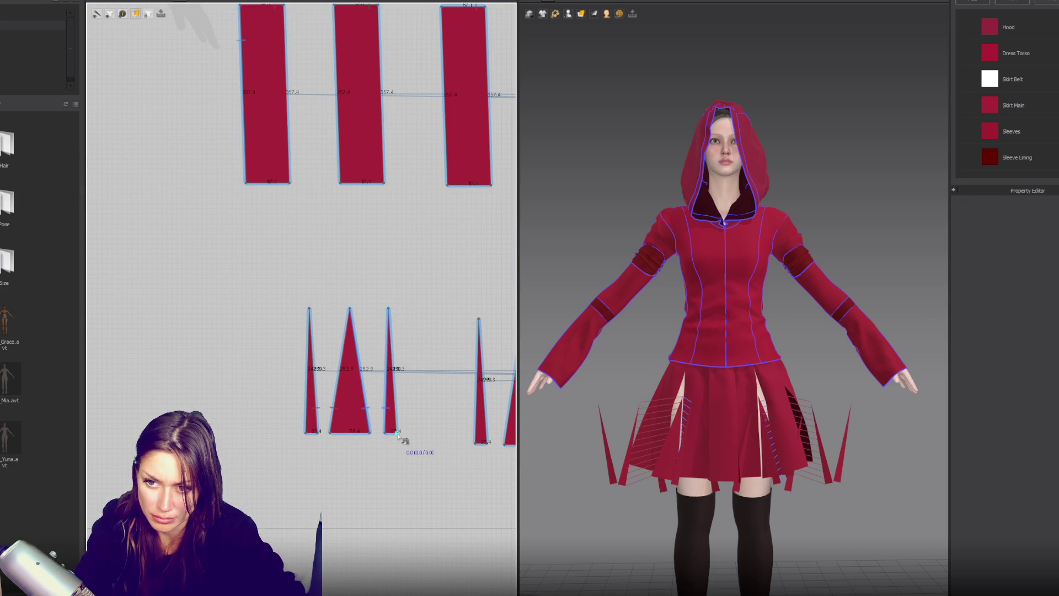
left_click(388, 309)
left_click(341, 183)
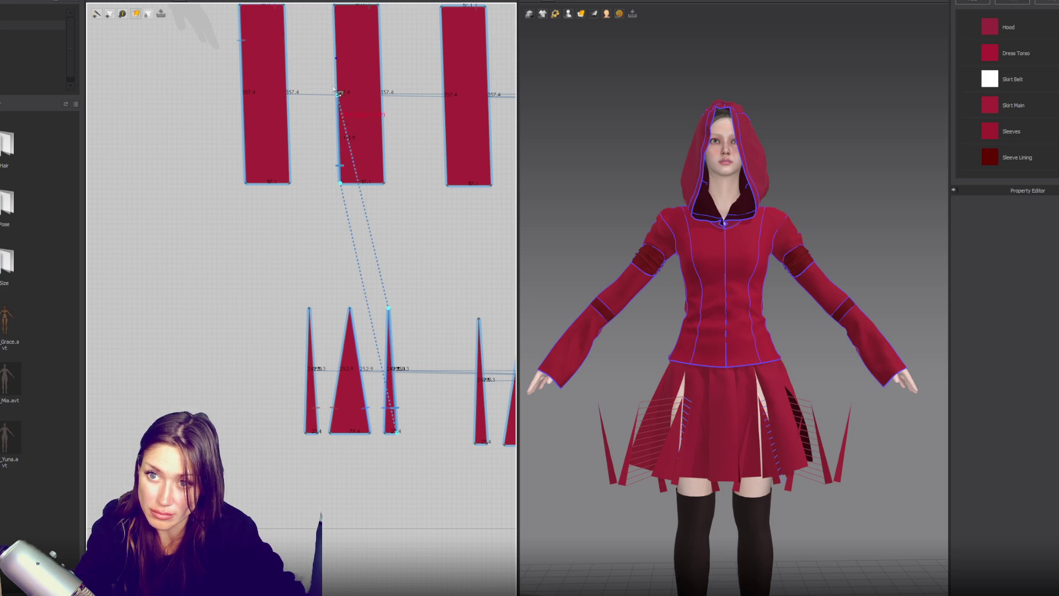
left_click(336, 58)
Sew the first triangle's left edge to the first and second skirt rectangles.
left_click(306, 434)
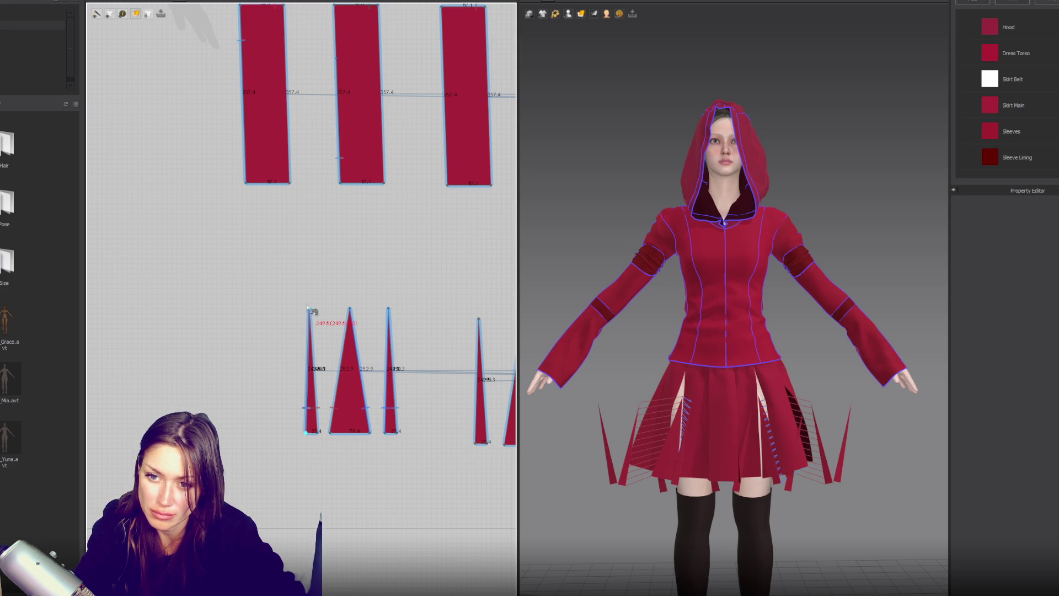
left_click(310, 308)
left_click(289, 183)
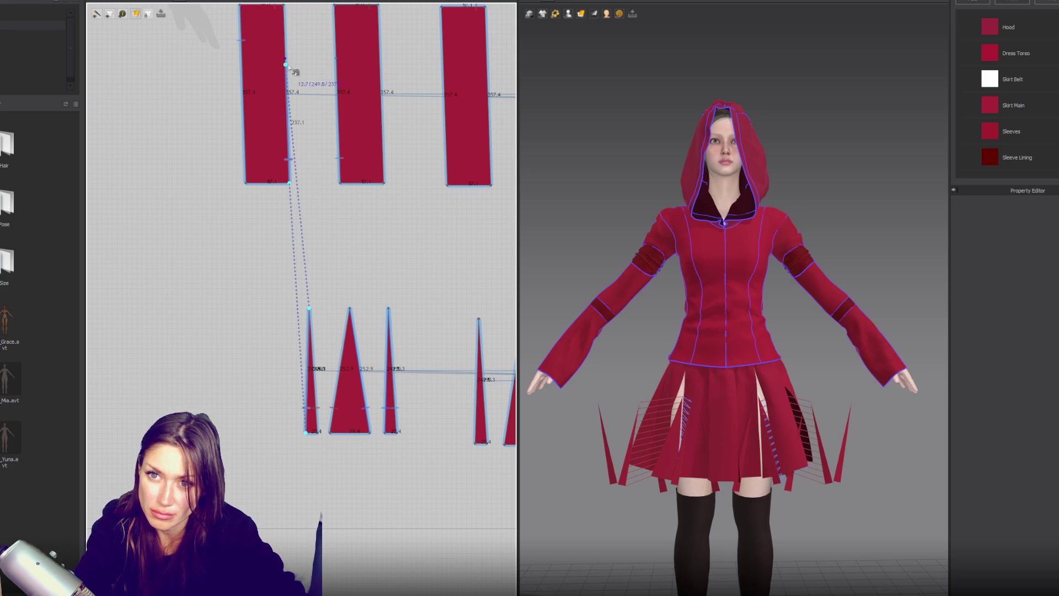
middle_click_drag(287, 60, 288, 198)
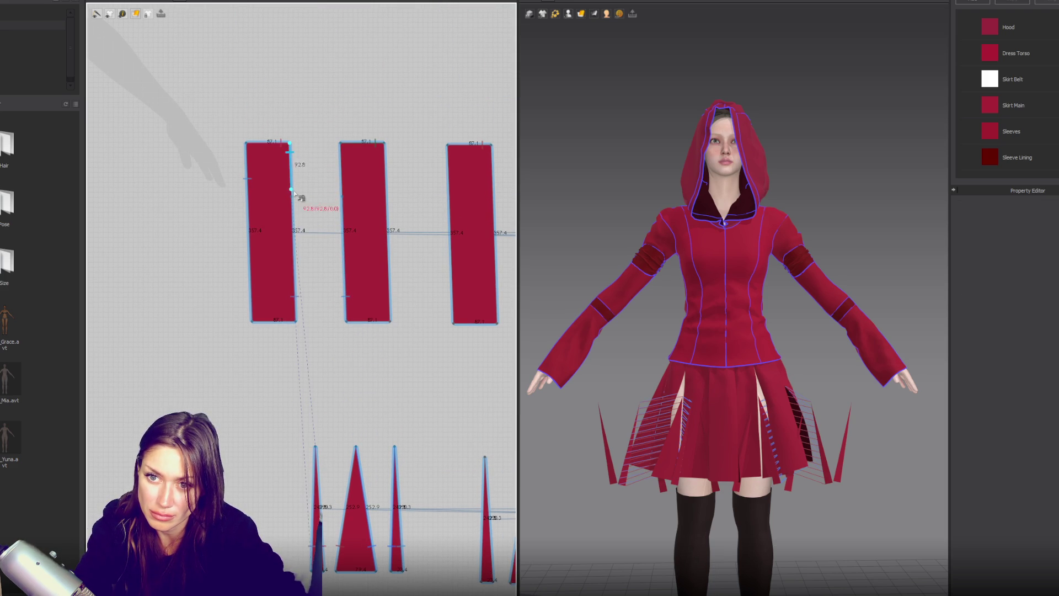
left_click(347, 196)
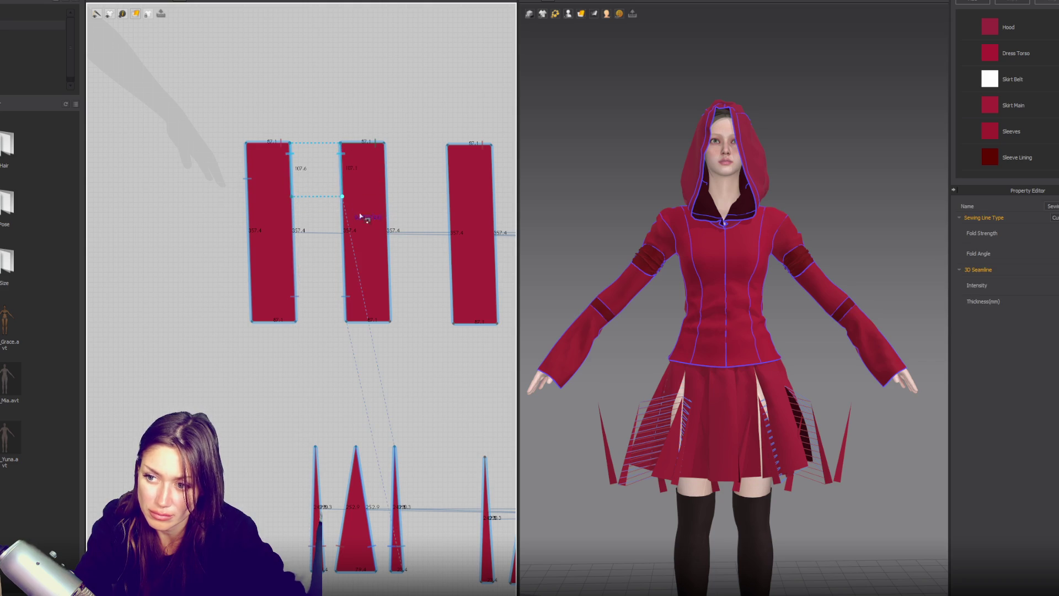
scroll(350, 203, "down", 1)
scroll(330, 462, "up", 3)
scroll(330, 461, "down", 1)
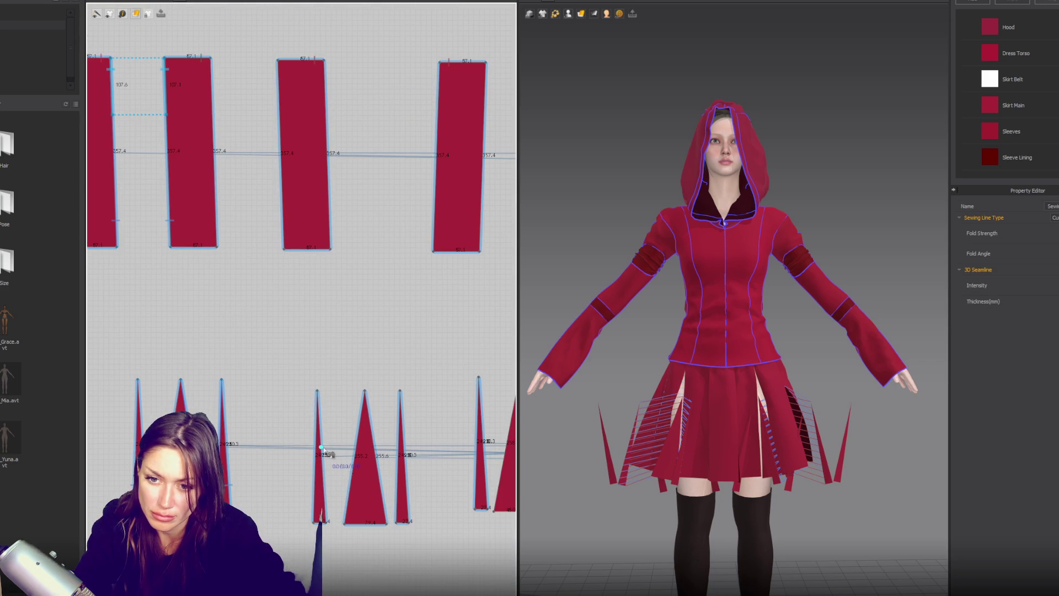
Sew the next triangle's left edge to the adjoining rectangle edges.
left_click(312, 523)
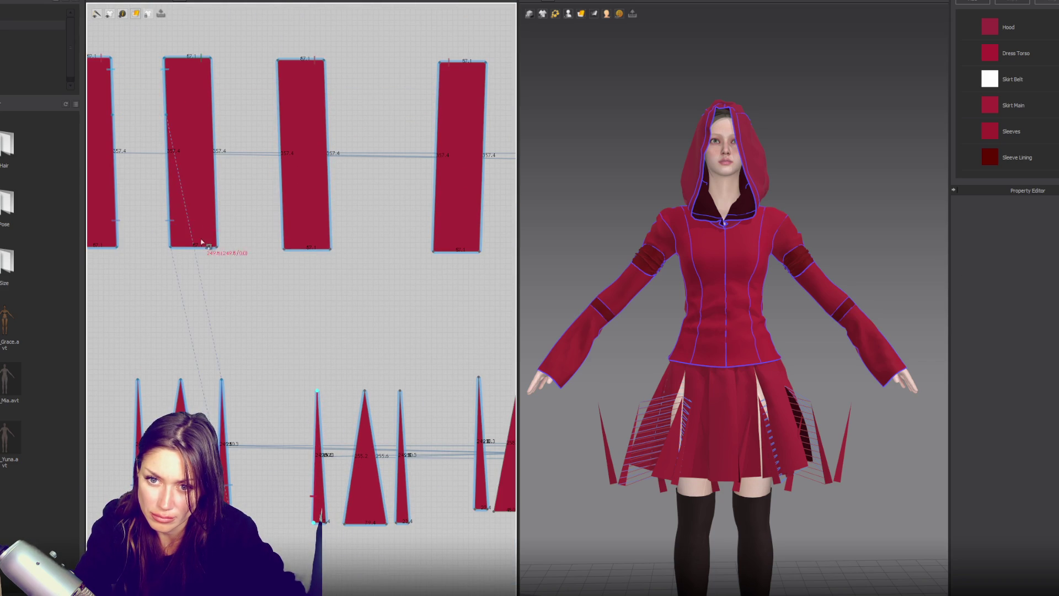
left_click(211, 59)
left_click(213, 115)
left_click(281, 117)
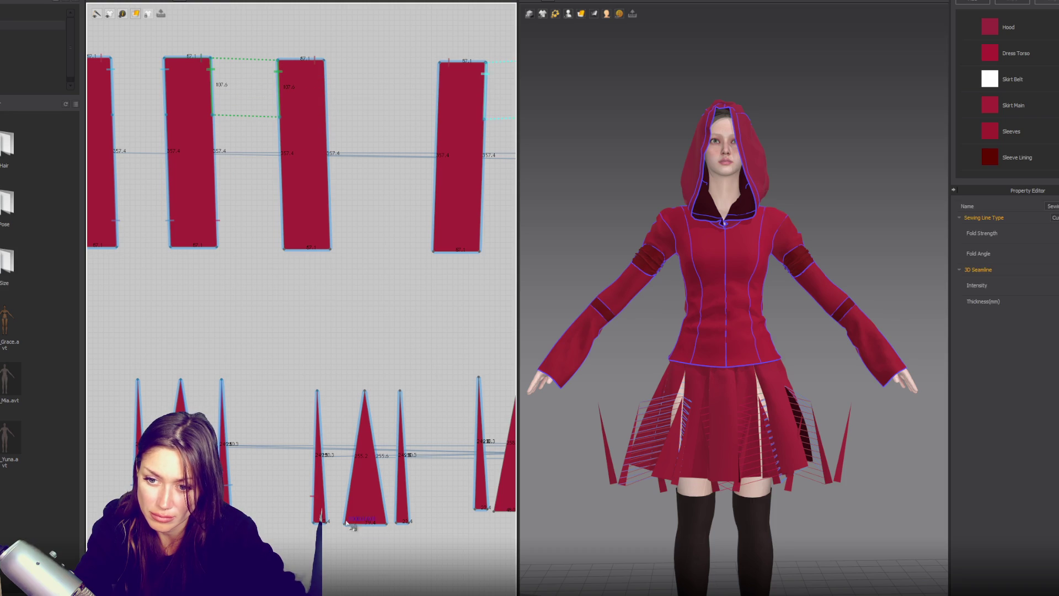
Sew the narrow triangles to the large triangle and to the rectangle's left side.
left_click(324, 522)
left_click(356, 396)
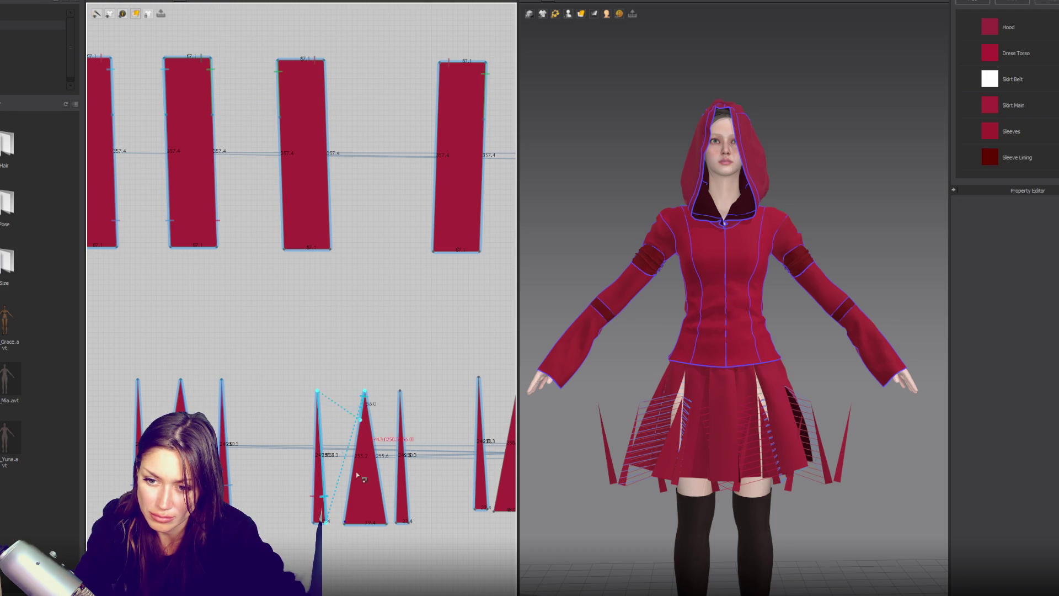
left_click(344, 523)
left_click(364, 393)
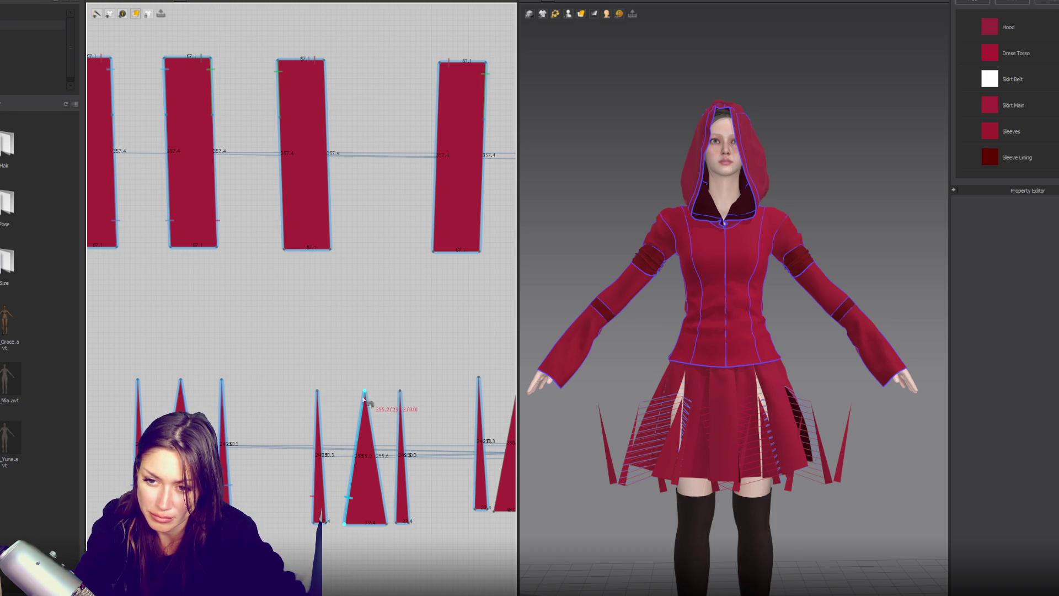
left_click(387, 523)
left_click(364, 391)
left_click(396, 522)
left_click(400, 392)
left_click(408, 522)
left_click(401, 393)
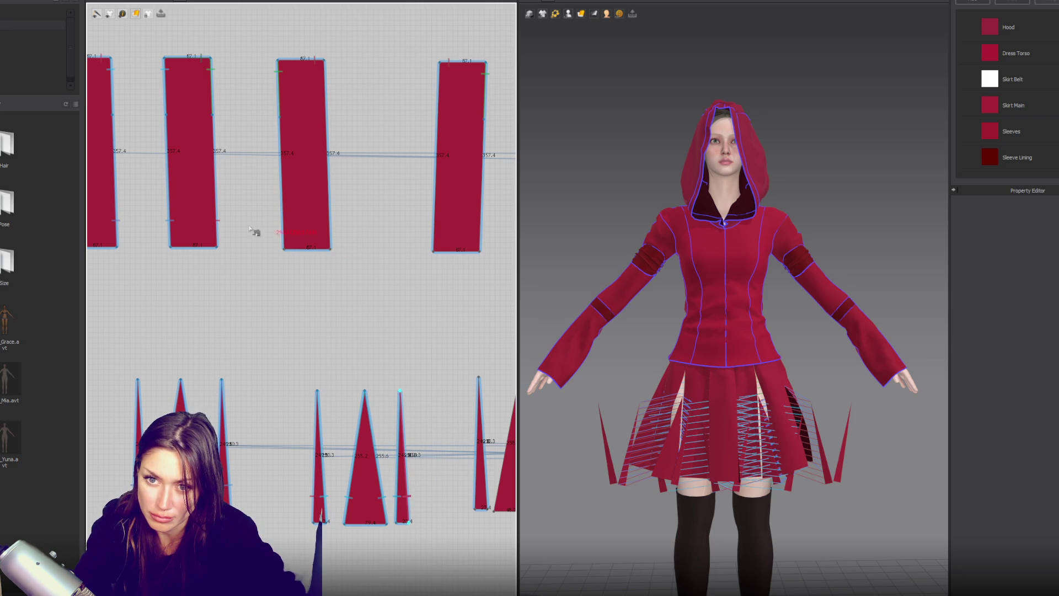
left_click(284, 249)
left_click(281, 117)
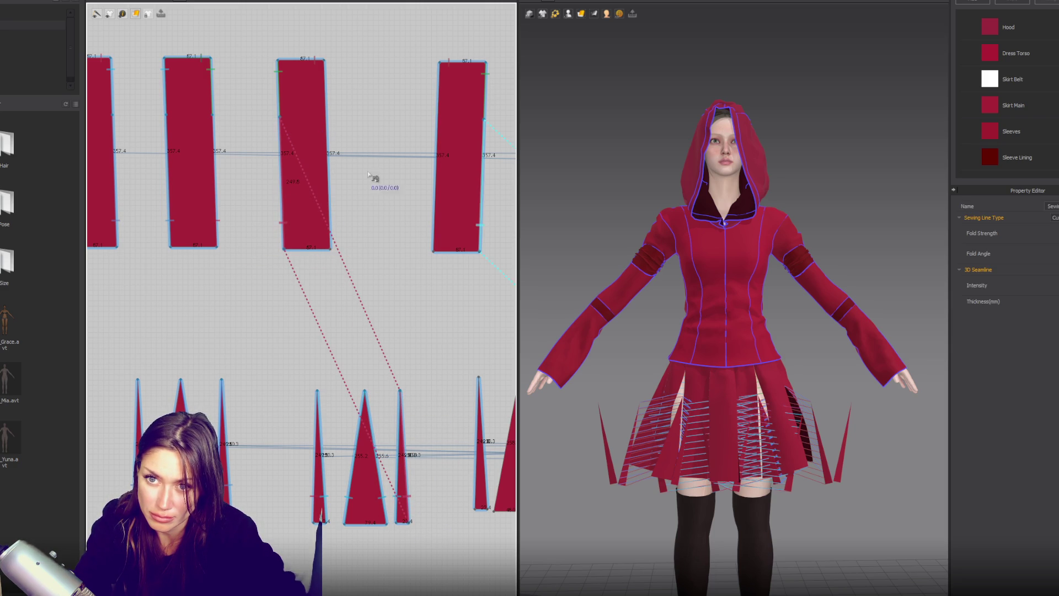
Sew the right triangle to the rectangle's right side, and the middle rectangle to the right rectangle.
left_click(476, 508)
left_click(479, 377)
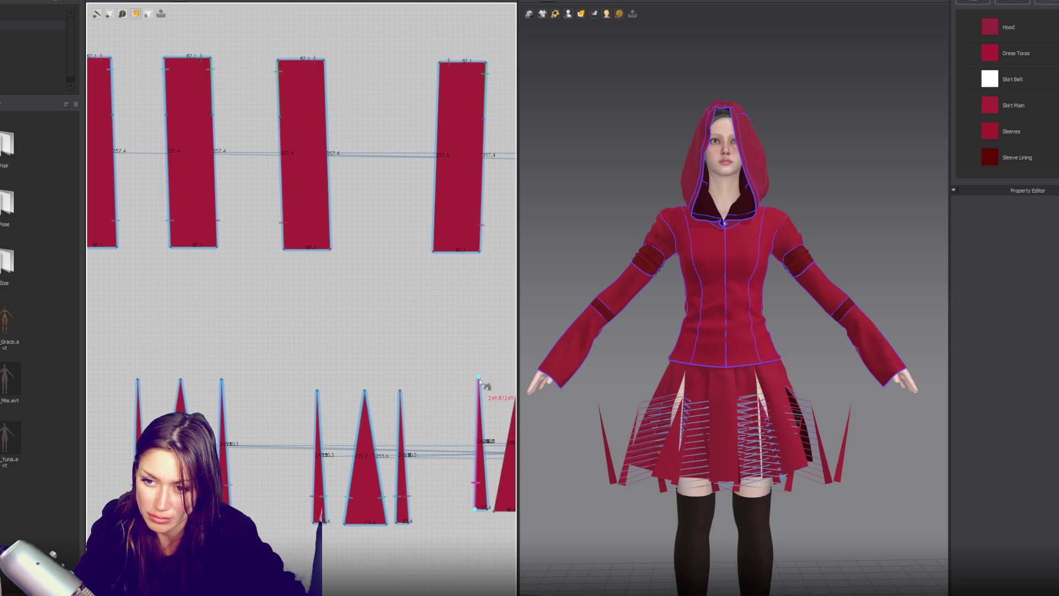
left_click(330, 250)
left_click(333, 113)
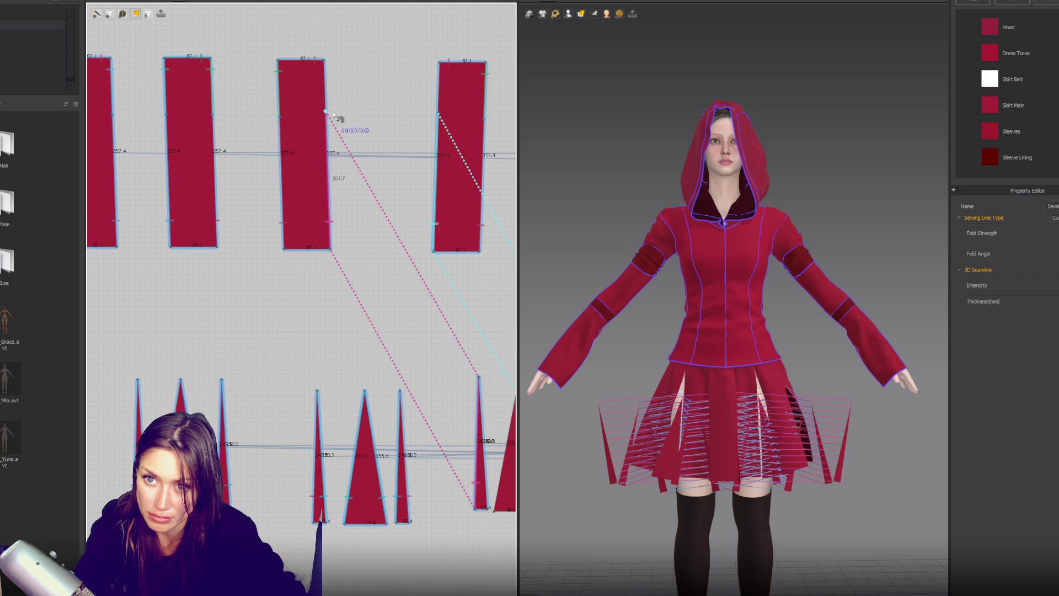
left_click(434, 409)
left_click(478, 377)
left_click(330, 250)
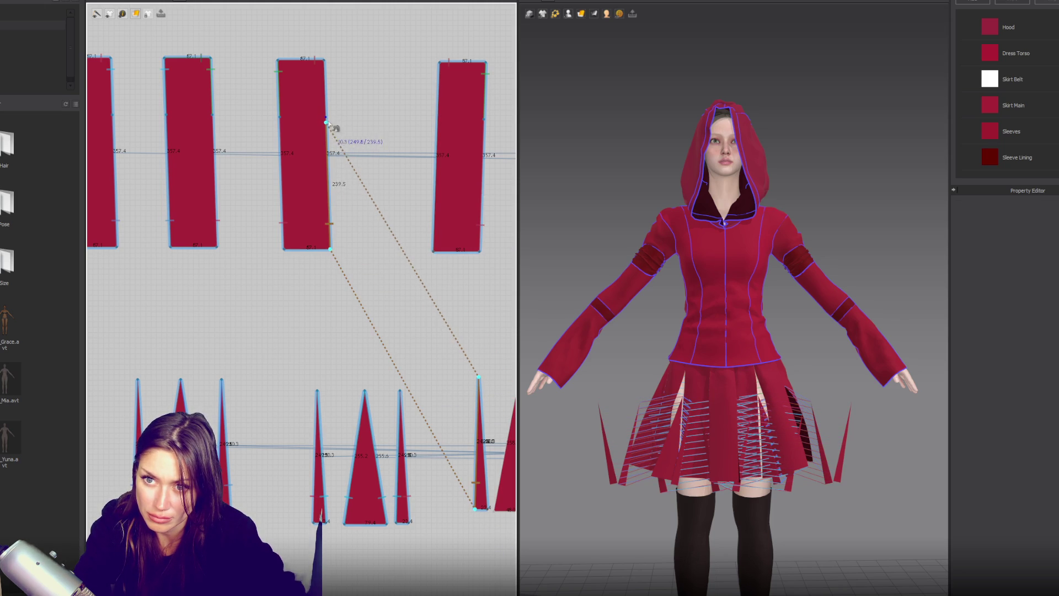
left_click(326, 123)
left_click(325, 117)
left_click(324, 60)
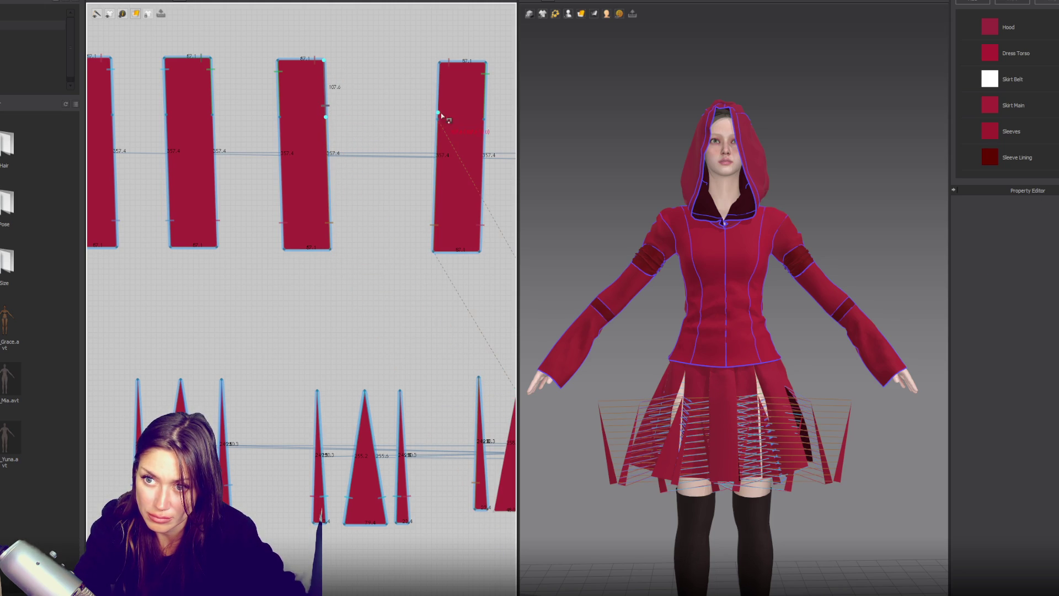
left_click(440, 61)
Free-sew the narrow triangle's right edge onto the center triangle.
middle_click_drag(471, 220, 319, 202)
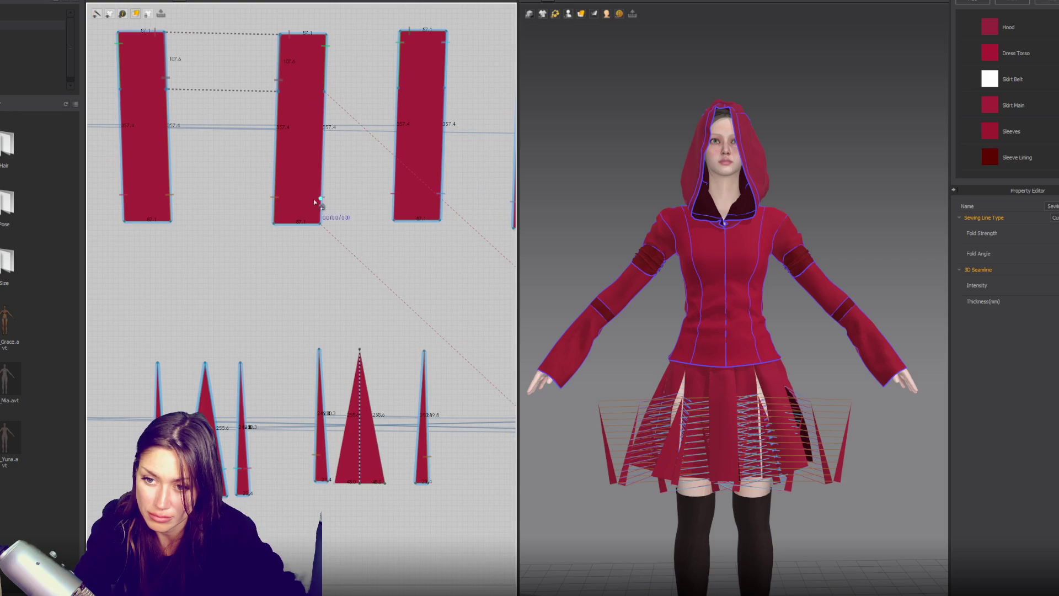
left_click(331, 484)
left_click(320, 350)
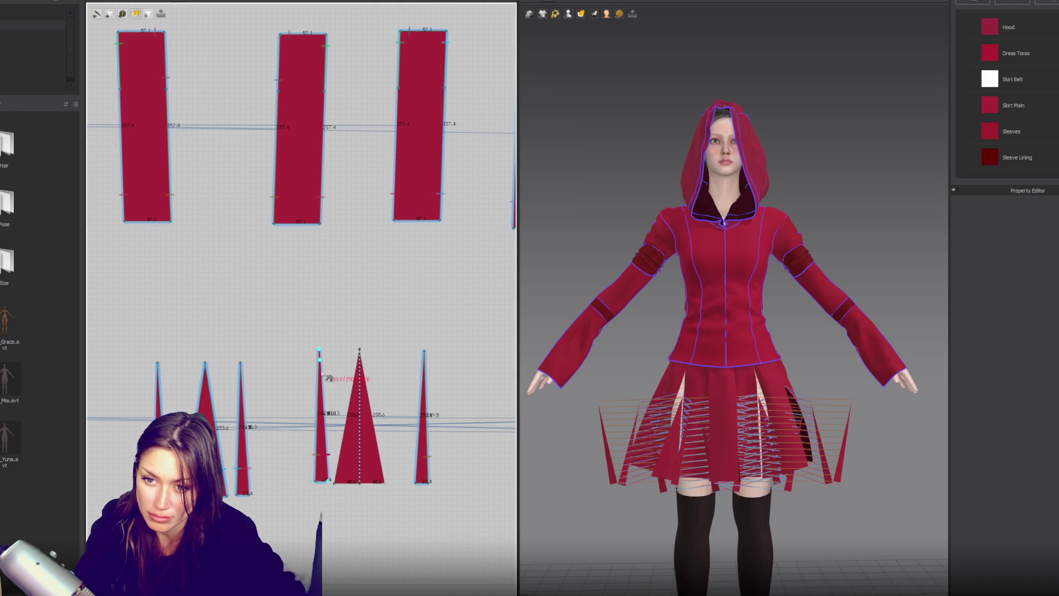
left_click(334, 483)
left_click(360, 351)
left_click(385, 483)
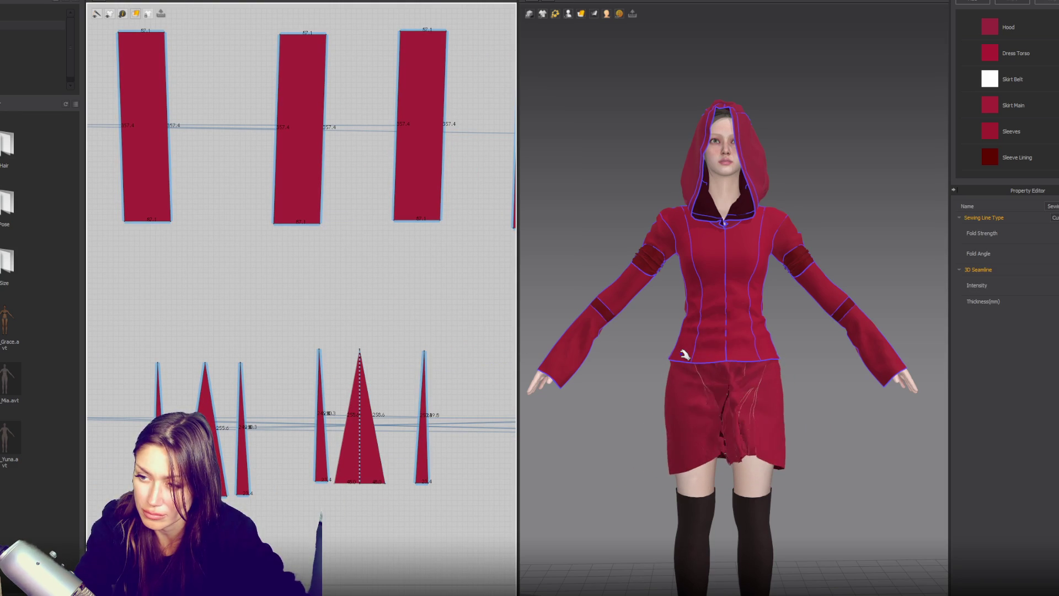
Swing a left skirt panel to the front centre and orbit to check the flared drape.
left_click(646, 443)
mouse_move(779, 443)
left_mouse_down()
mouse_move(795, 469)
mouse_move(725, 473)
left_mouse_up()
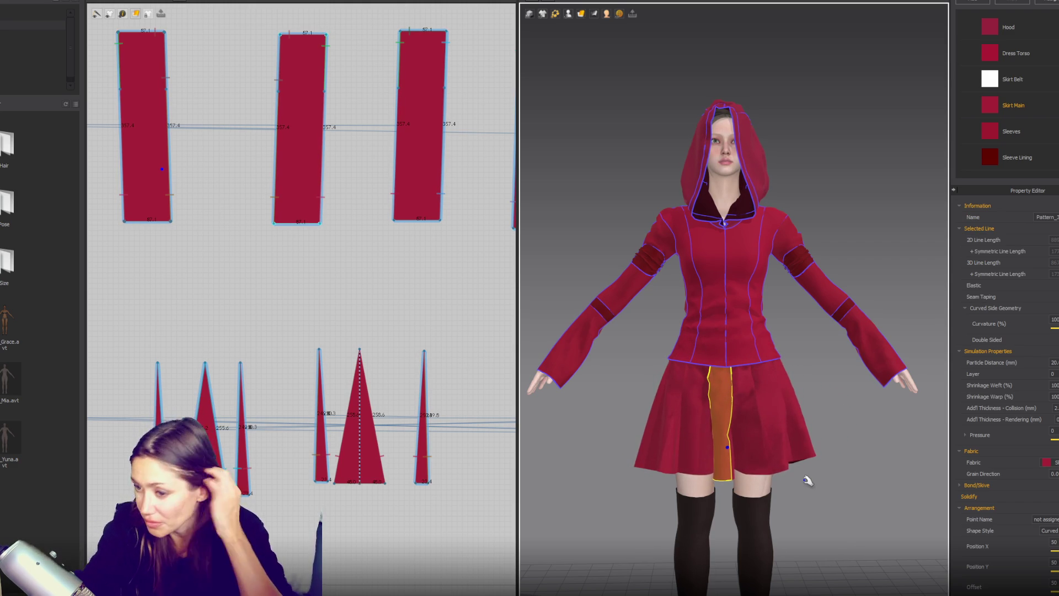
scroll(812, 473, "up", 5)
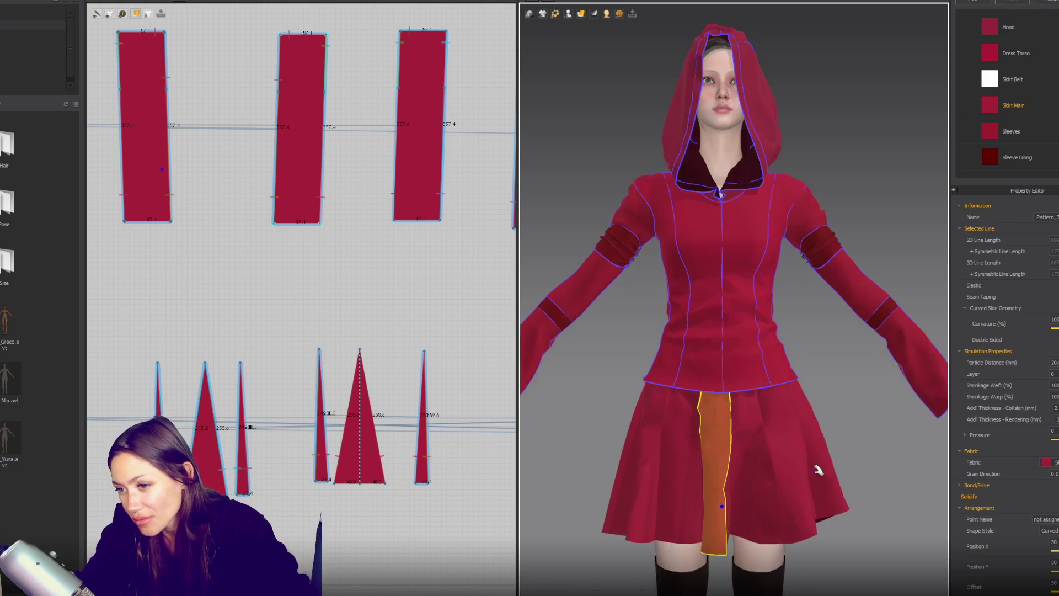
scroll(793, 312, "up", 2)
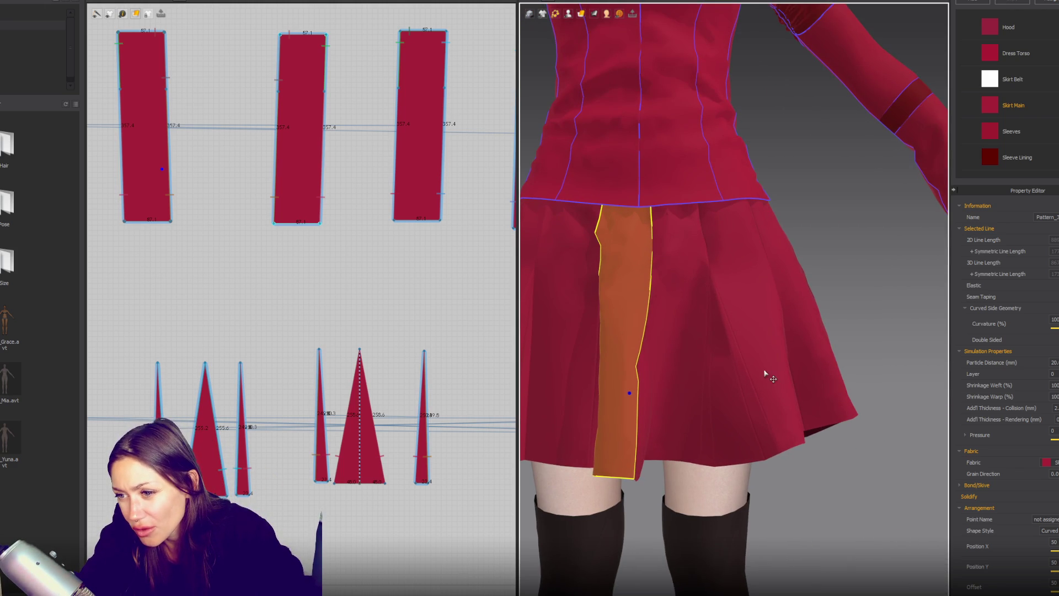
left_click(752, 356)
mouse_move(751, 356)
right_mouse_down()
mouse_move(792, 317)
mouse_move(744, 346)
right_mouse_up()
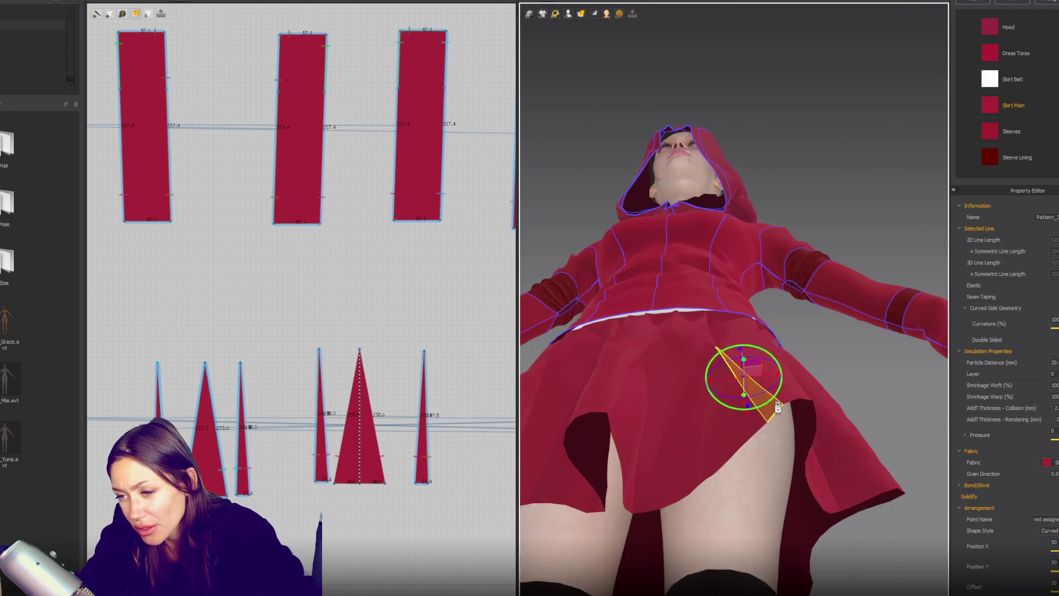
left_click(686, 425)
mouse_move(686, 426)
right_mouse_down()
mouse_move(673, 450)
mouse_move(670, 392)
mouse_move(707, 316)
mouse_move(611, 412)
right_mouse_up()
mouse_move(653, 143)
right_mouse_down()
mouse_move(778, 348)
mouse_move(825, 353)
mouse_move(773, 334)
mouse_move(760, 363)
mouse_move(718, 397)
mouse_move(745, 402)
right_mouse_up()
Inspect the skirt's sewing lines between the panels and godets.
left_click(607, 14)
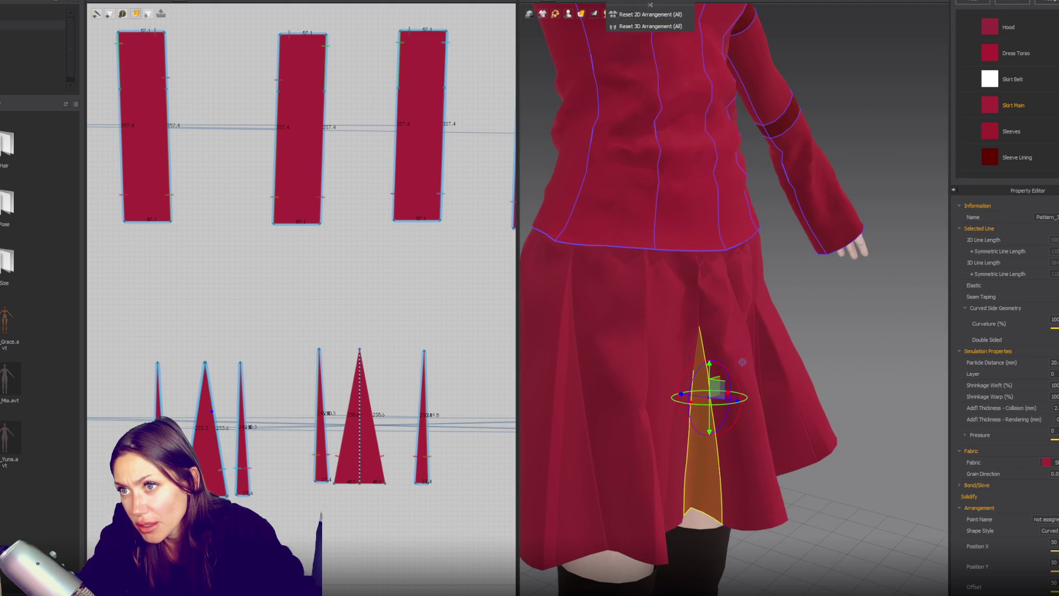
left_click(688, 471)
left_click(701, 481)
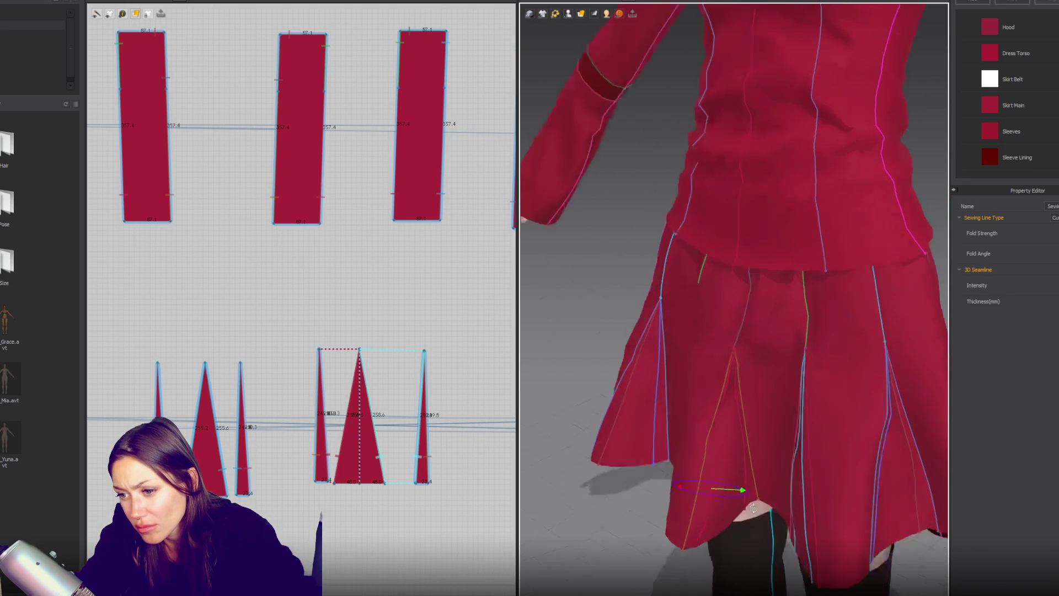